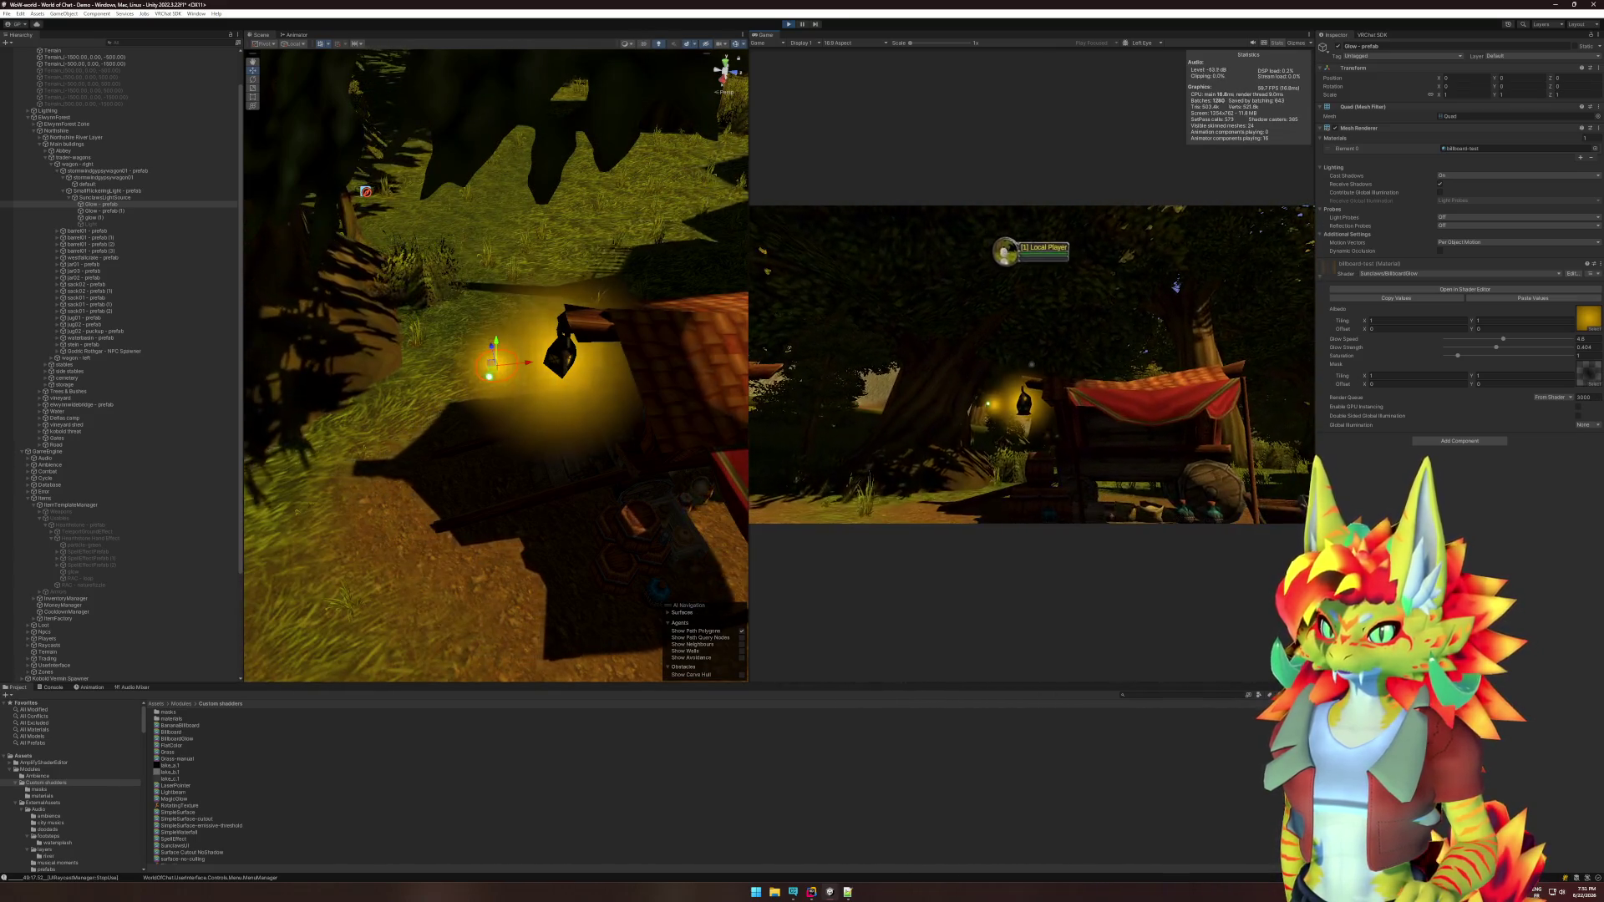
Open the glow material's BillboardGlow shader graph in Amplify Shader Editor.
key(super)
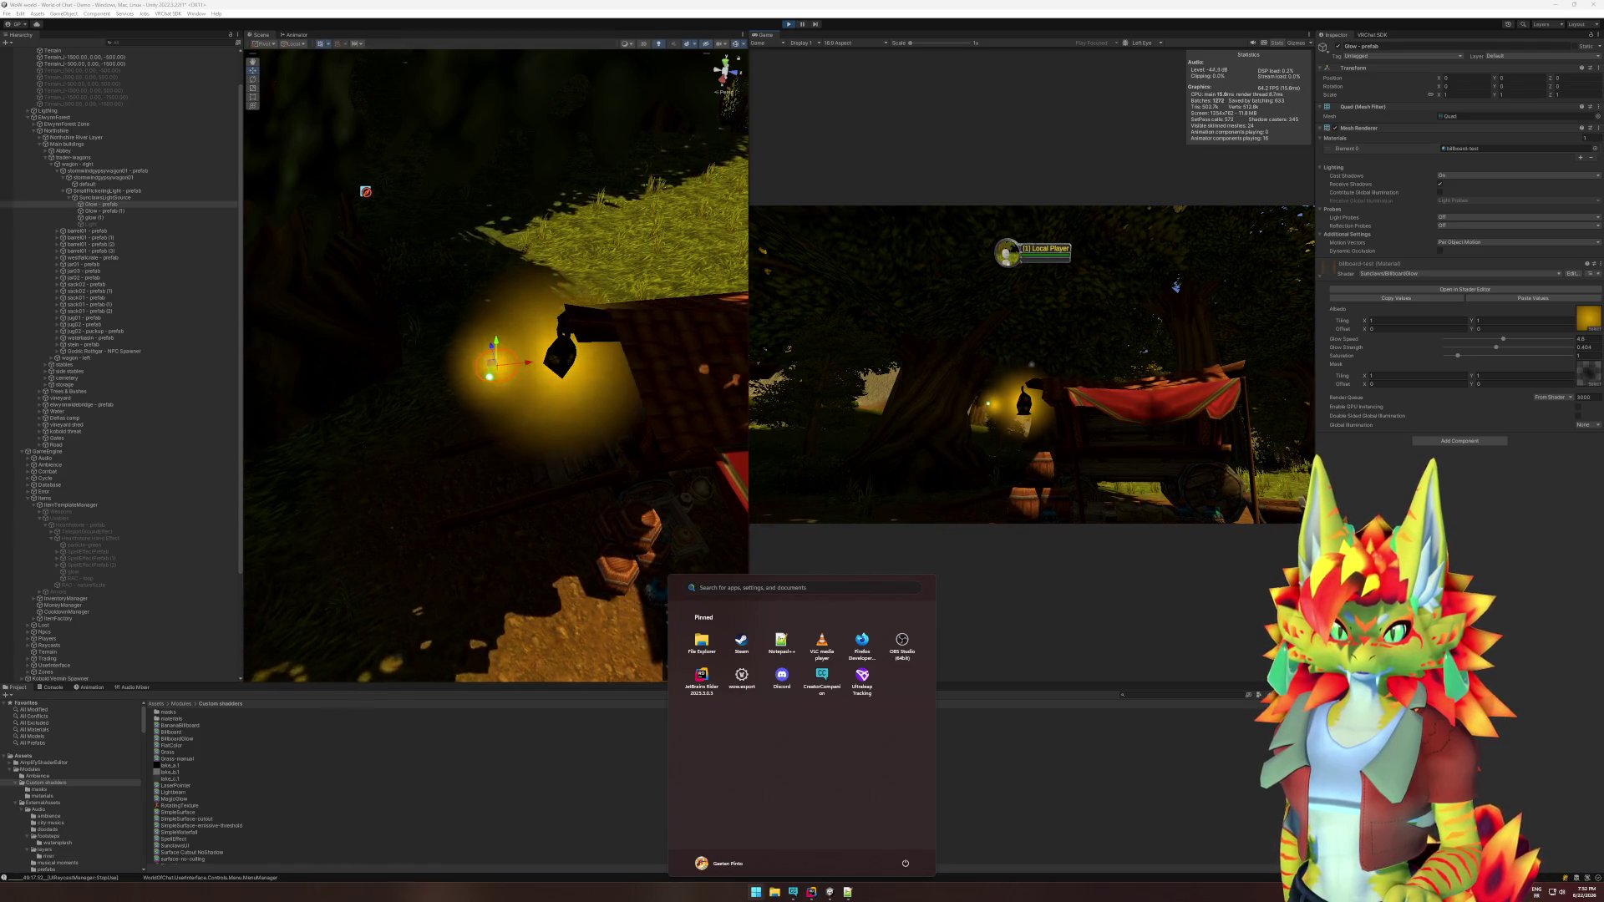
key(Escape)
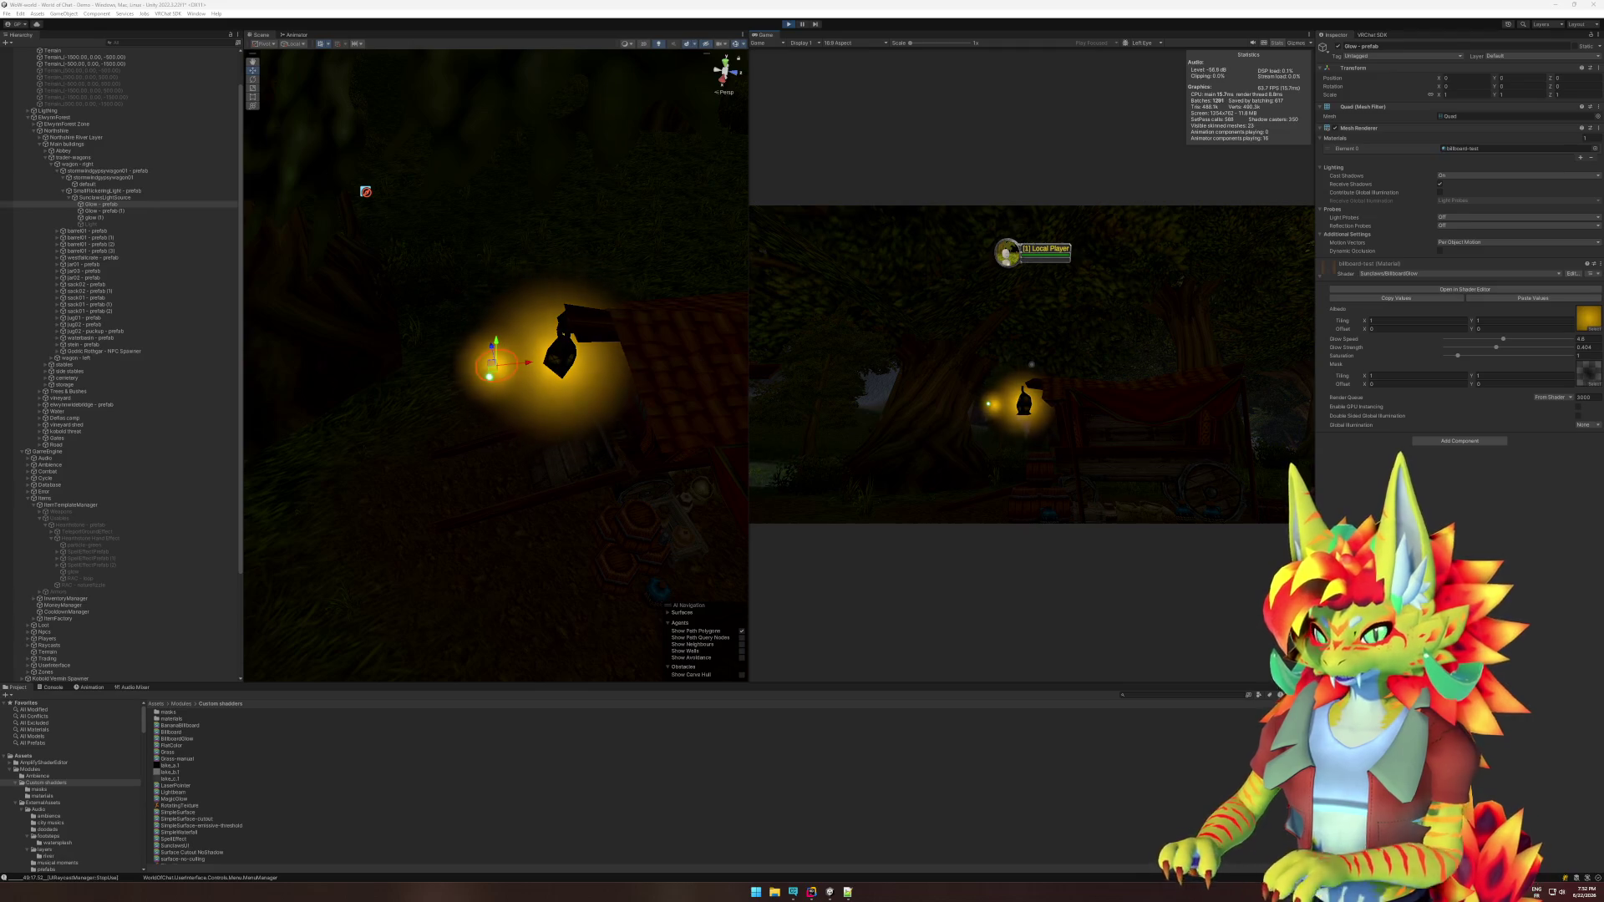
click(1452, 290)
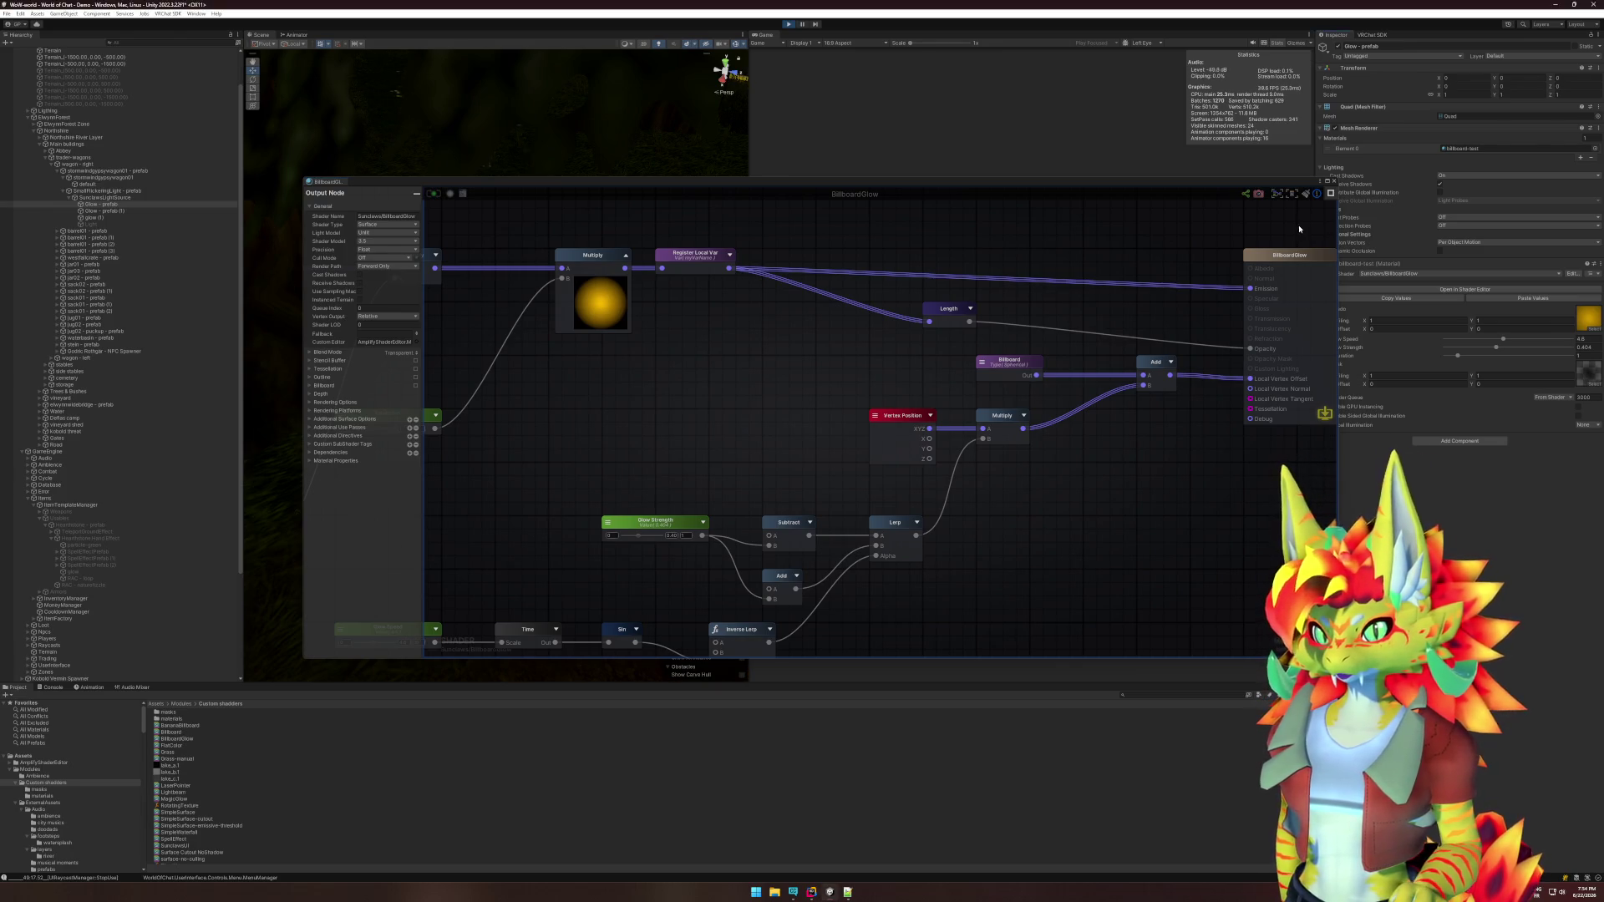
Stop play mode and add an Udon Behaviour to the glow quad, saving its new UdonSharp script.
click(1420, 447)
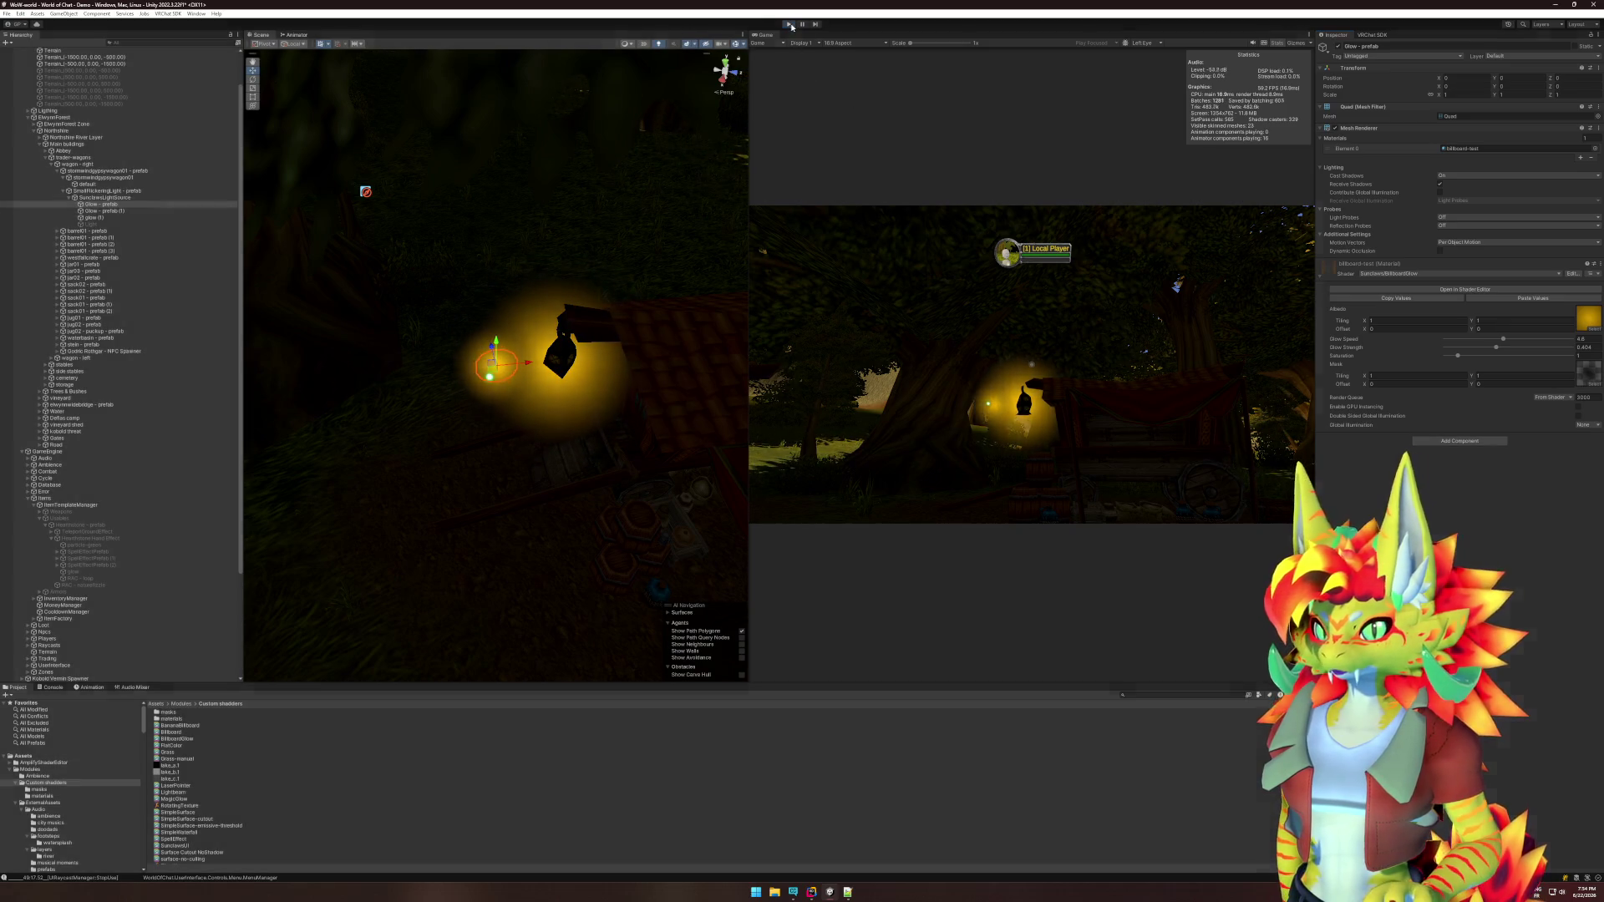
key(ctrl+p)
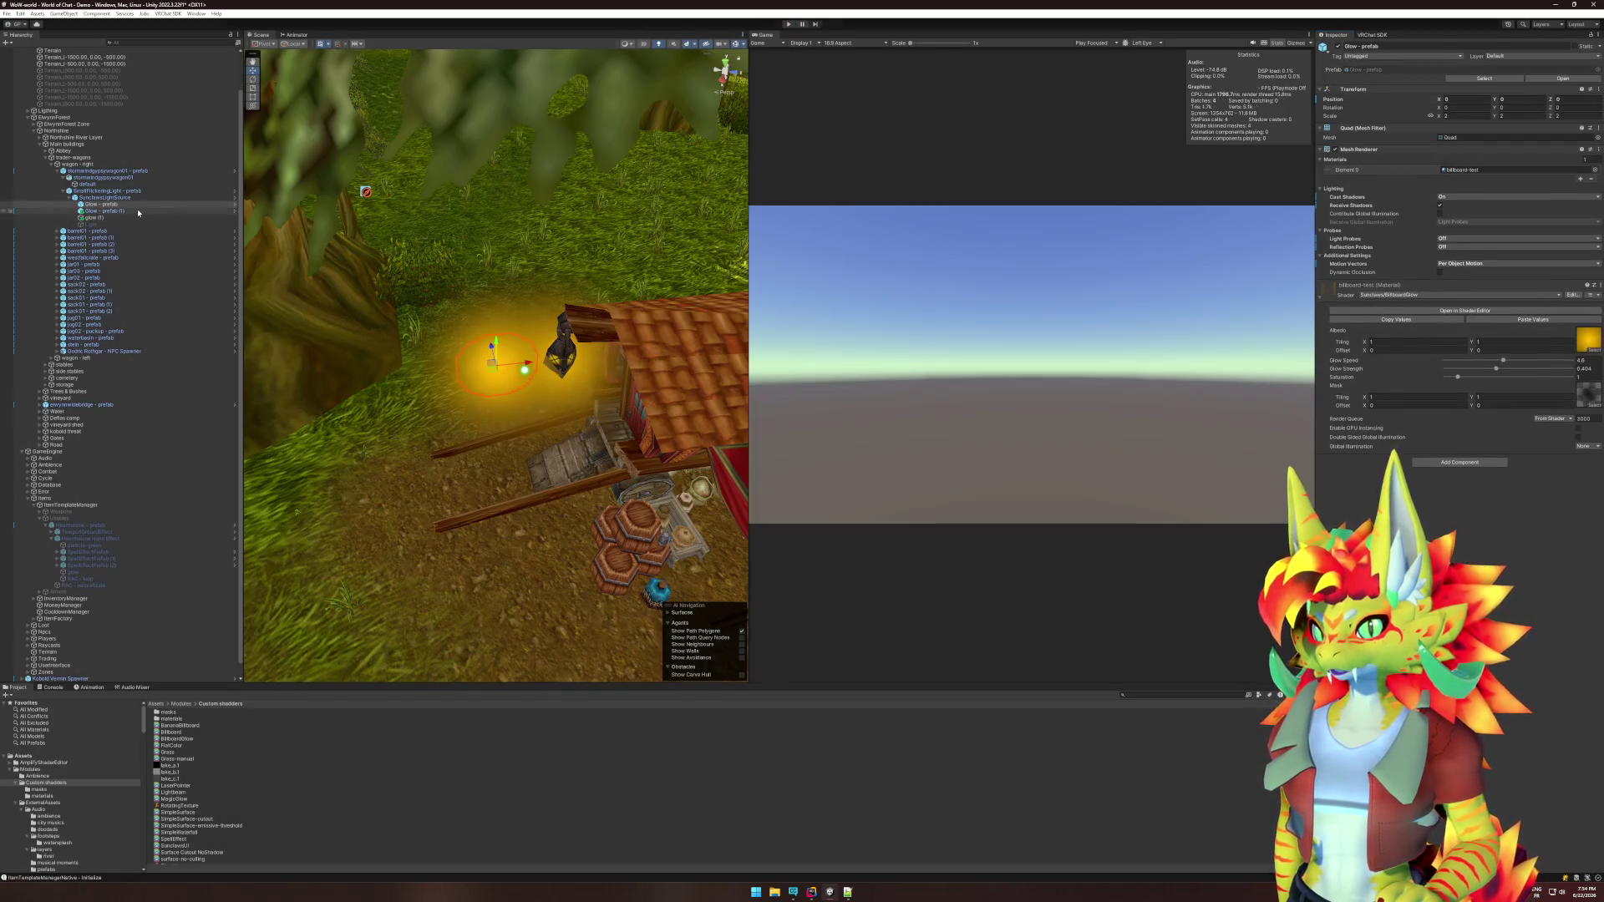
click(1469, 462)
text(udon)
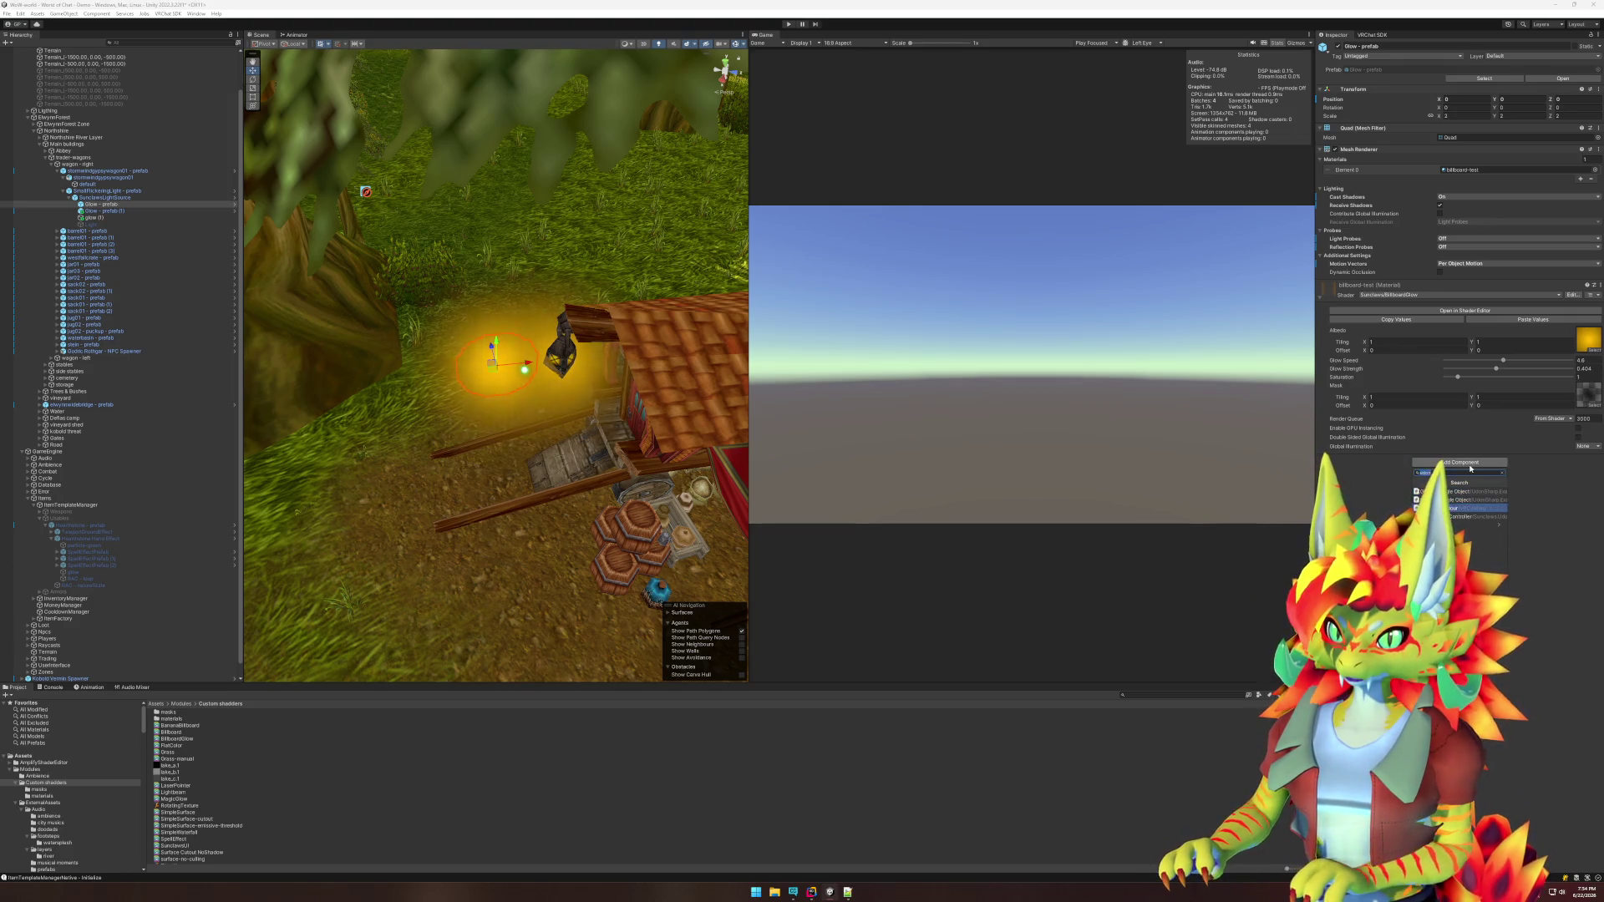
click(1462, 508)
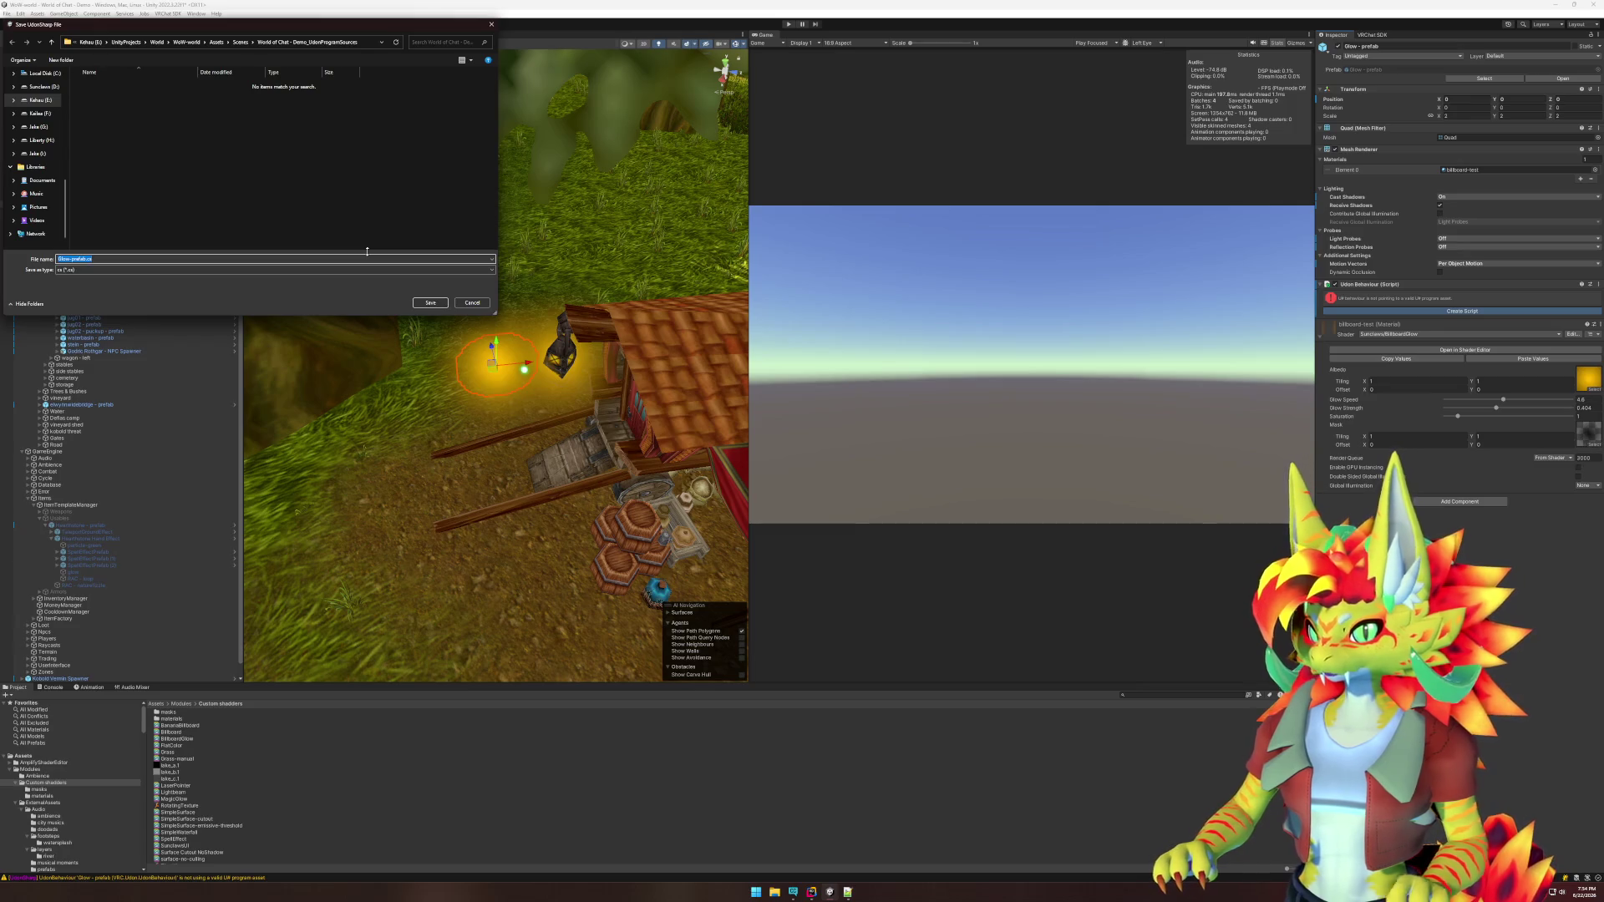
key(Return)
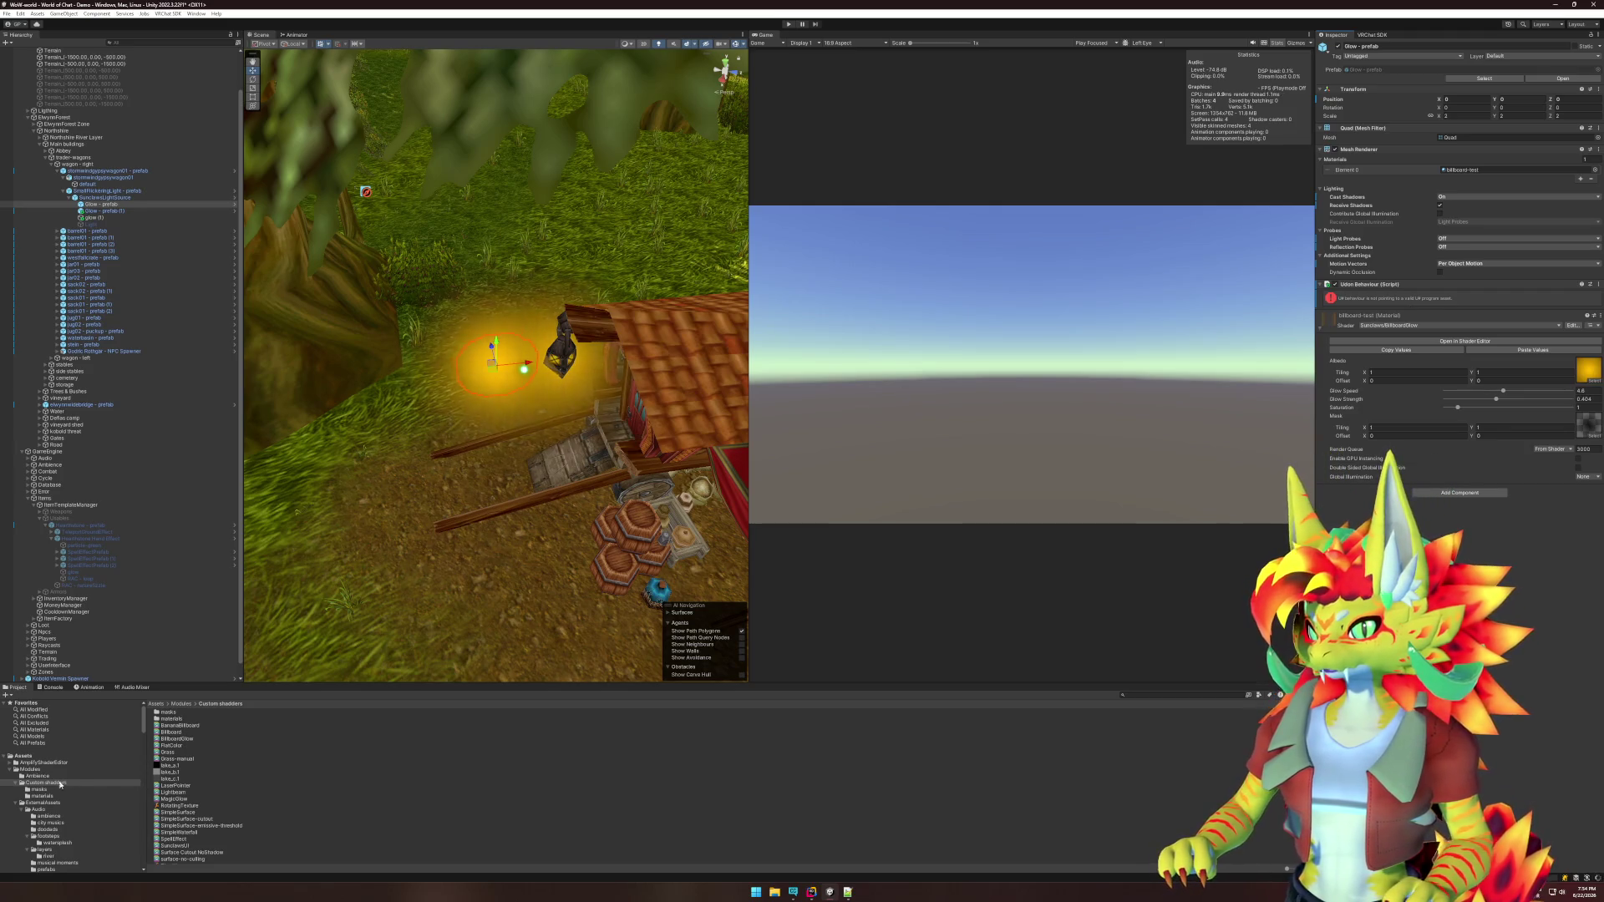
scroll(57, 773, down, 5)
scroll(58, 773, down, 10)
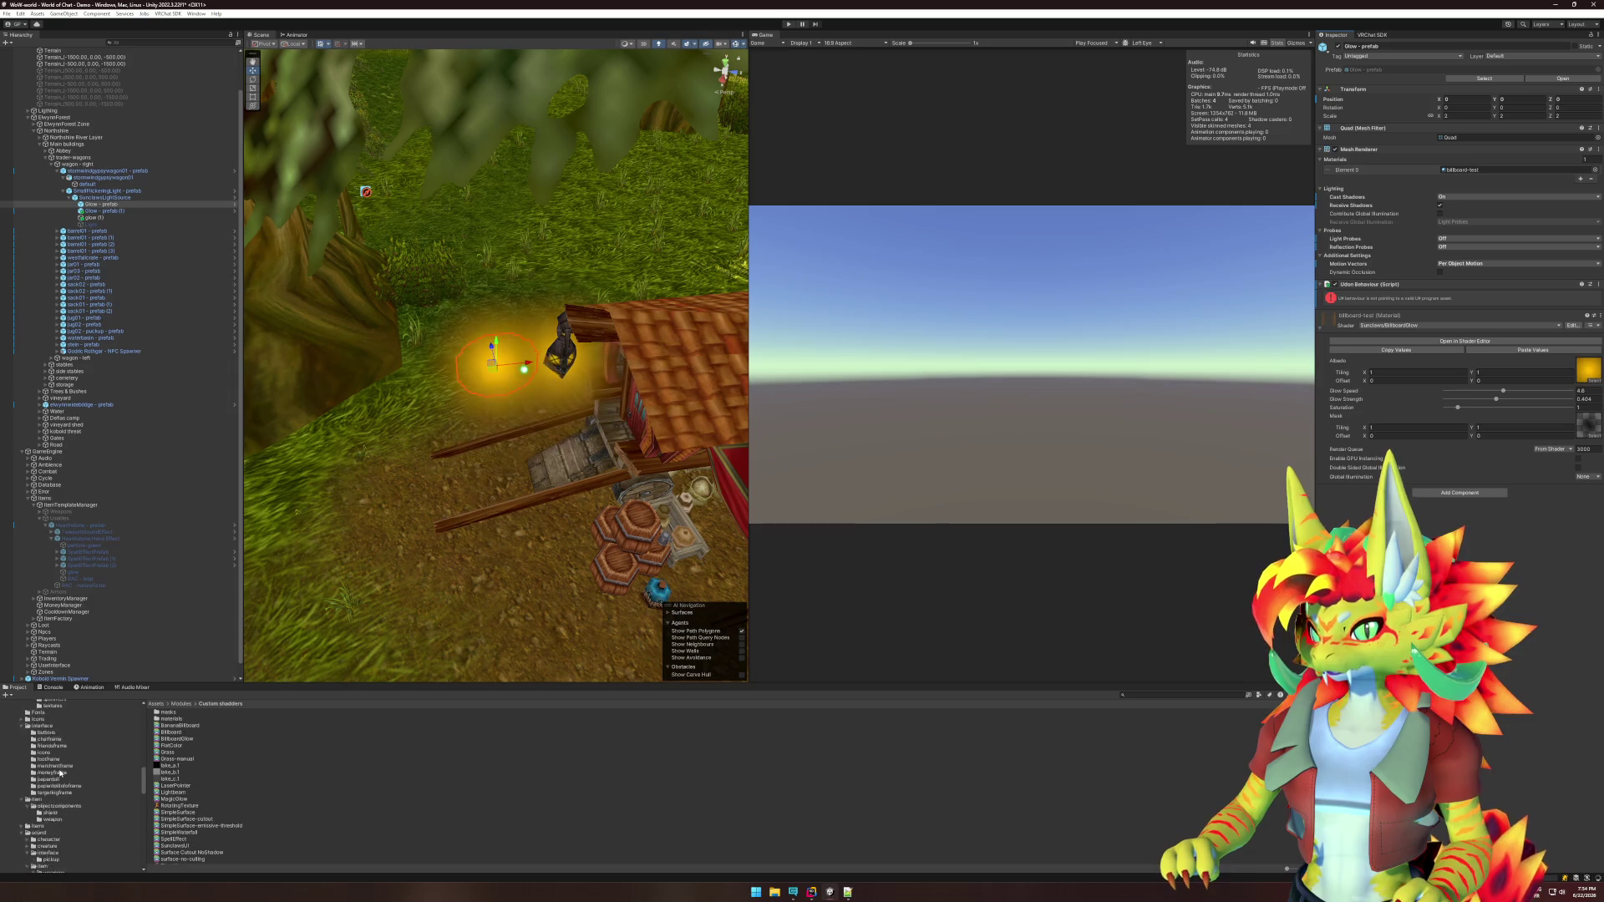
Select 'Glow - prefab' and open its Glow_prefab program script in Rider.
scroll(60, 771, down, 3)
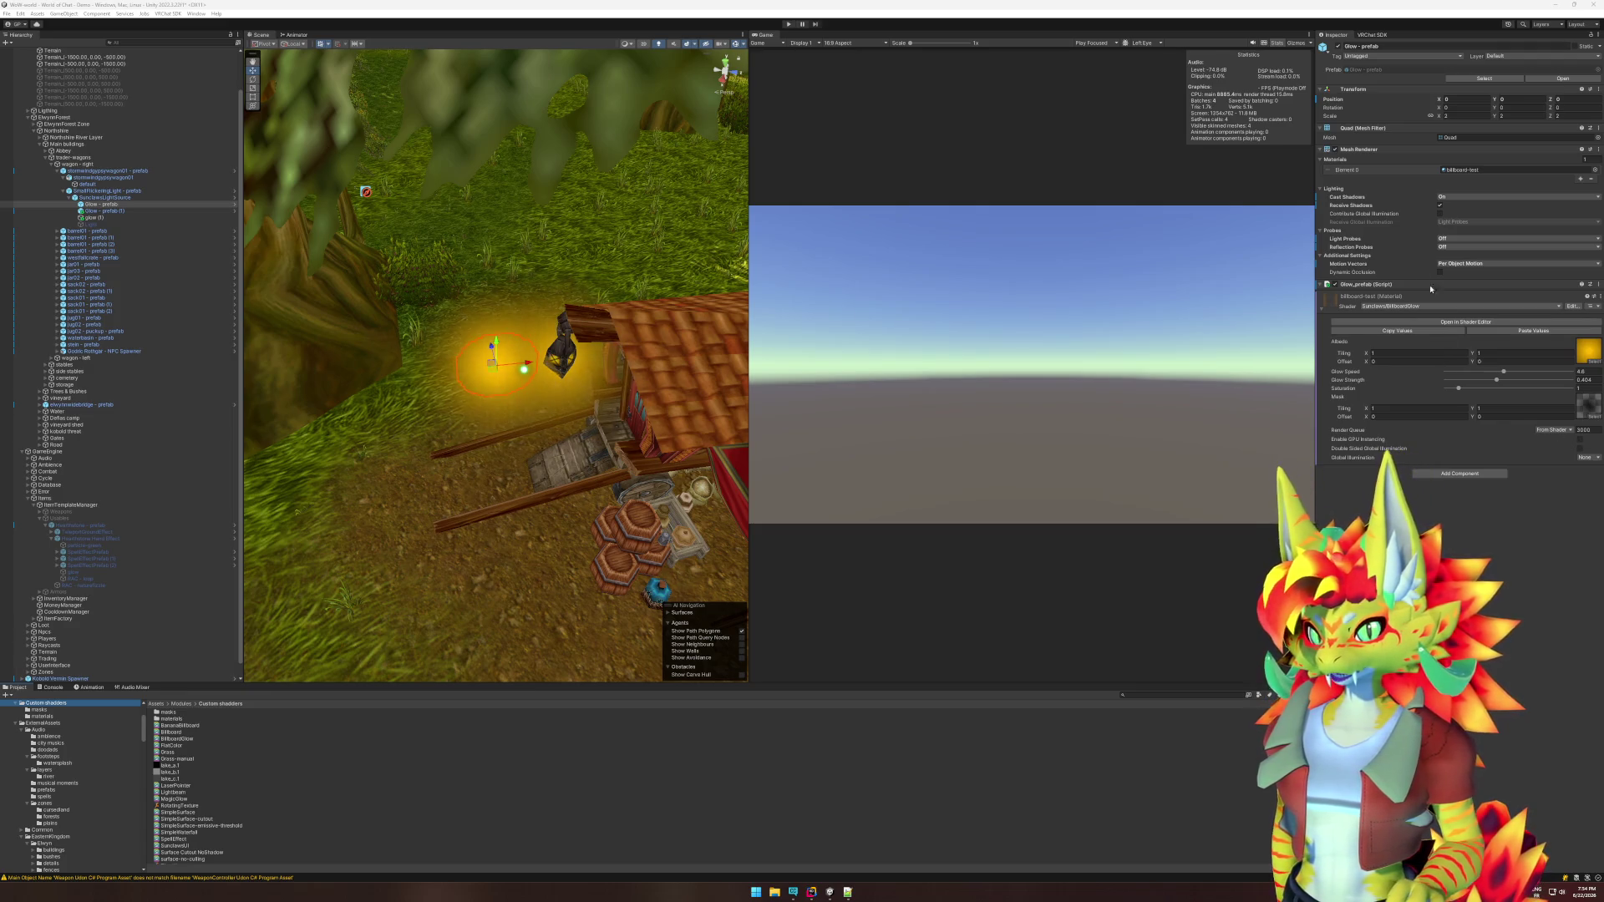
click(123, 206)
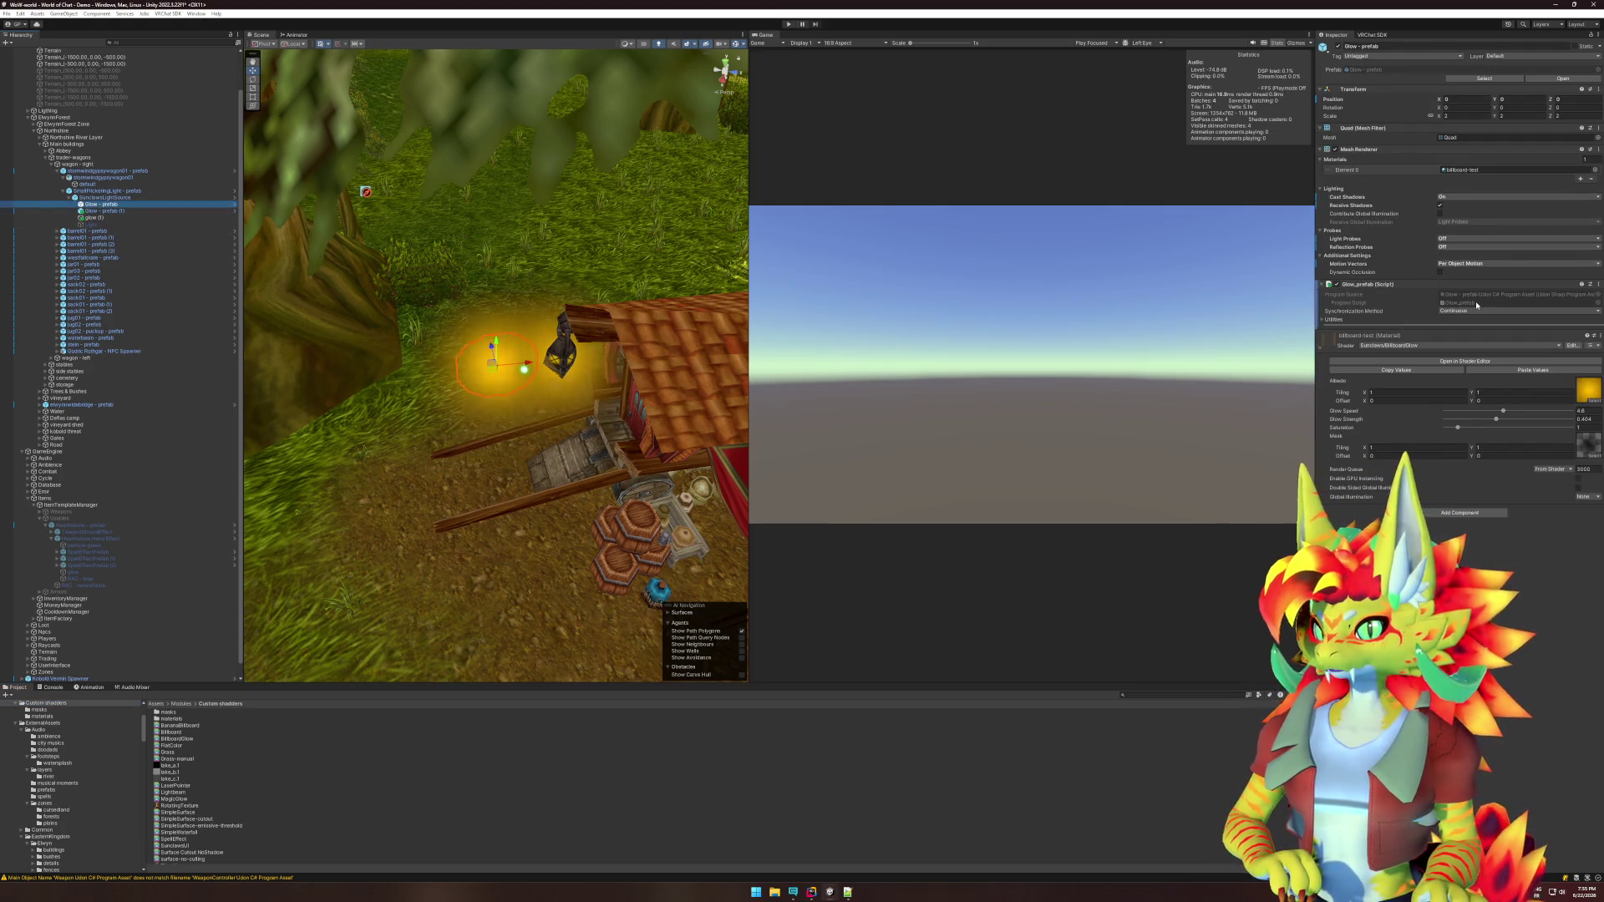
double_click(1475, 300)
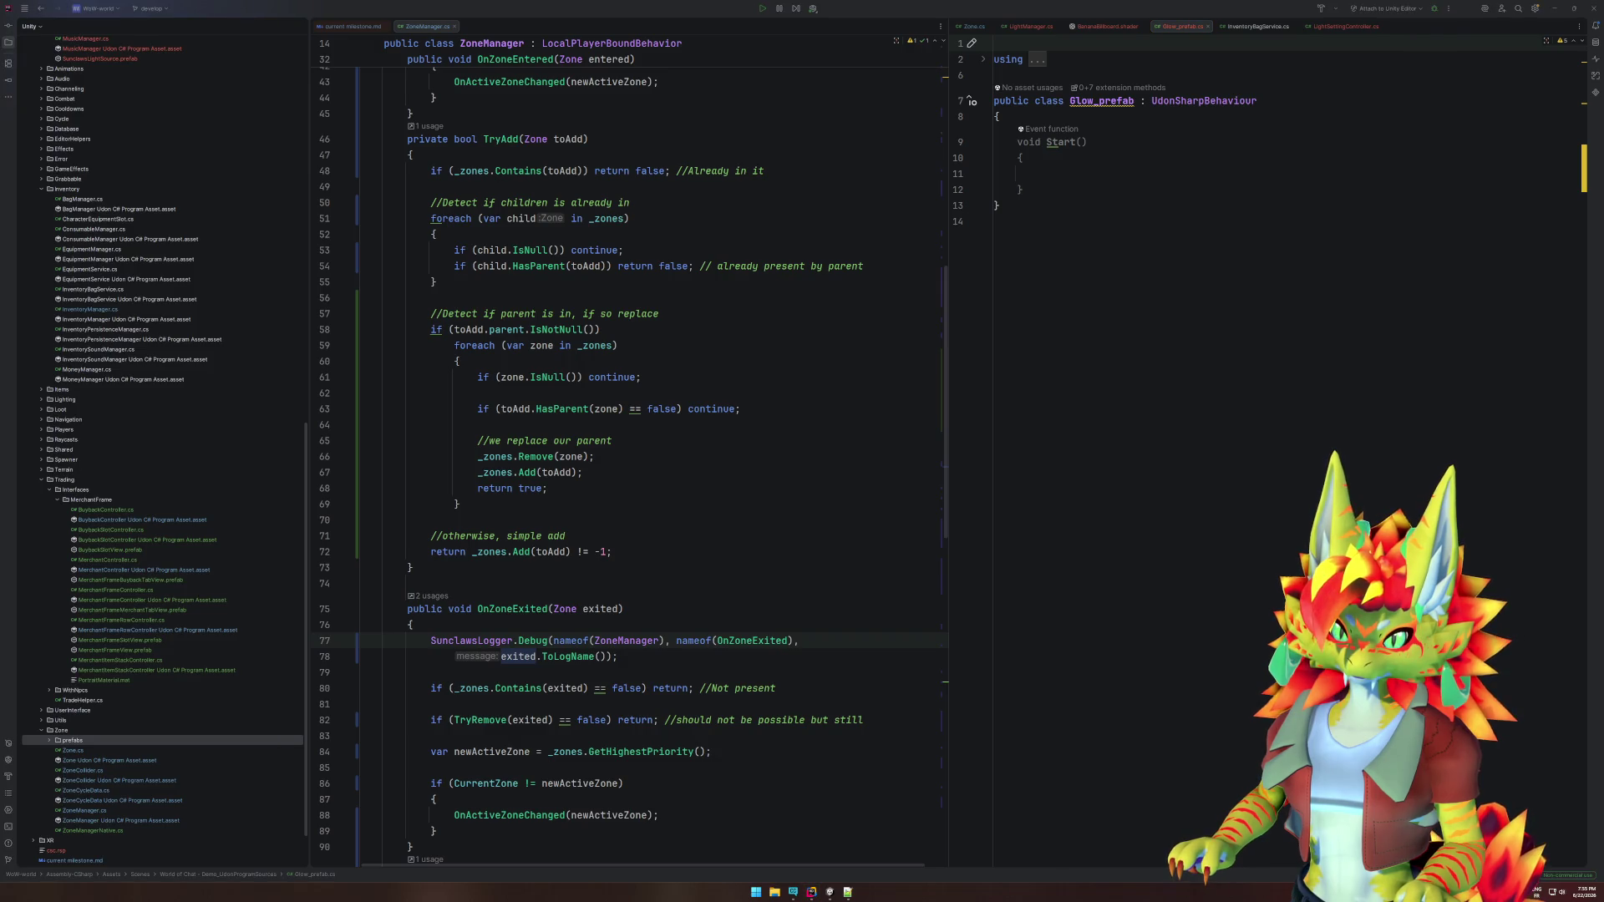
Paste code setting the mesh bounds to Vector3.one * 1000f into Glow_prefab's Start().
click(1103, 249)
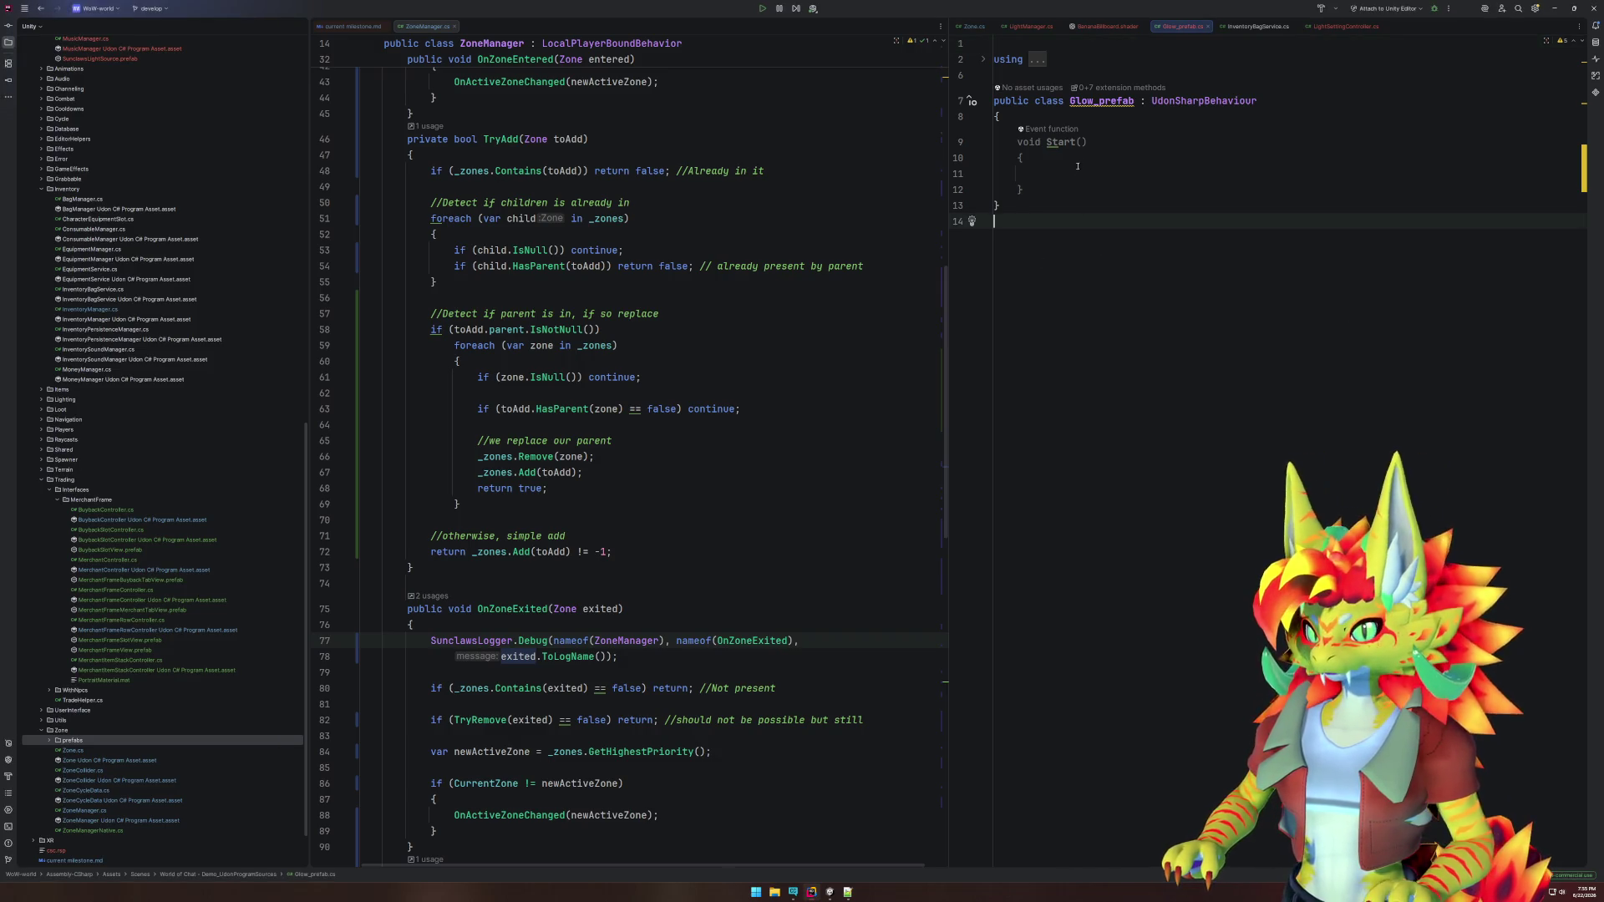
click(1068, 174)
text(var mesh = GetComponent<MeshFilter>().sharedMesh; mesh.bounds = new Bounds(Vector3.zero, Vector3.one * 1000f);)
click(1106, 176)
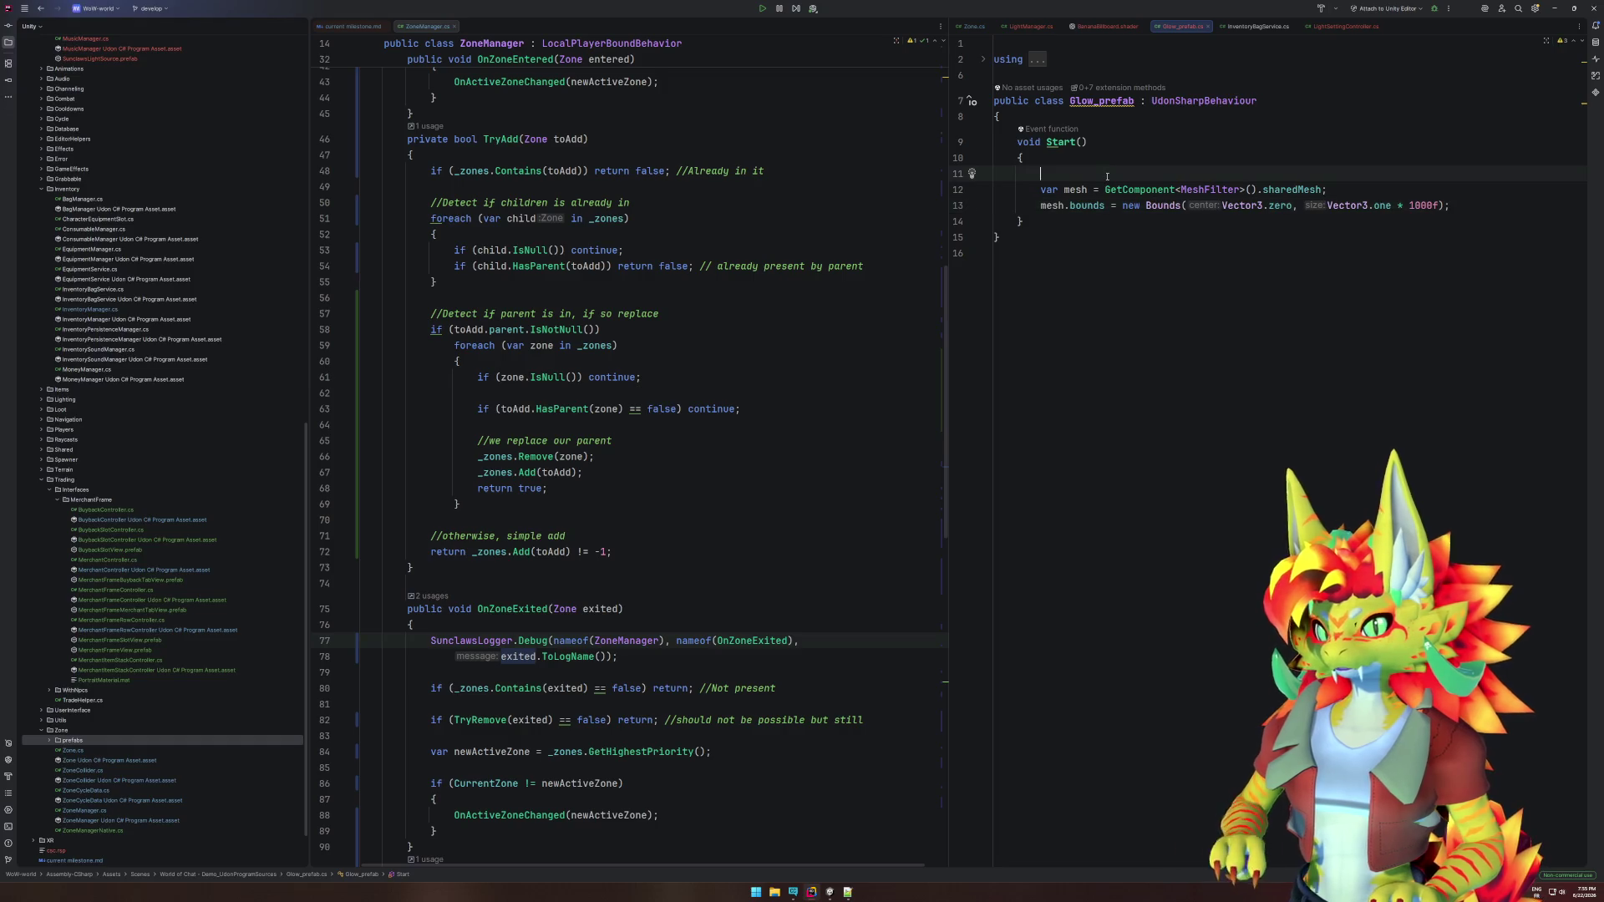
Back in Unity, select the glow object and start play mode to test it.
click(830, 891)
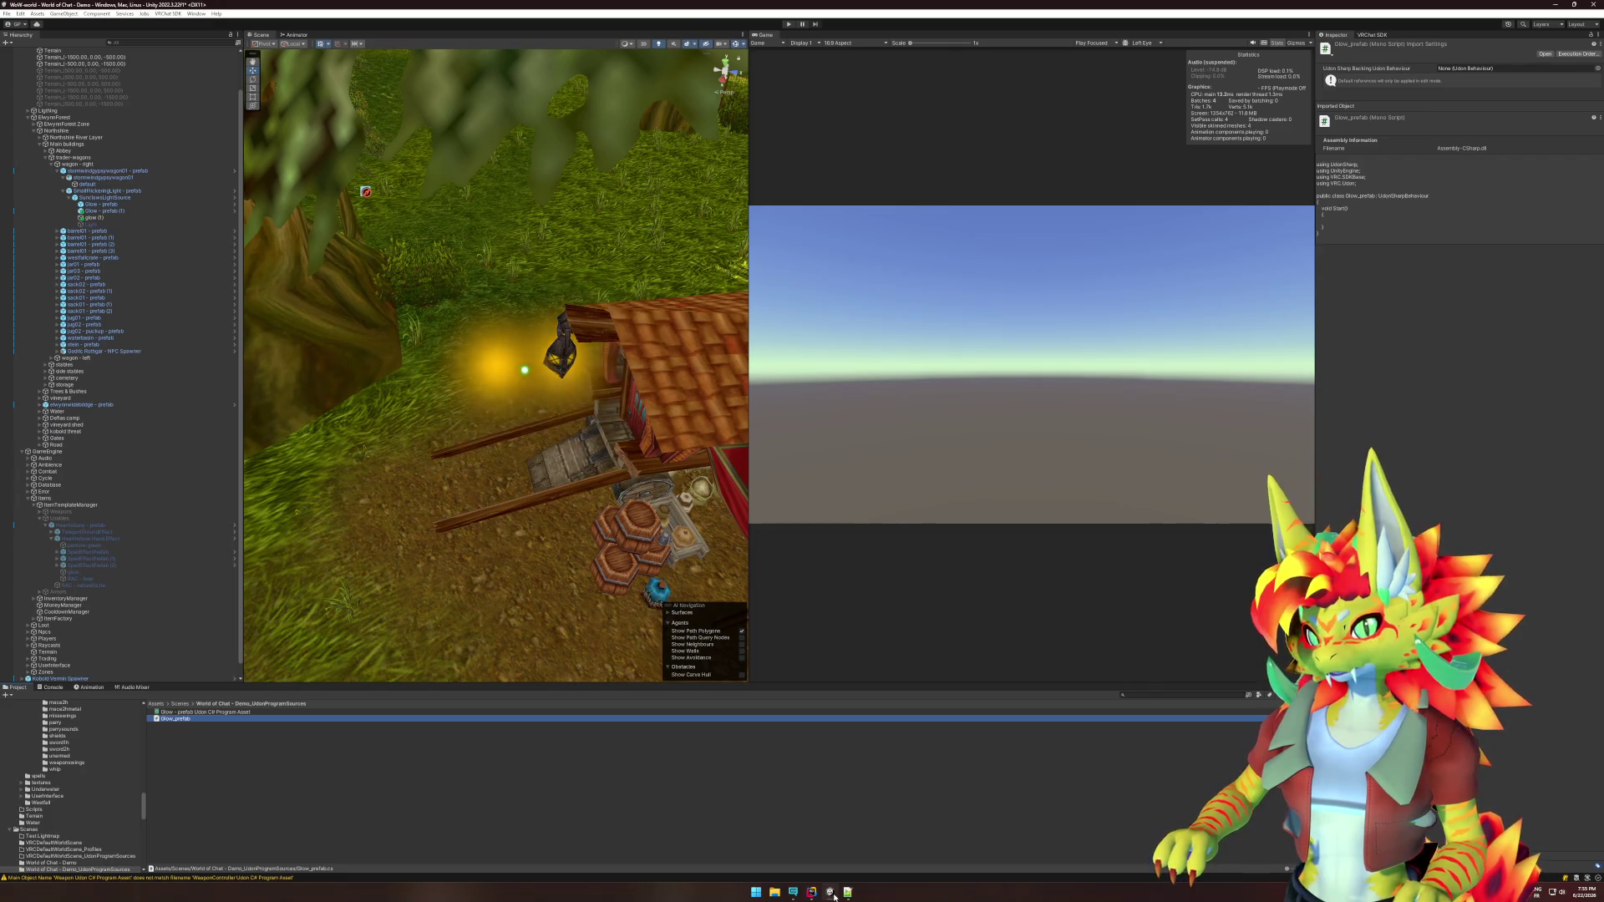
click(494, 366)
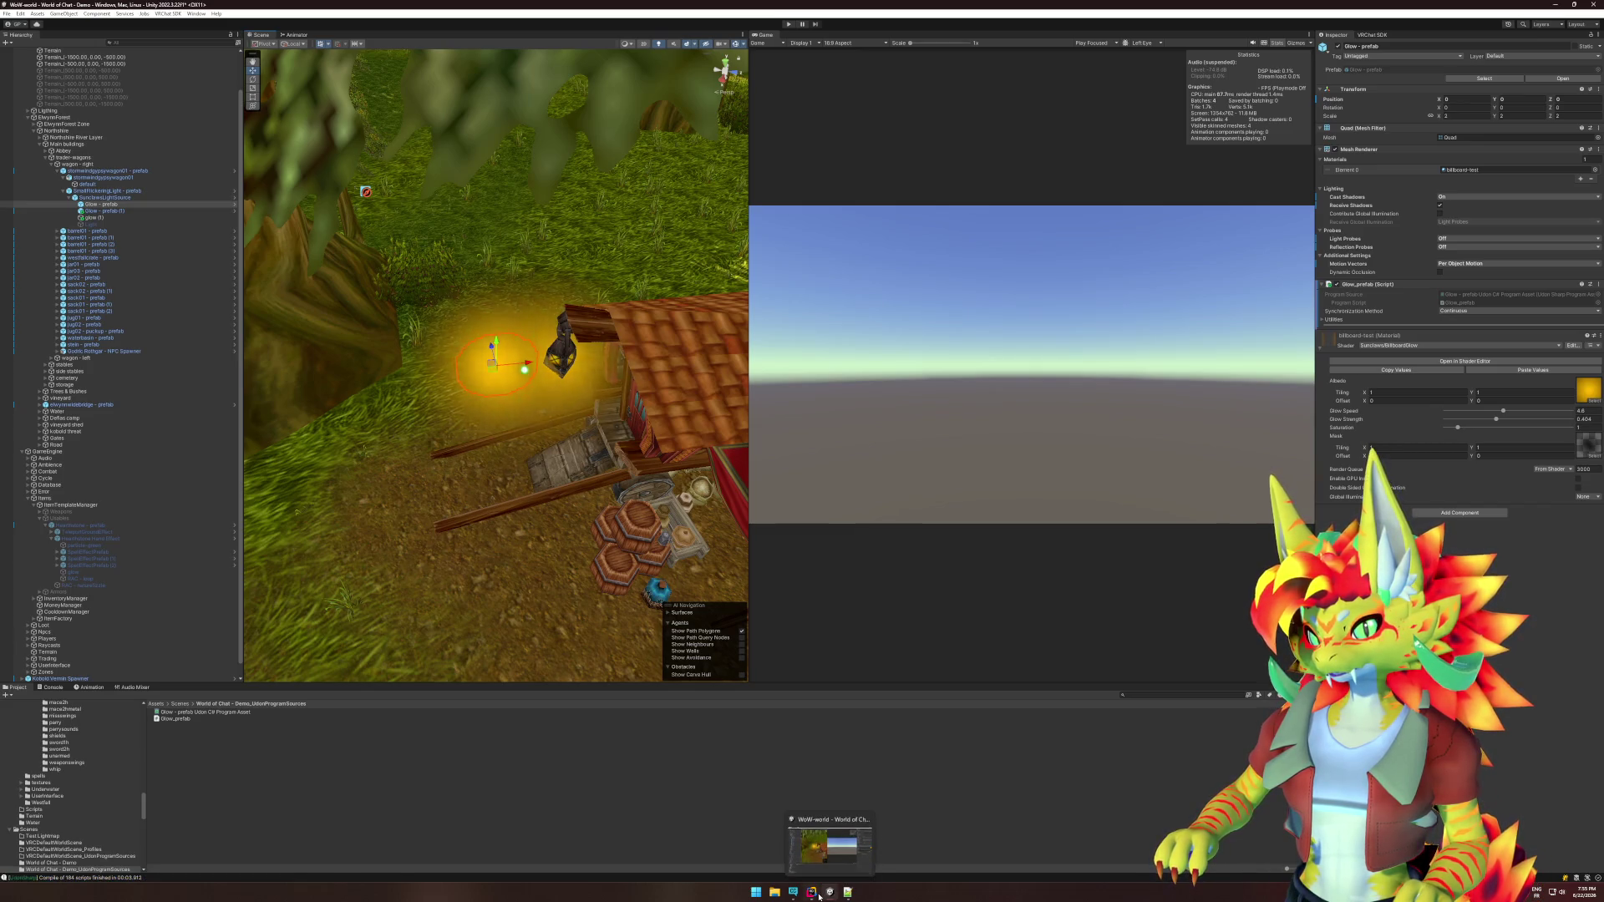
click(834, 896)
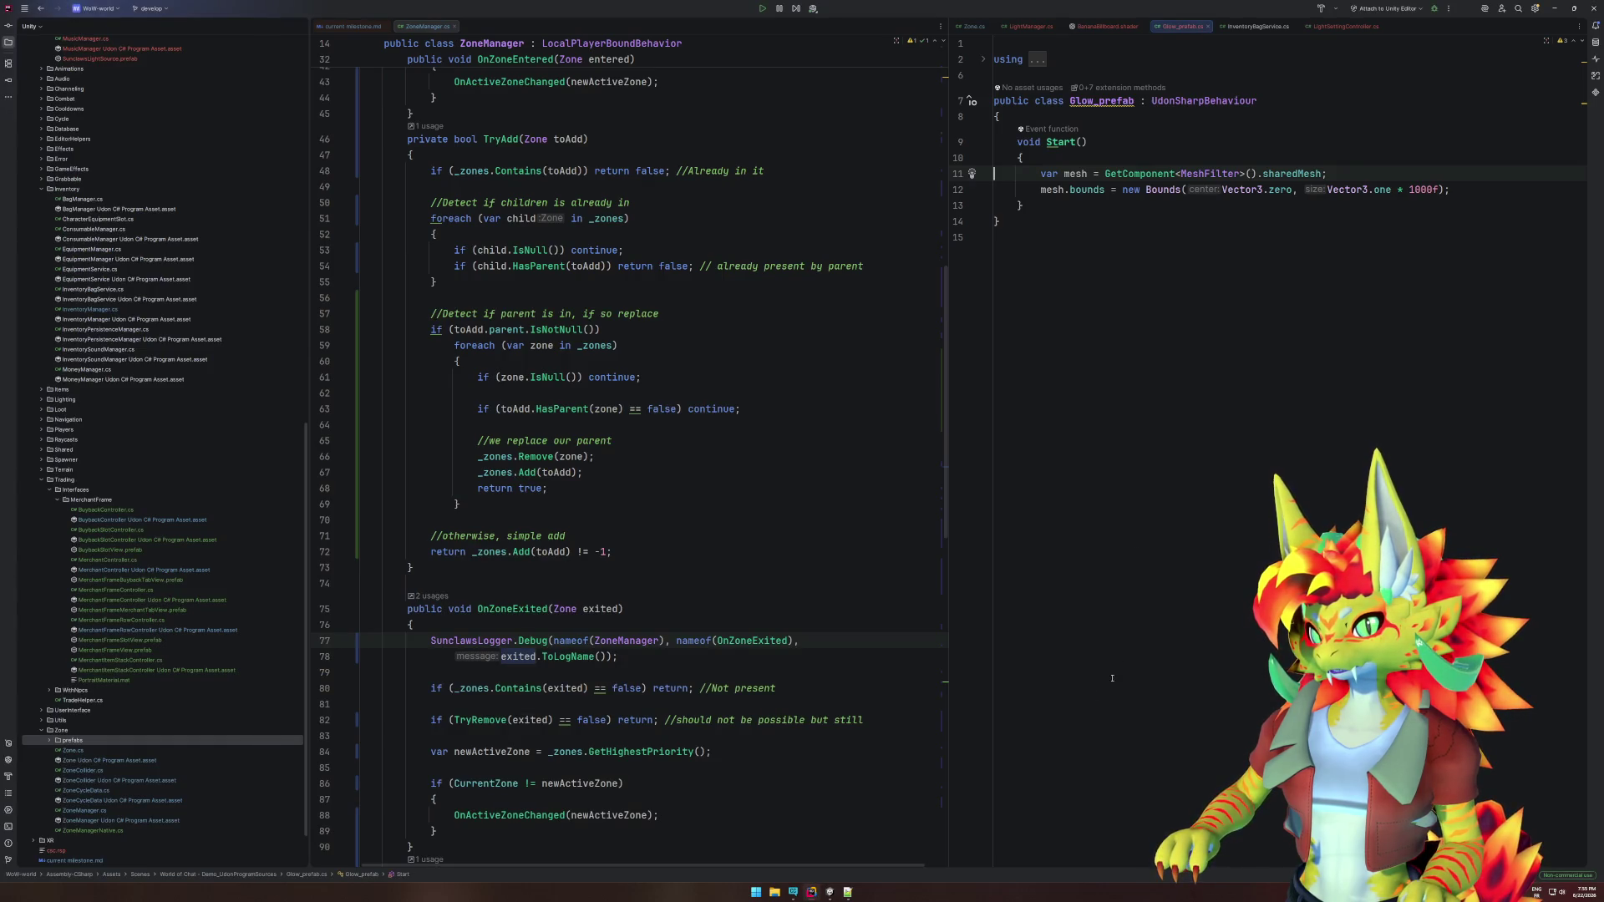
key(alt+Tab)
key(ctrl+p)
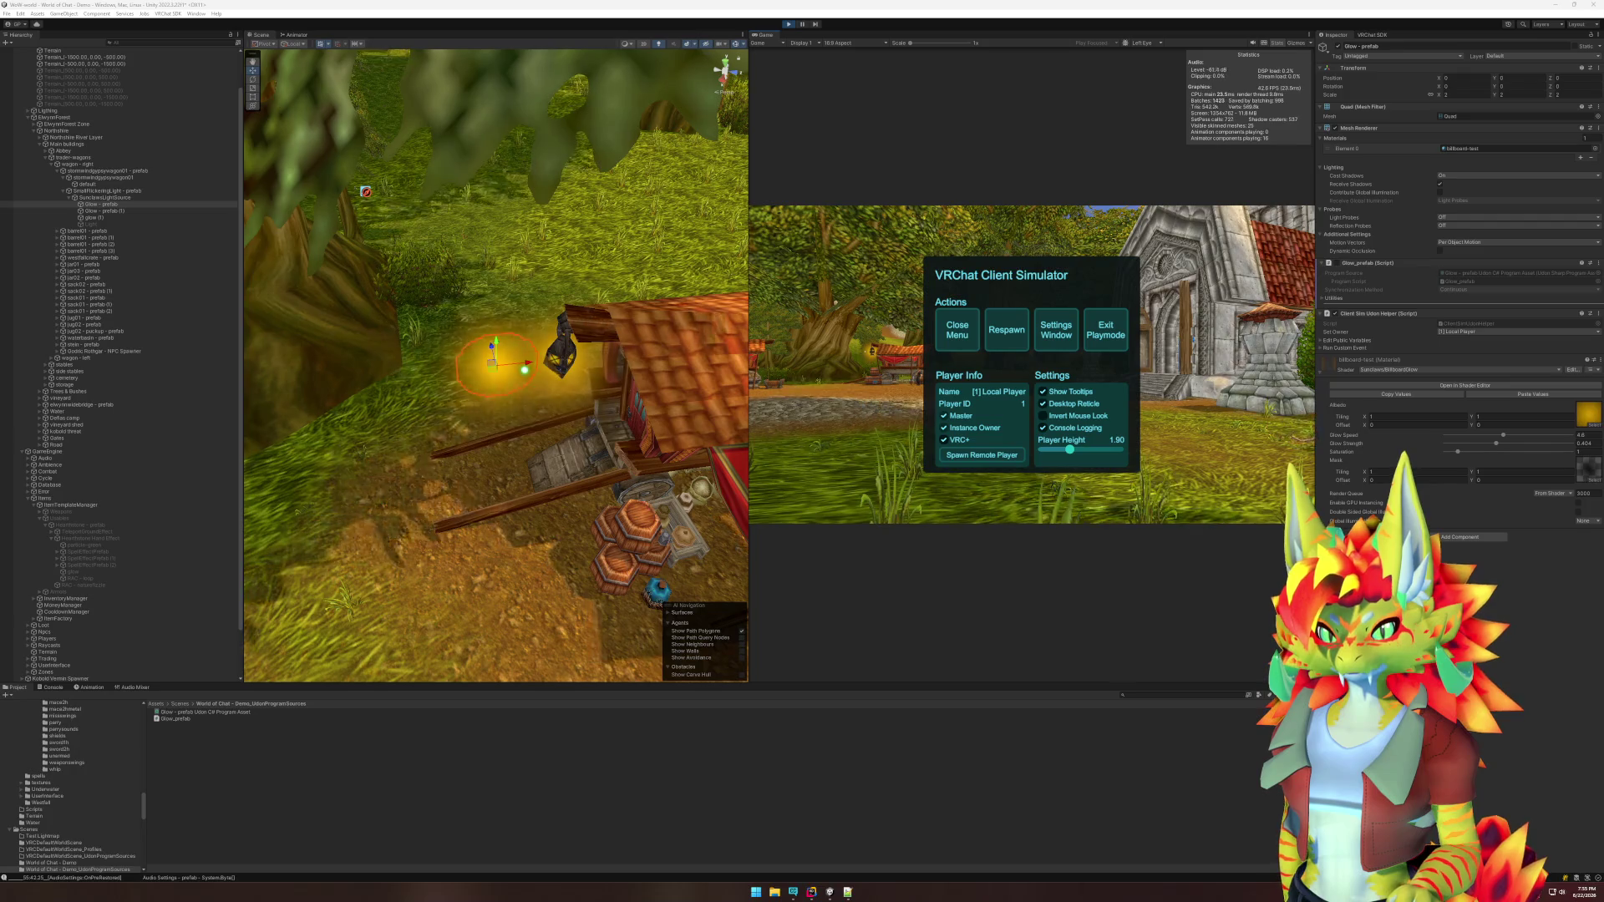
Close the Client Simulator menu and walk the player forward toward the wagons.
key(Escape)
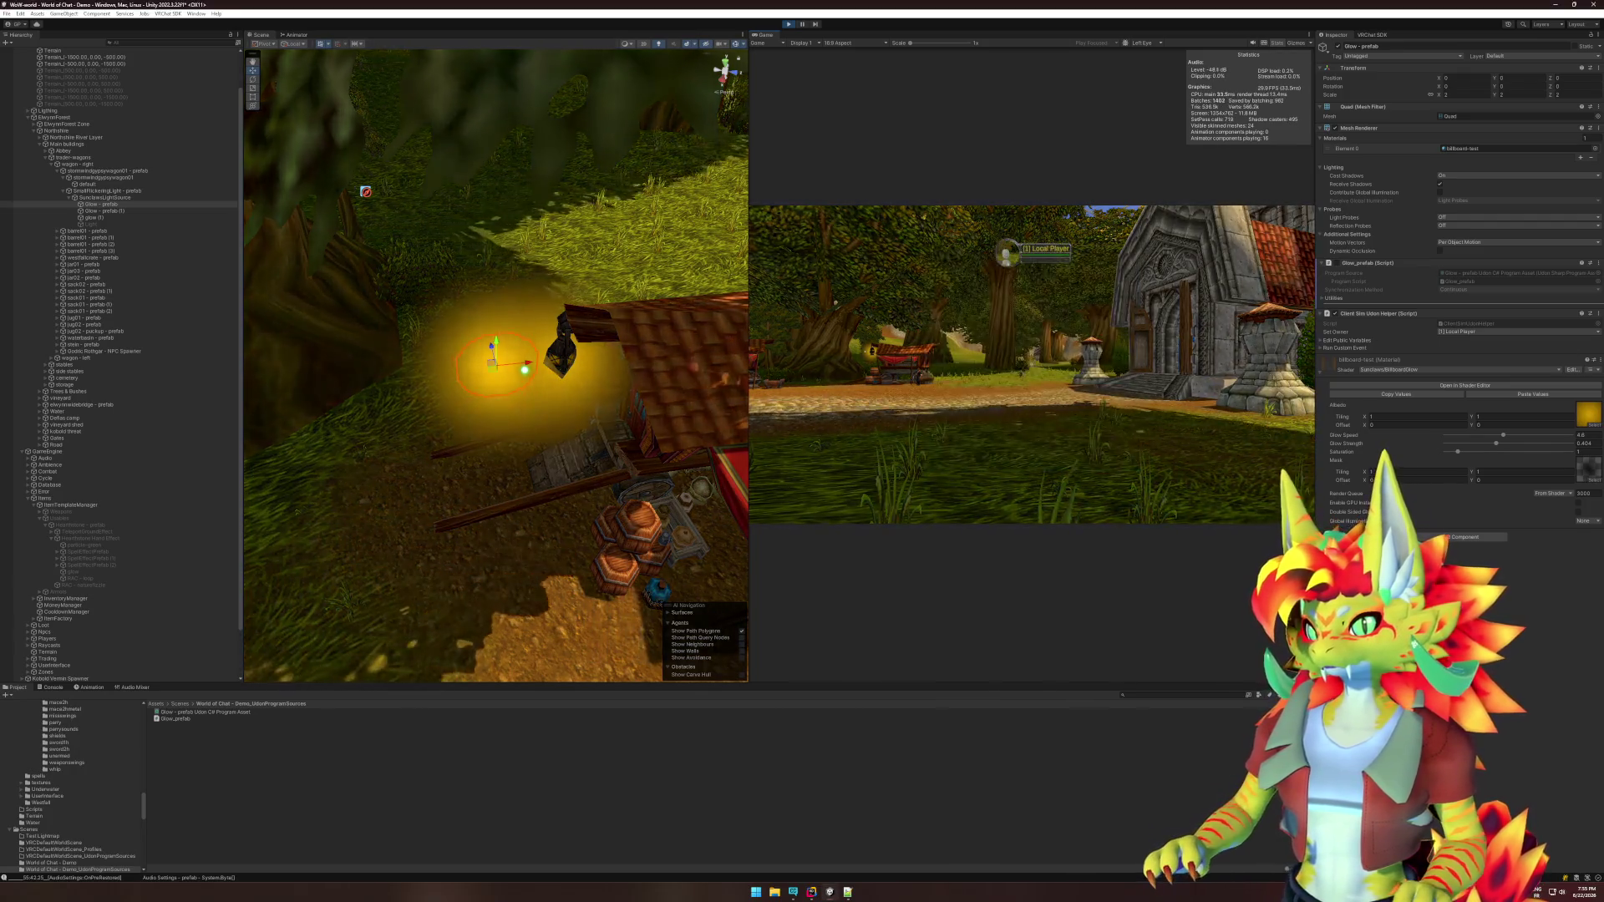
key(w)
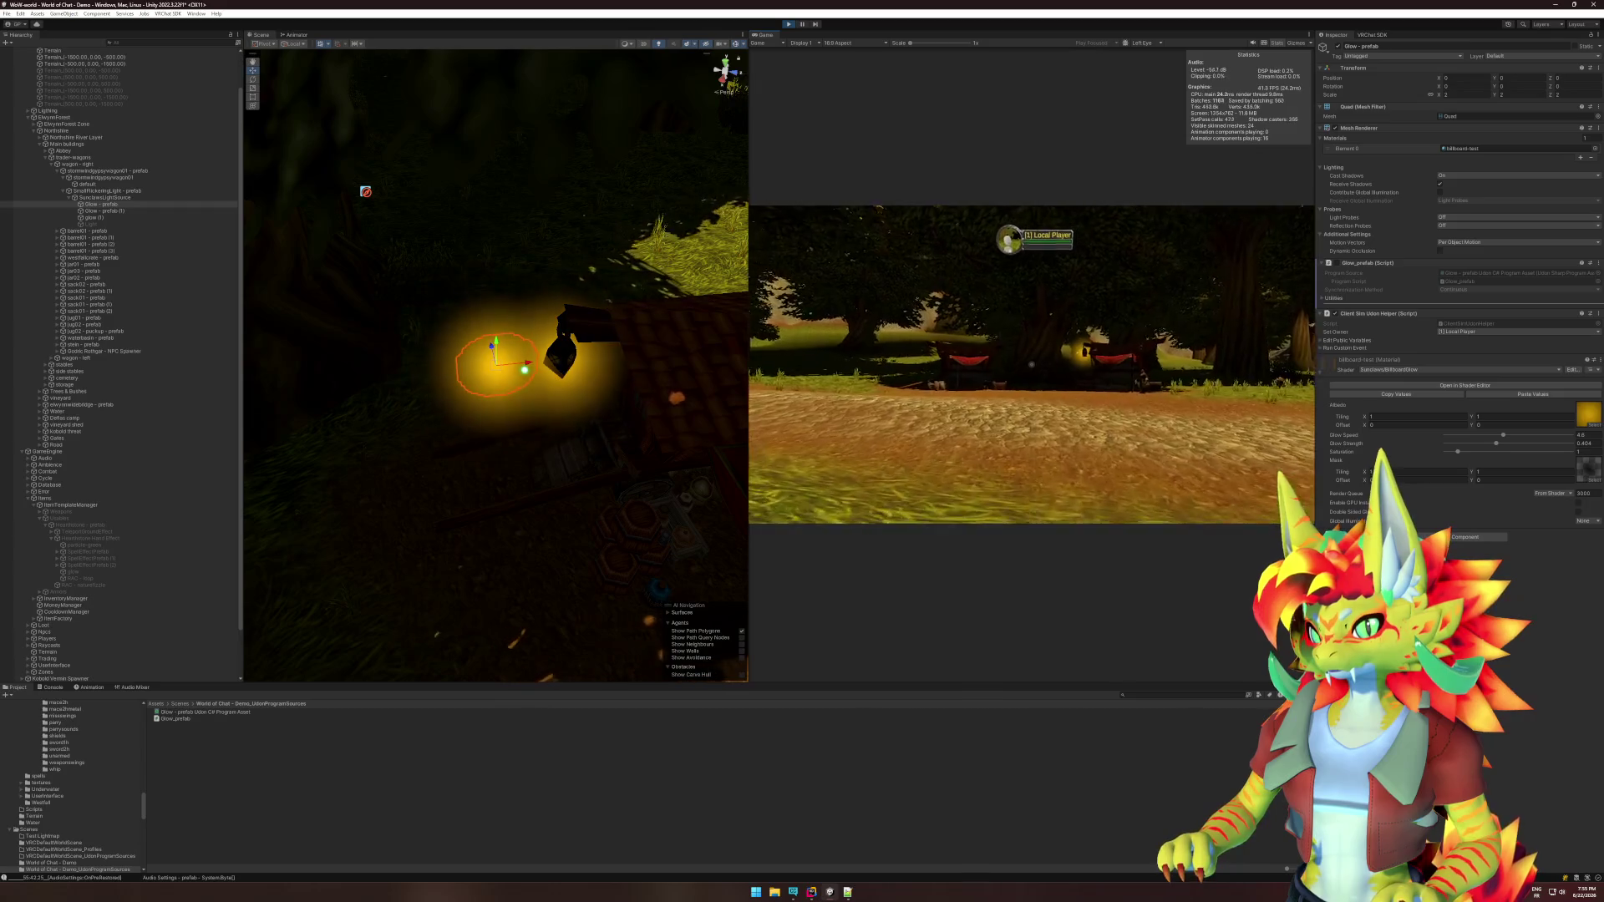
key(w)
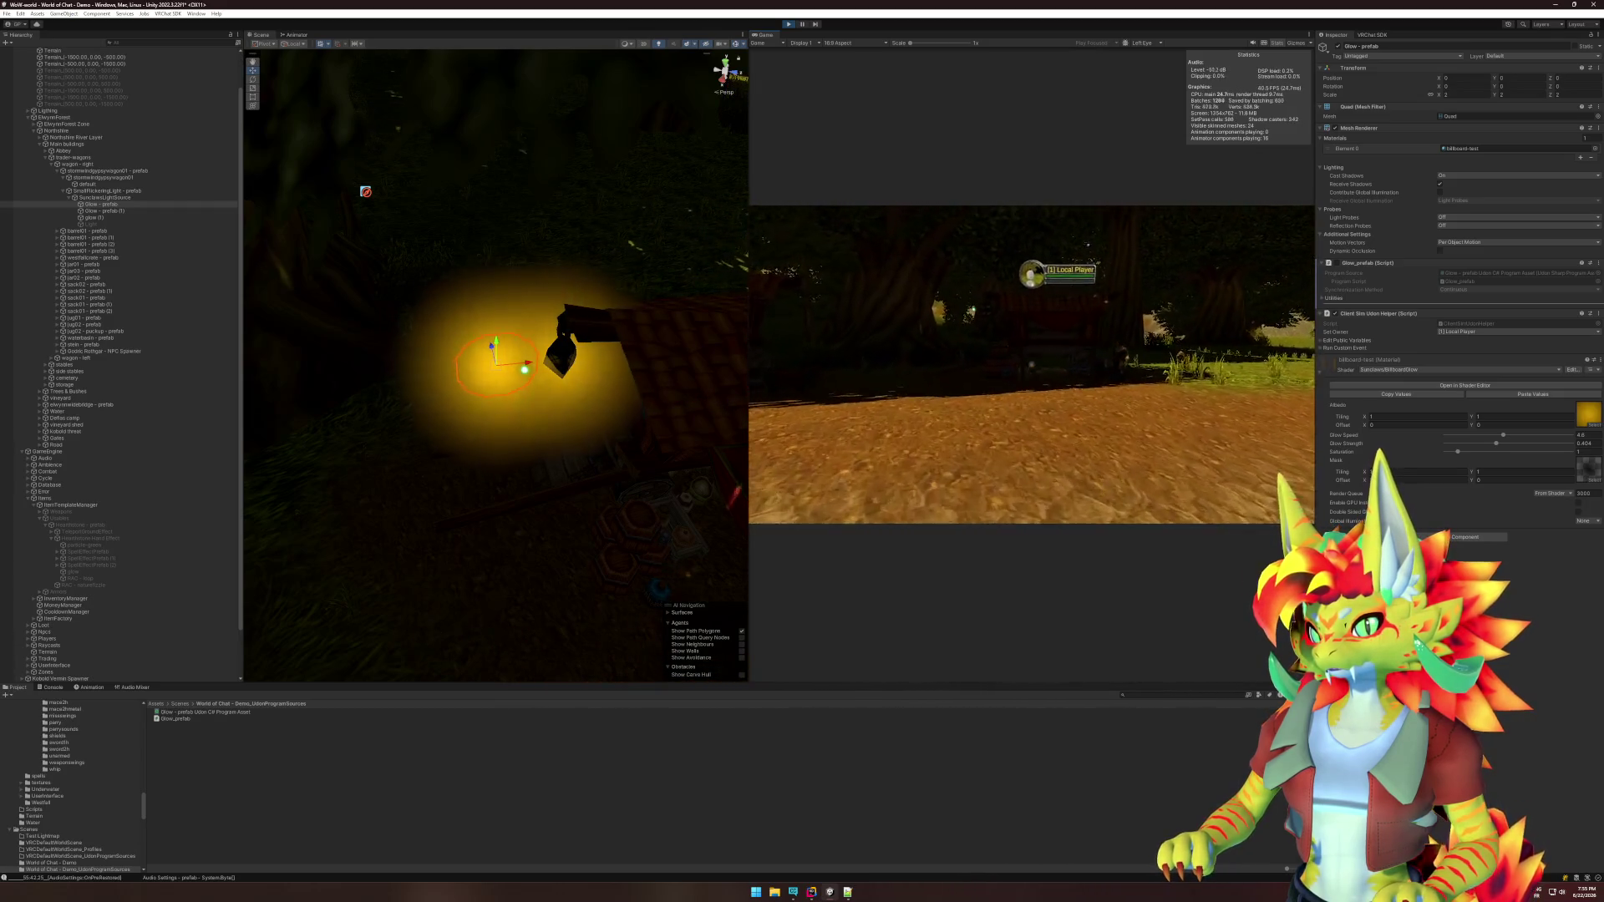
Open the Console and jump from the null-reference error to Glow_prefab.cs line 12 in Rider.
key(super)
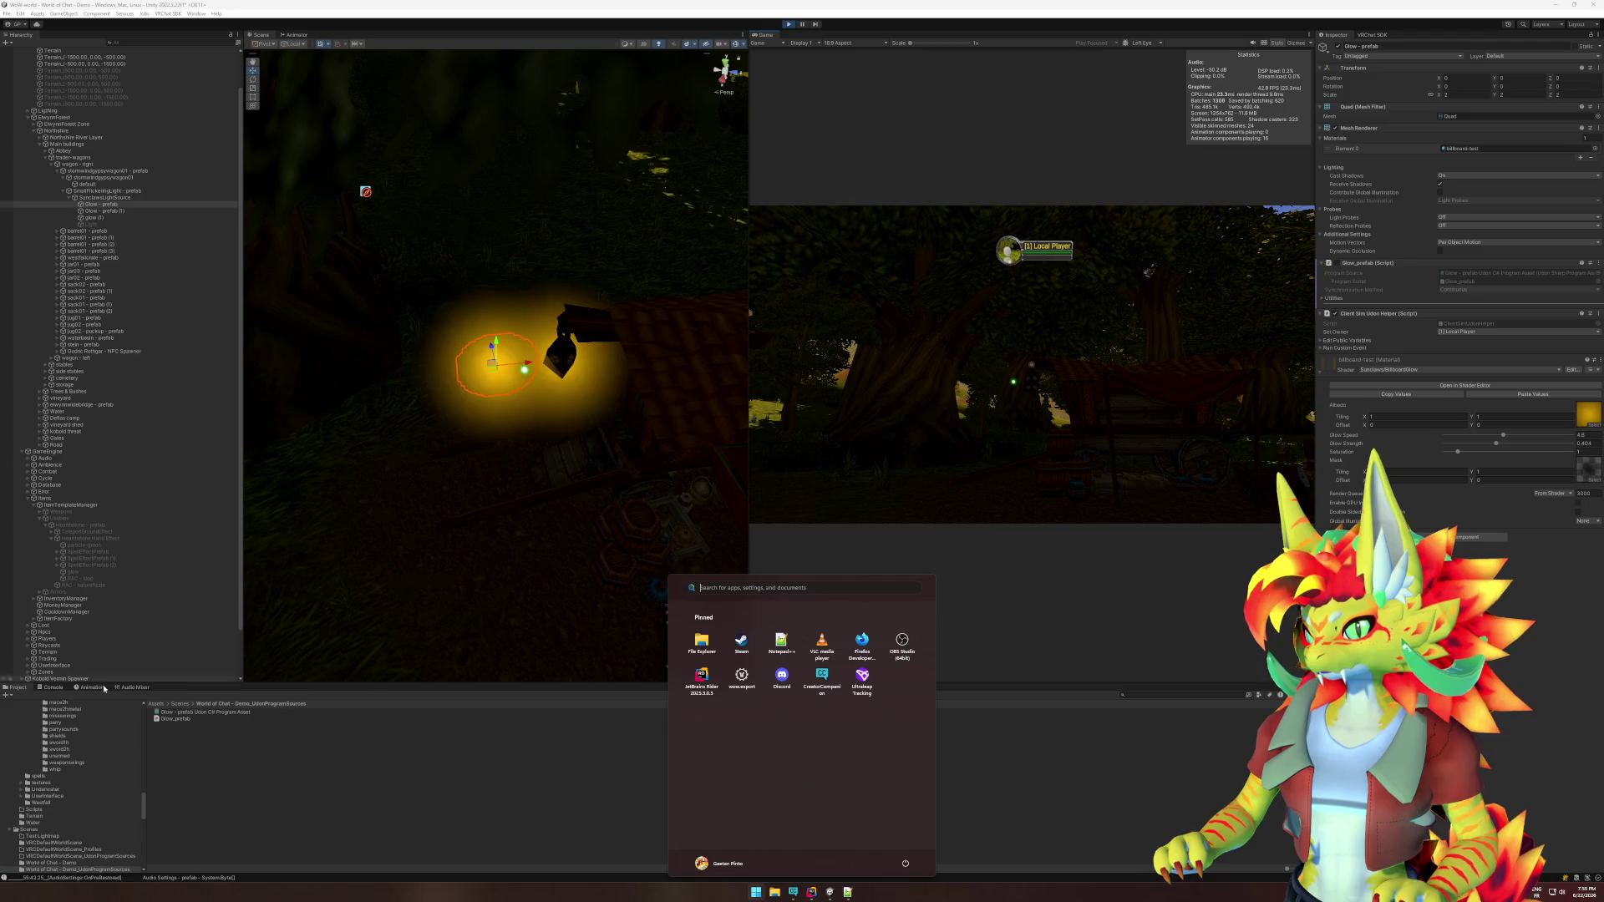
click(50, 687)
click(170, 721)
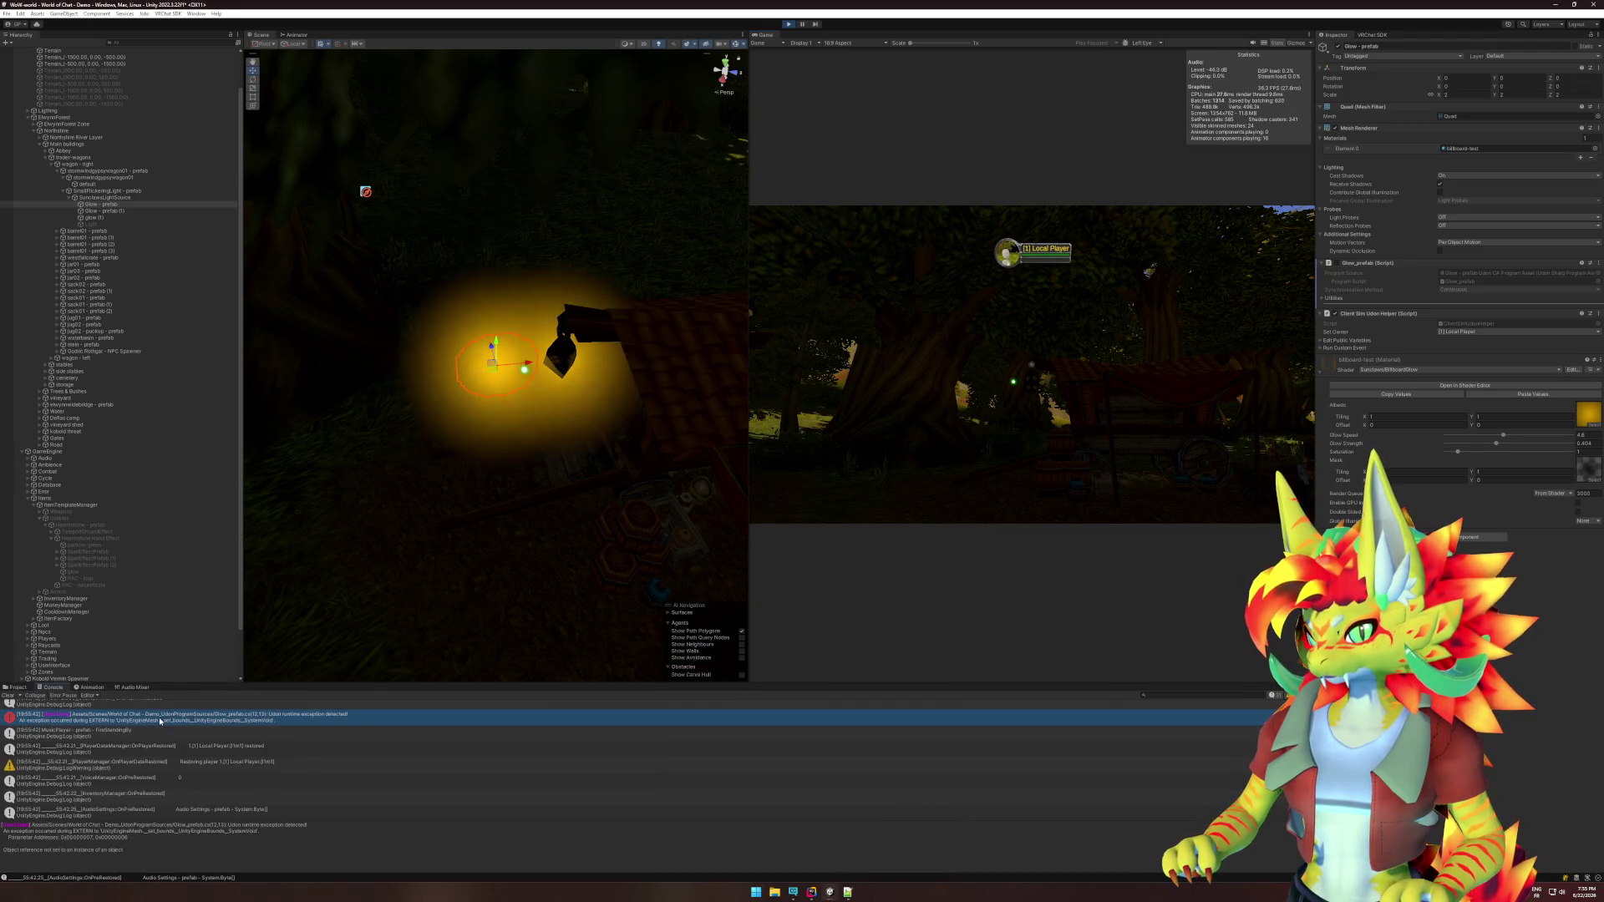
double_click(170, 720)
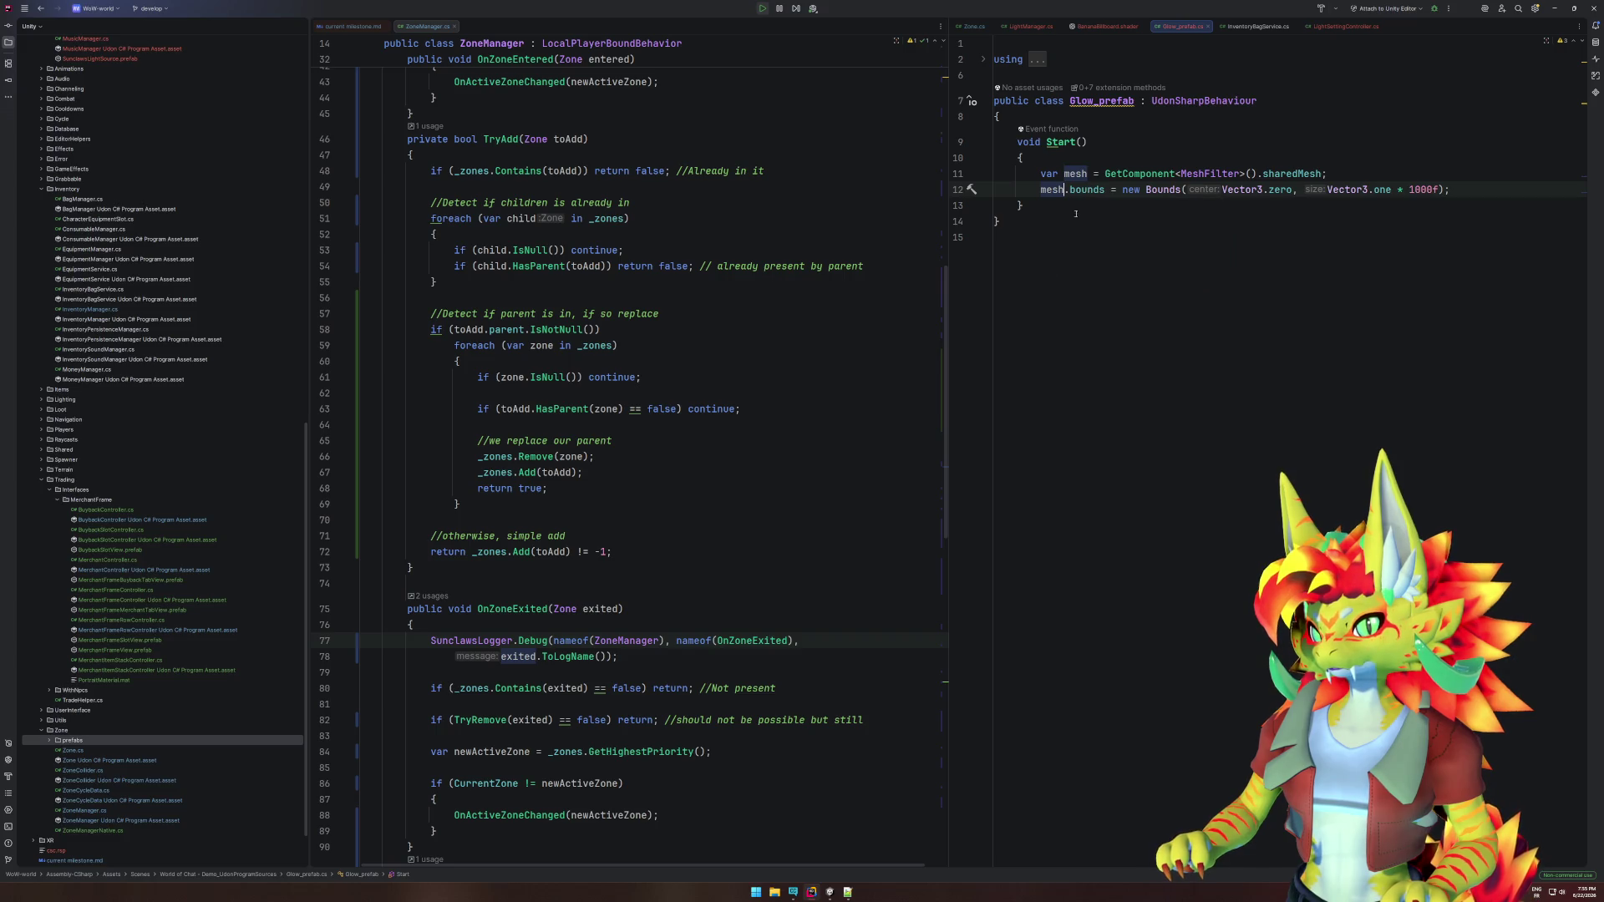
Replace sharedMesh with mesh on line 11 of Glow_prefab, then return to Unity.
click(829, 892)
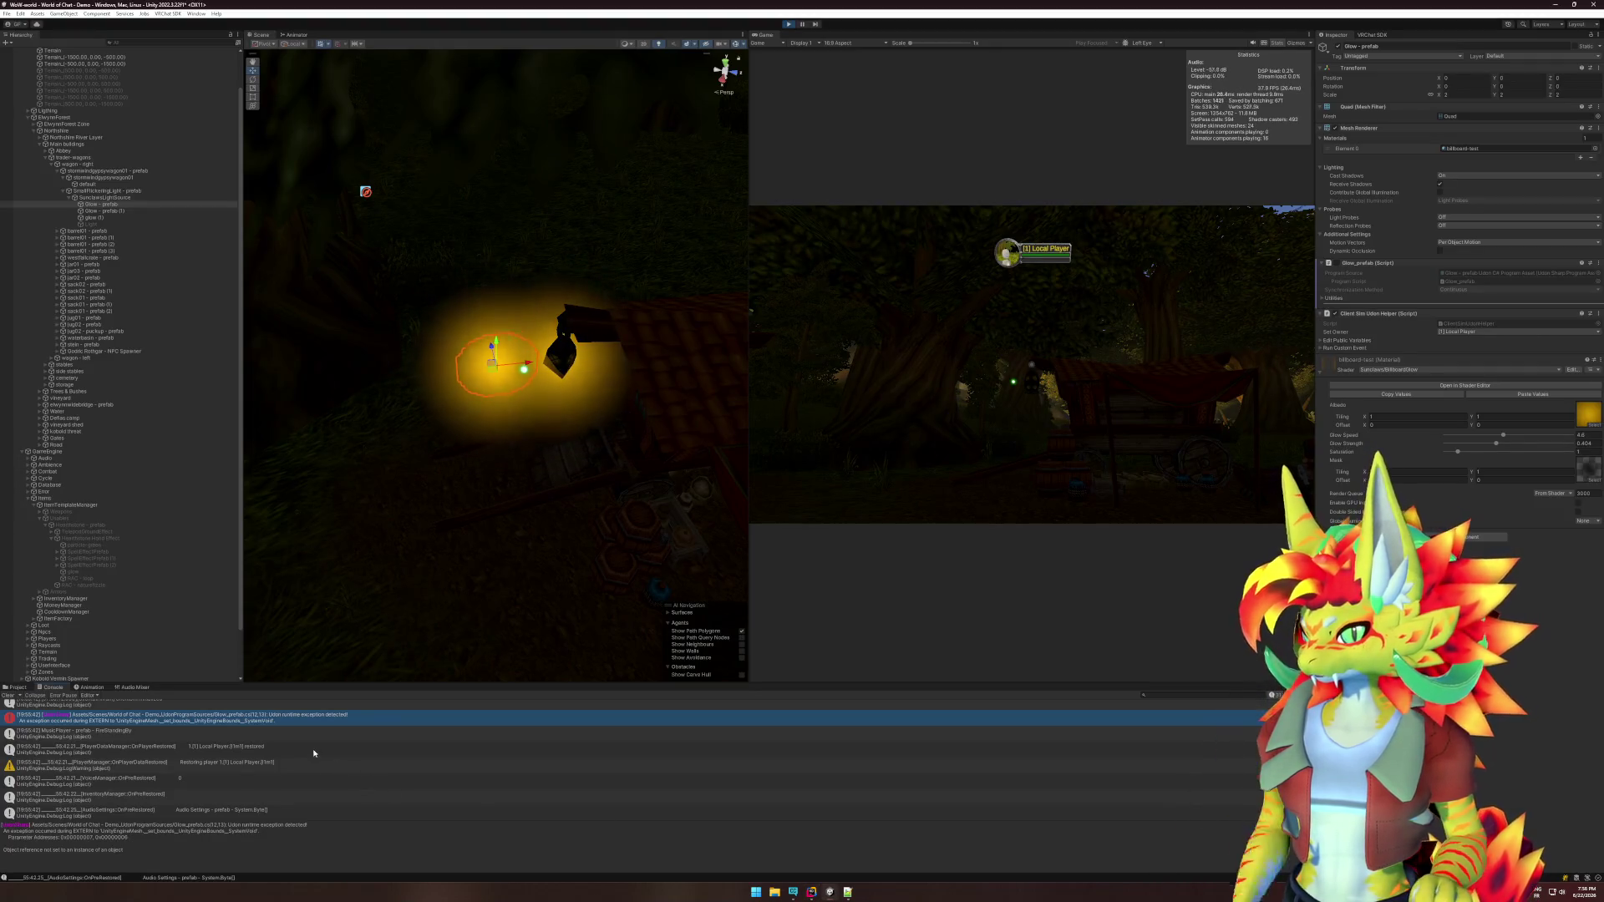
double_click(296, 717)
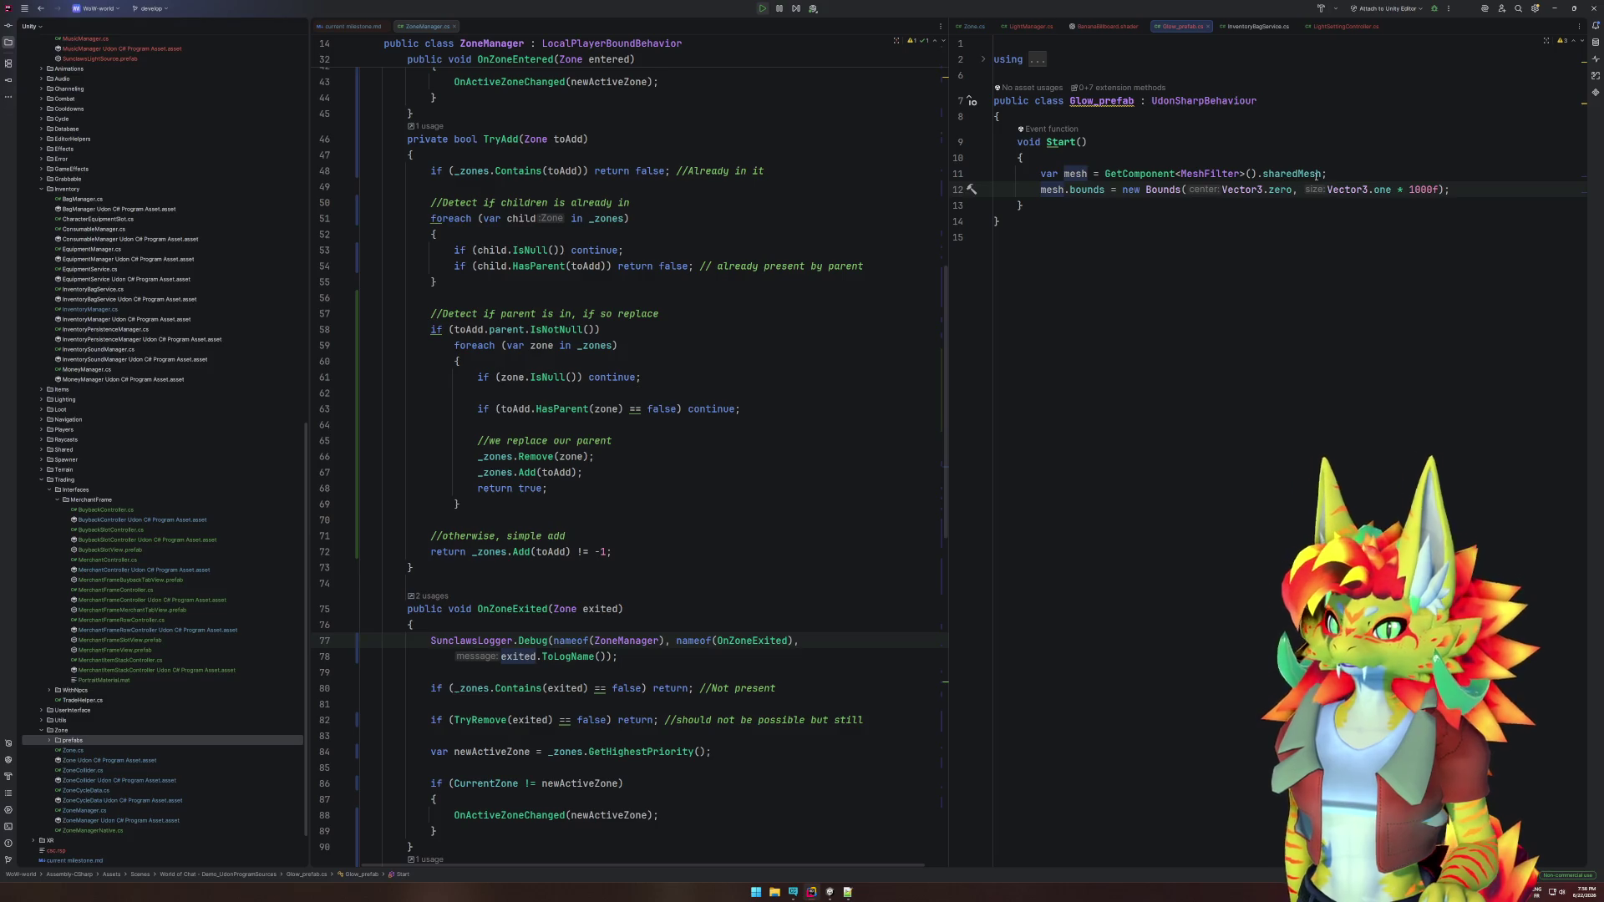
click(1260, 174)
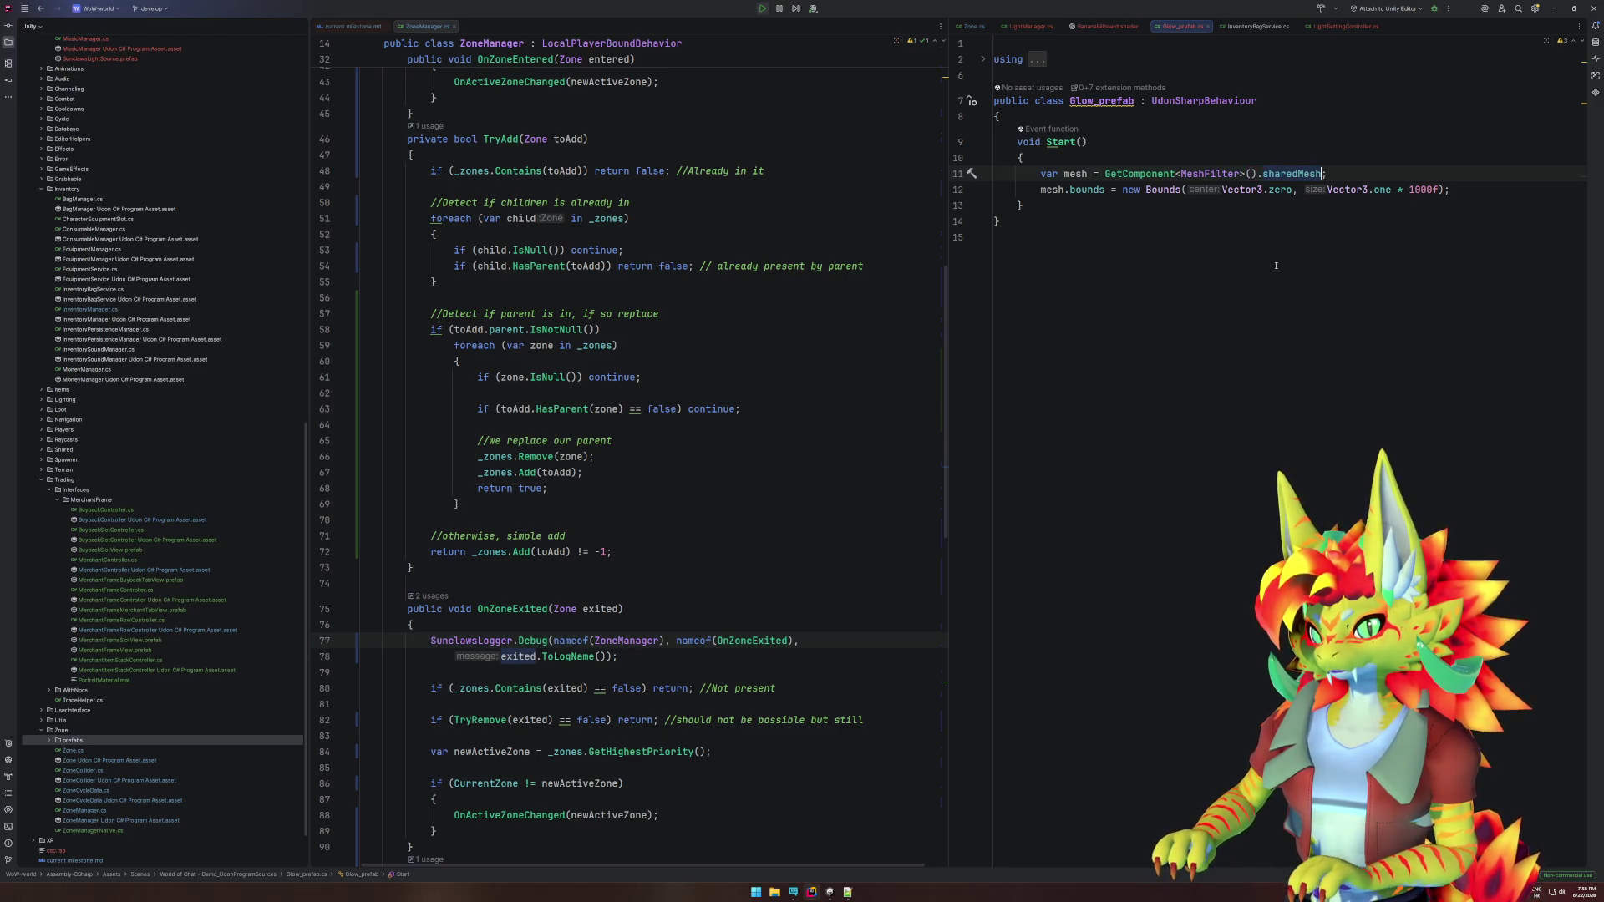
text(mesh)
key(Tab)
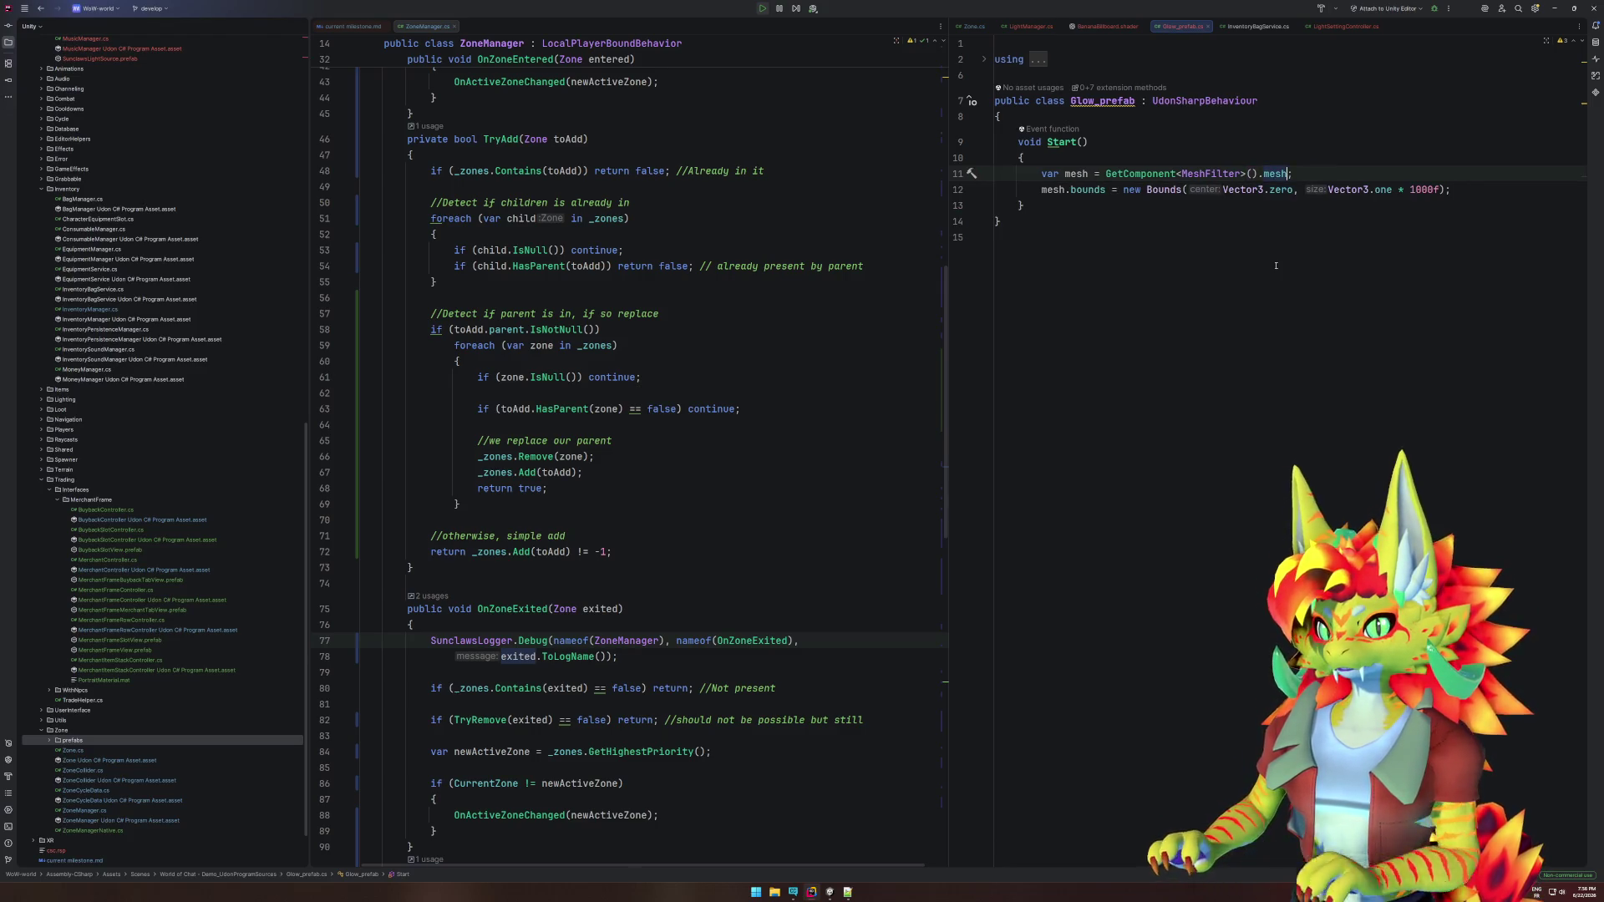
key(alt+Tab)
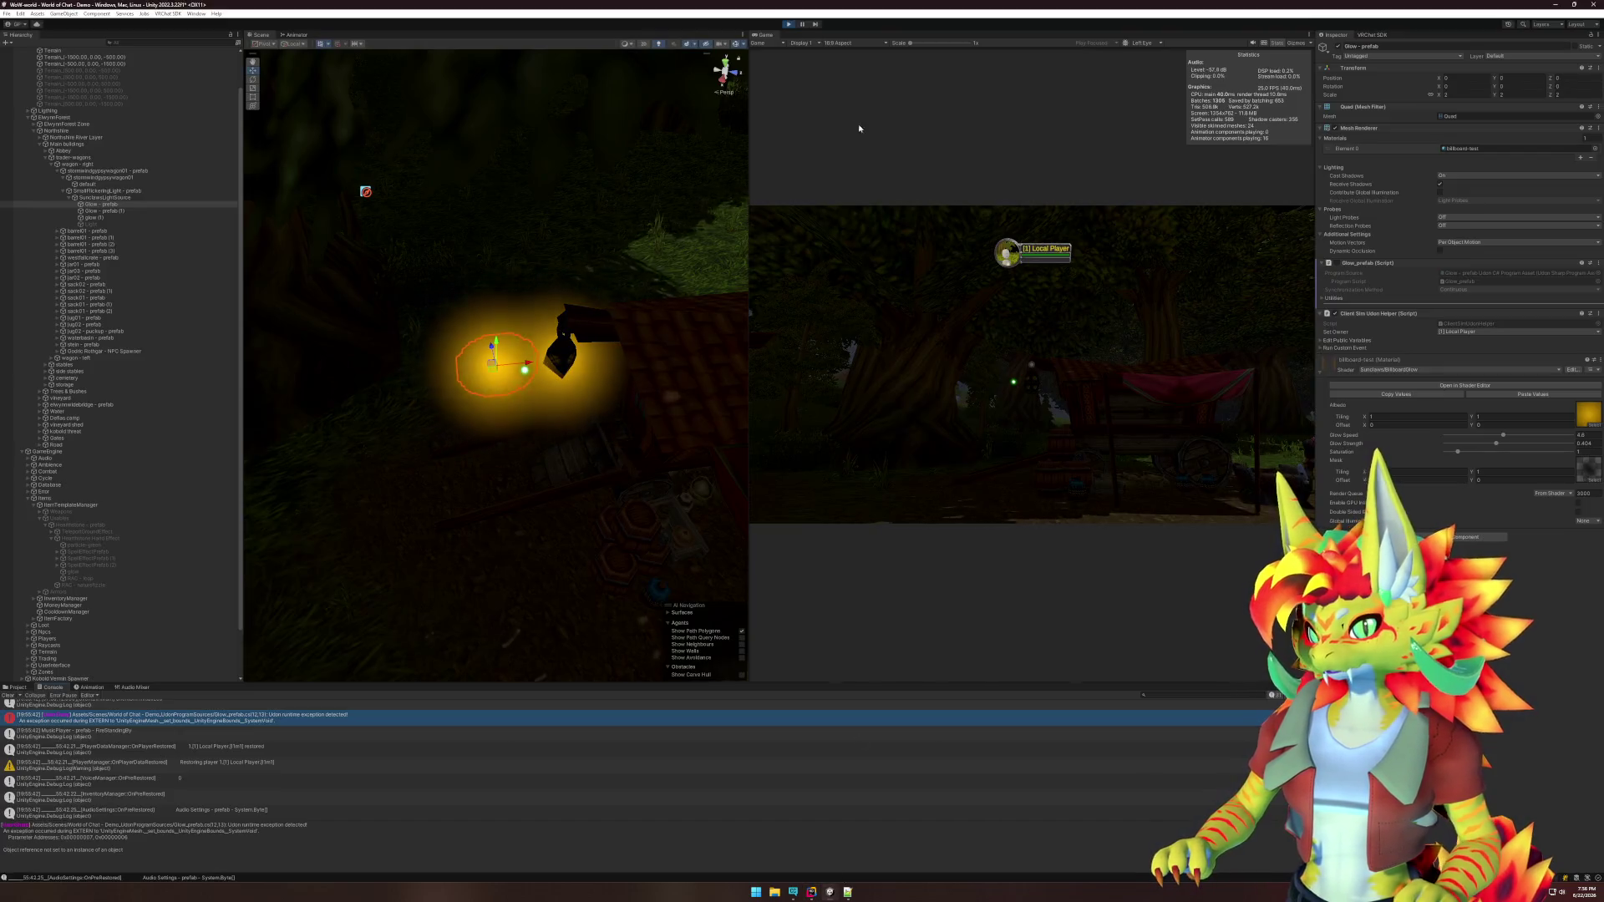
Rerun play mode, dismiss the Client Simulator menu, and check the lantern's yellow glow.
click(793, 25)
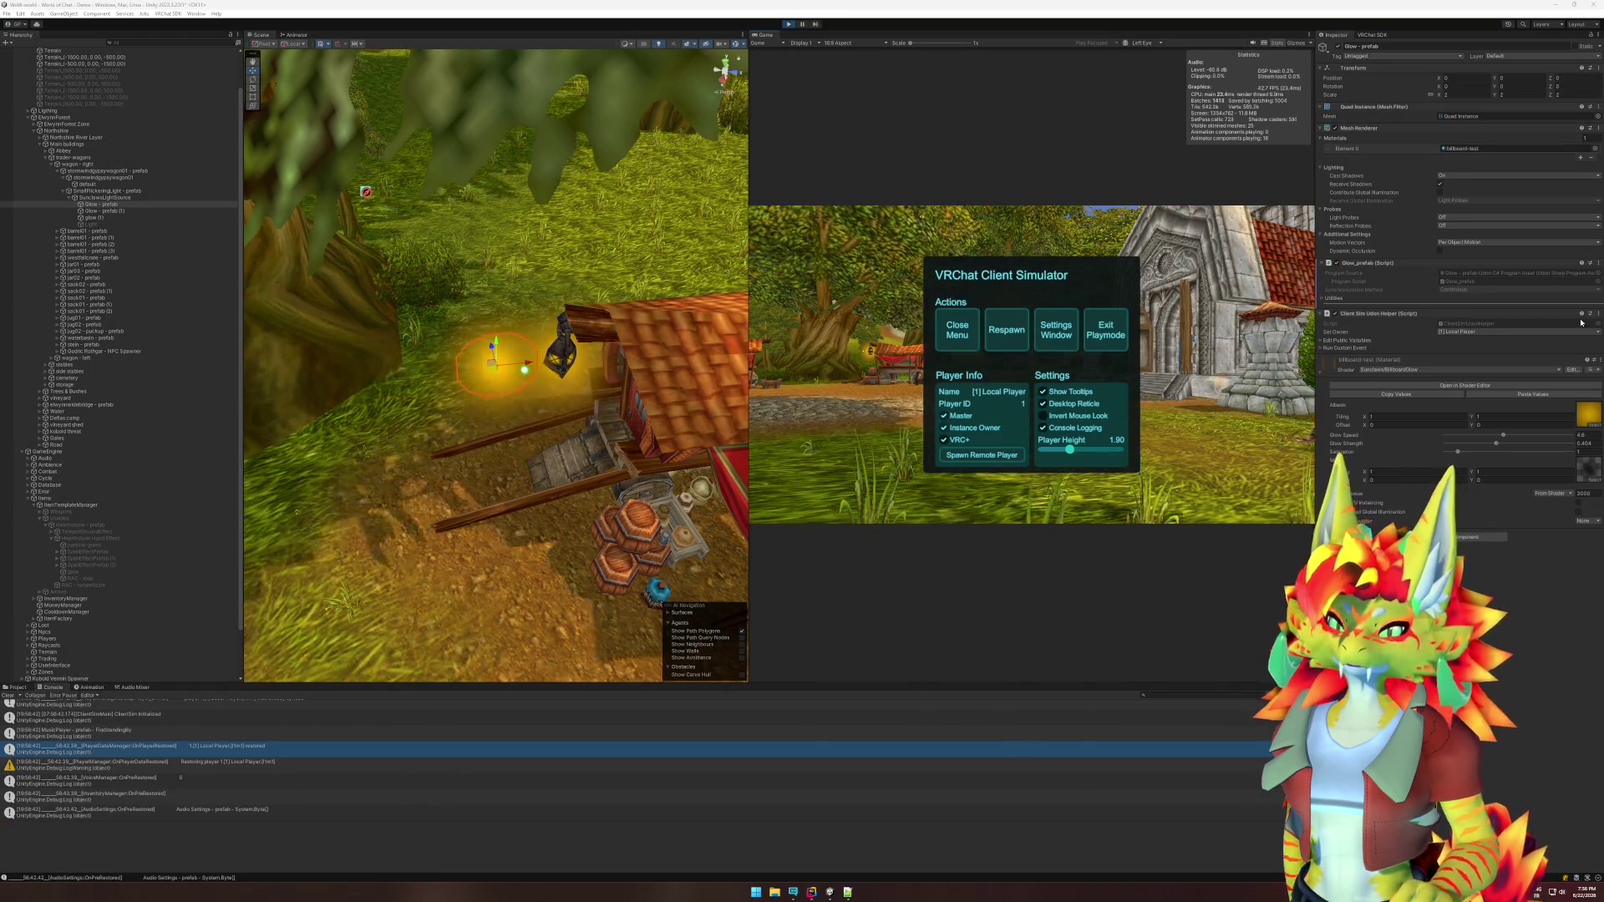
key(Escape)
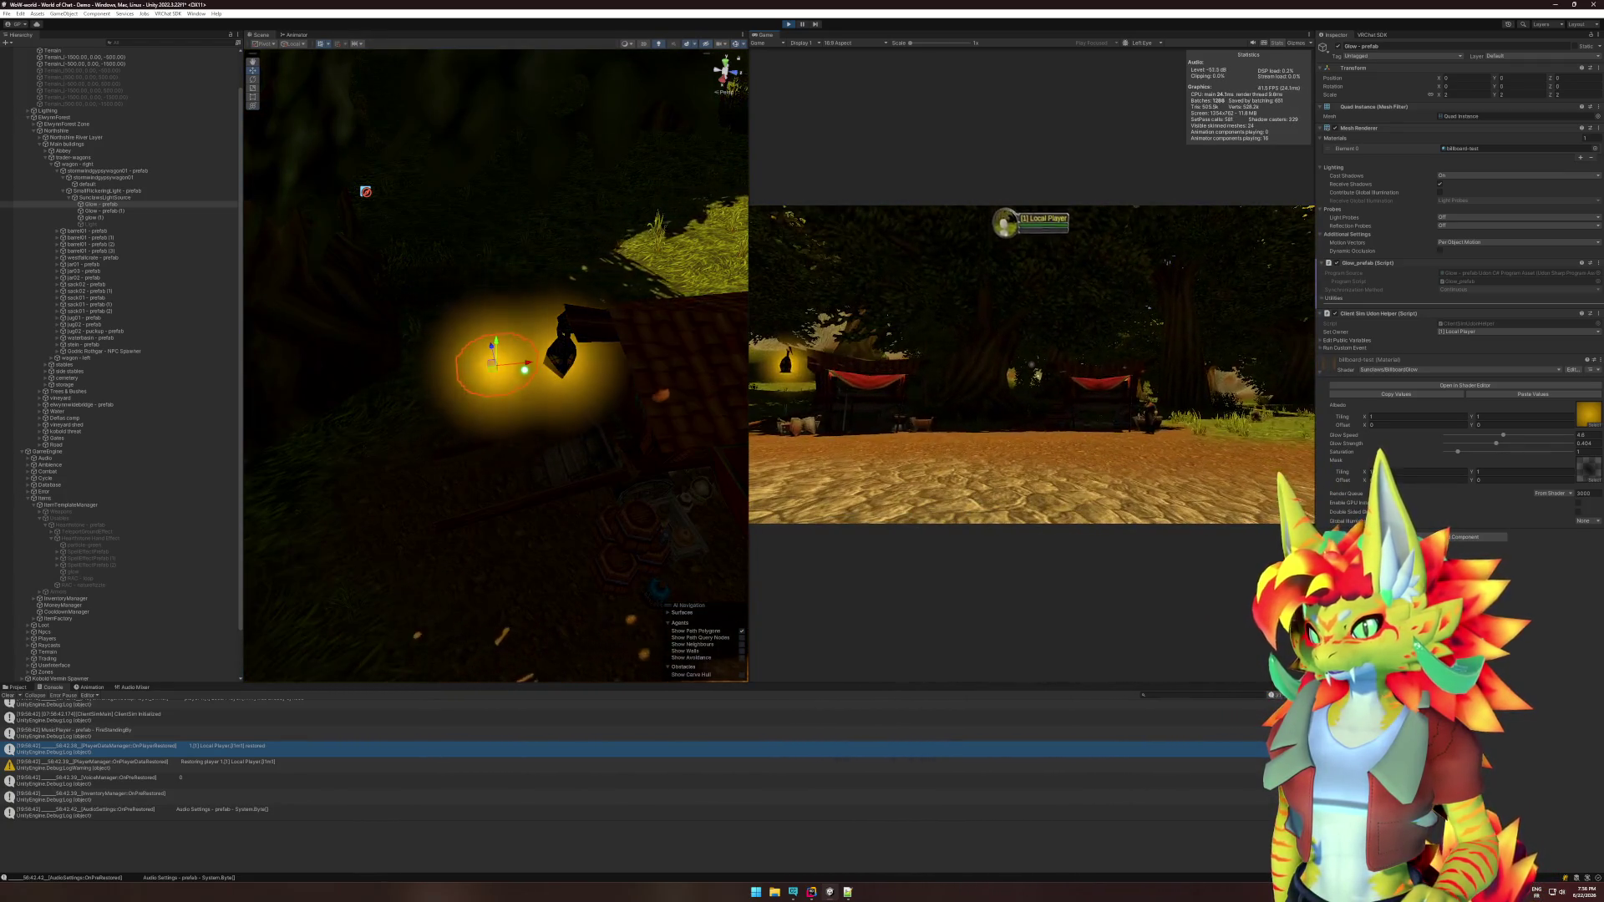
key(super)
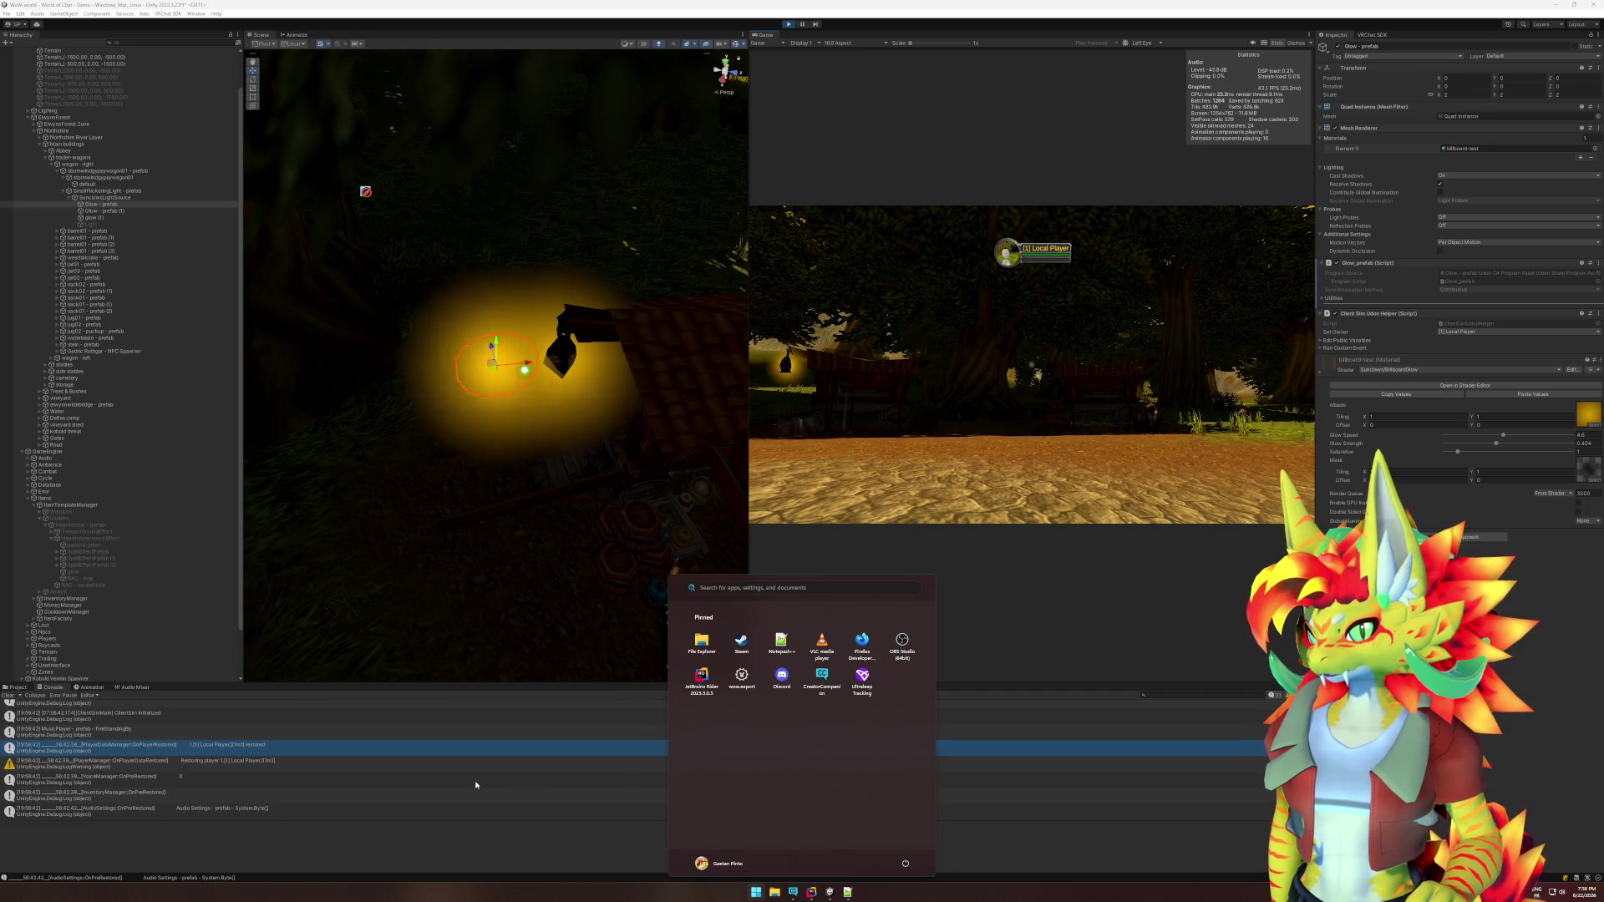
key(Escape)
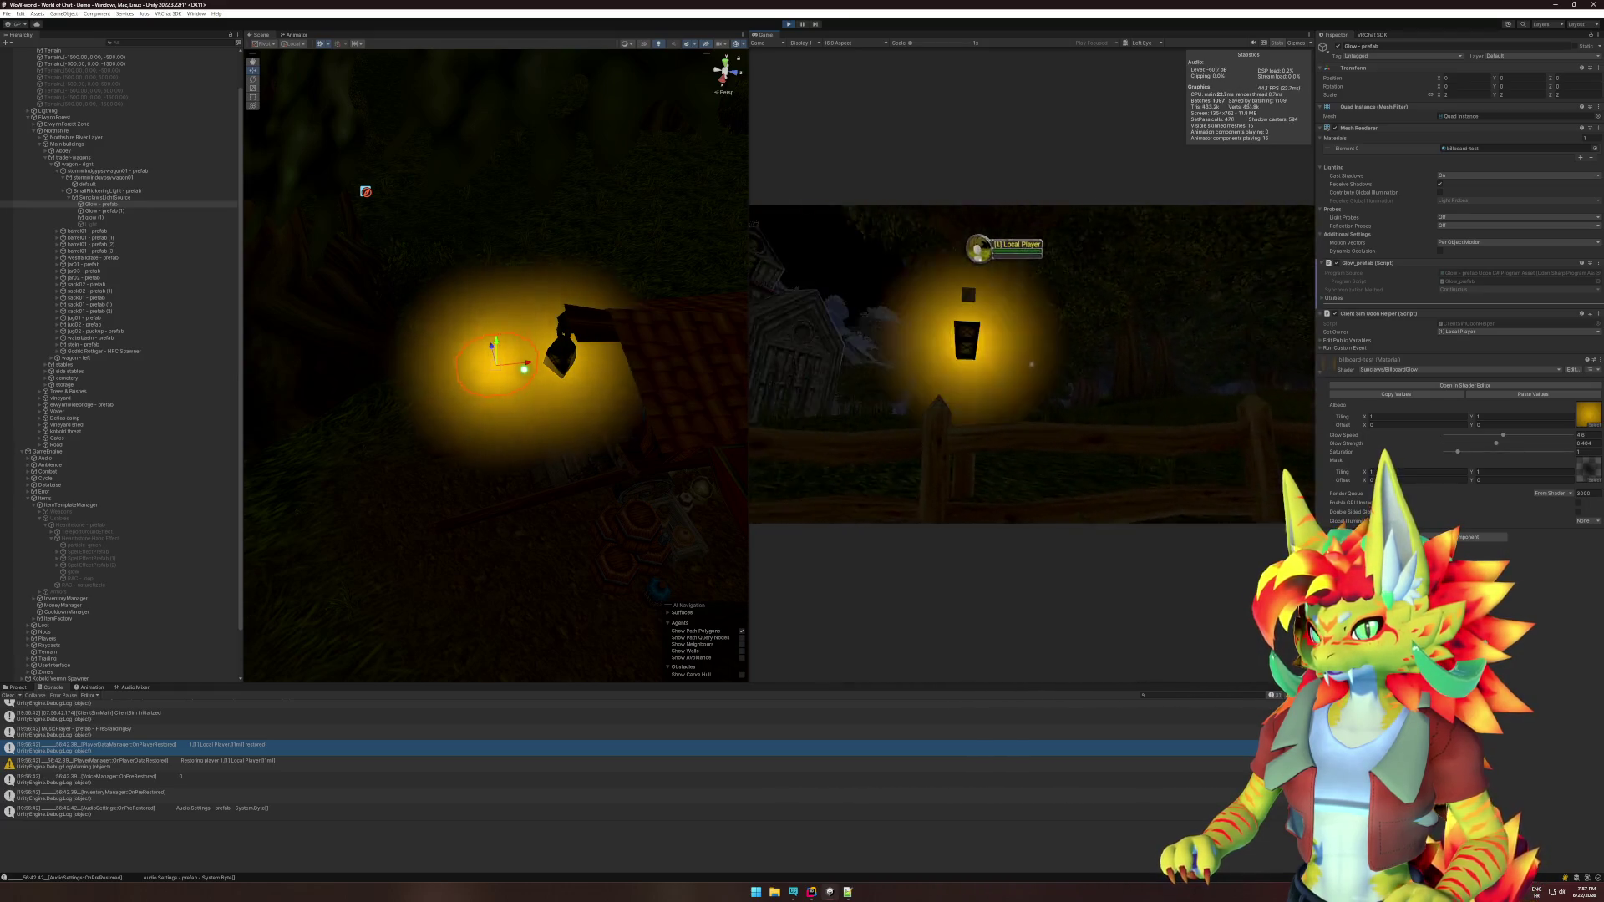
key(super)
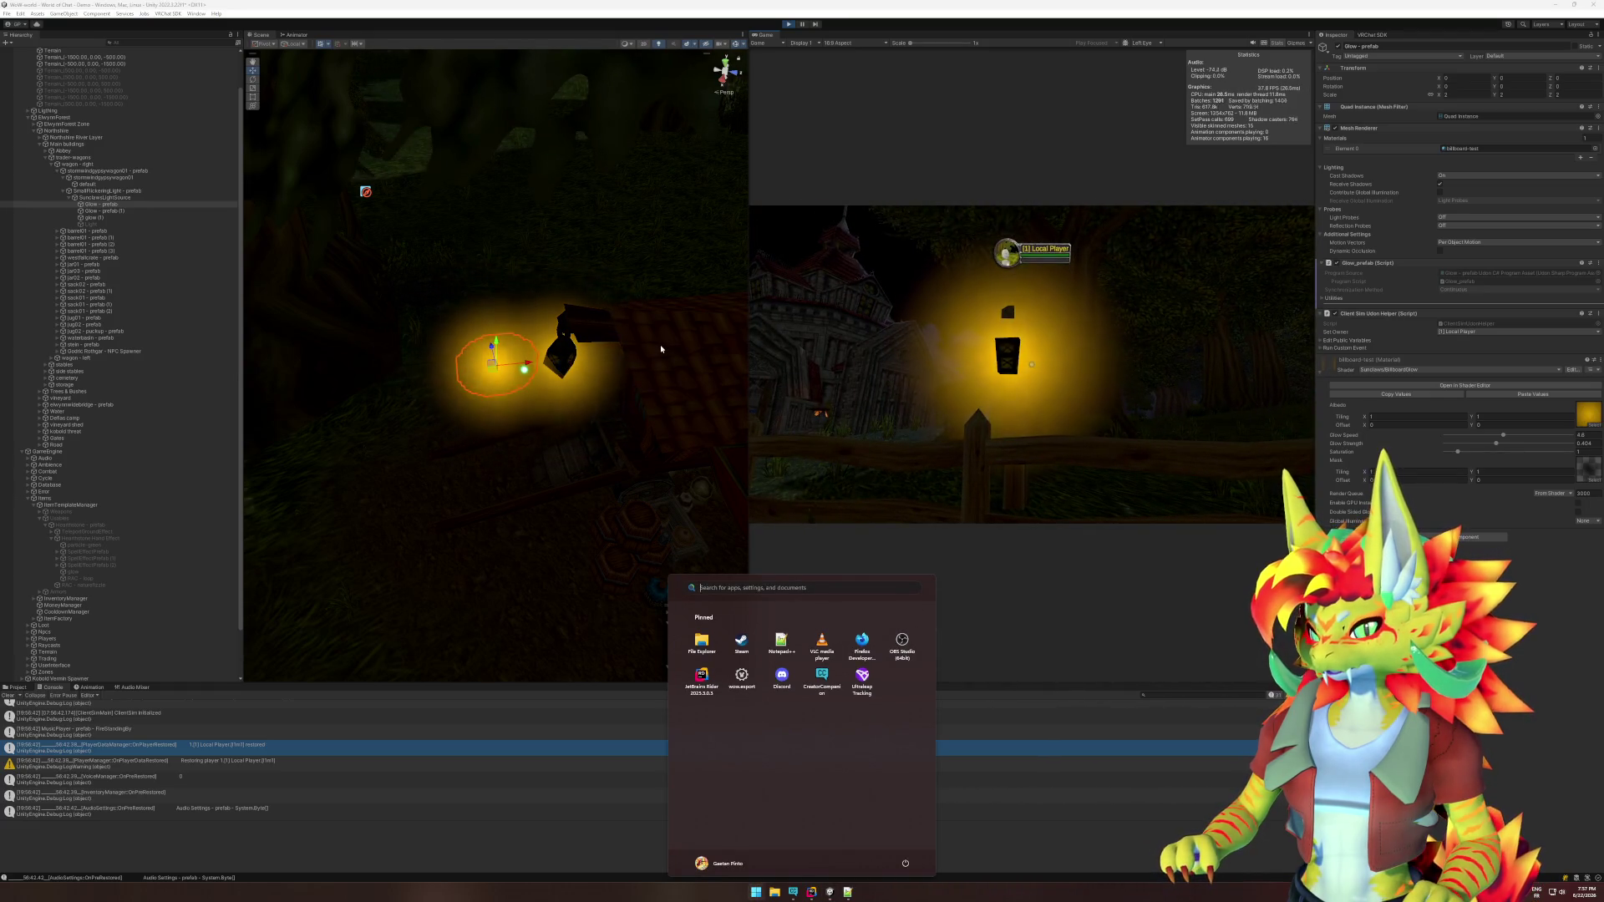
key(super)
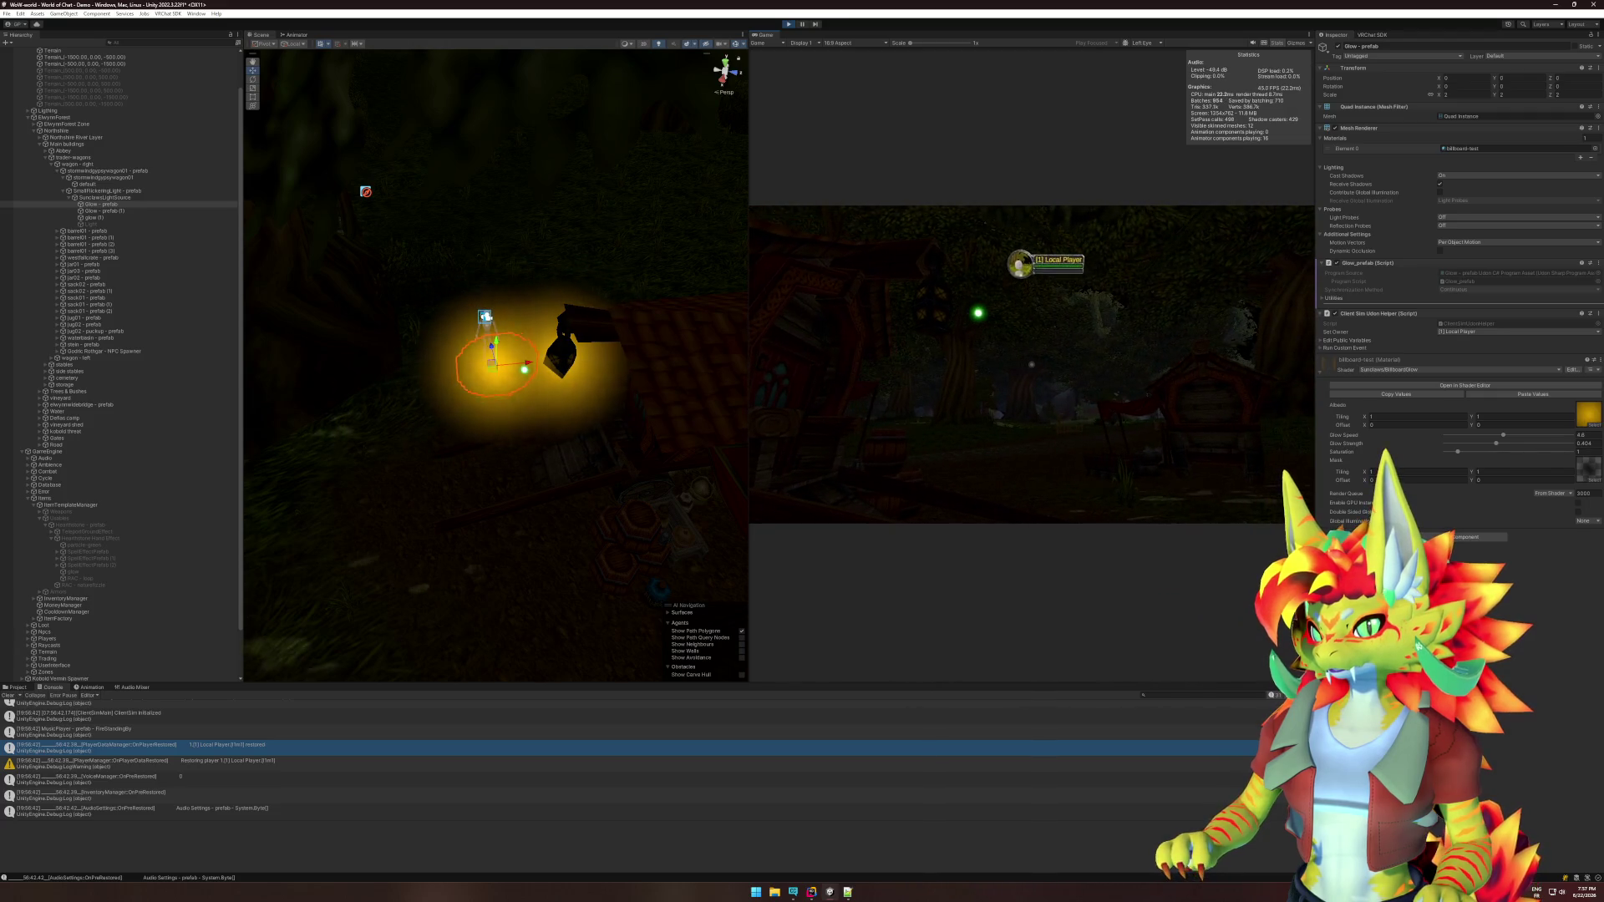
key(super)
key(super)
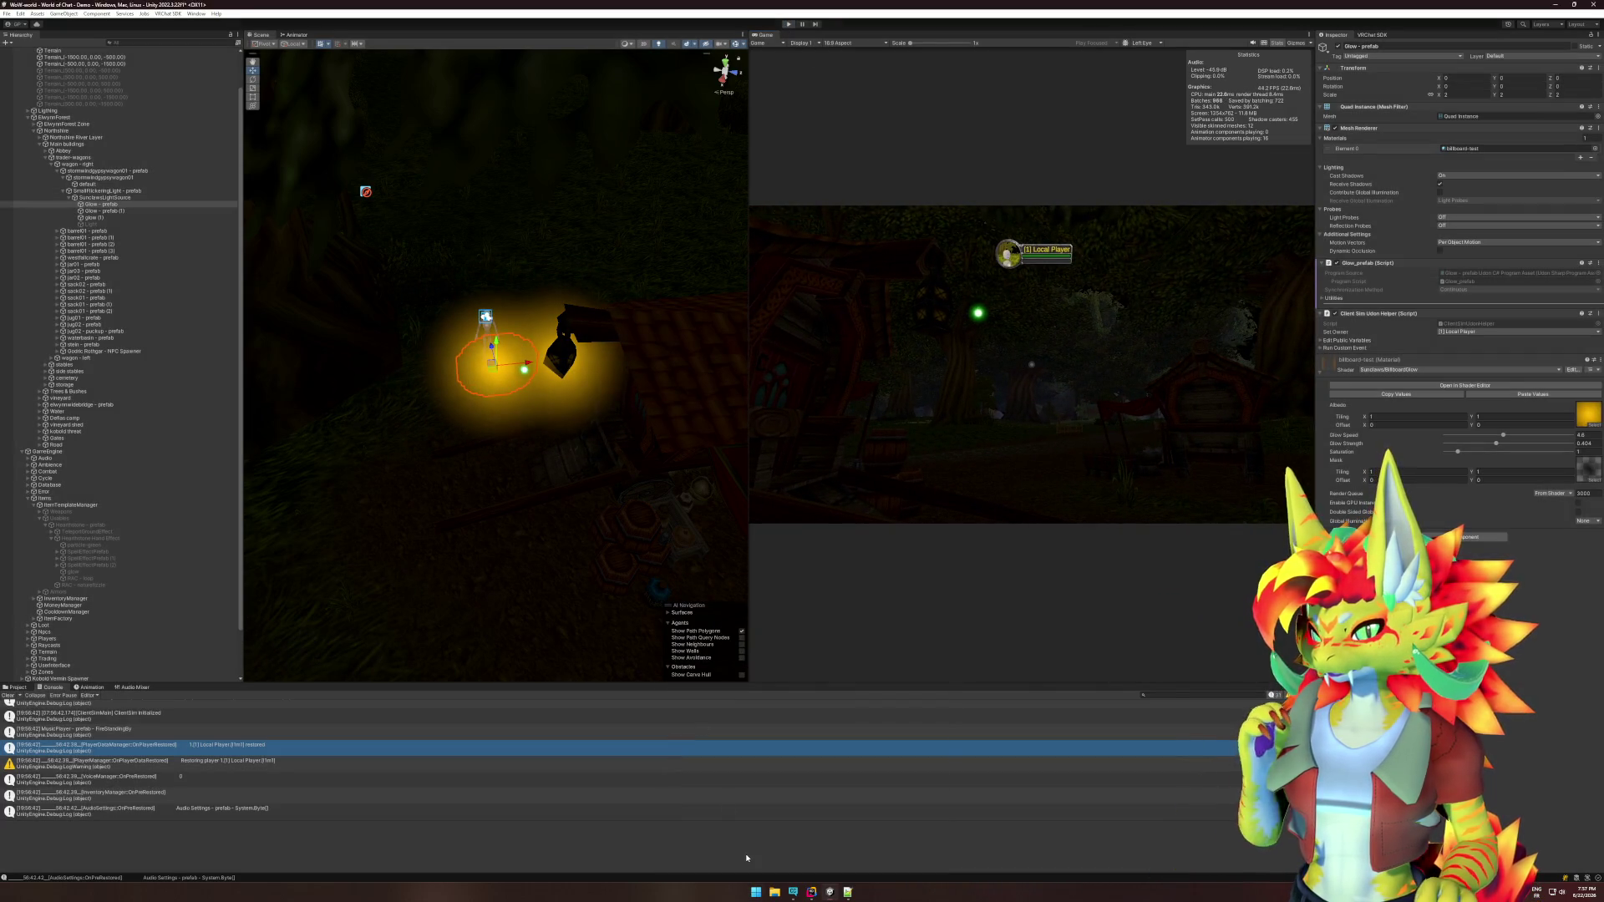
key(alt+Tab)
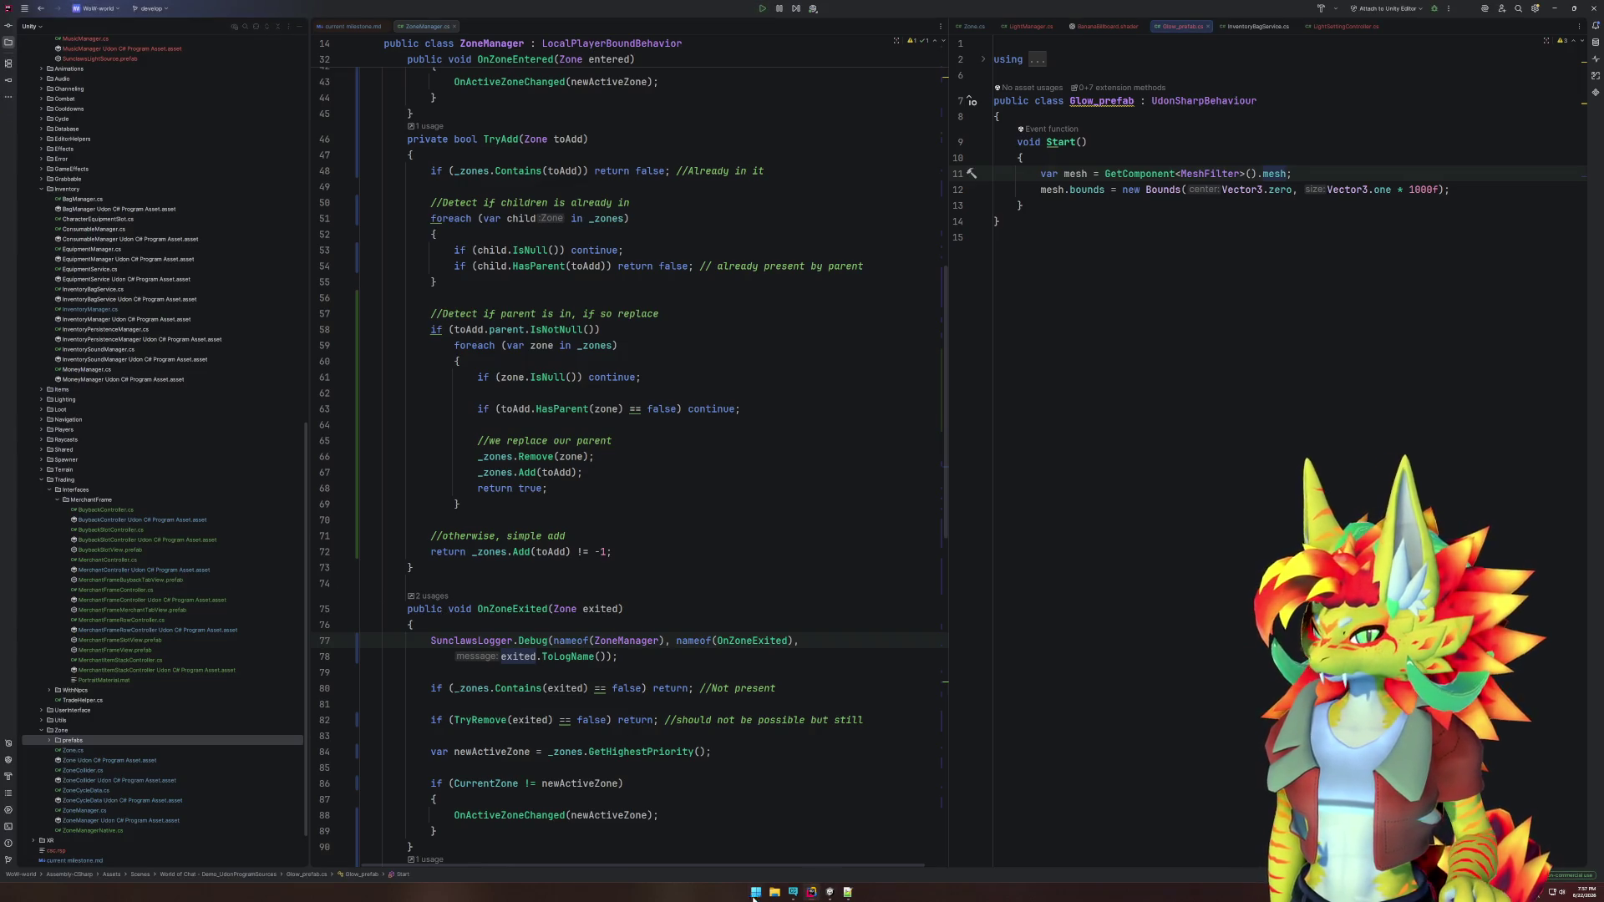
click(831, 893)
Confirm BillboardGlow's Transparent render queue in Amplify and set the glow quad's X scale to 100.
click(1465, 361)
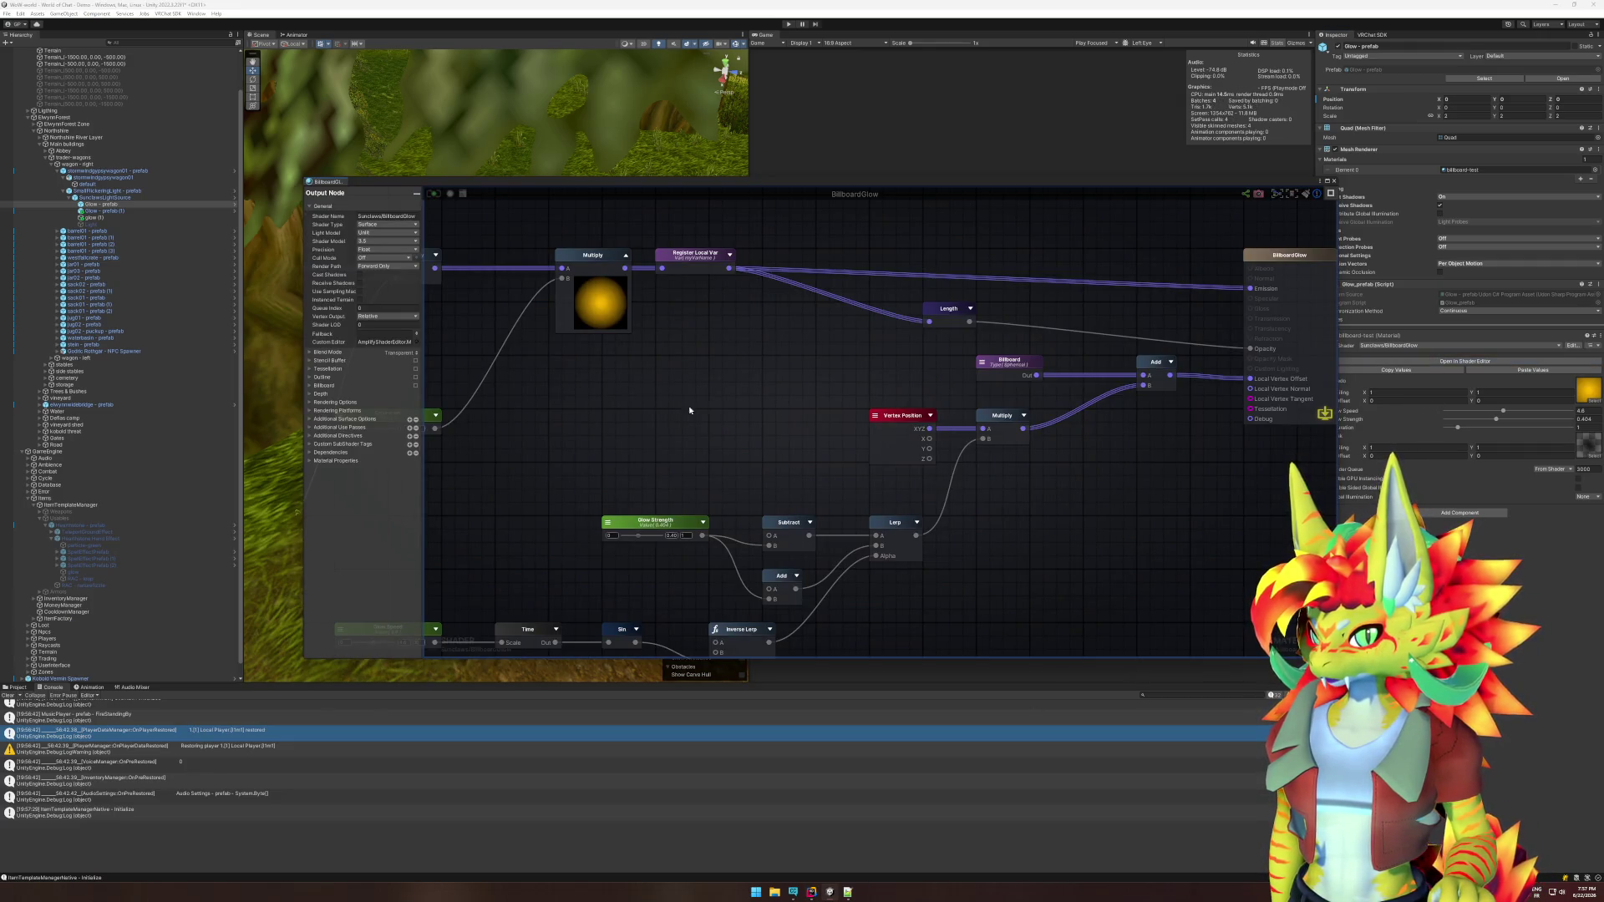
click(310, 353)
click(387, 372)
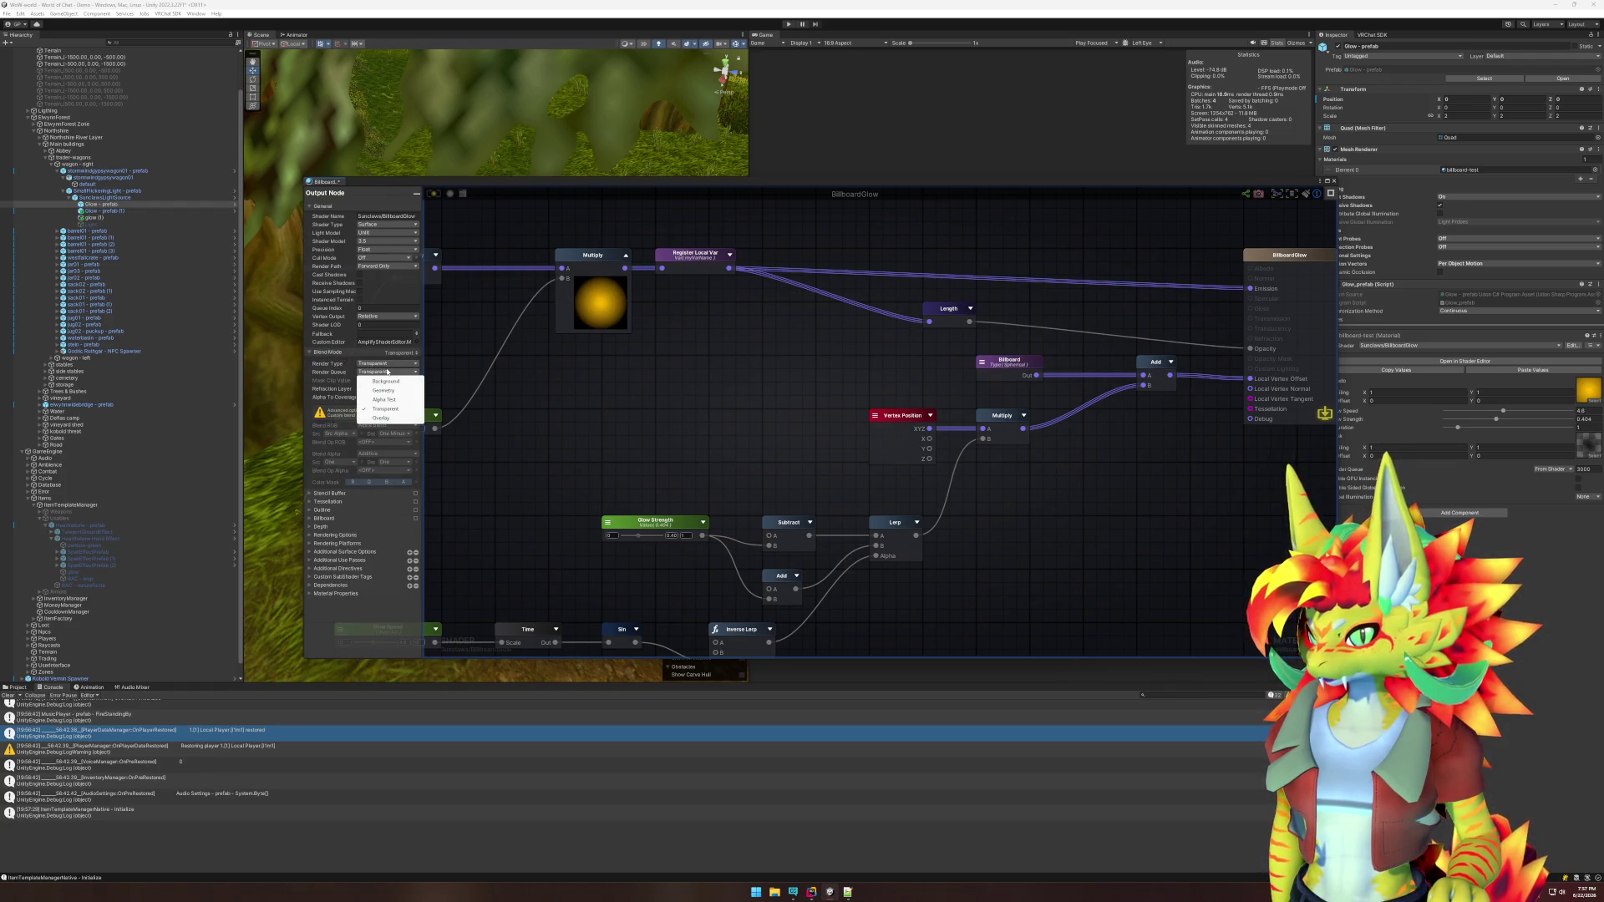
click(542, 398)
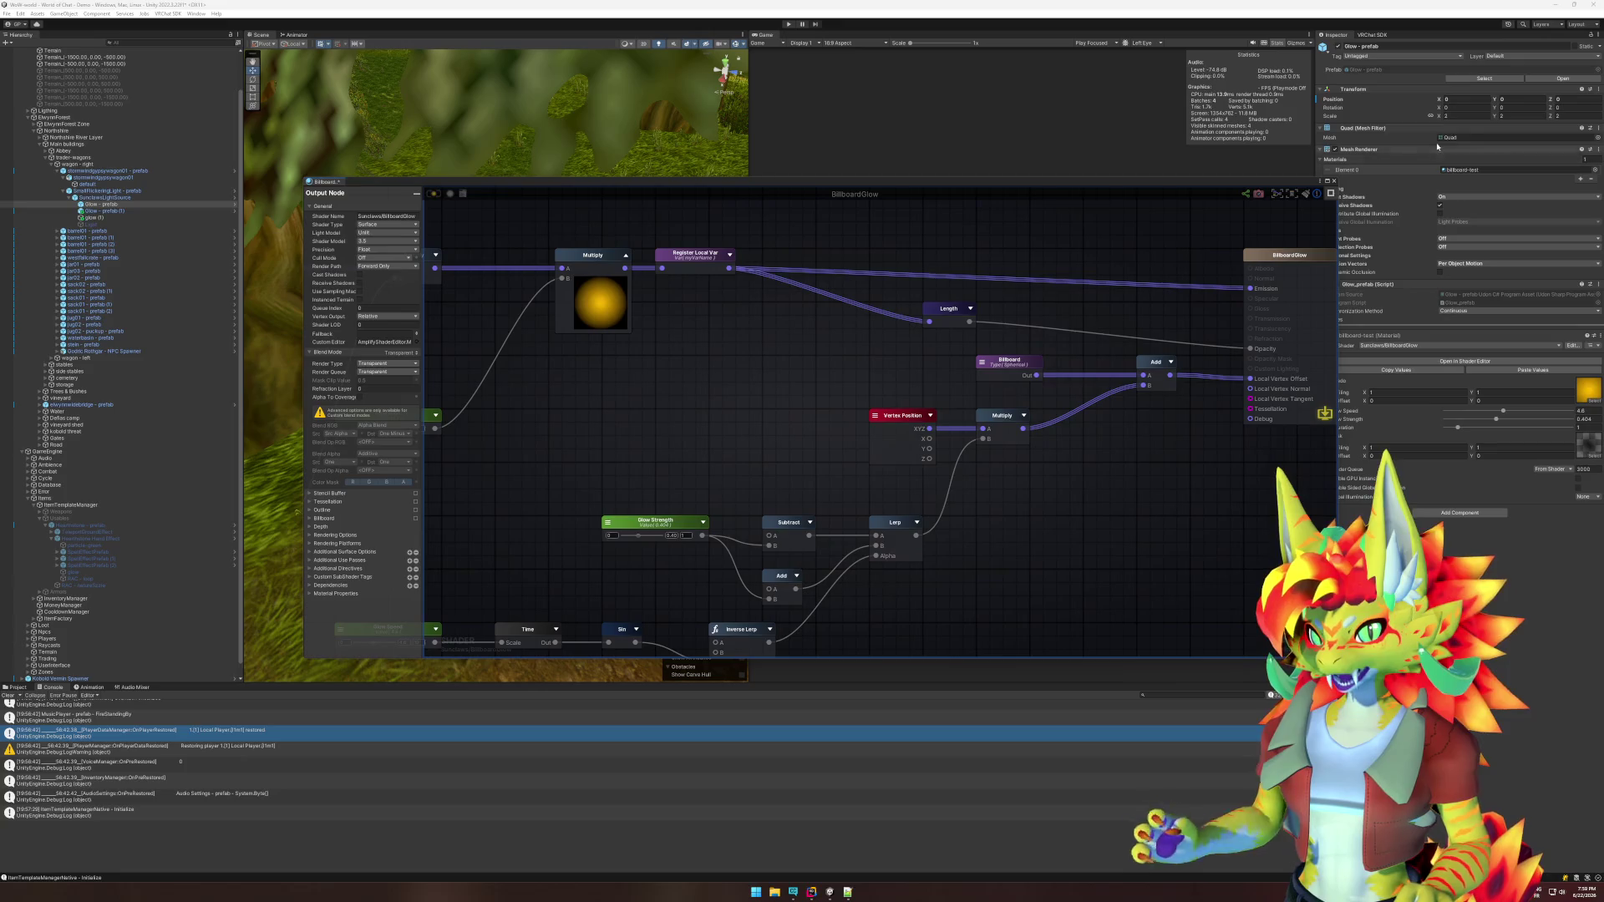
click(1461, 114)
text(100)
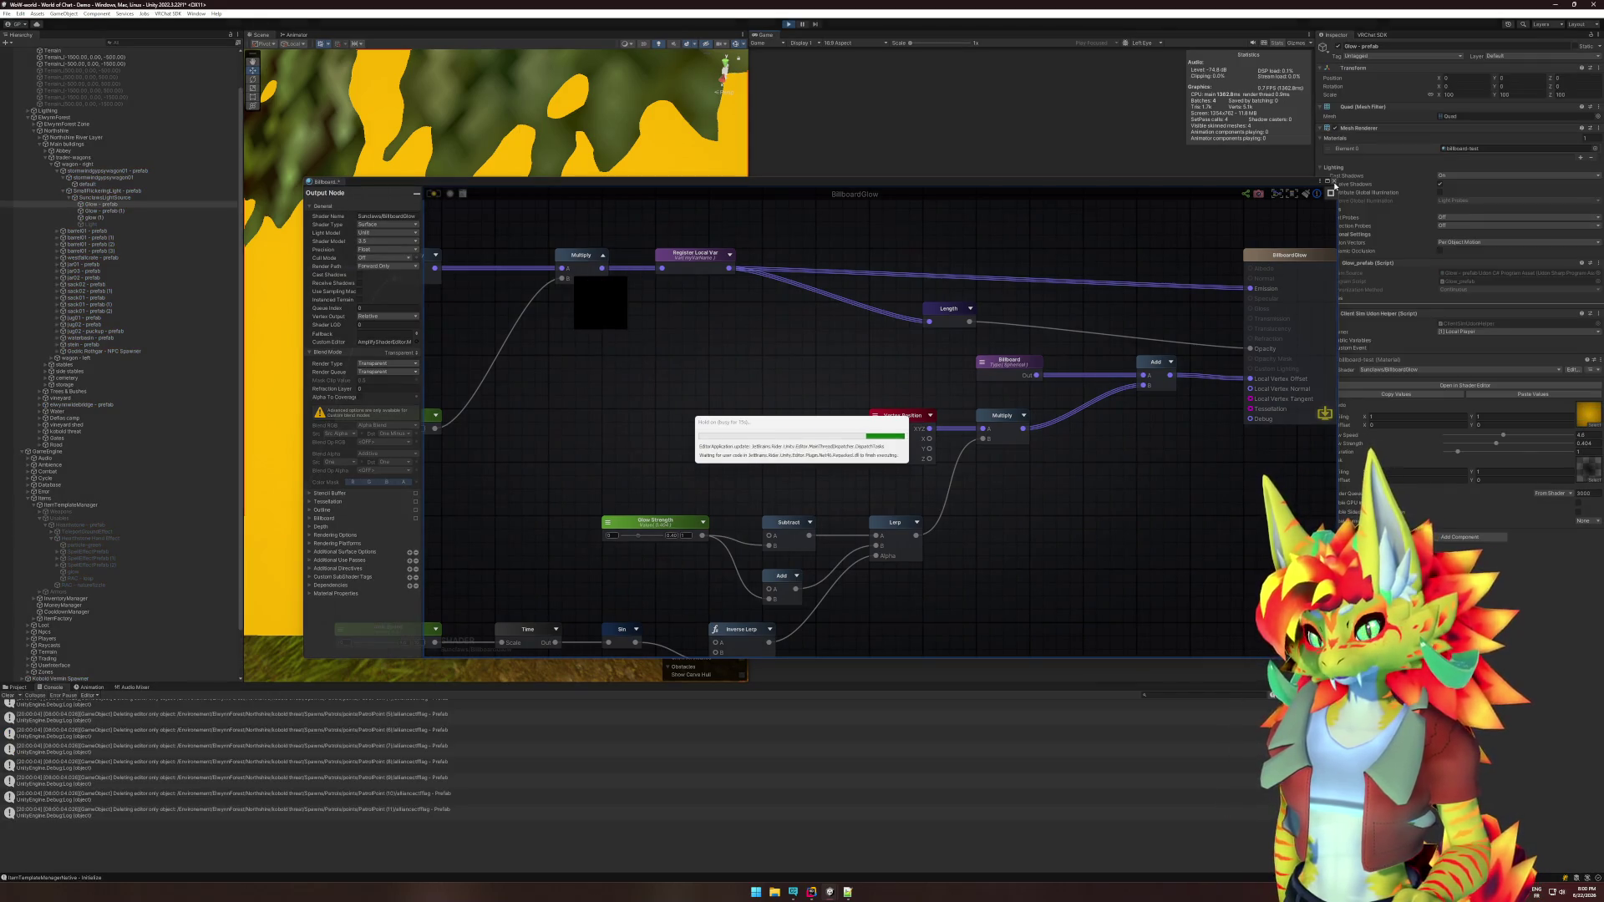
Hide the shader editor and close the VRChat Client Simulator menu.
drag(1139, 225, 1216, 522)
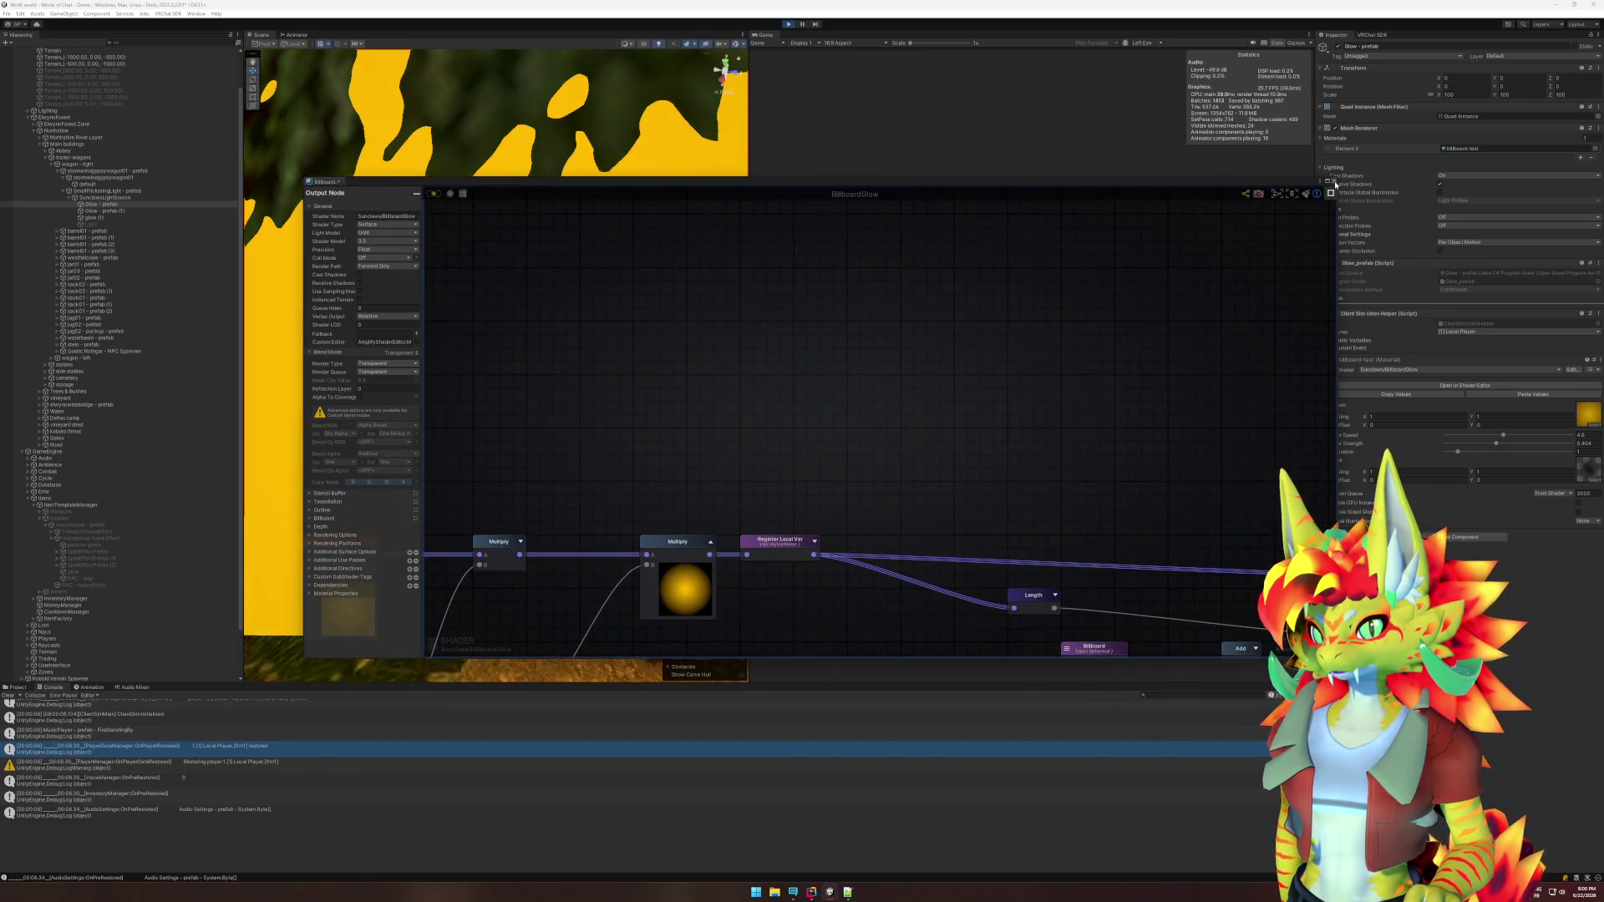
click(1318, 212)
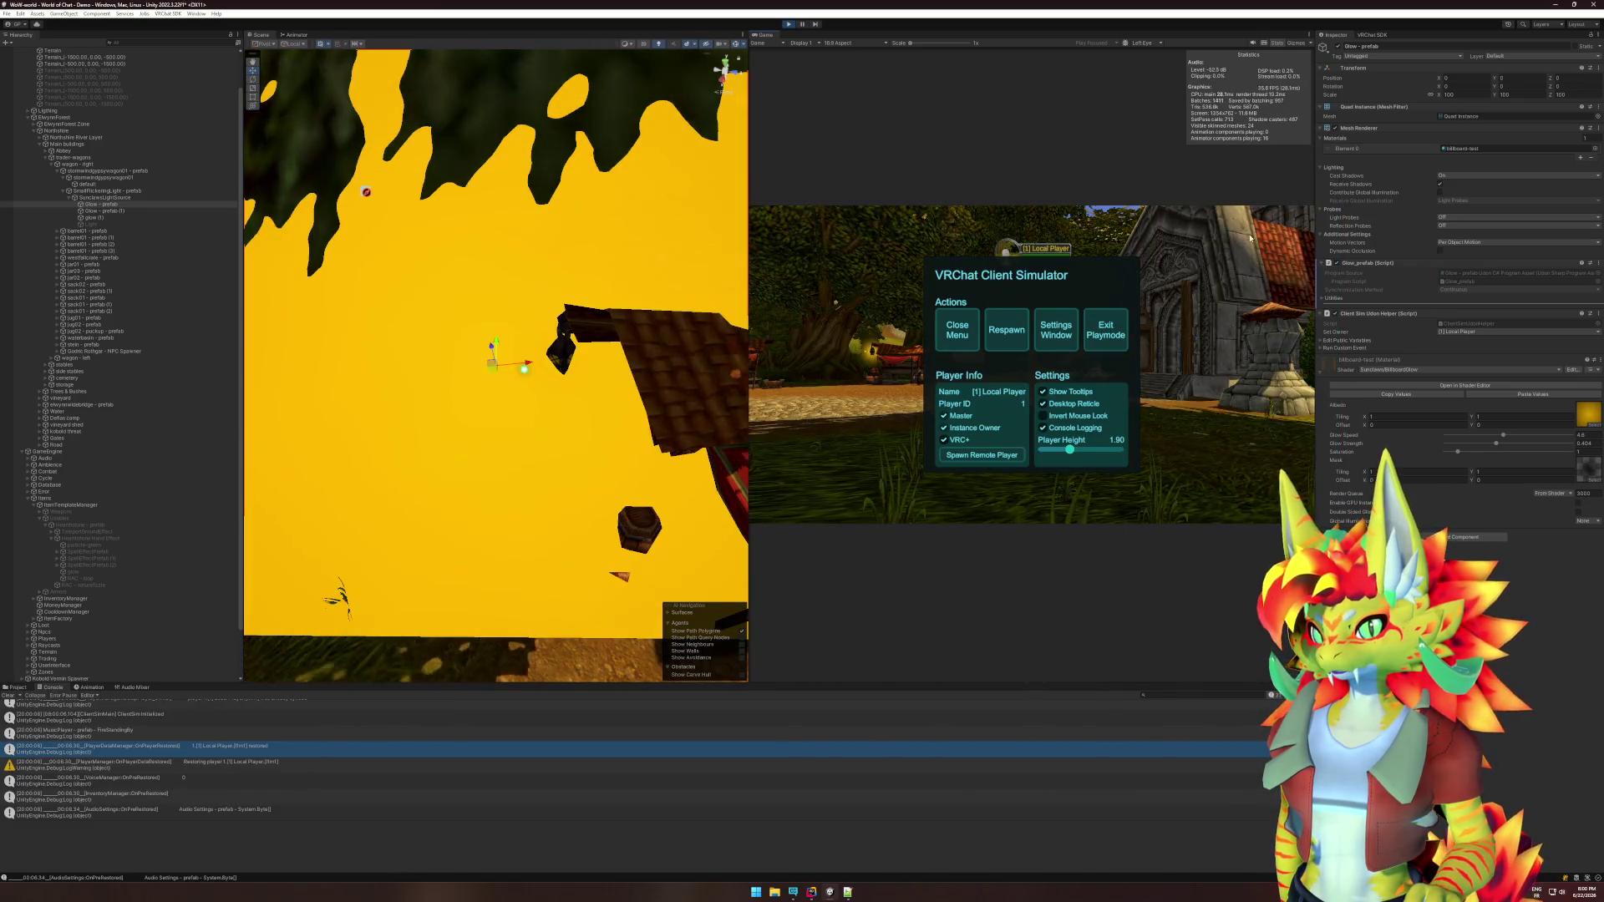
click(963, 340)
mouse_move(1032, 365)
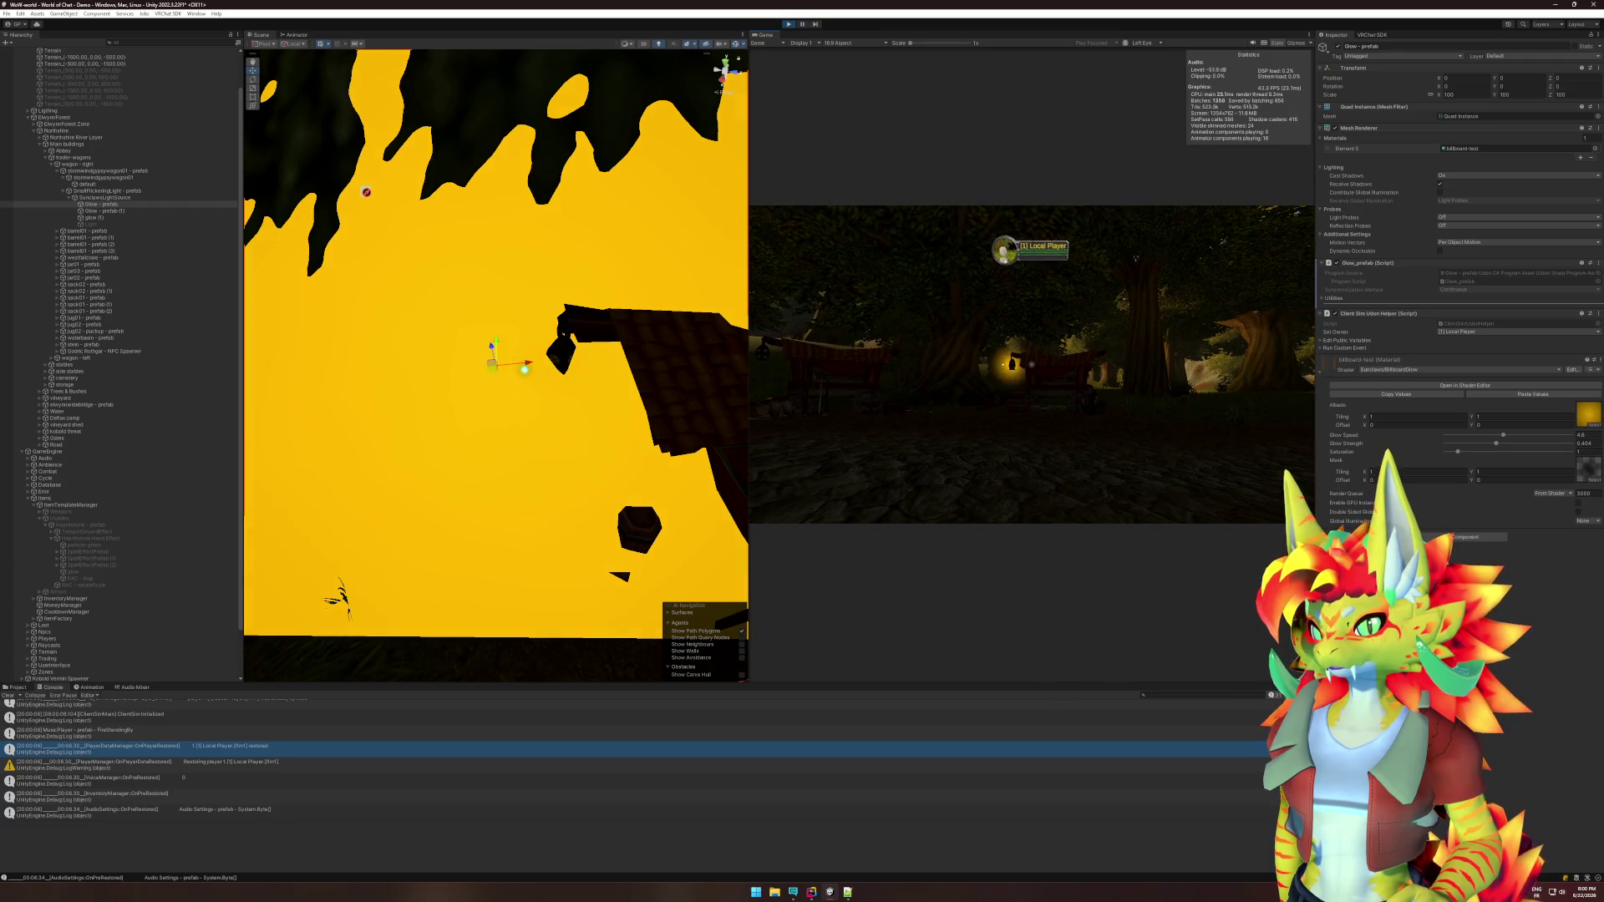
Inspect glow (1) and Glow - prefab in the yellow-flooded view, then stop play mode.
key(super)
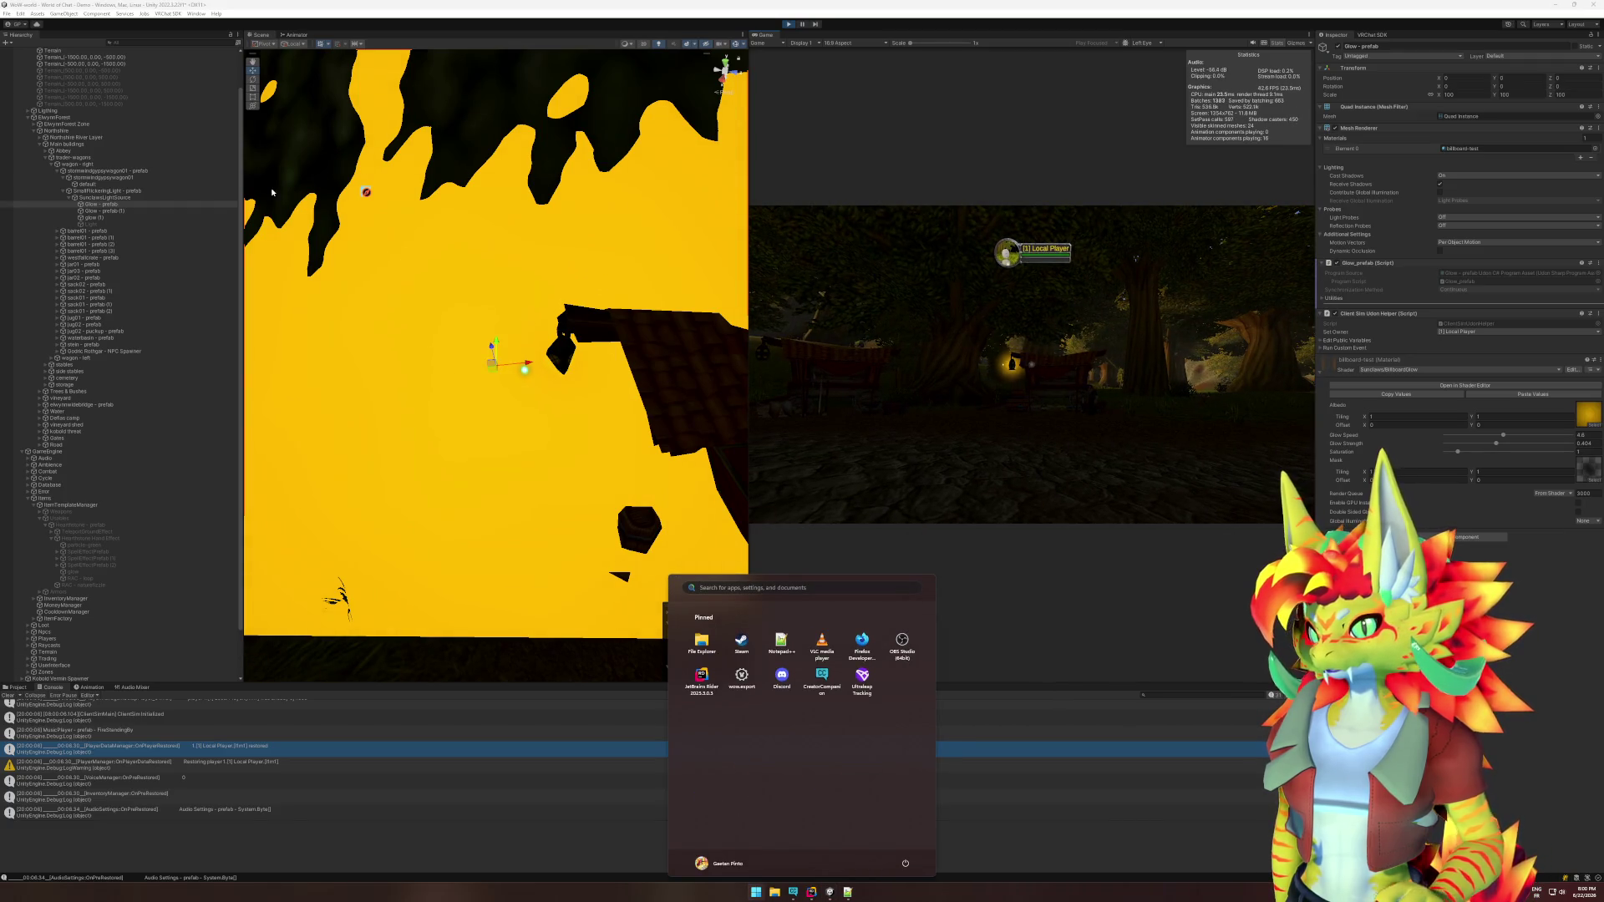
click(117, 218)
click(117, 205)
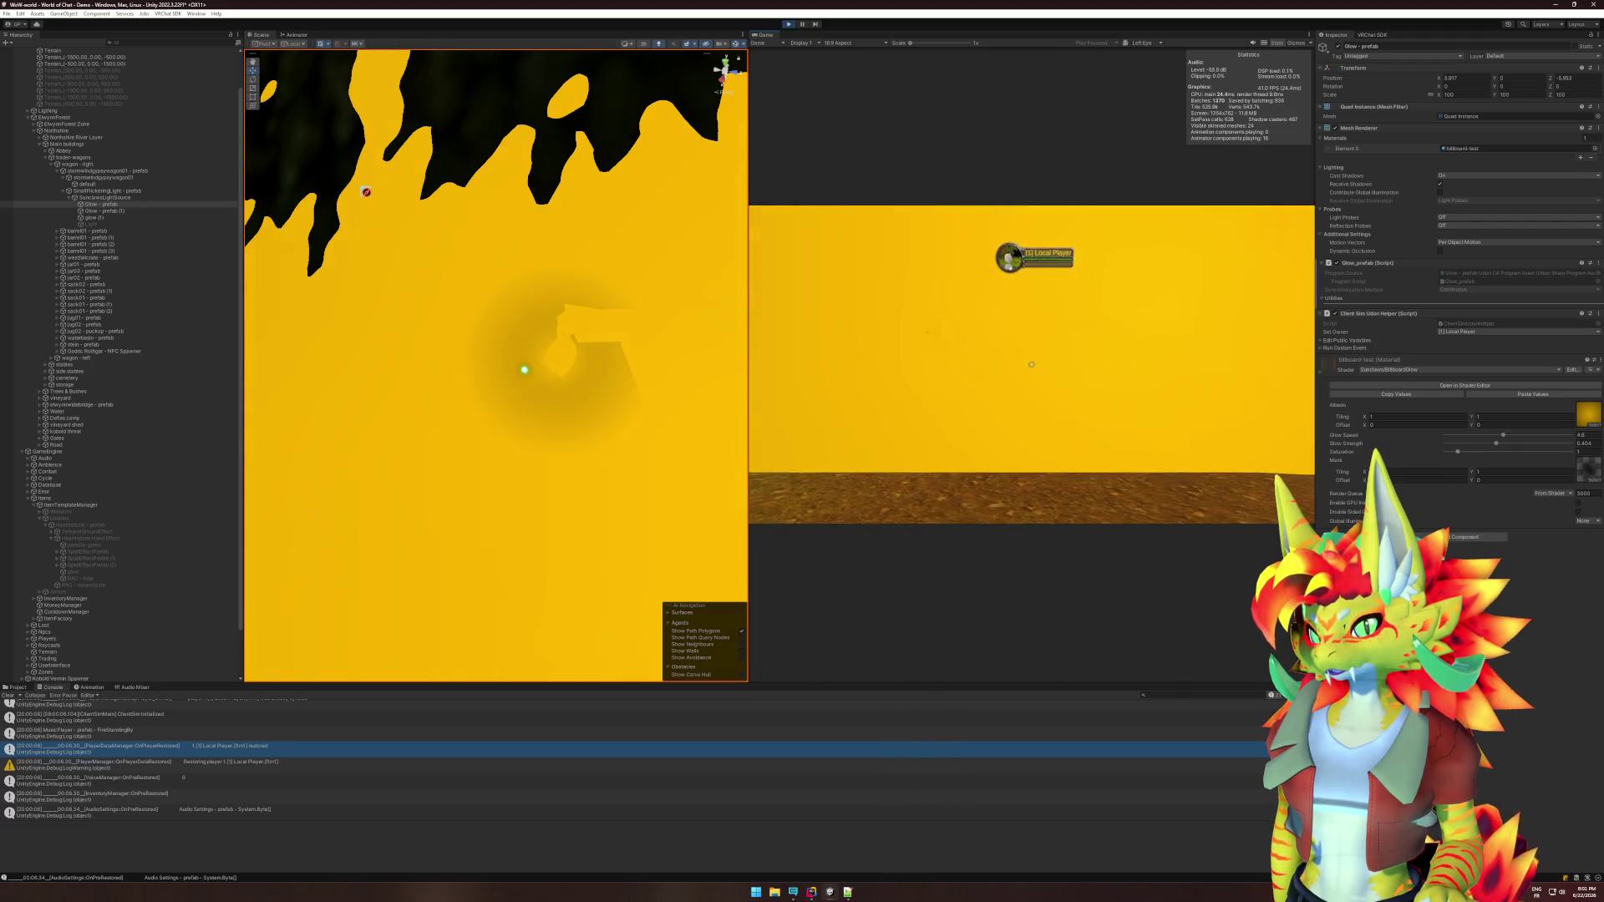
key(super)
key(super)
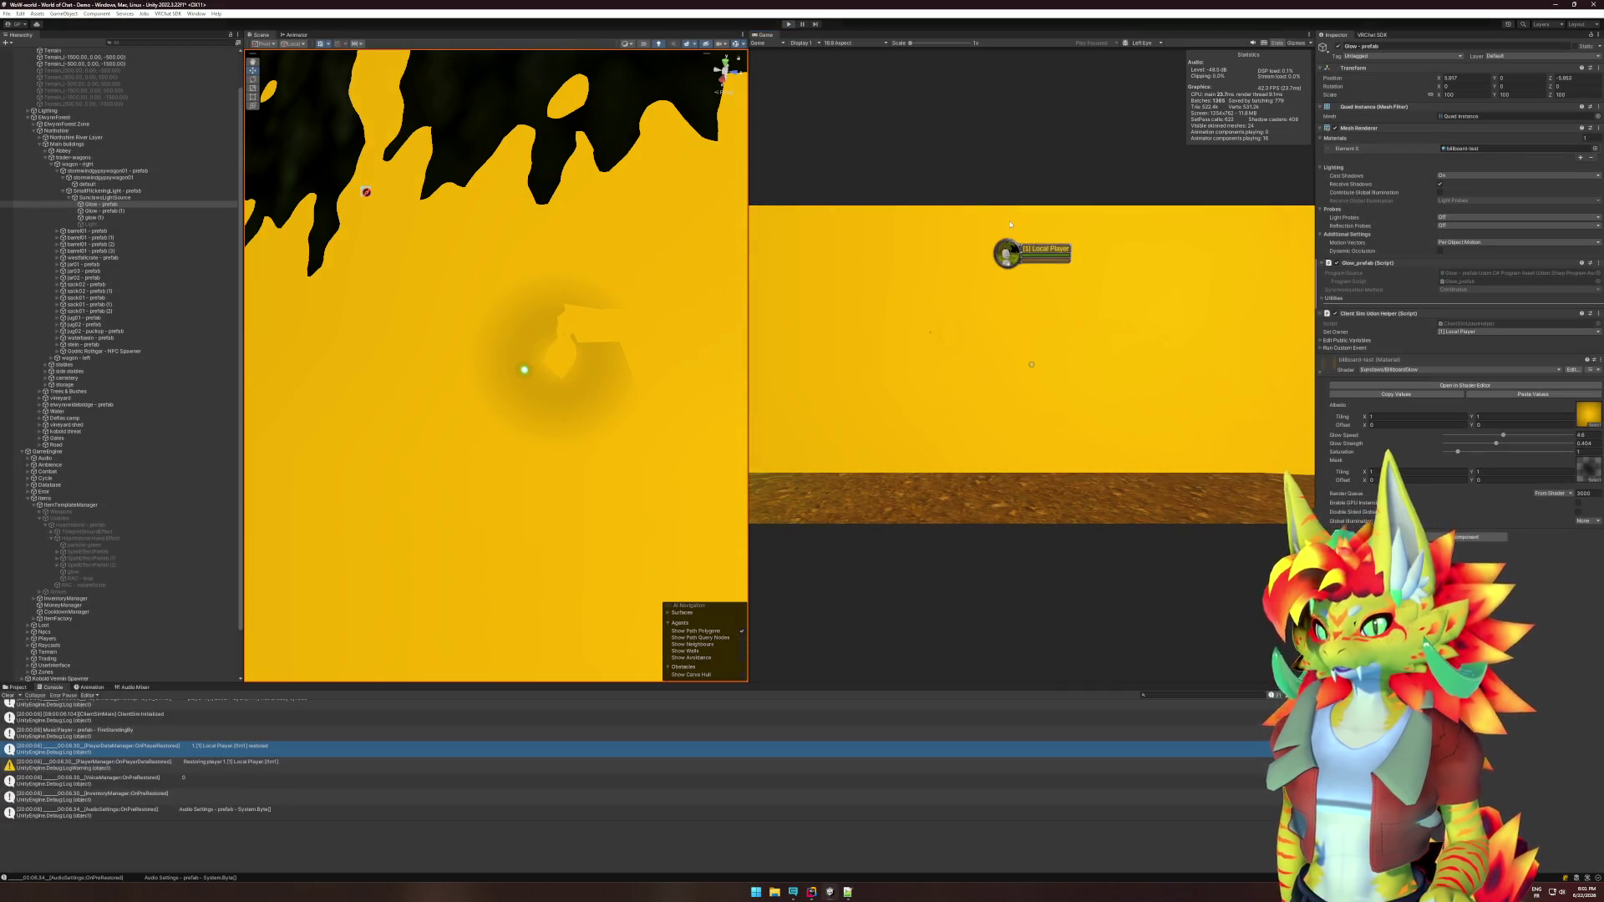
key(ctrl+p)
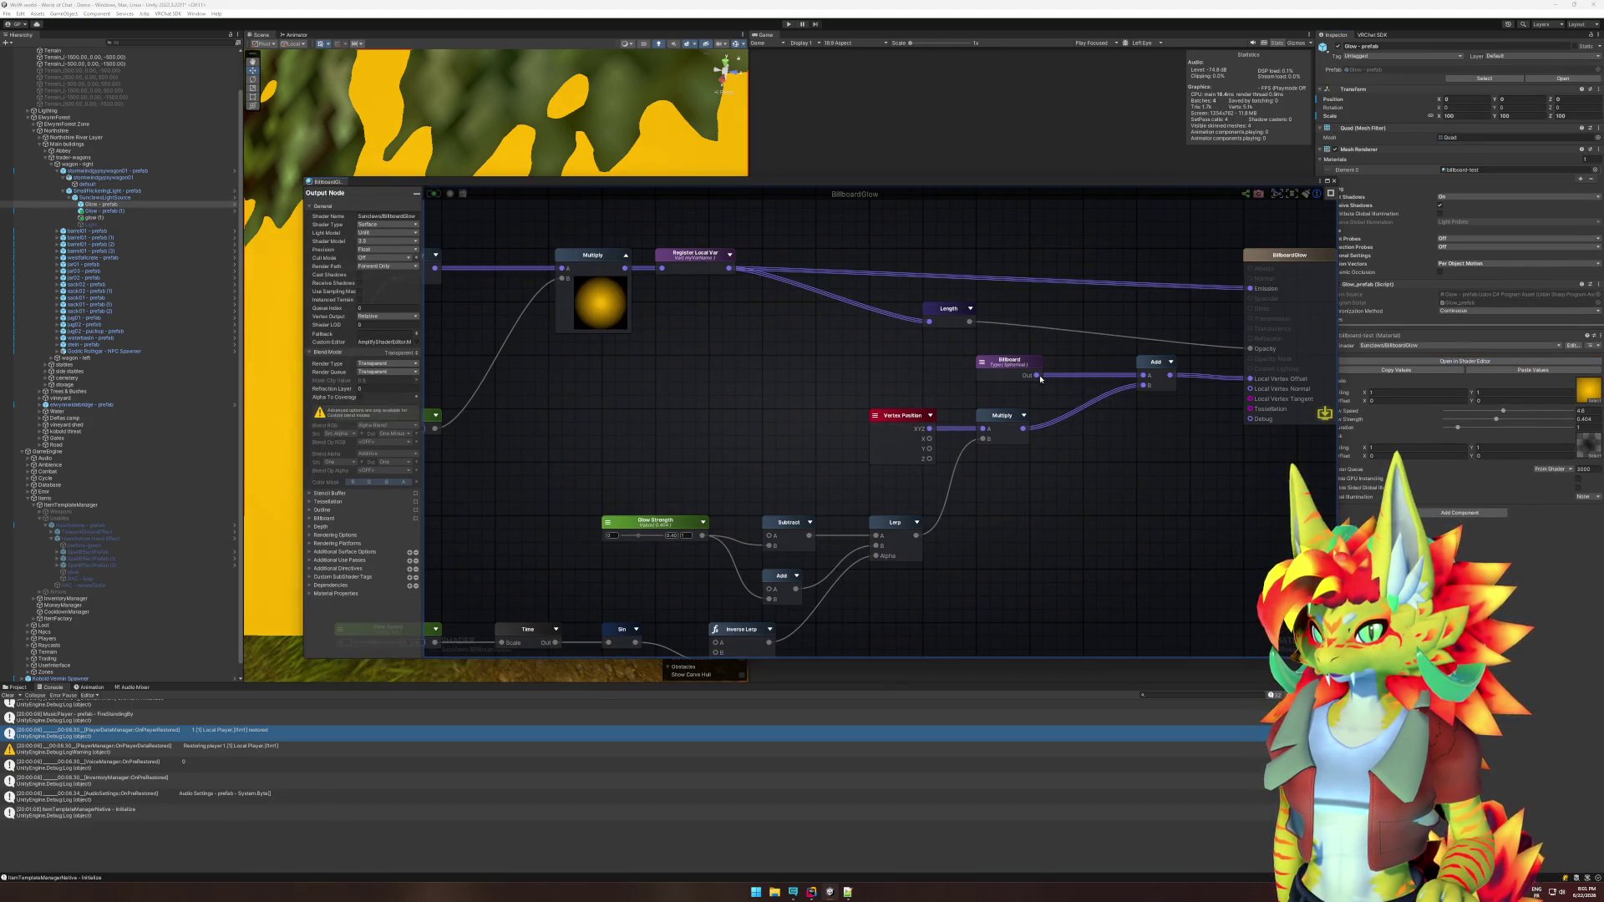
Connect Billboard Out to the Add node's A input, rerun play mode, and review Start's bounds lines.
drag(1040, 378, 1143, 375)
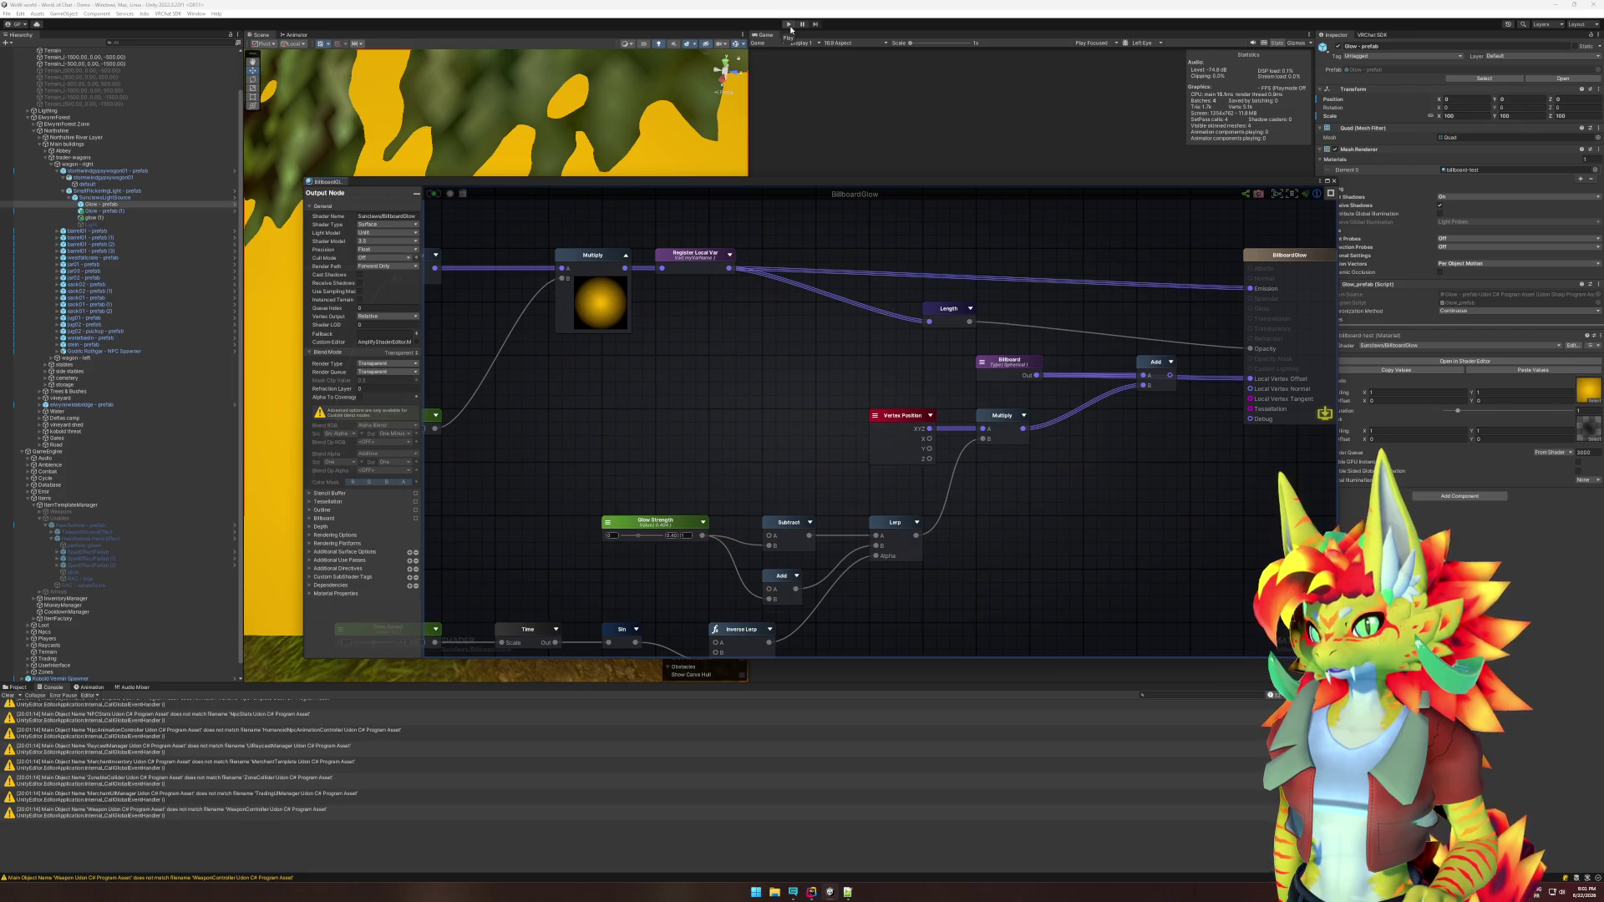
click(818, 27)
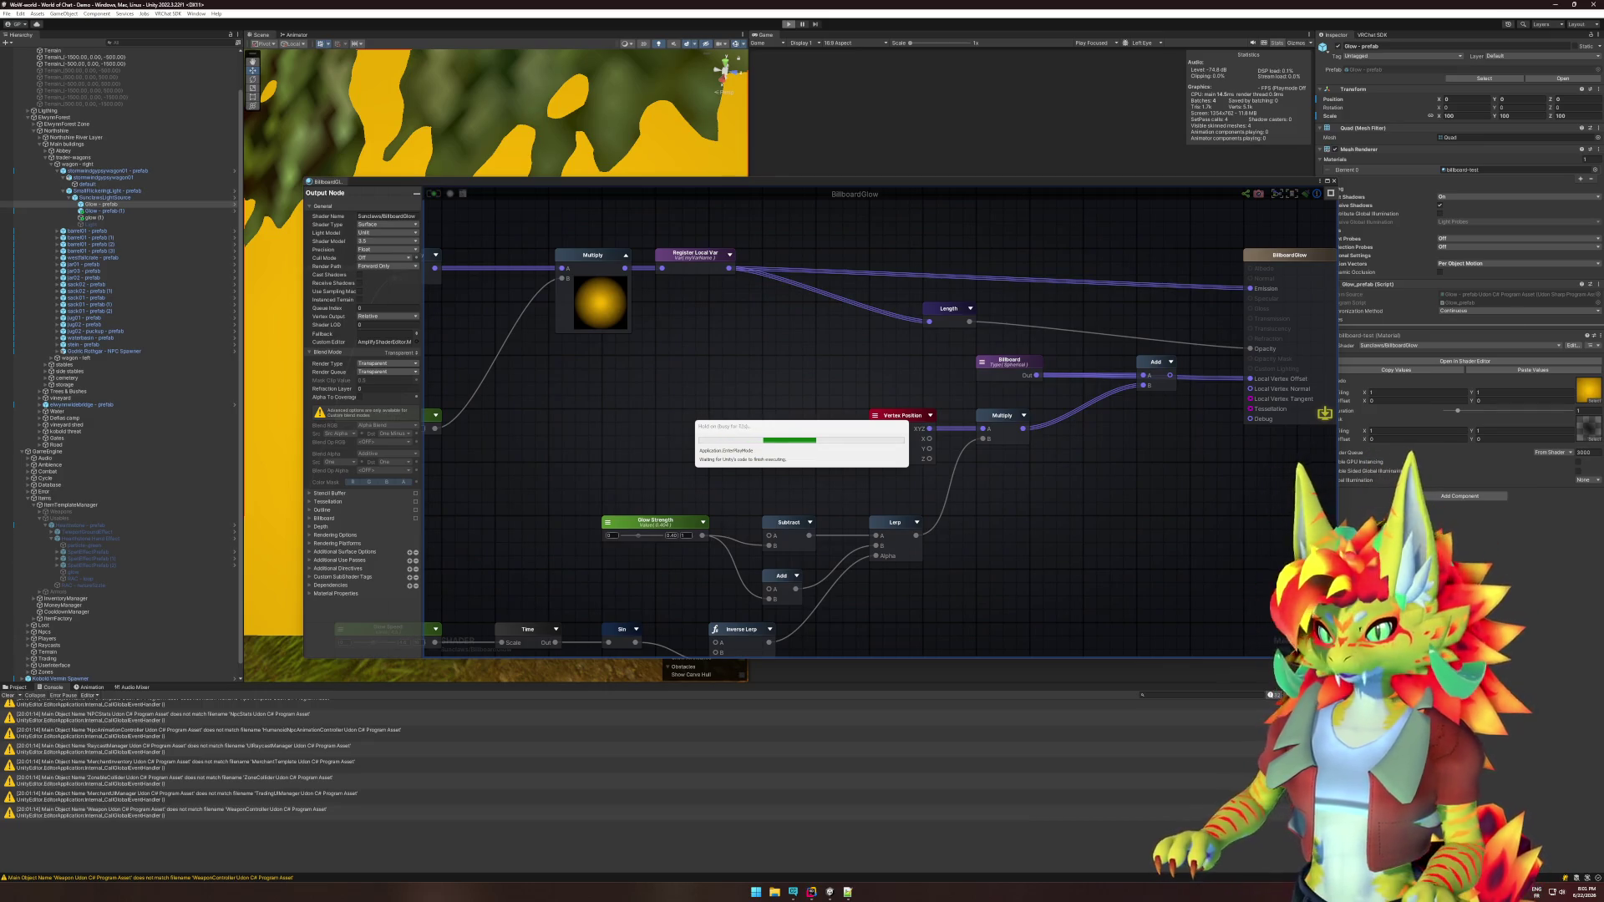
click(811, 893)
drag(1473, 196, 994, 174)
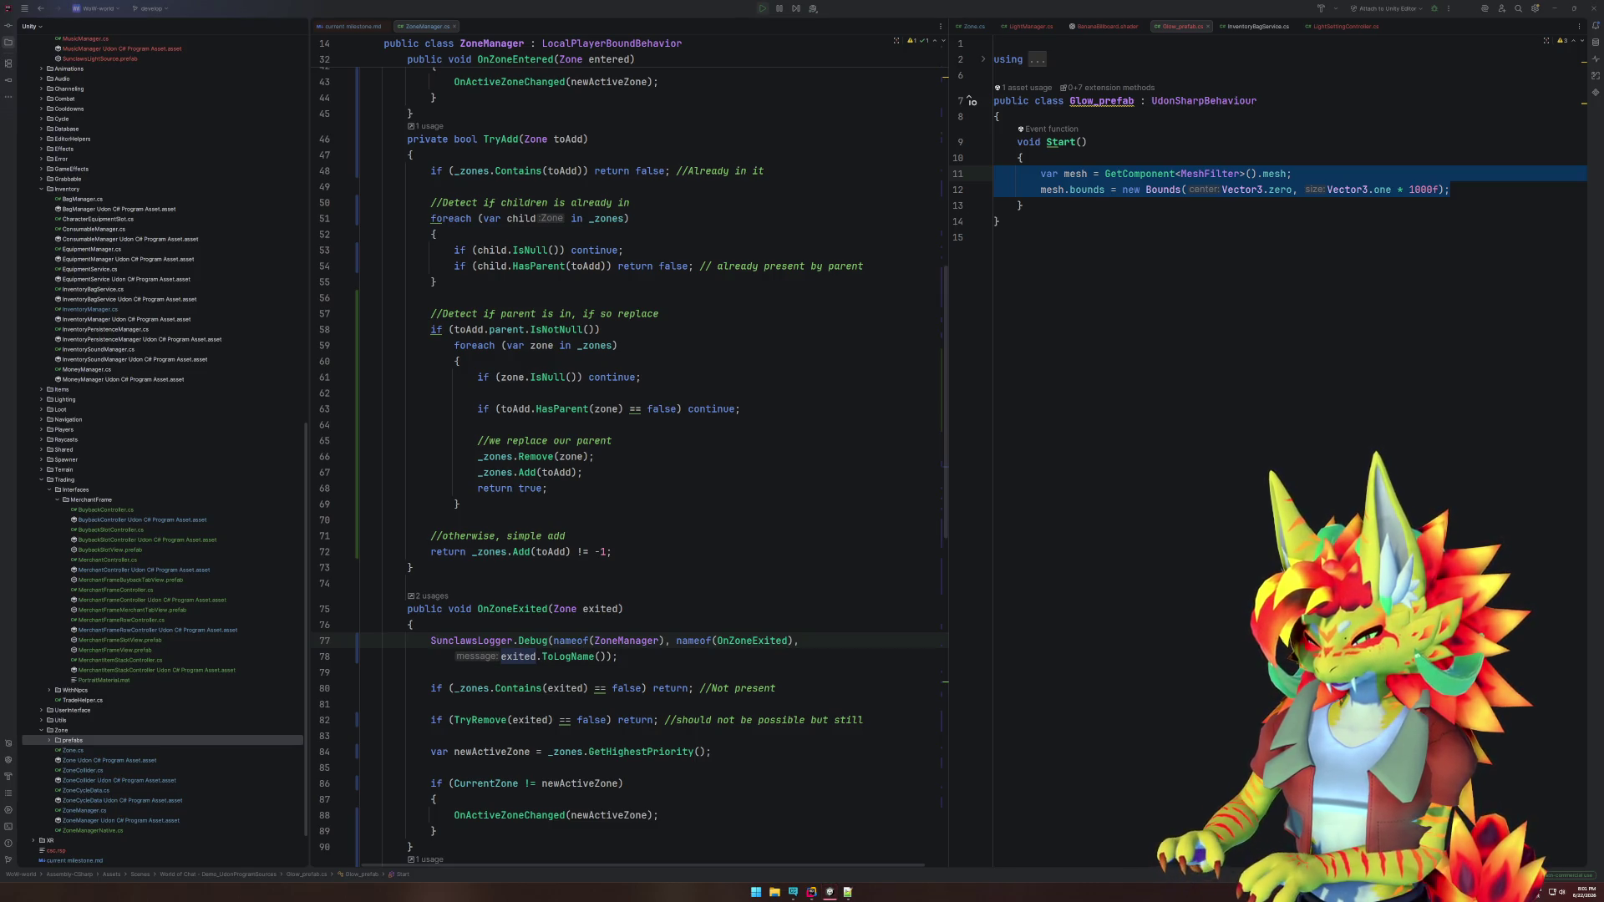
click(831, 892)
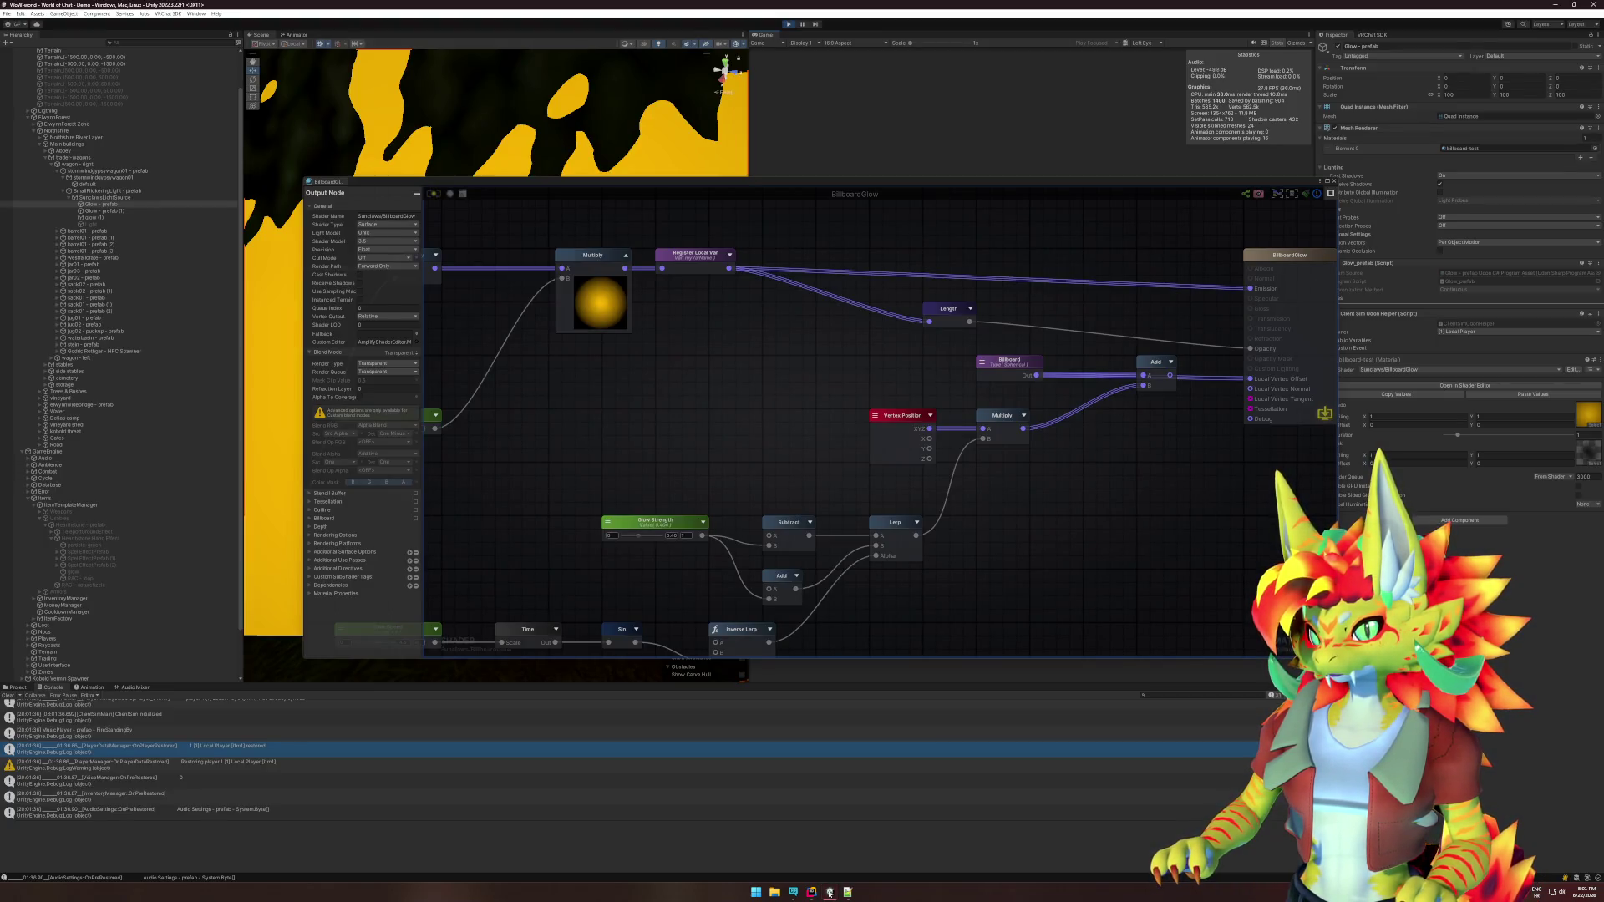
click(1338, 183)
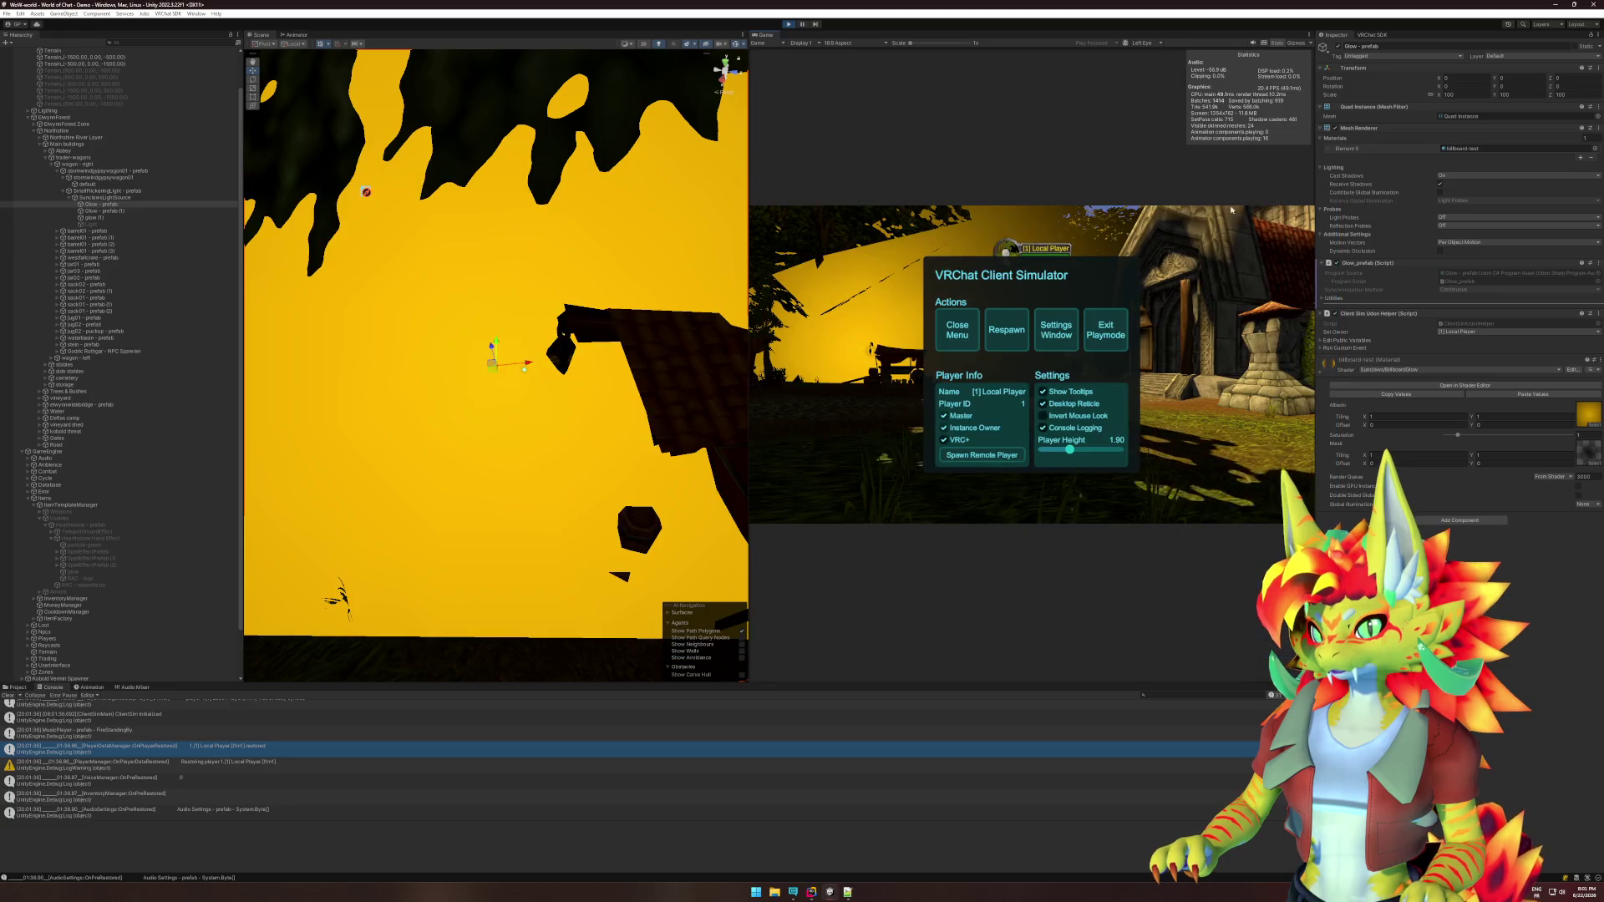
Close the VRChat Client Simulator menu to reveal the wagons under the yellow glow.
click(962, 332)
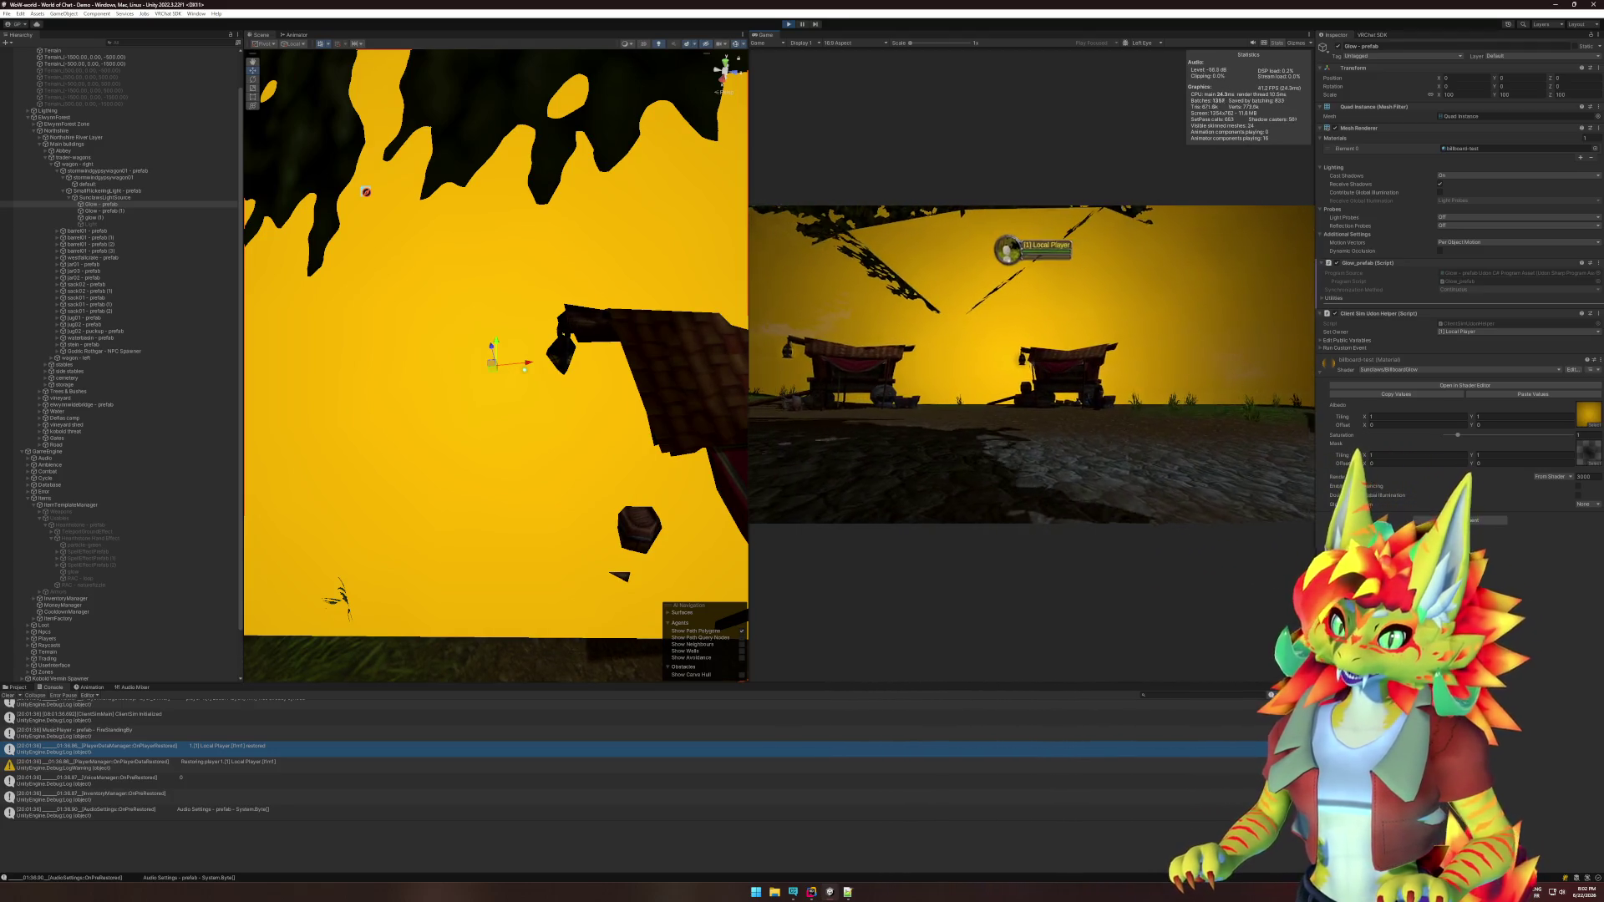
Stop play mode with Ctrl+P.
key(super)
key(super)
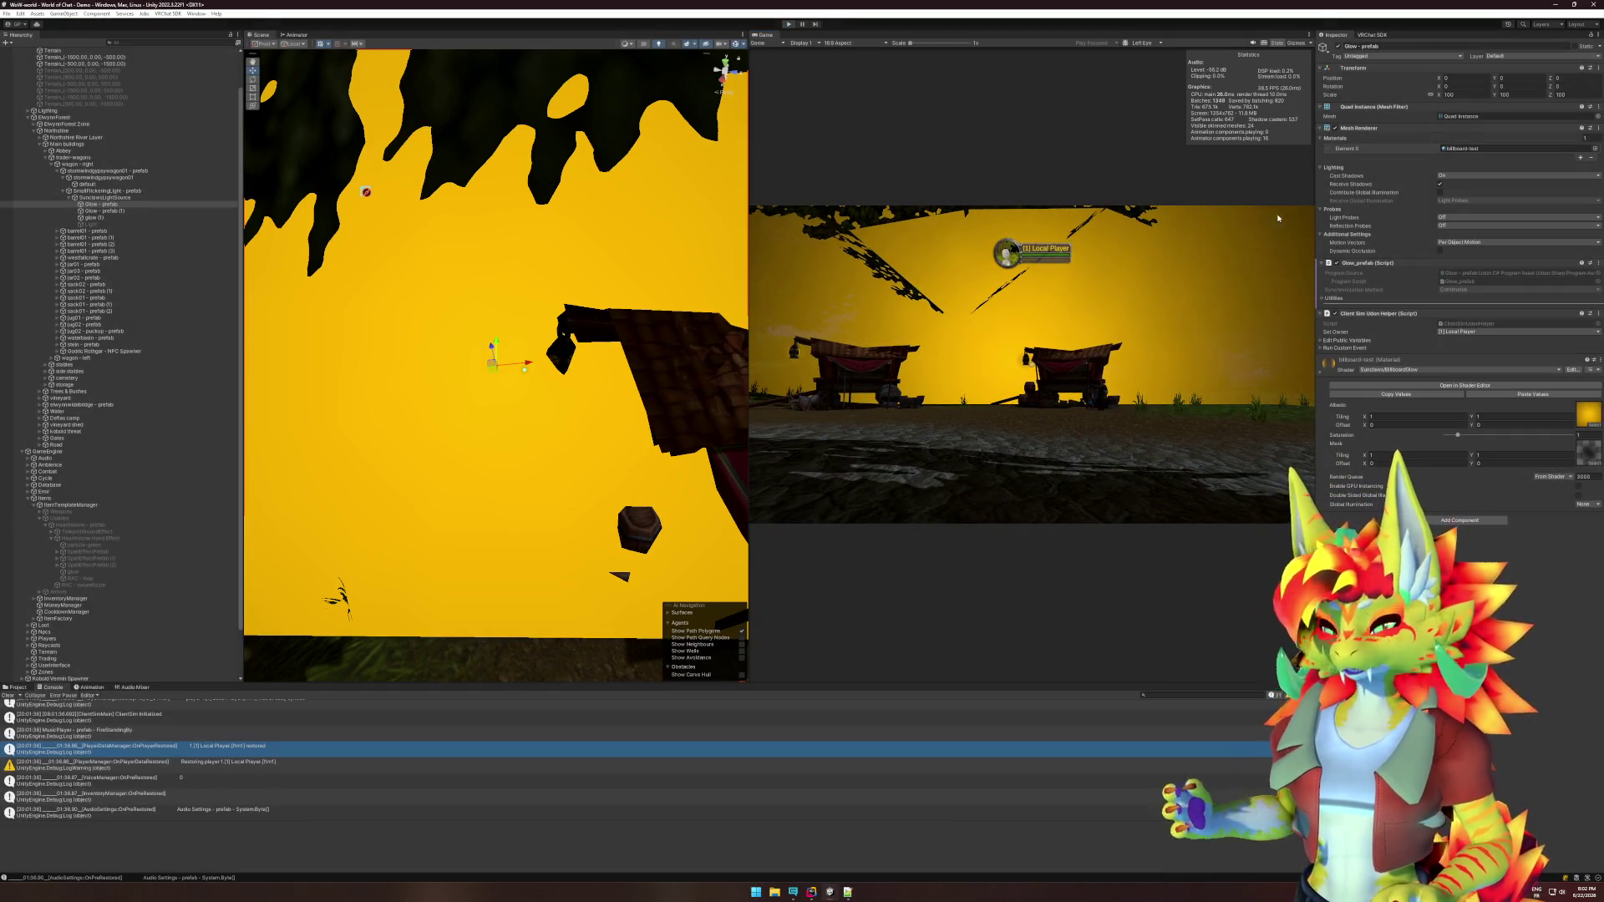
key(ctrl+p)
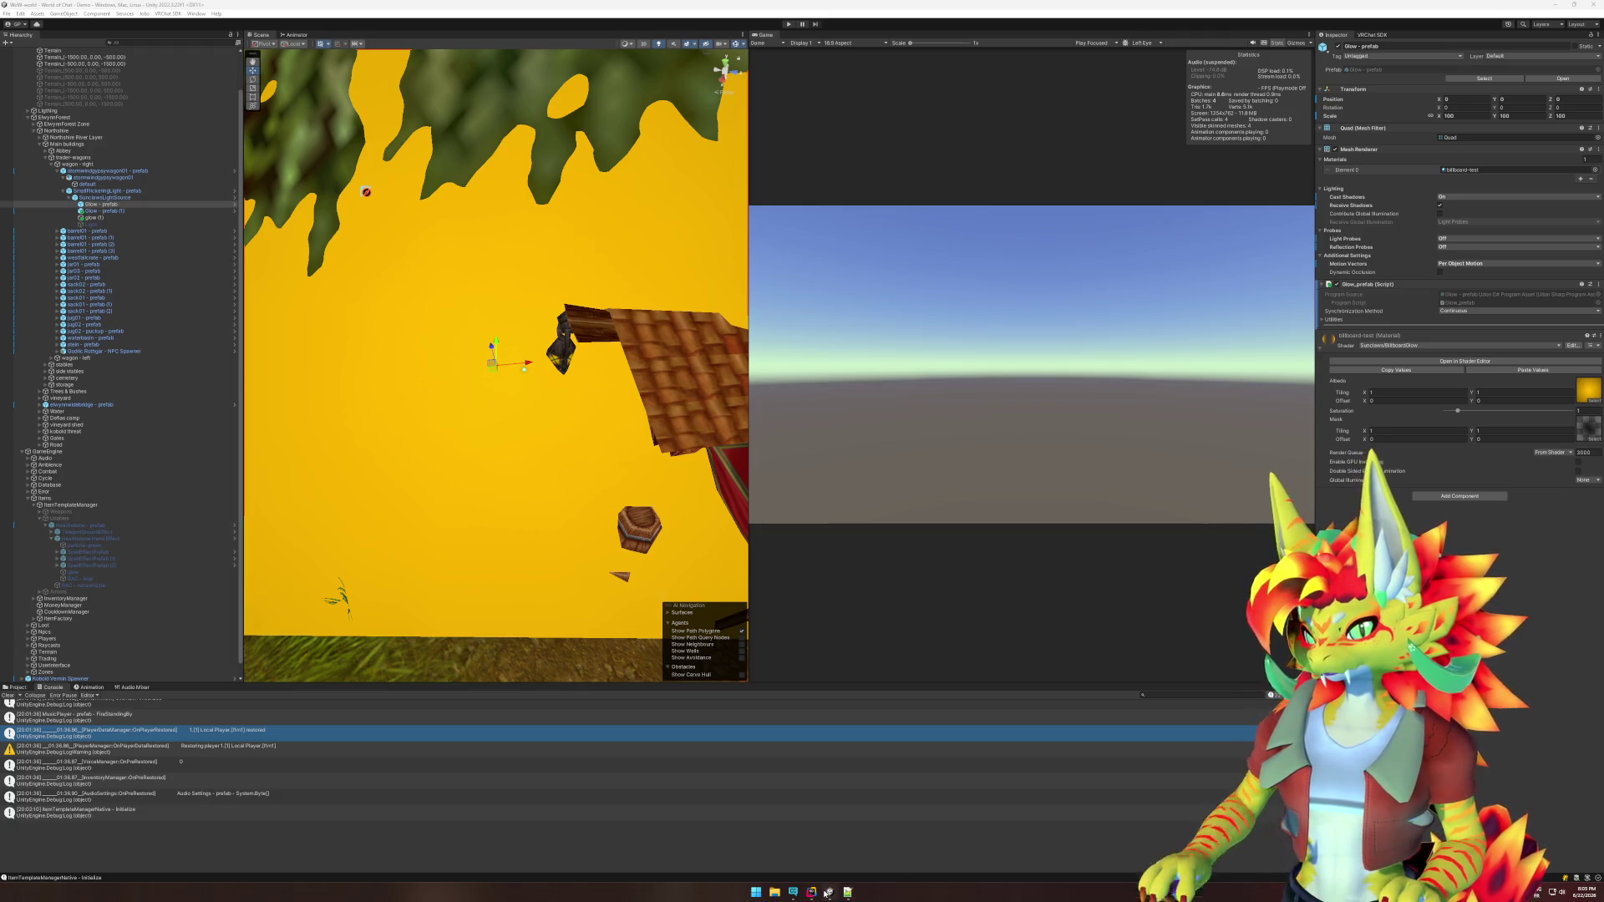
Undo the paste, add a LateUpdate method after Start, and paste the billboard code into it.
key(ctrl+z)
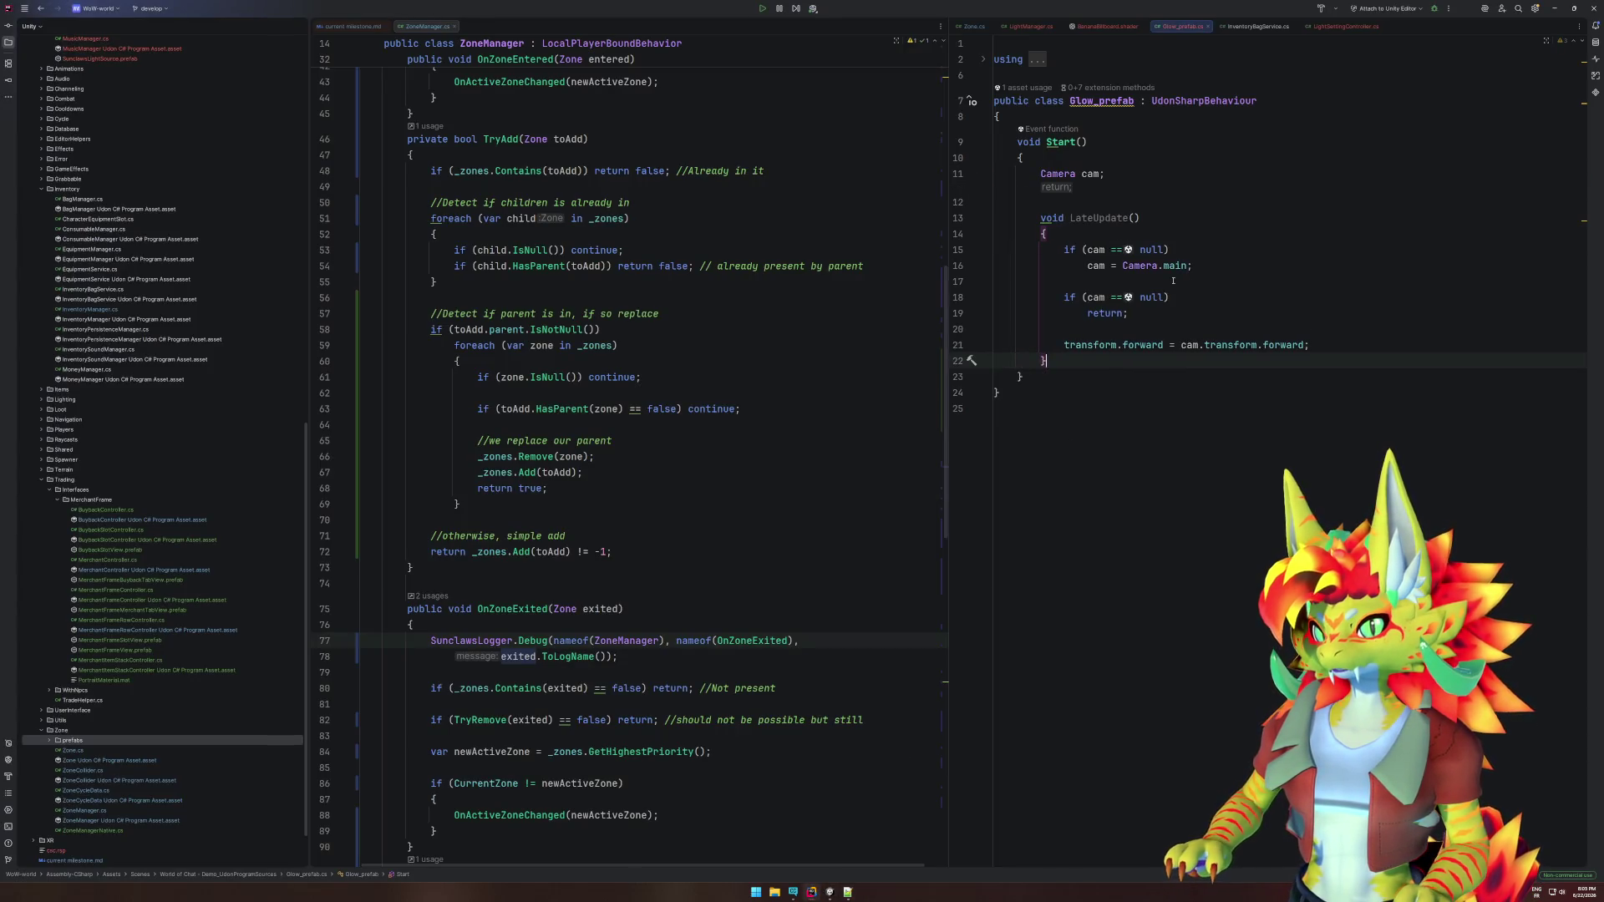
key(ctrl+shift+z)
click(1097, 219)
click(1097, 207)
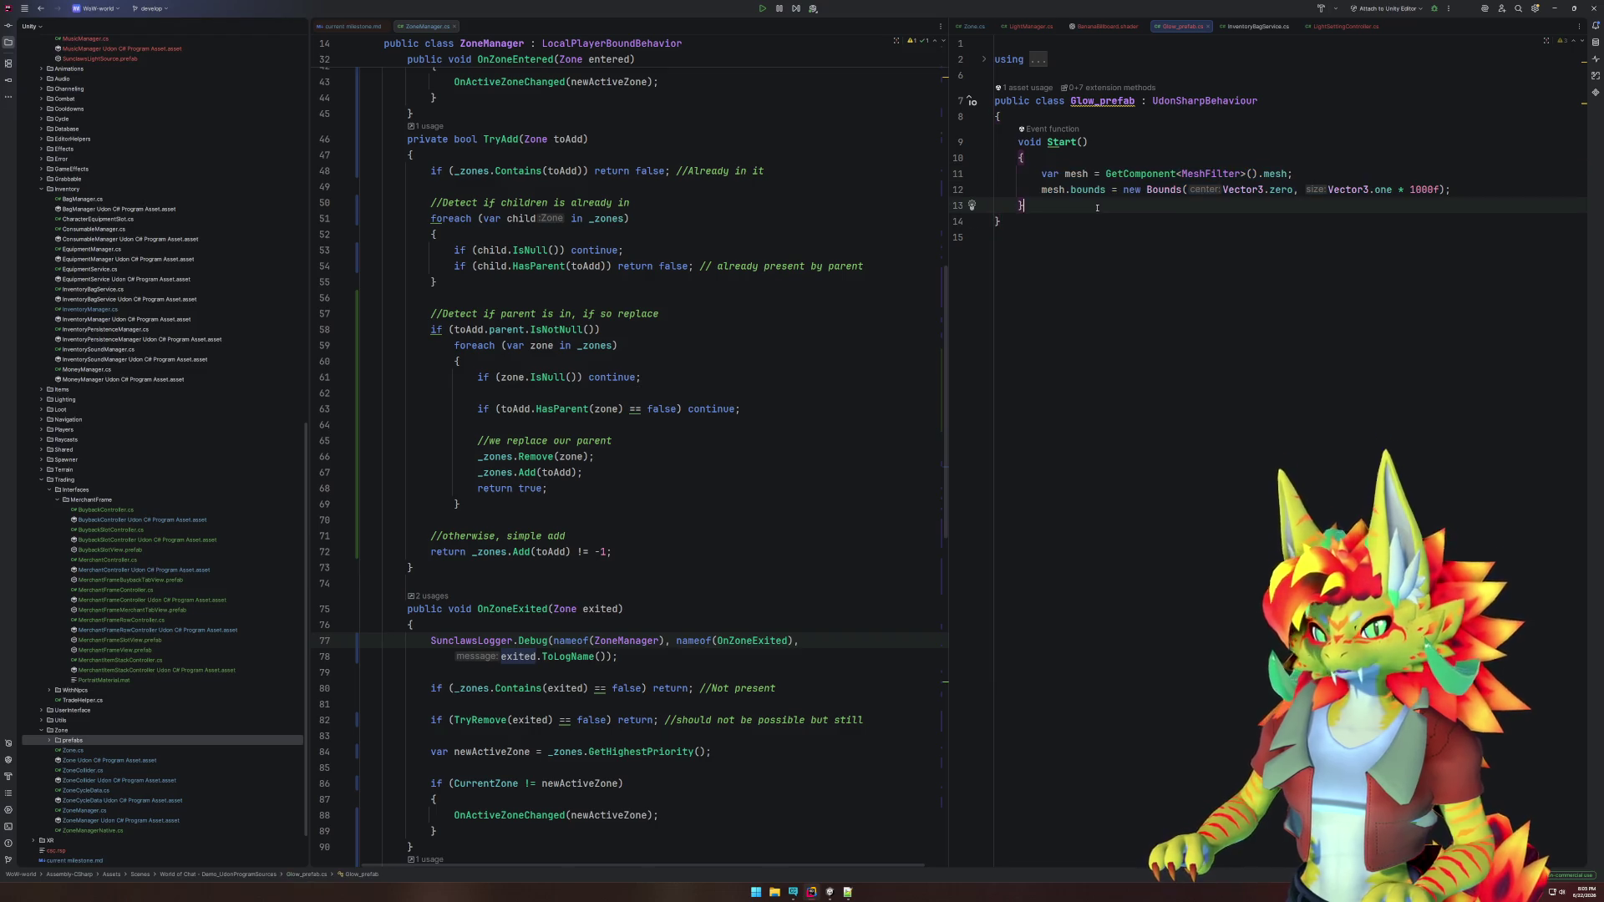
key(Return)
key(Return)
text(void)
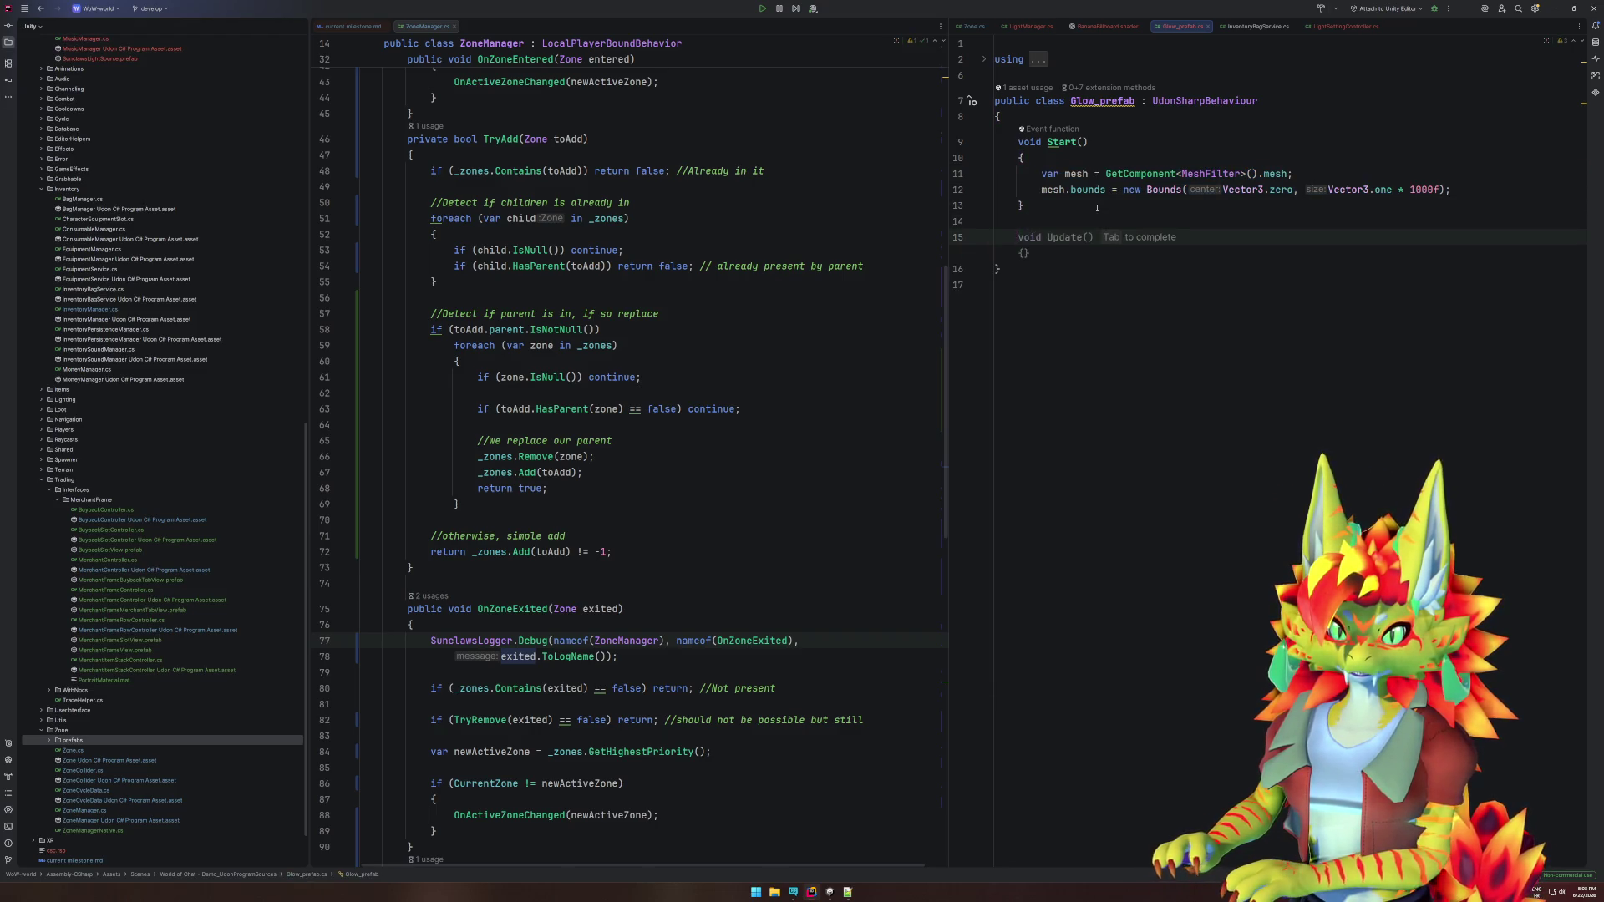
text( Late)
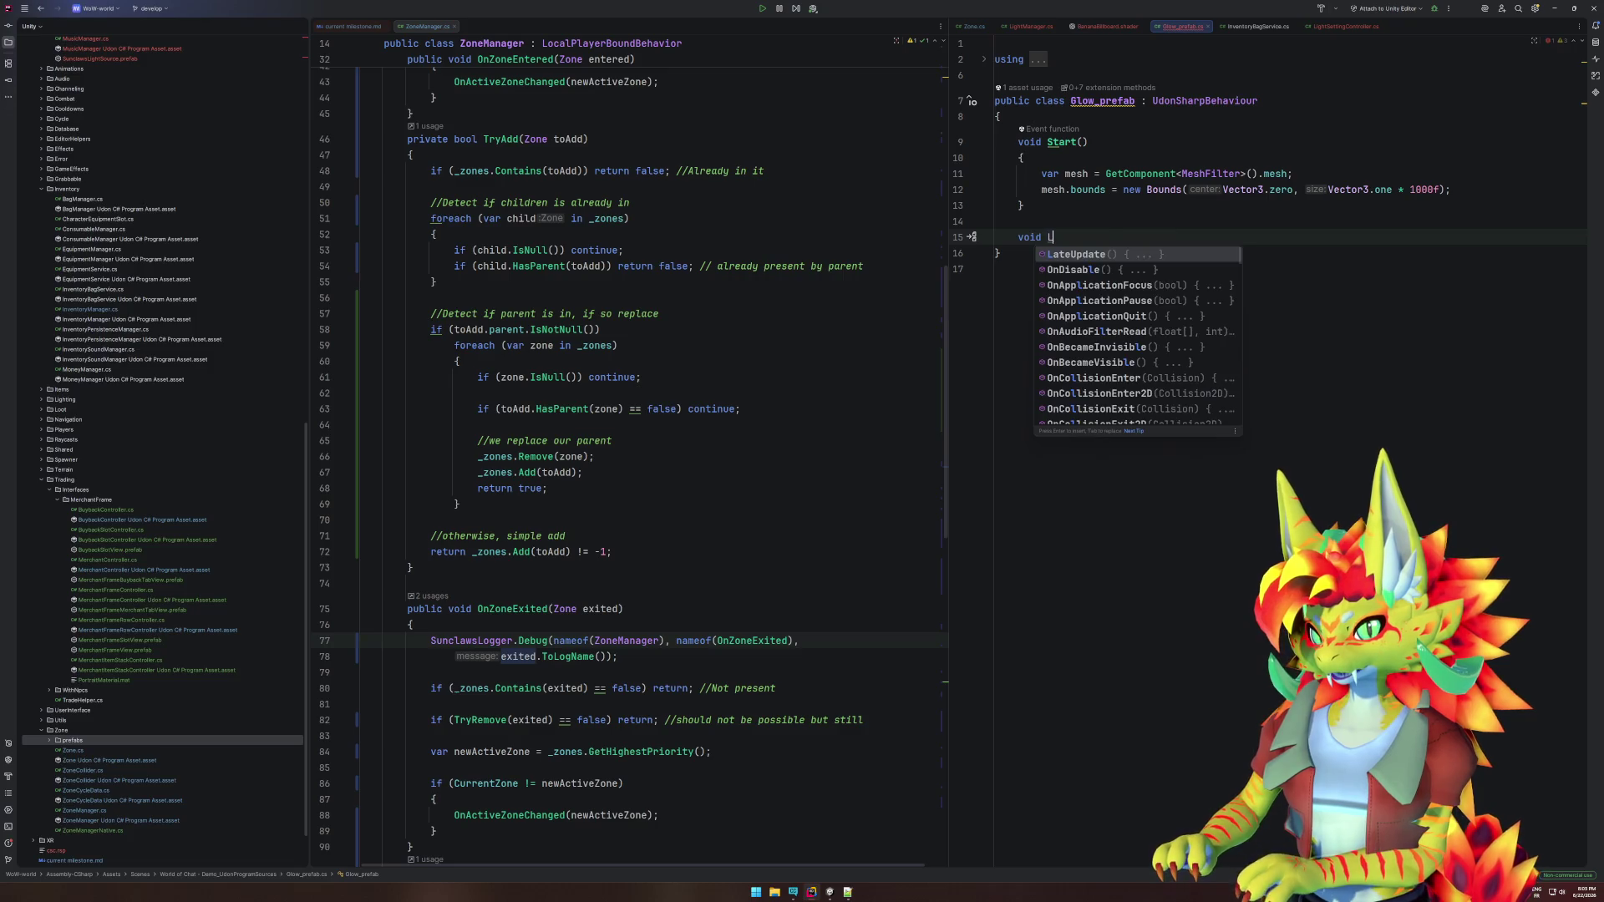
key(Return)
key(Return)
text({)
key(Return)
text(Camera cam;  void LateUpdate() {     if (cam == null)         cam = Camera.main;      if (cam == null)         return;      transform.forward = cam.transform.forward; })
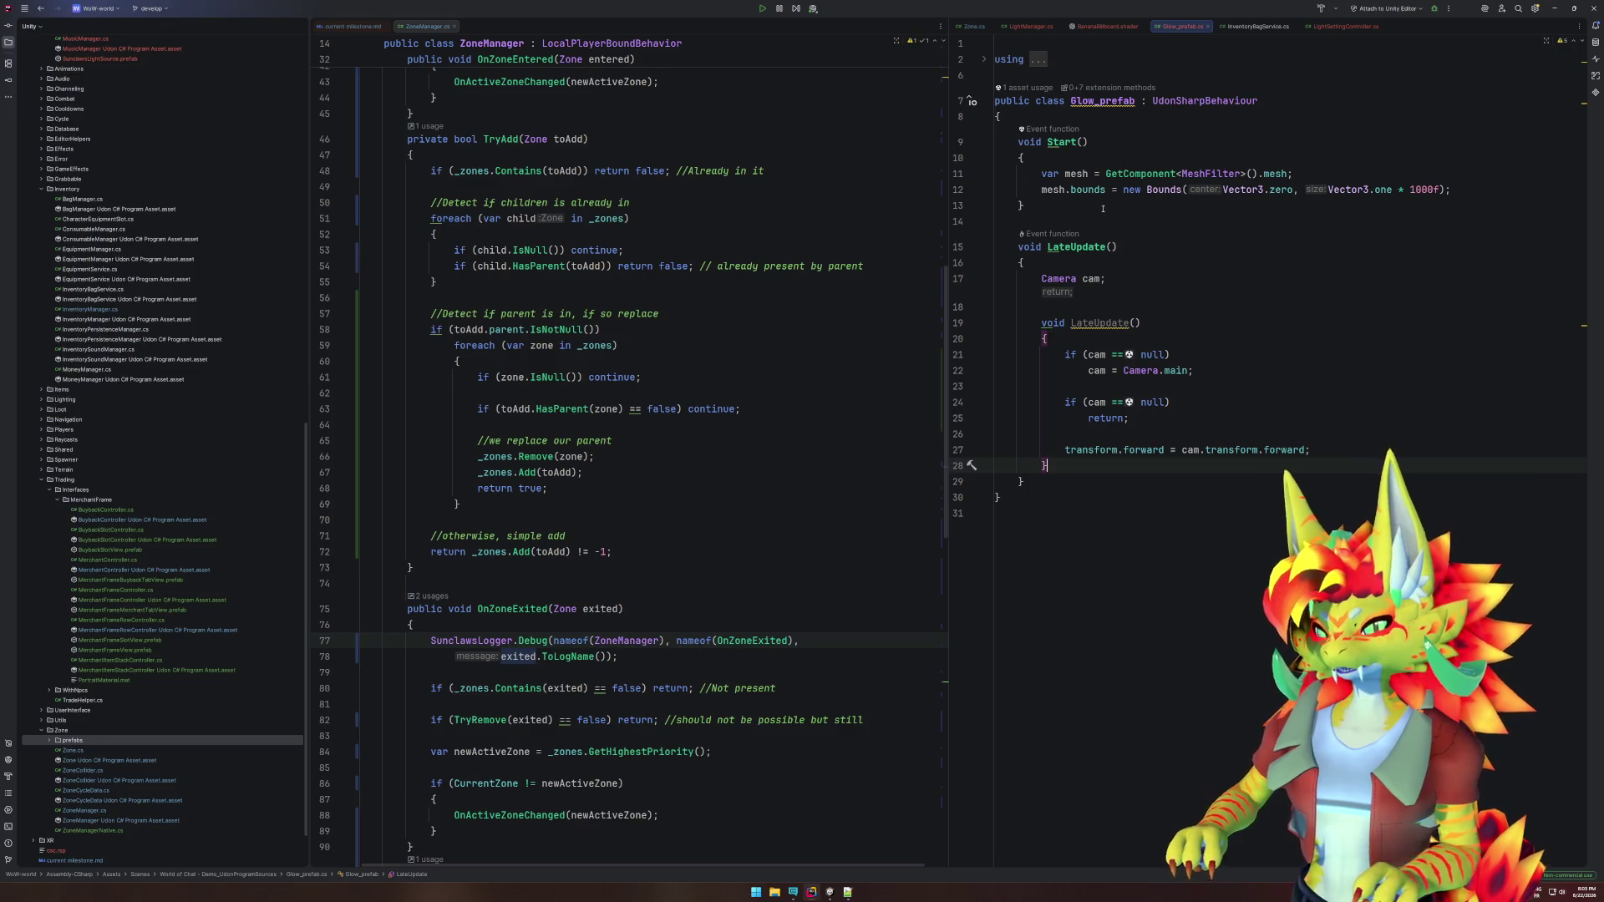
Remove the duplicate LateUpdate header and stray brace, dedent the pasted block, and delete Start.
drag(1086, 262, 1003, 221)
key(BackSpace)
click(1052, 435)
key(BackSpace)
drag(1049, 422, 1058, 237)
key(shift+Tab)
click(1058, 237)
click(1096, 225)
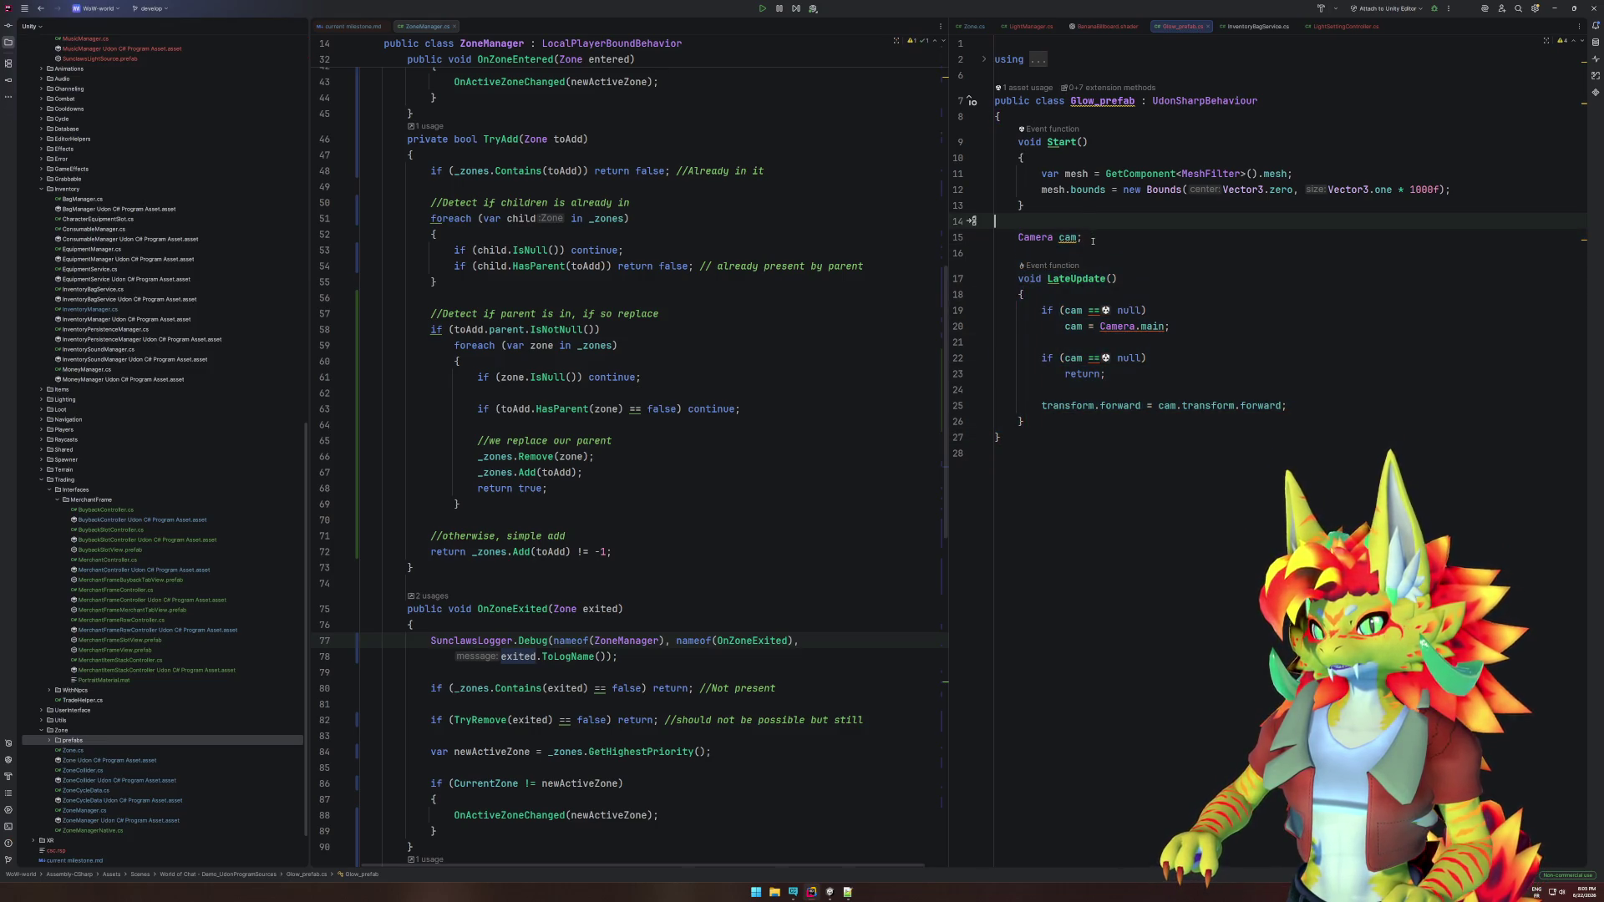
click(1086, 257)
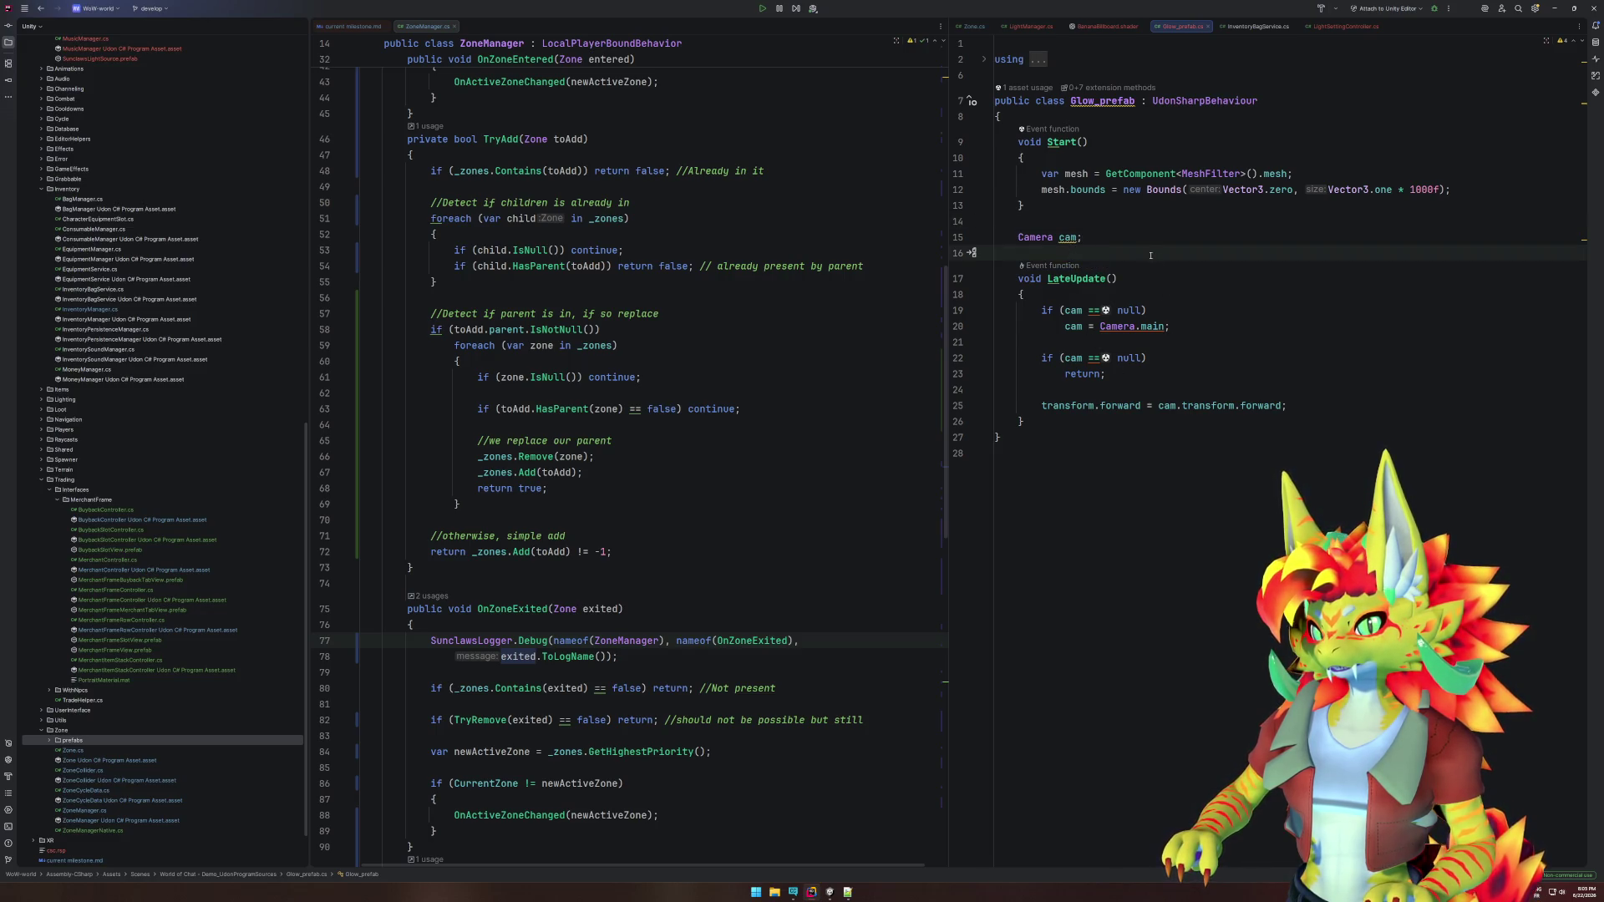
drag(1095, 222, 1095, 121)
key(BackSpace)
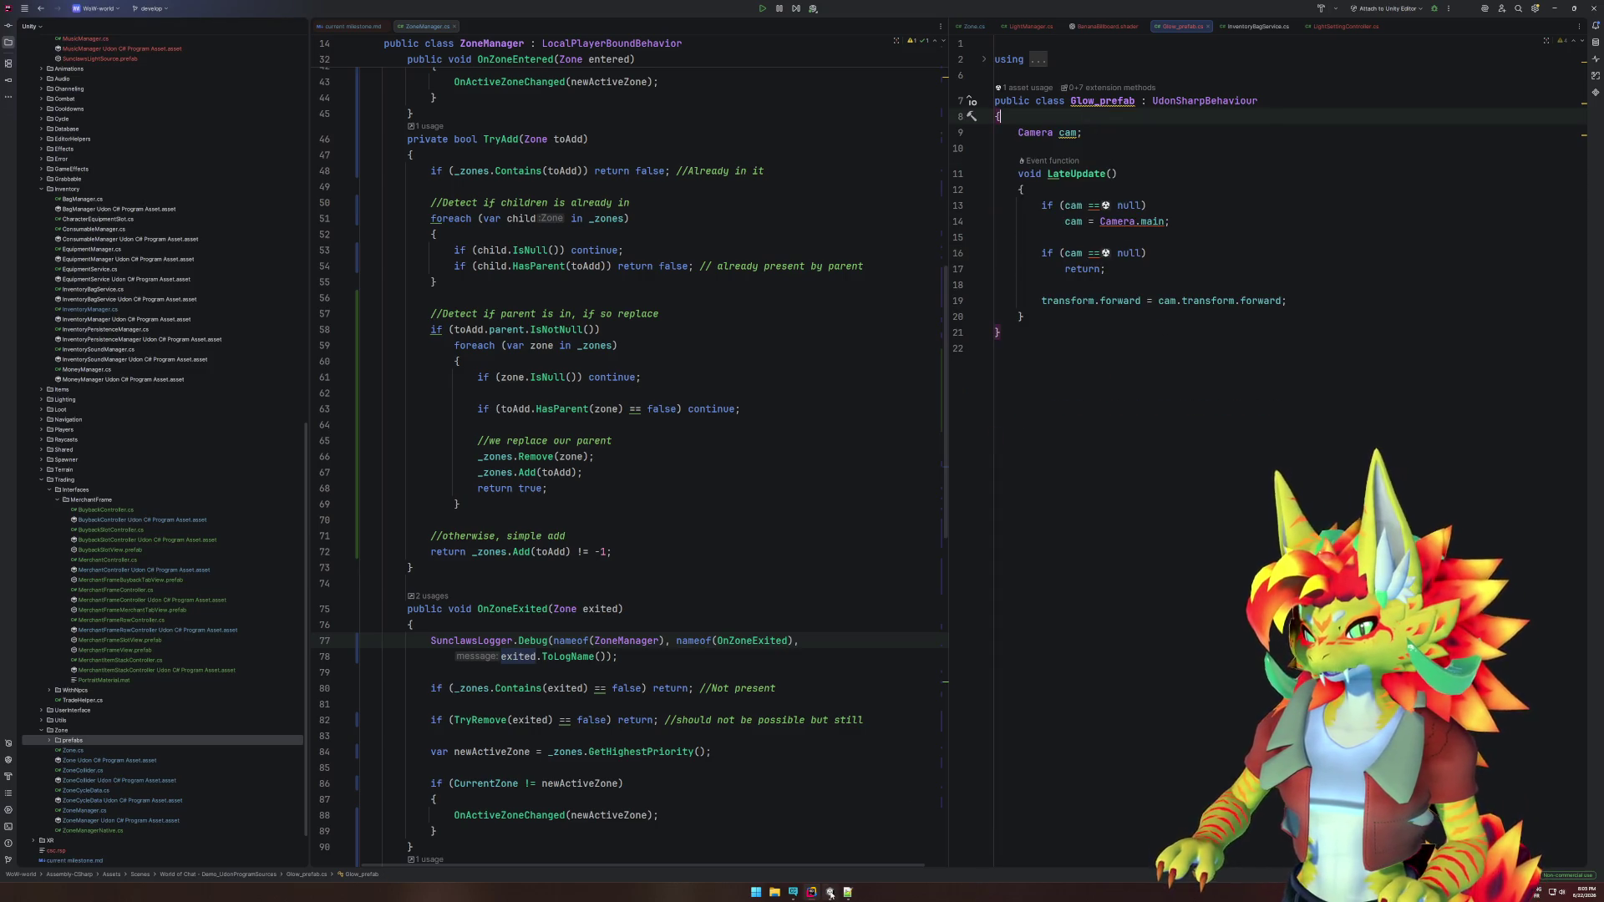
Set the glow quad's Scale to 1 in Unity's Inspector.
click(830, 892)
click(1452, 117)
text(1)
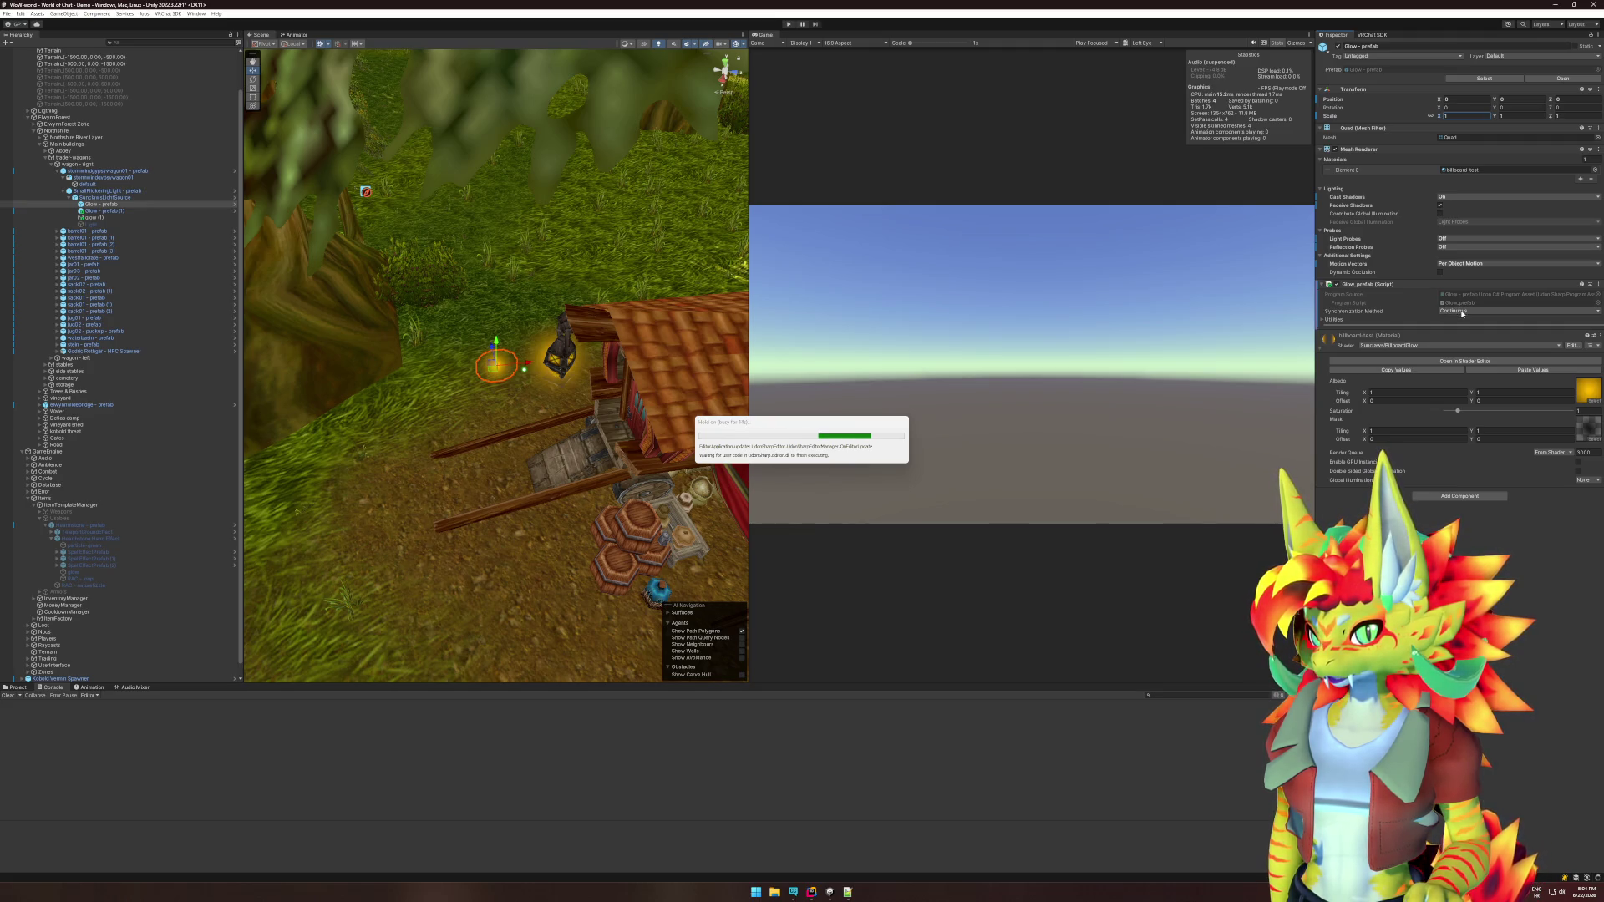
Switch the glow material's shader to Sunclaws/SimpleSurface.
click(1403, 372)
click(1404, 468)
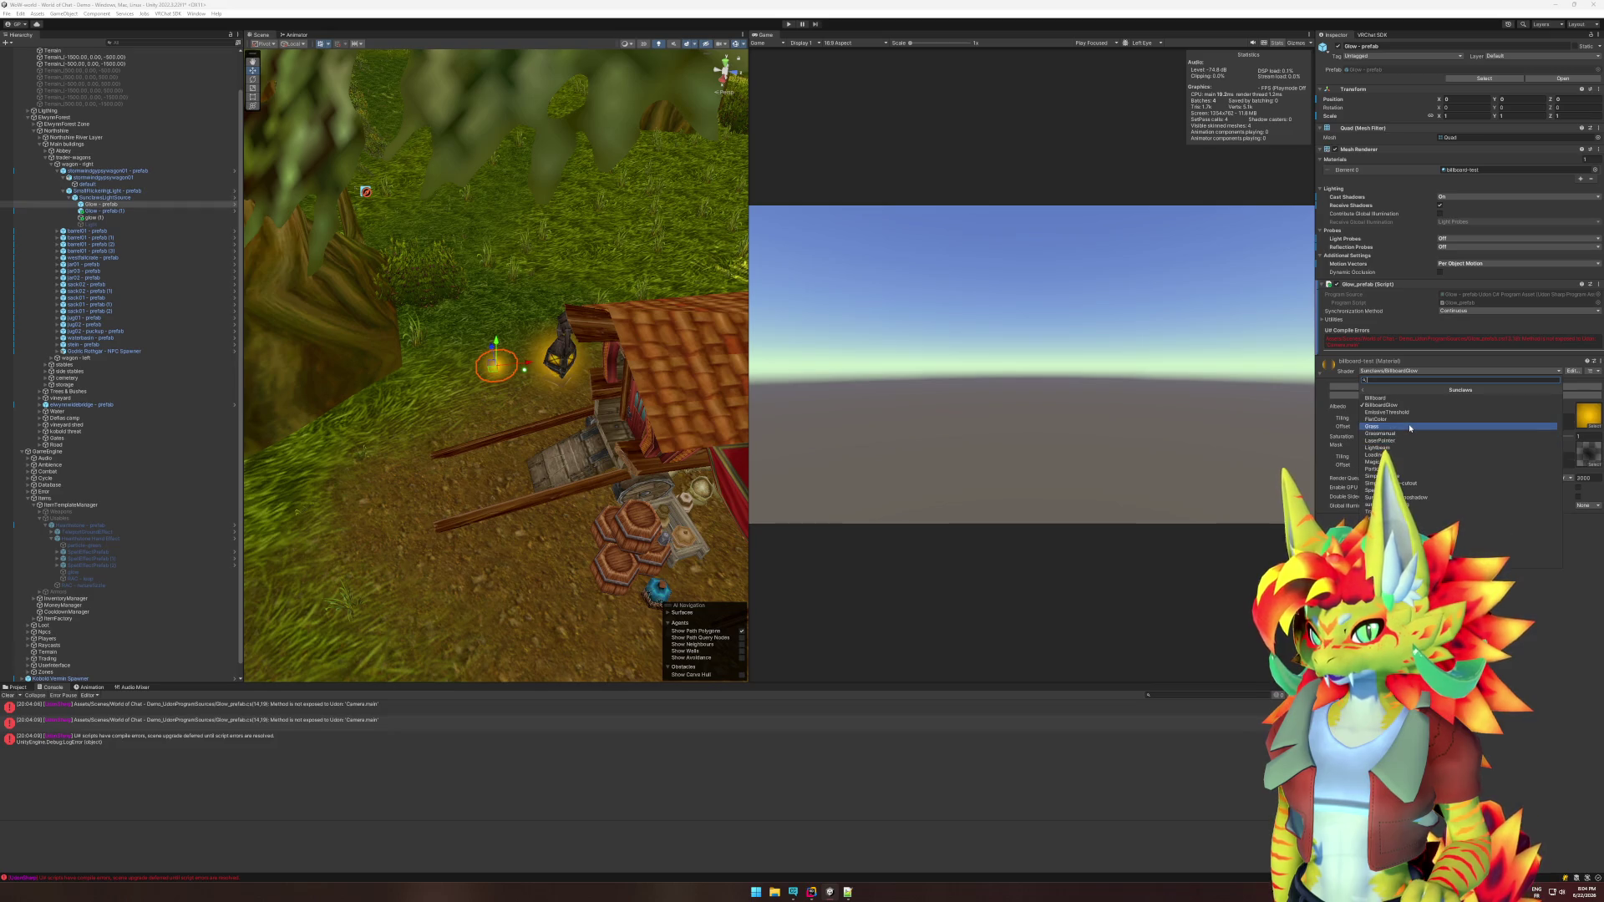
click(1406, 476)
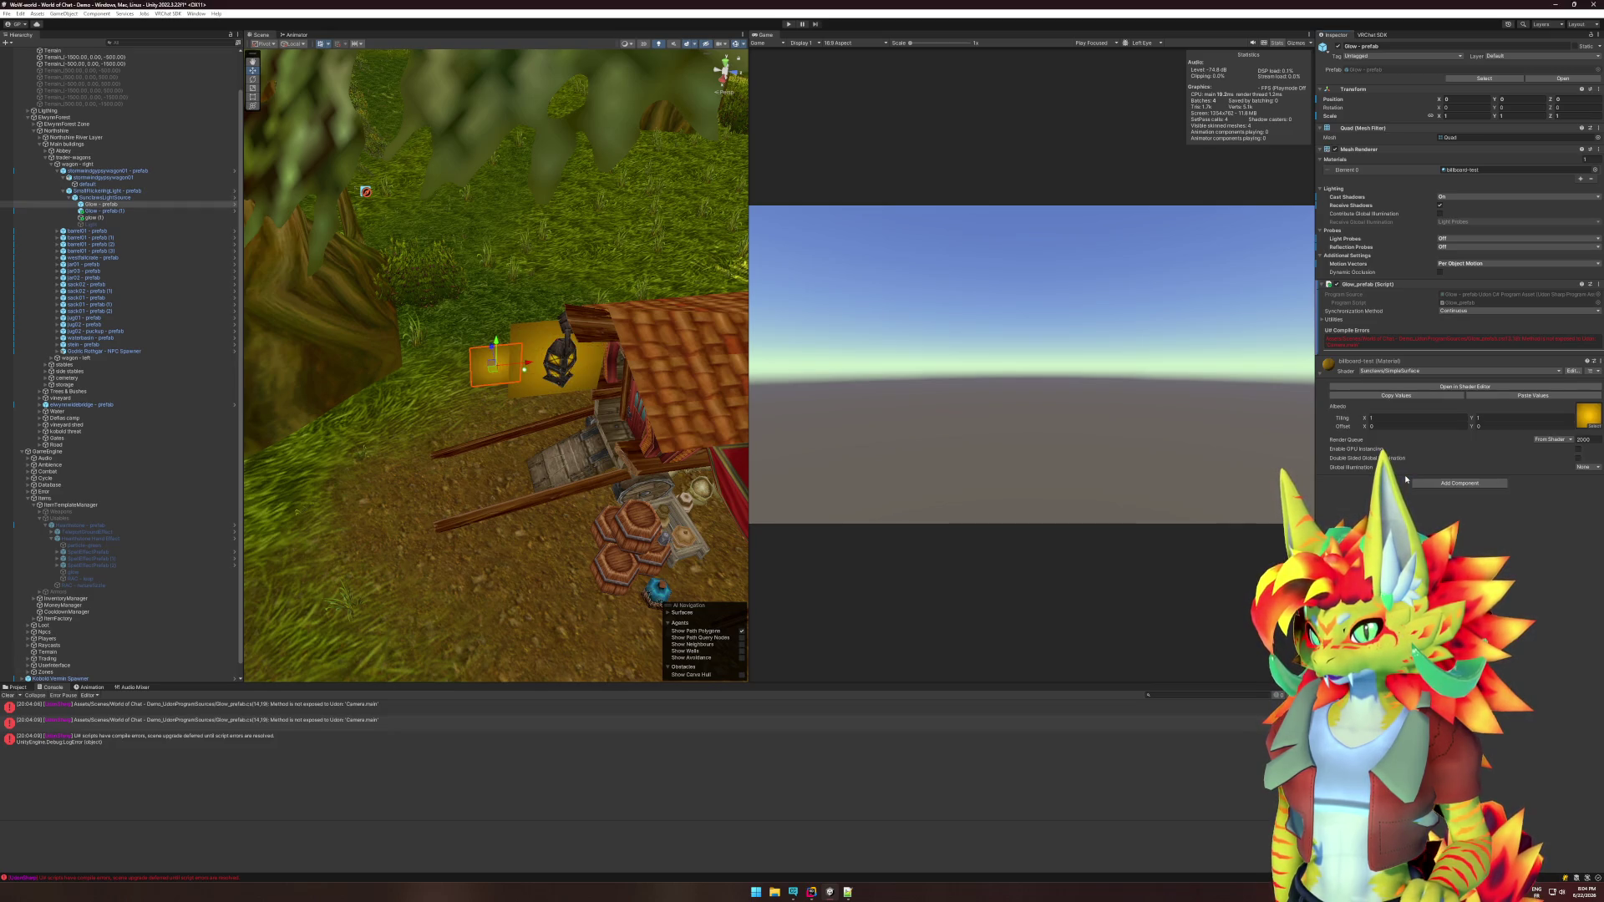
Set Synchronization Method to None, try Play, and open the U# compile error.
click(1456, 310)
click(1409, 332)
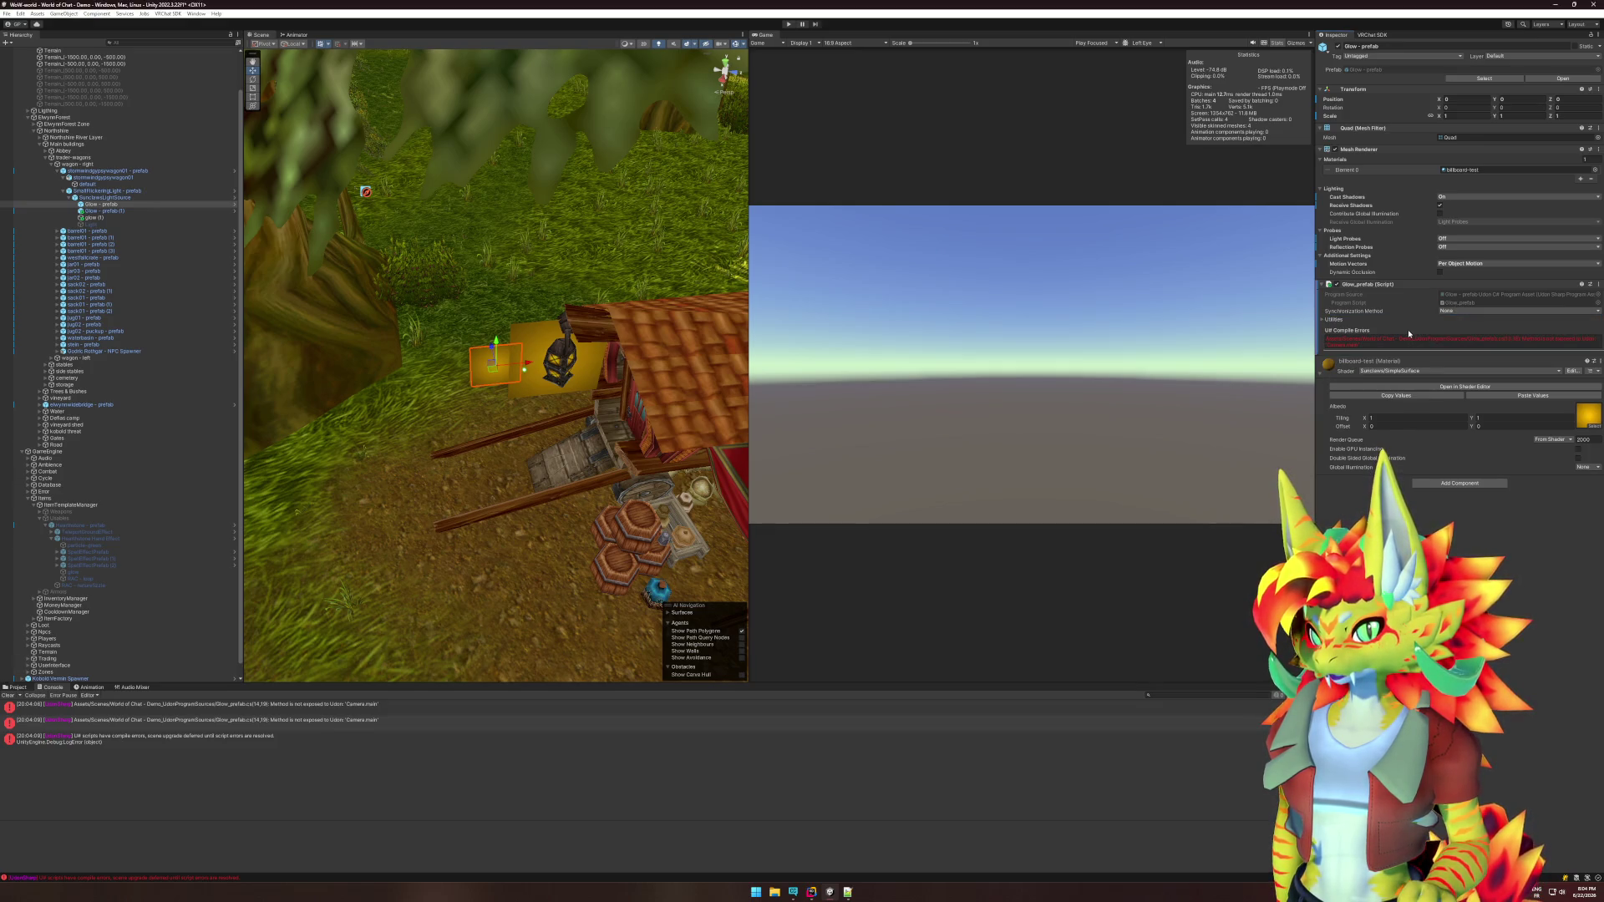
click(788, 23)
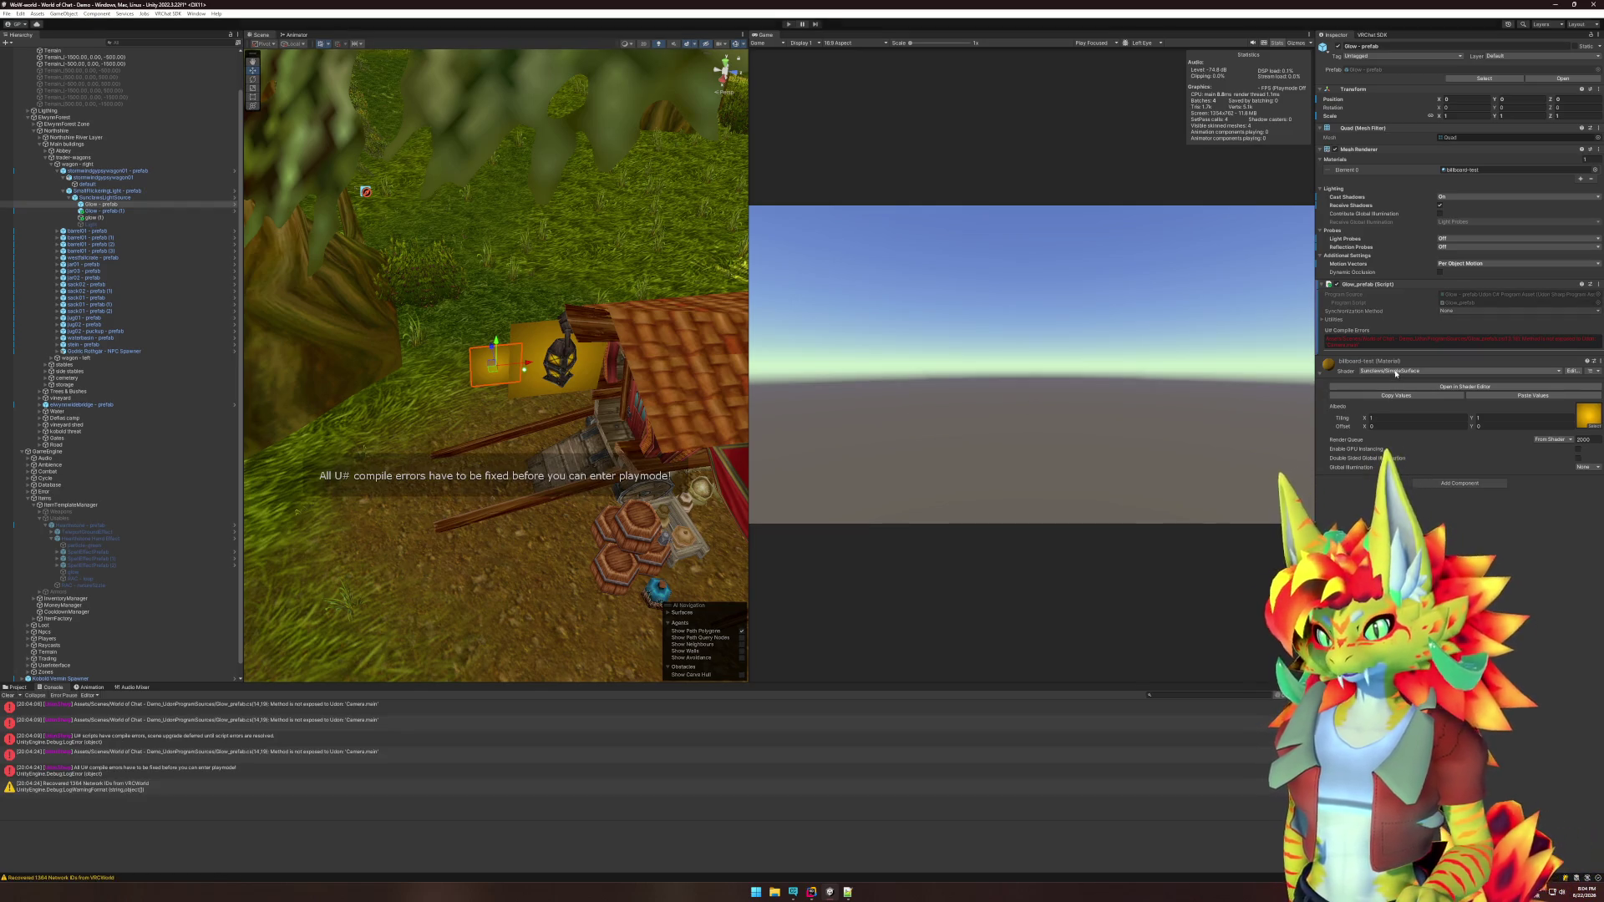
double_click(334, 763)
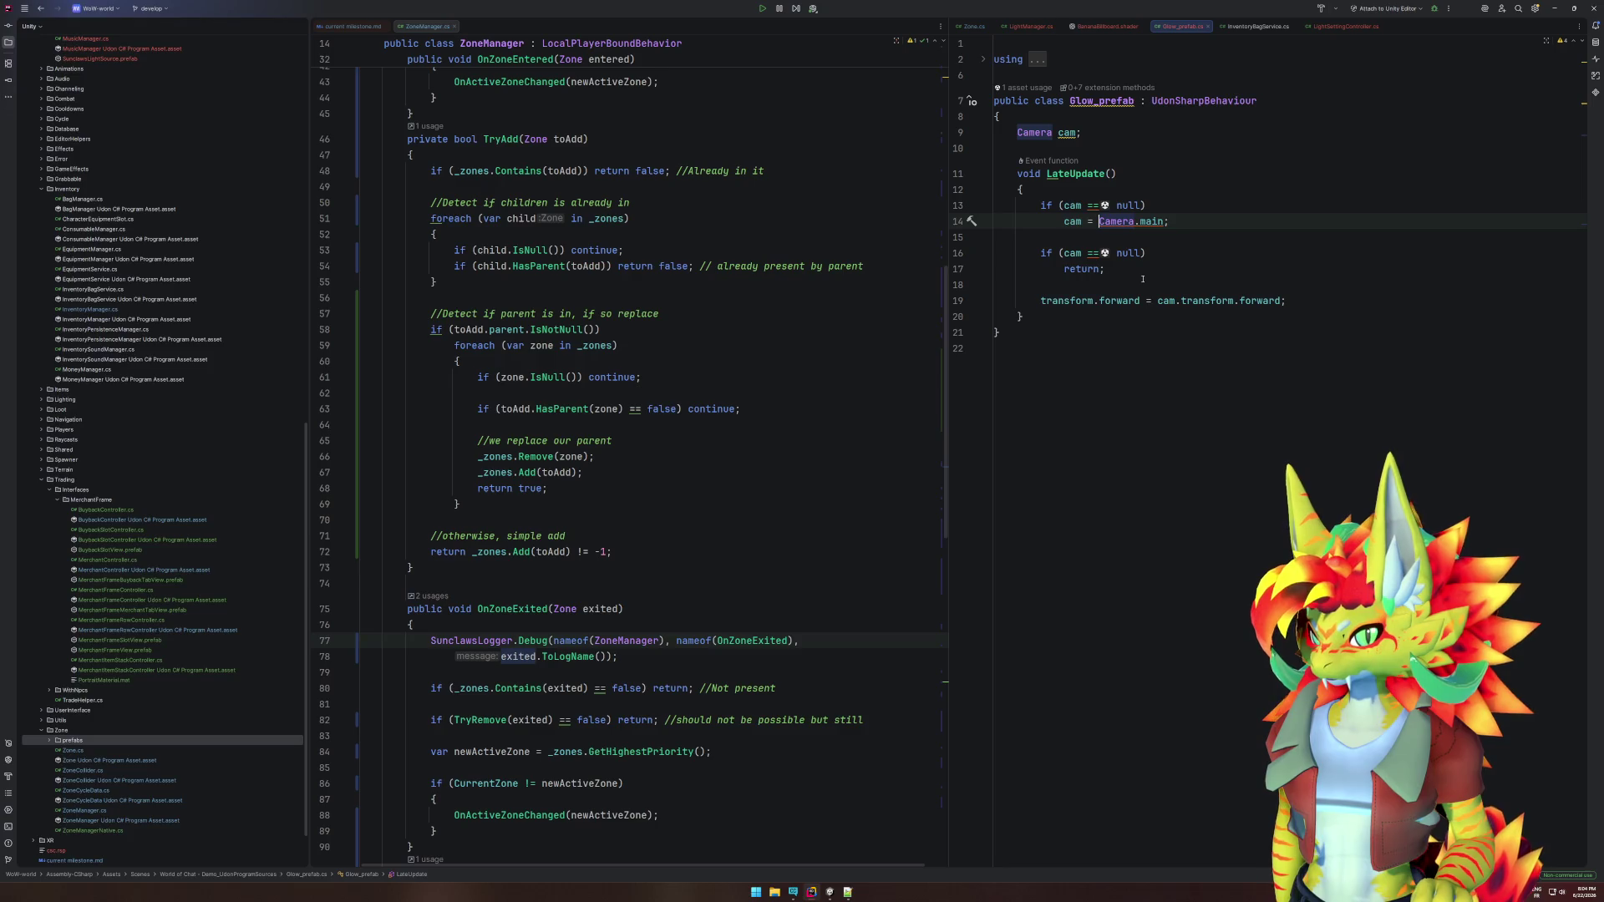
Replace the Camera cam field with public PlayerManager playerManager.
drag(1121, 136, 1016, 133)
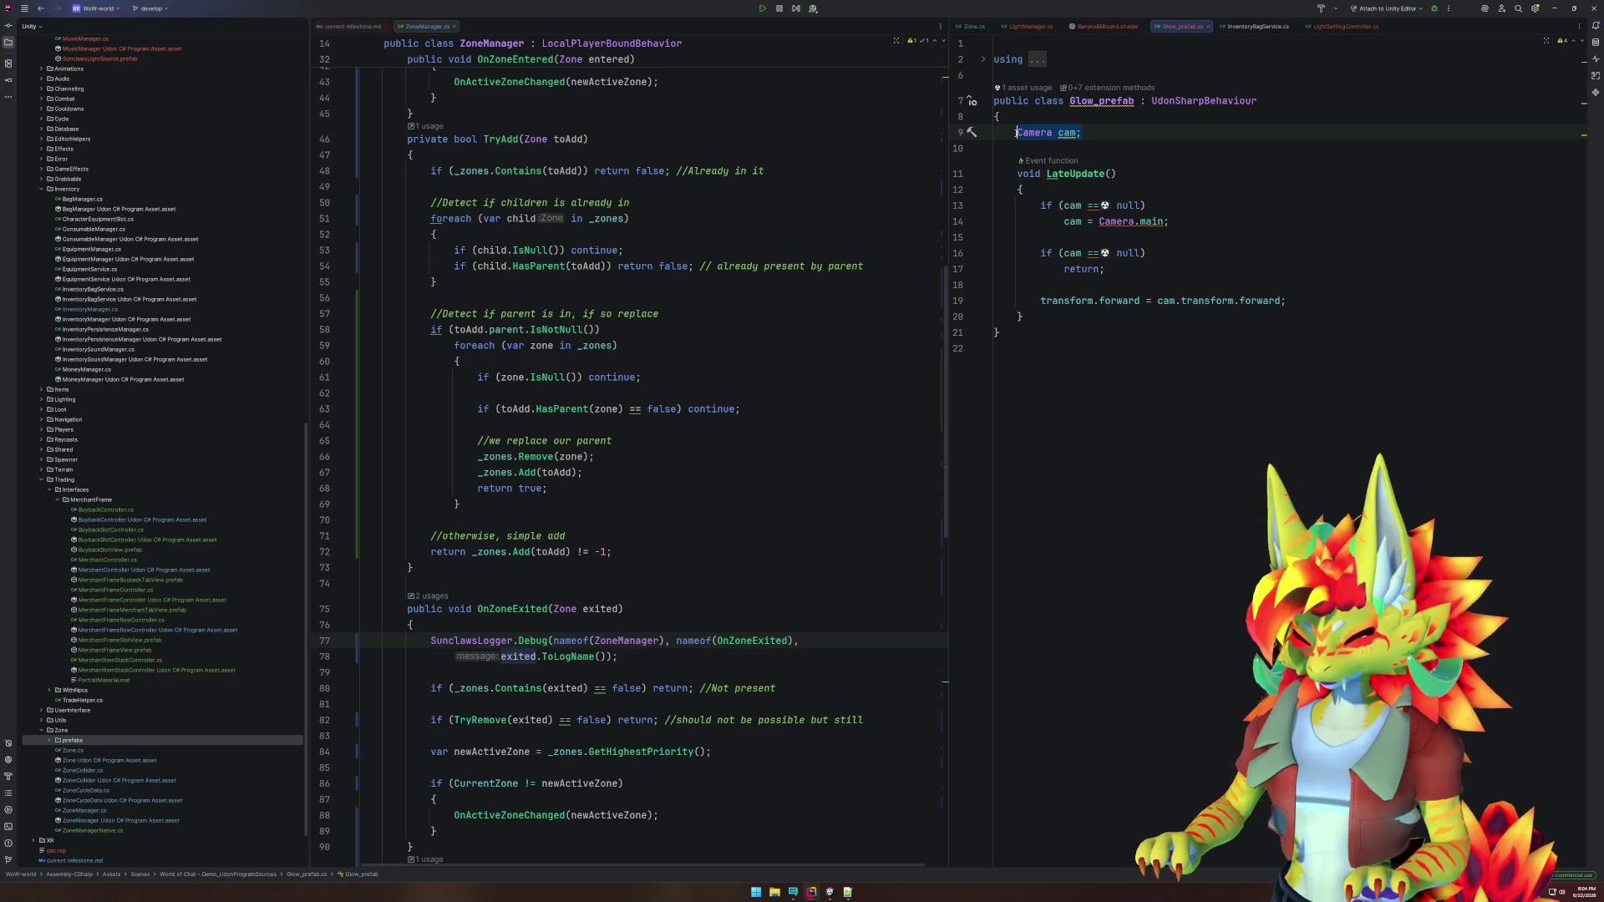
text(PlayerMana)
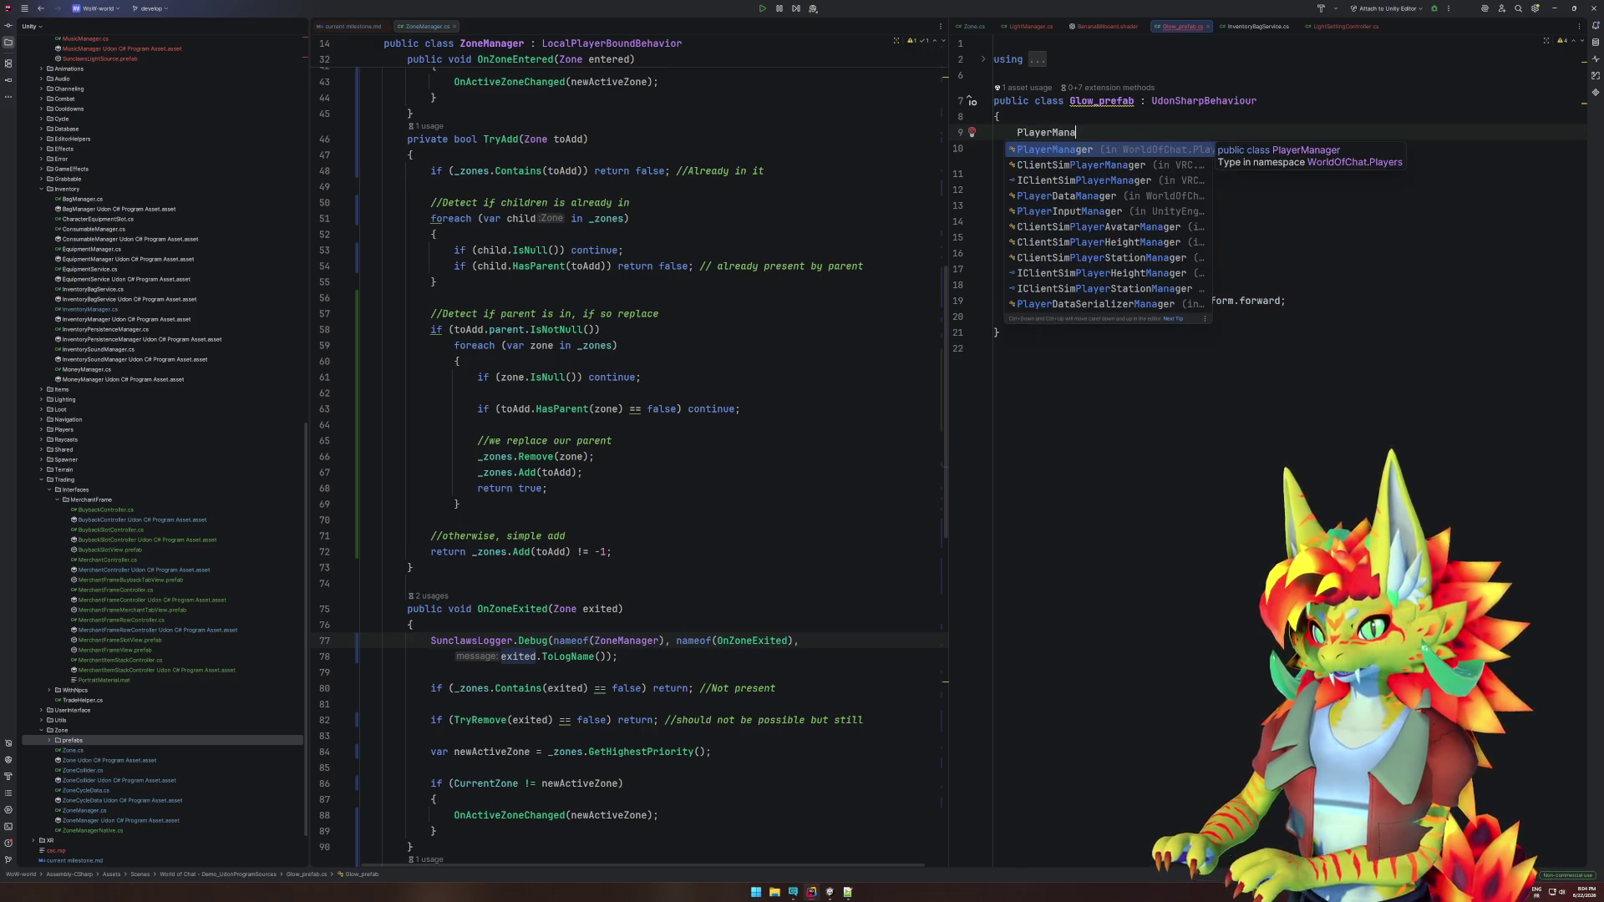
key(Return)
text(playerManager;)
key(Home)
text(p)
key(Return)
key(Escape)
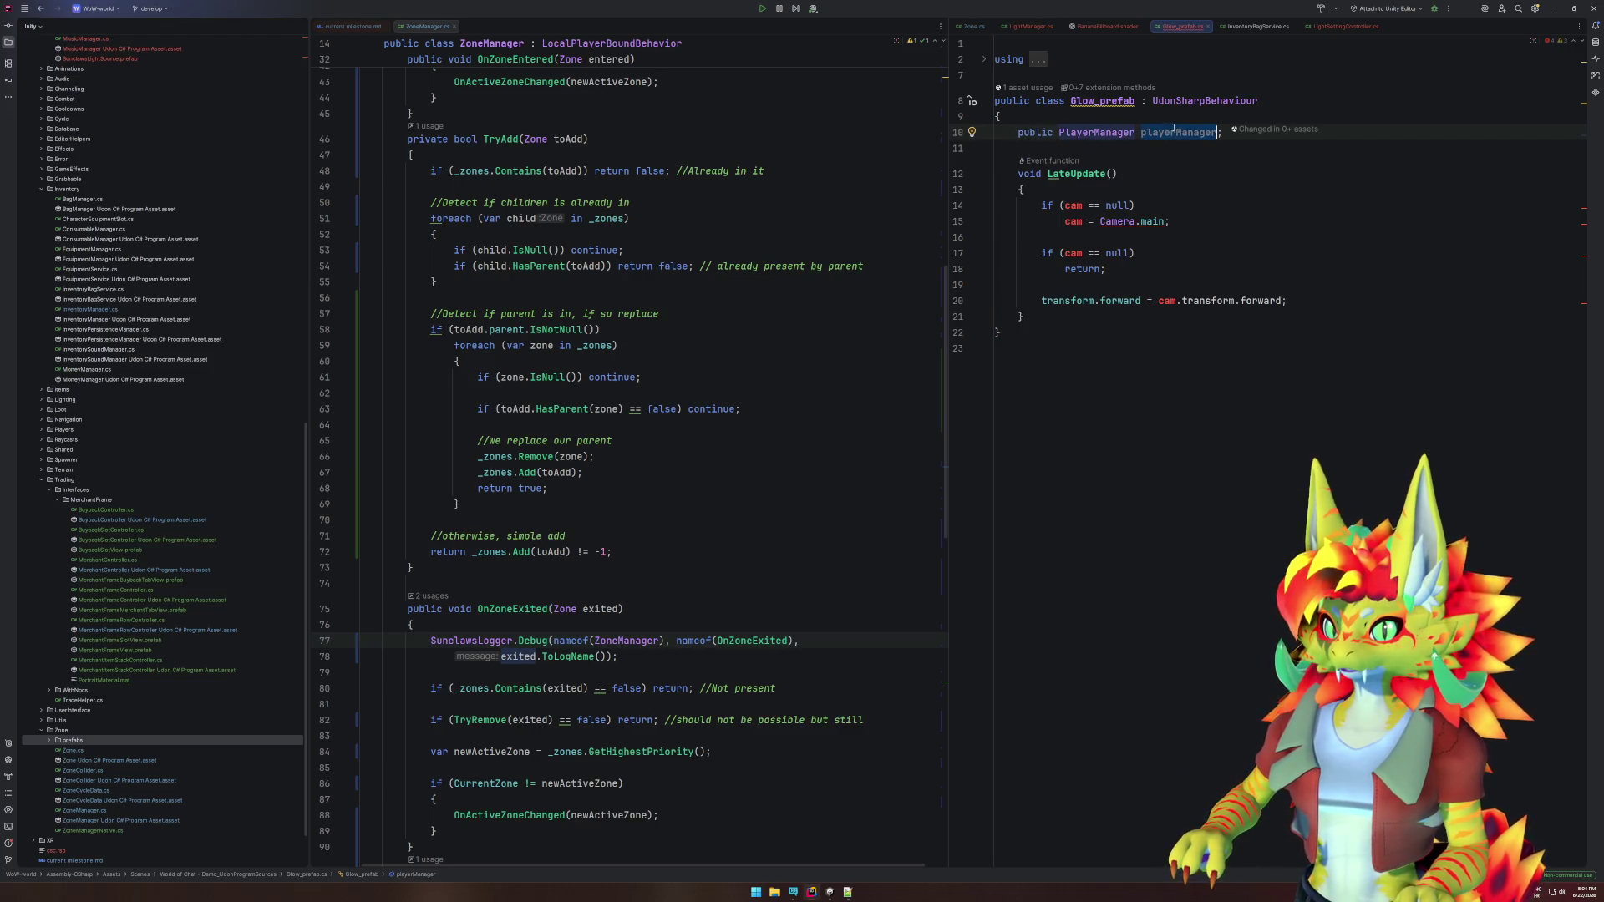
Change the first null check to playerManager.LocalPlayer.IsNull().
mouse_move(1159, 302)
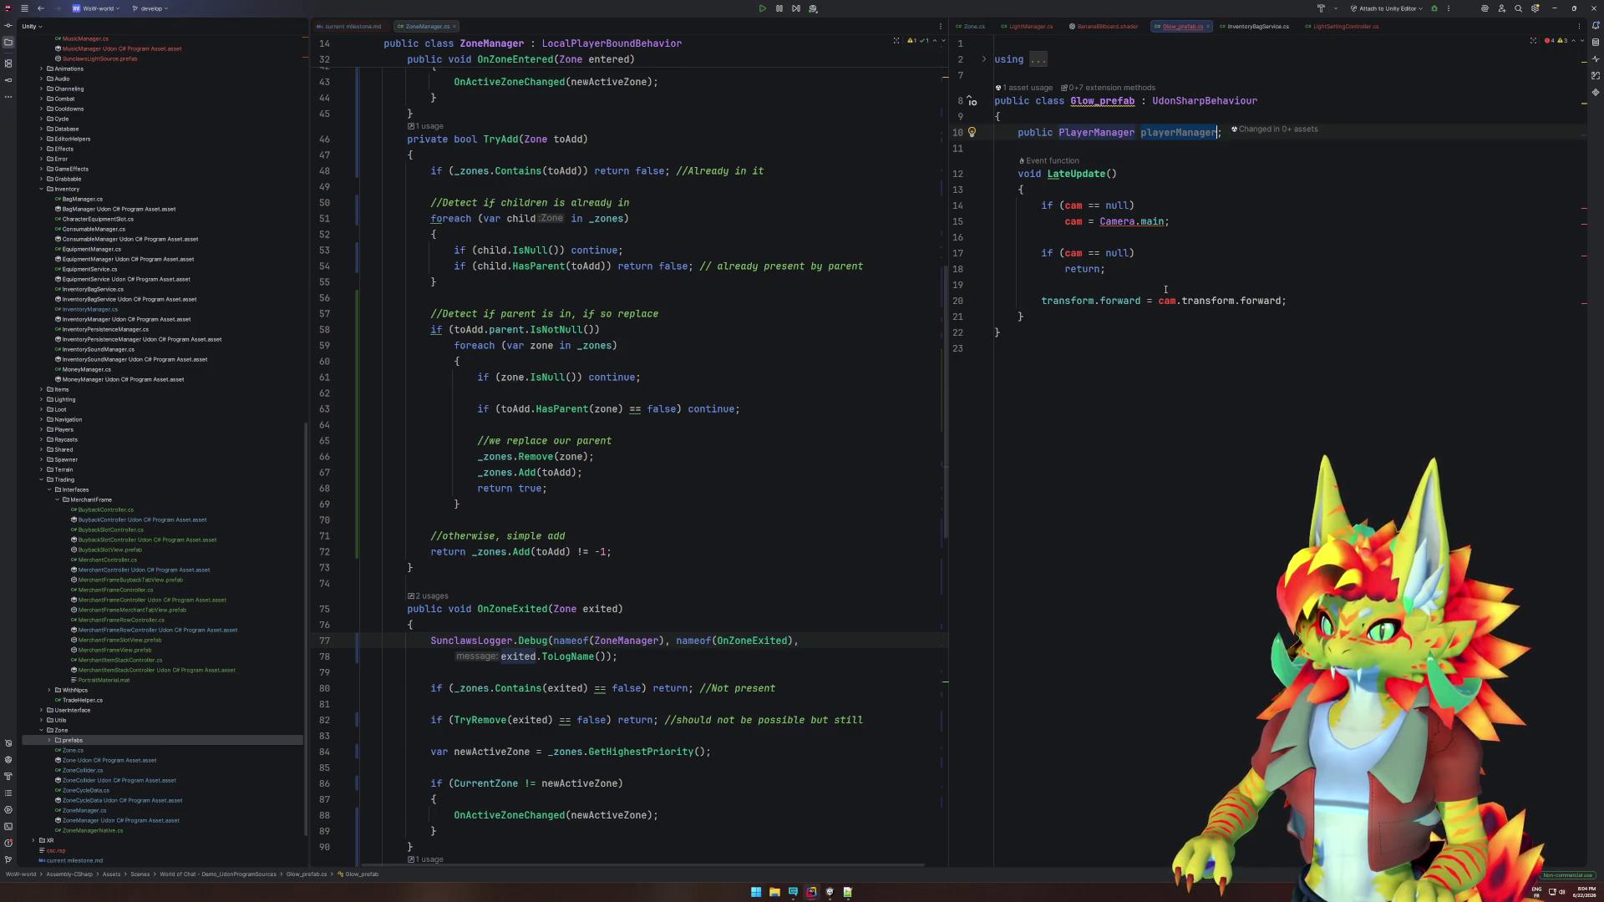
click(1167, 288)
drag(1160, 302, 1258, 301)
click(1212, 282)
double_click(1072, 205)
text(playerManager)
click(1143, 206)
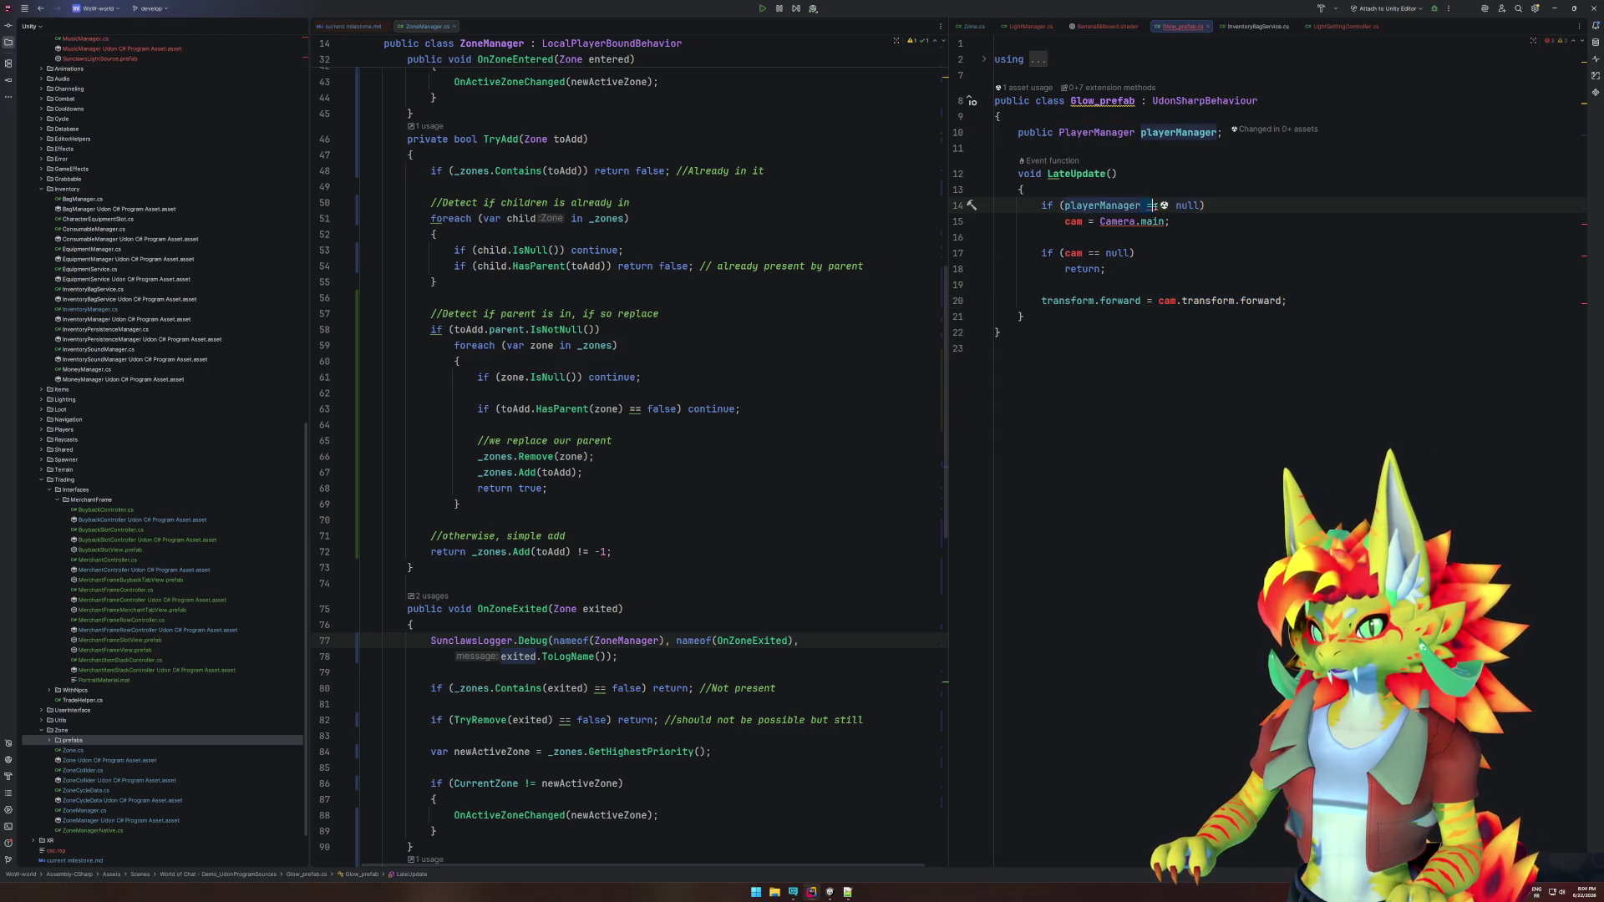
text(.LocalPlayer)
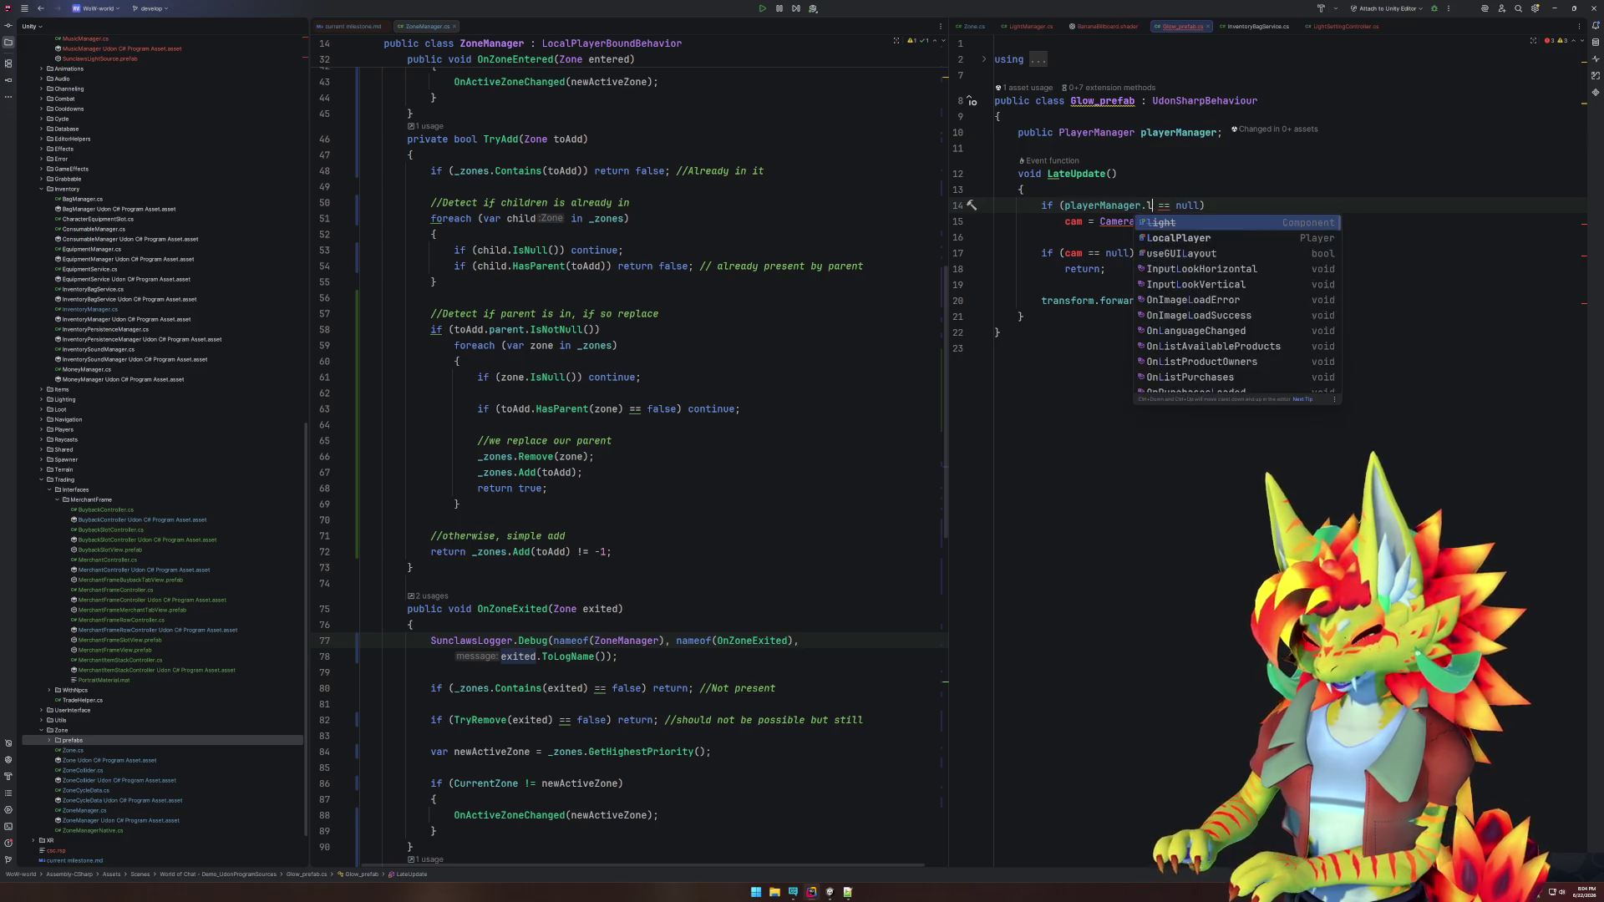
text(.IsNull)
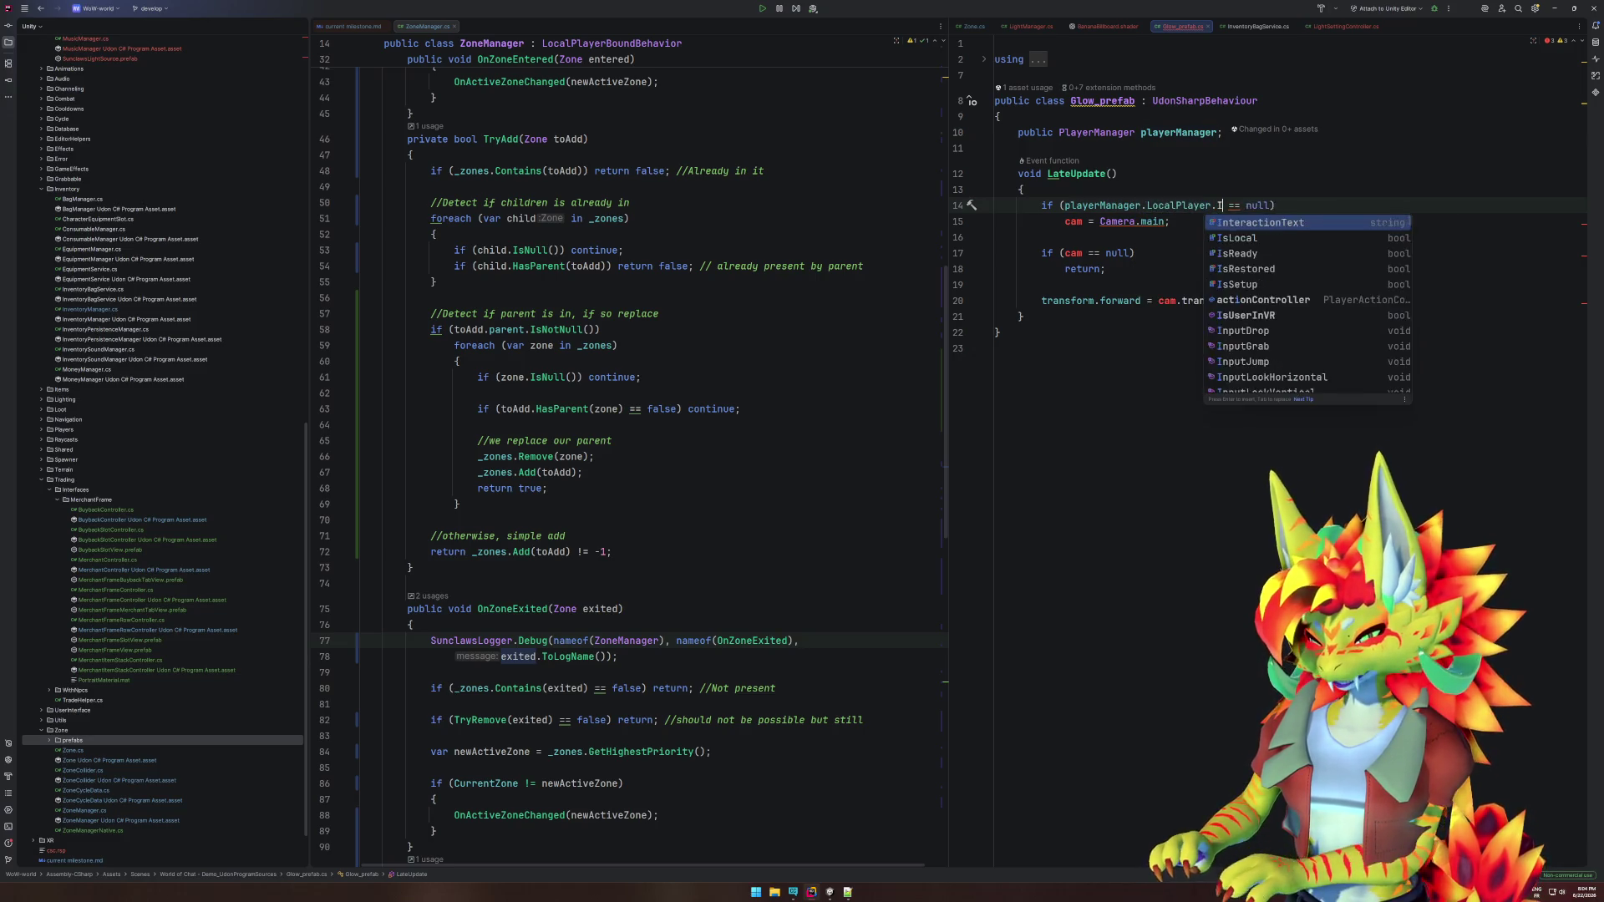
key(Return)
Drop the == null comparison, make the check return early, and select the cam null check.
key(ctrl+shift+Right)
key(ctrl+shift+Right)
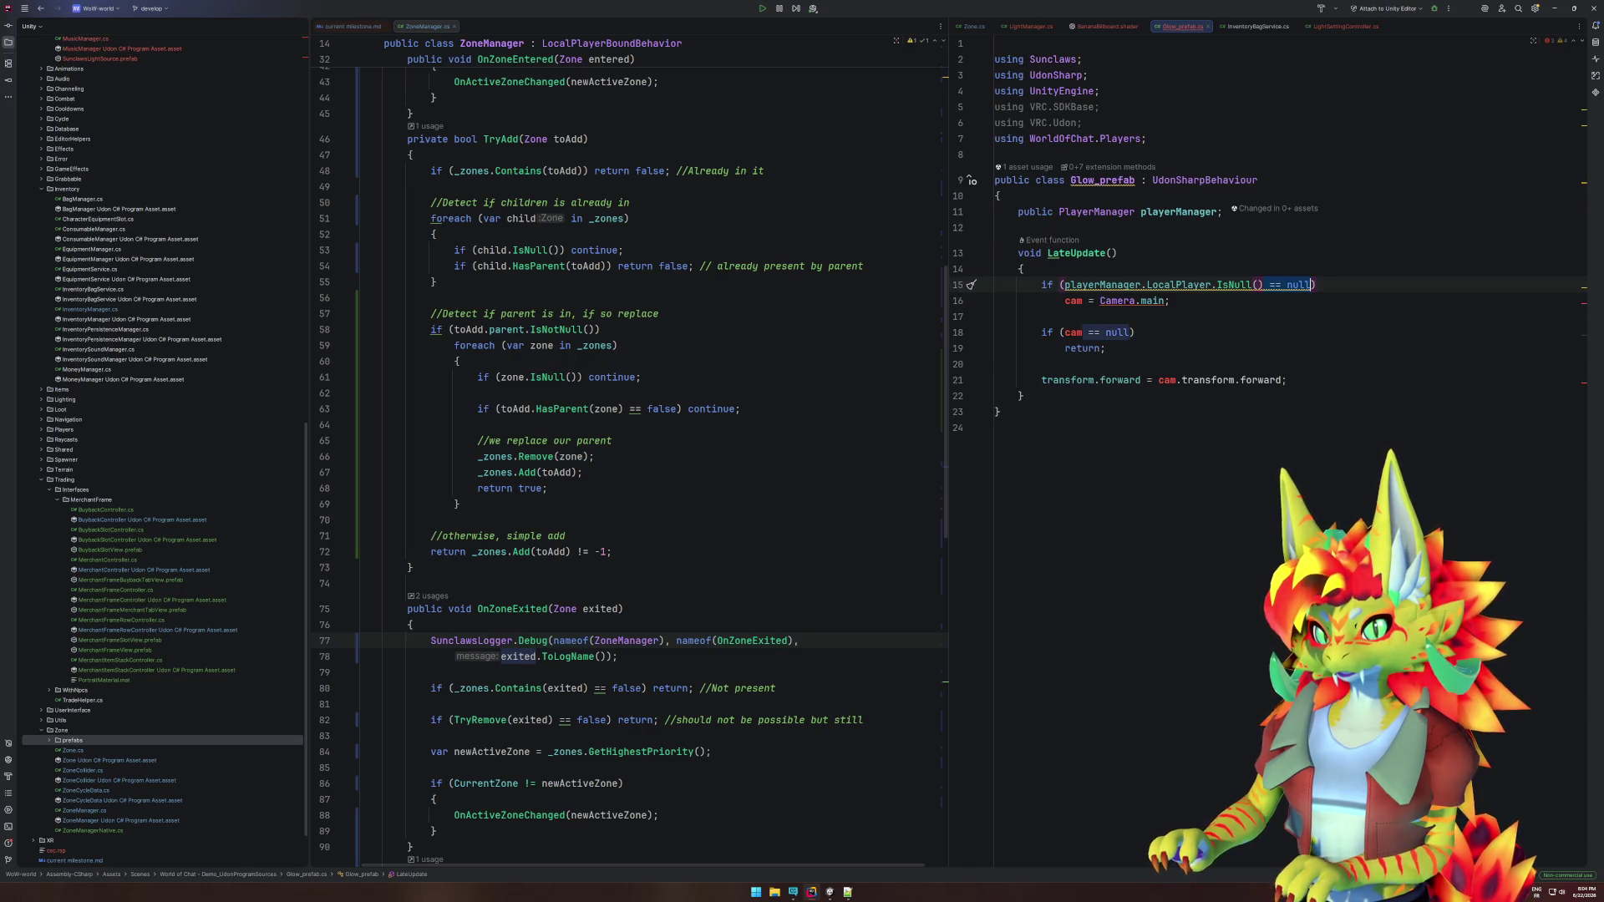
key(Delete)
key(Down)
key(shift+End)
text(return;)
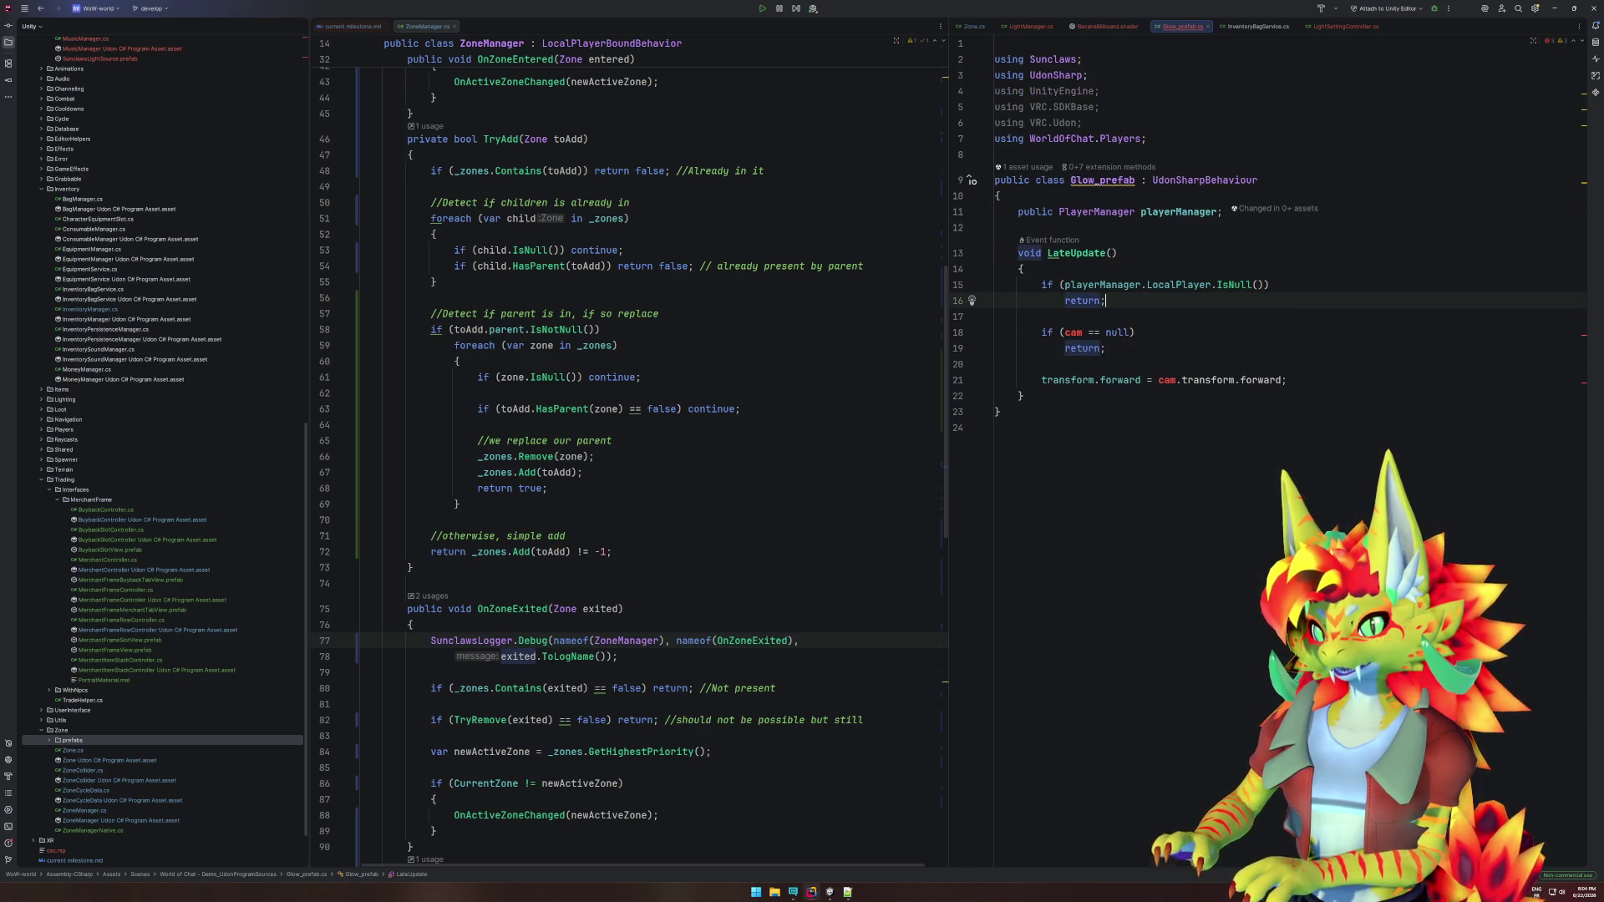
key(Down)
key(shift+Down)
key(shift+Down)
key(shift+End)
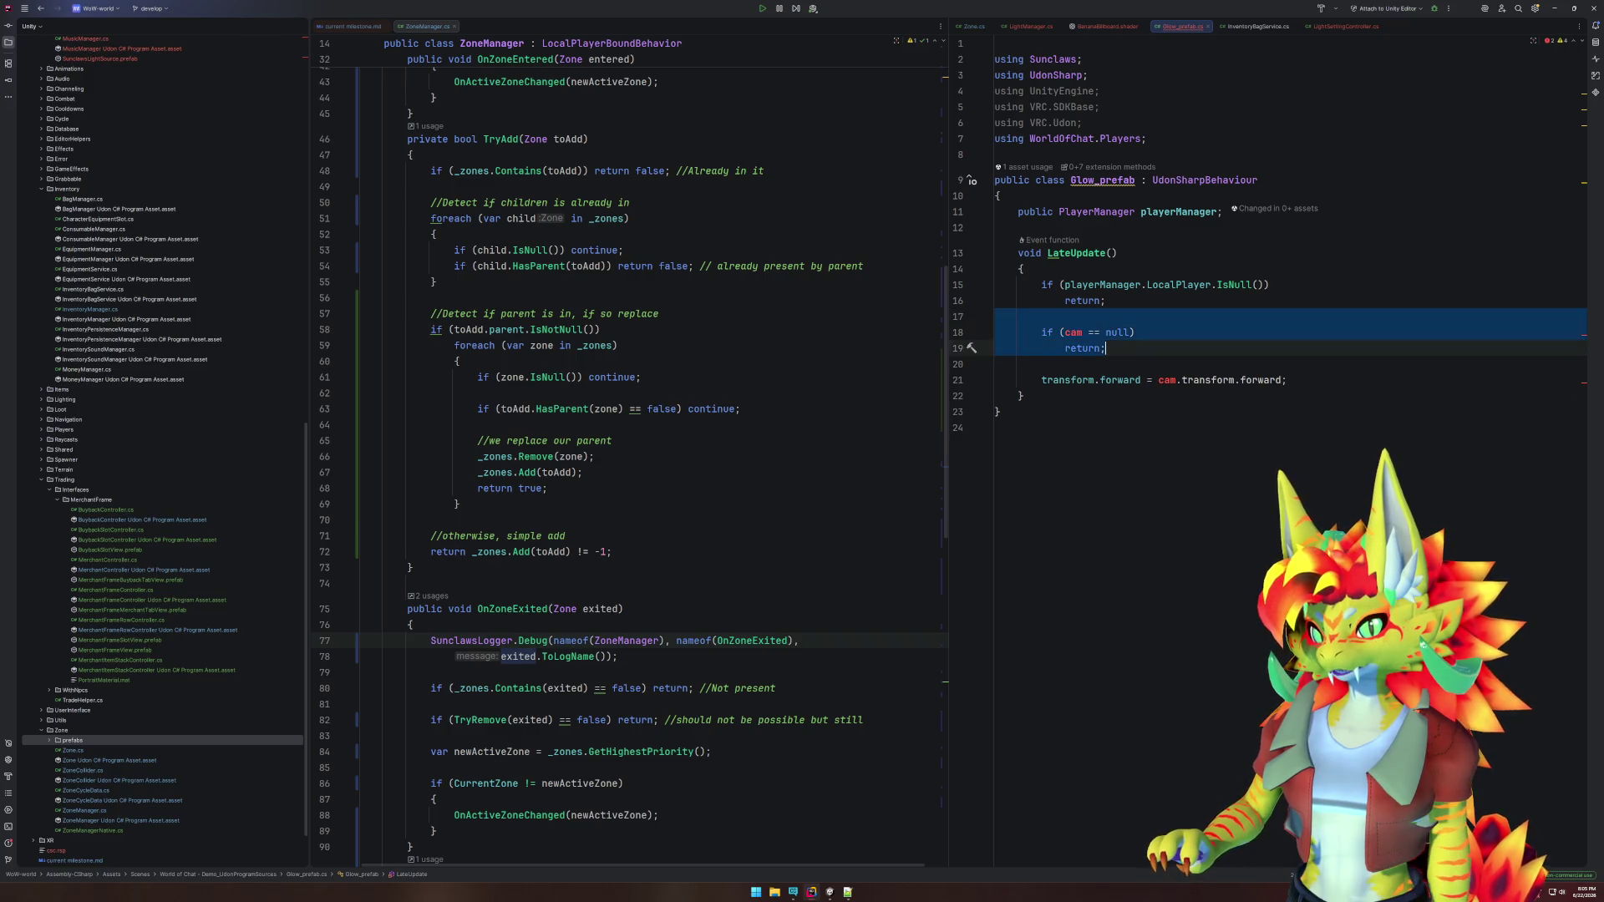
Delete the cam null check and add var position from trackingController.GetPosition().
key(BackSpace)
key(Return)
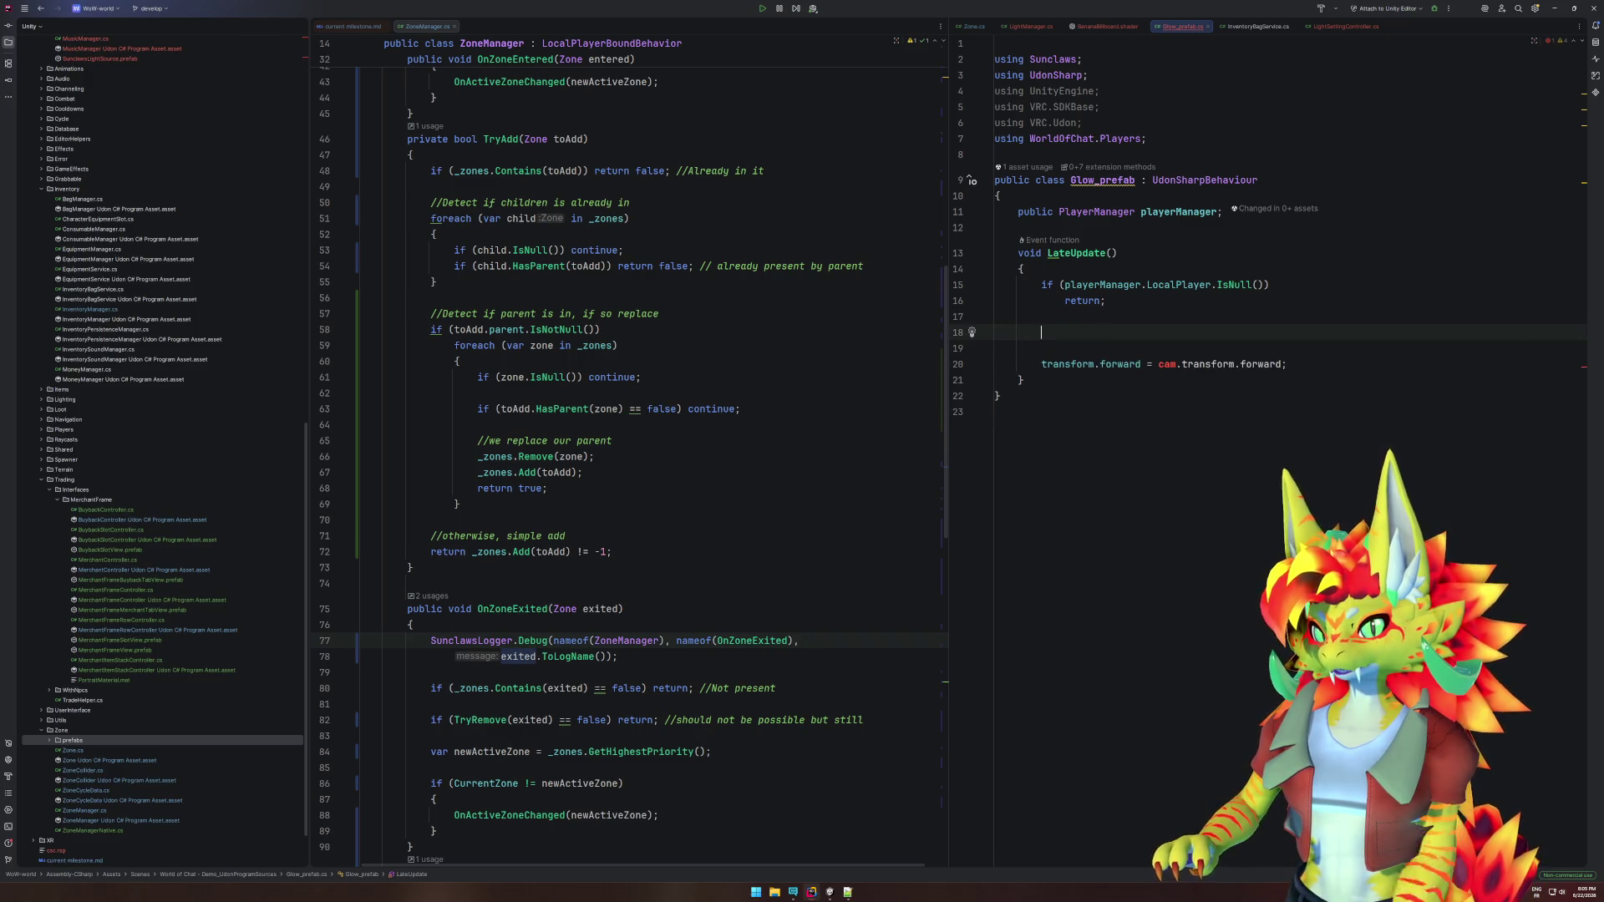
text(var )
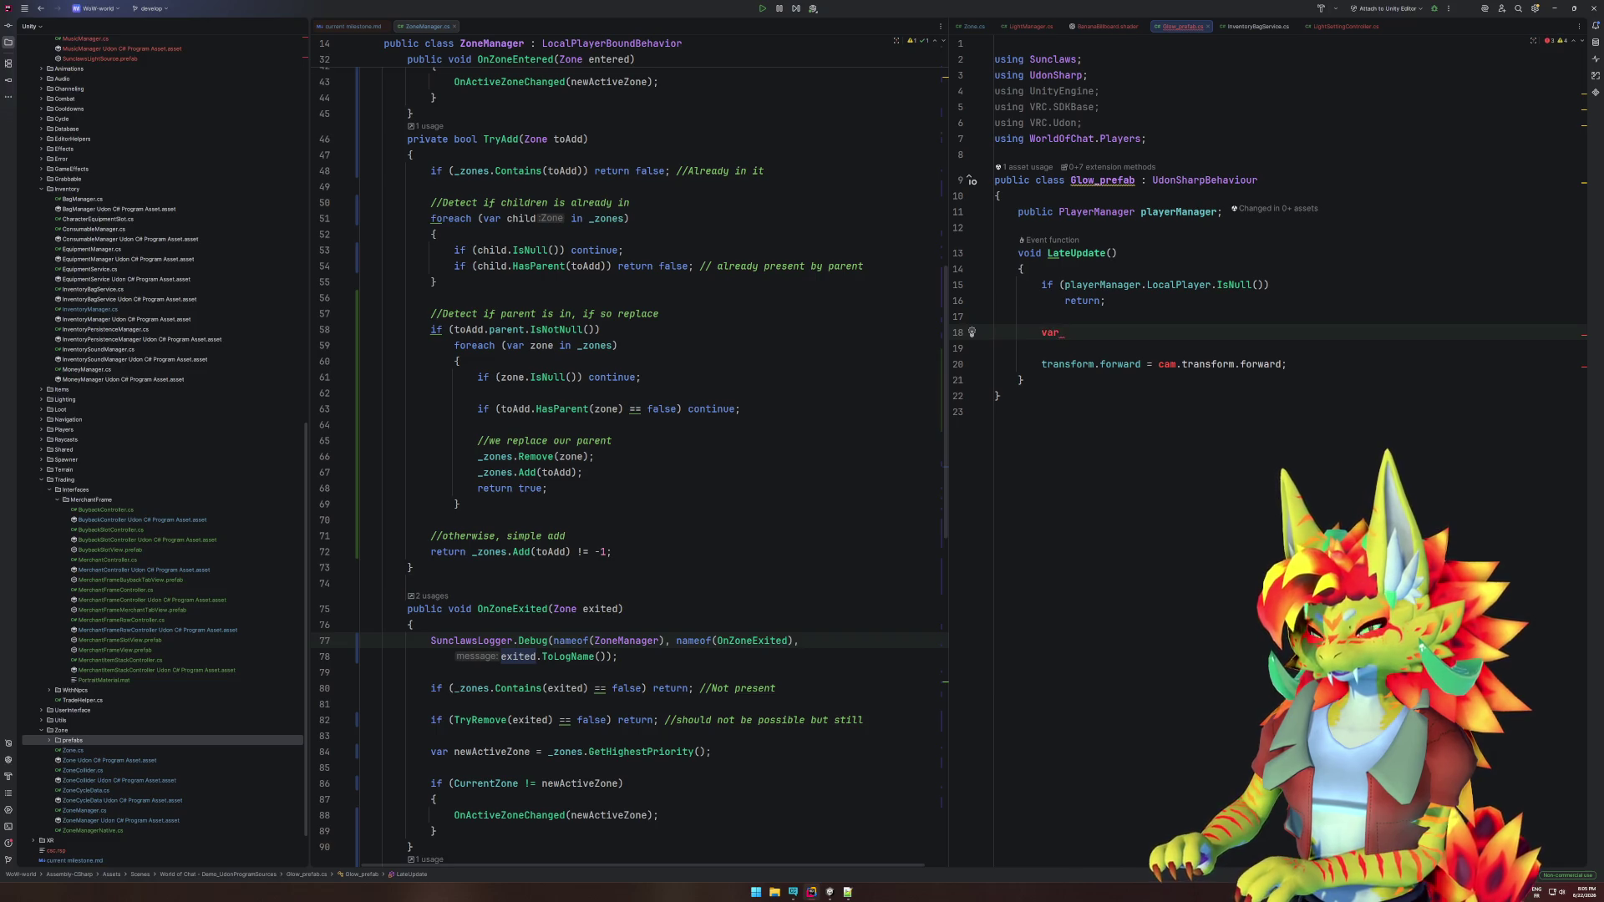
text(position)
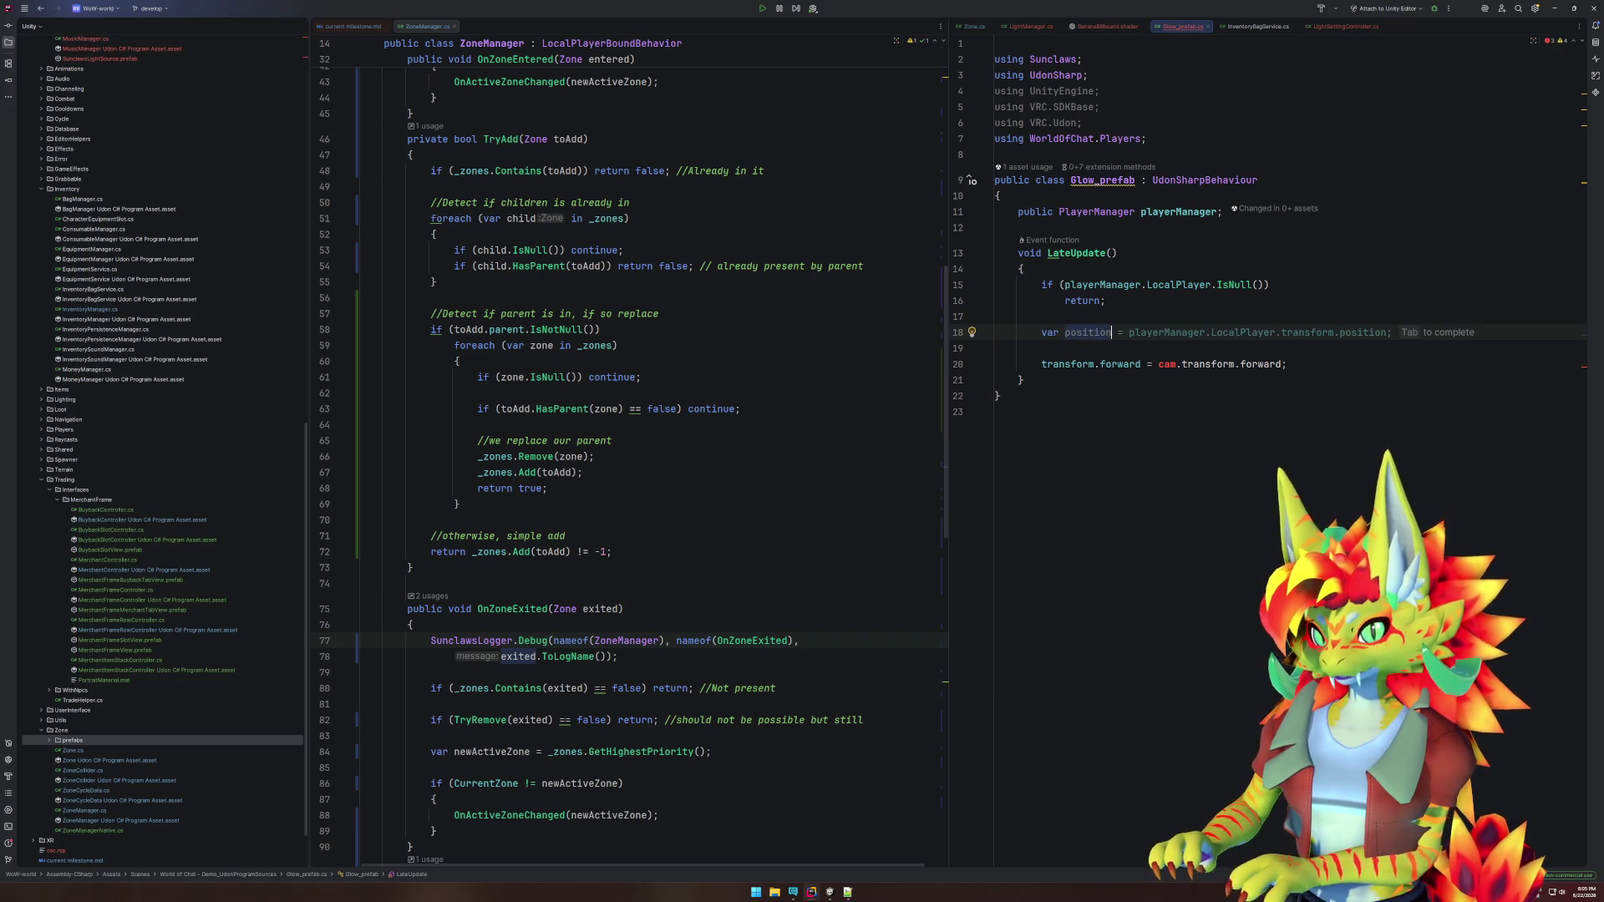
key(Tab)
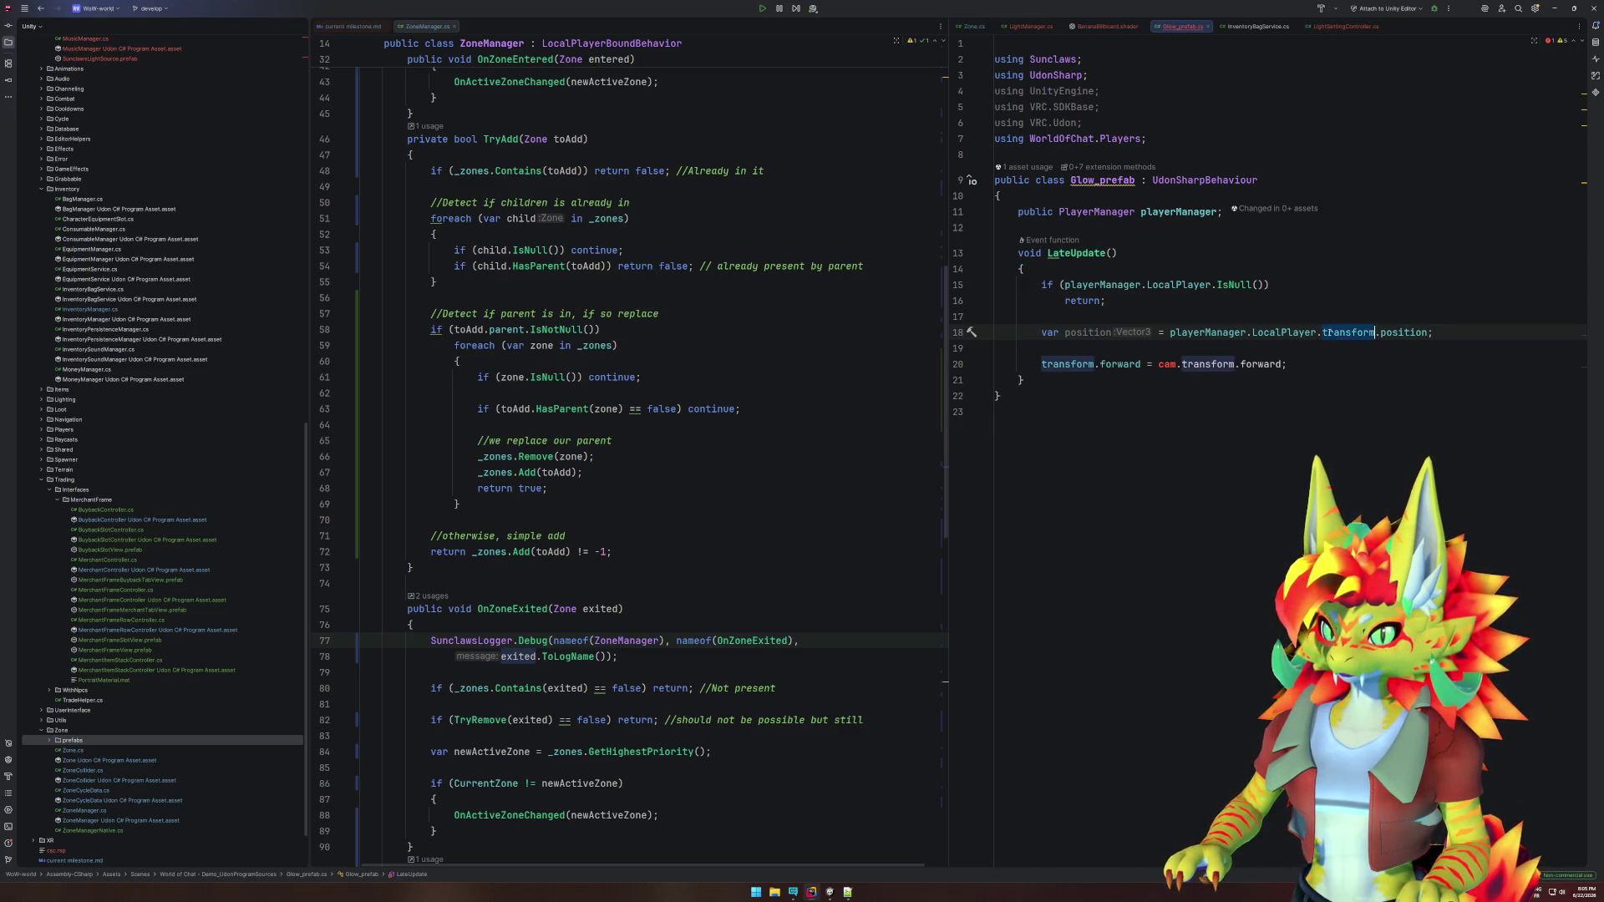
text(tra)
key(Return)
key(ctrl+shift+Right)
key(ctrl+shift+Right)
text(.get)
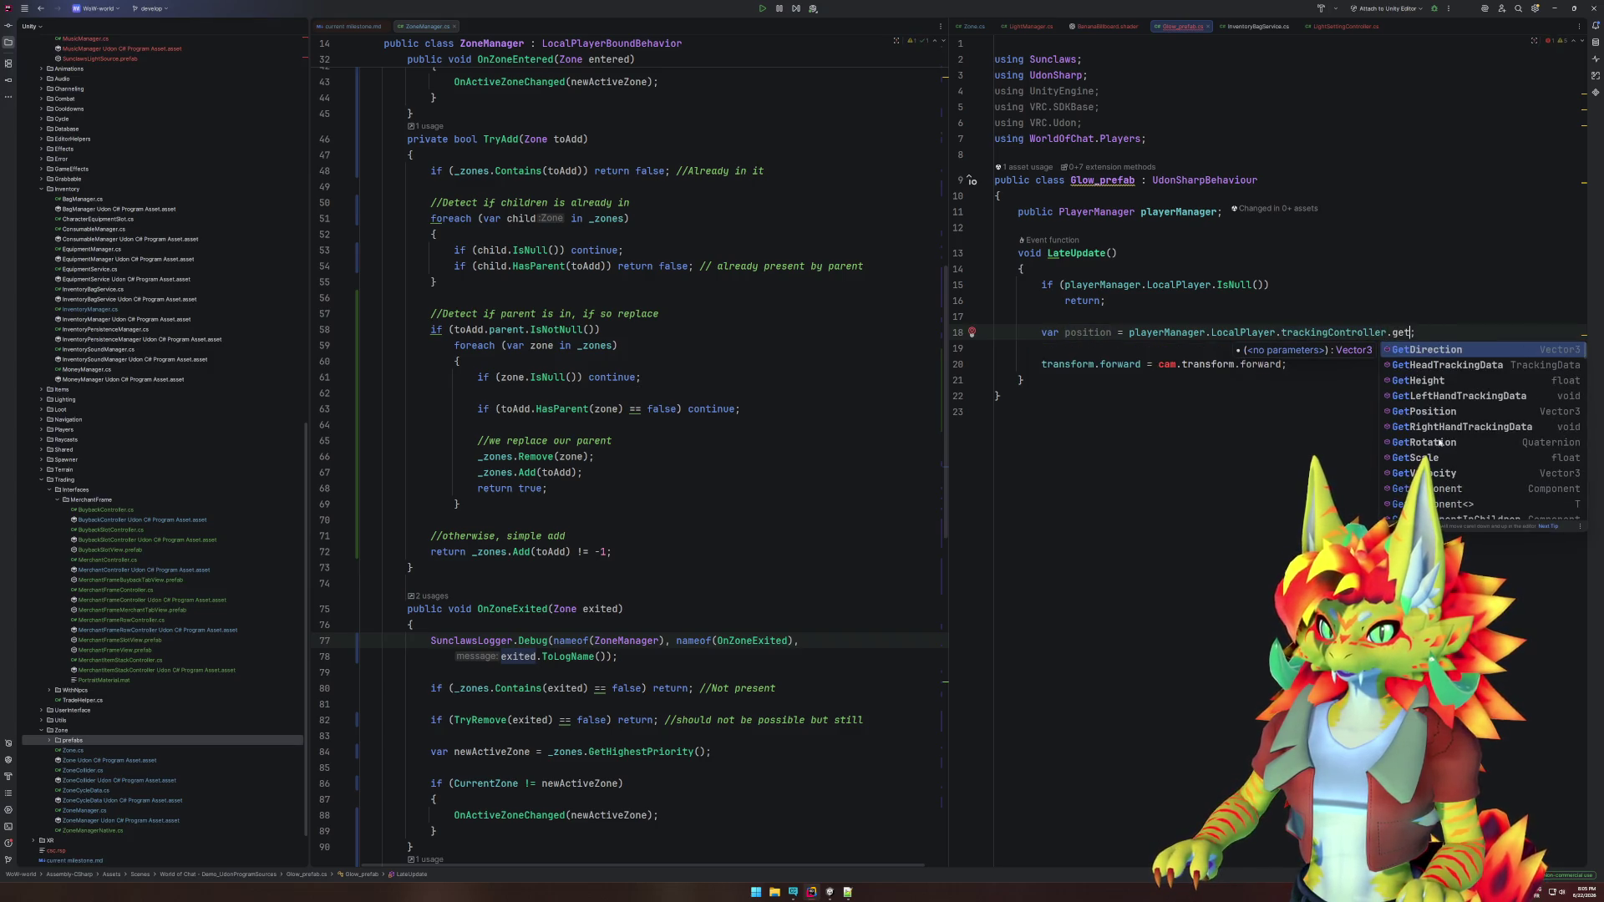
click(1444, 420)
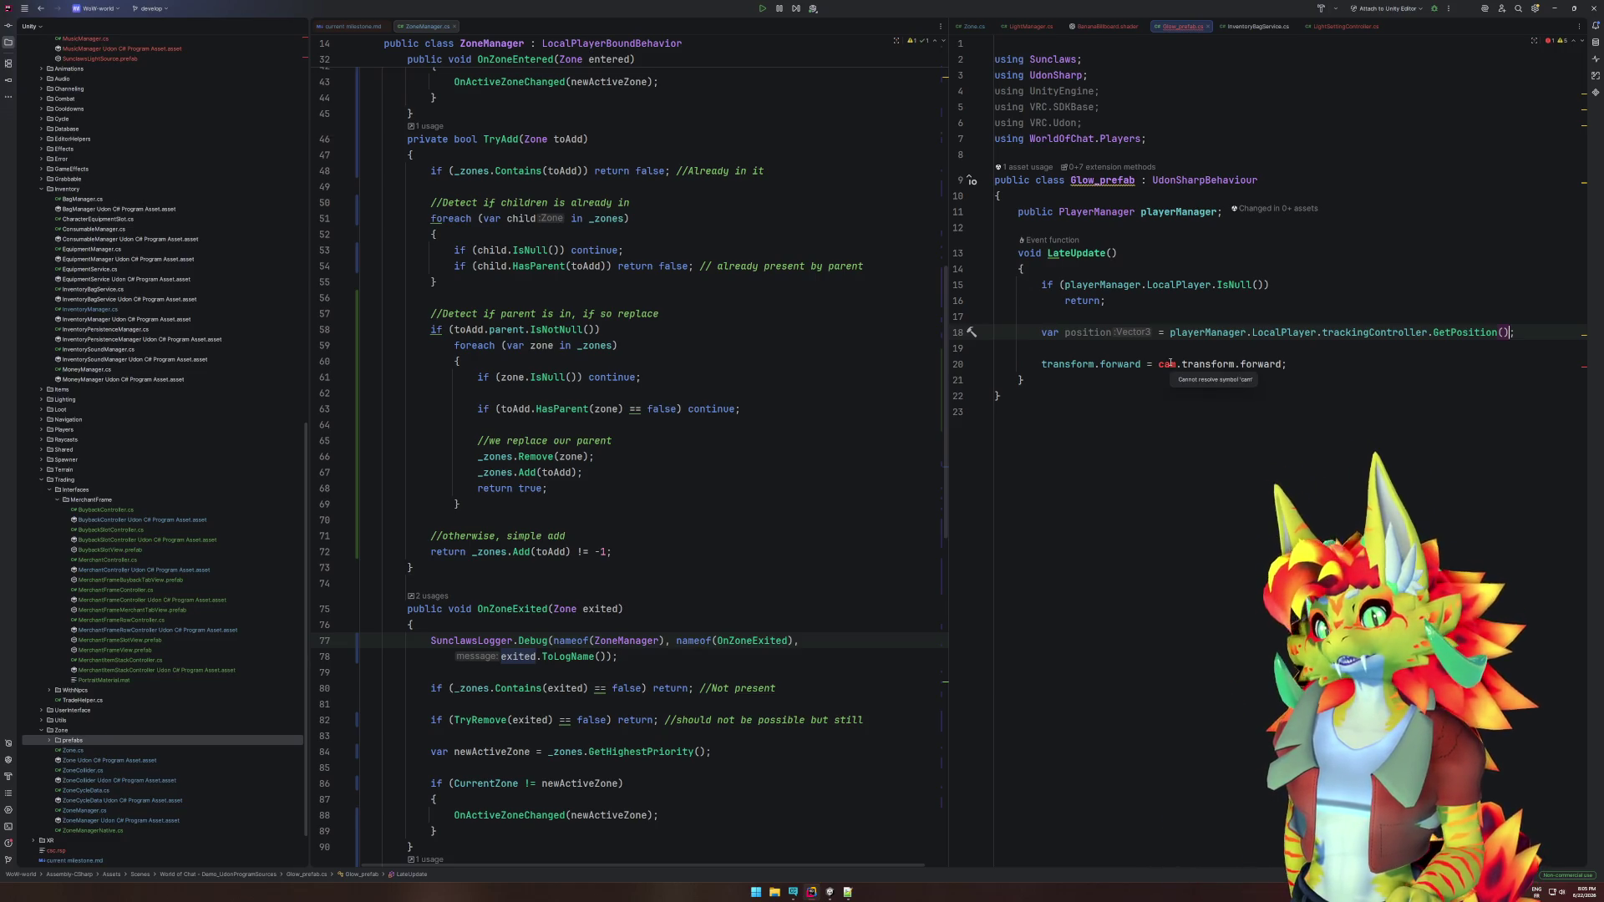
Set the rotation to Quaternion.LookRotation(position - transform.position).
click(1162, 366)
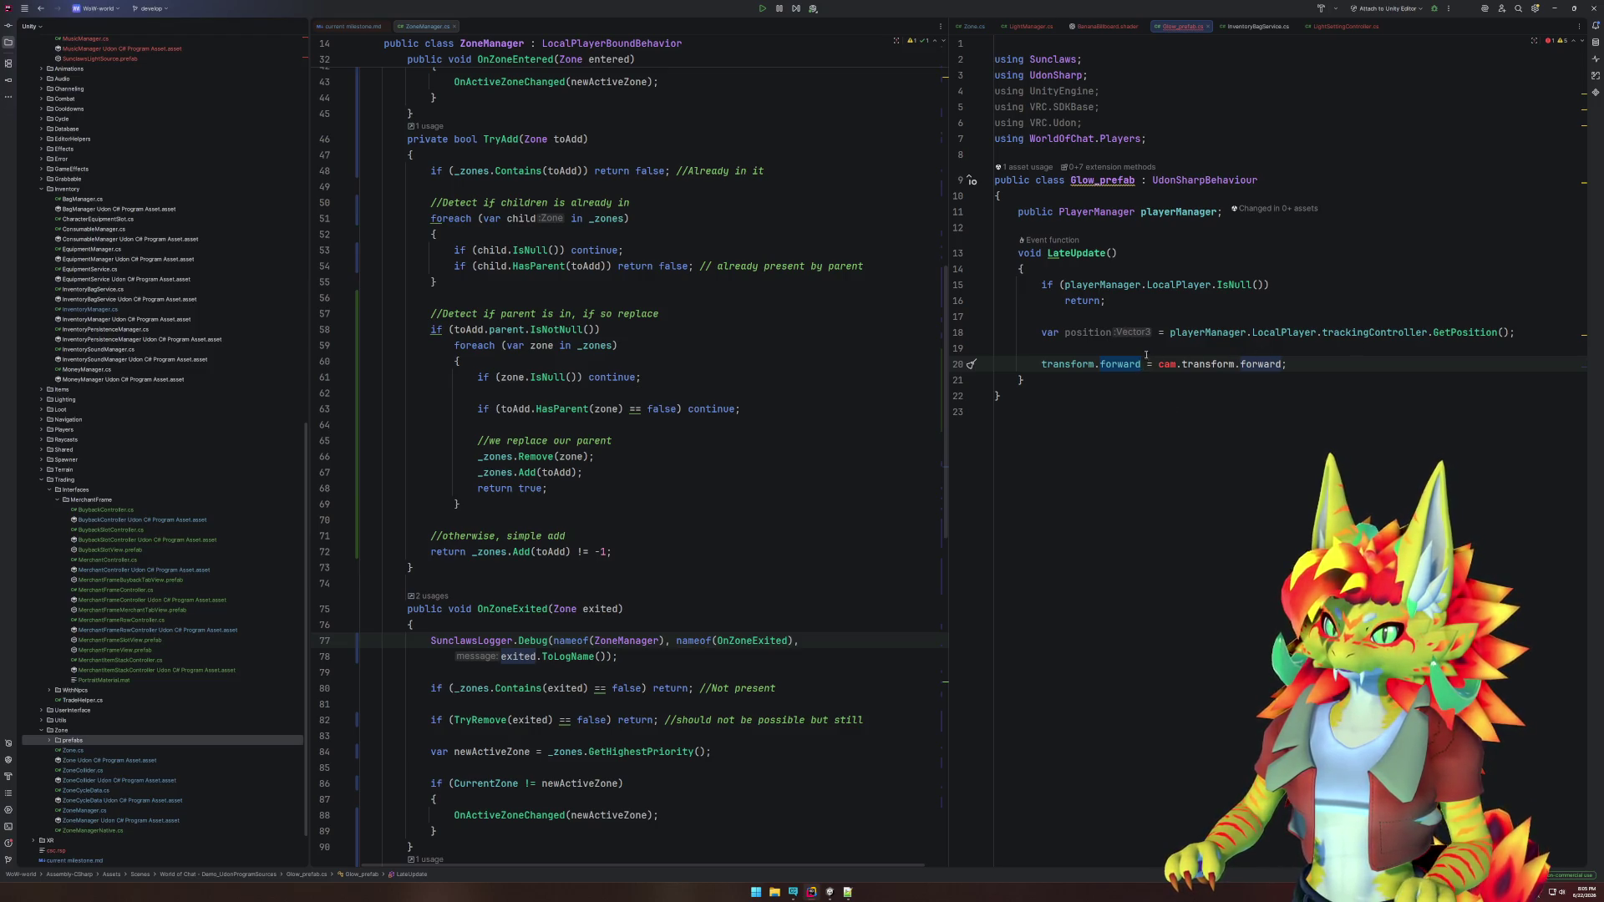
text(rot)
key(Return)
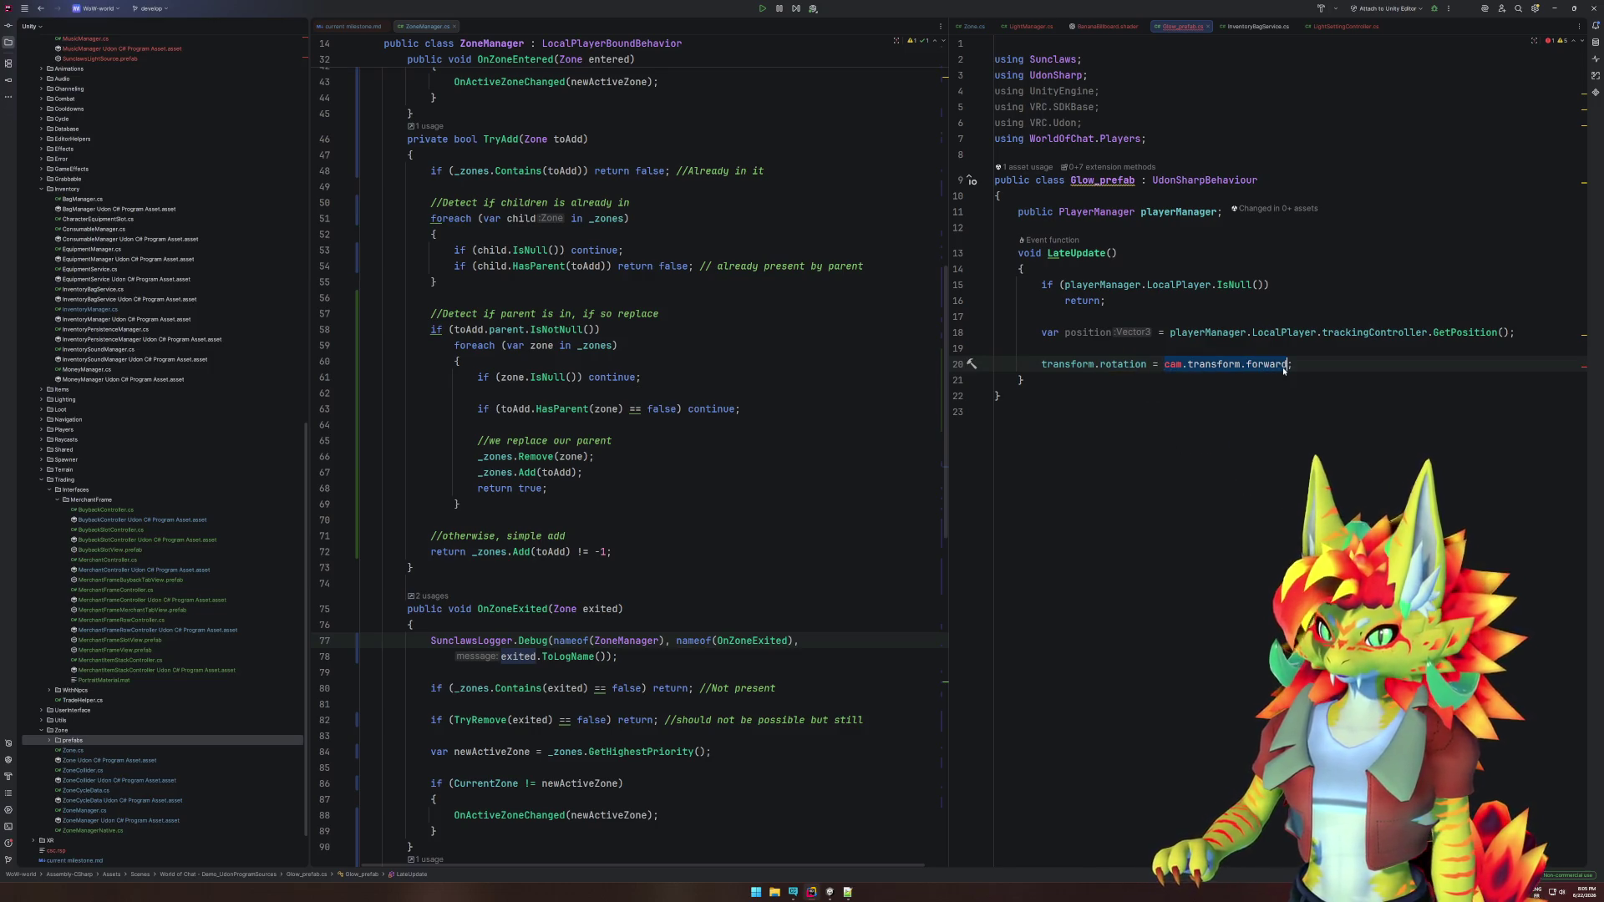
text(Quater)
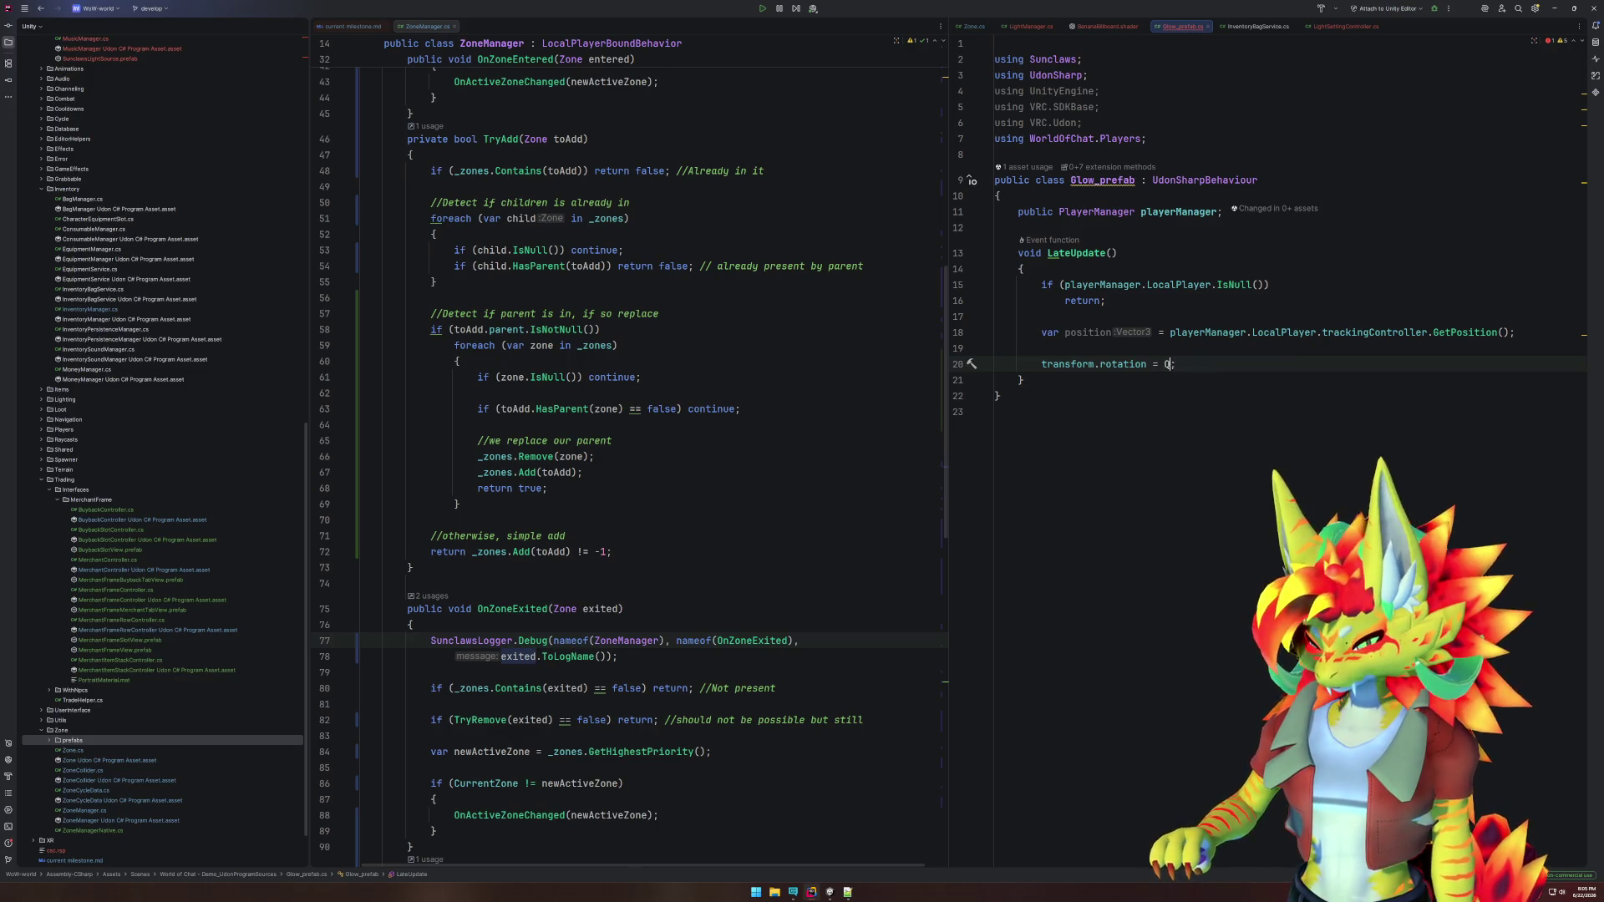
key(Tab)
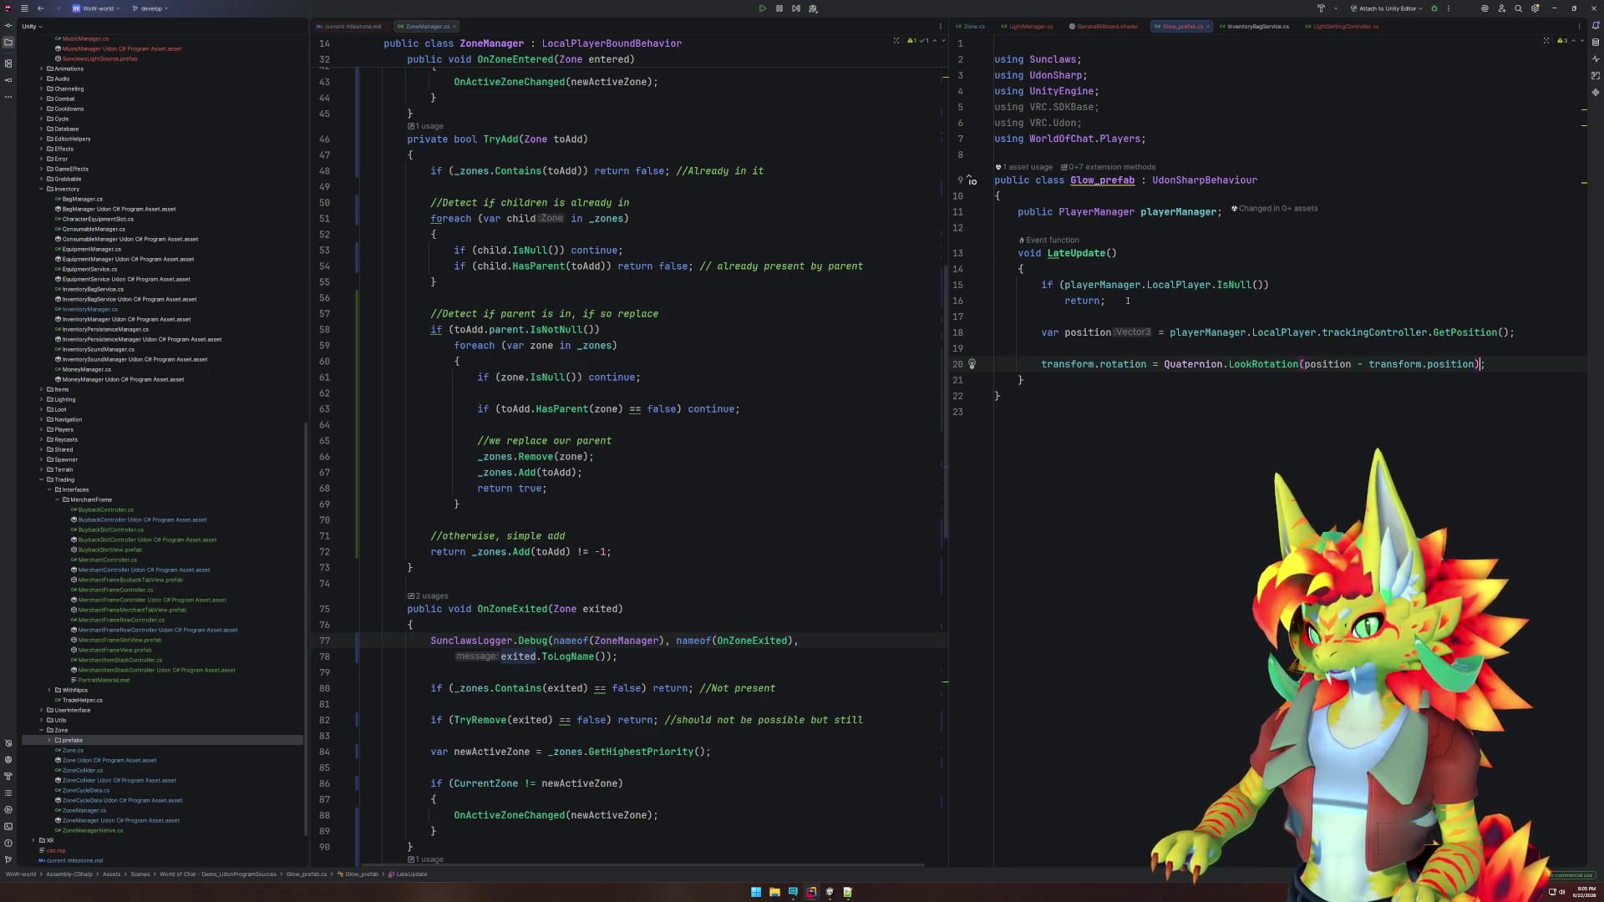
click(839, 894)
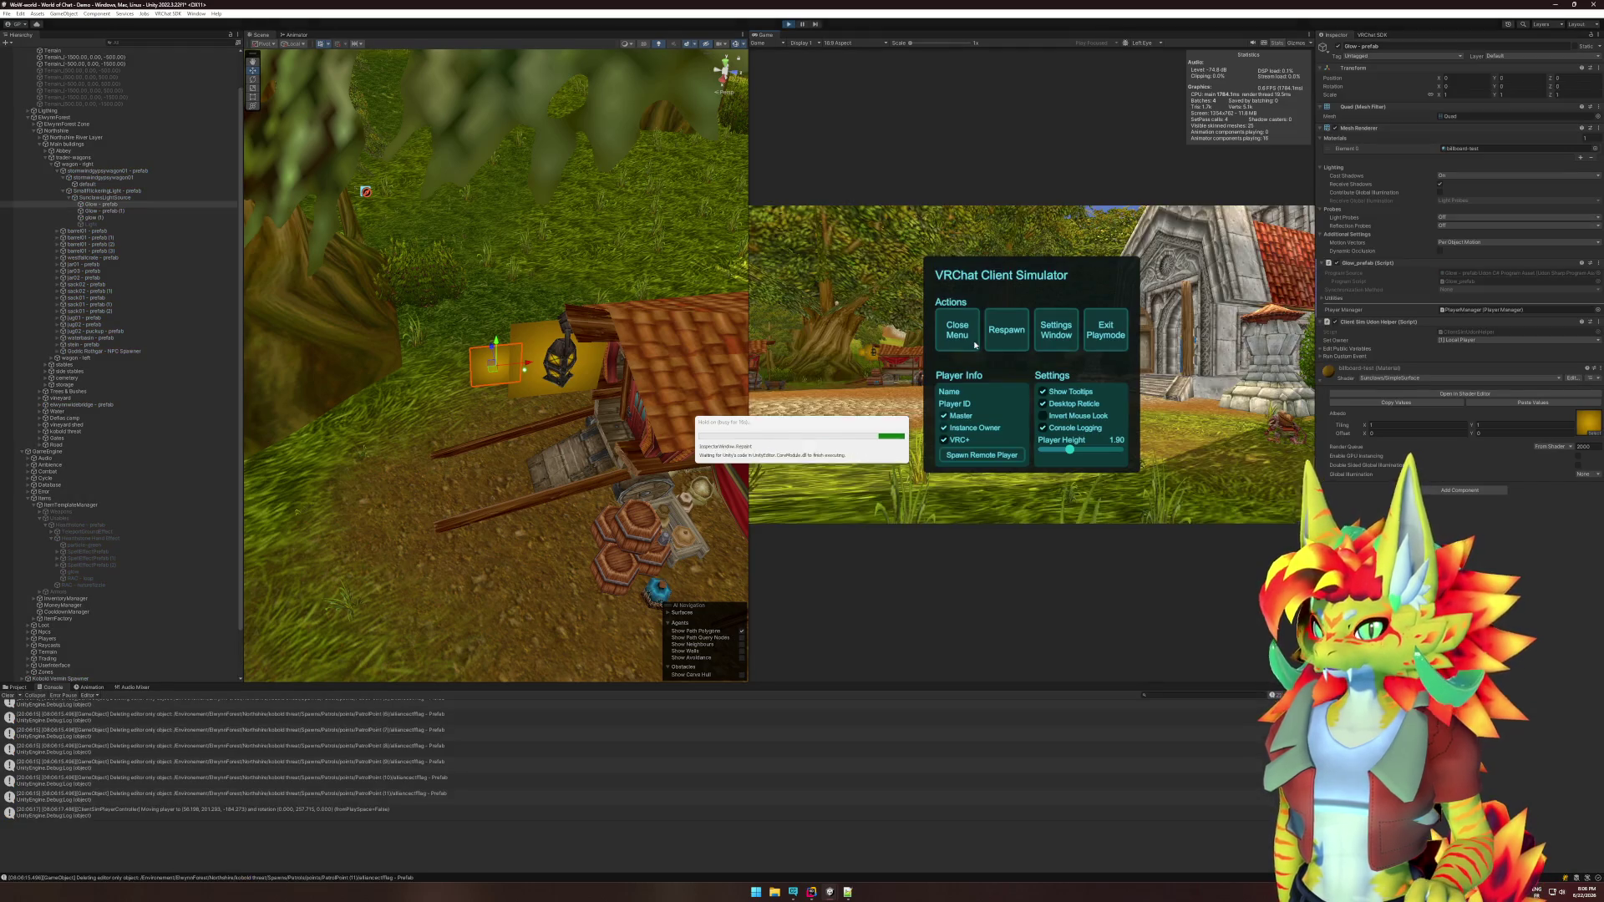
Close the simulator menu and walk forward with W toward the wagons and lantern.
click(958, 330)
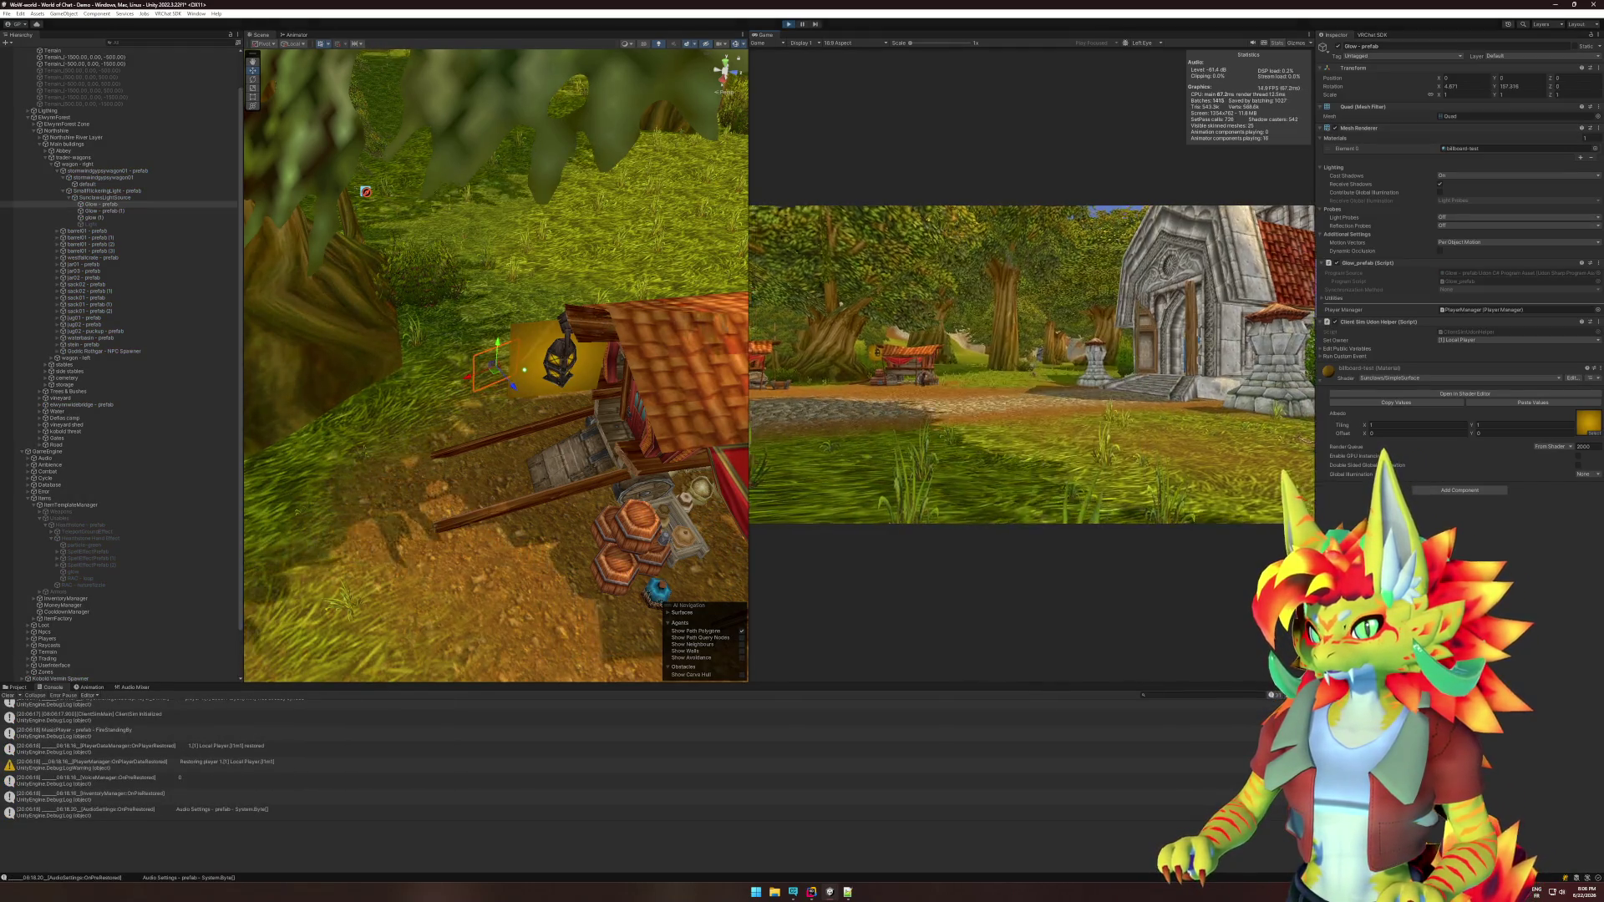
key(w)
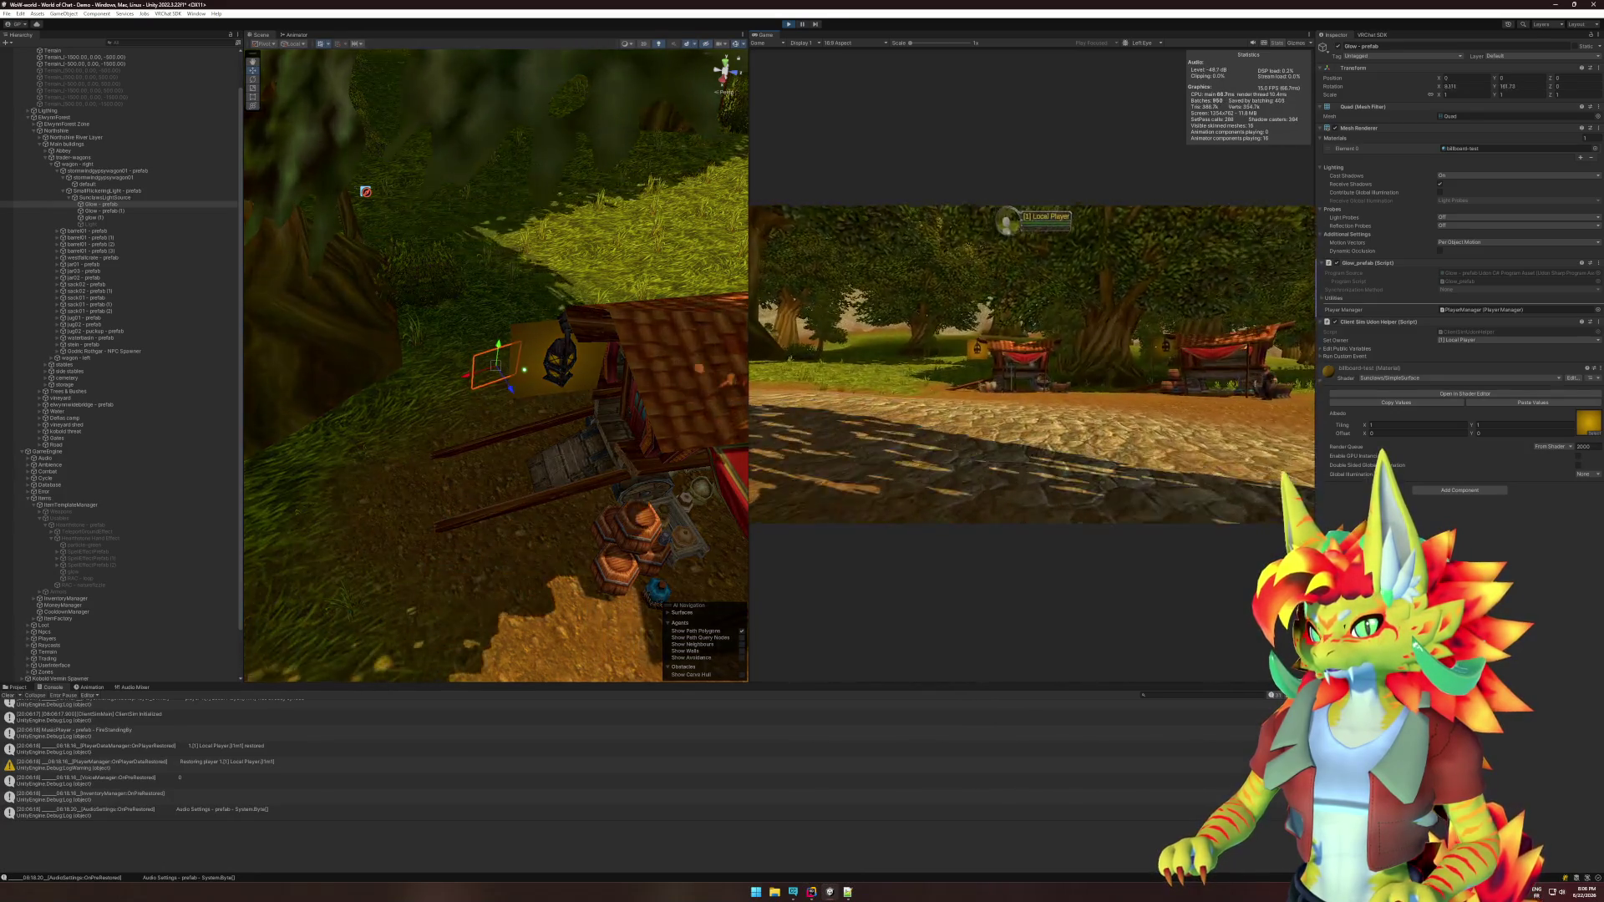
key(w)
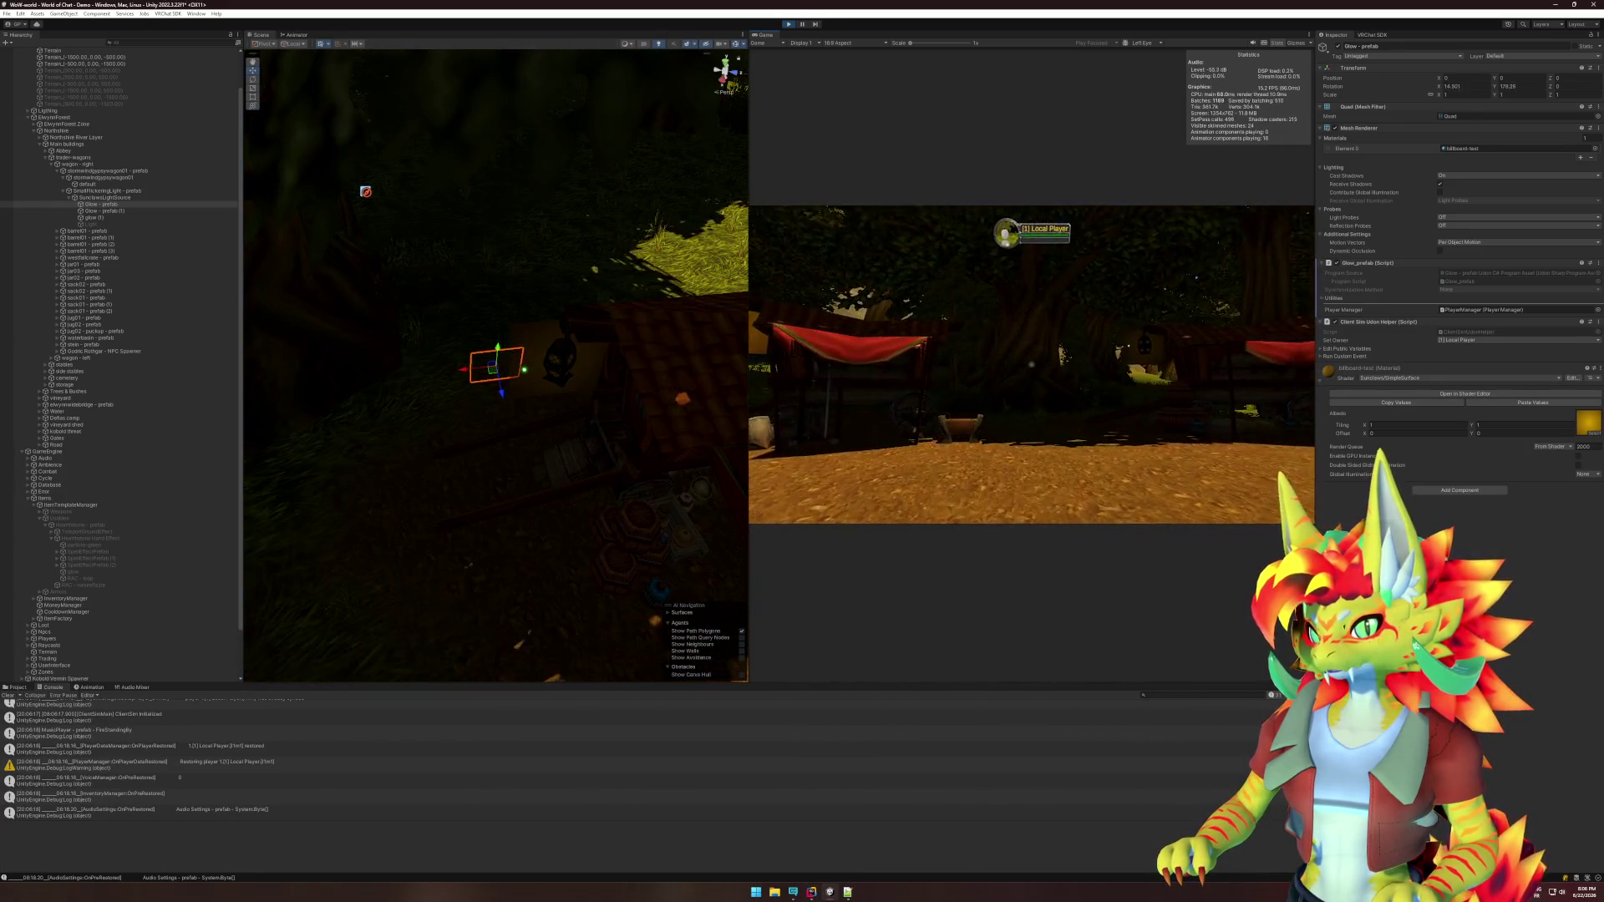
key(w)
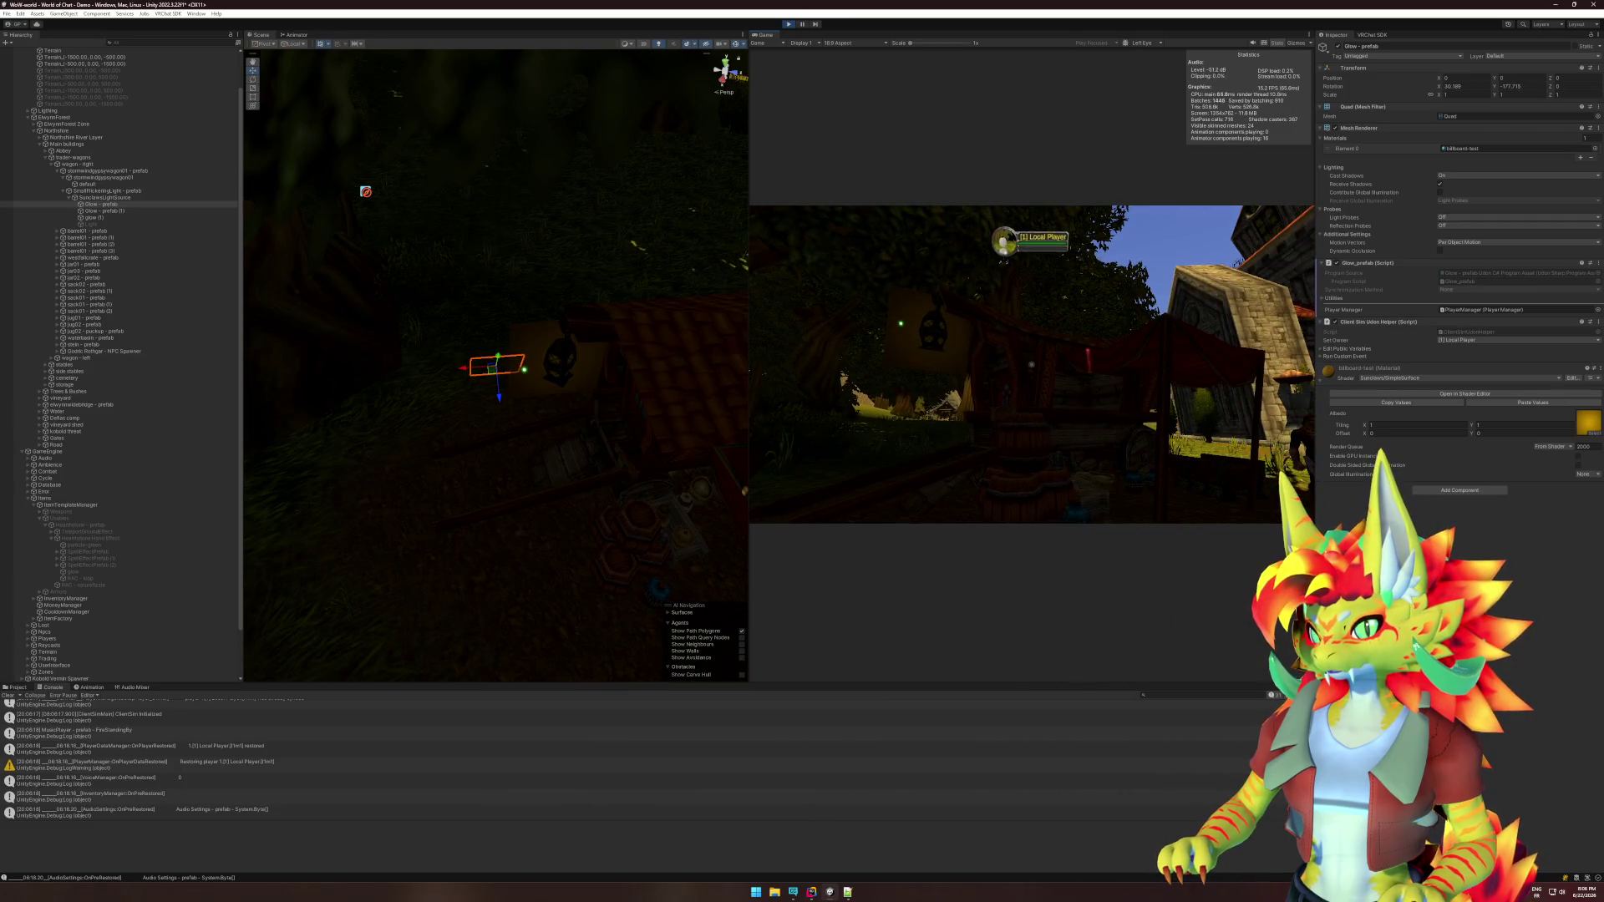
key(super)
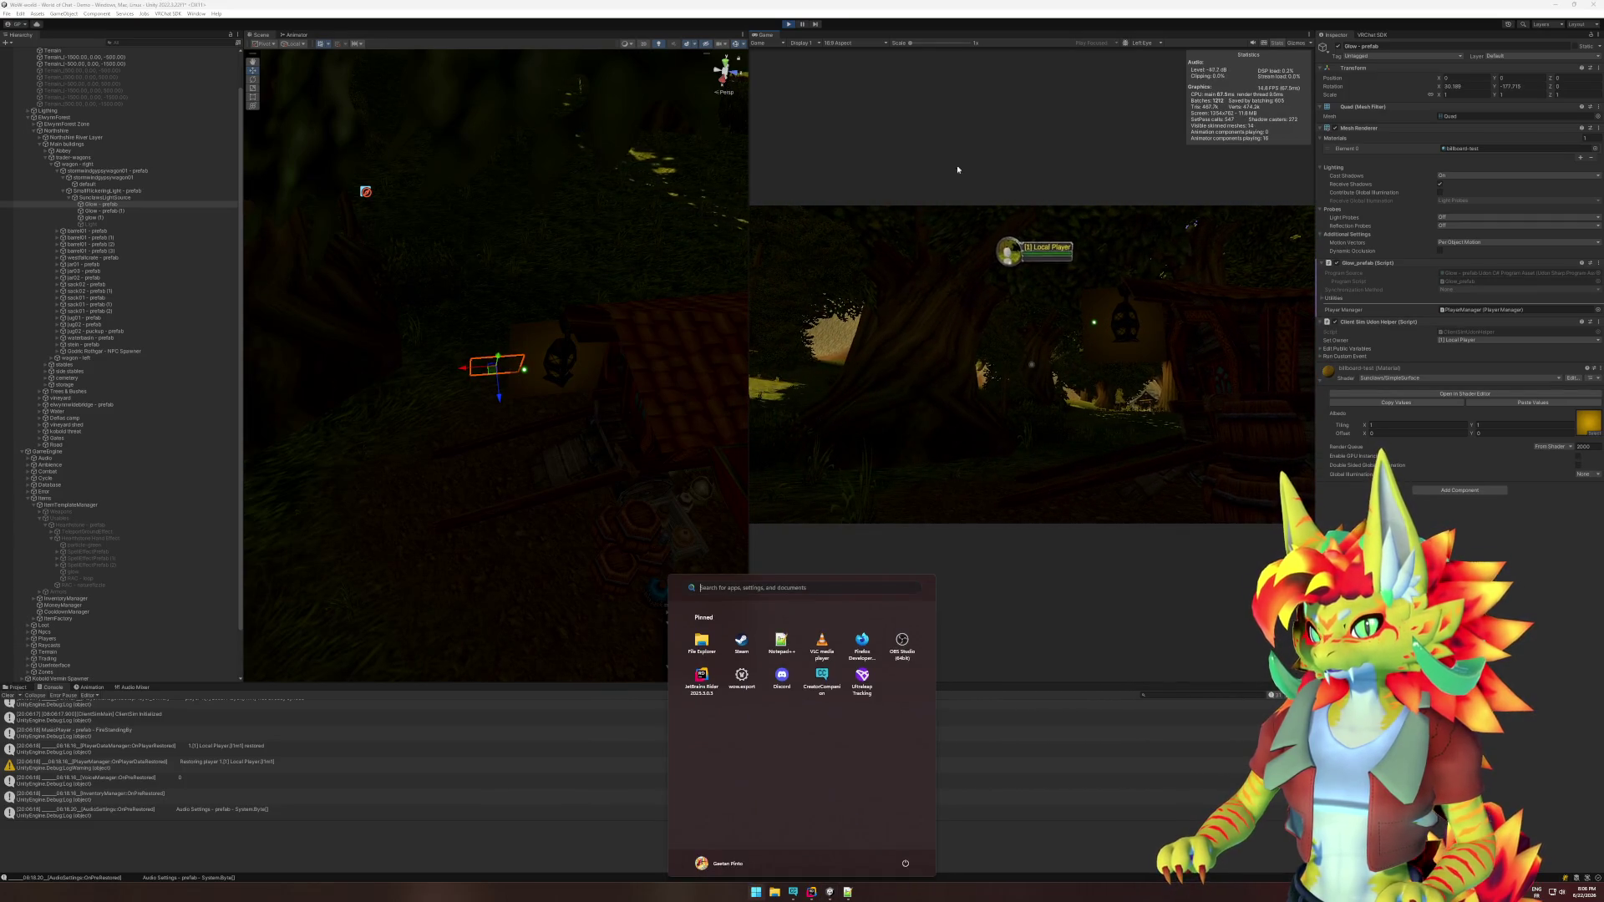
click(854, 332)
click(822, 892)
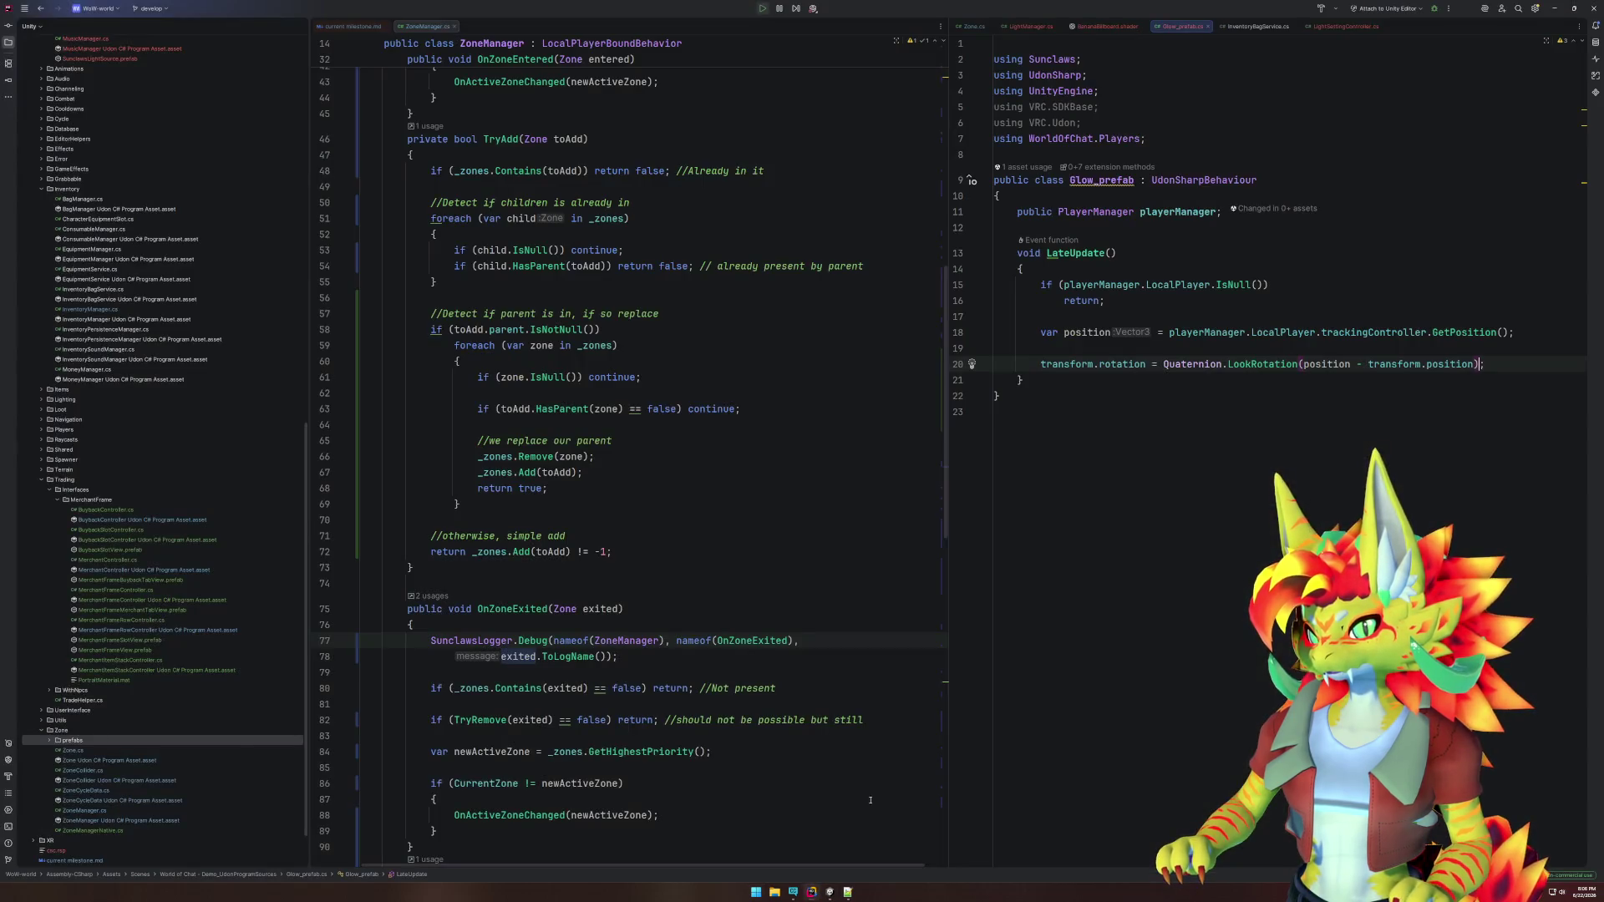
Reverse the LookRotation argument to transform.position - position on line 20.
double_click(1344, 365)
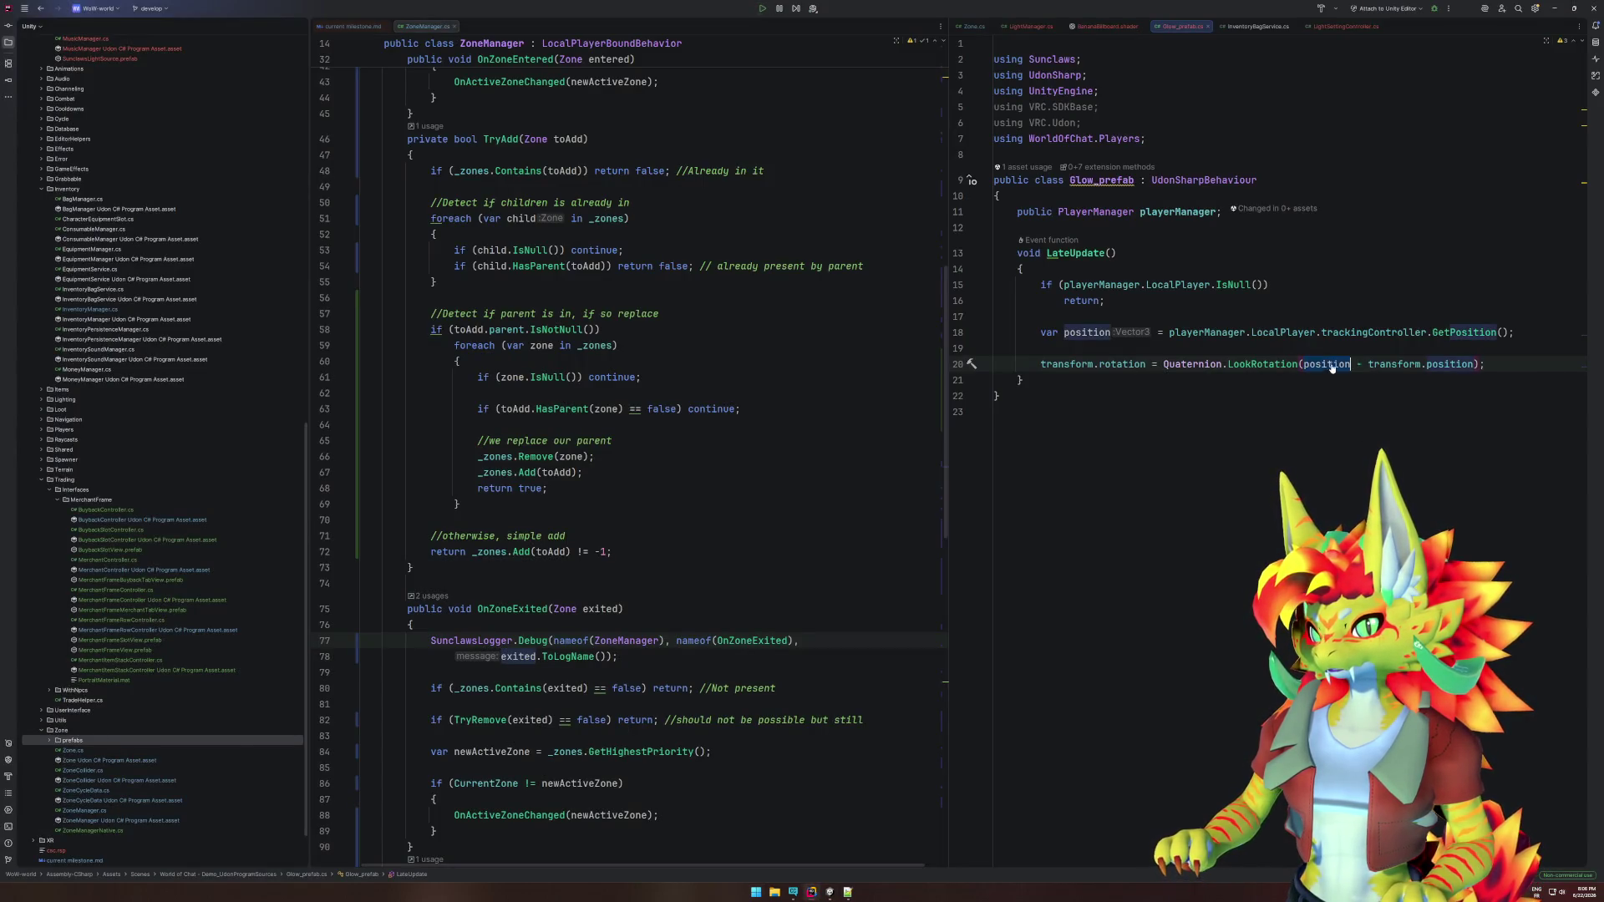
key(Delete)
key(Delete)
key(Delete)
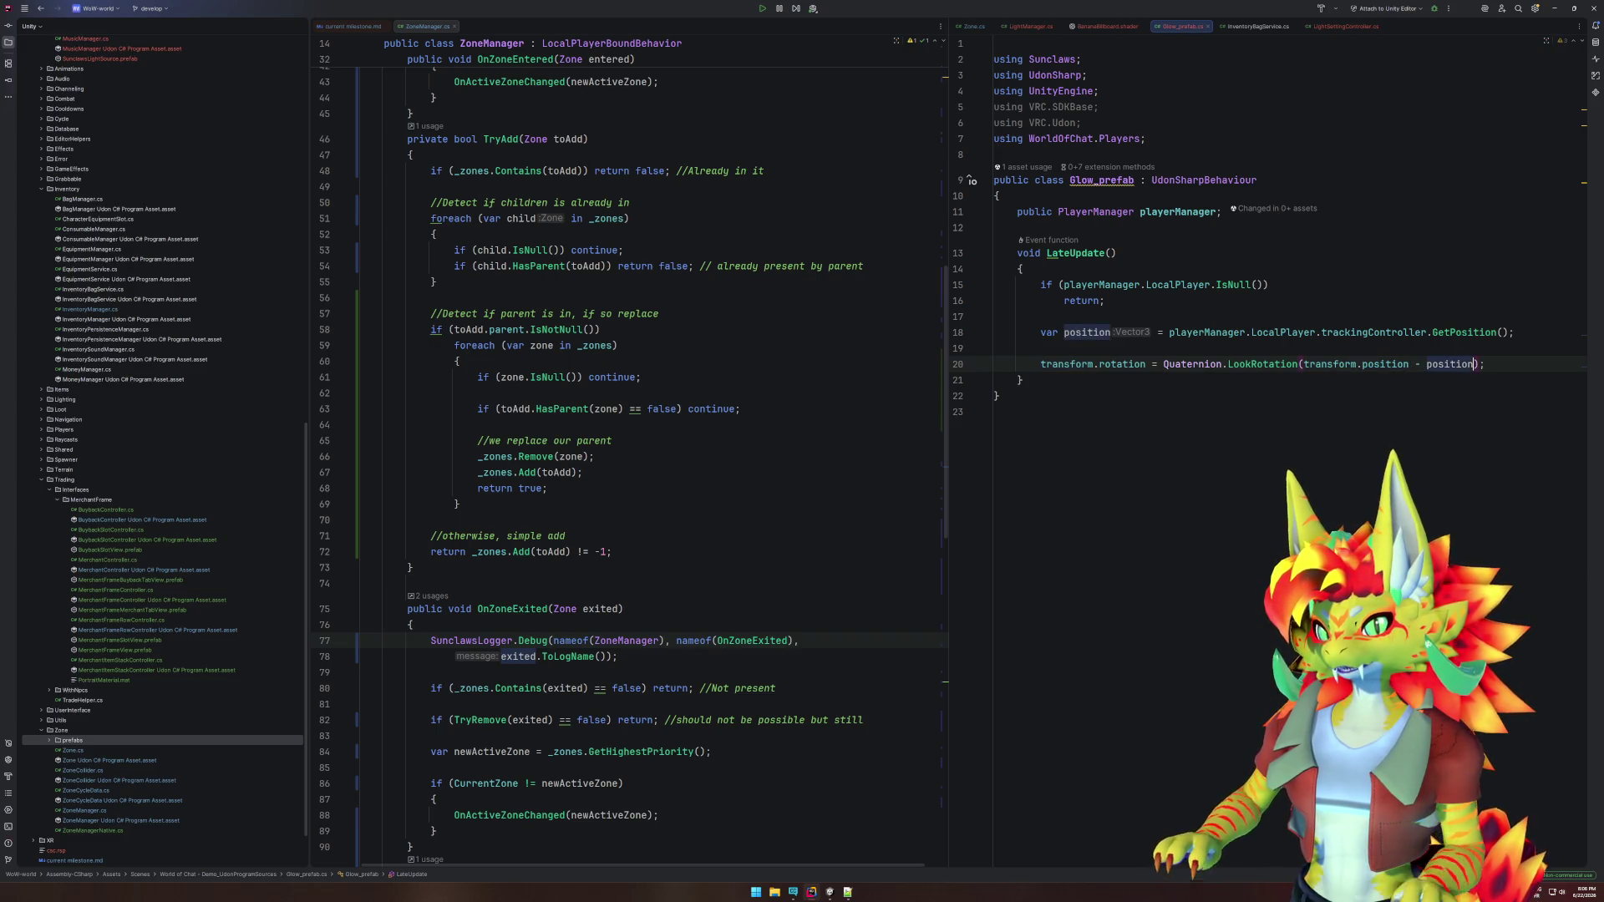
click(830, 892)
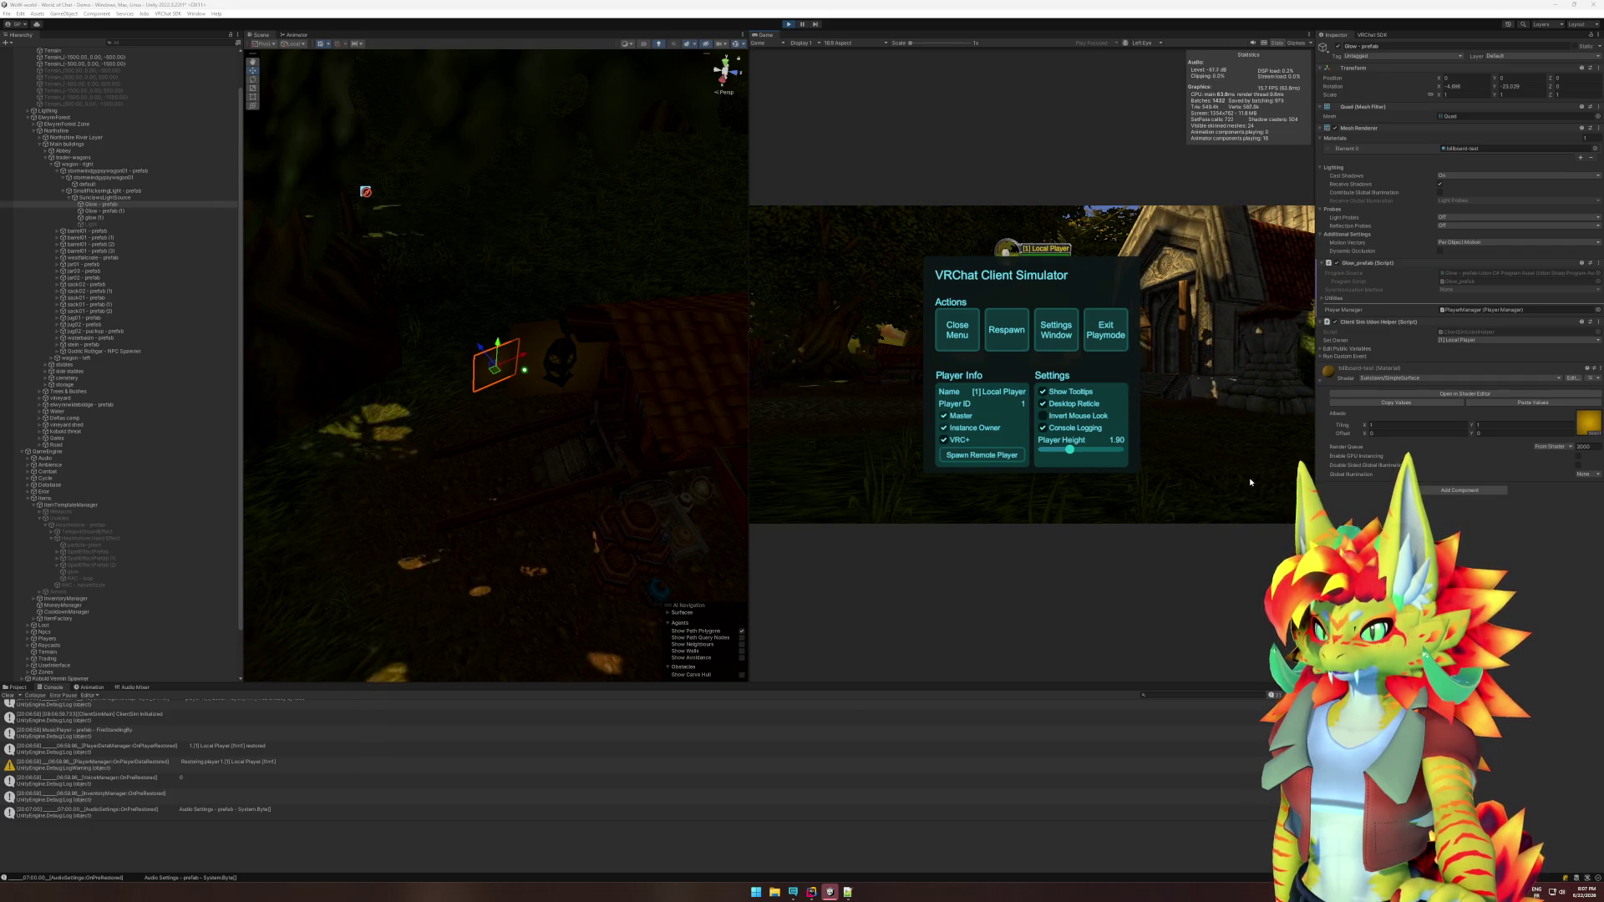
Close the simulator menu, select Glow - prefab, and switch its material to Sunclaws/Transparent.
click(959, 327)
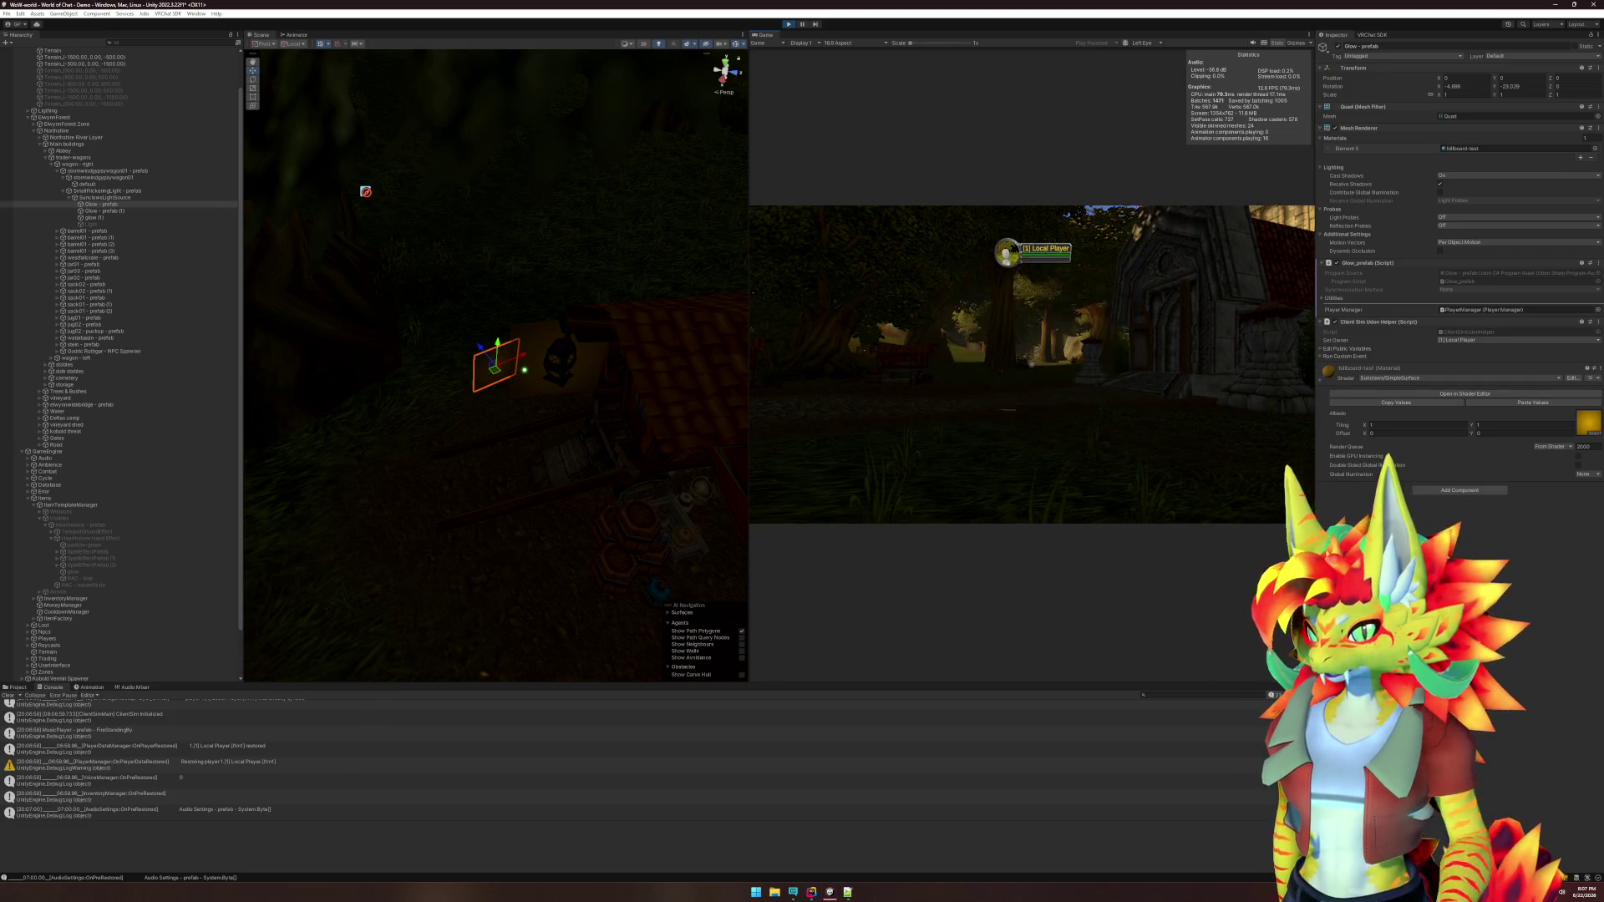
key(super)
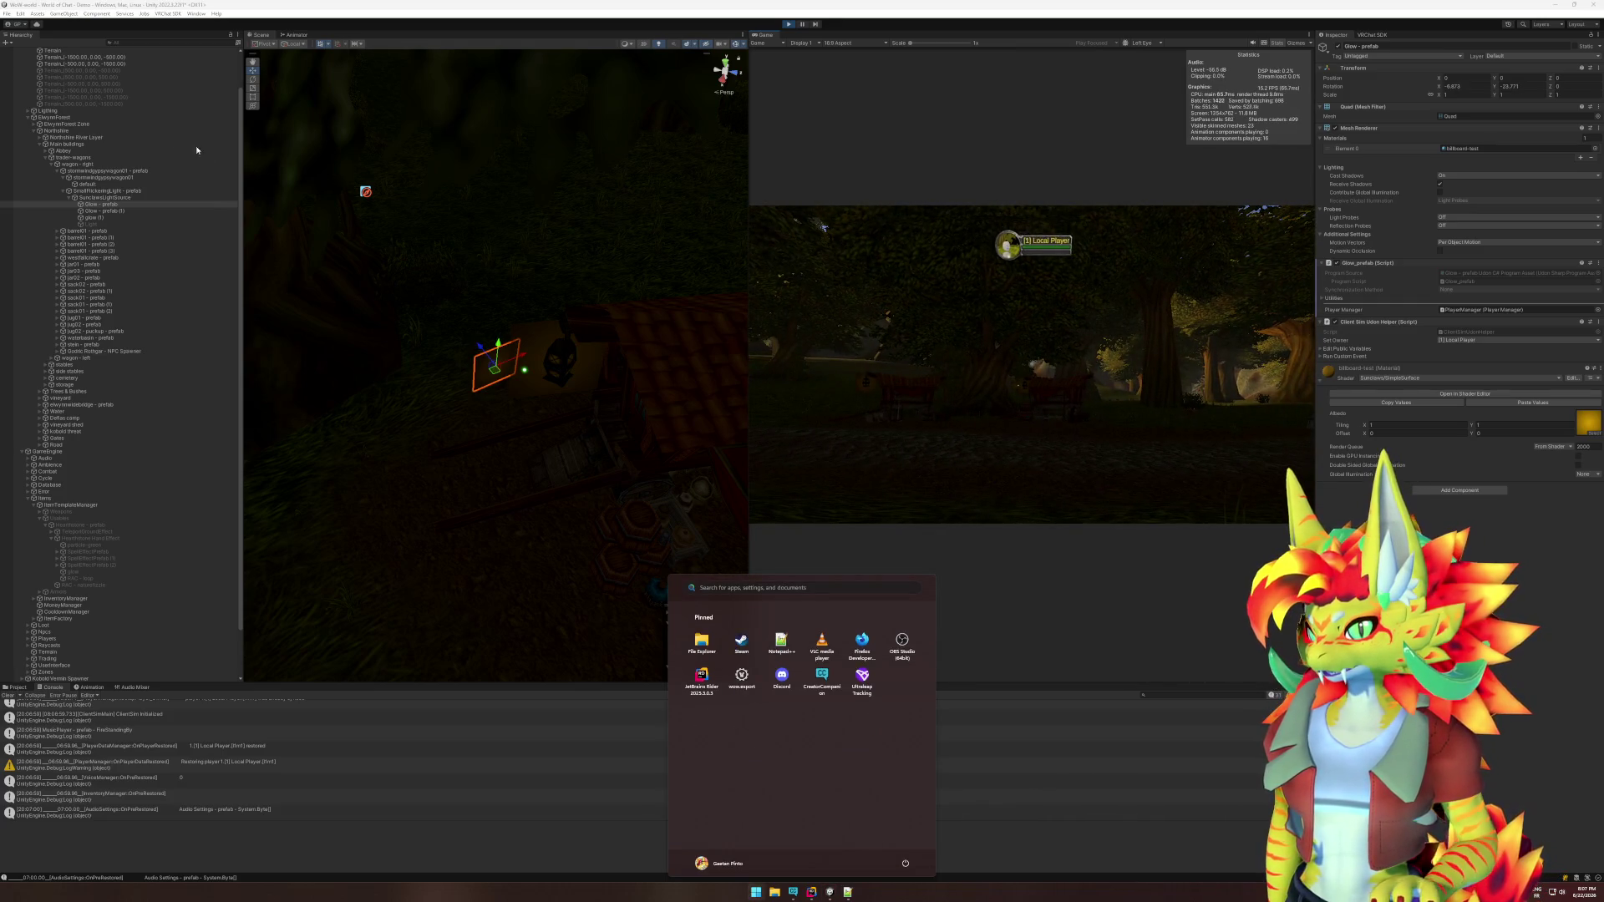
click(48, 110)
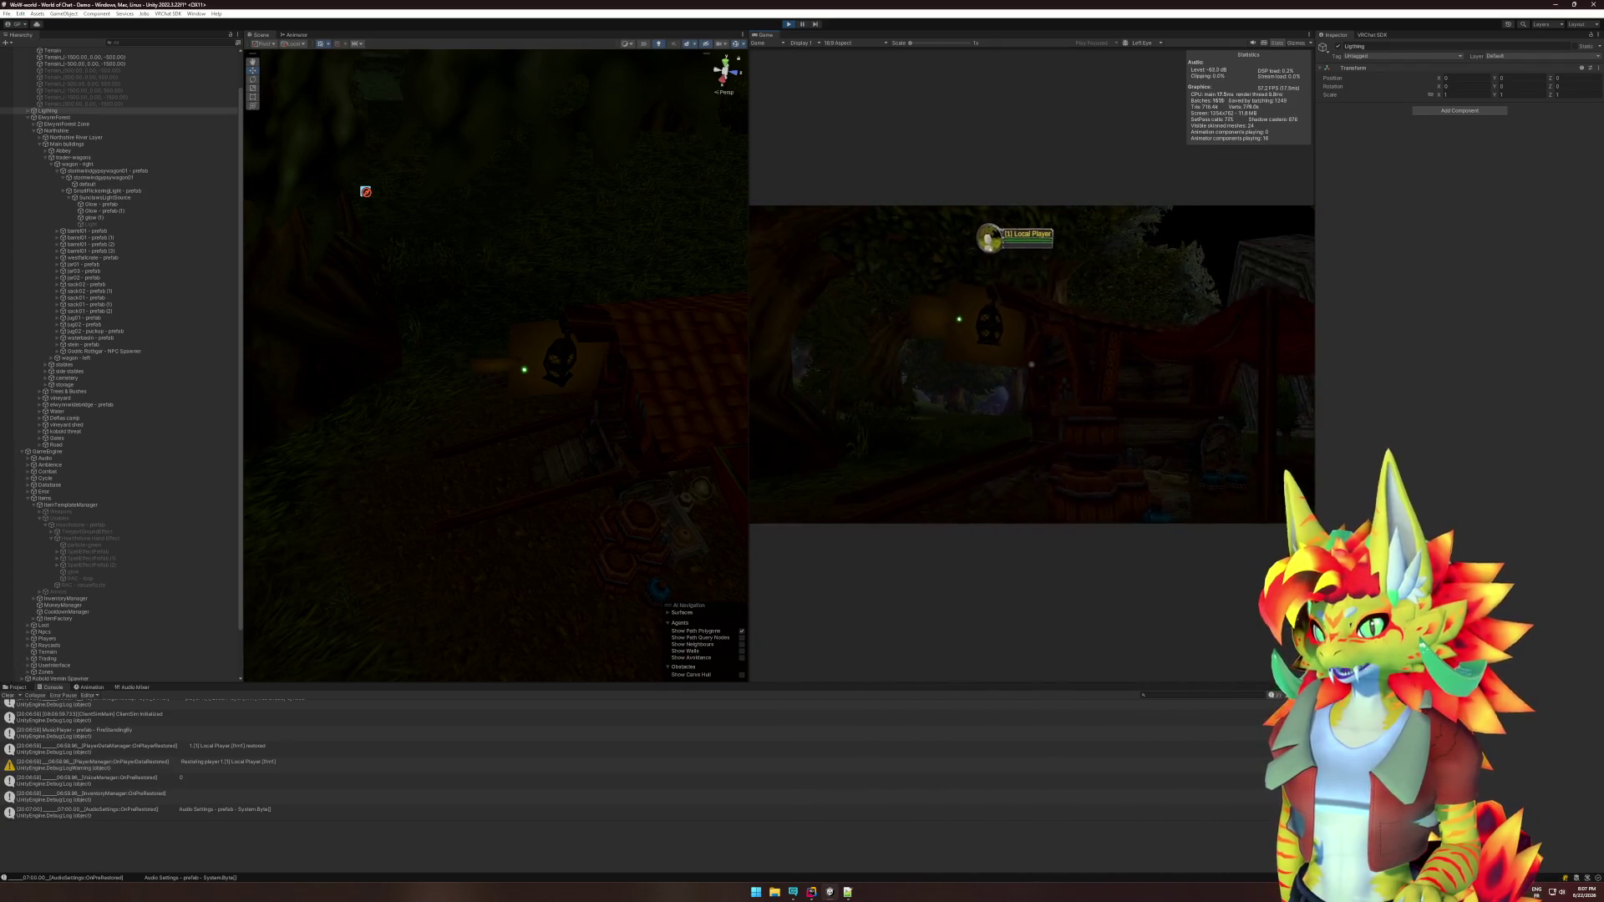
key(super)
key(super)
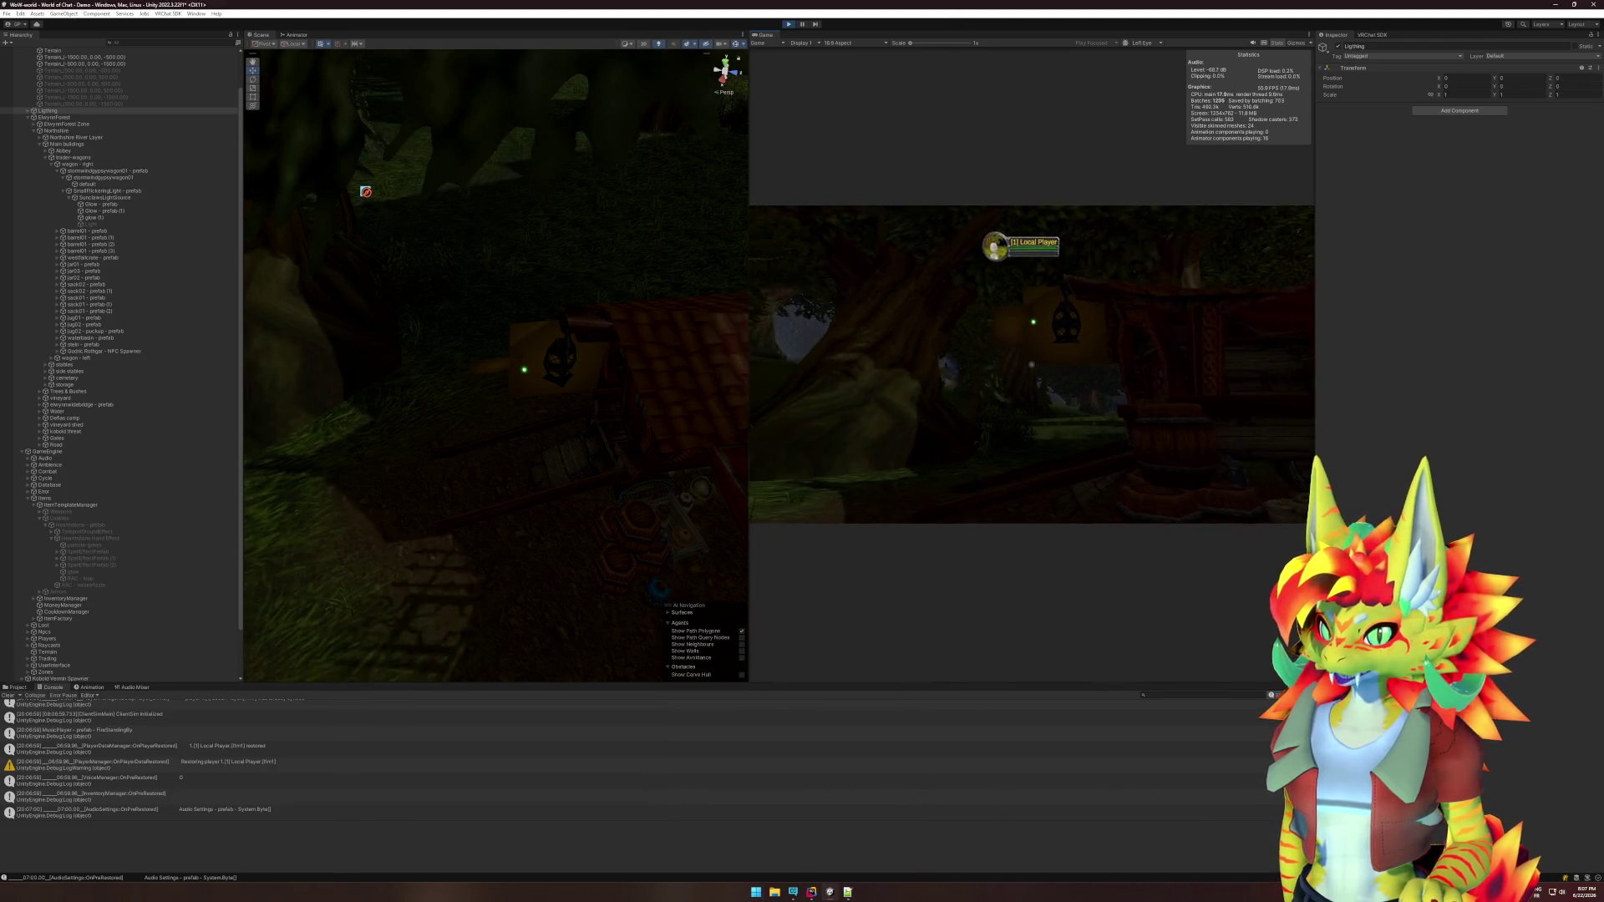
key(super)
key(super)
key(super)
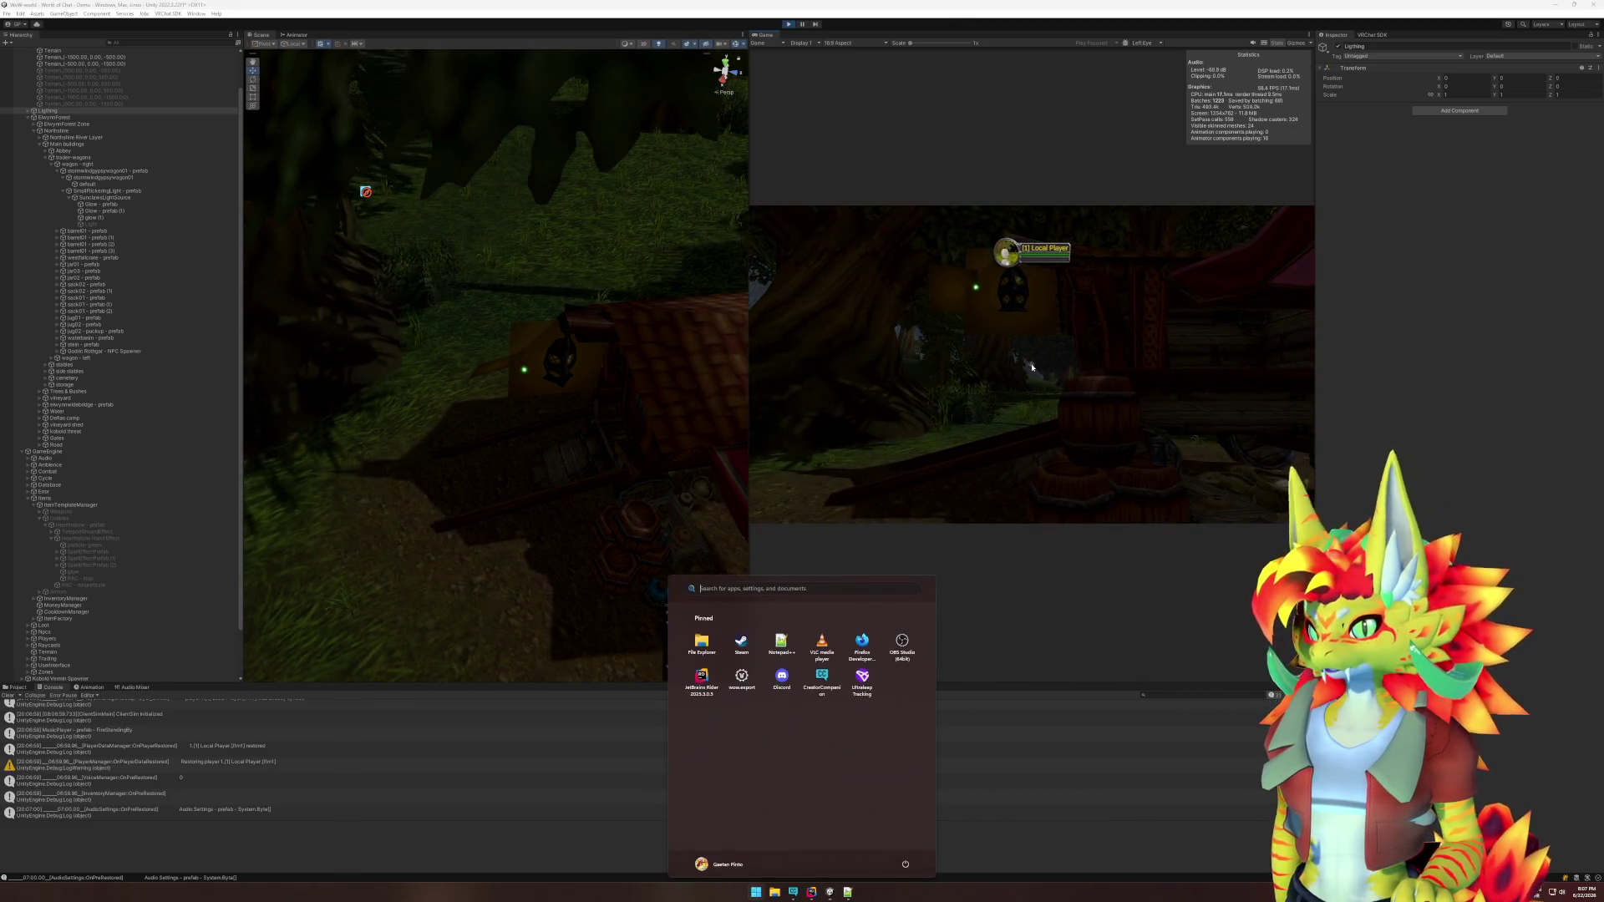
click(500, 365)
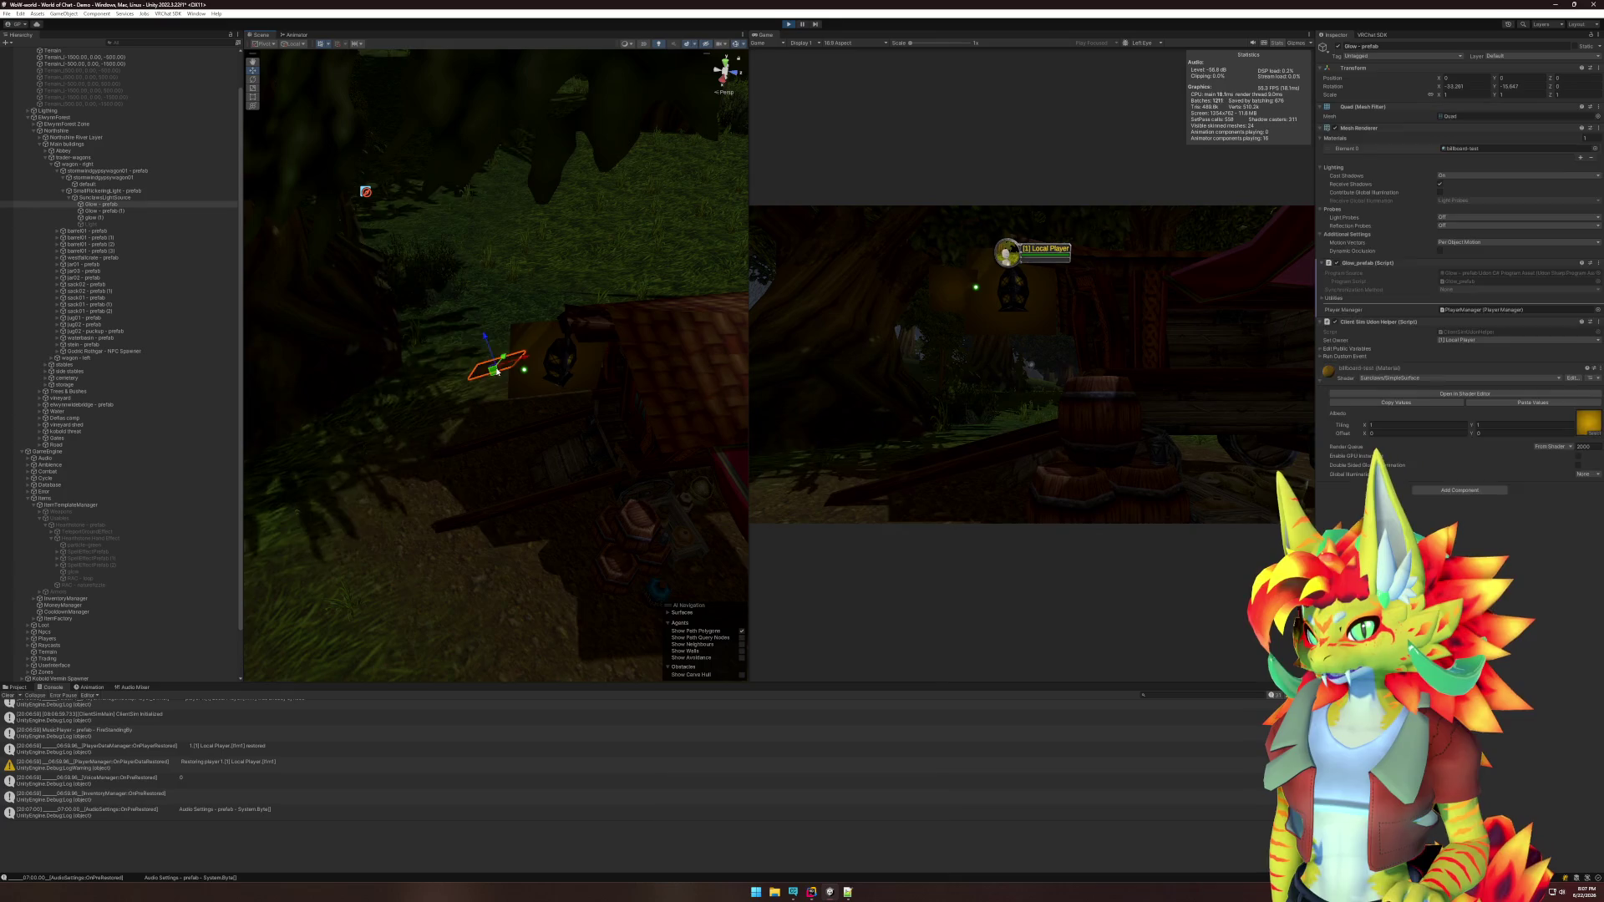
click(1461, 378)
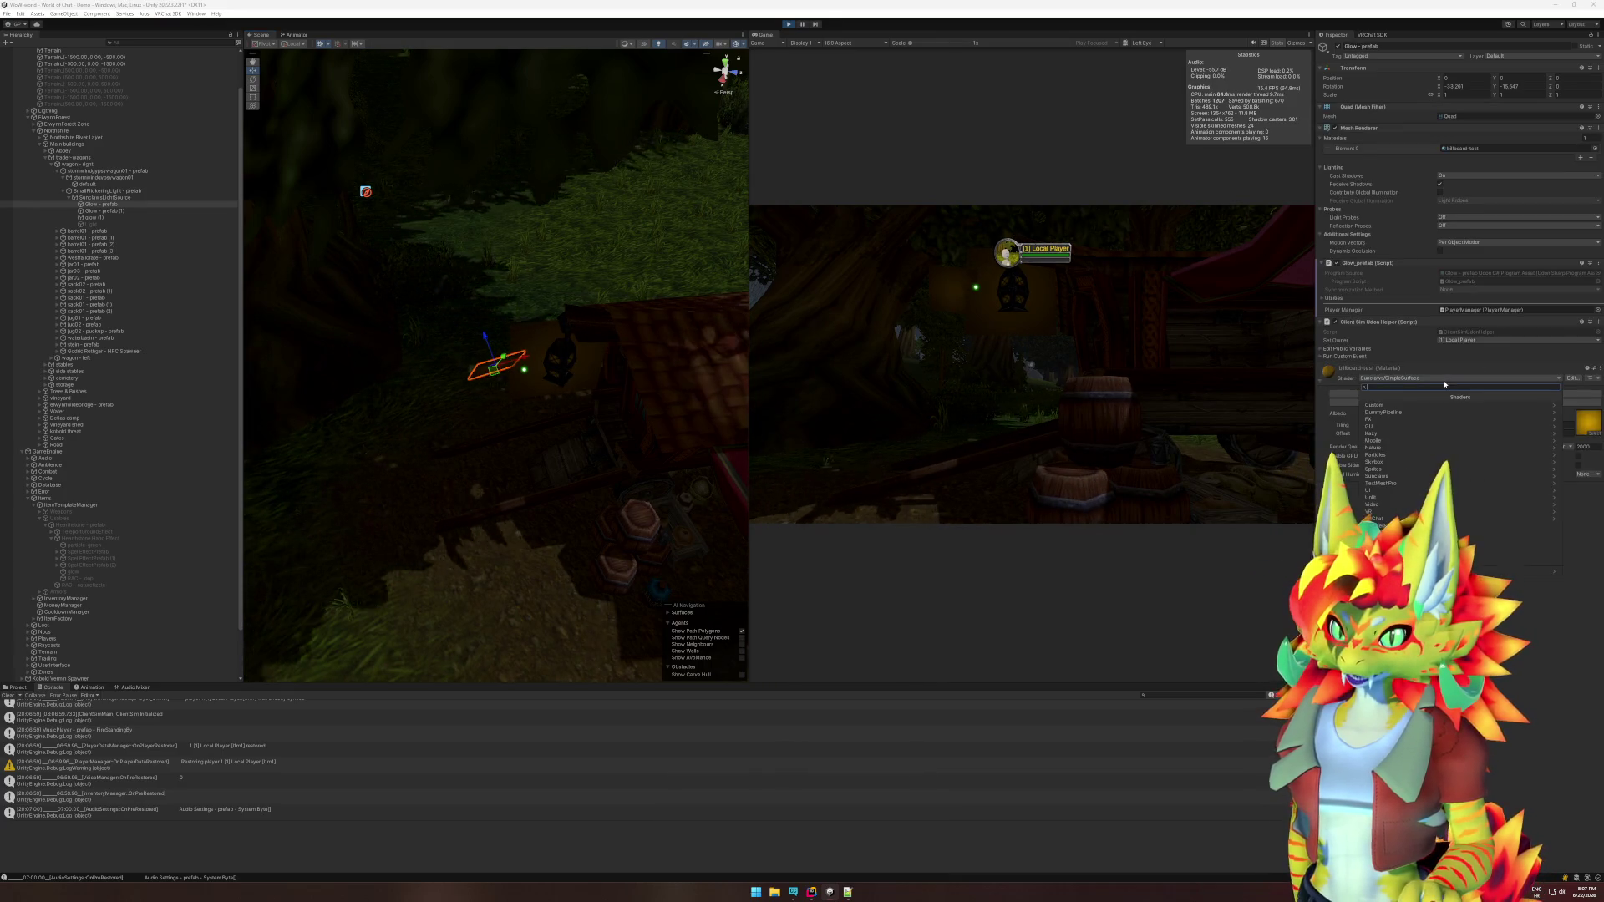
click(1407, 476)
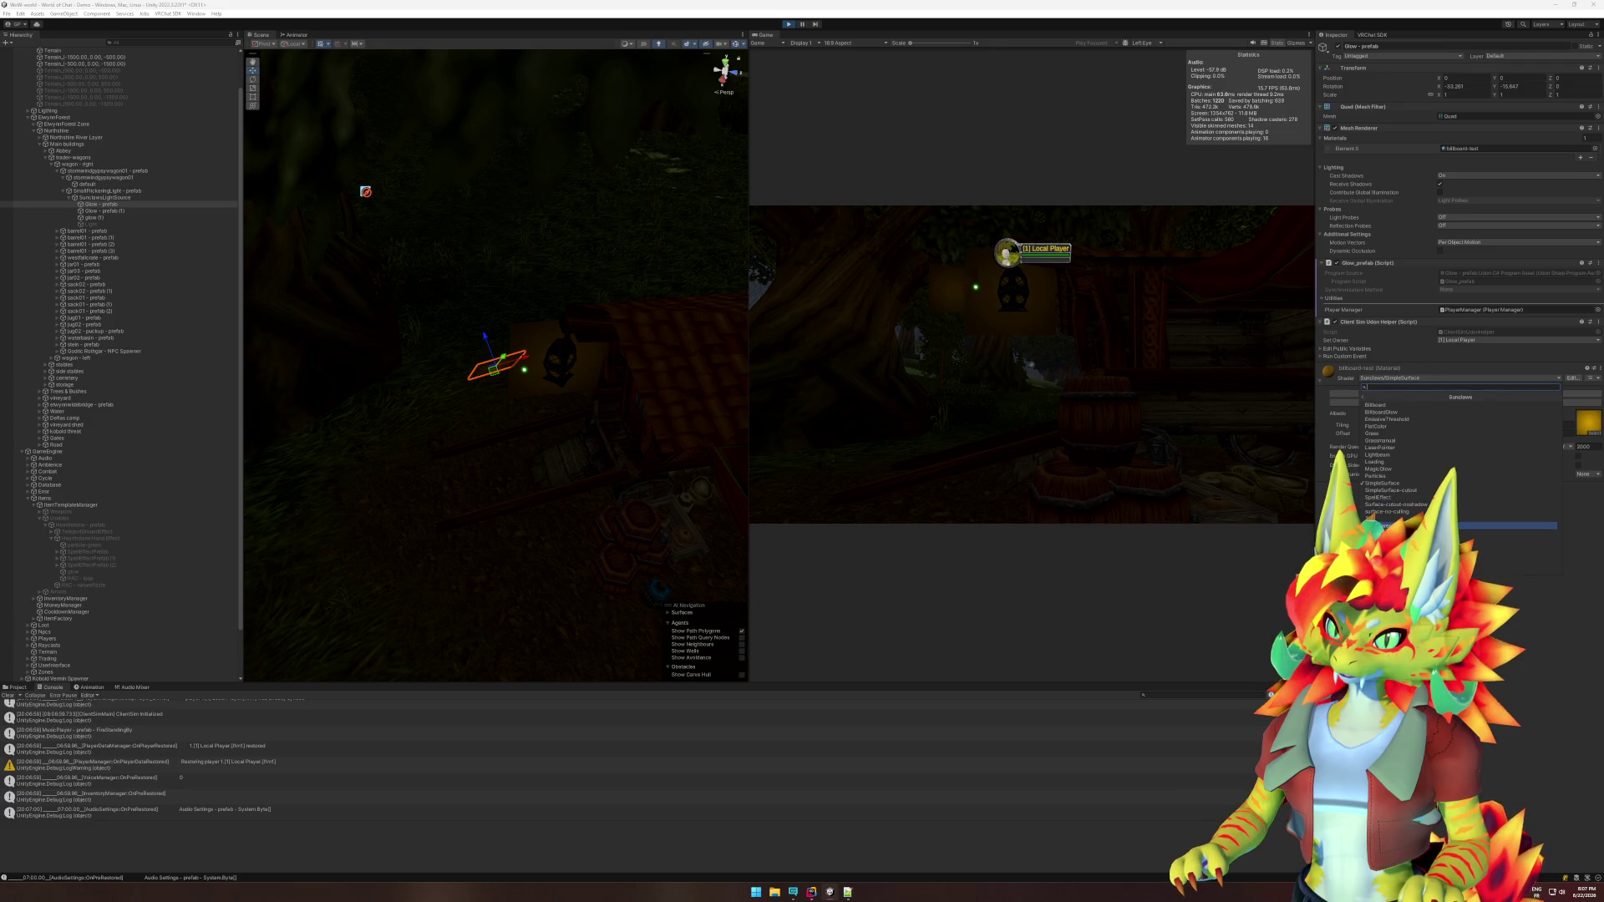
click(1470, 526)
Walk the player around the darkened forest with W to view the glow.
click(1188, 451)
key(w)
key(w)
key(w)
key(w)
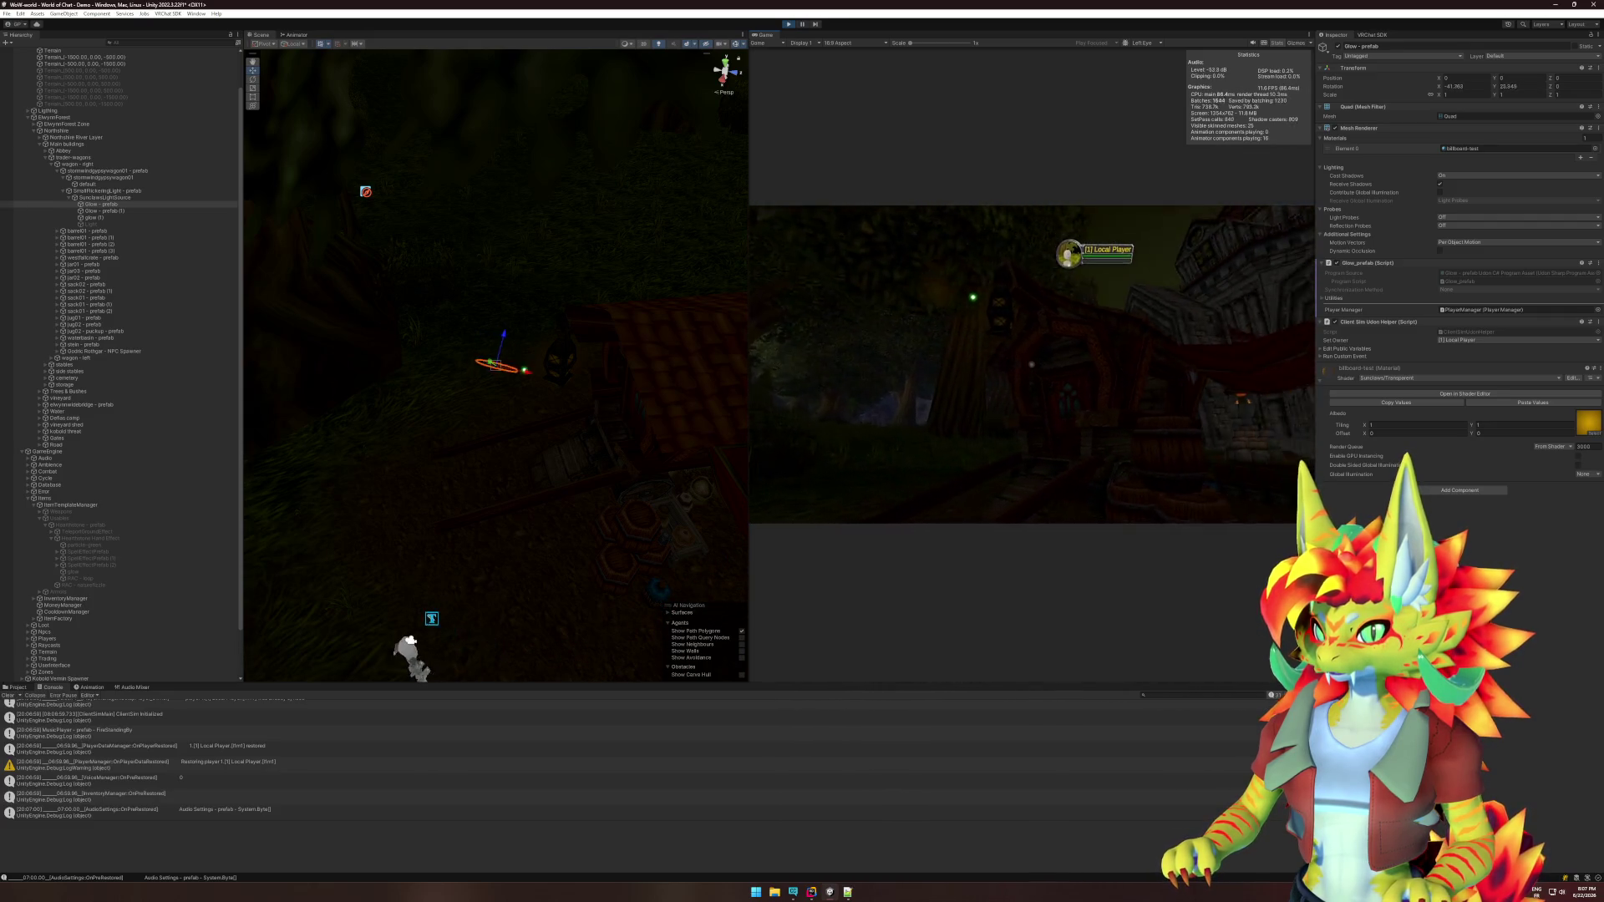
key(w)
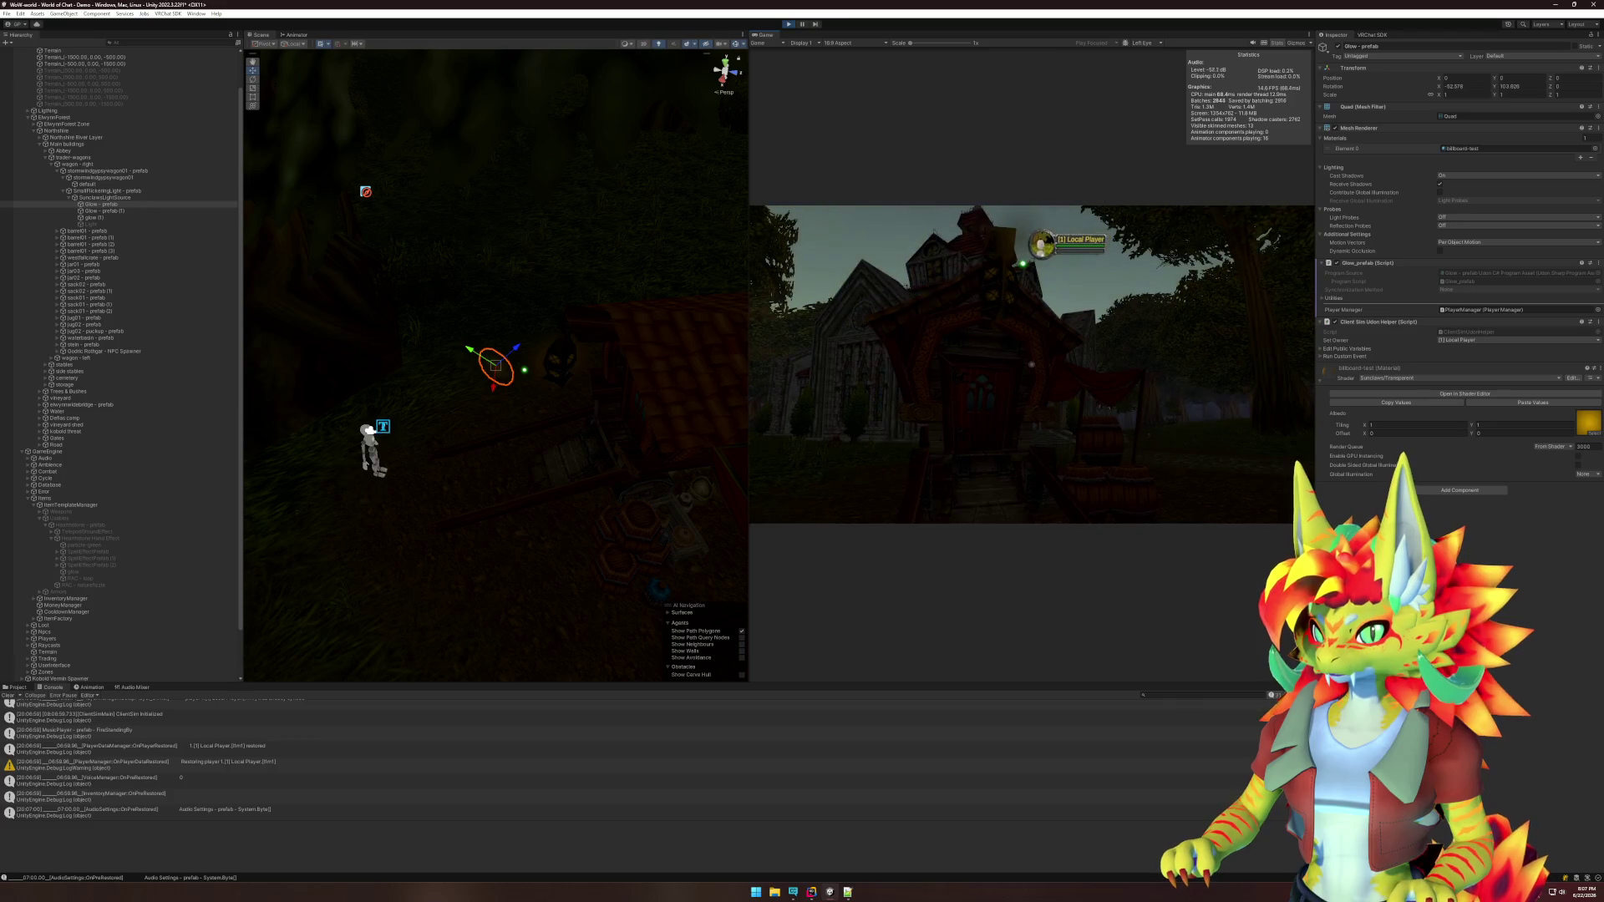
key(s)
key(w)
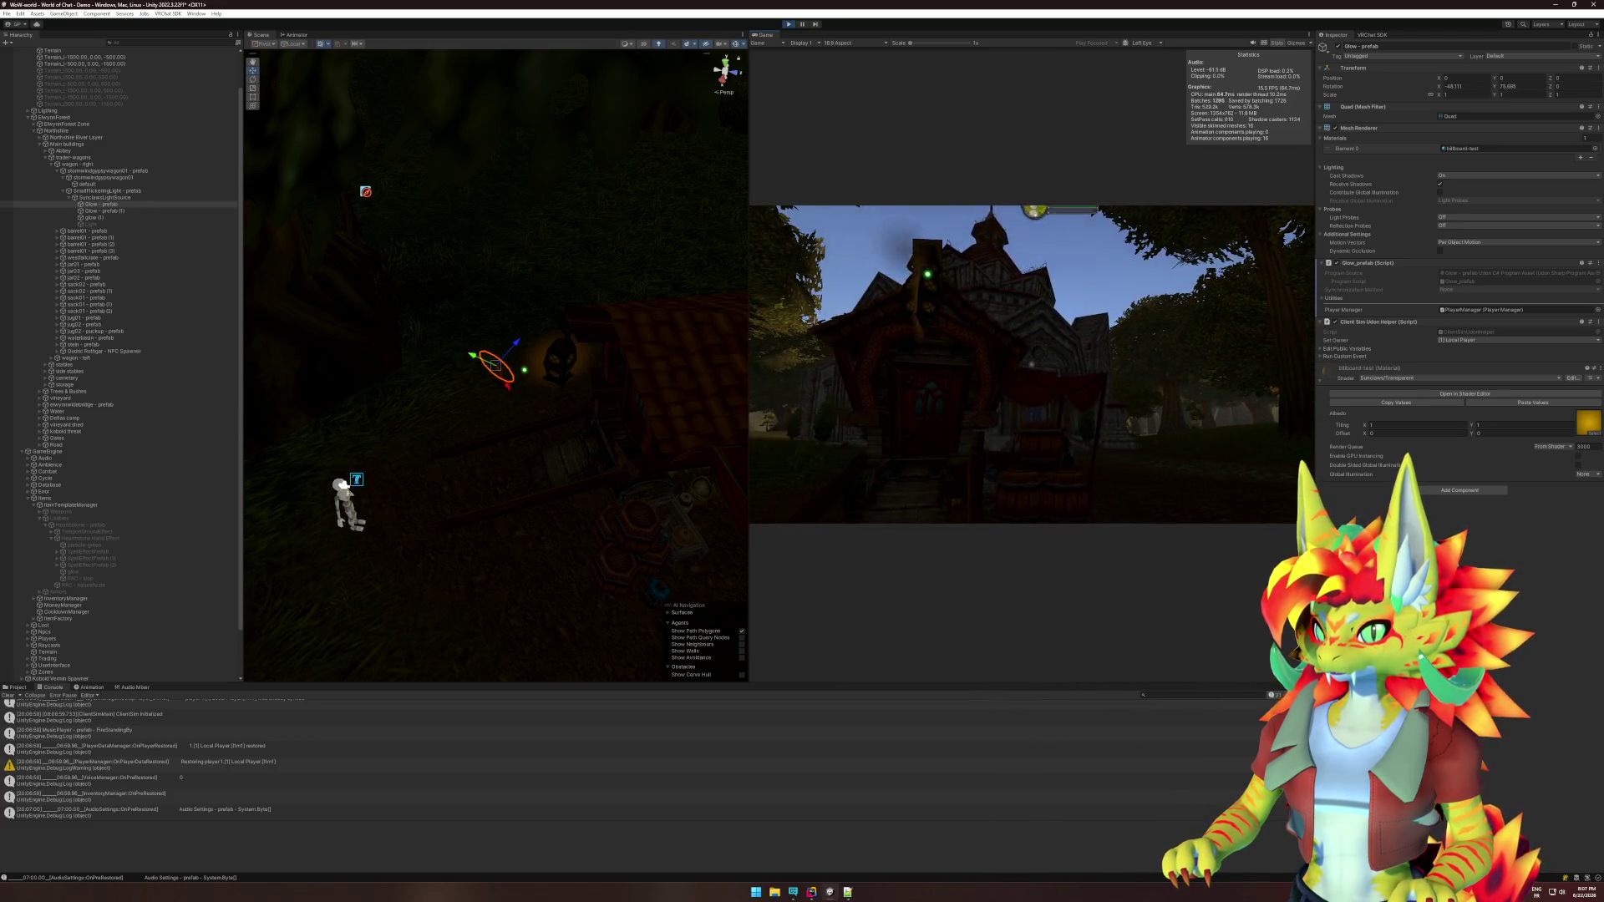
key(w)
key(super)
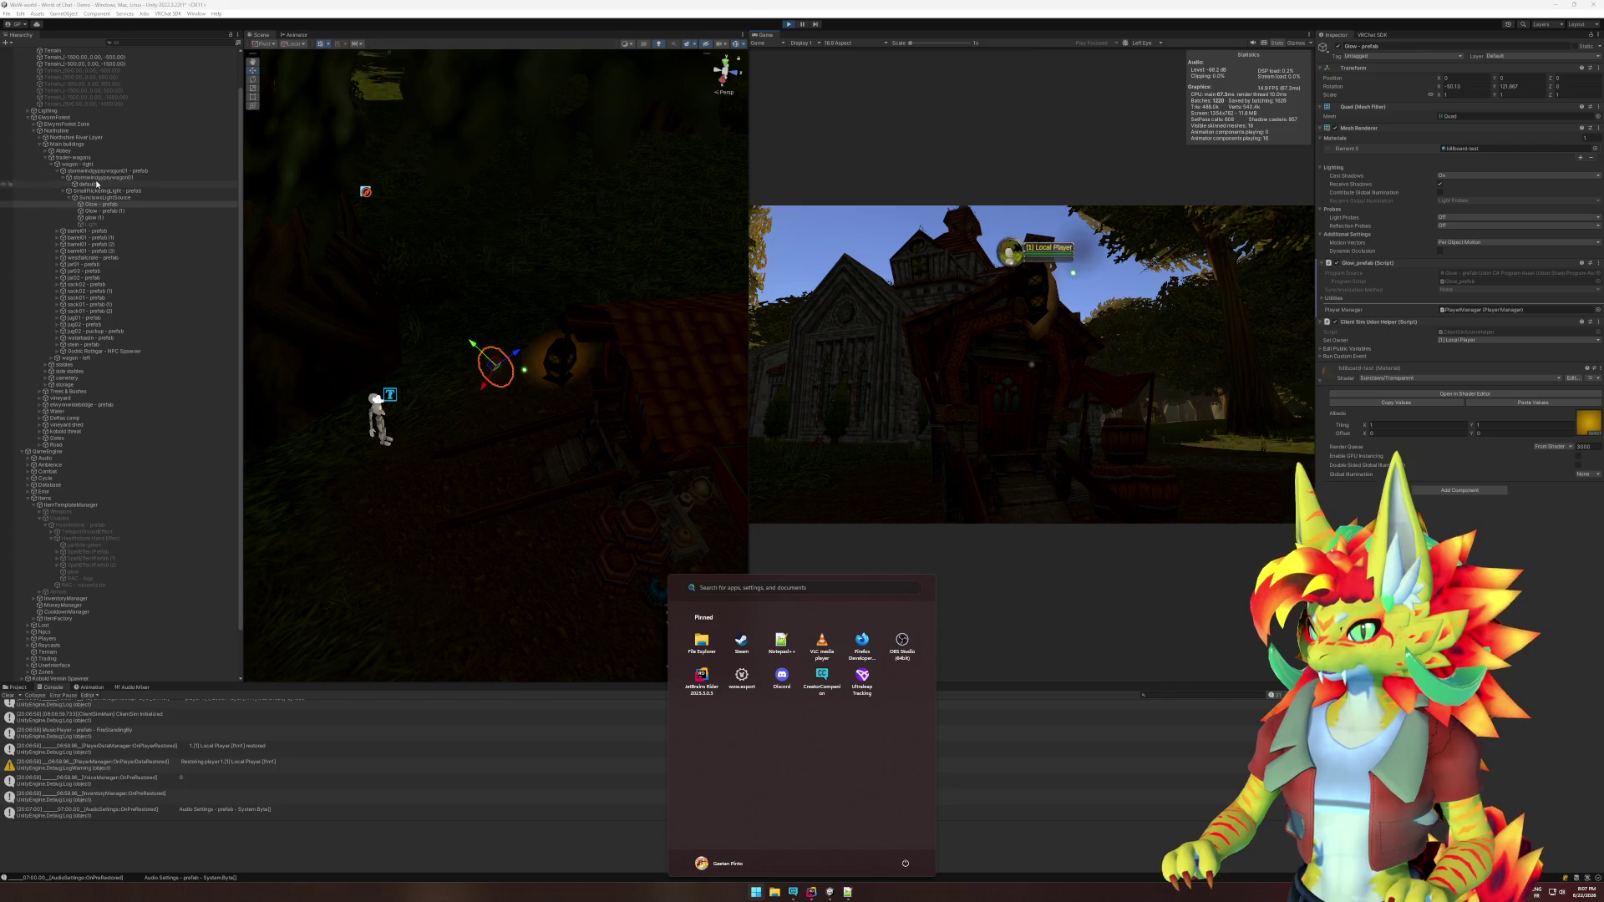
click(54, 117)
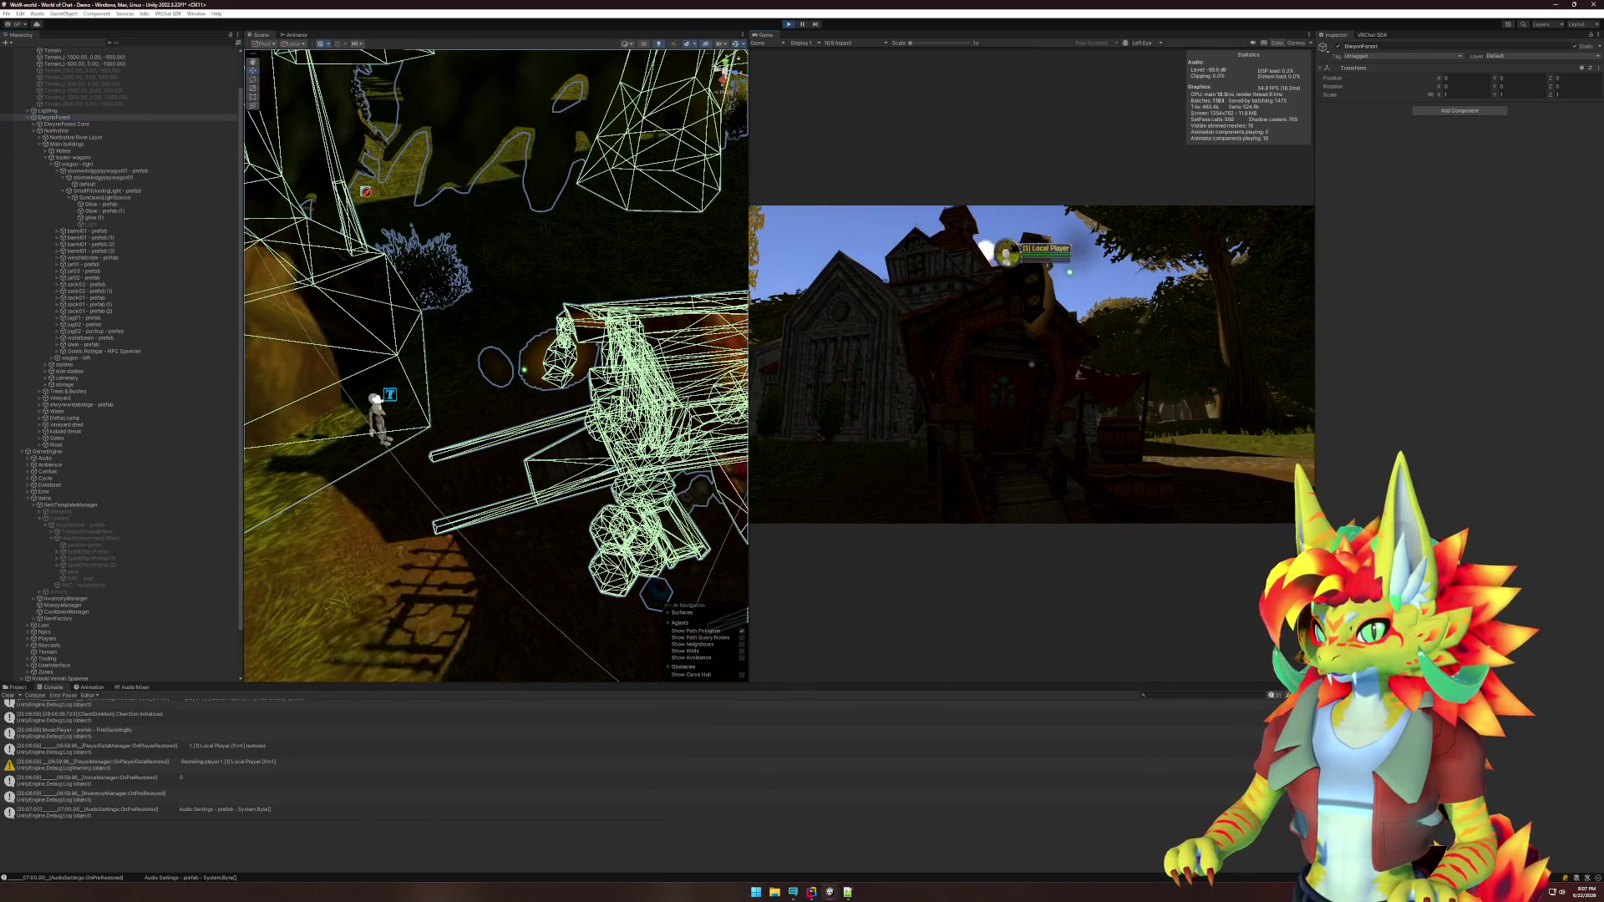
key(super)
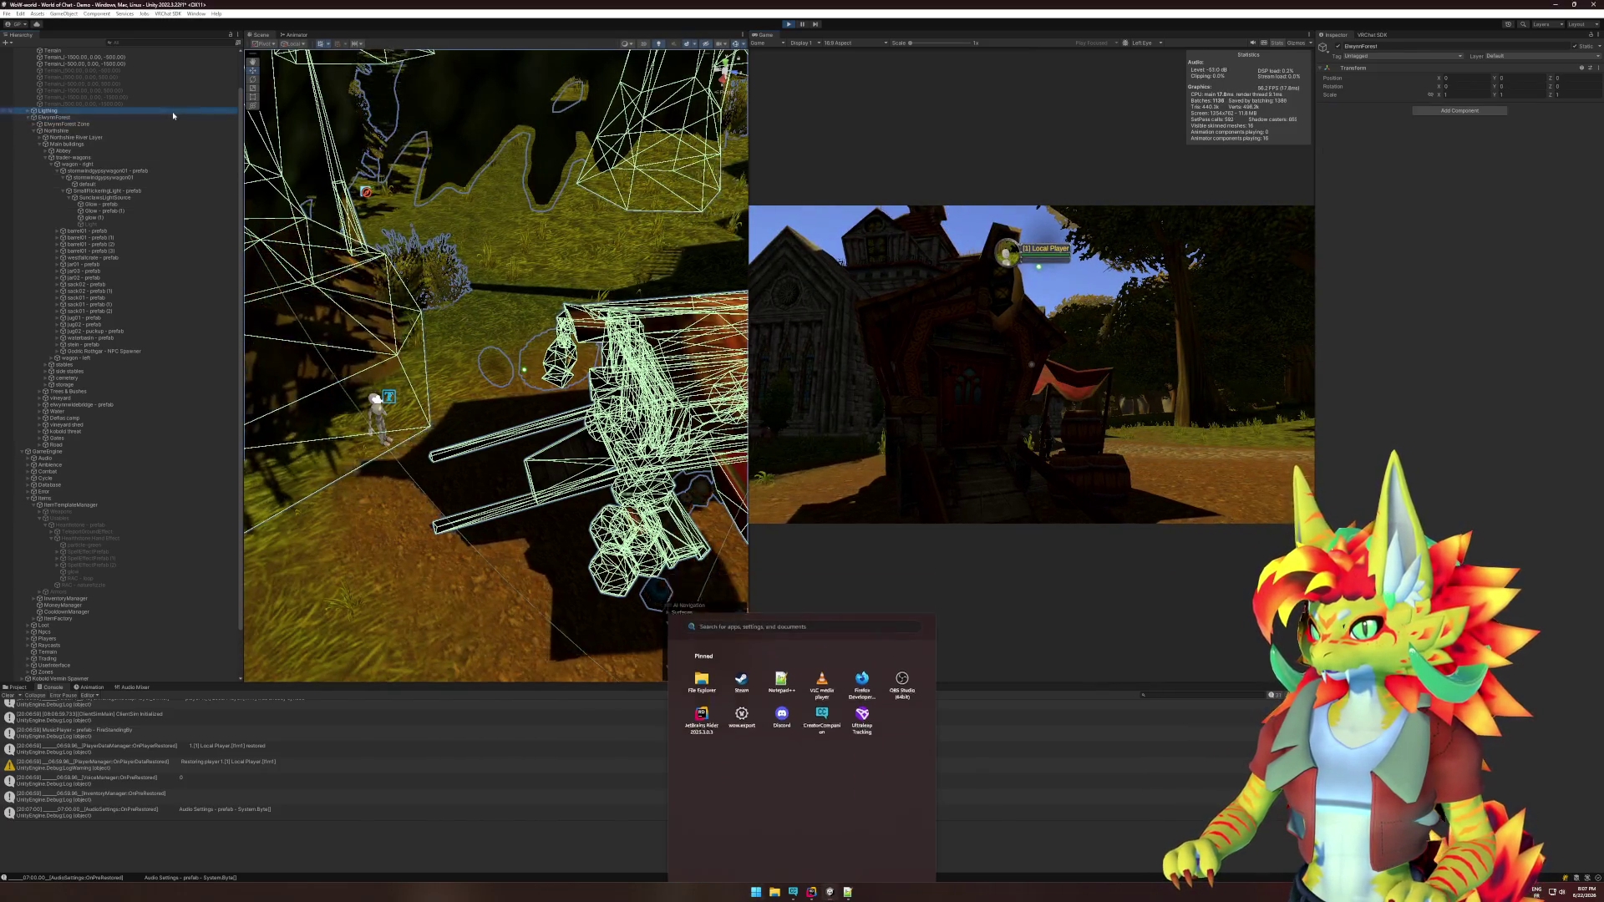
key(Escape)
key(Up)
click(948, 355)
key(w)
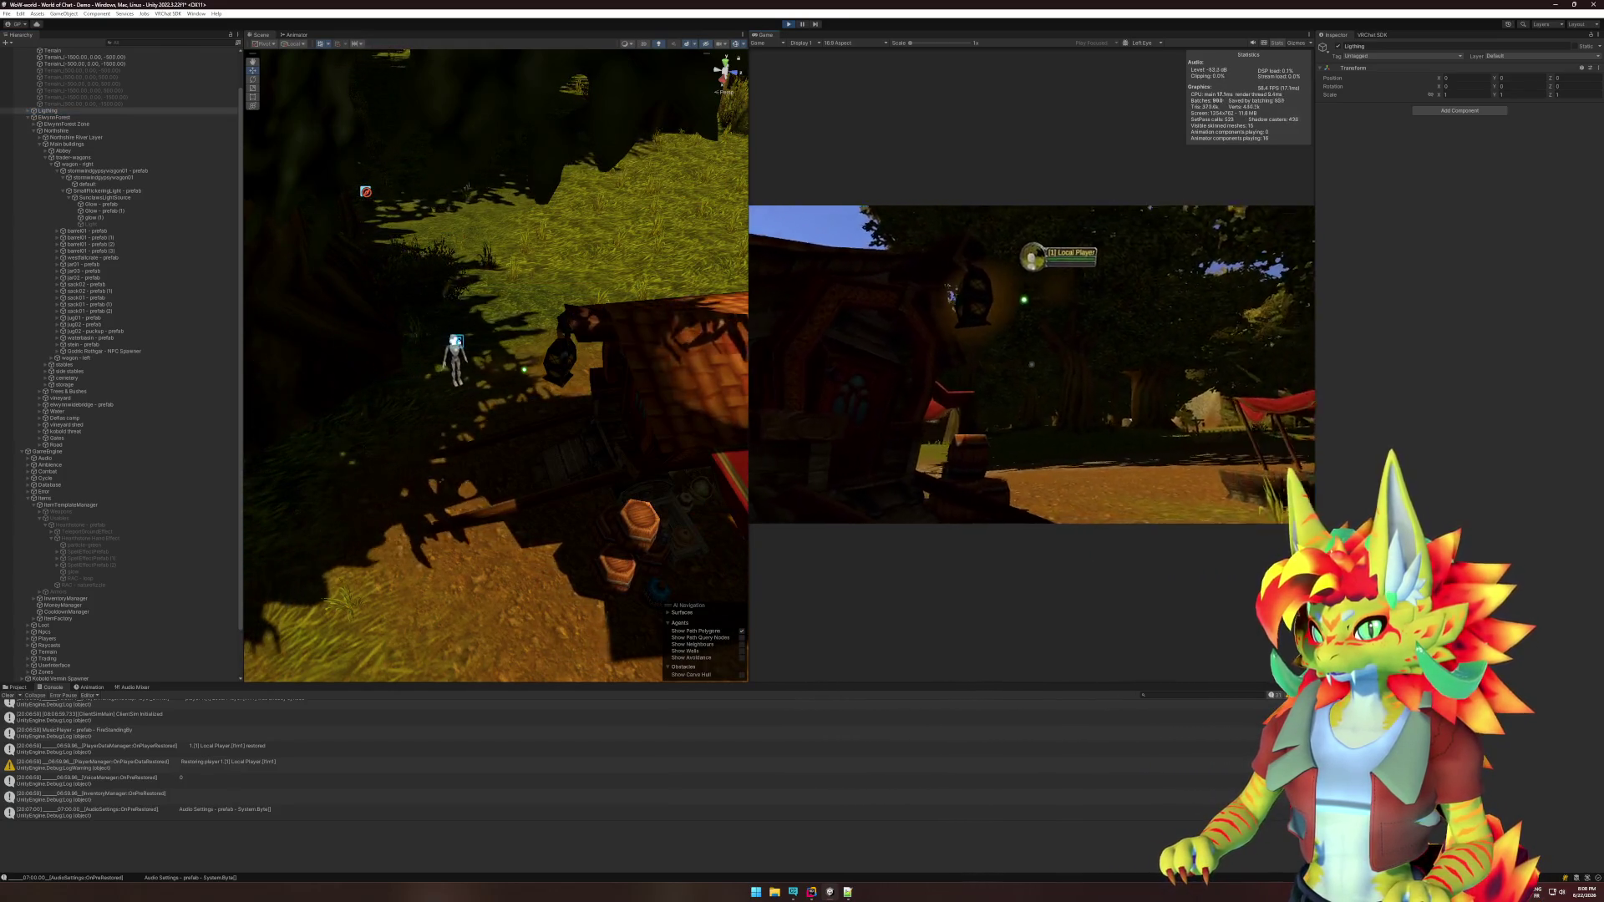
key(w)
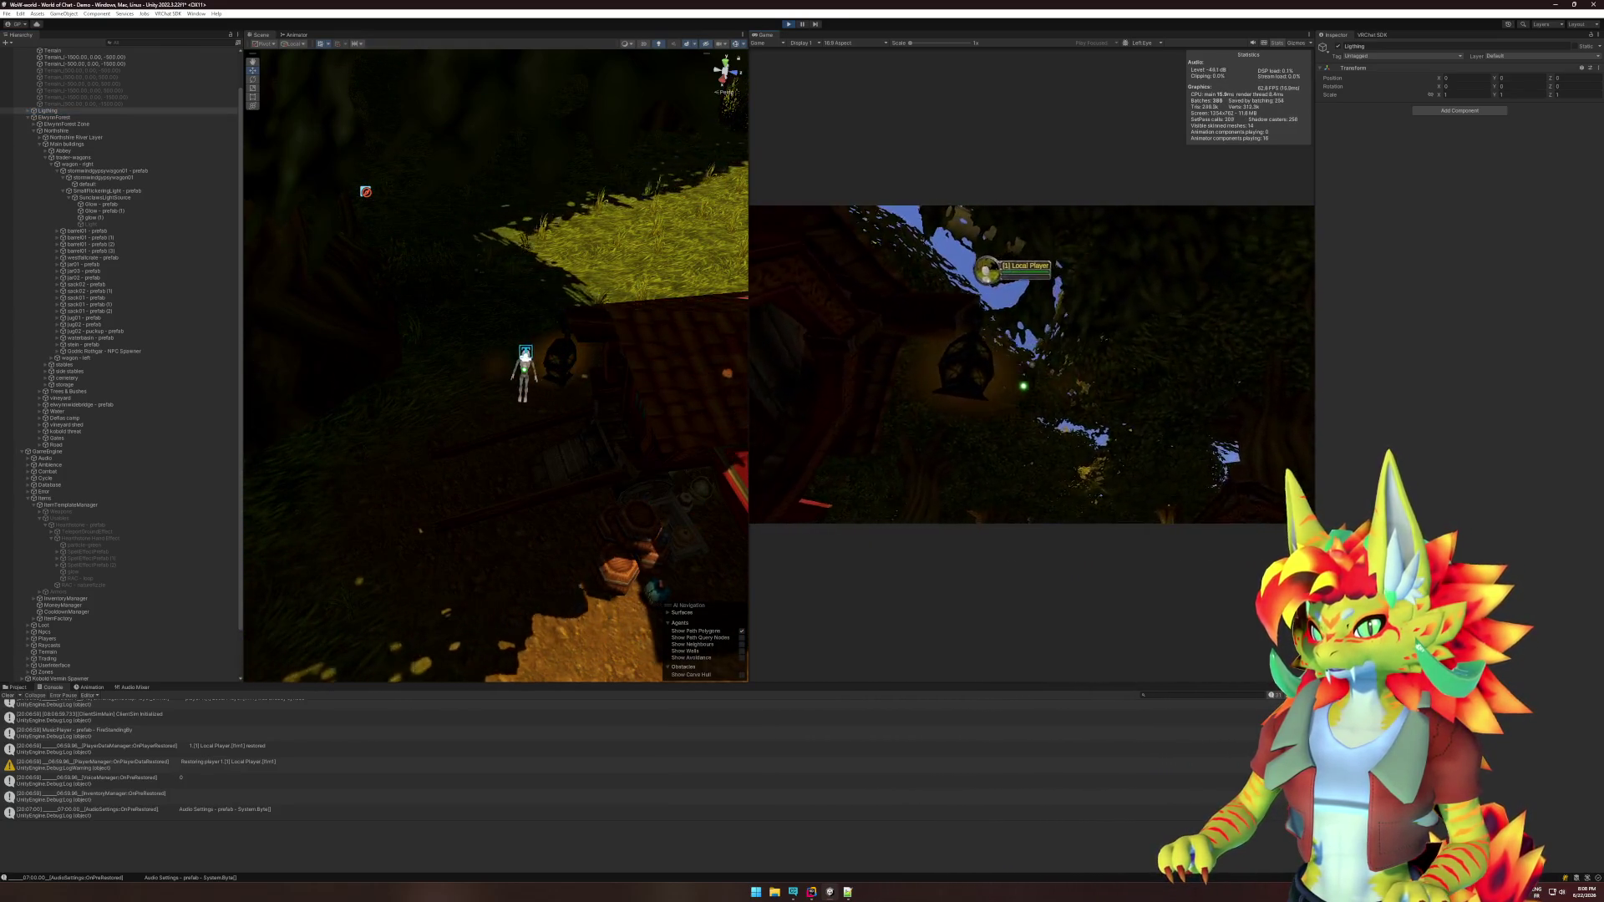
key(w)
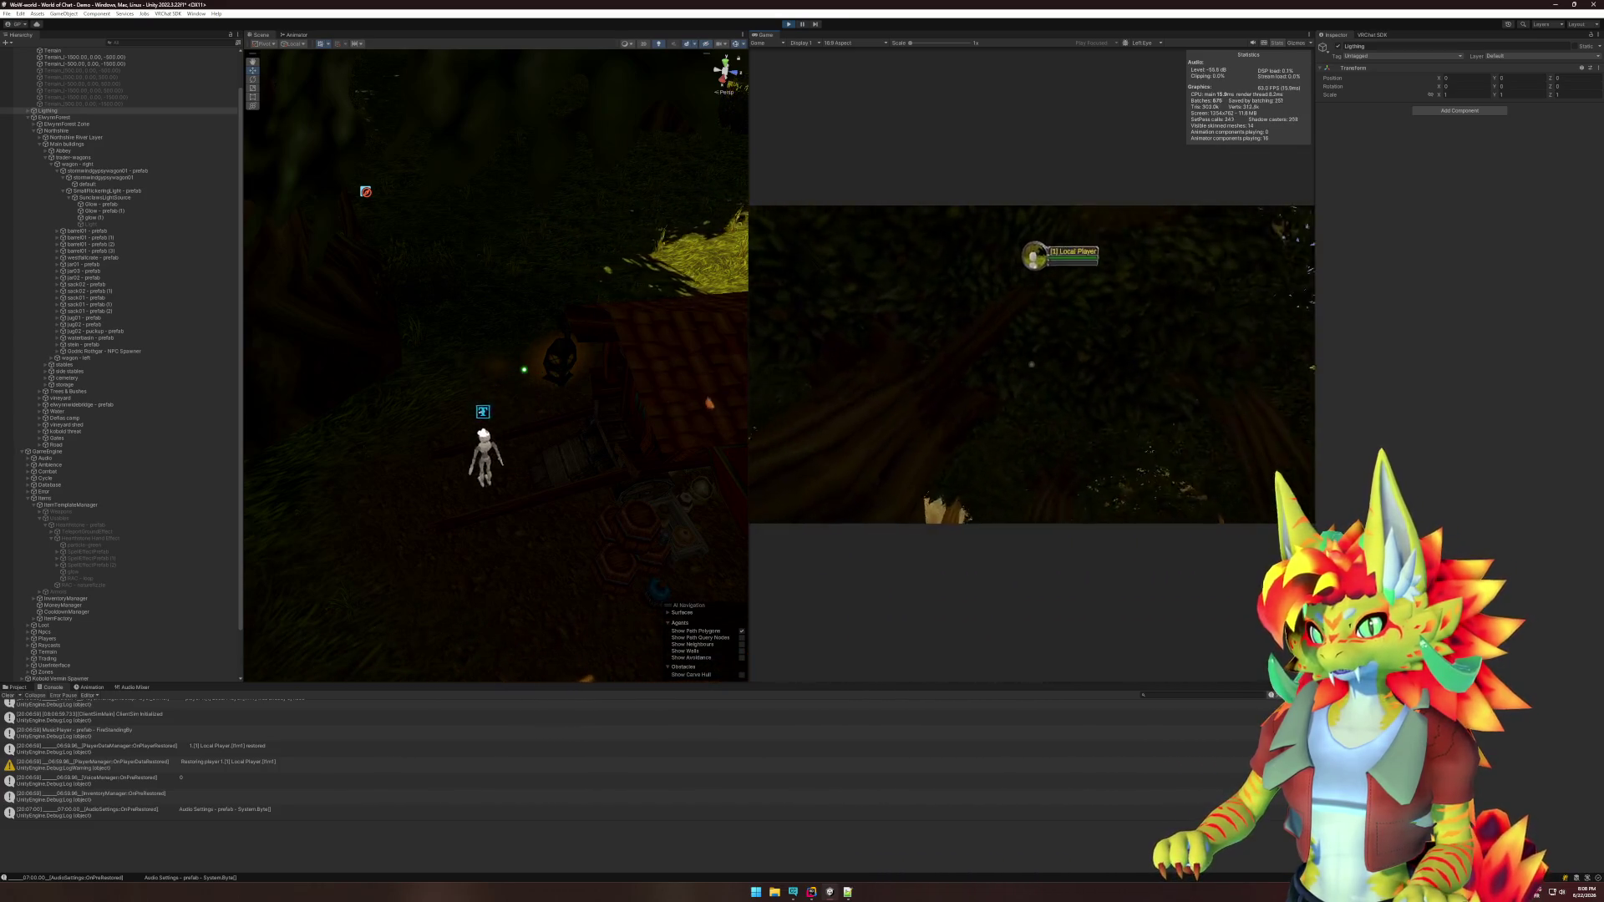
key(w)
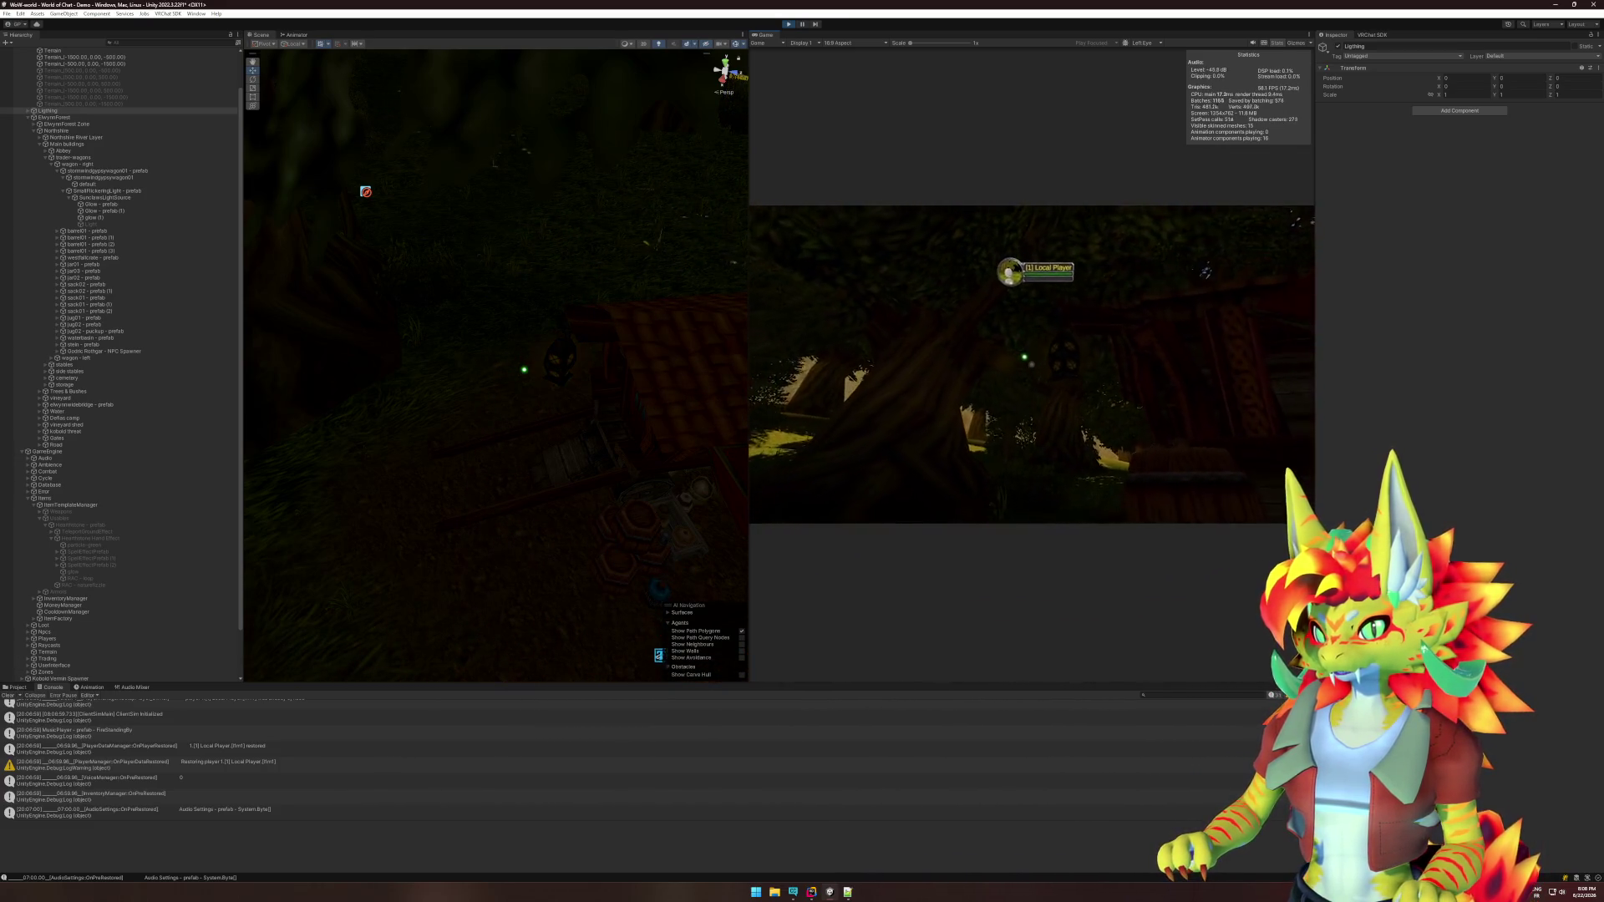
key(super)
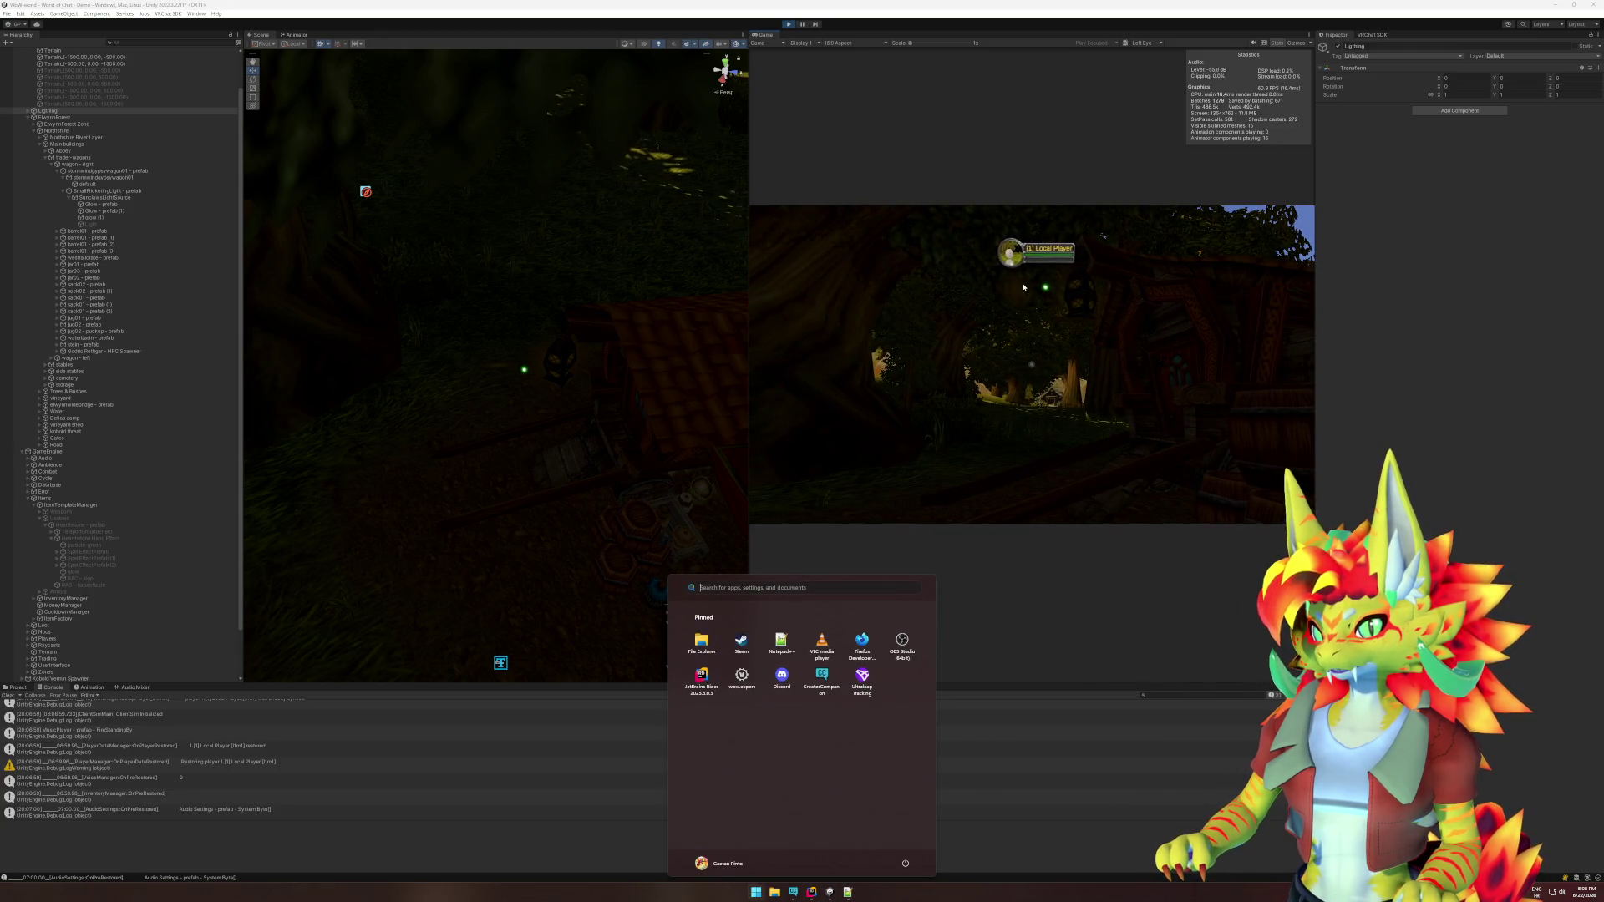
key(super)
key(super)
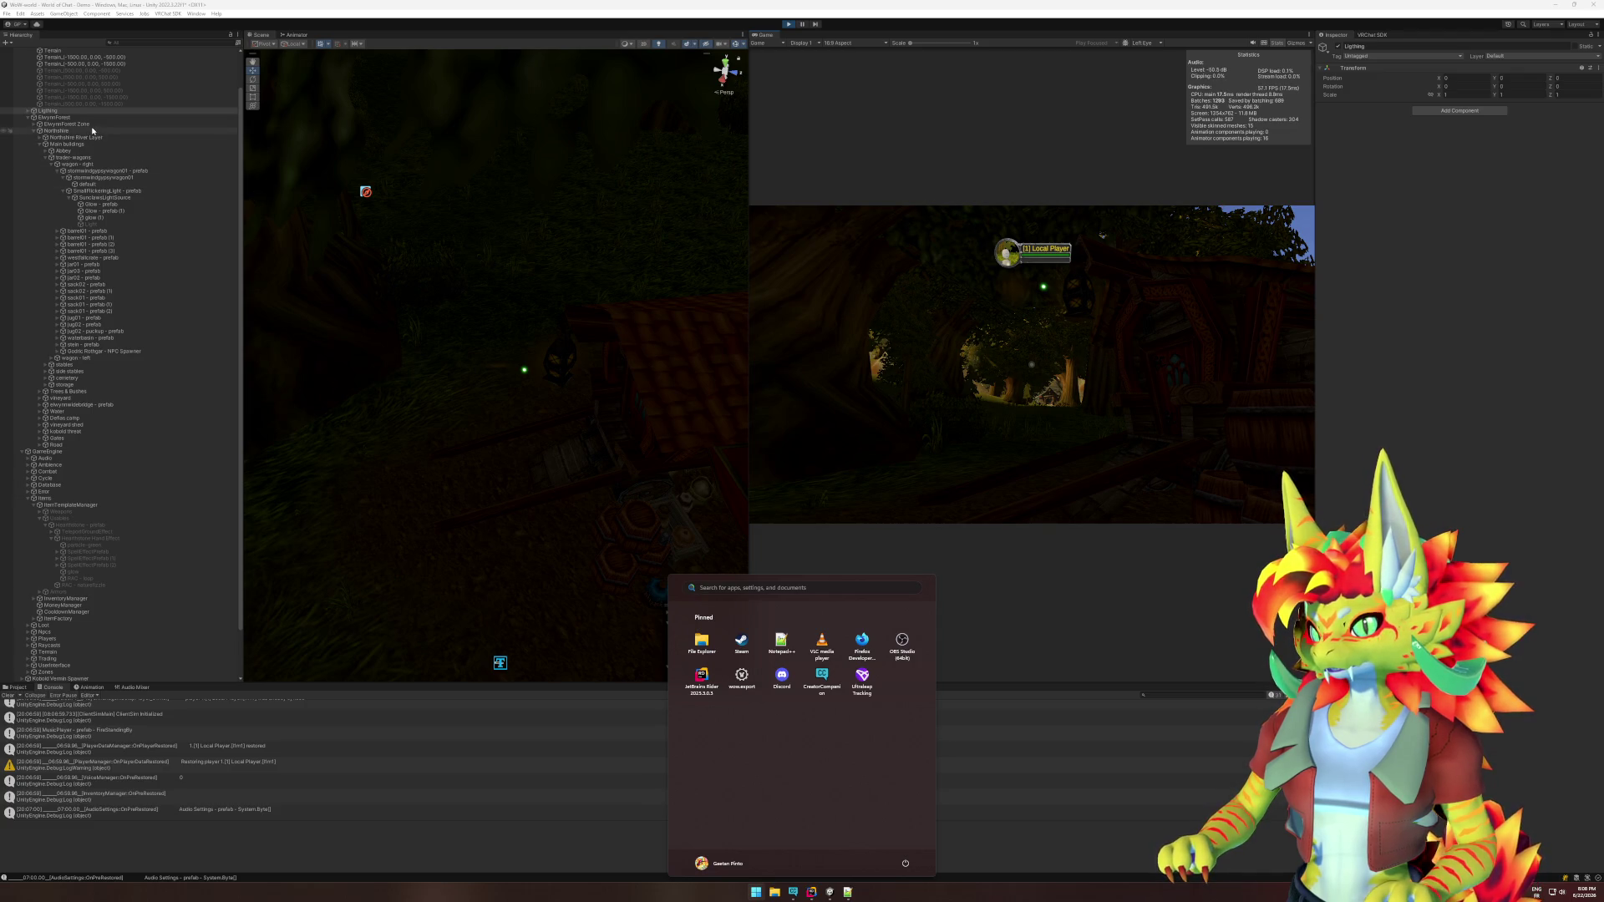
click(116, 212)
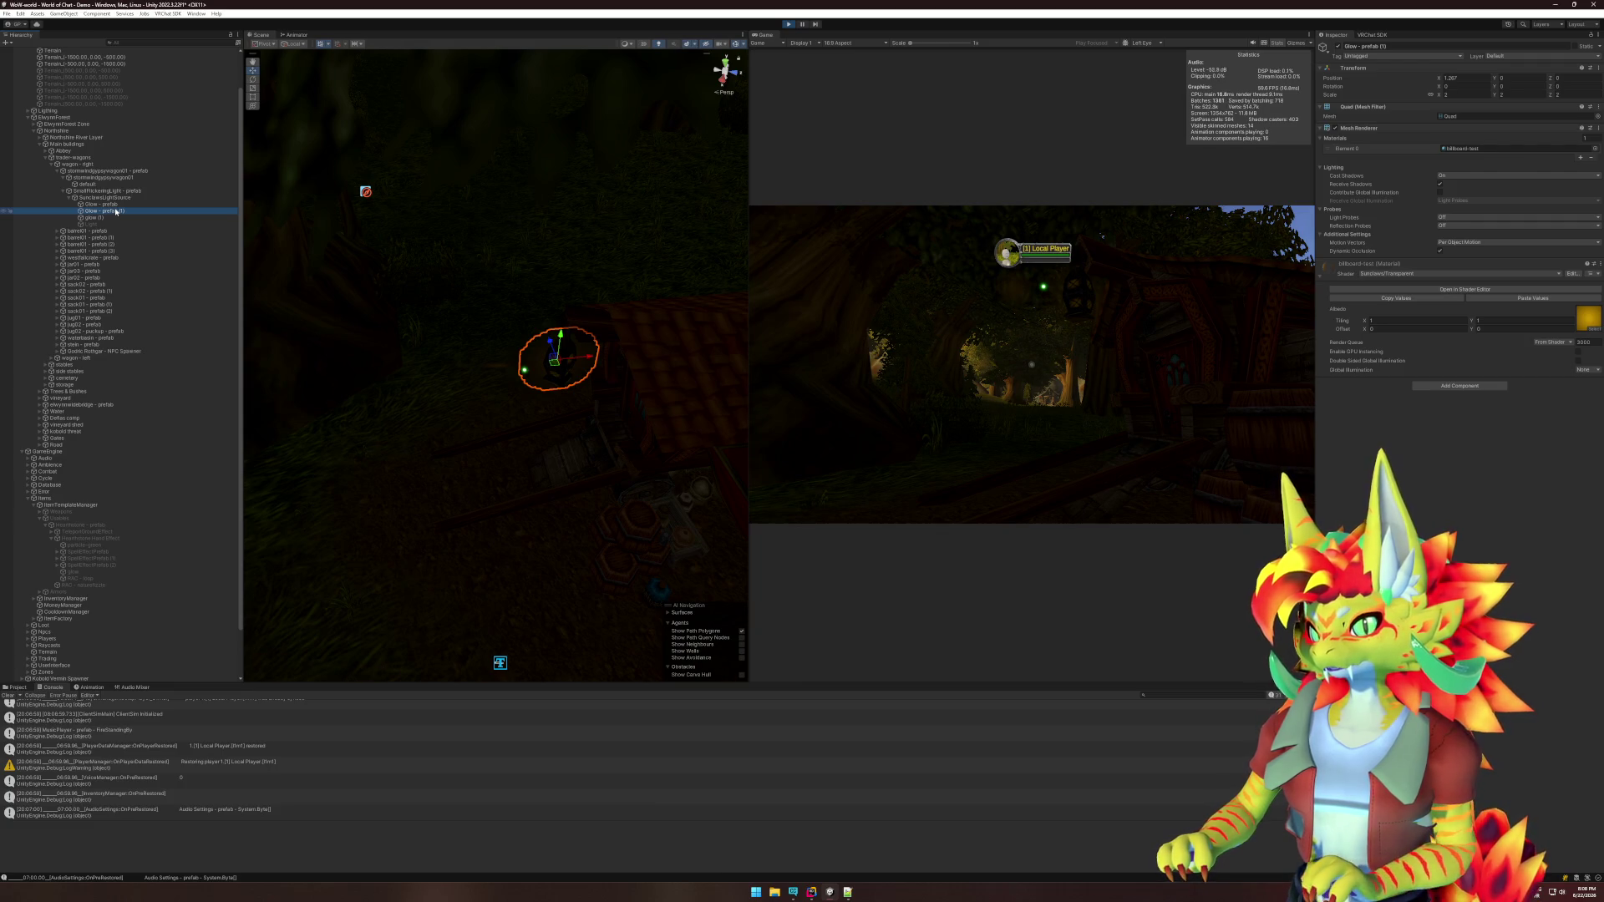
Switch the first Glow - prefab quad's material to the Sunclaws/Billboard shader.
key(Up)
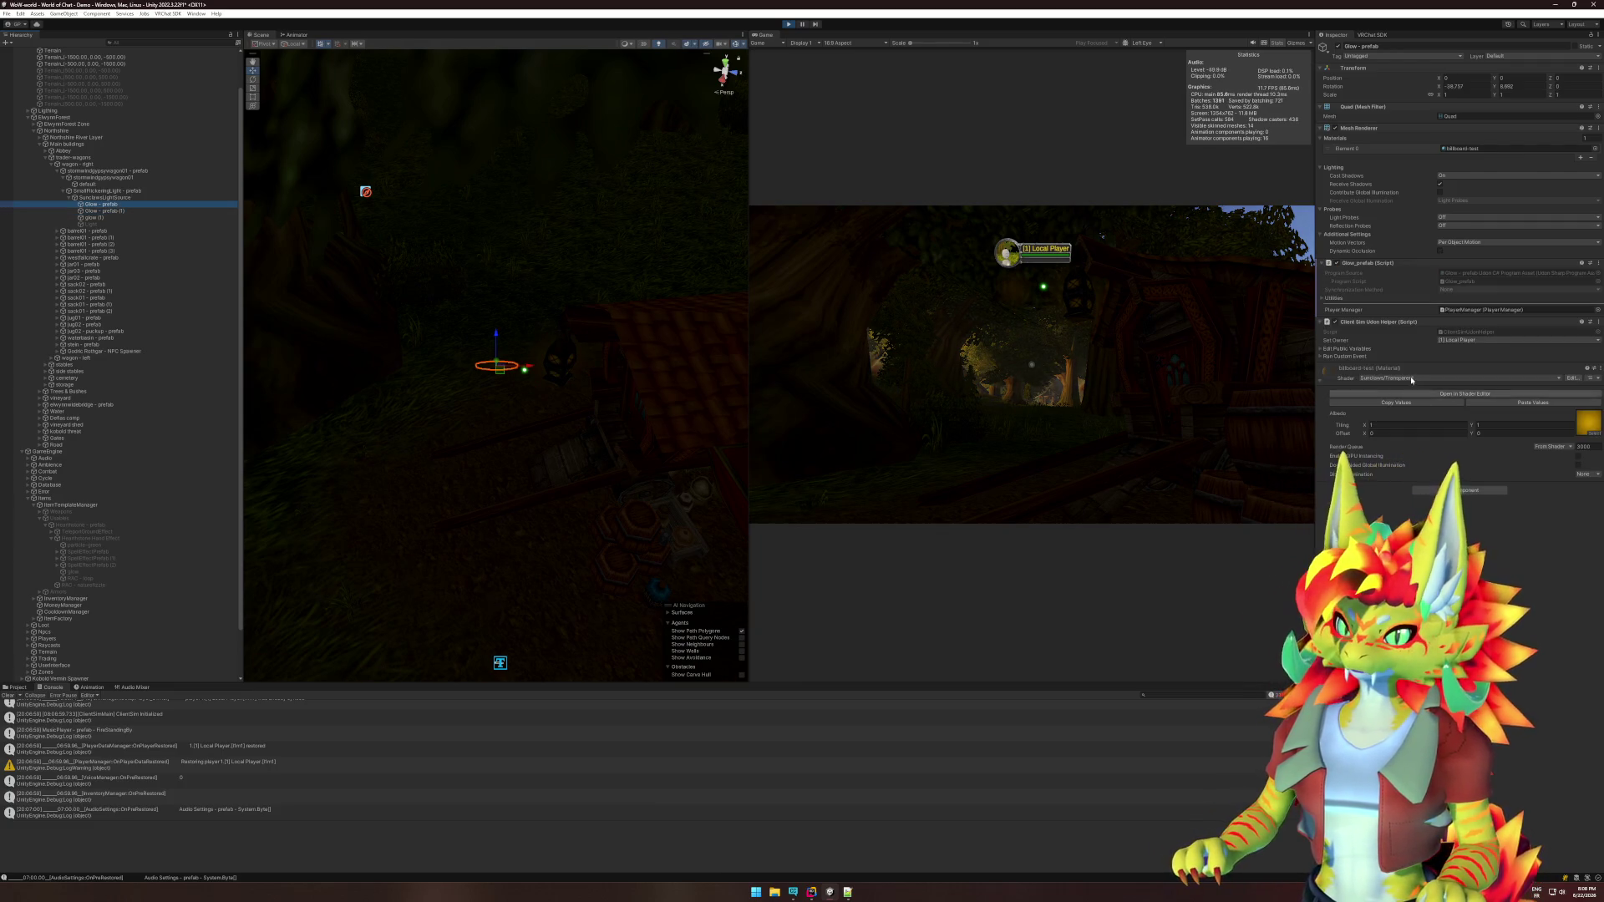
click(1412, 381)
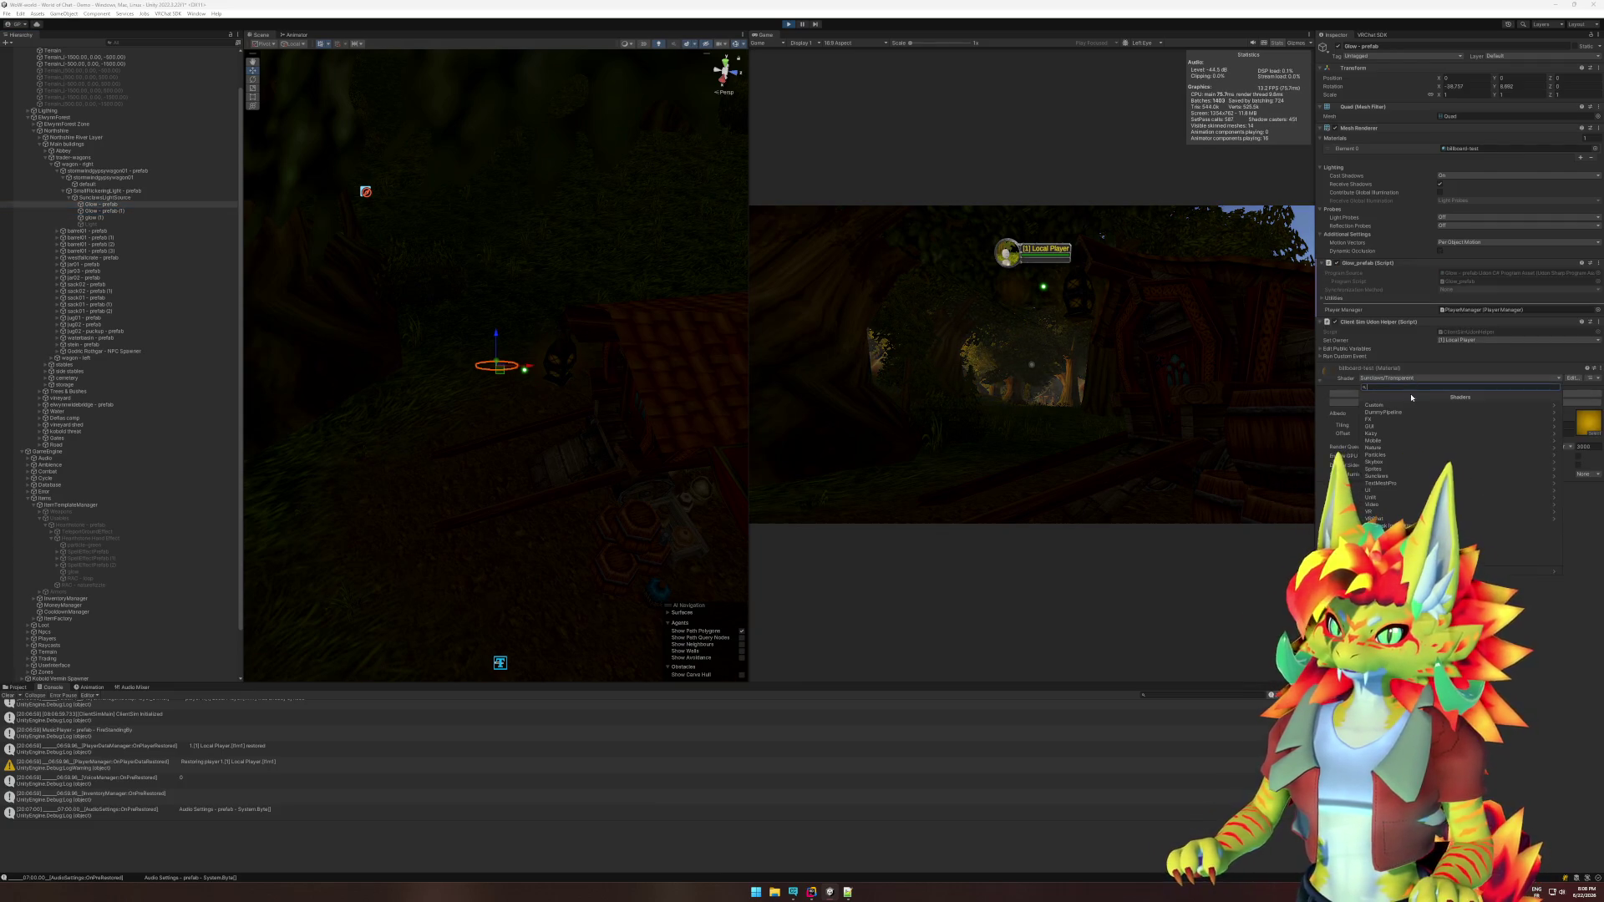
click(1392, 477)
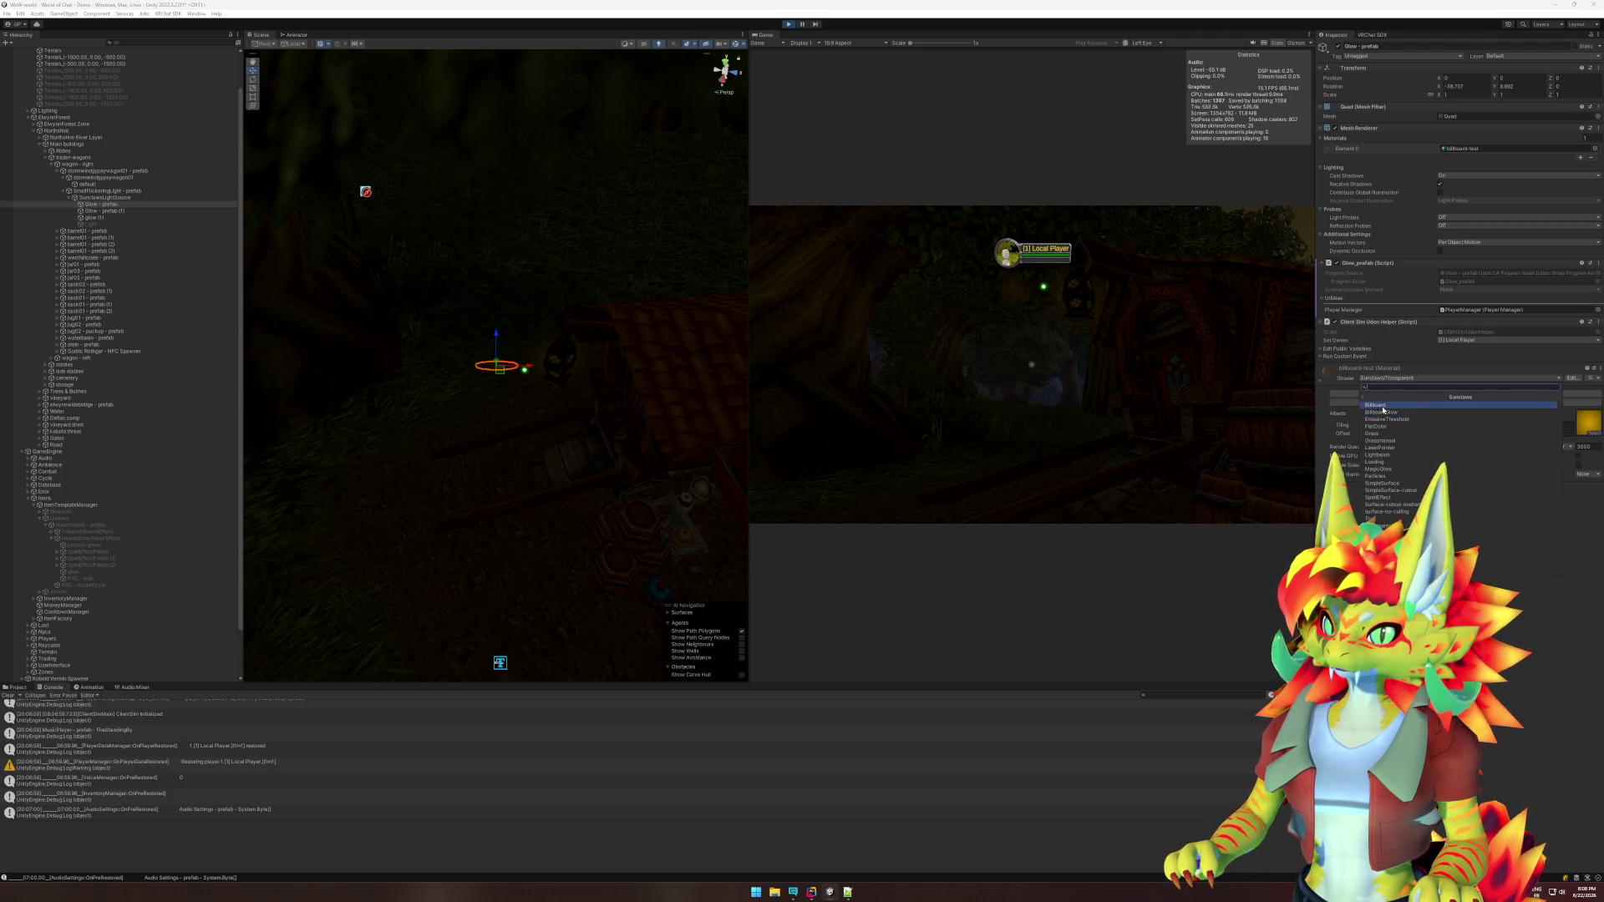
click(1383, 406)
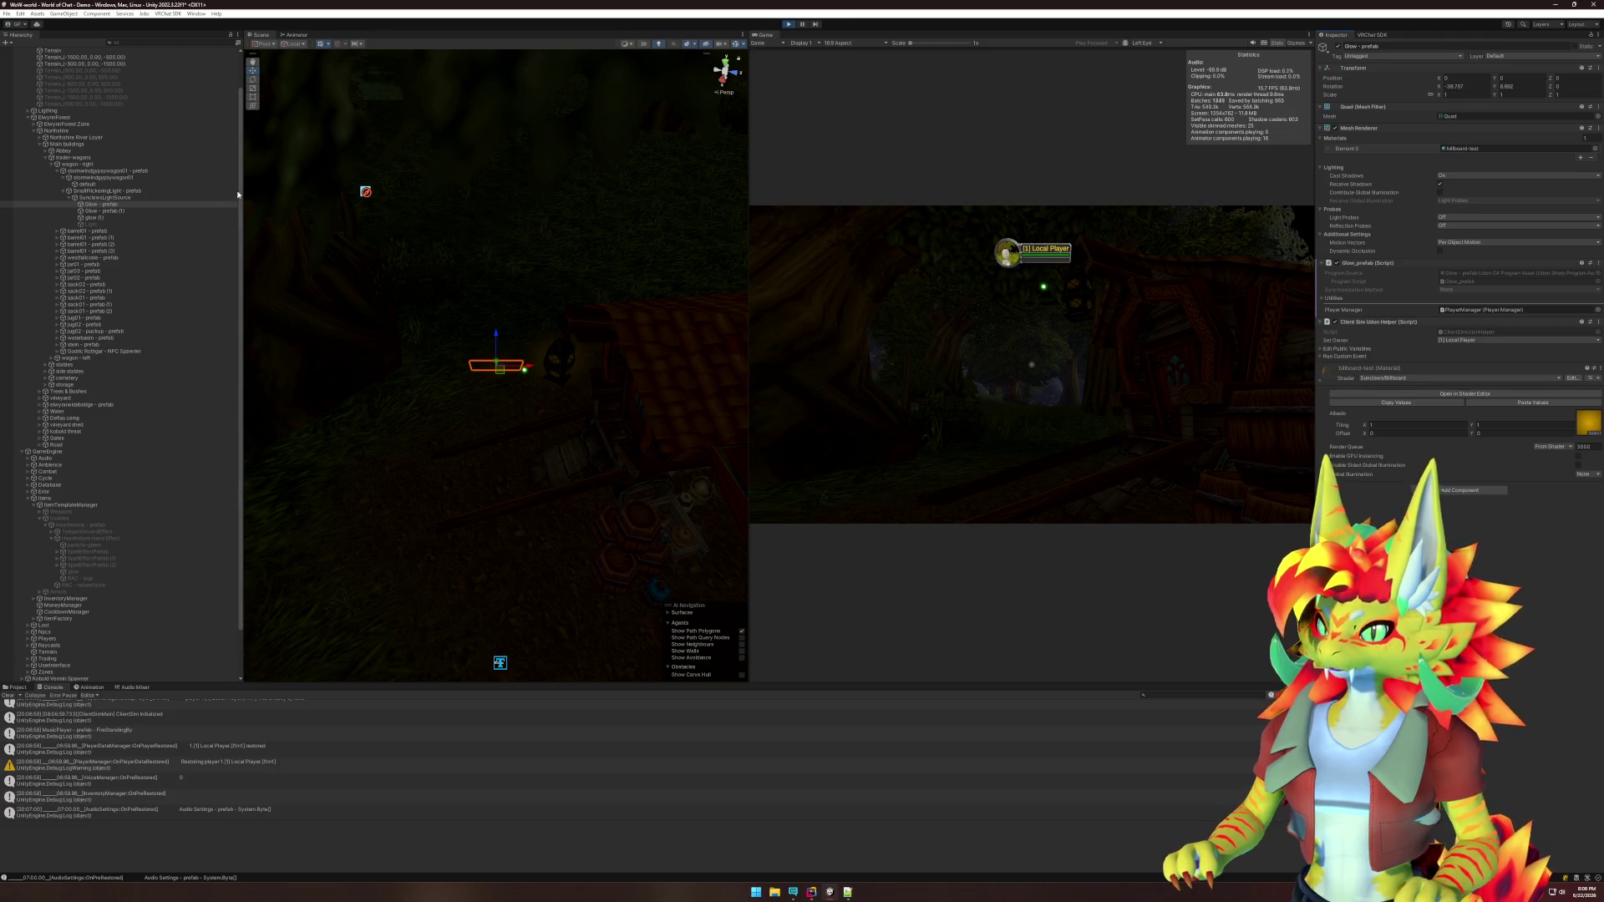
Walk the avatar with WASD around the tree, lantern and building to view the glow.
click(66, 126)
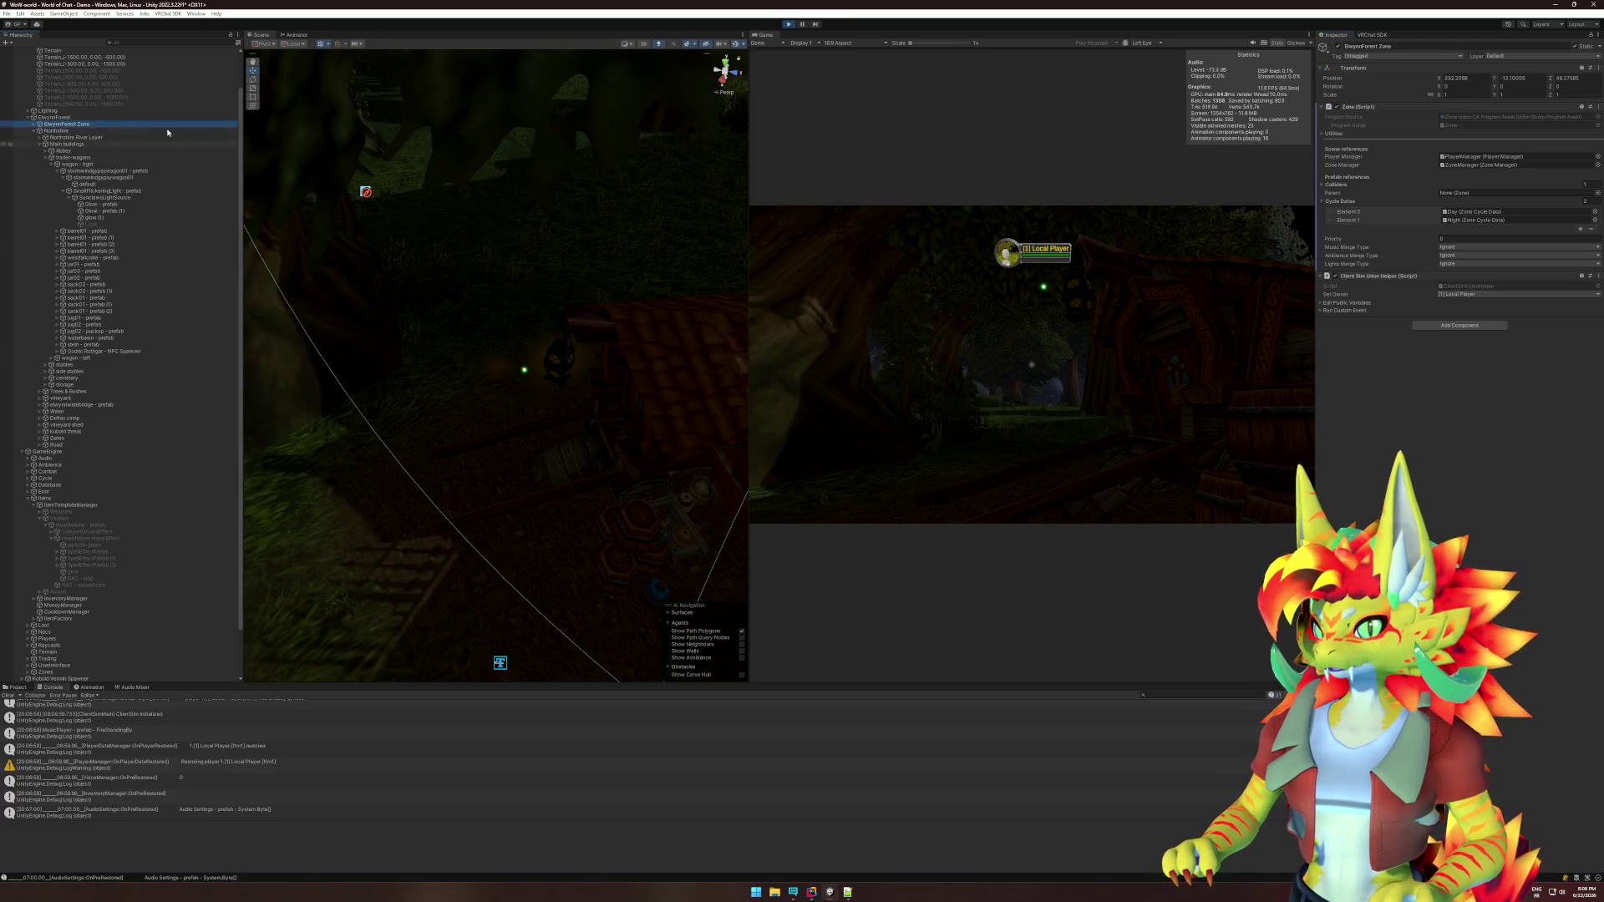
click(47, 111)
key(w)
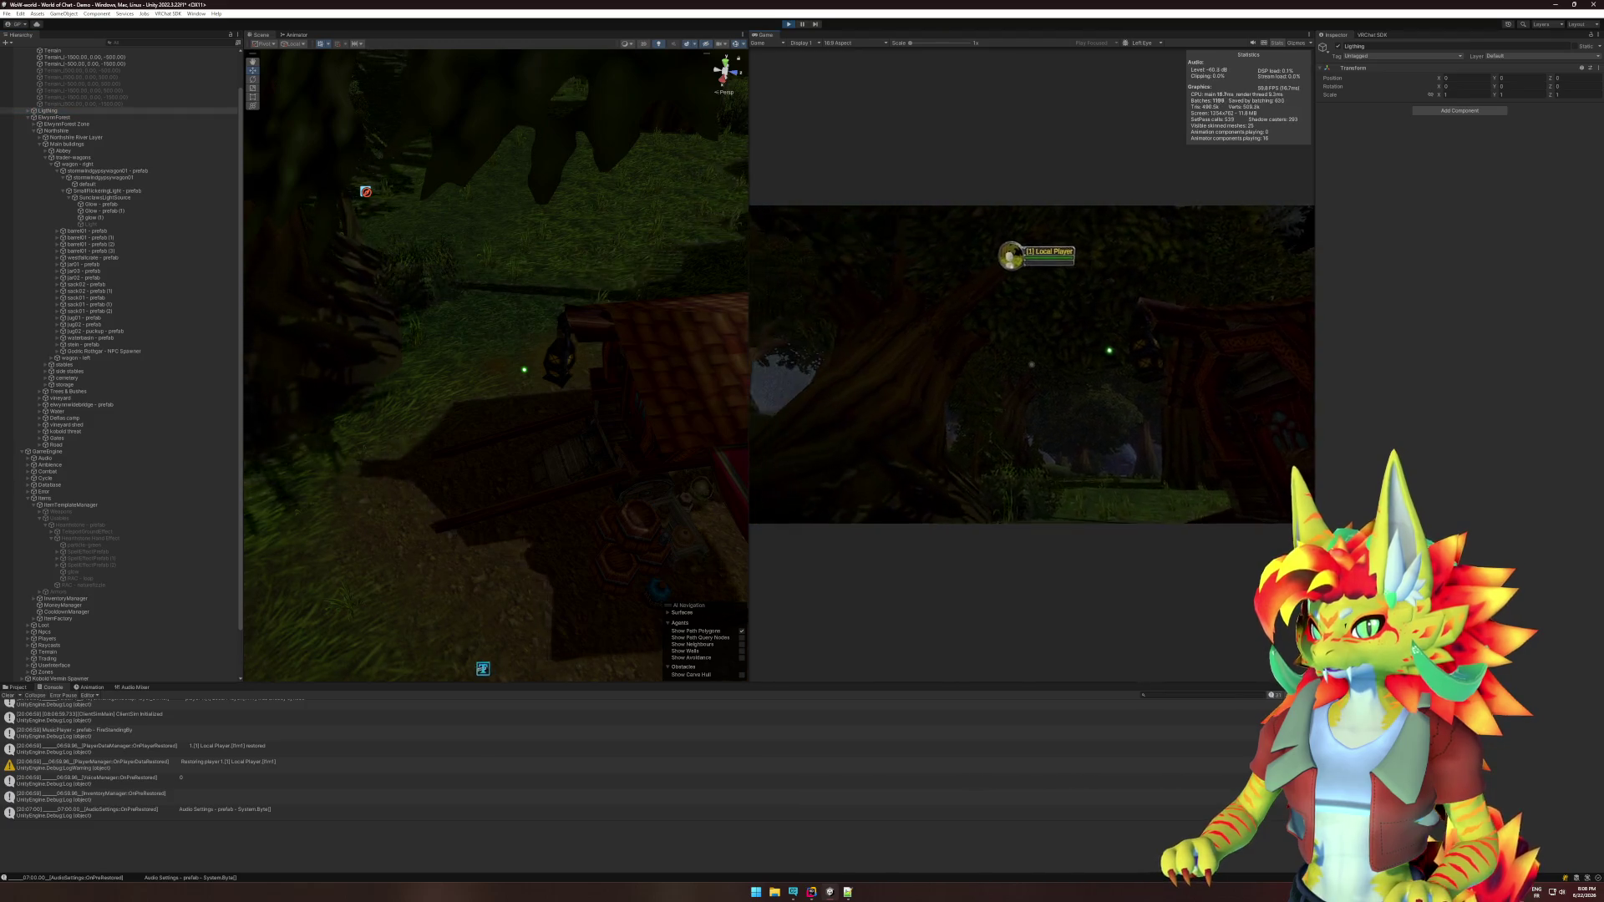
key(w)
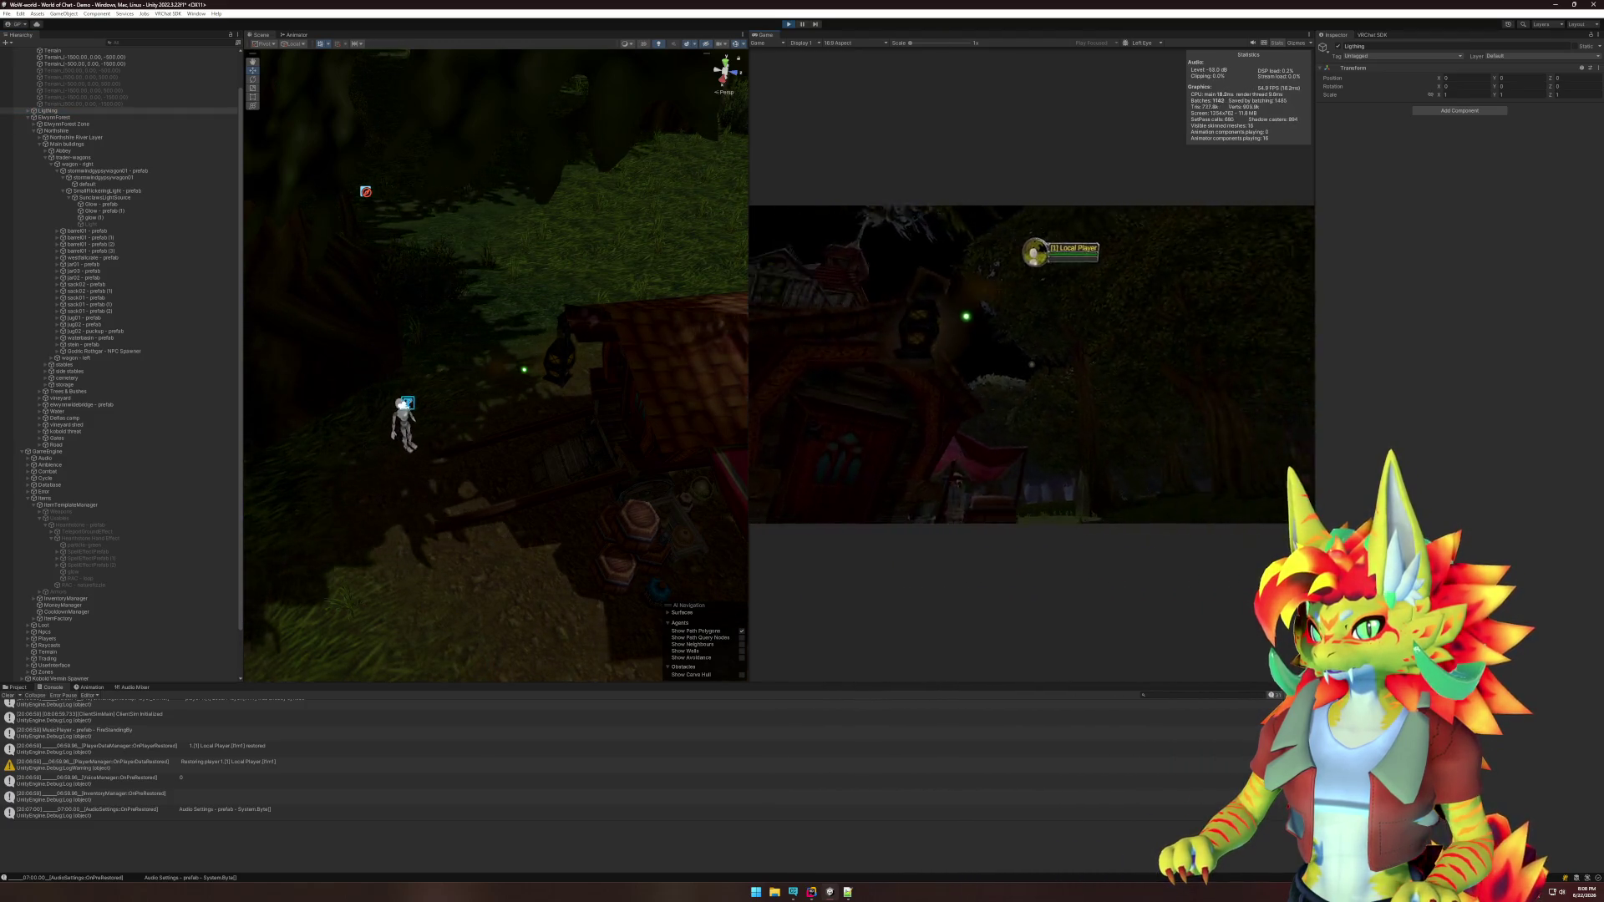
key(w)
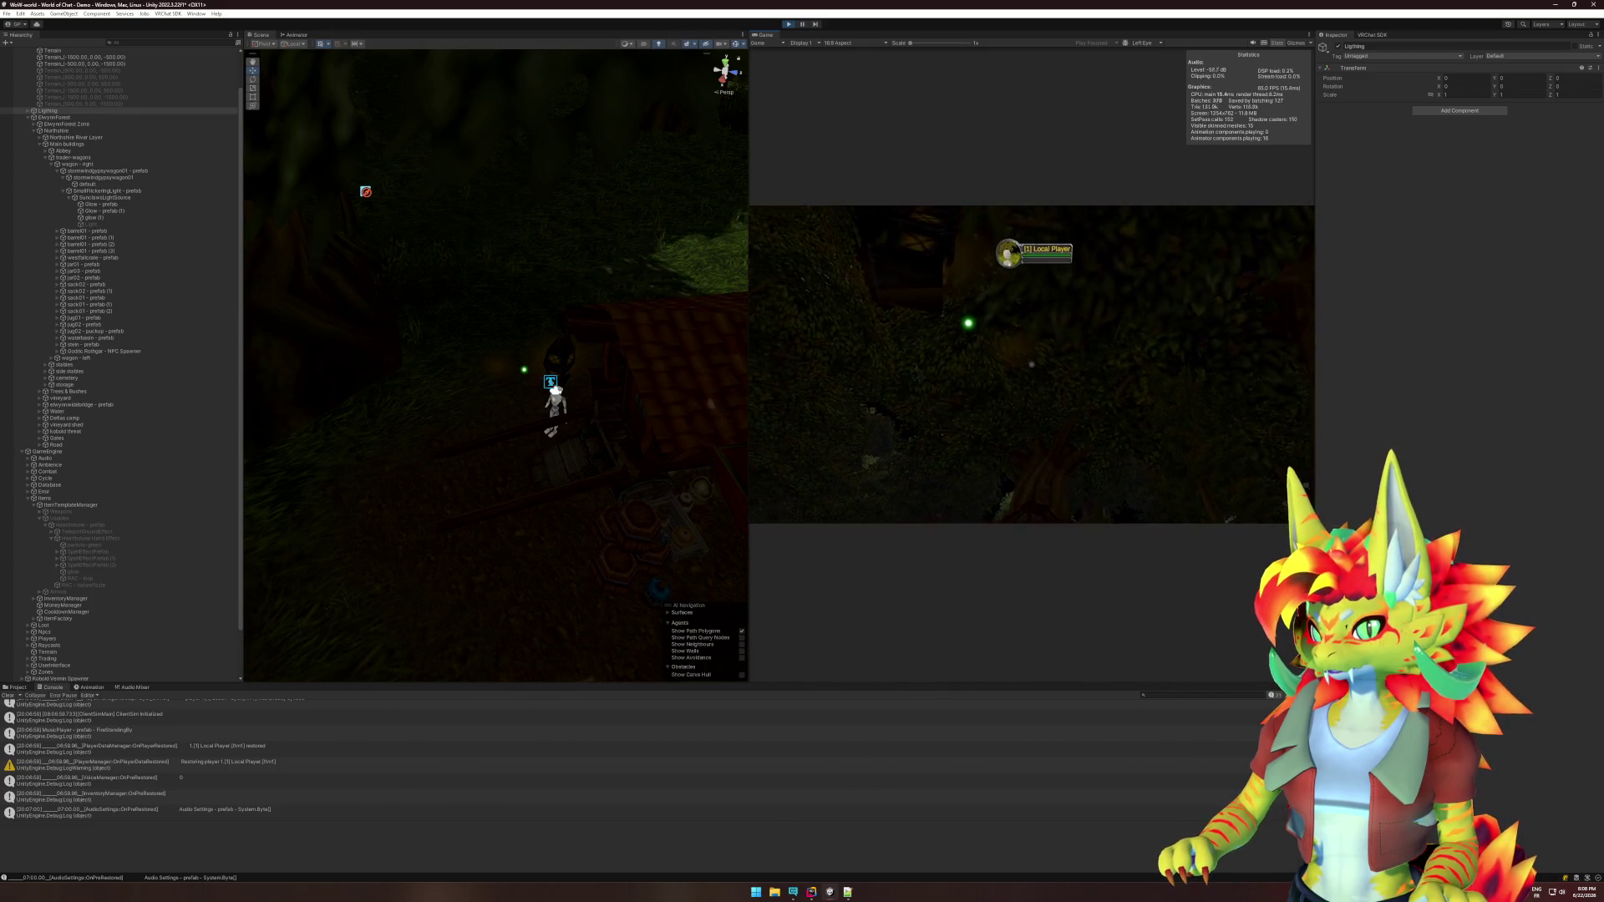
key(a)
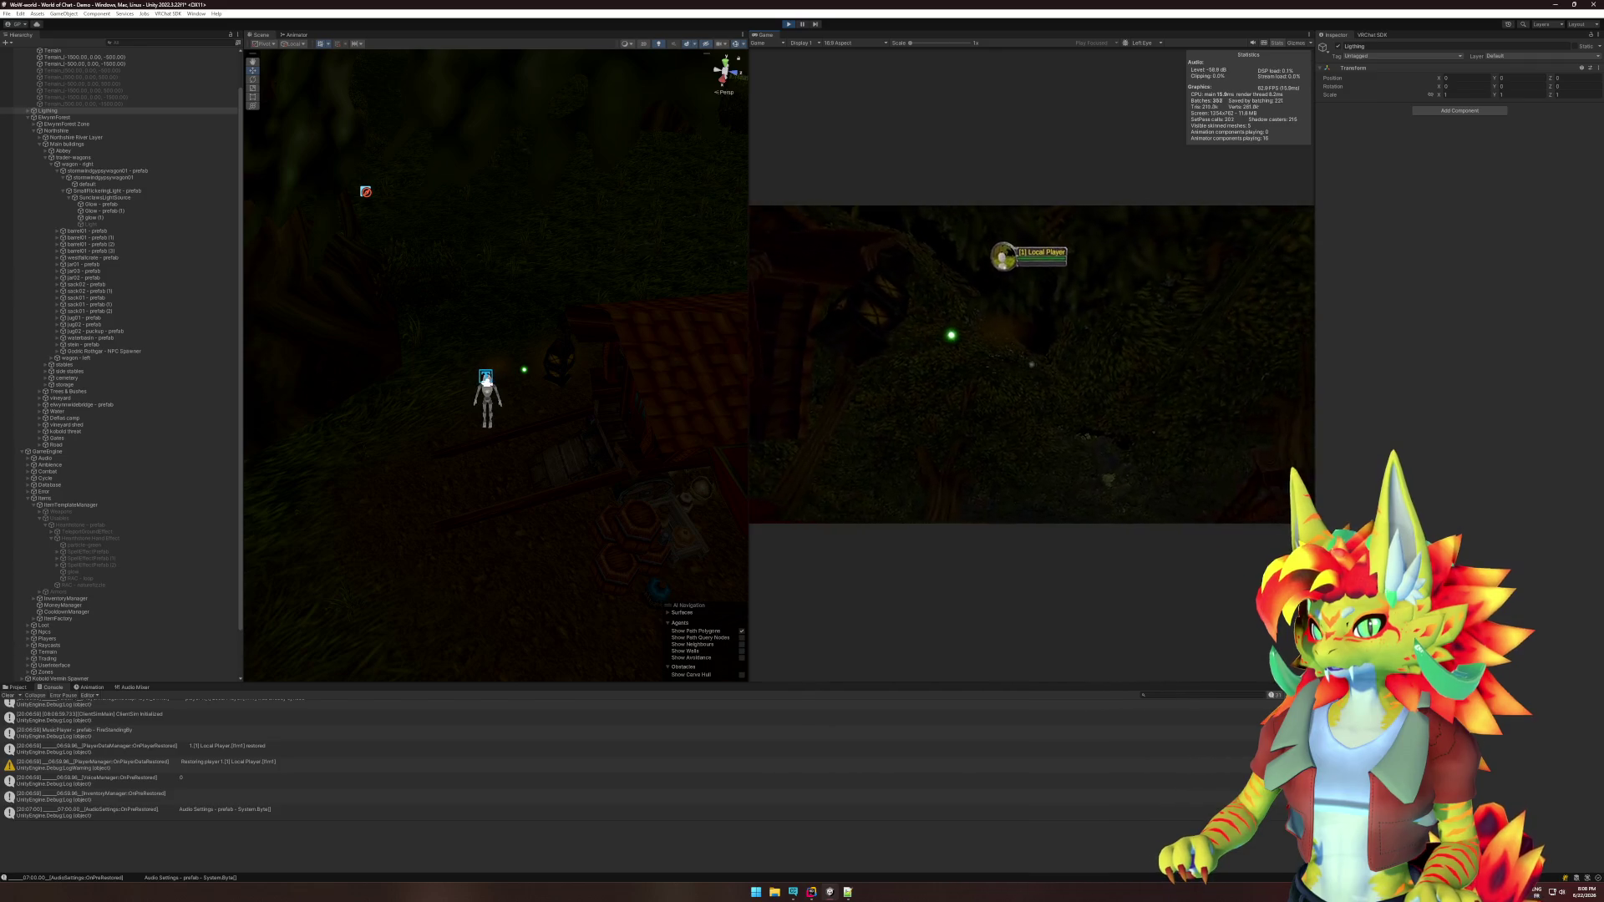
key(s)
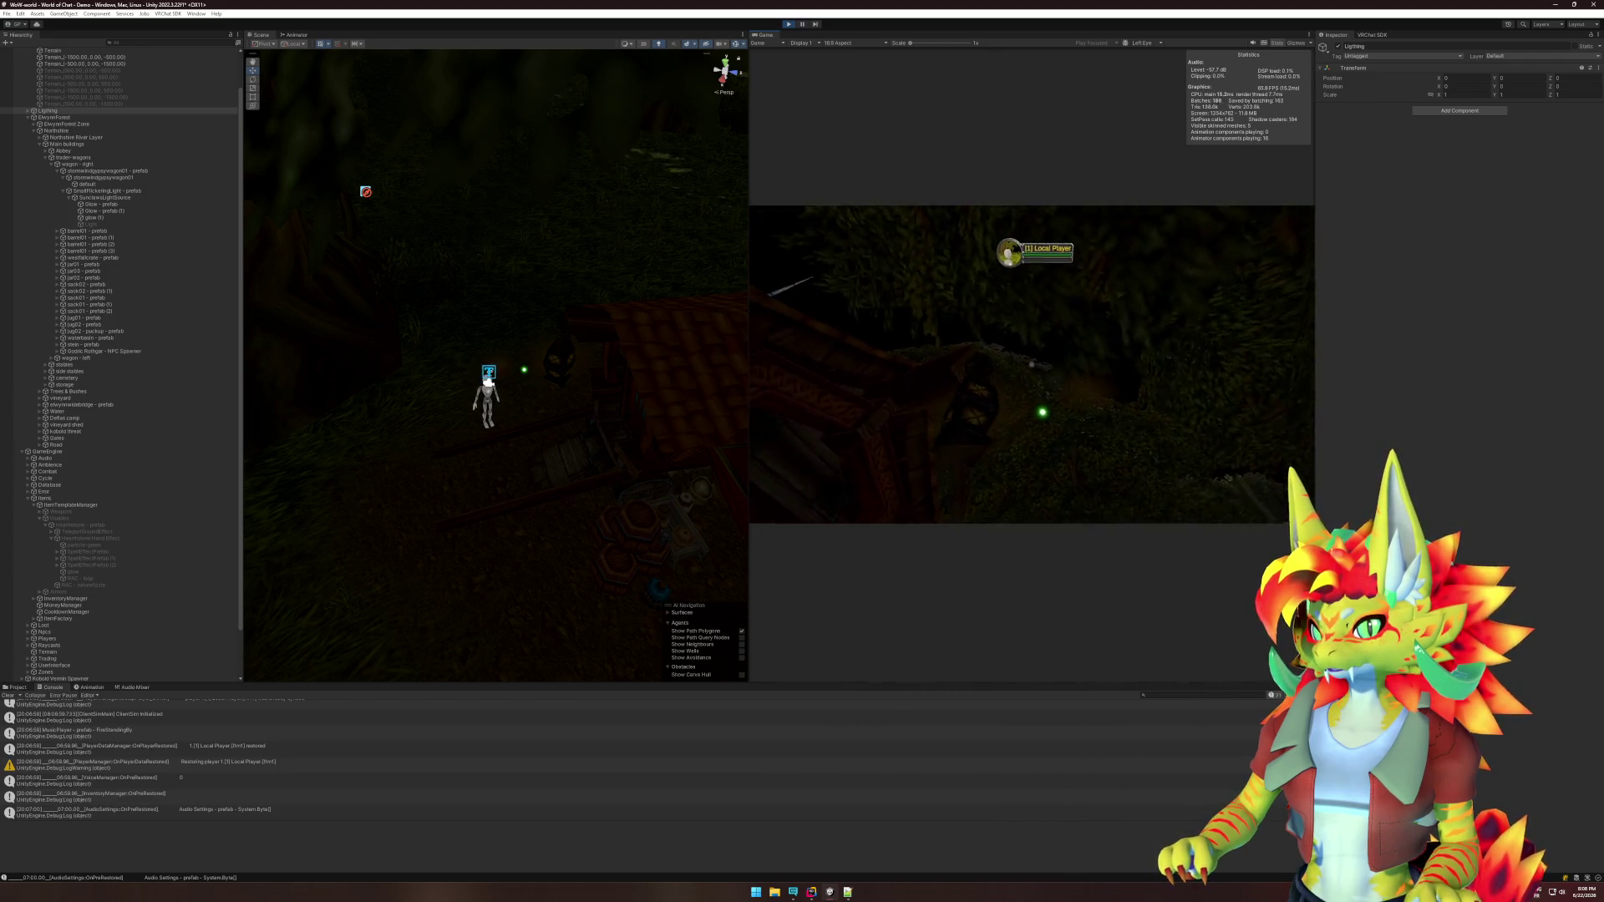
key(s)
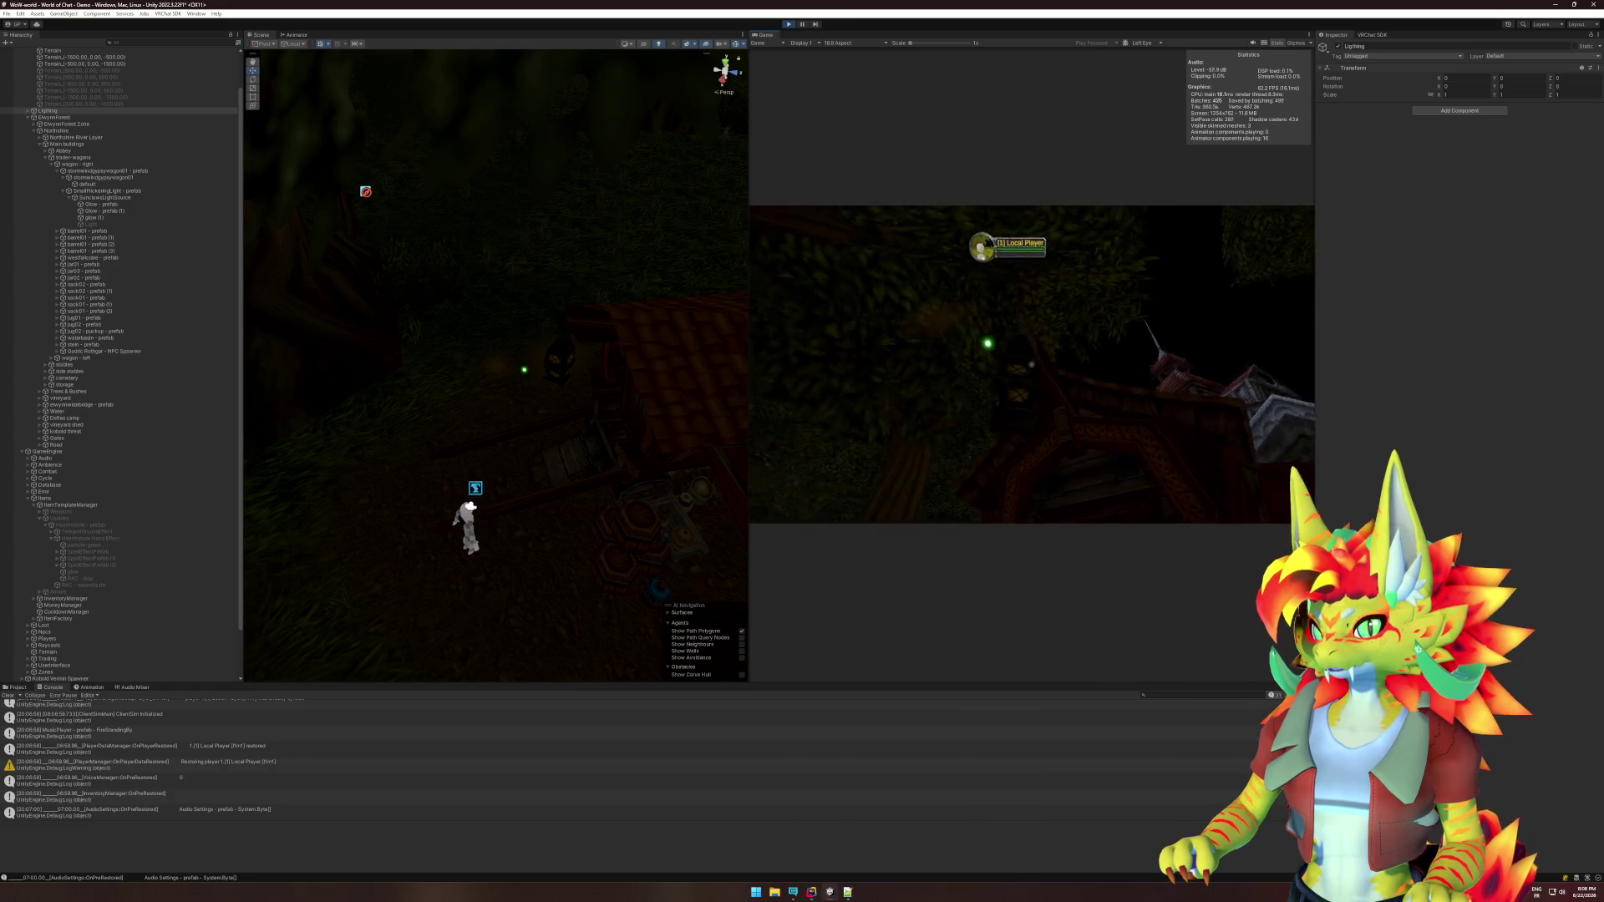
key(w)
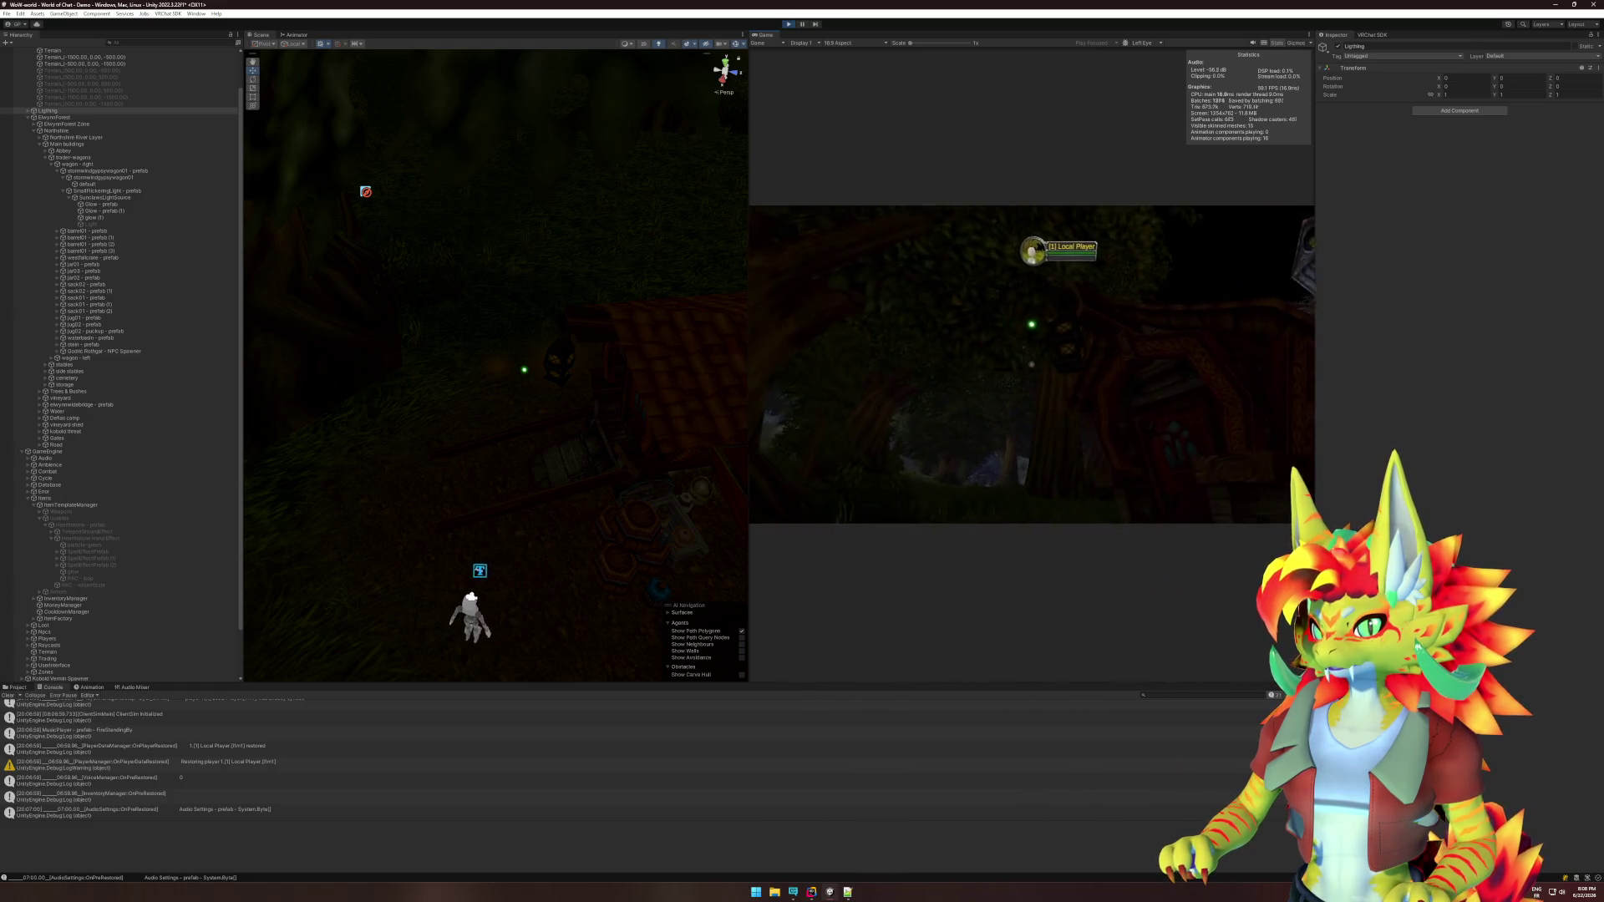
key(w)
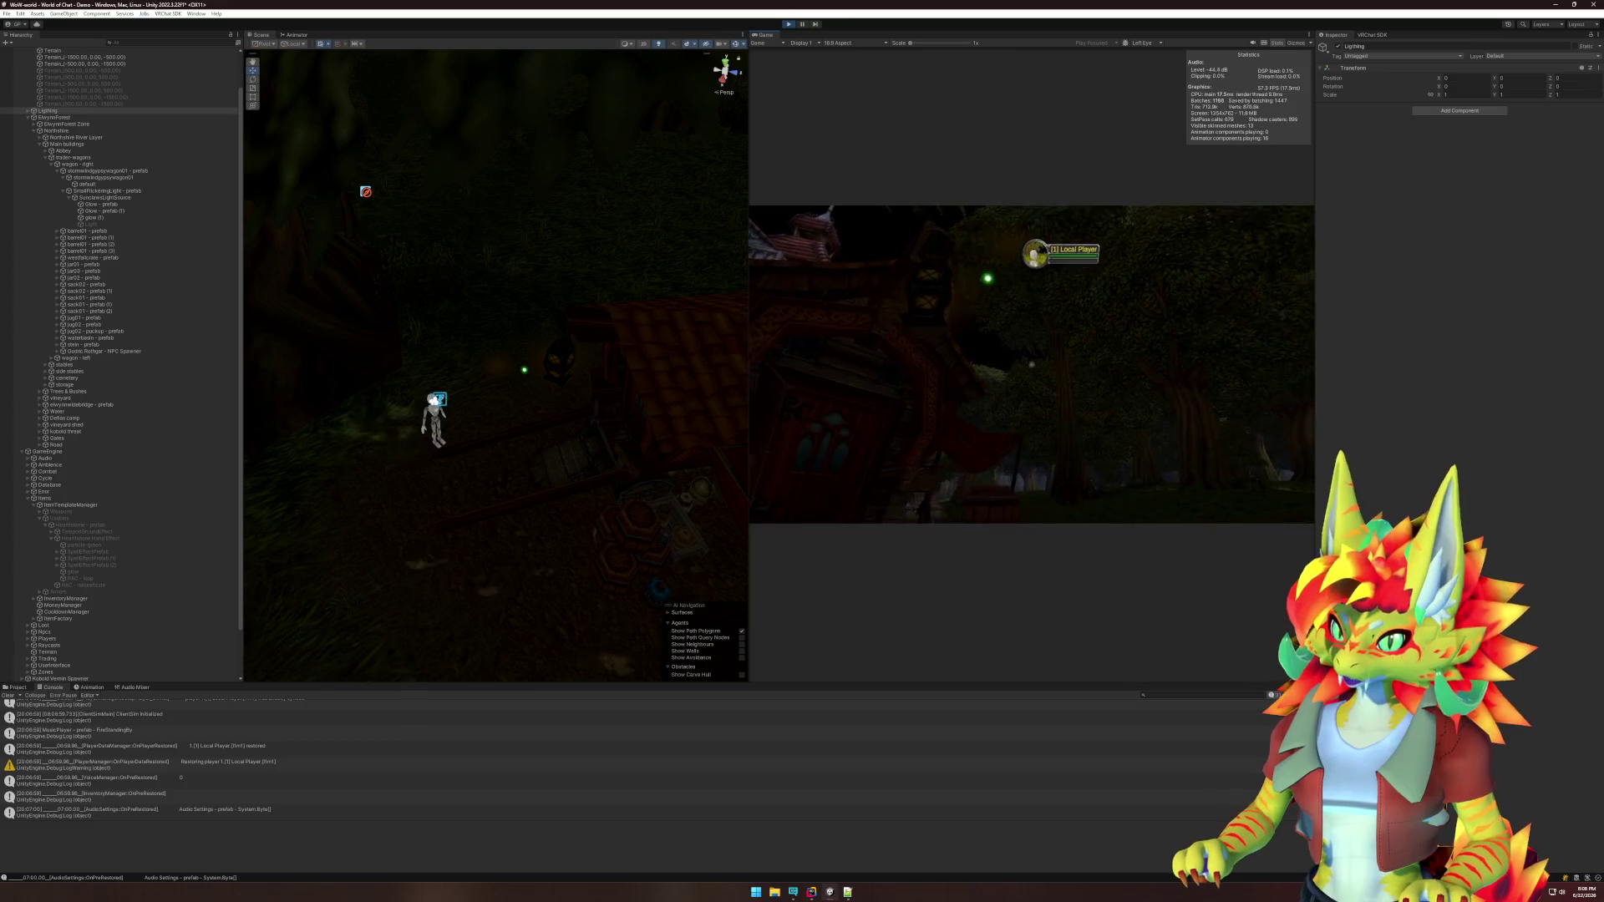
key(s)
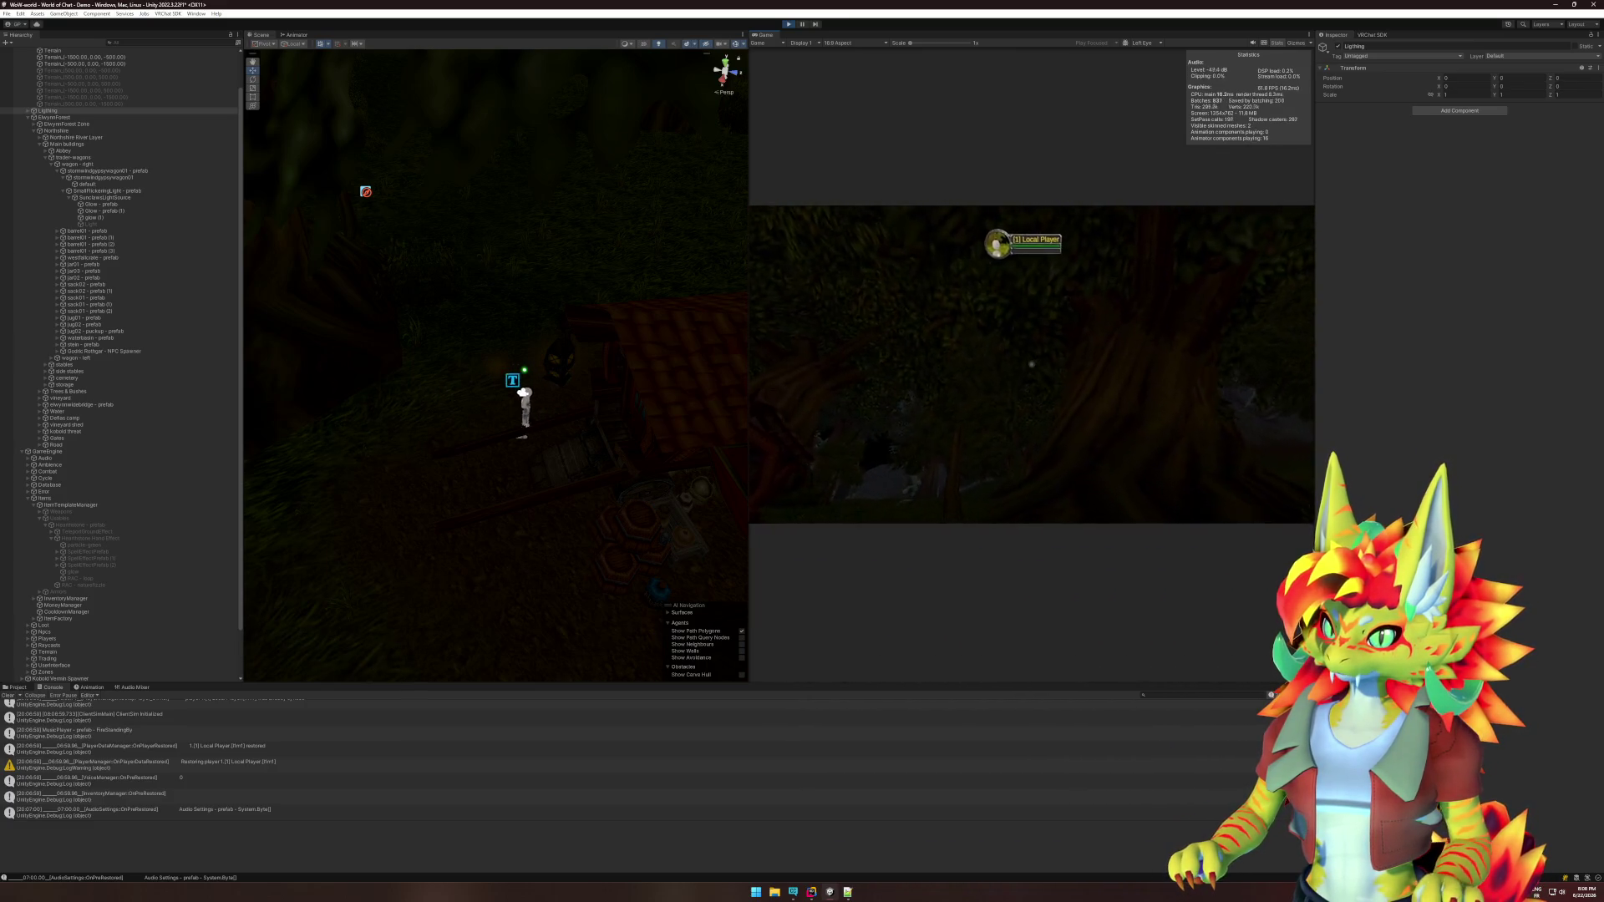
key(s)
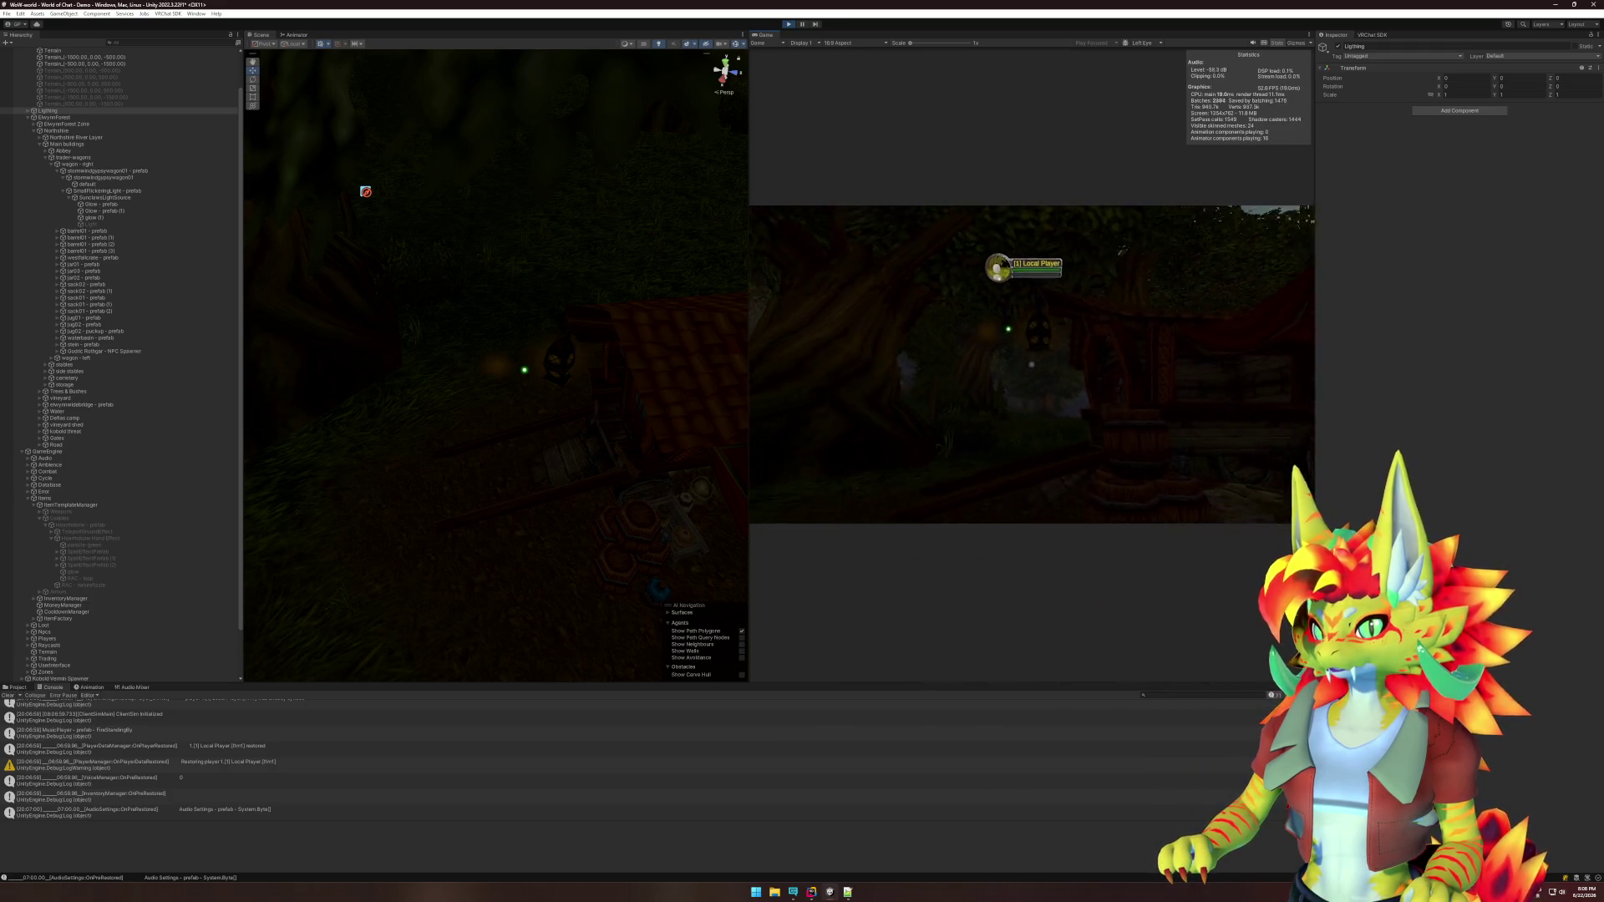
Stop play mode with Ctrl+P.
key(super)
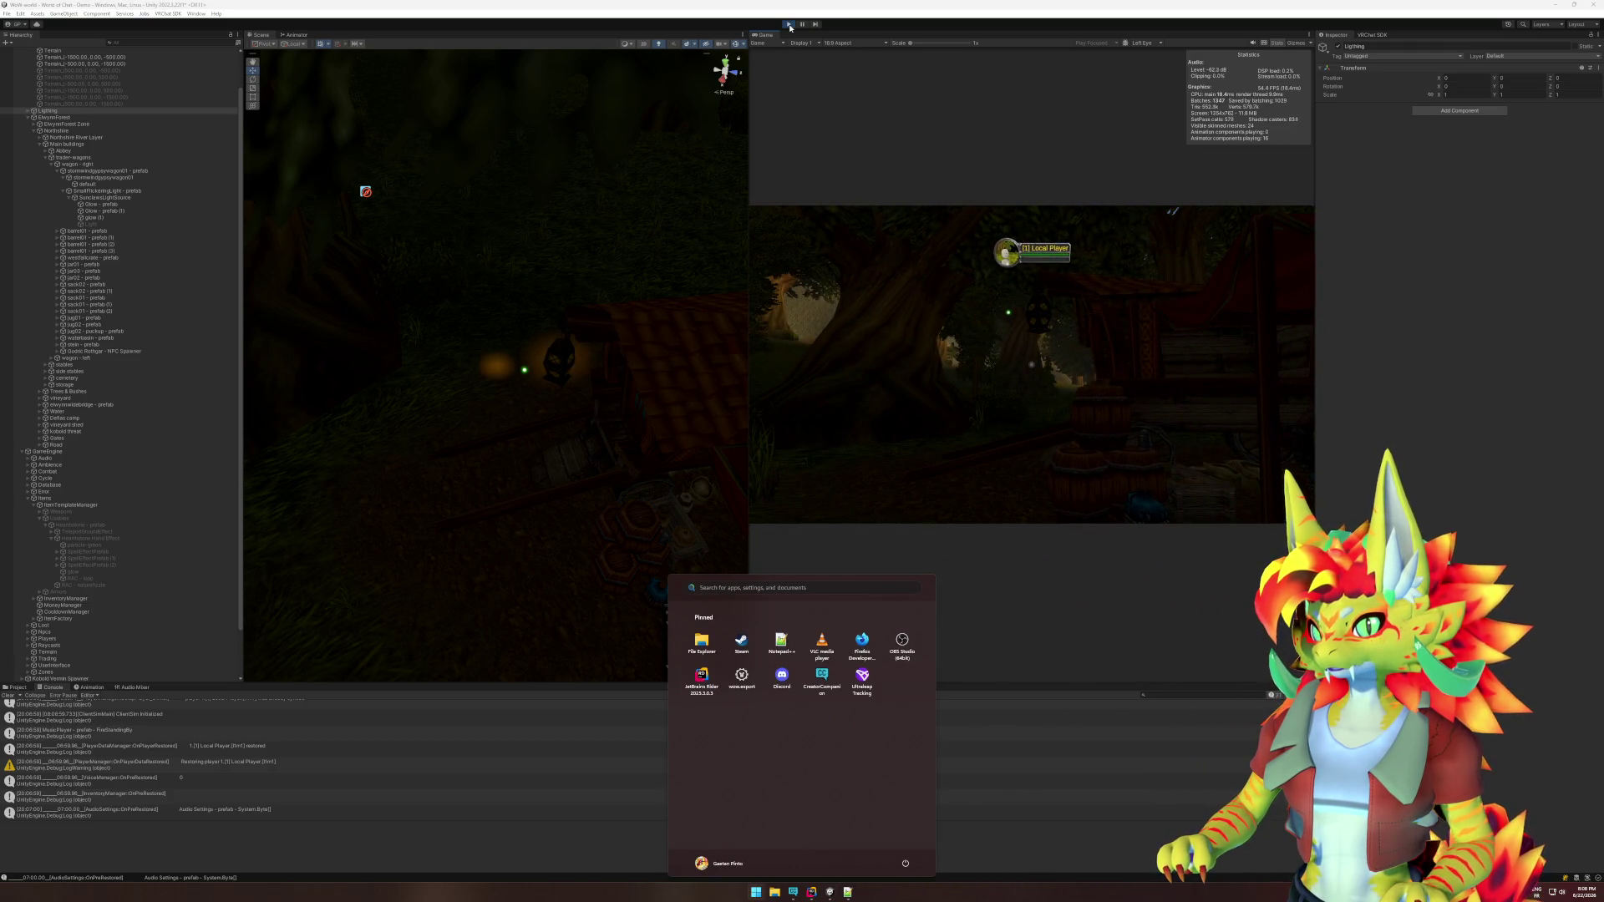
click(906, 386)
key(ctrl+p)
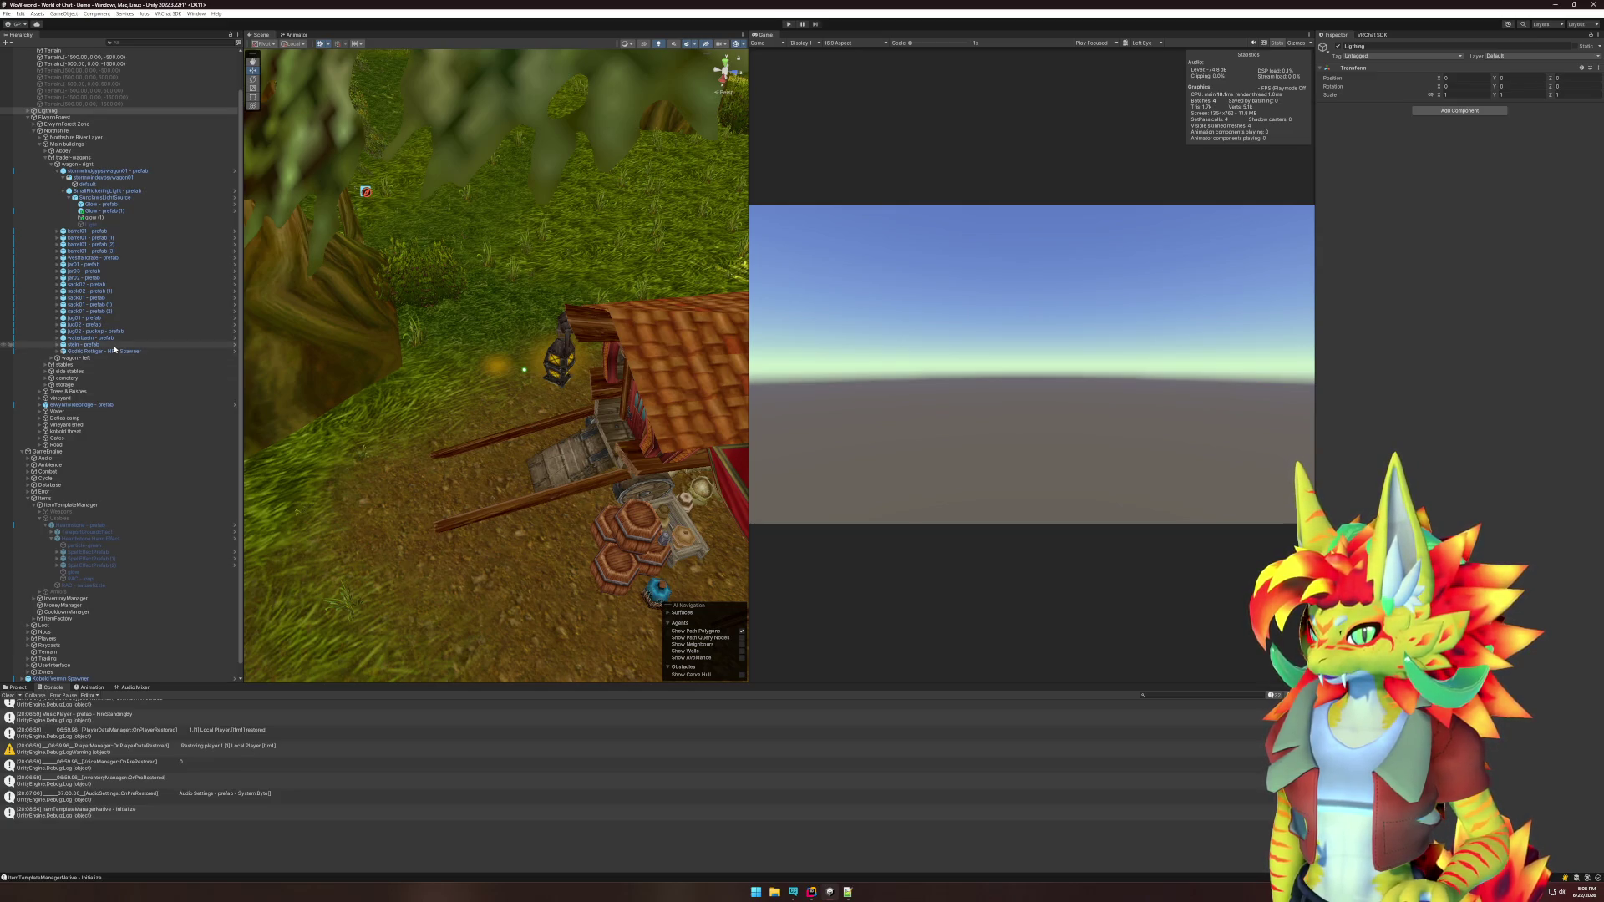
click(500, 370)
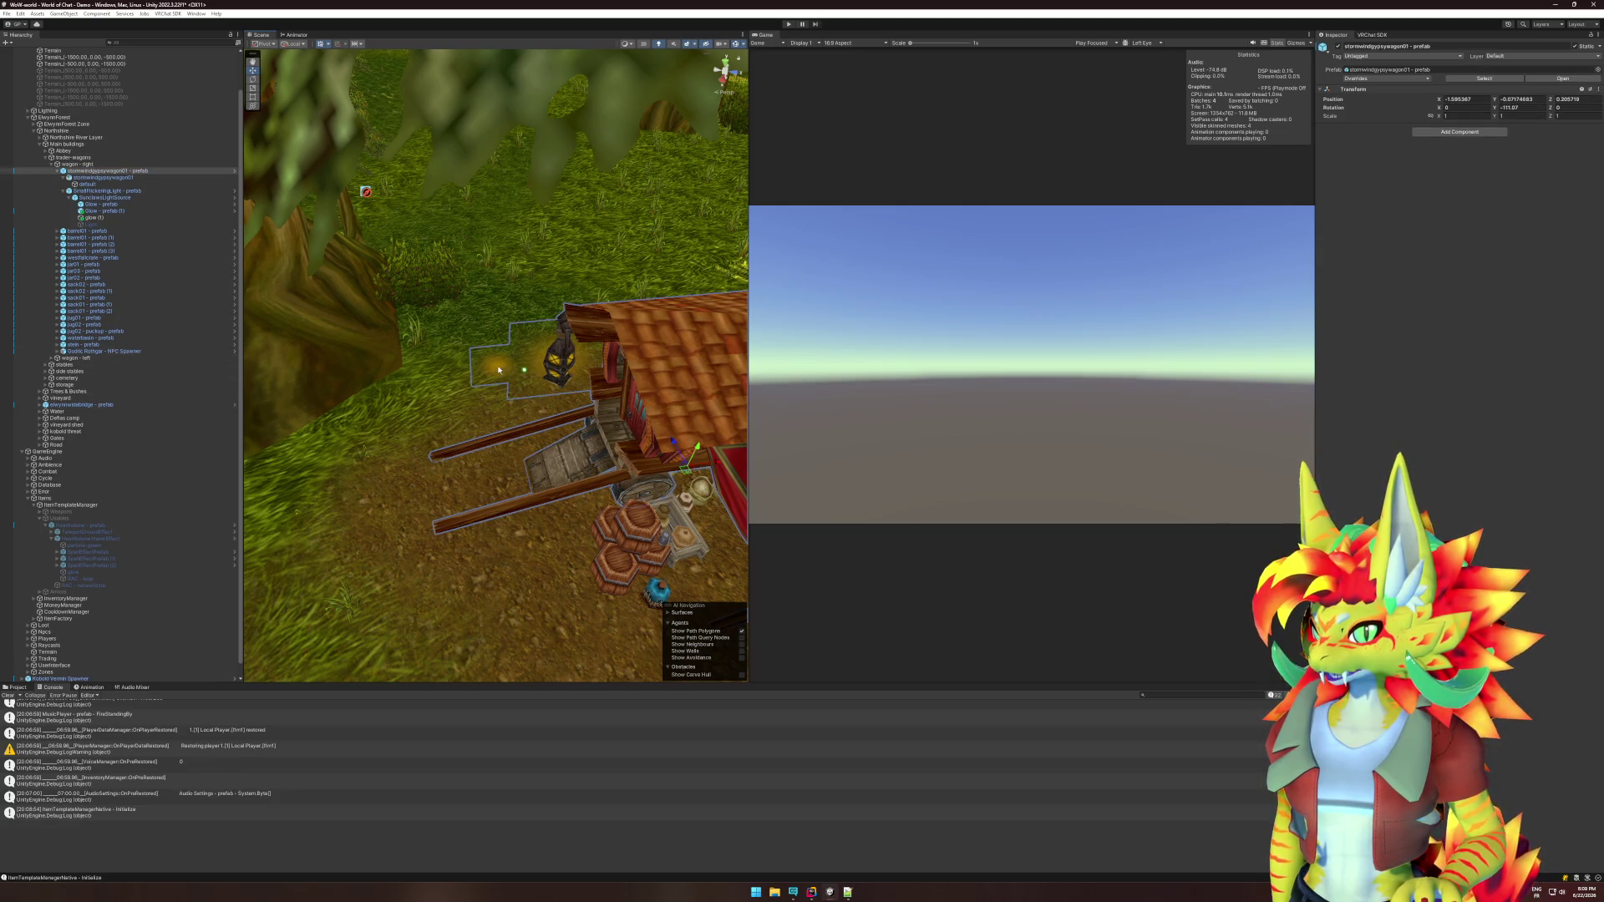
click(1394, 354)
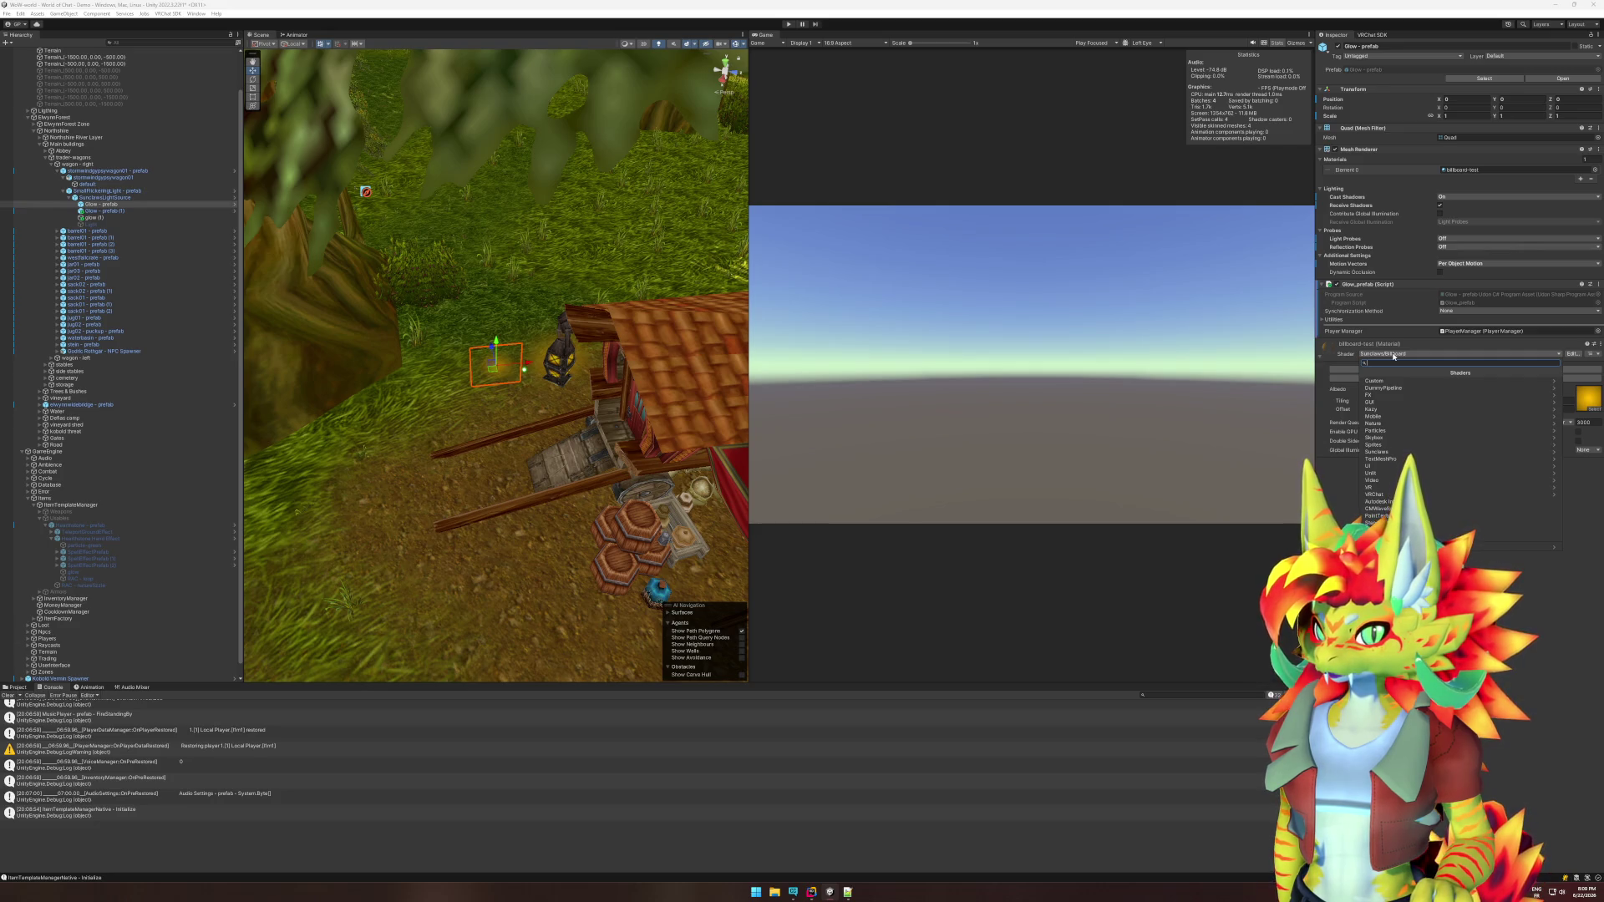
click(1336, 498)
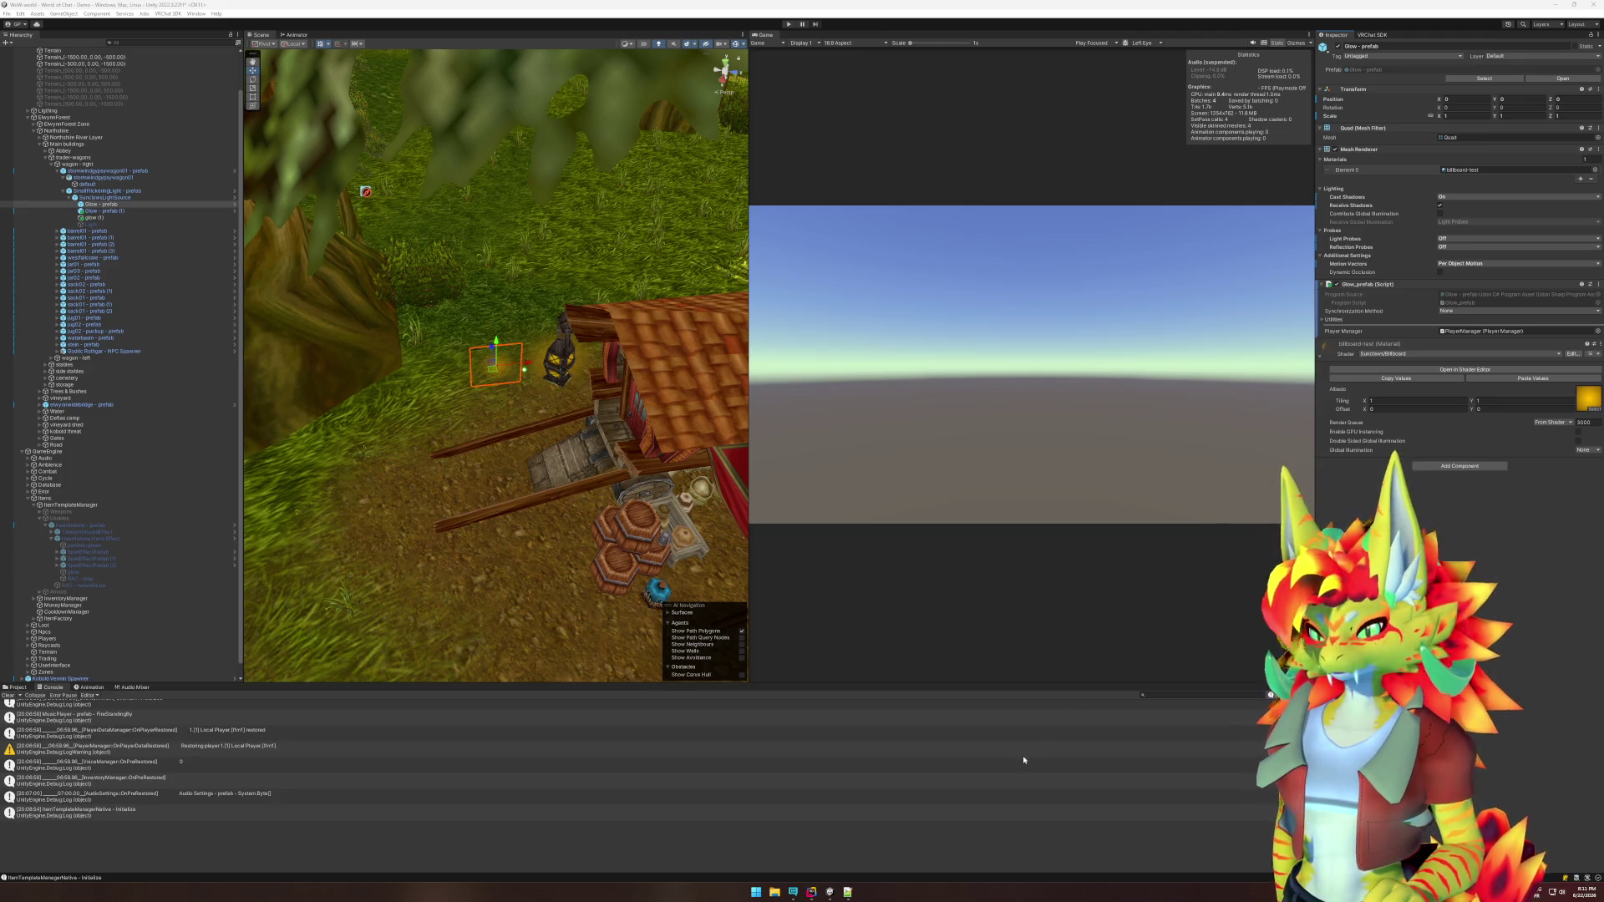
Open the Custom shaders folder in the Project view and inspect the existing Billboard shader.
click(20, 688)
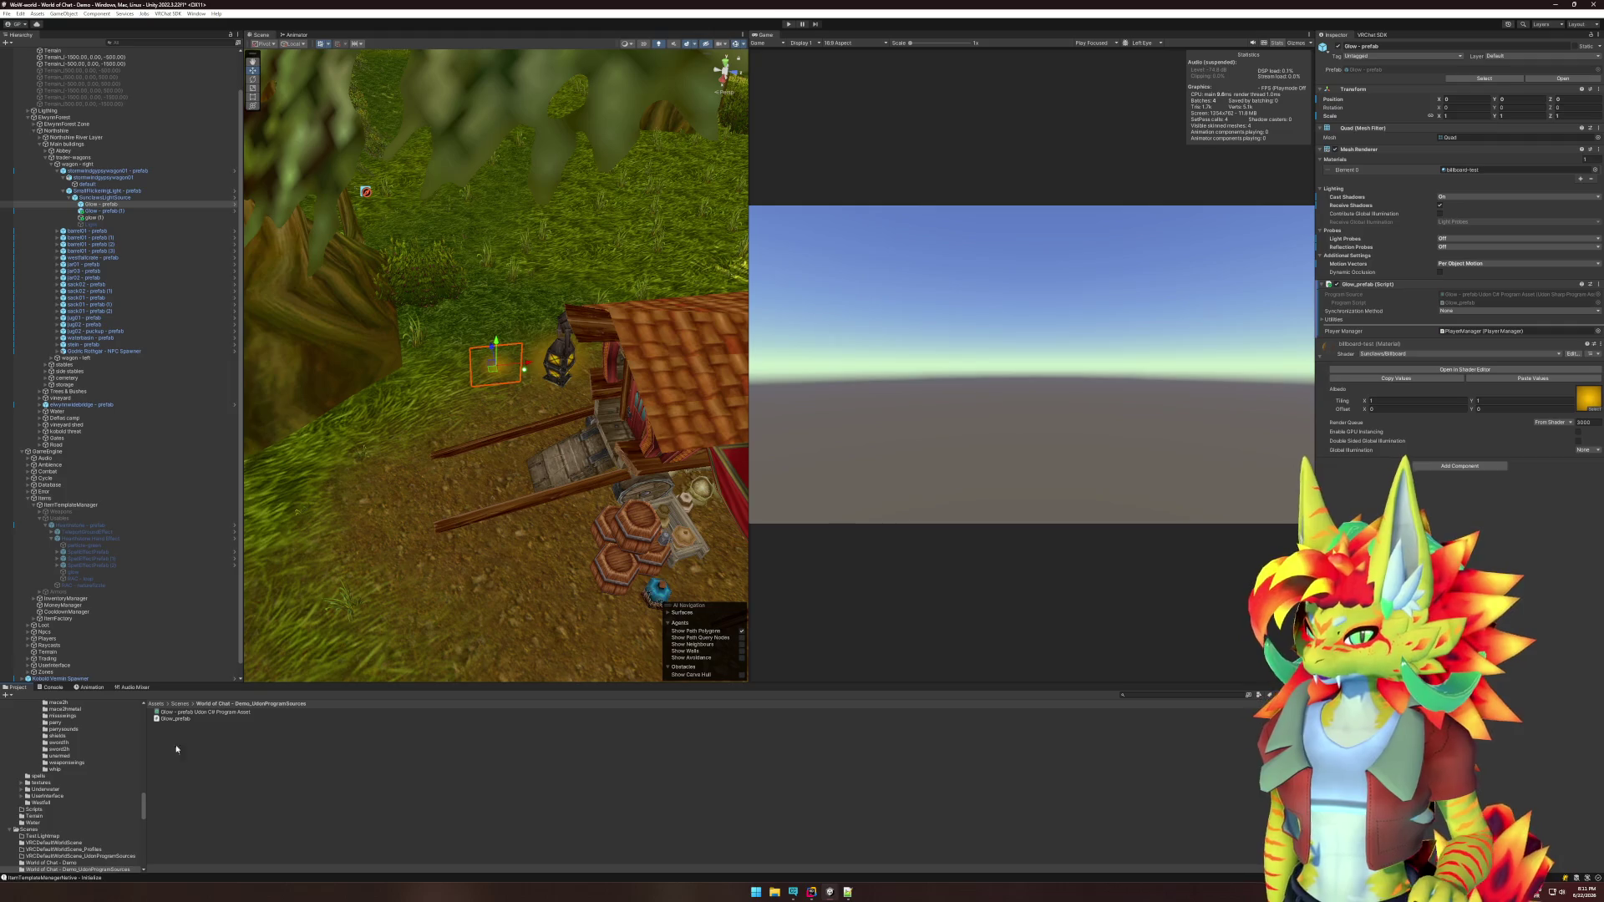
scroll(74, 761, up, 15)
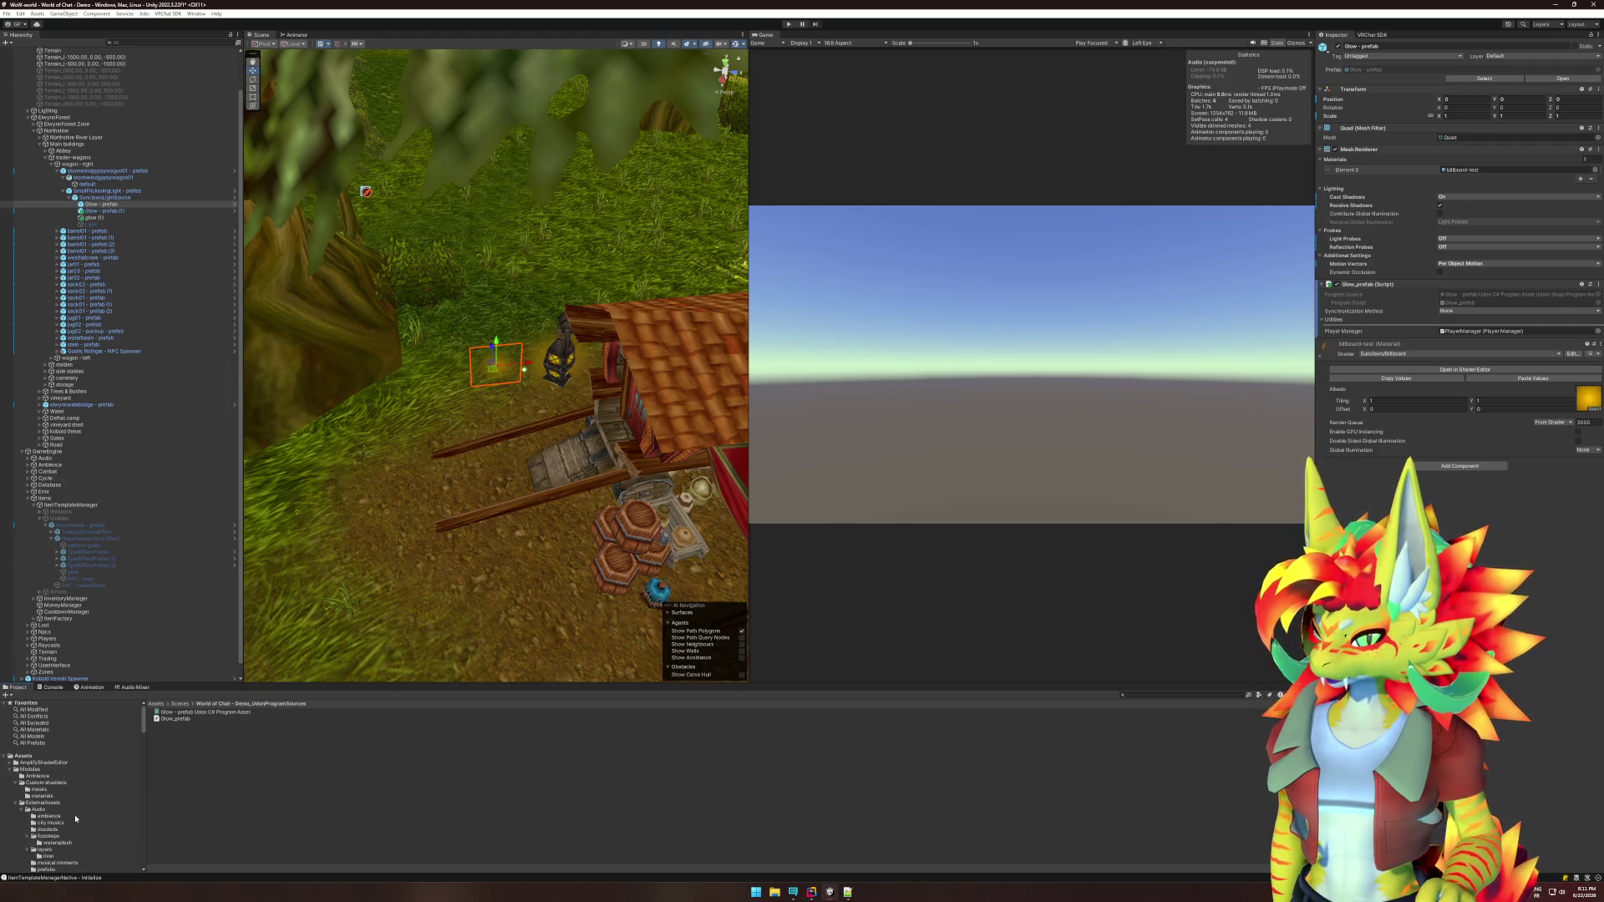
click(48, 783)
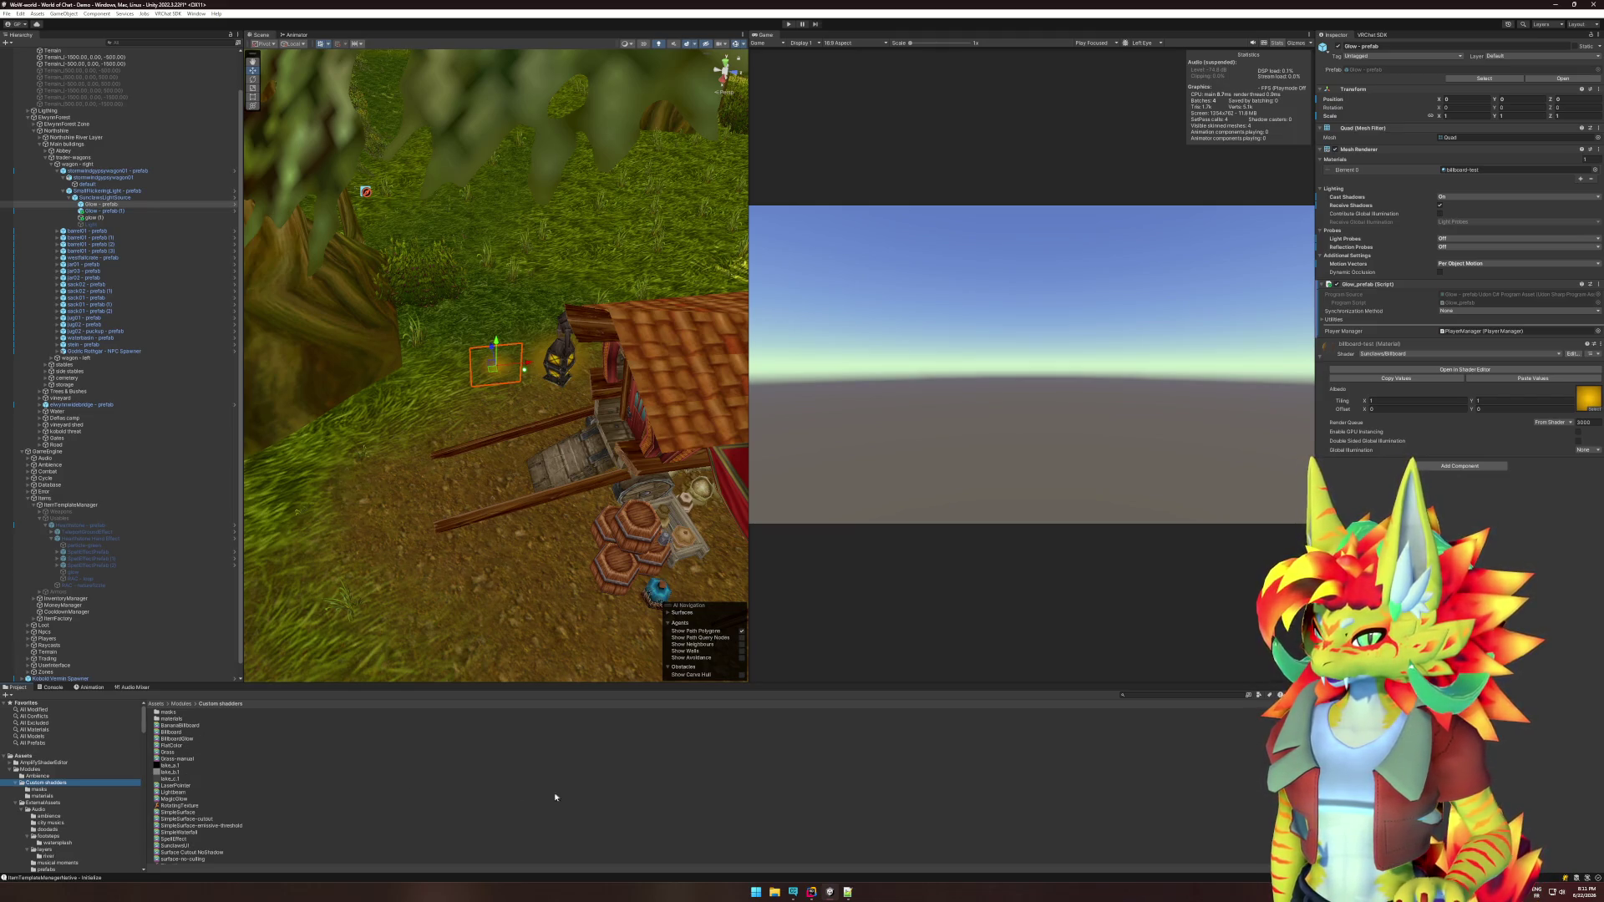
click(171, 732)
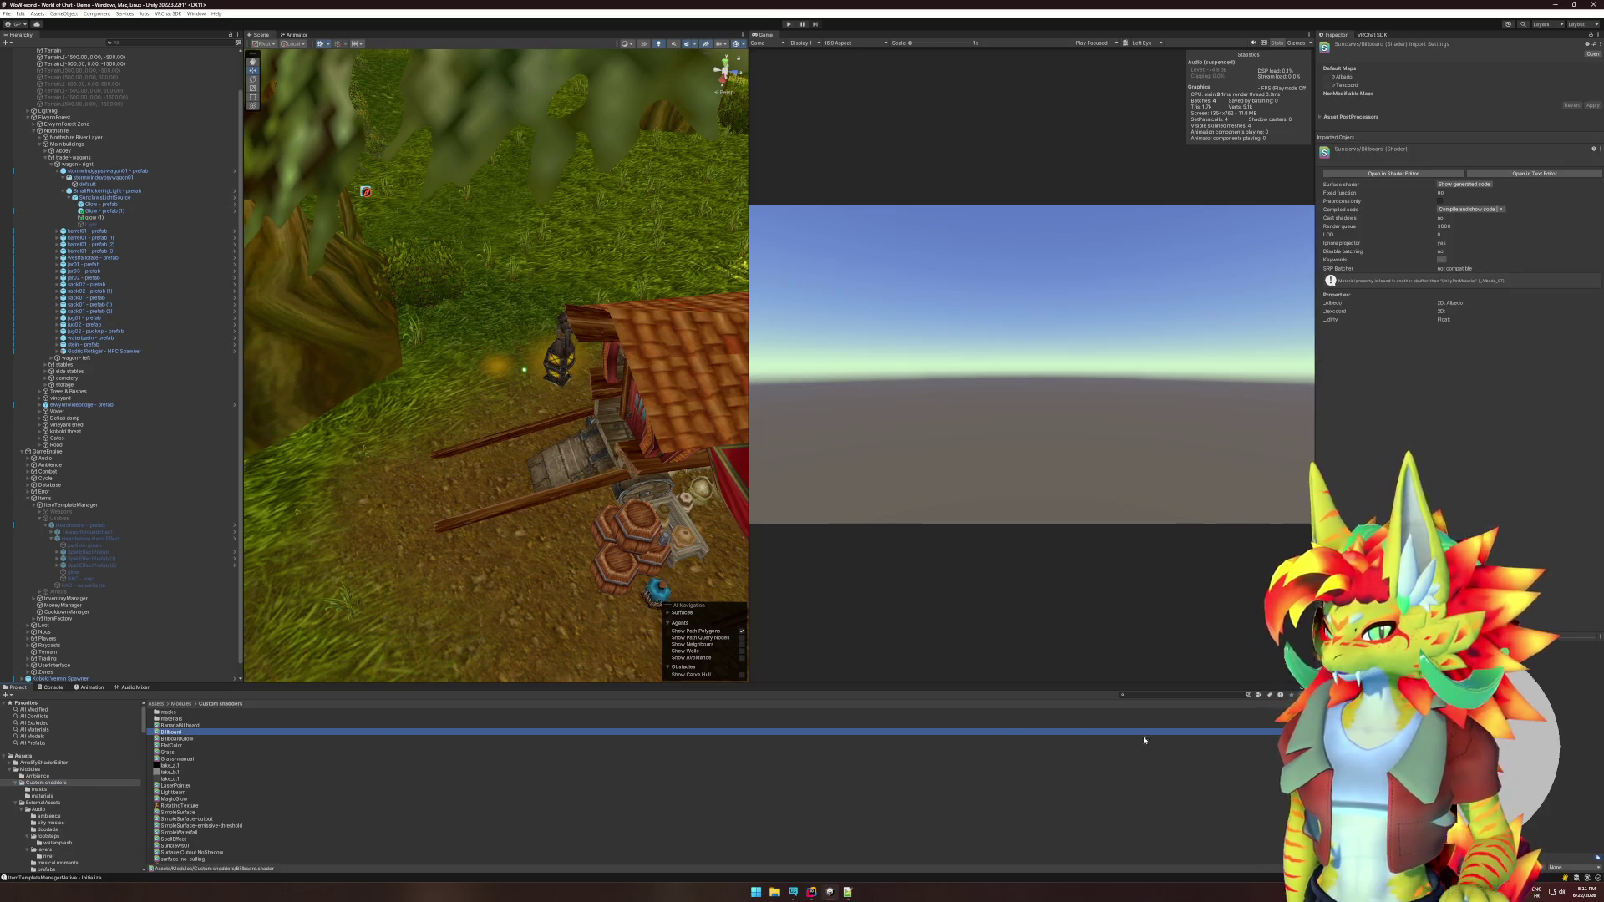
Create a new Standard Surface Shader in that folder named SunclawsBreakBillboards.
right_click(59, 783)
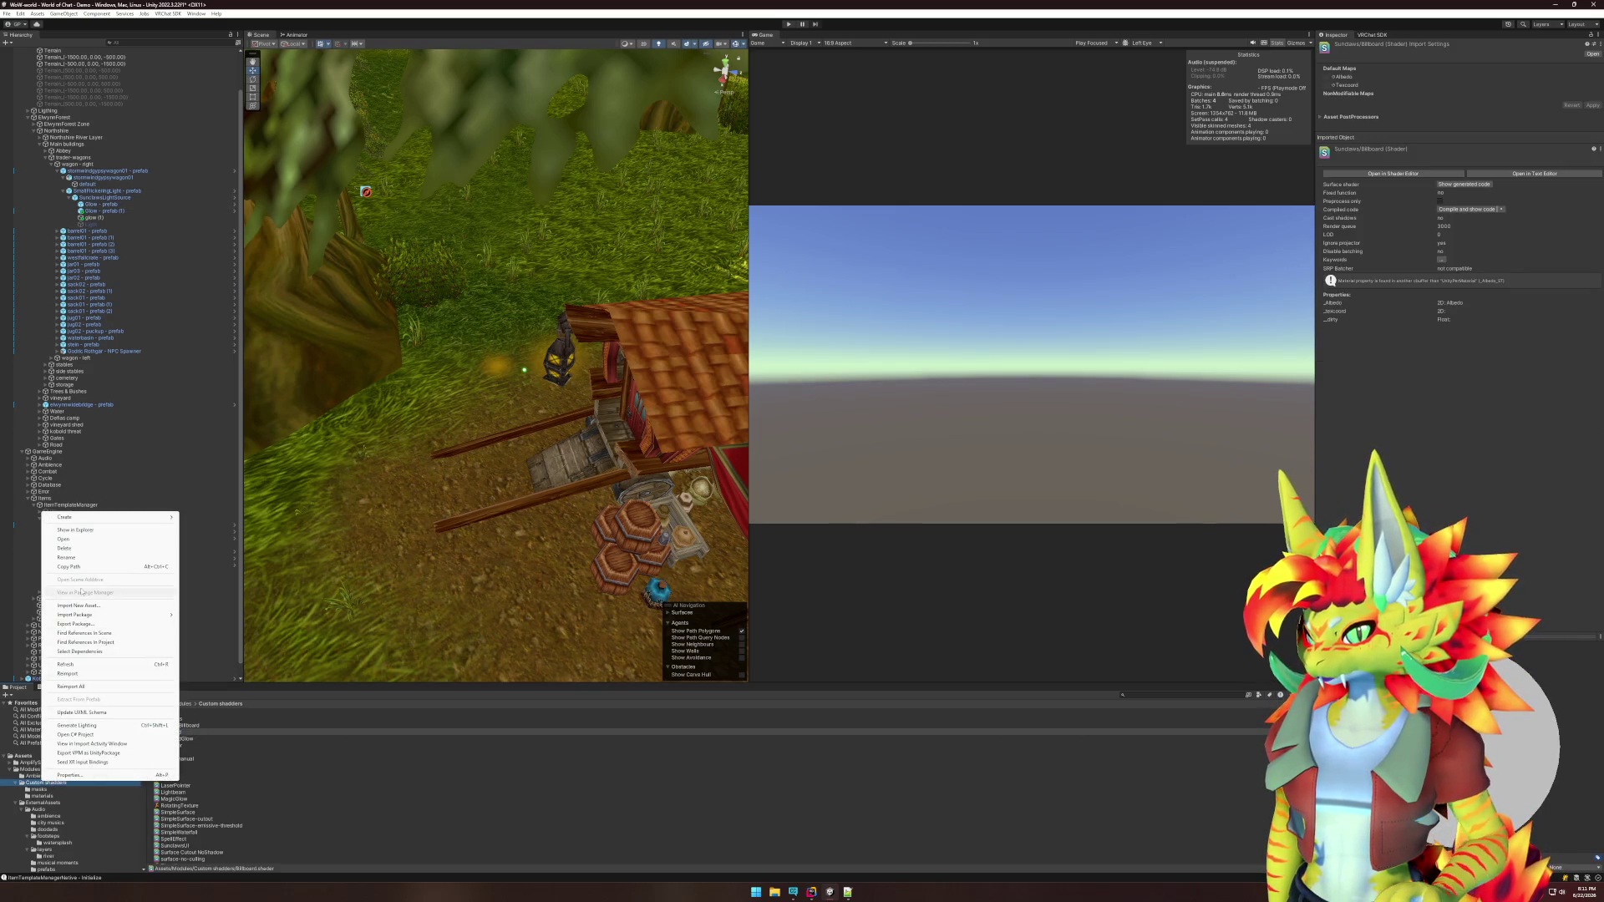
mouse_move(95, 519)
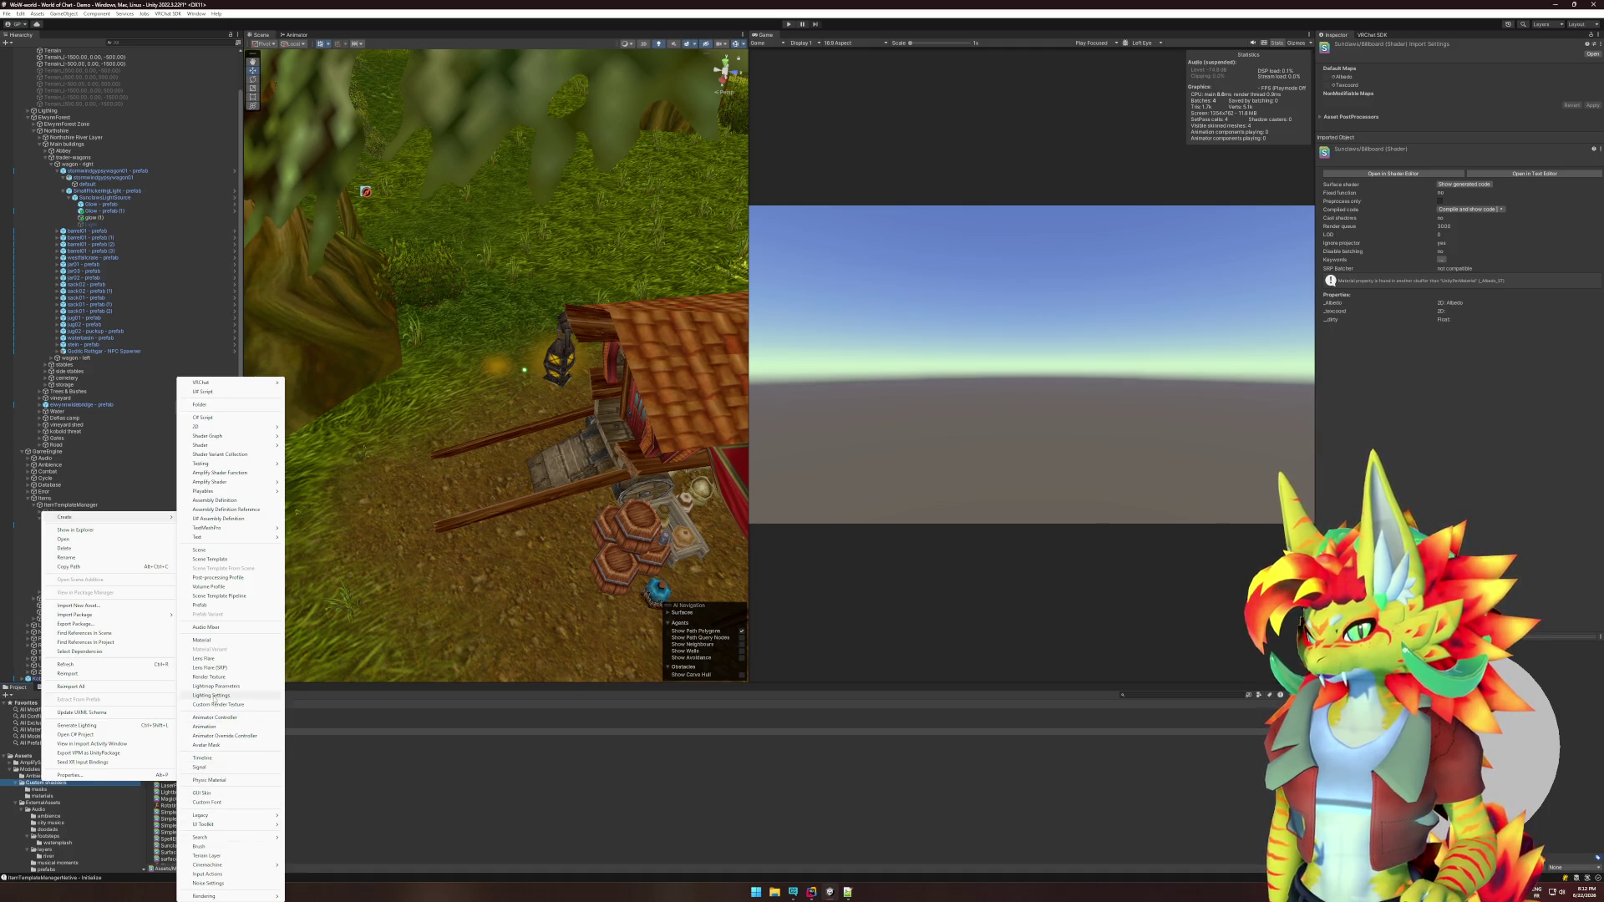
mouse_move(235, 448)
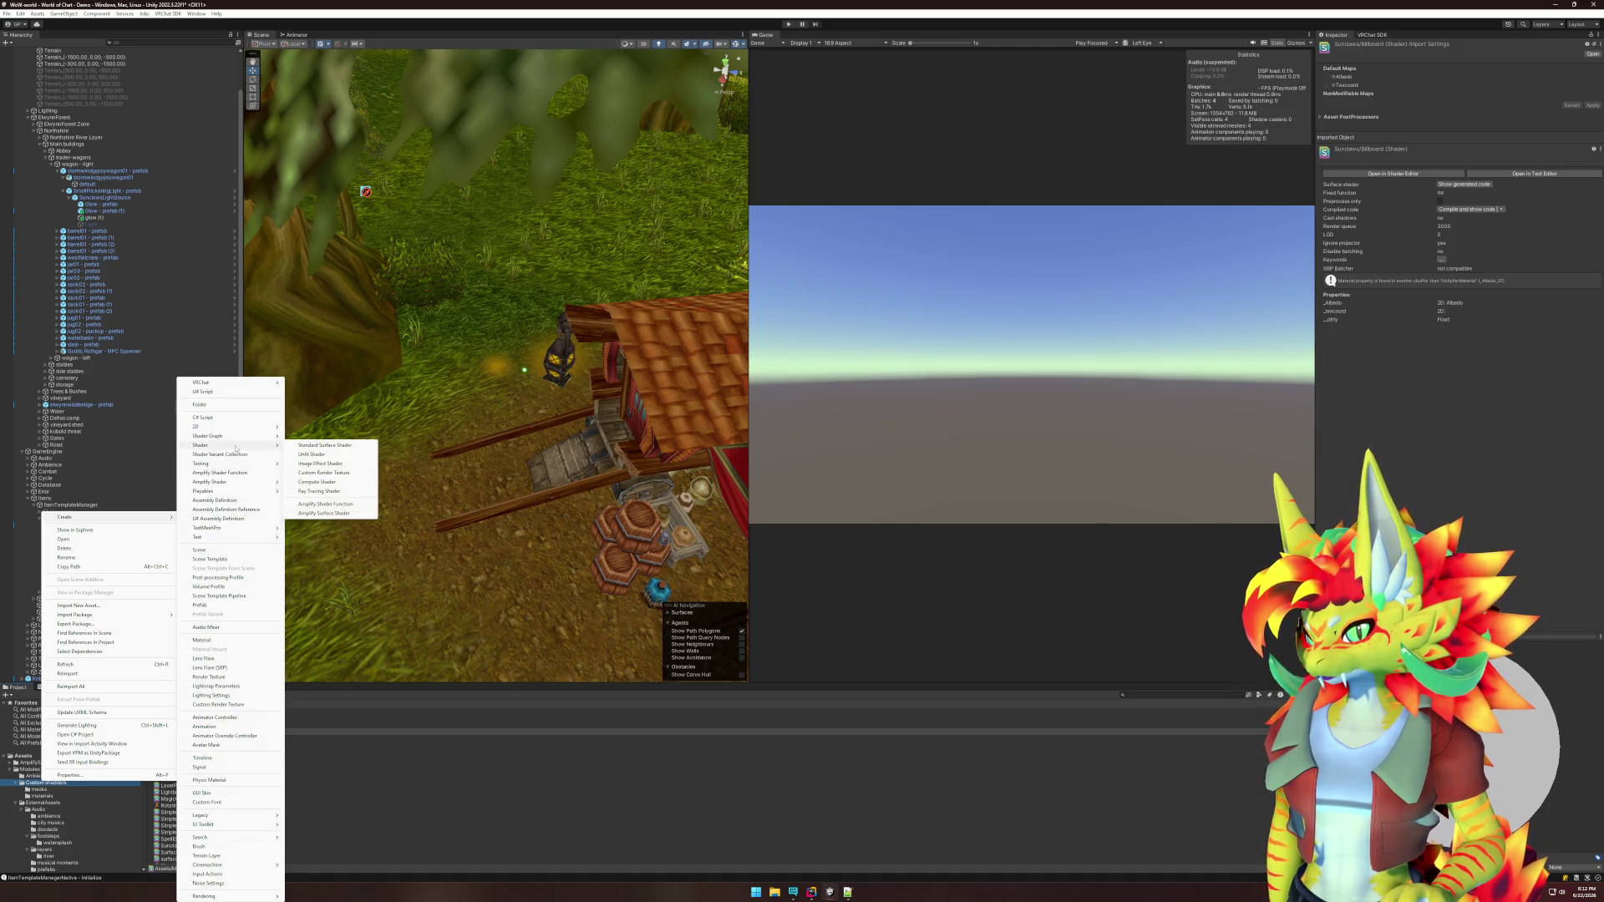
click(324, 445)
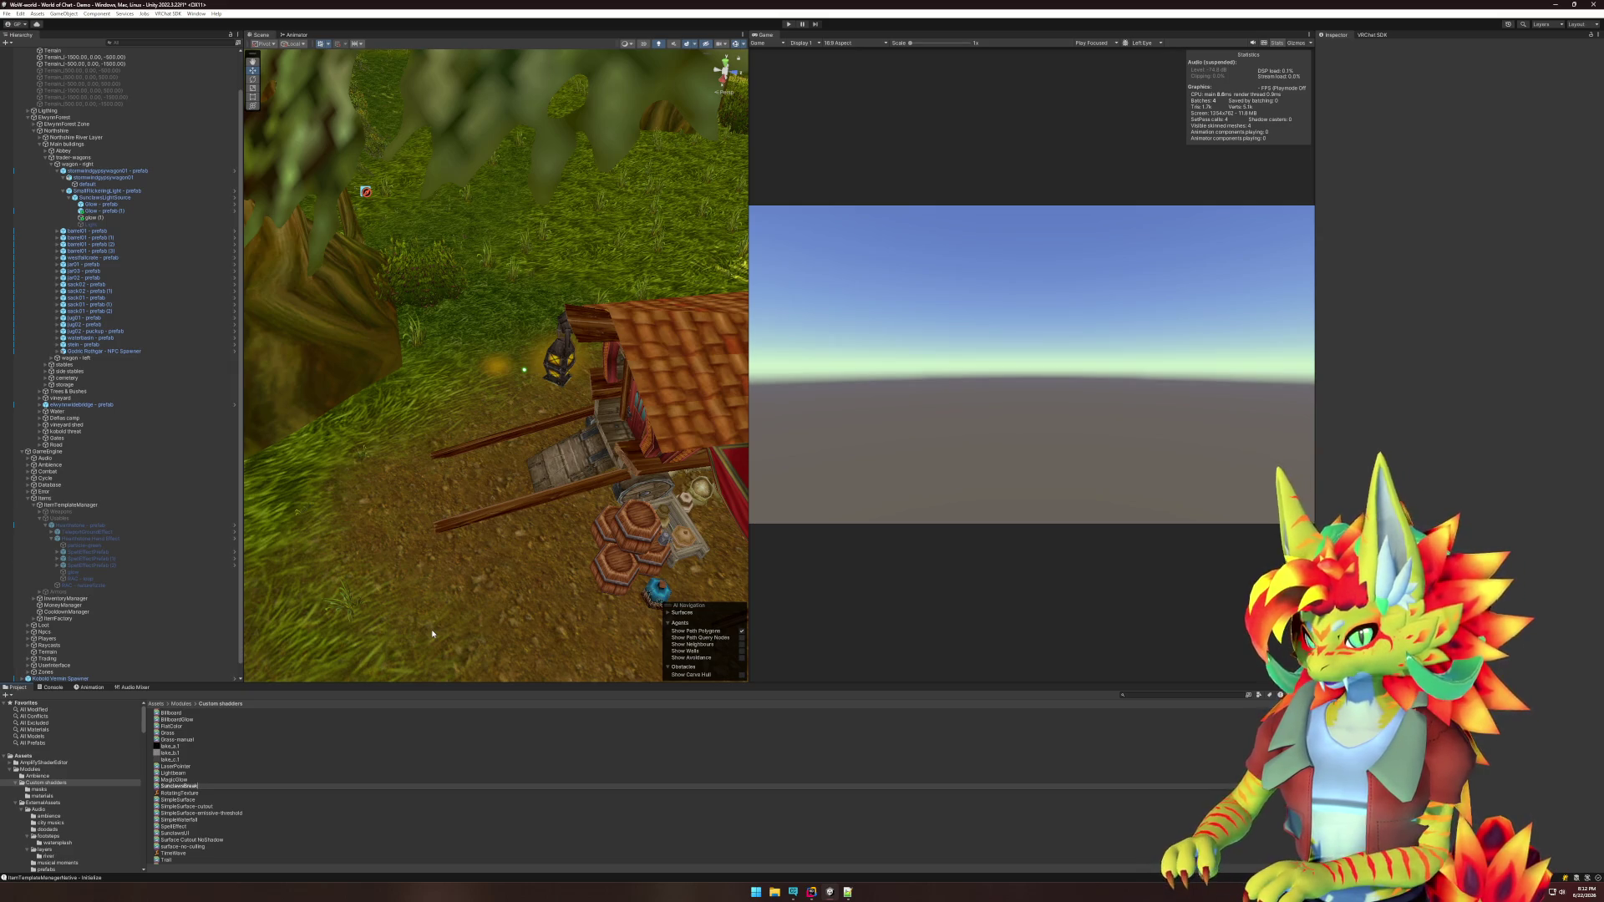
text(B)
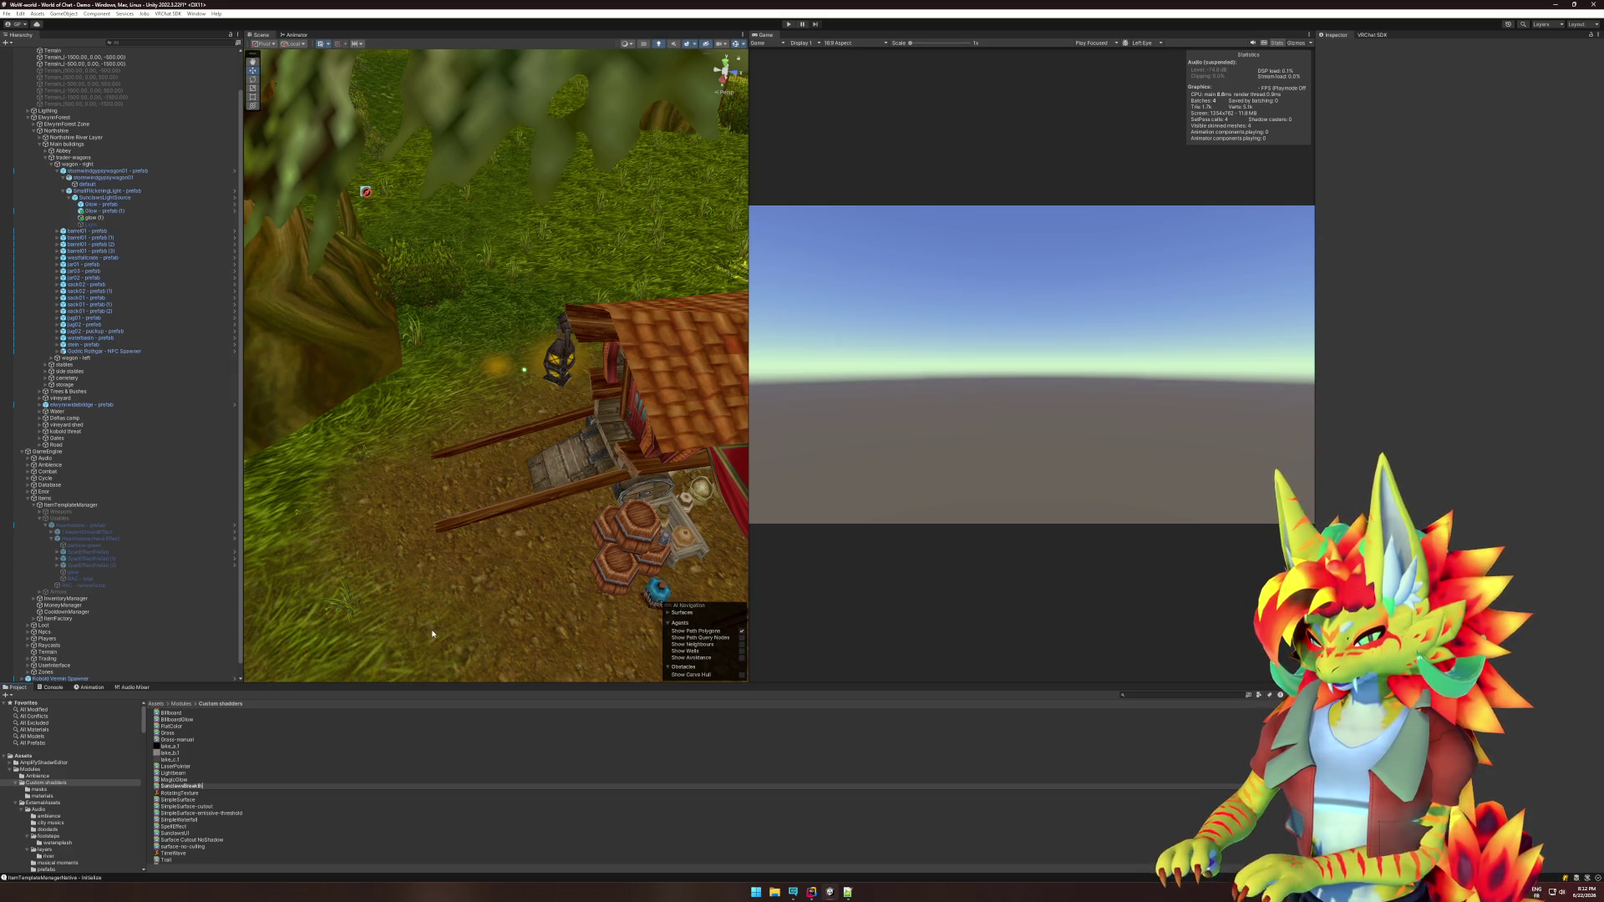
text(illboards)
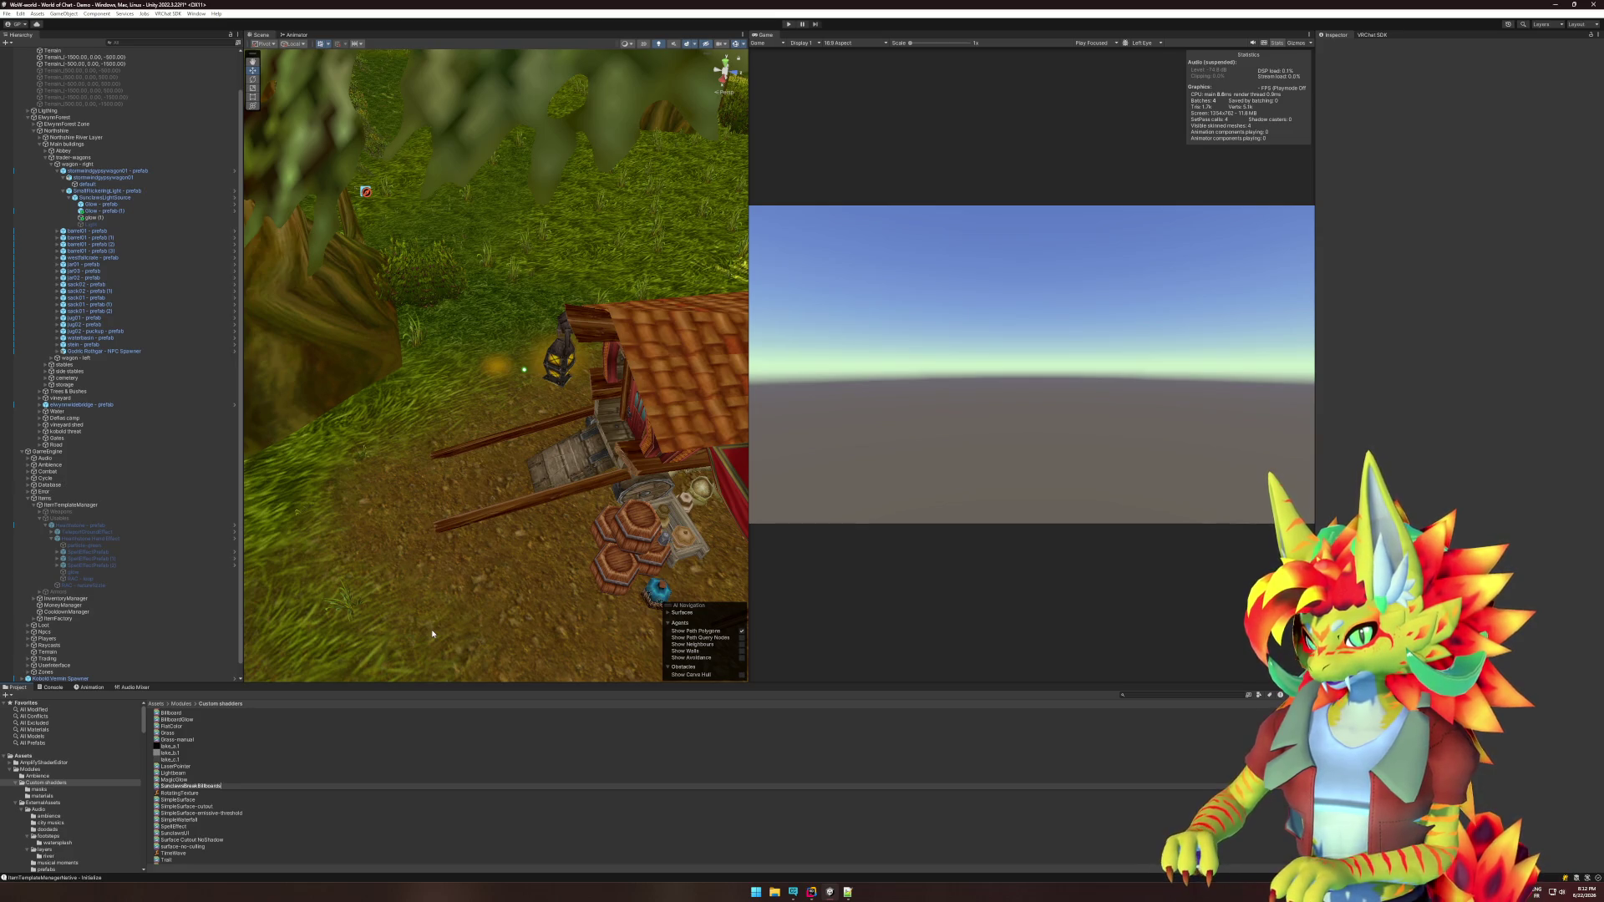
key(Return)
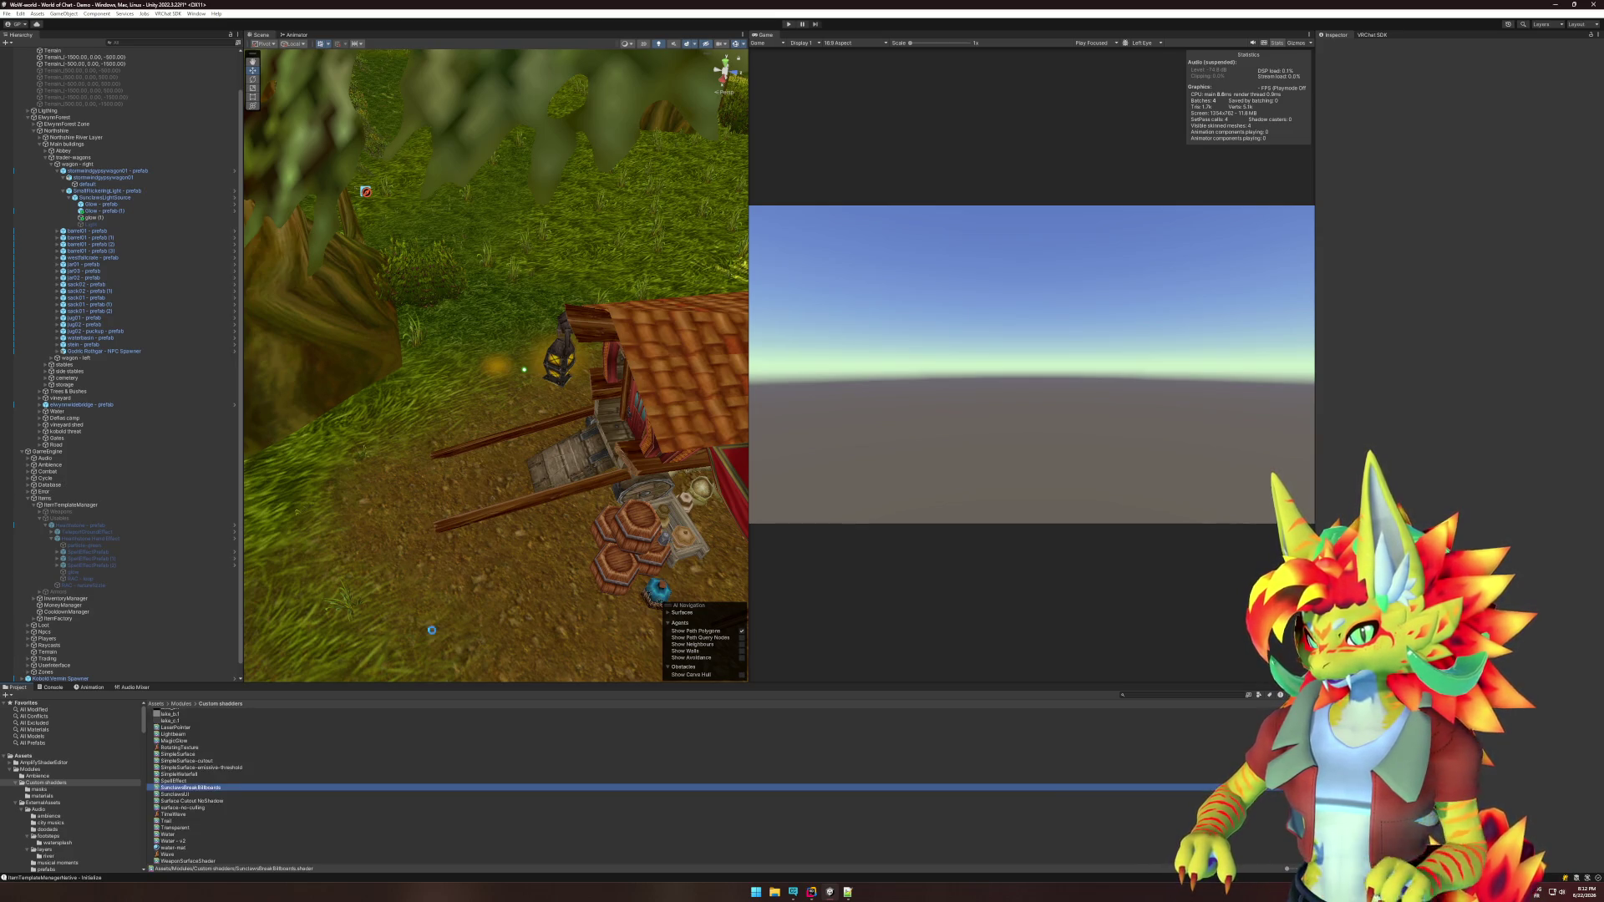
Open the new shader in Rider and replace all its code with the VR_Billboard_Flame shader.
key(Return)
click(585, 570)
click(1337, 551)
key(ctrl+v)
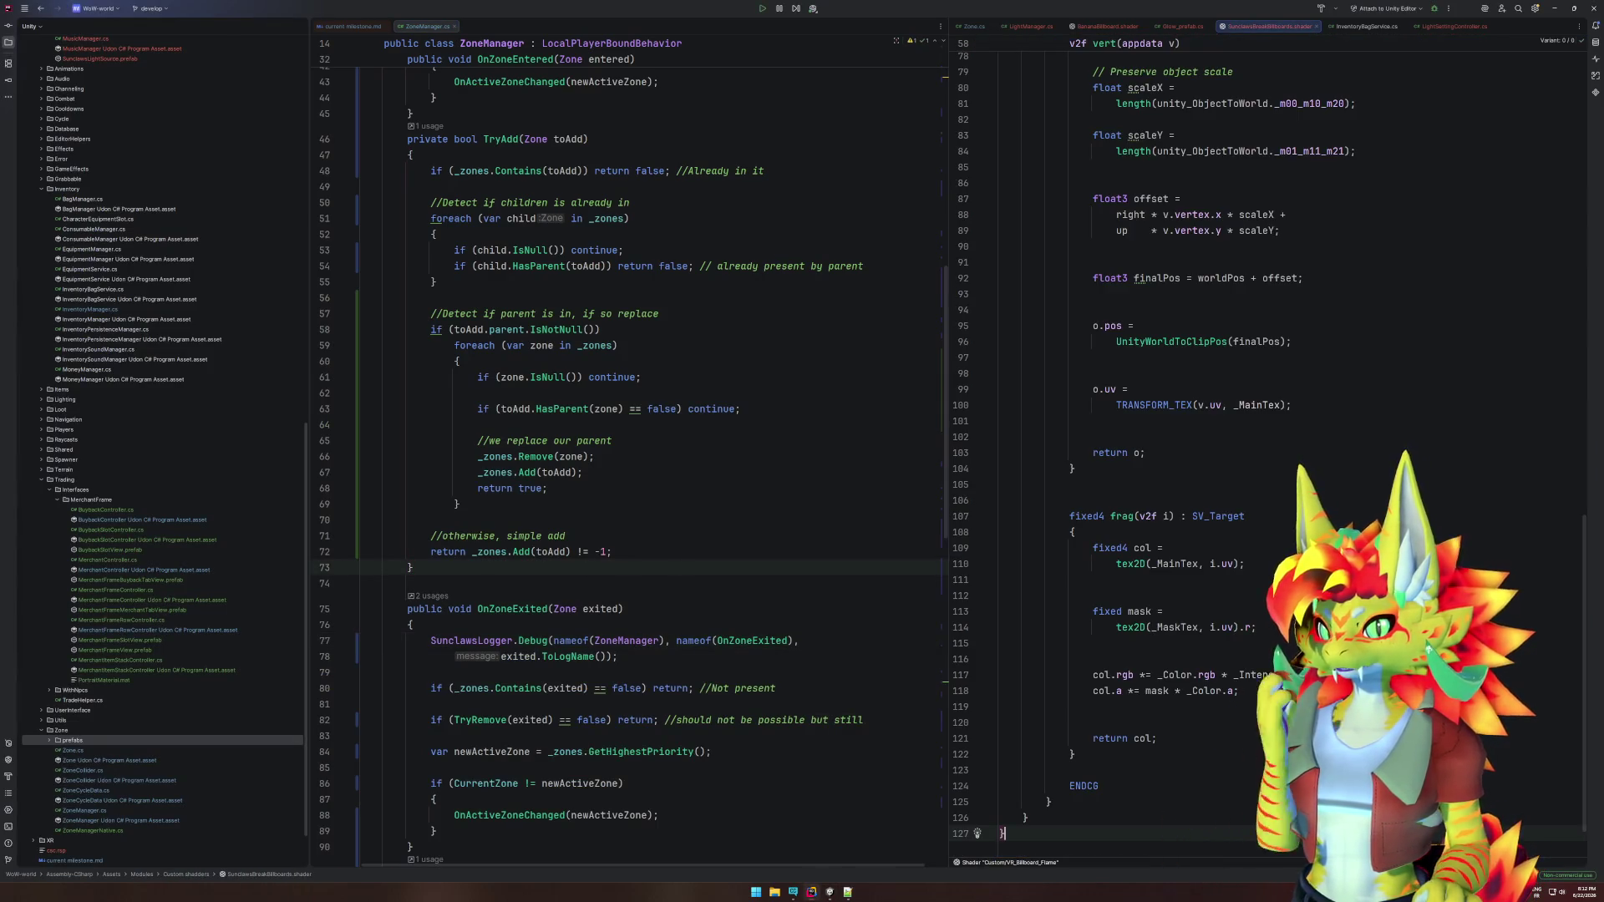
Review the pasted shader's Queue and RenderType tags, structs and vert function, then return to Unity.
scroll(1254, 451, up, 20)
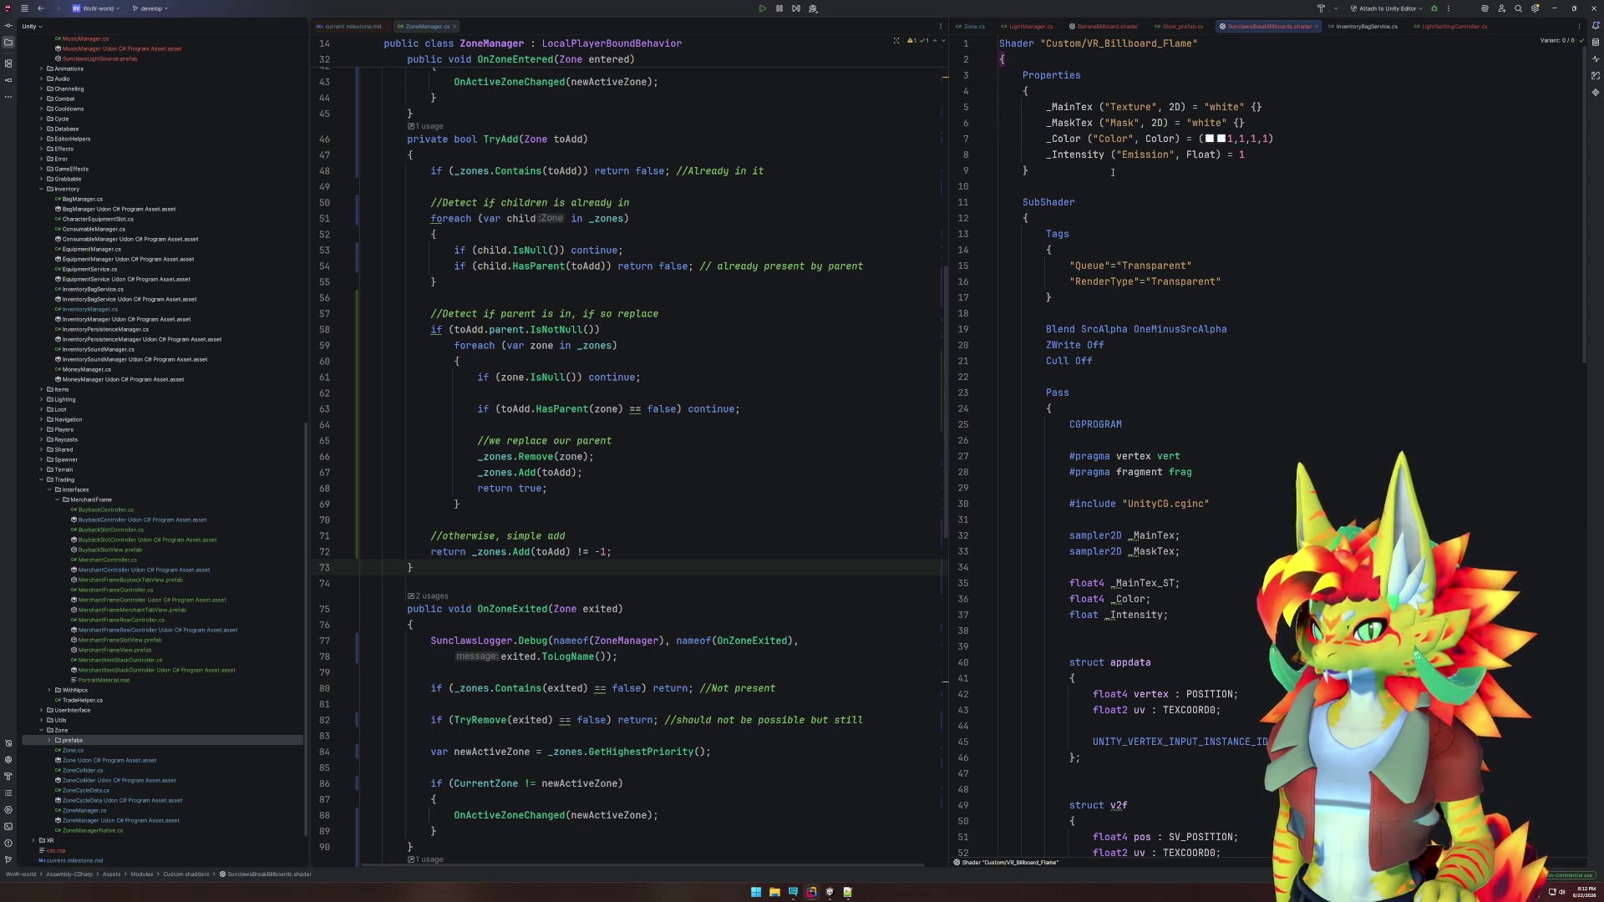
scroll(1112, 172, down, 1)
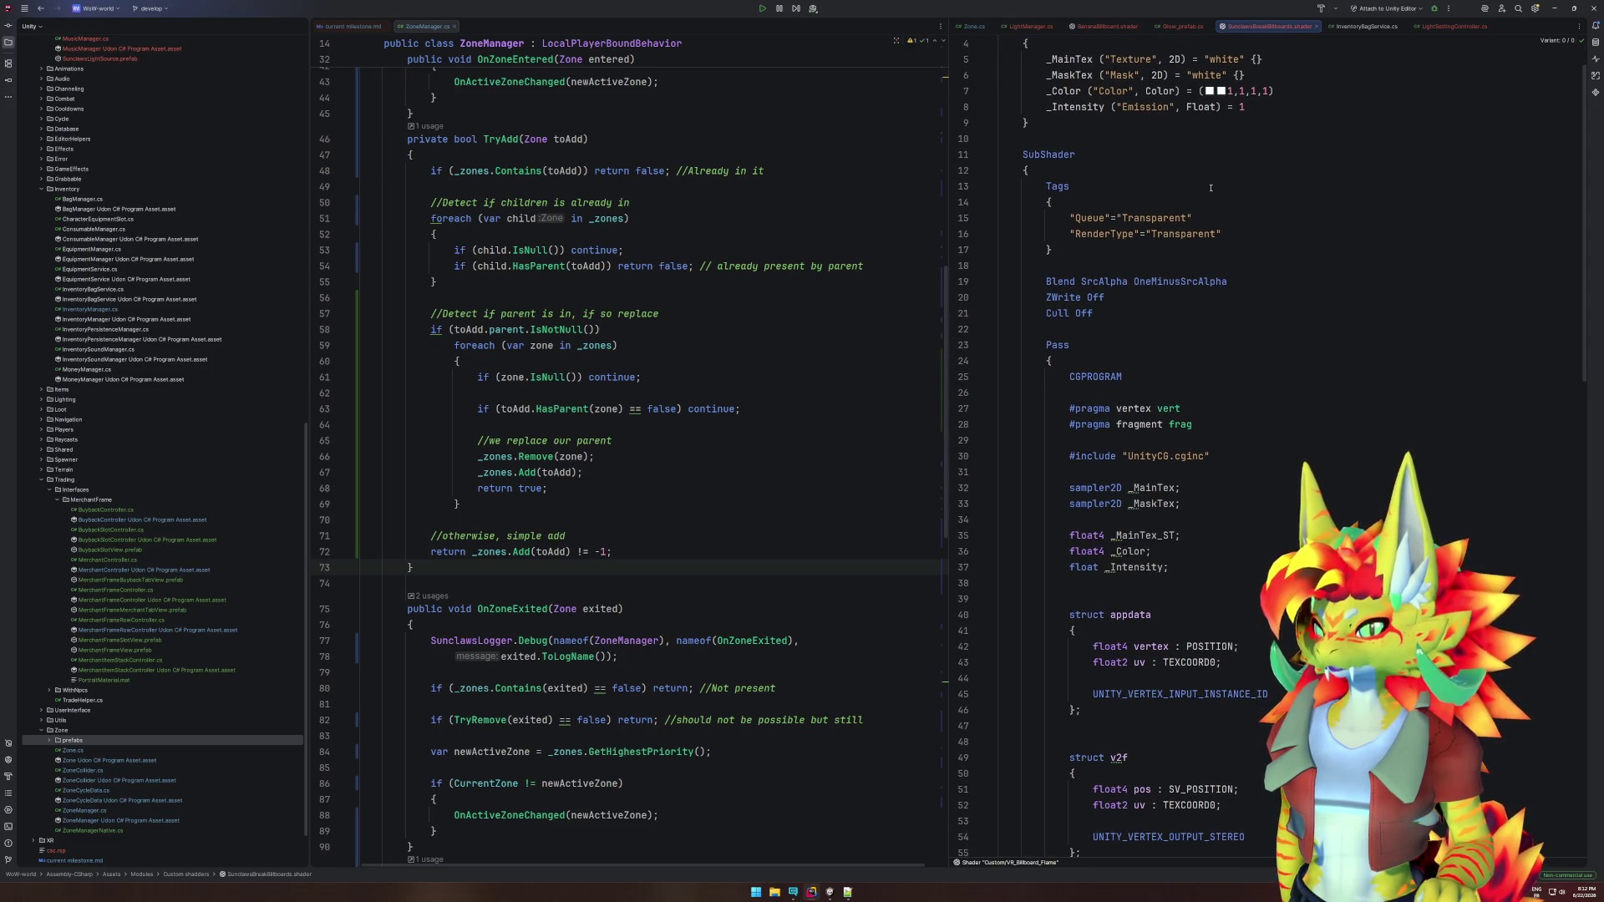
drag(1163, 200, 1308, 230)
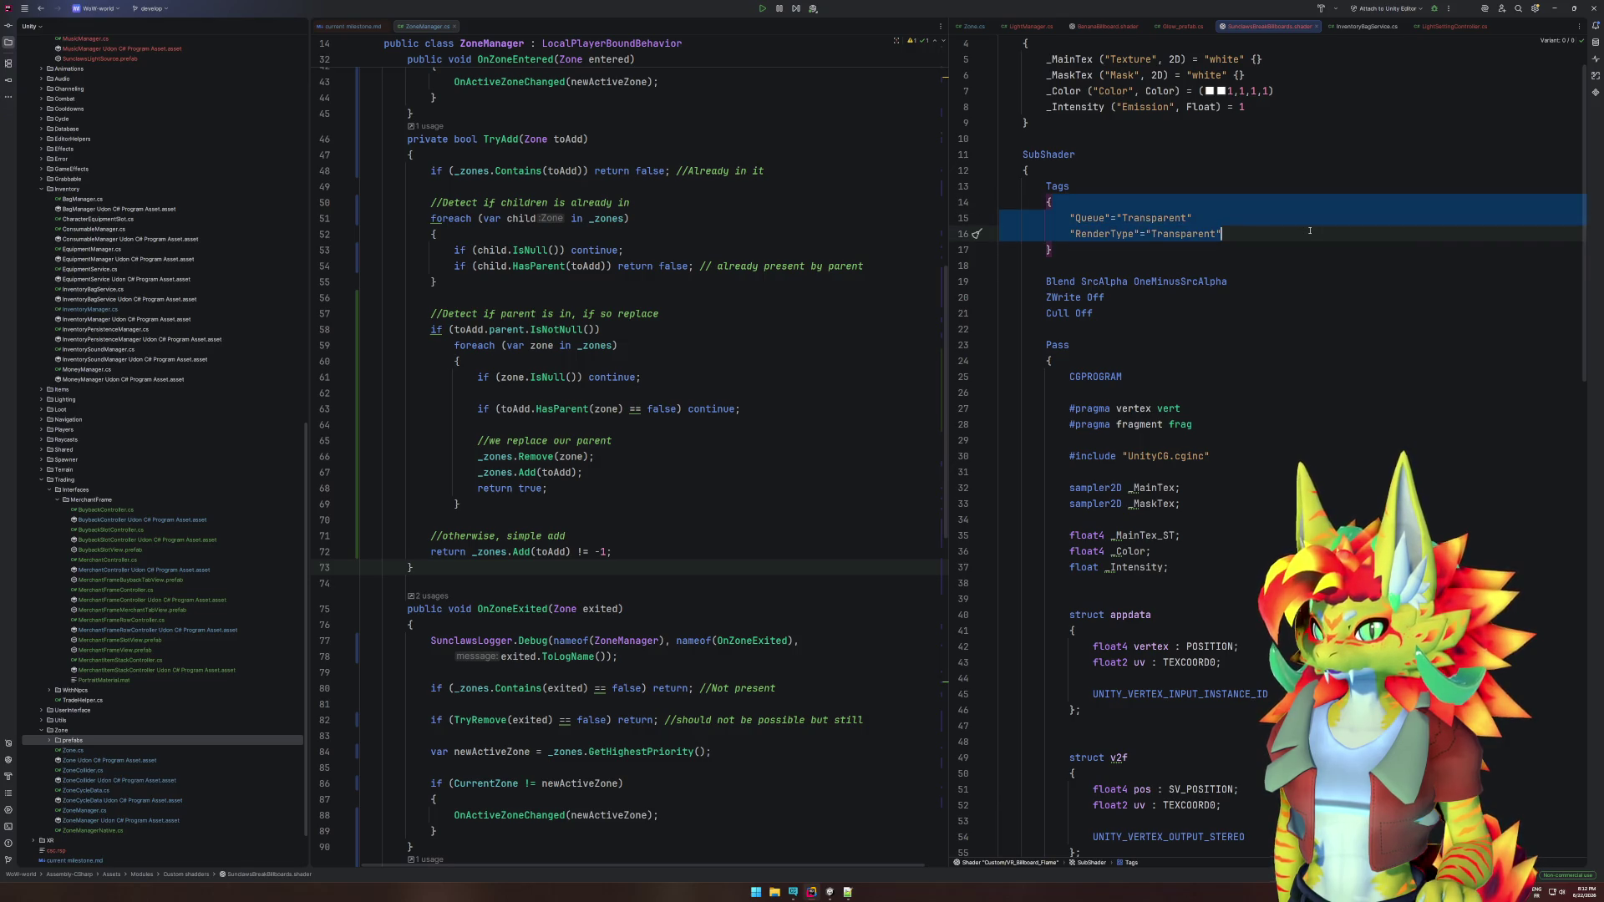
scroll(1309, 231, down, 5)
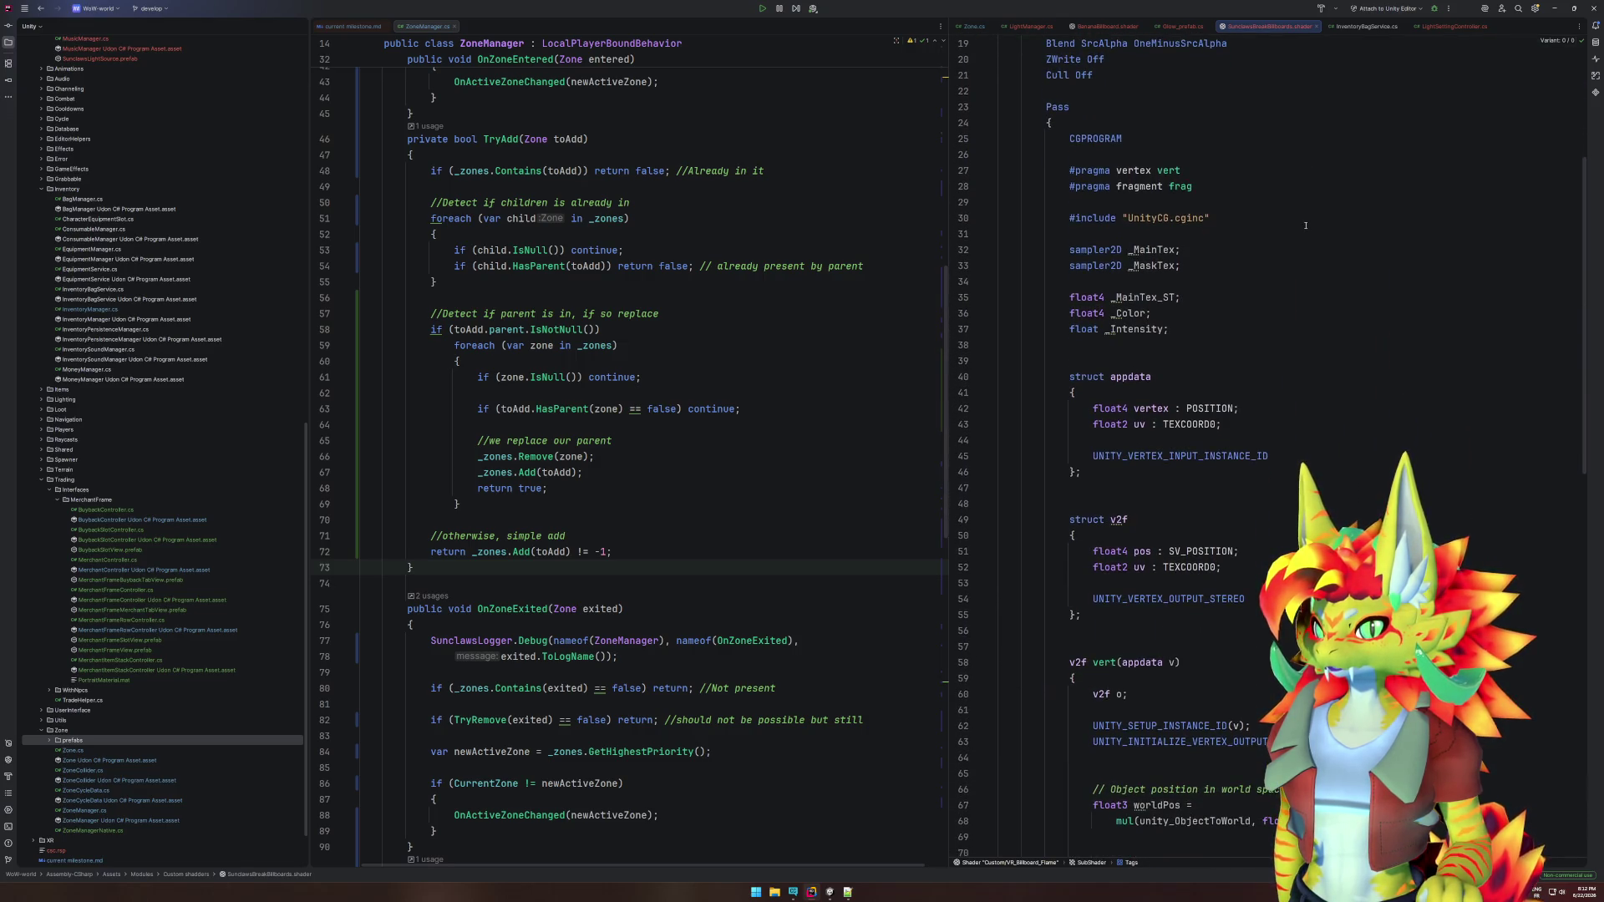
scroll(1253, 230, down, 3)
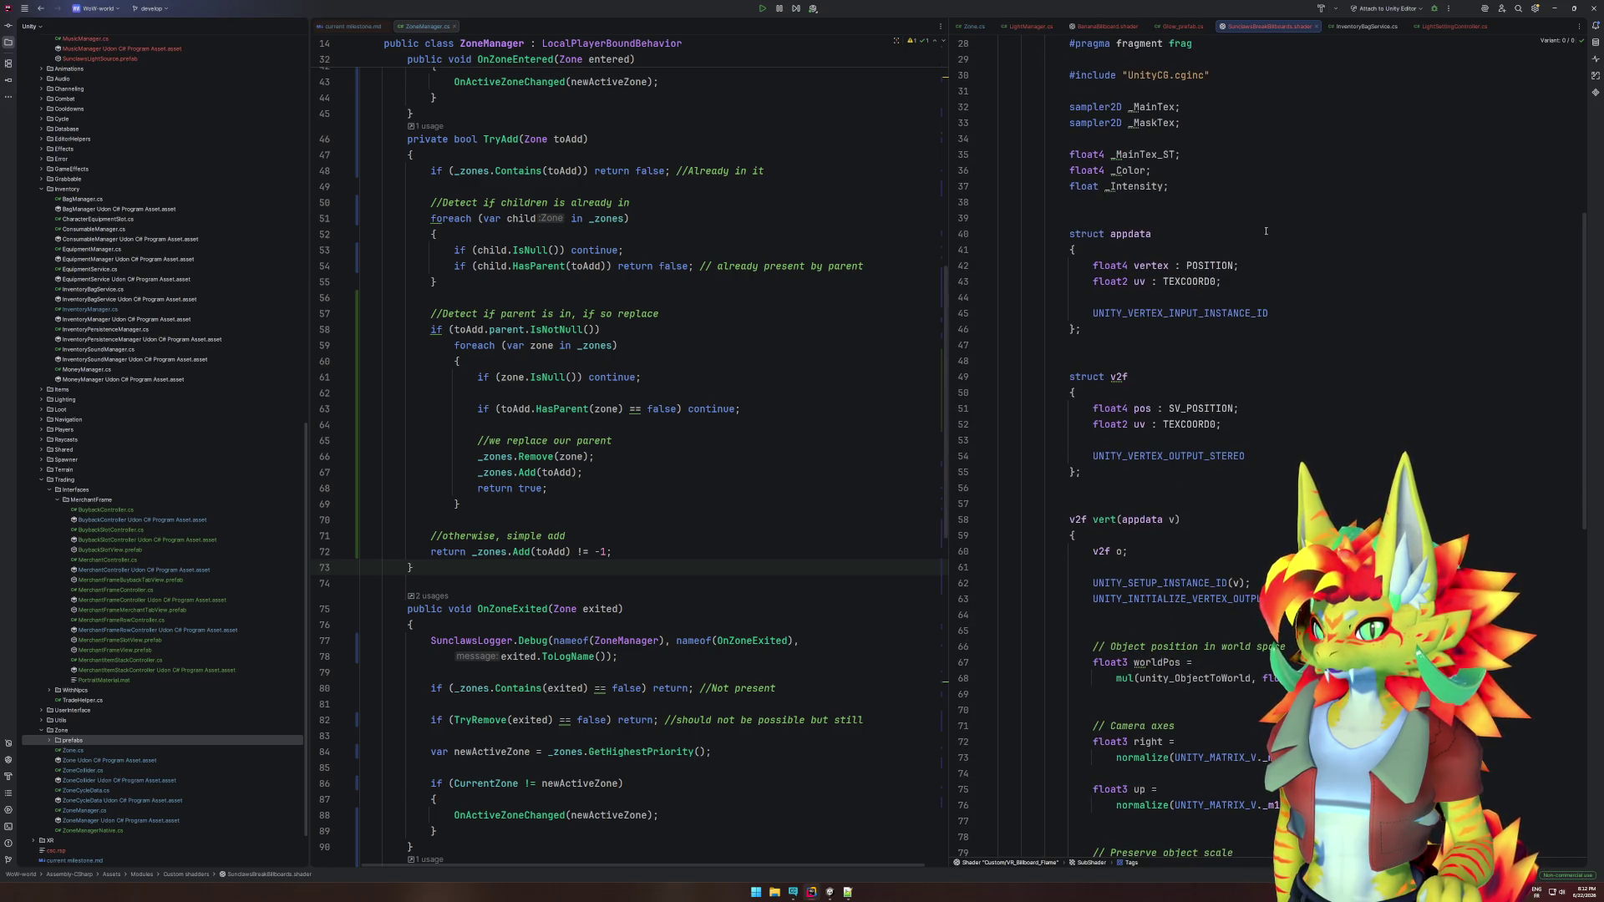
scroll(1266, 230, down, 4)
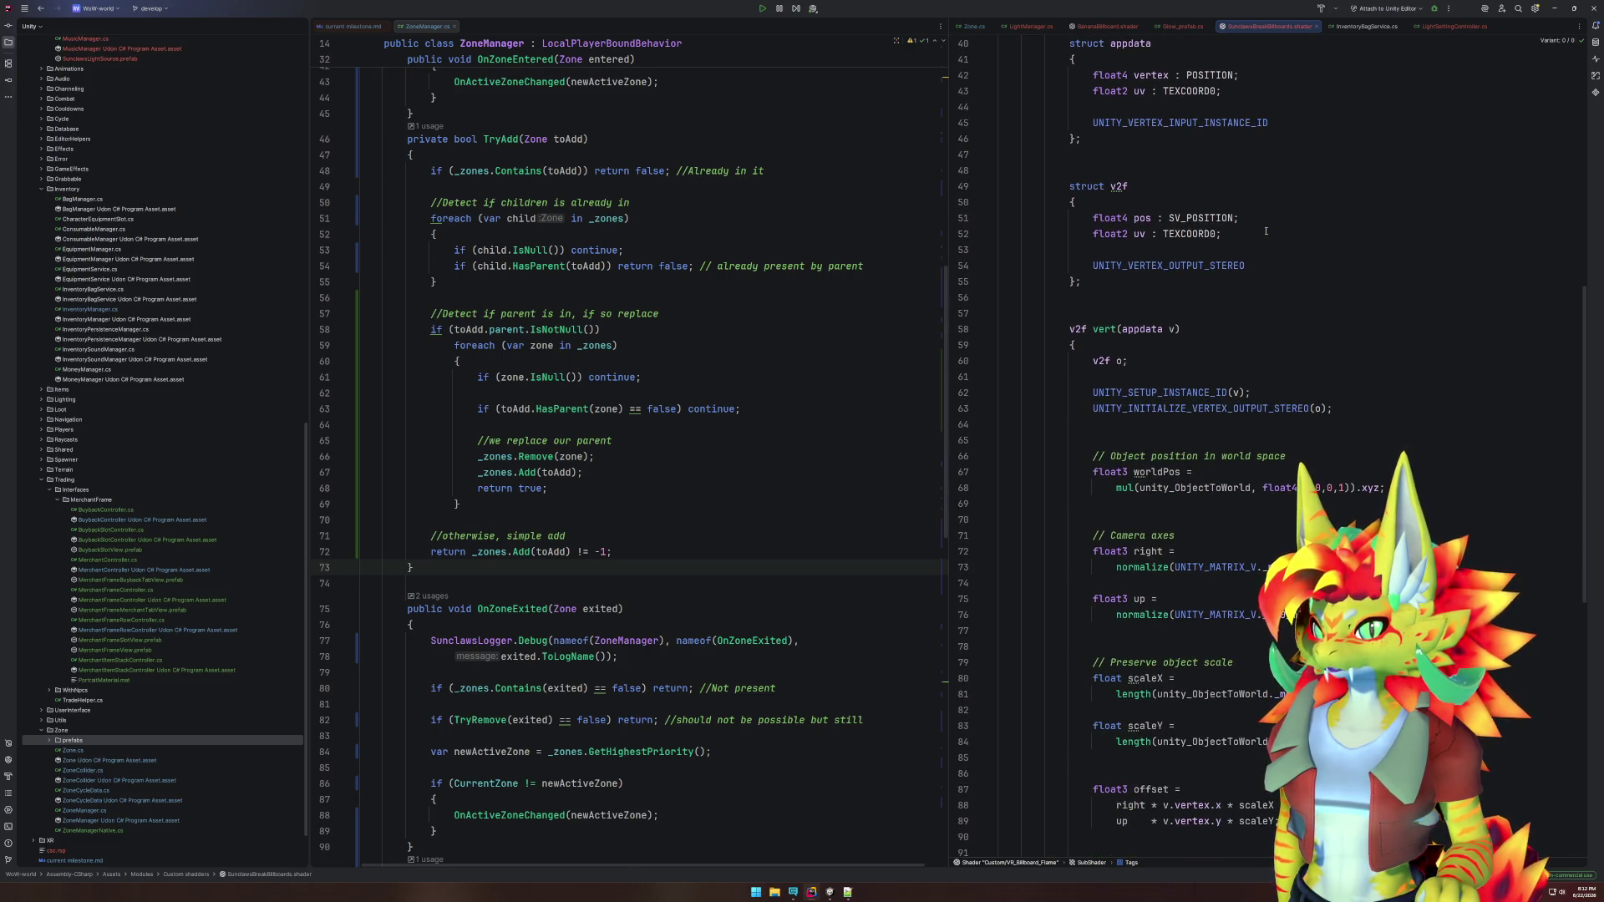
scroll(1266, 230, down, 6)
click(1306, 359)
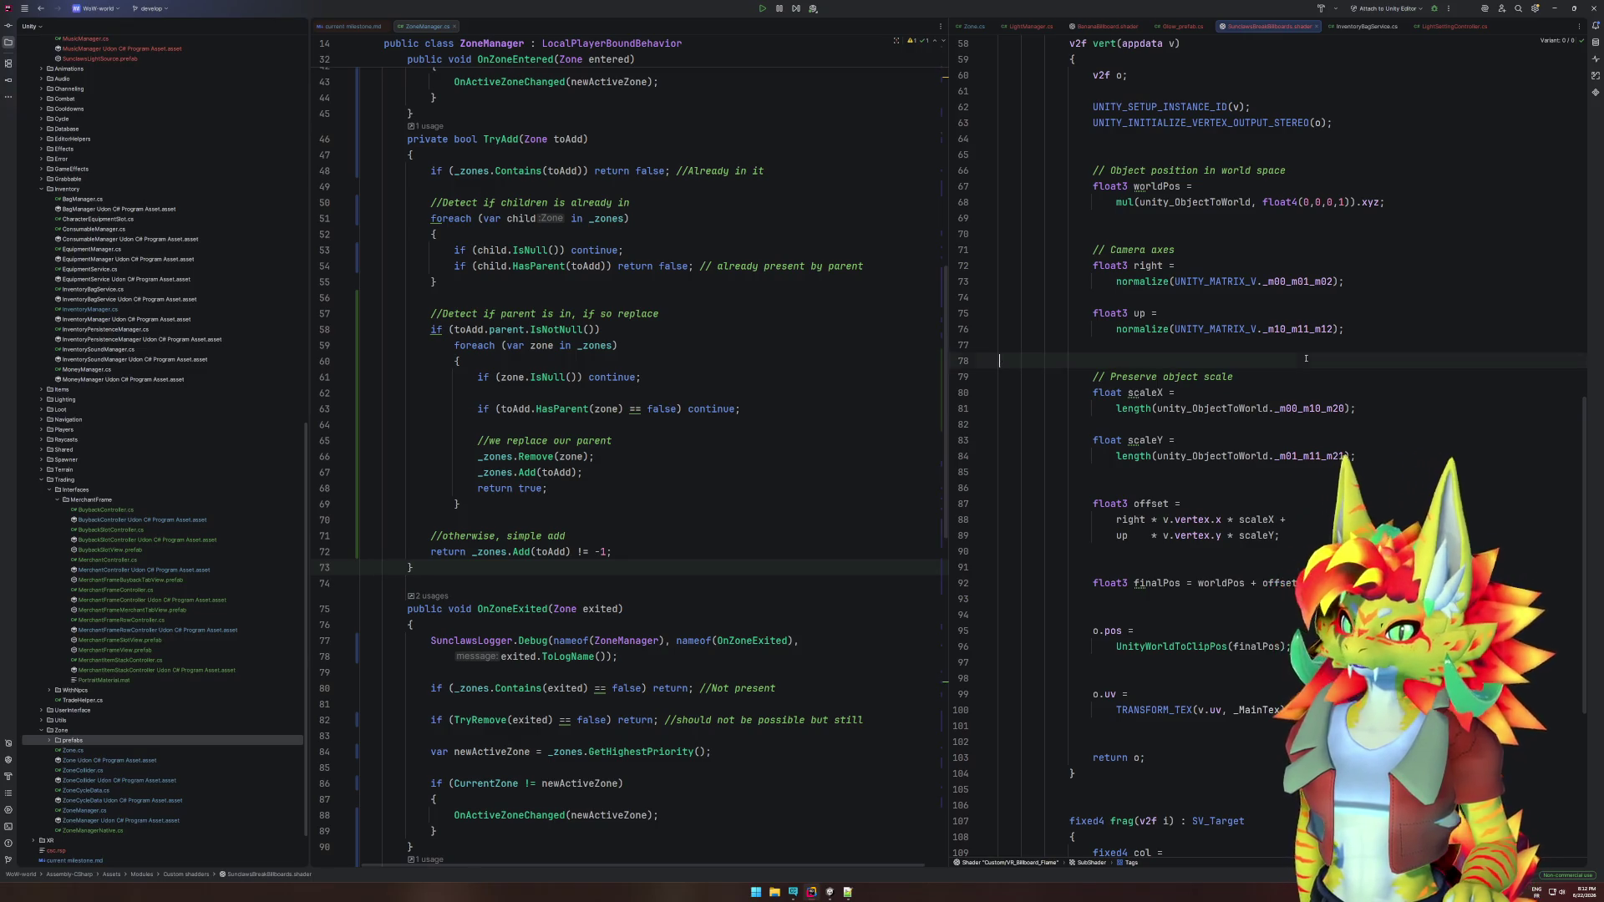
click(828, 892)
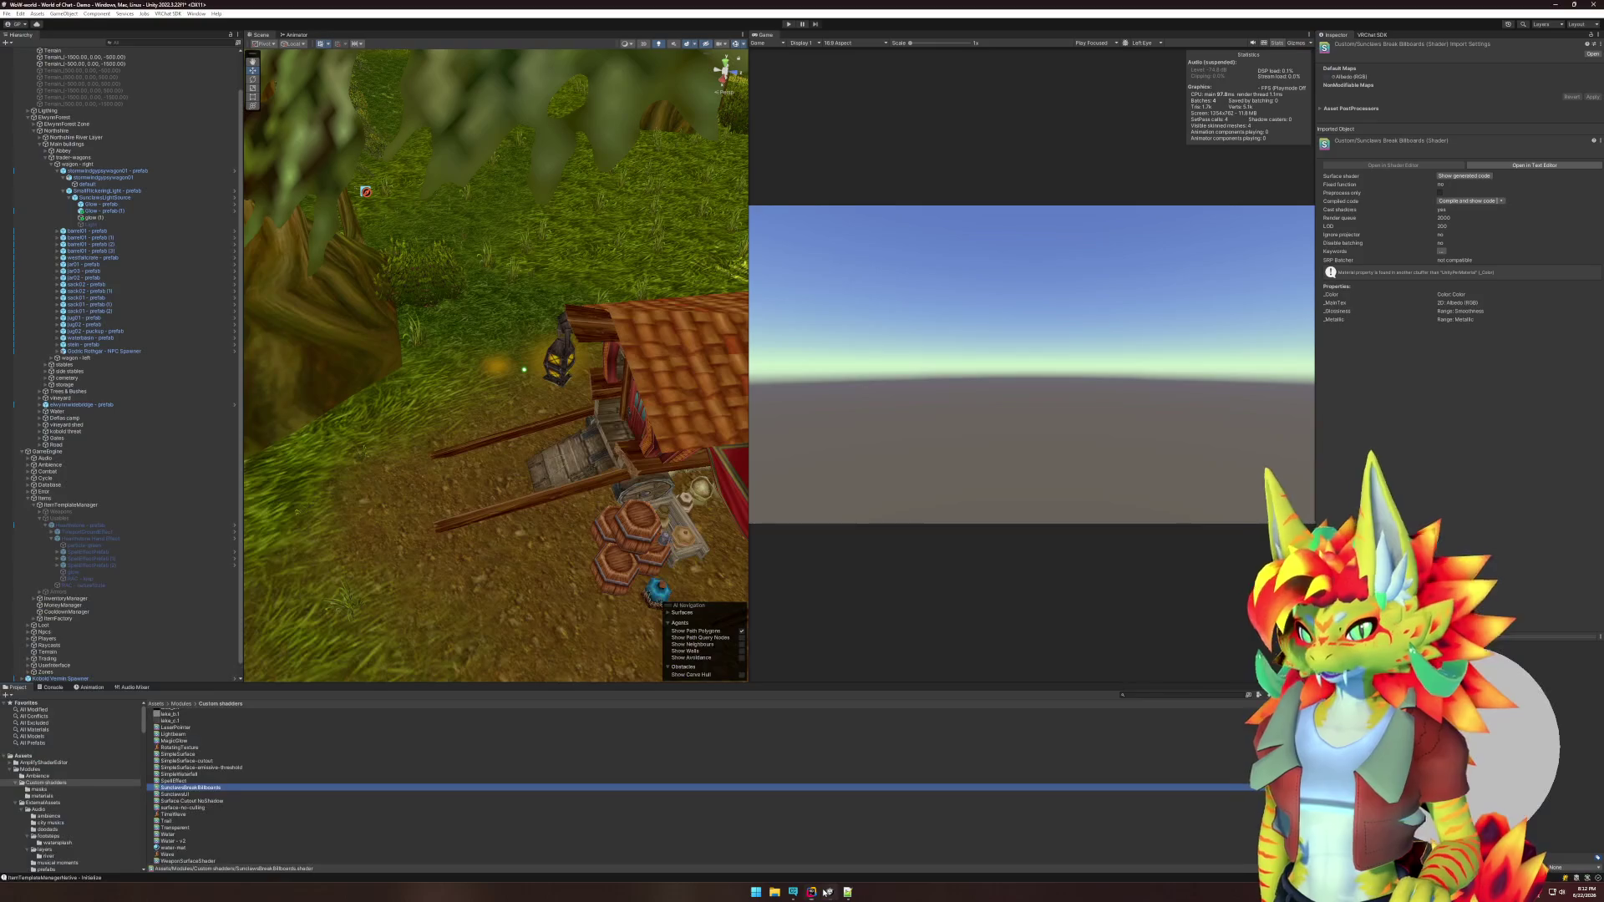
Reimport the Custom shaders folder and switch the Glow quad's material to Custom/VR_Billboard_Flame.
right_click(47, 782)
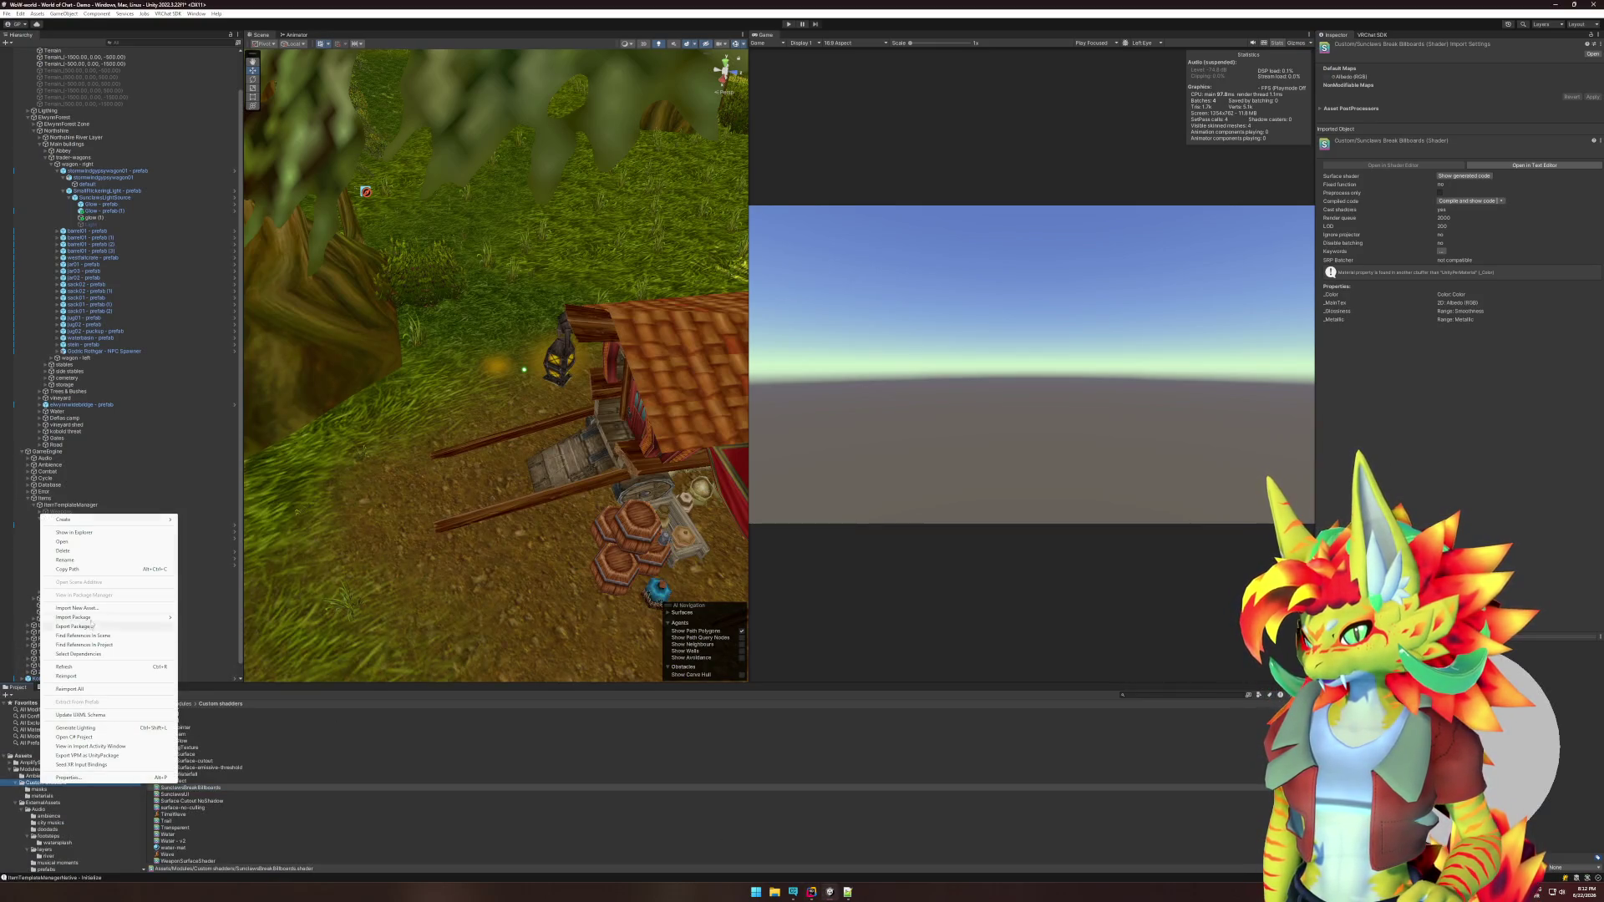
click(67, 676)
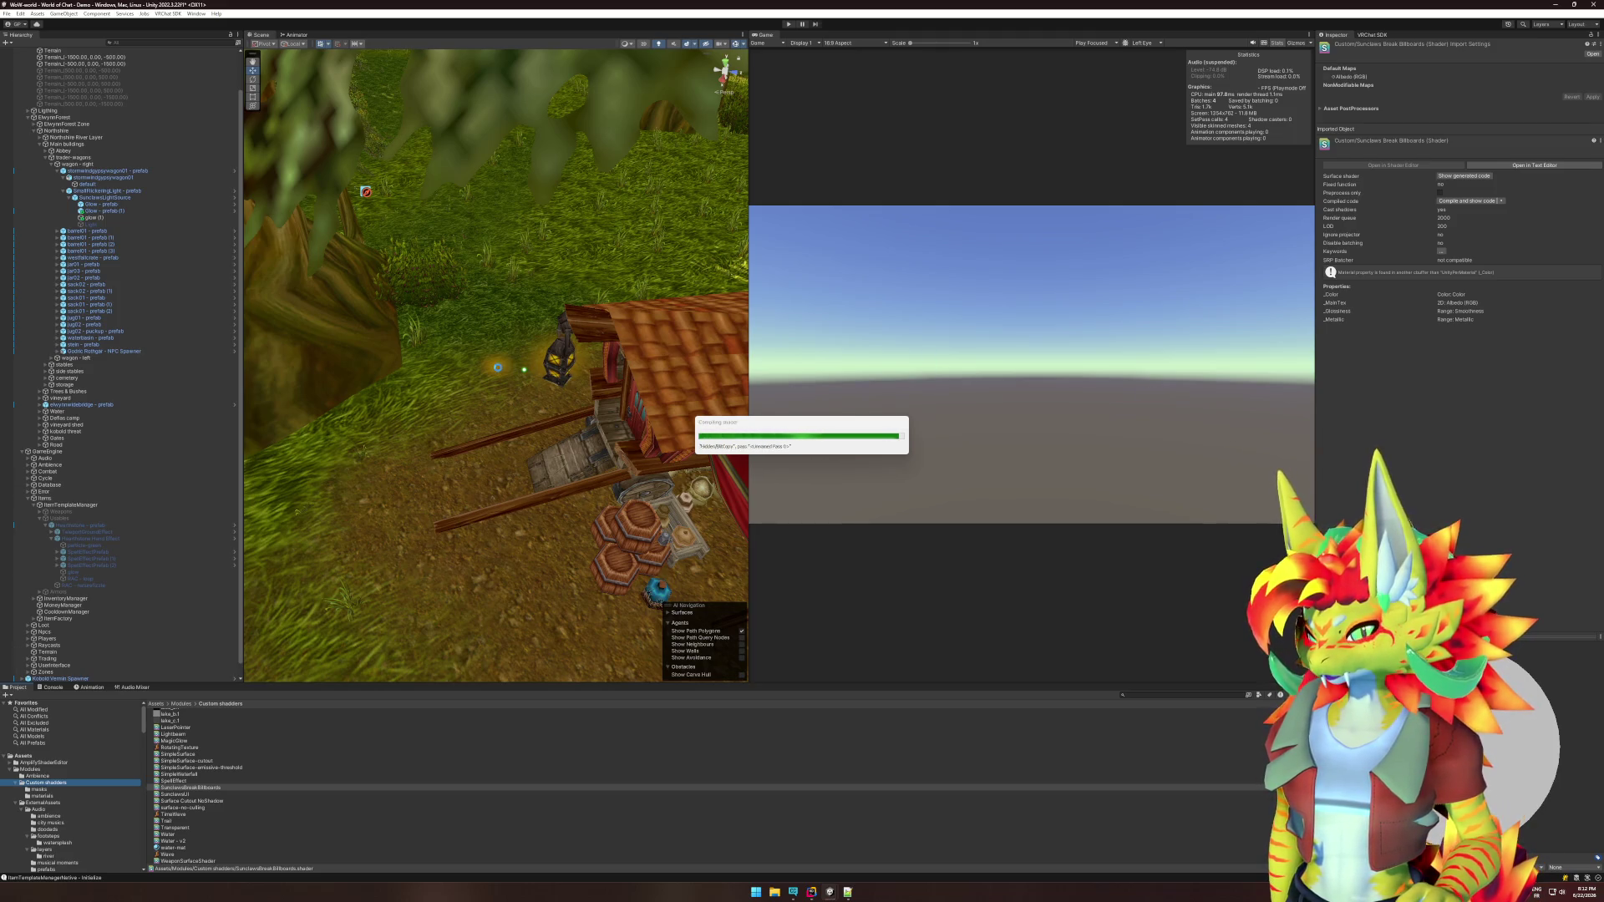
click(498, 369)
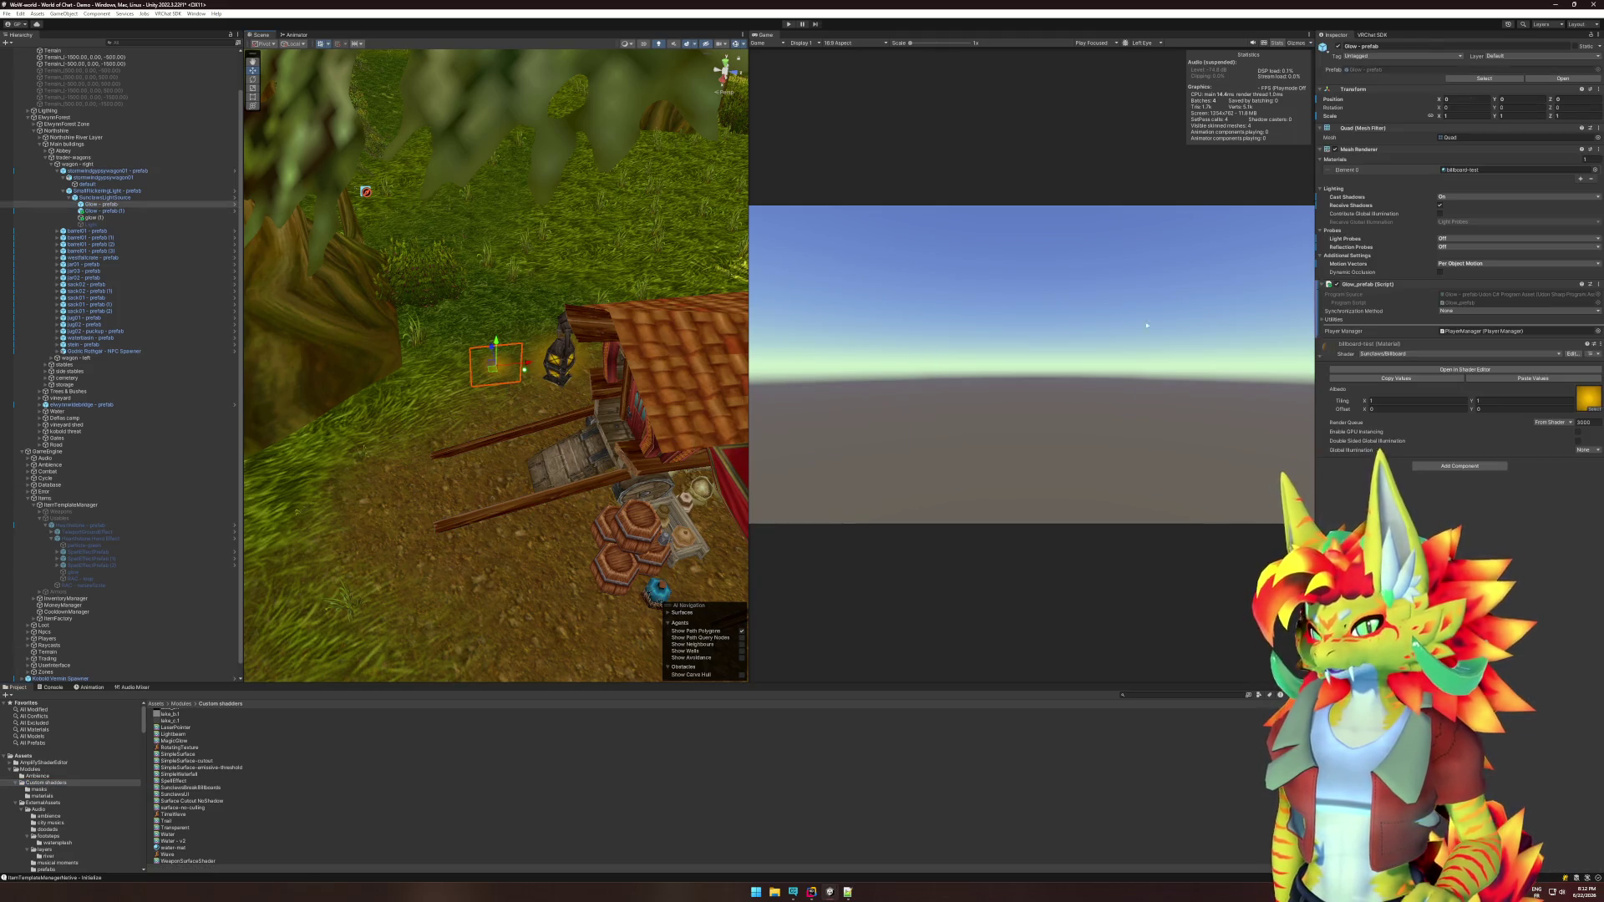
click(1463, 354)
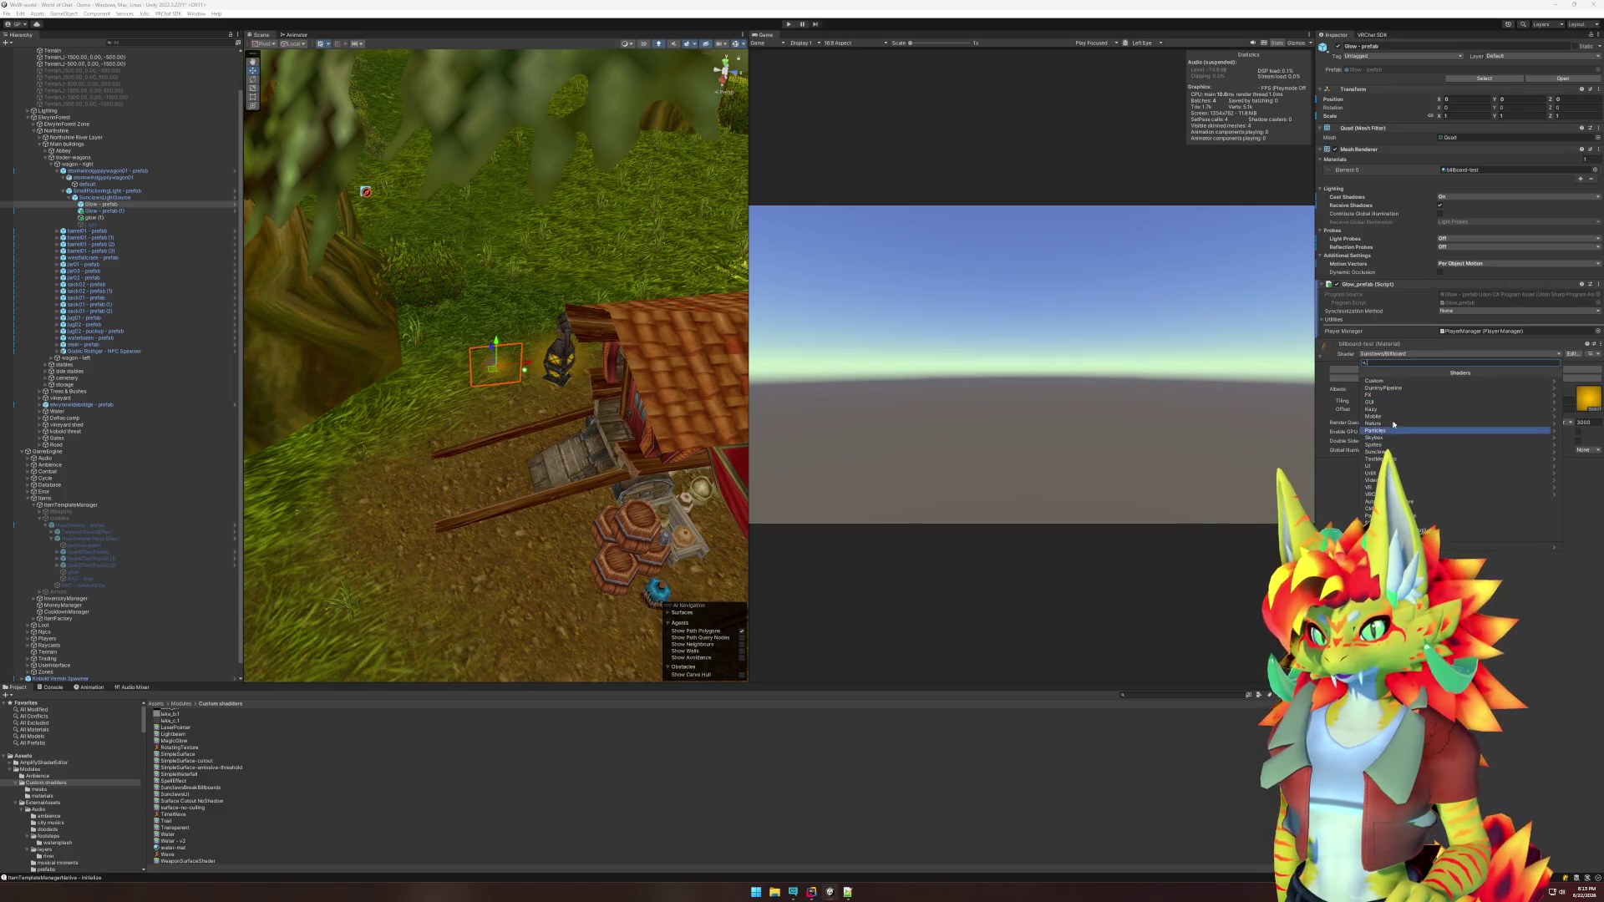
click(1394, 381)
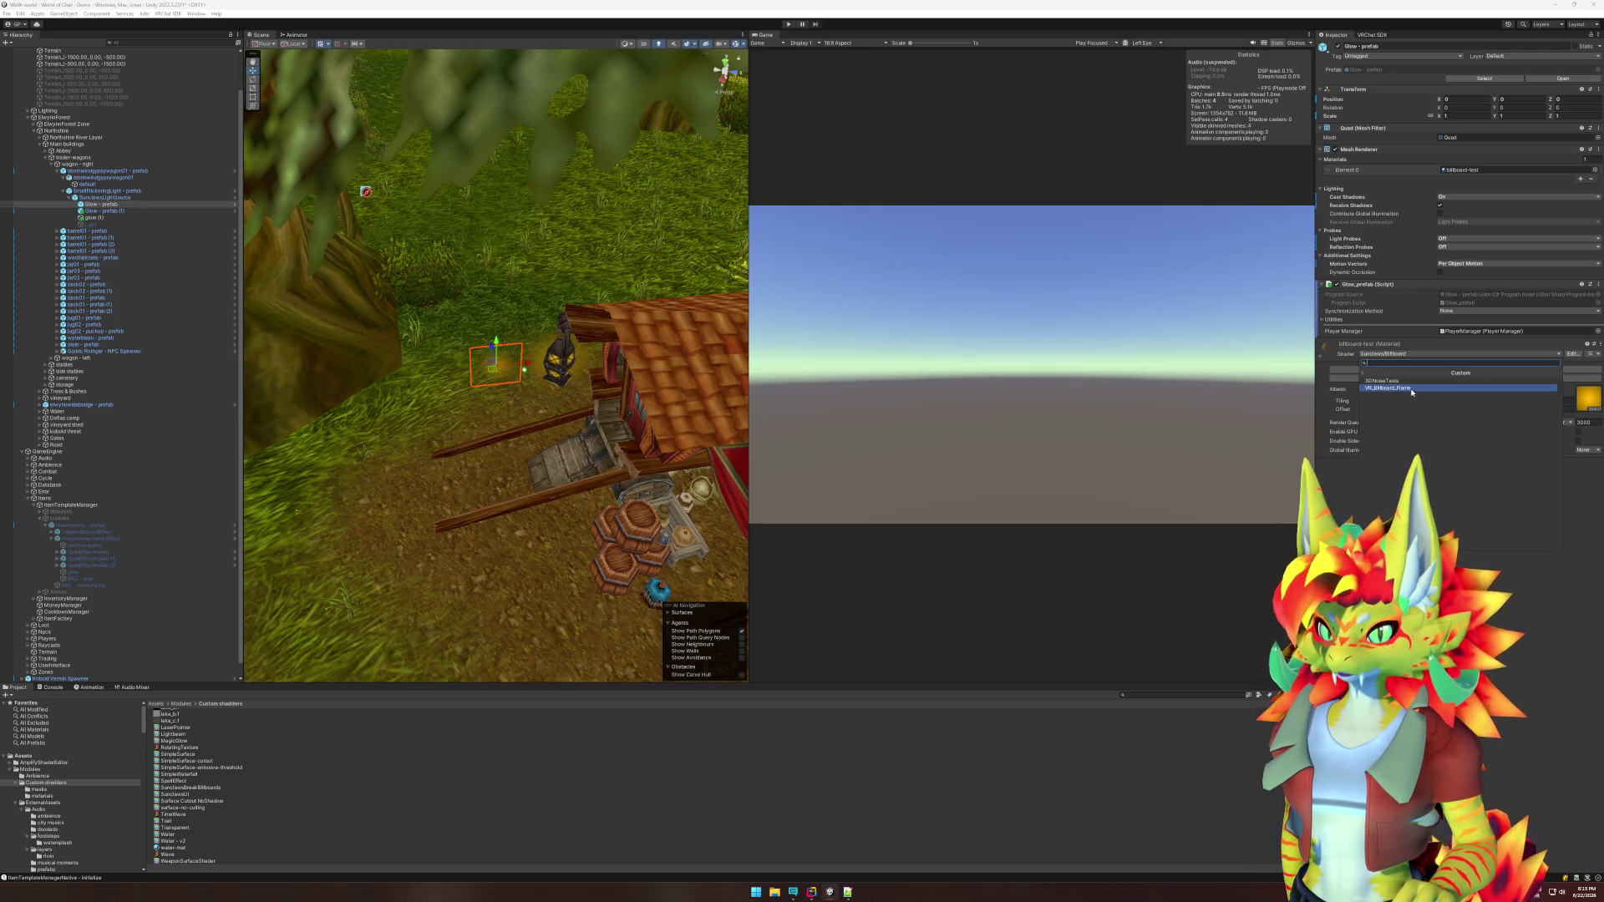
click(1412, 391)
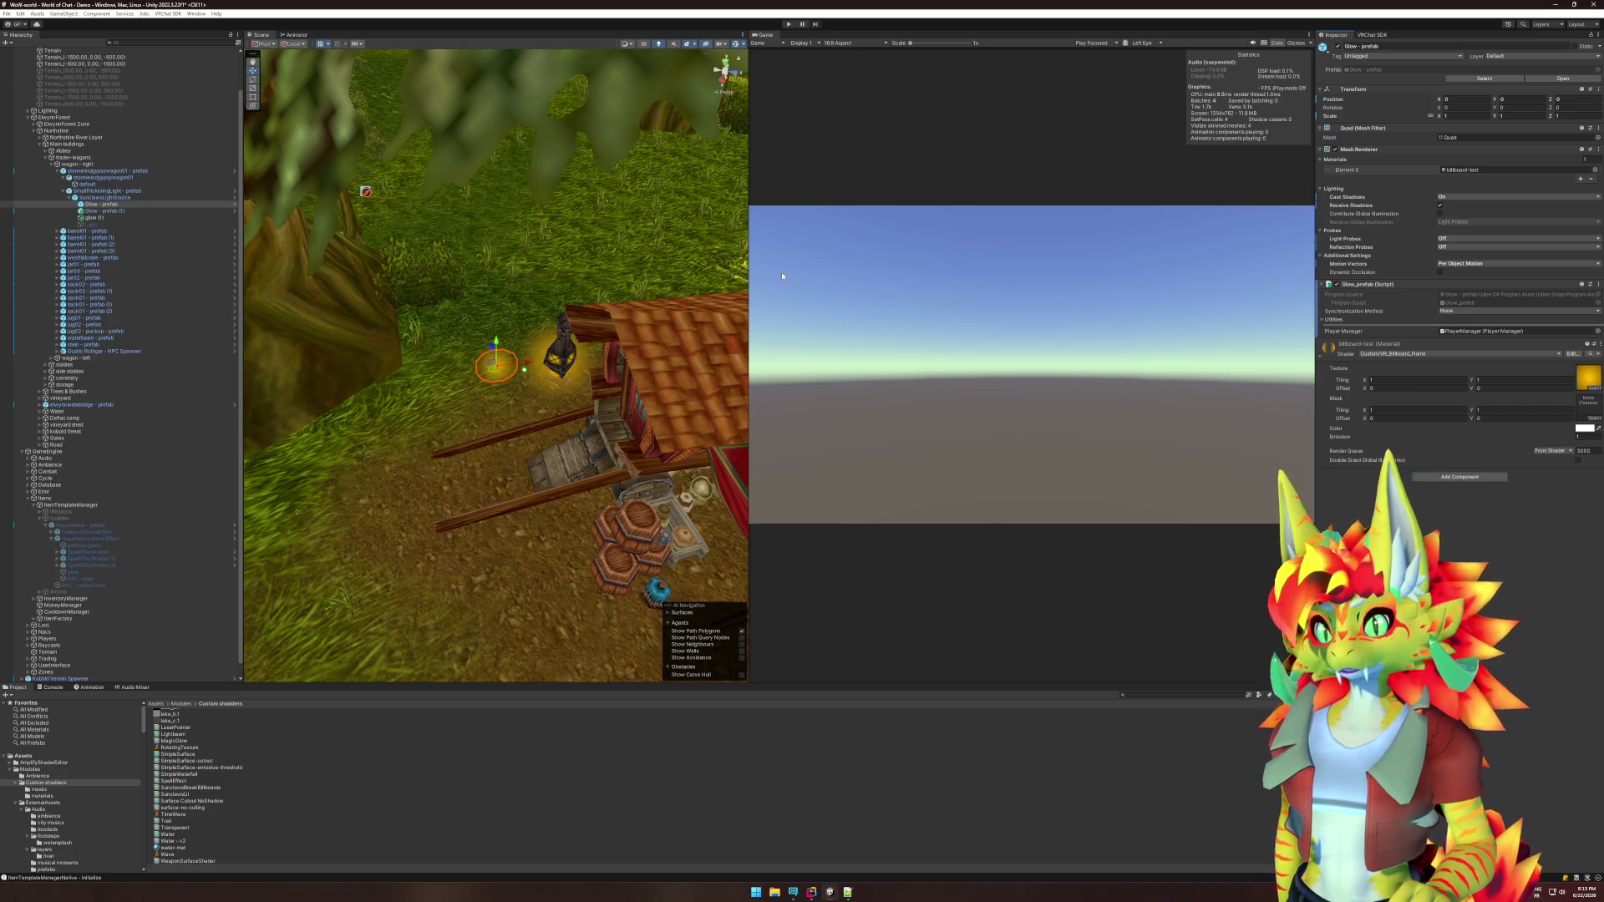
mouse_move(522, 419)
mouse_down()
mouse_move(430, 399)
mouse_move(663, 239)
mouse_up()
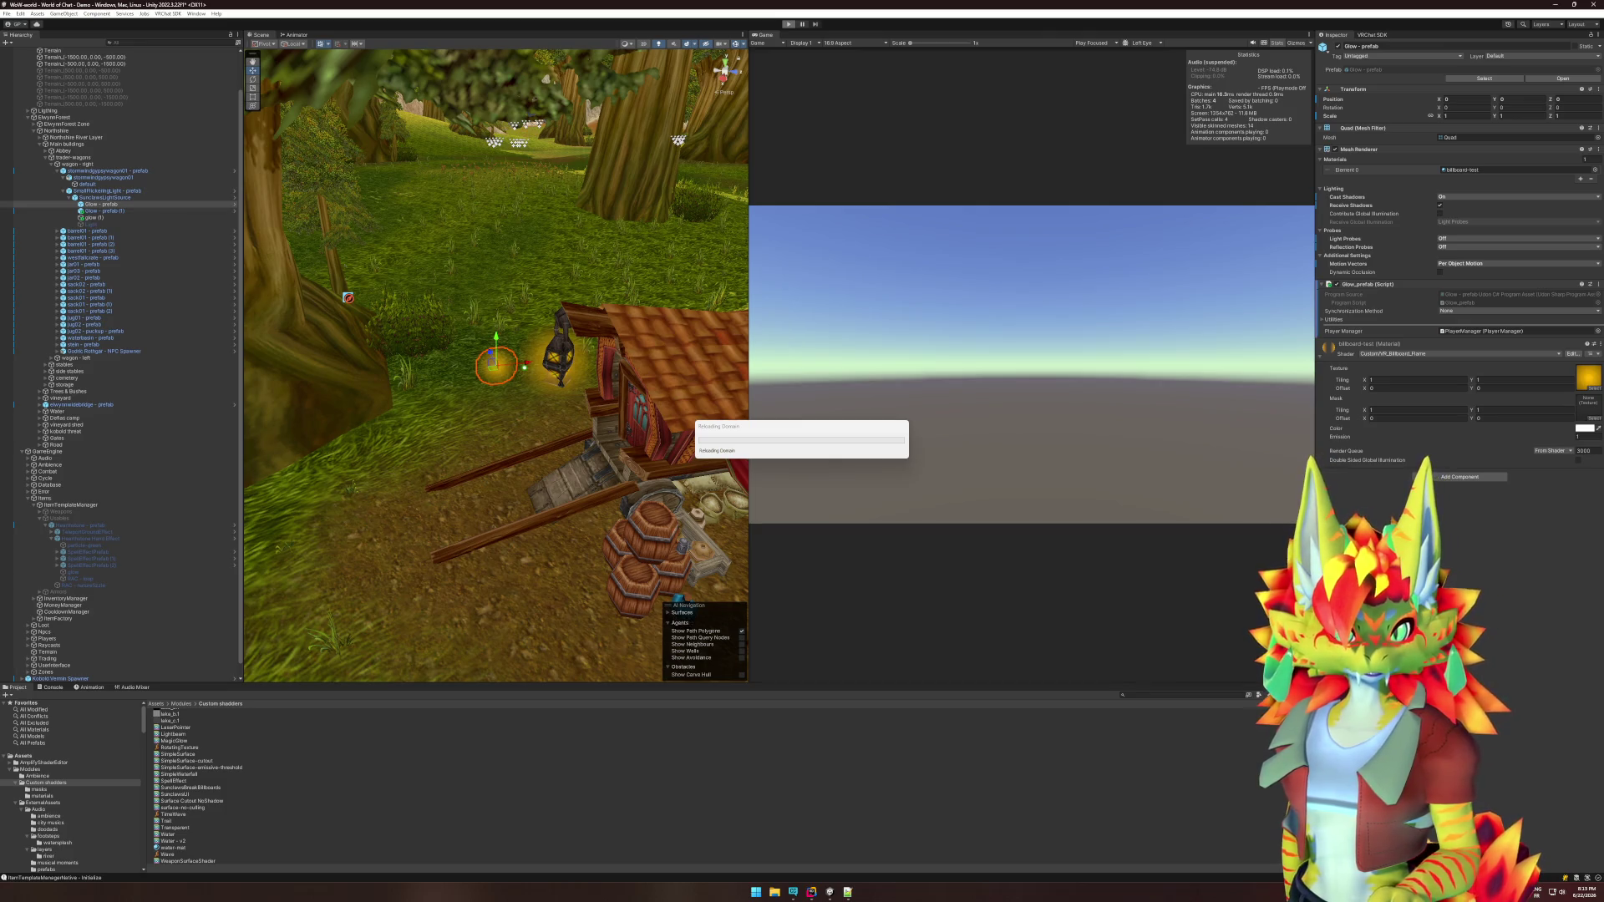
click(810, 892)
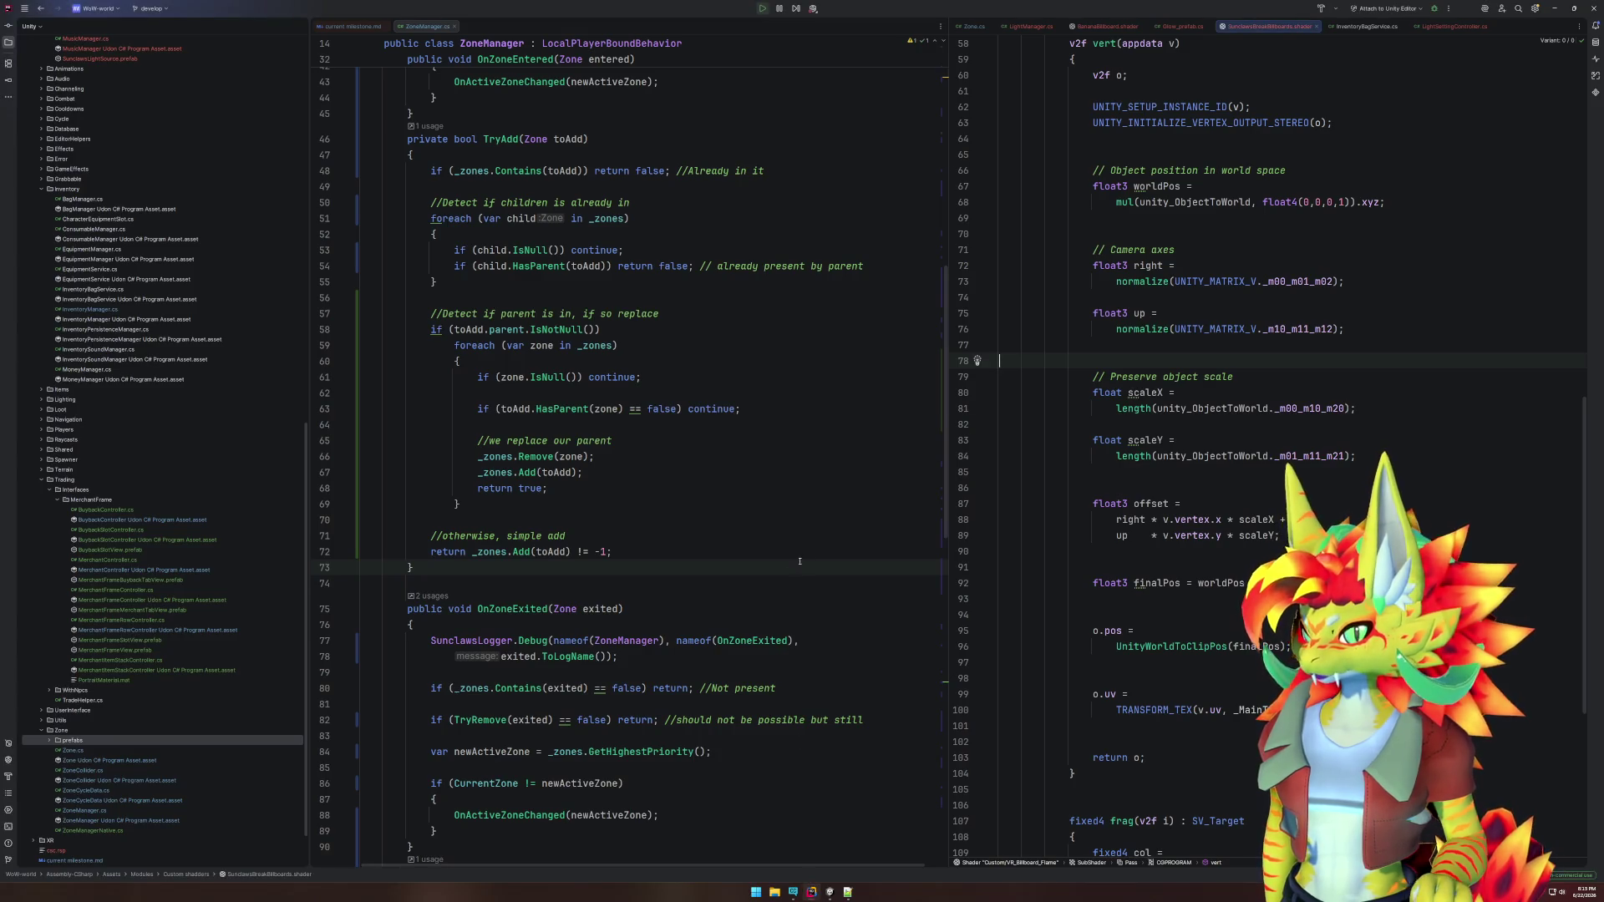
Review the vert function, inspecting the UNITY_INITIALIZE_VERTEX_OUTPUT_STEREO call.
scroll(800, 561, down, 5)
click(1250, 475)
scroll(1250, 474, down, 3)
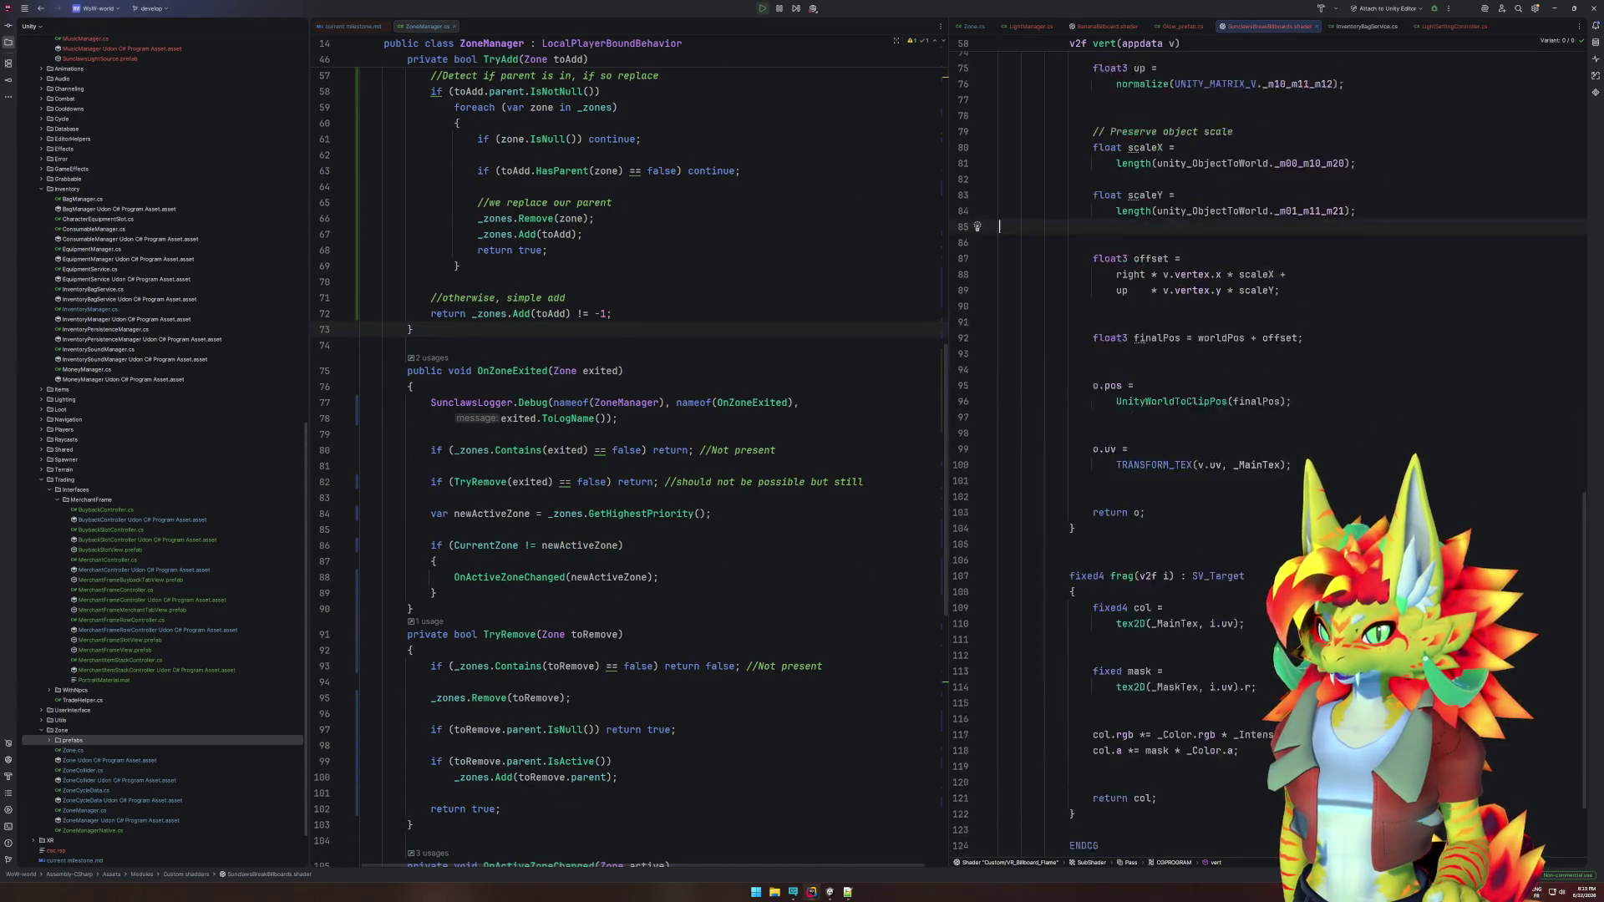
scroll(1342, 513, up, 6)
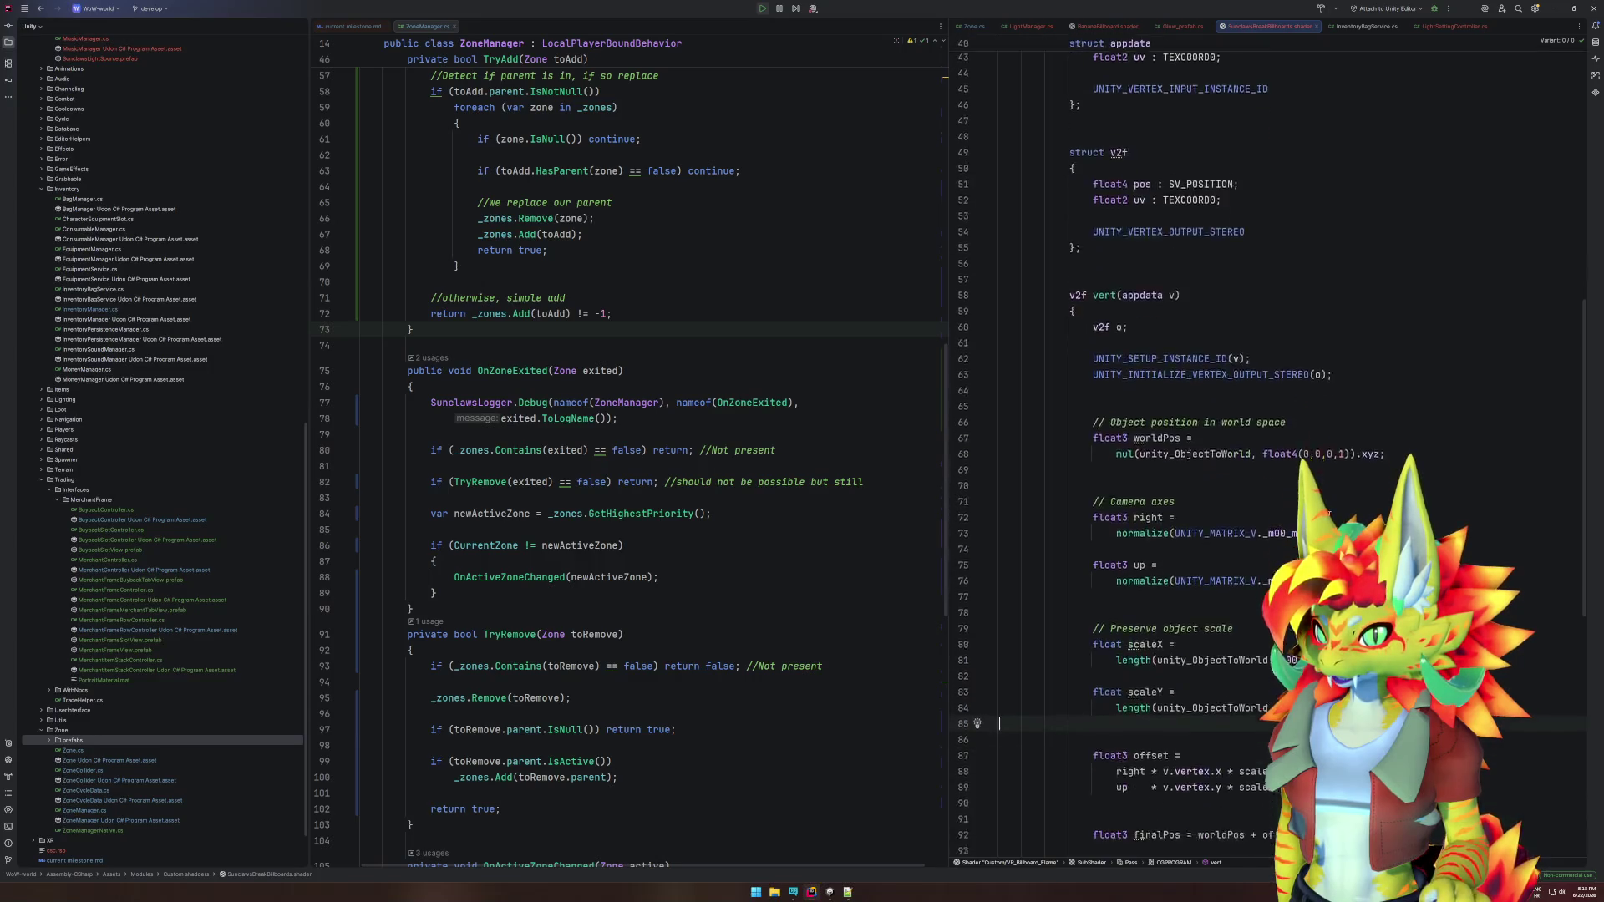
double_click(1174, 278)
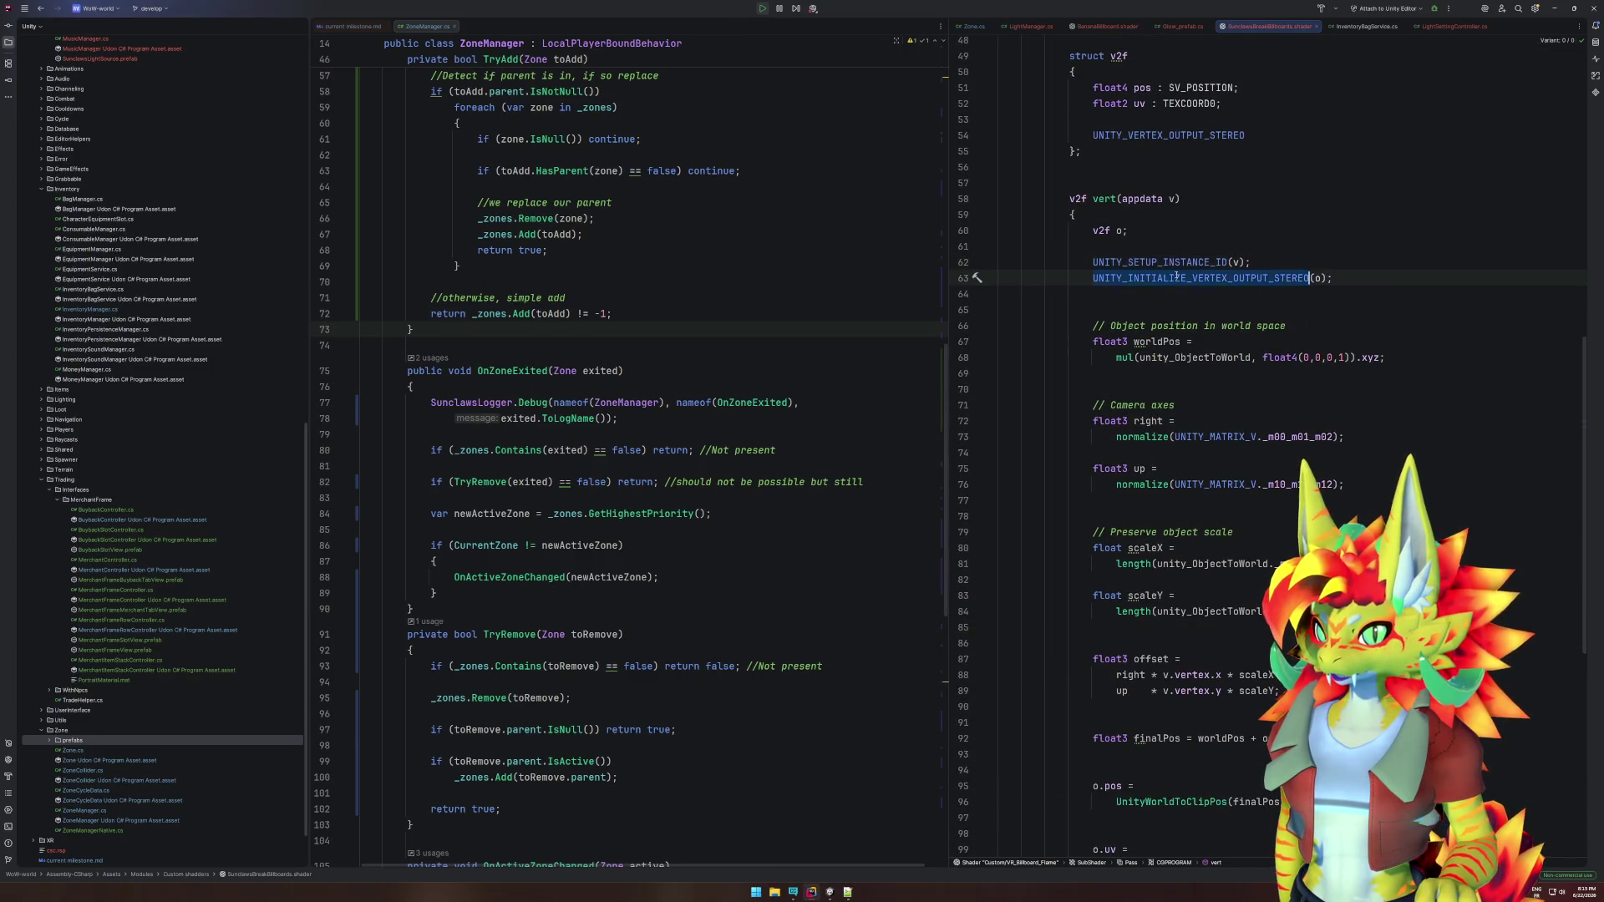
click(1244, 303)
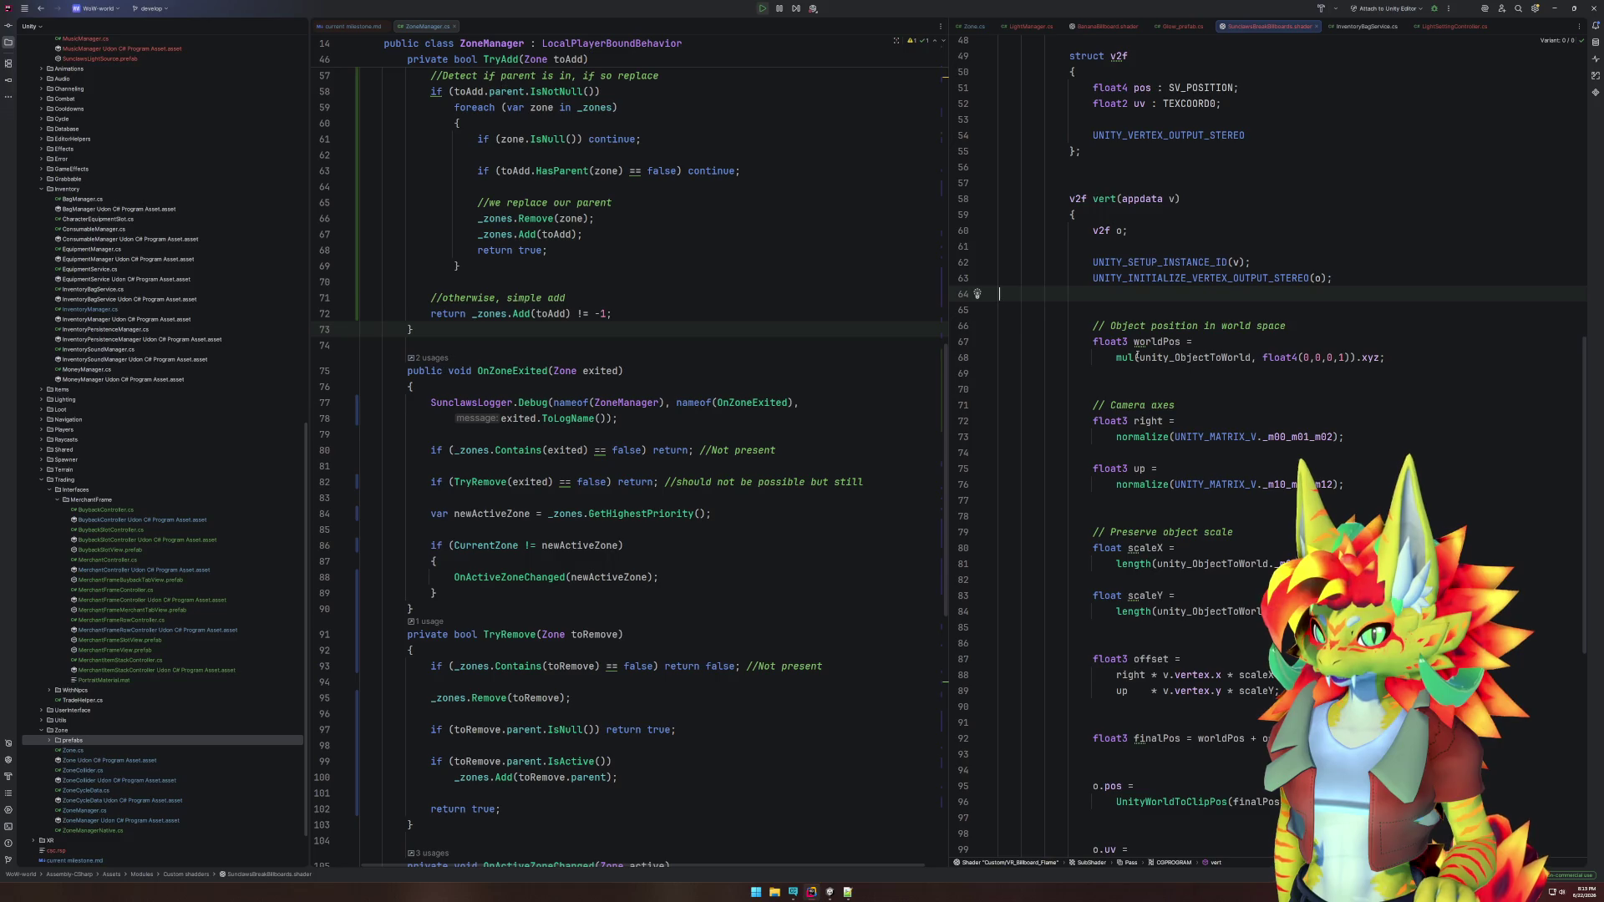
Examine the unity_ObjectToWorld position and camera right/up axis lines, then return to Unity.
drag(1090, 342, 1339, 358)
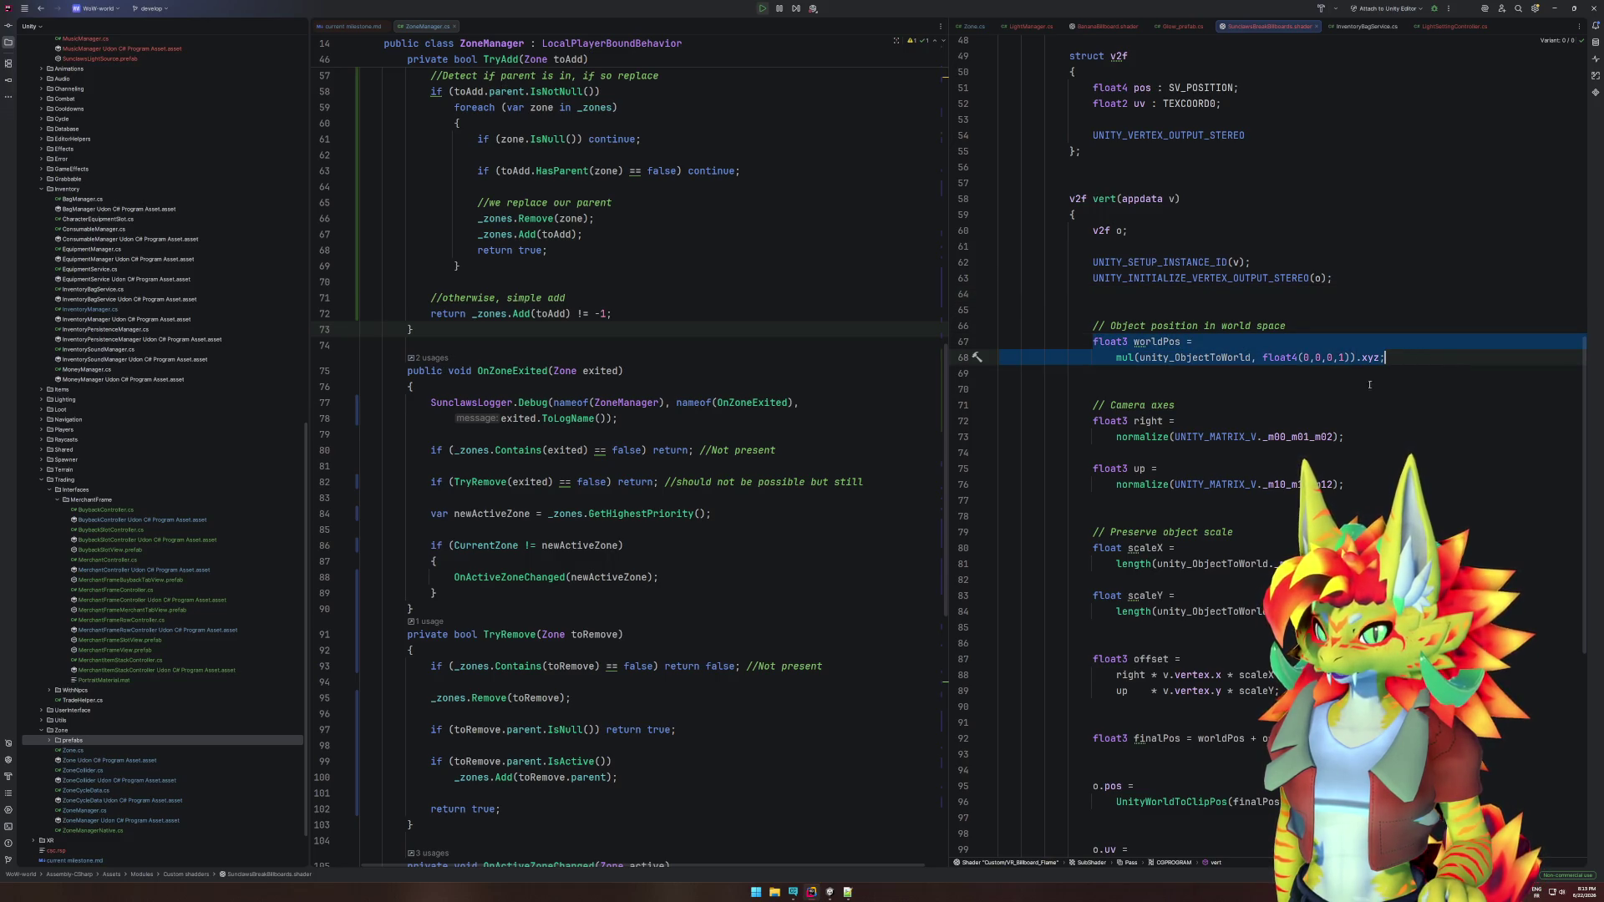
click(1205, 357)
click(1238, 386)
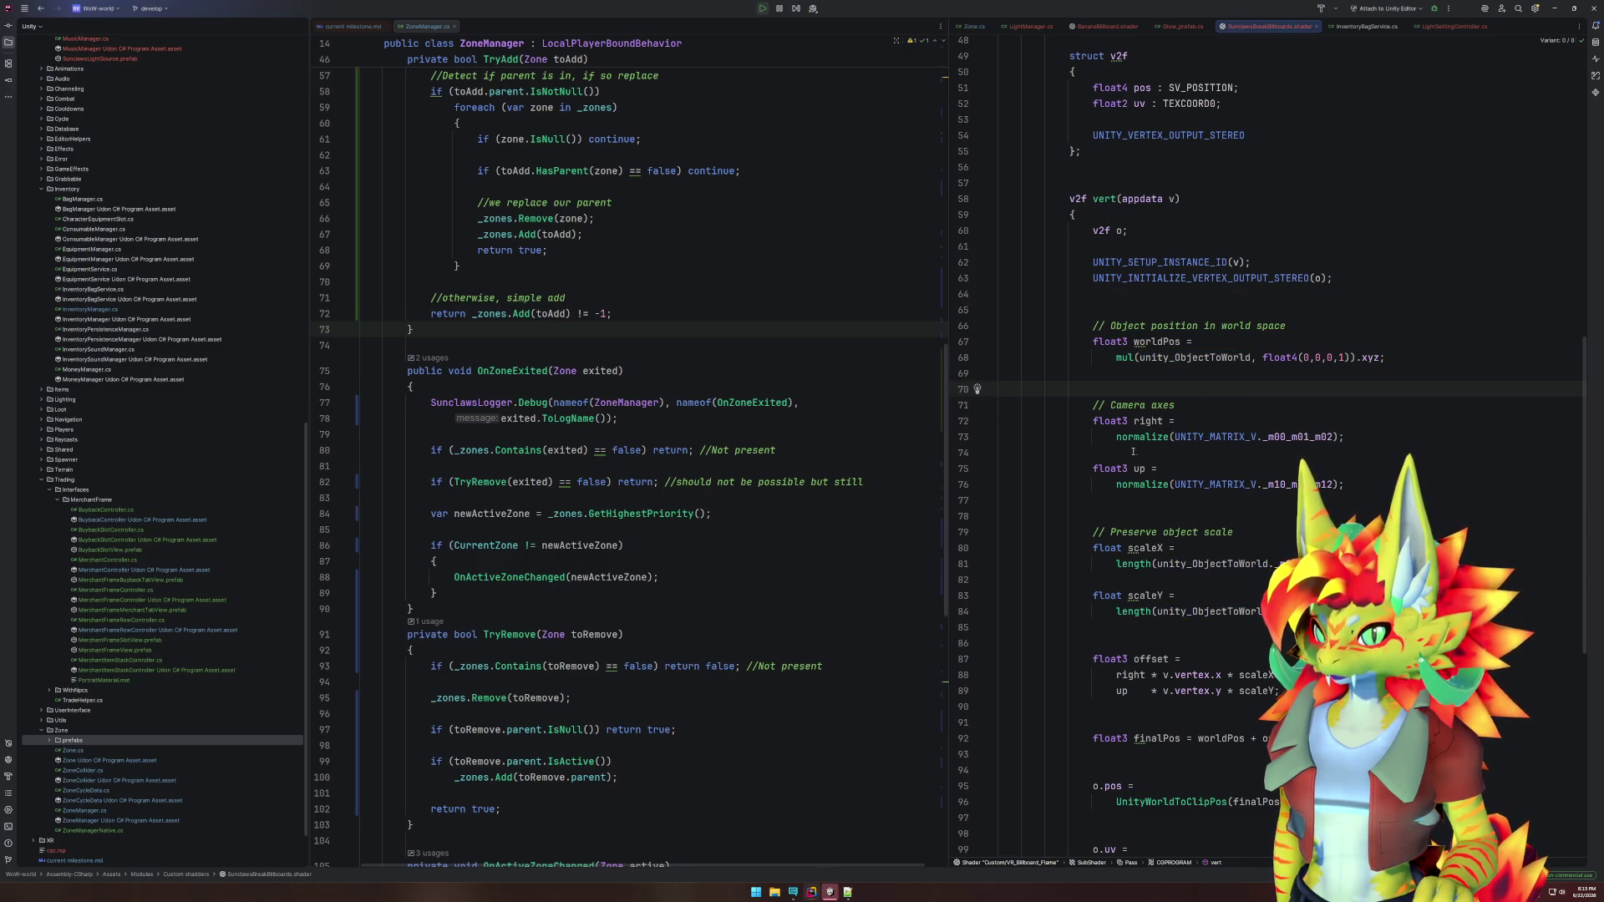
click(1315, 437)
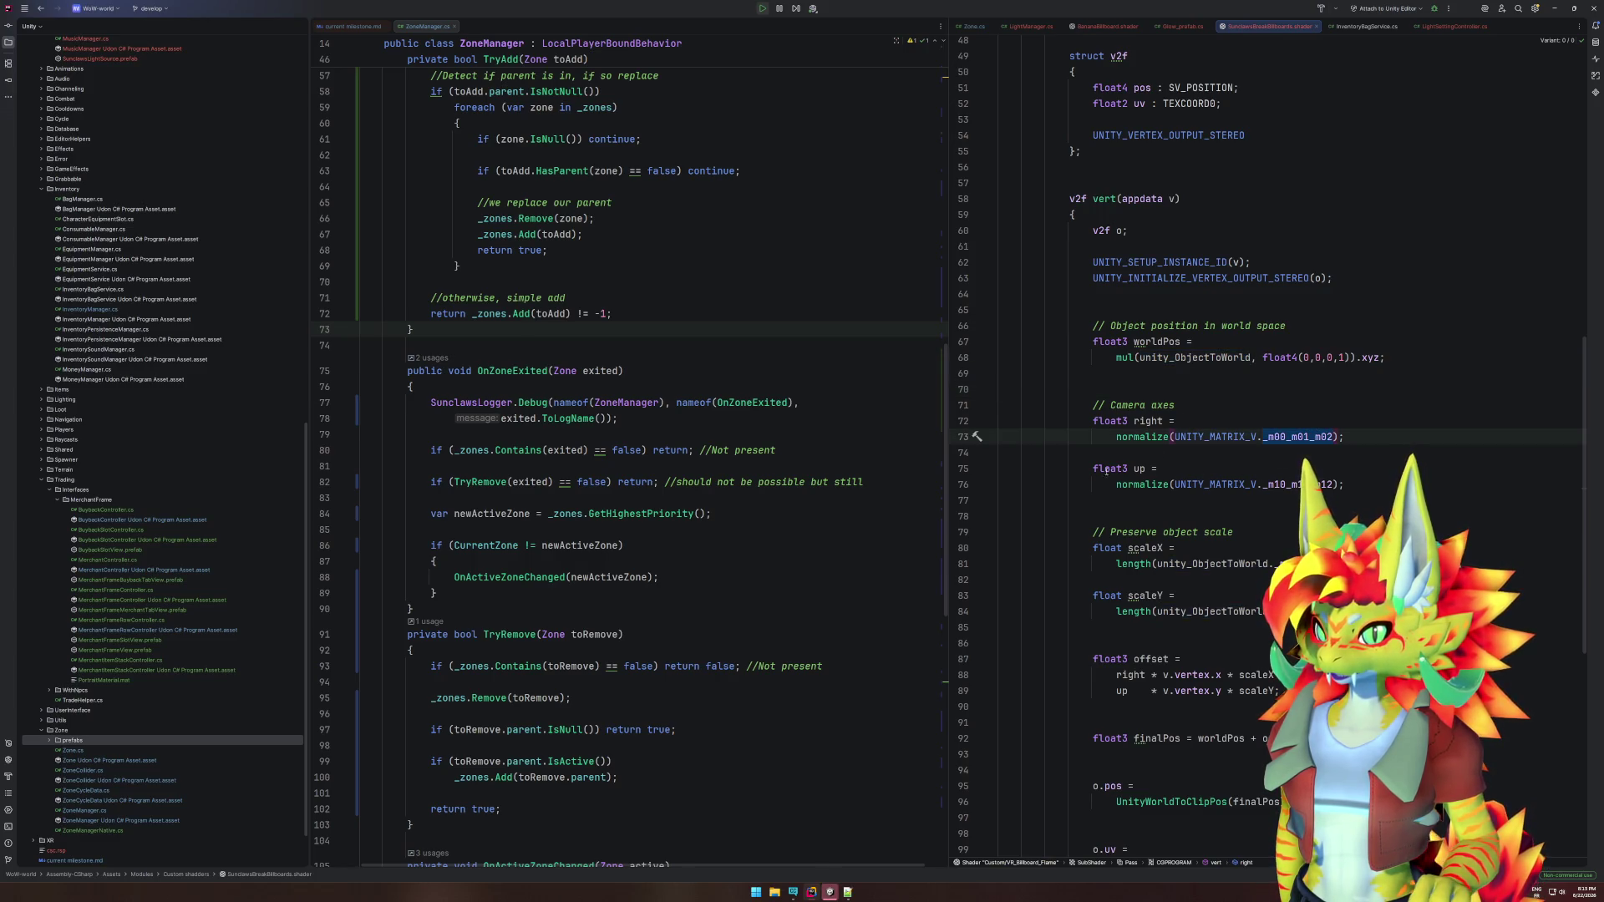
double_click(1298, 488)
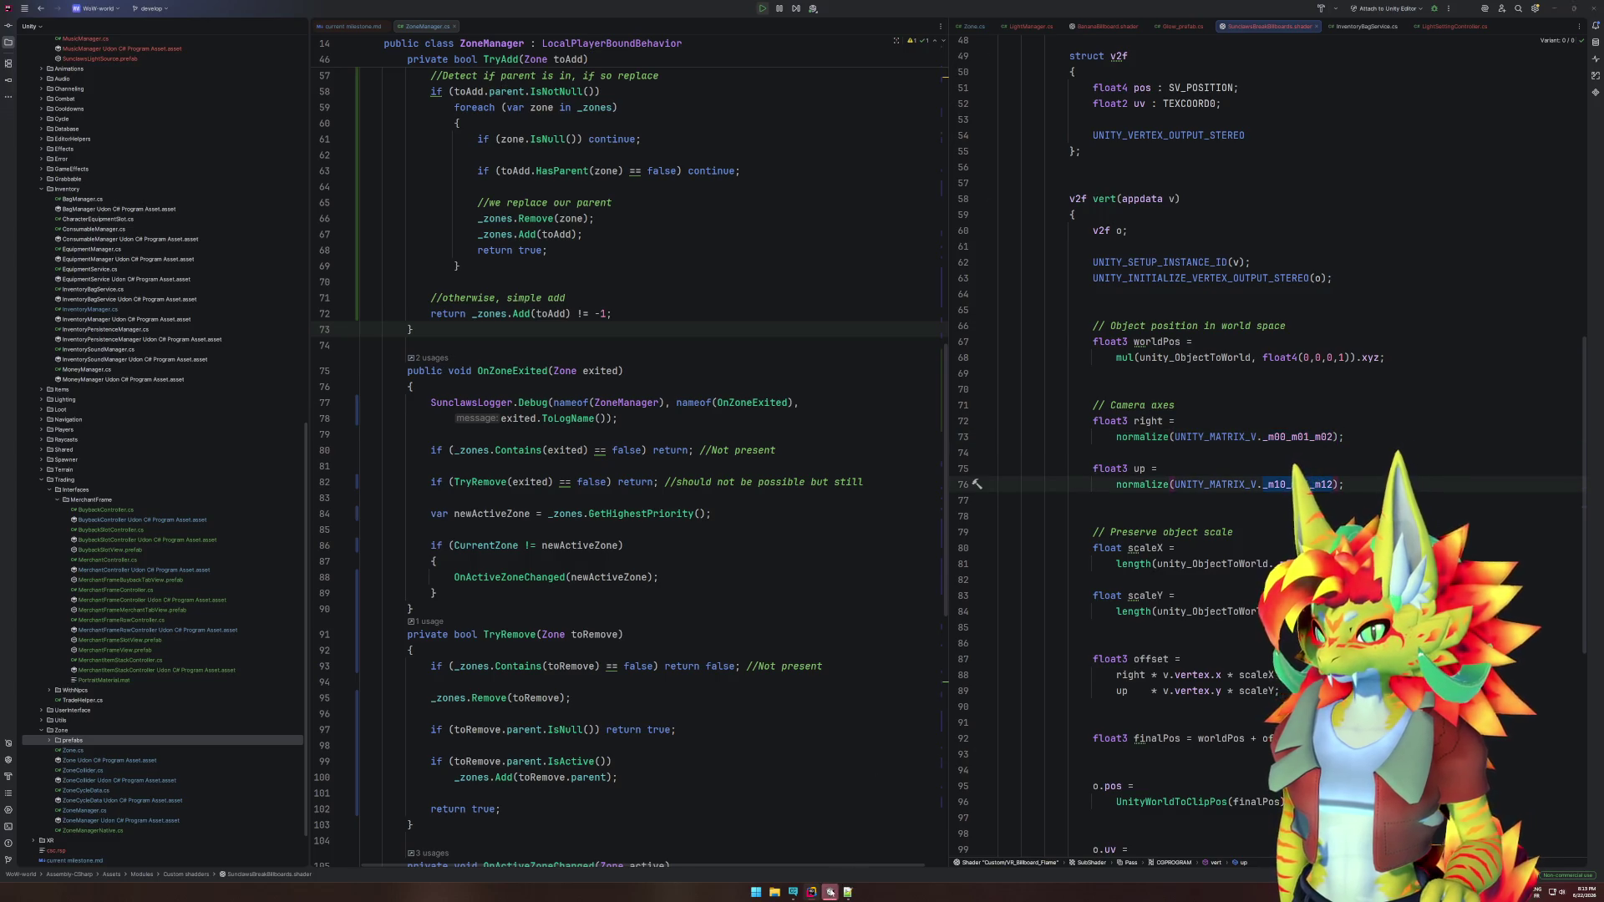
key(alt+Tab)
key(Escape)
key(super)
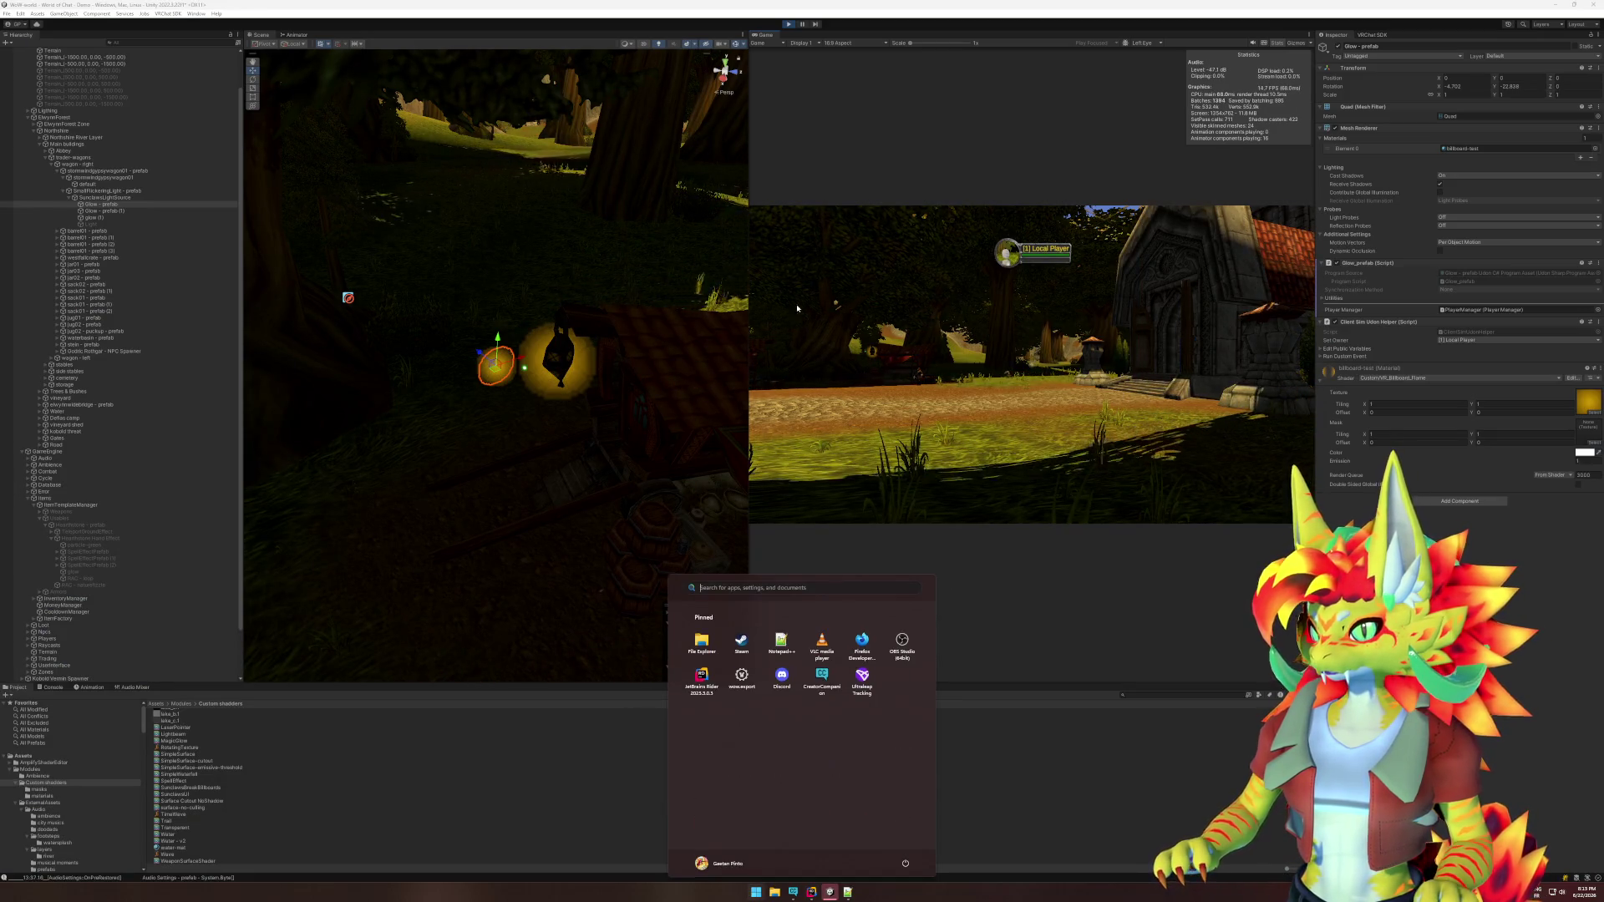
click(47, 111)
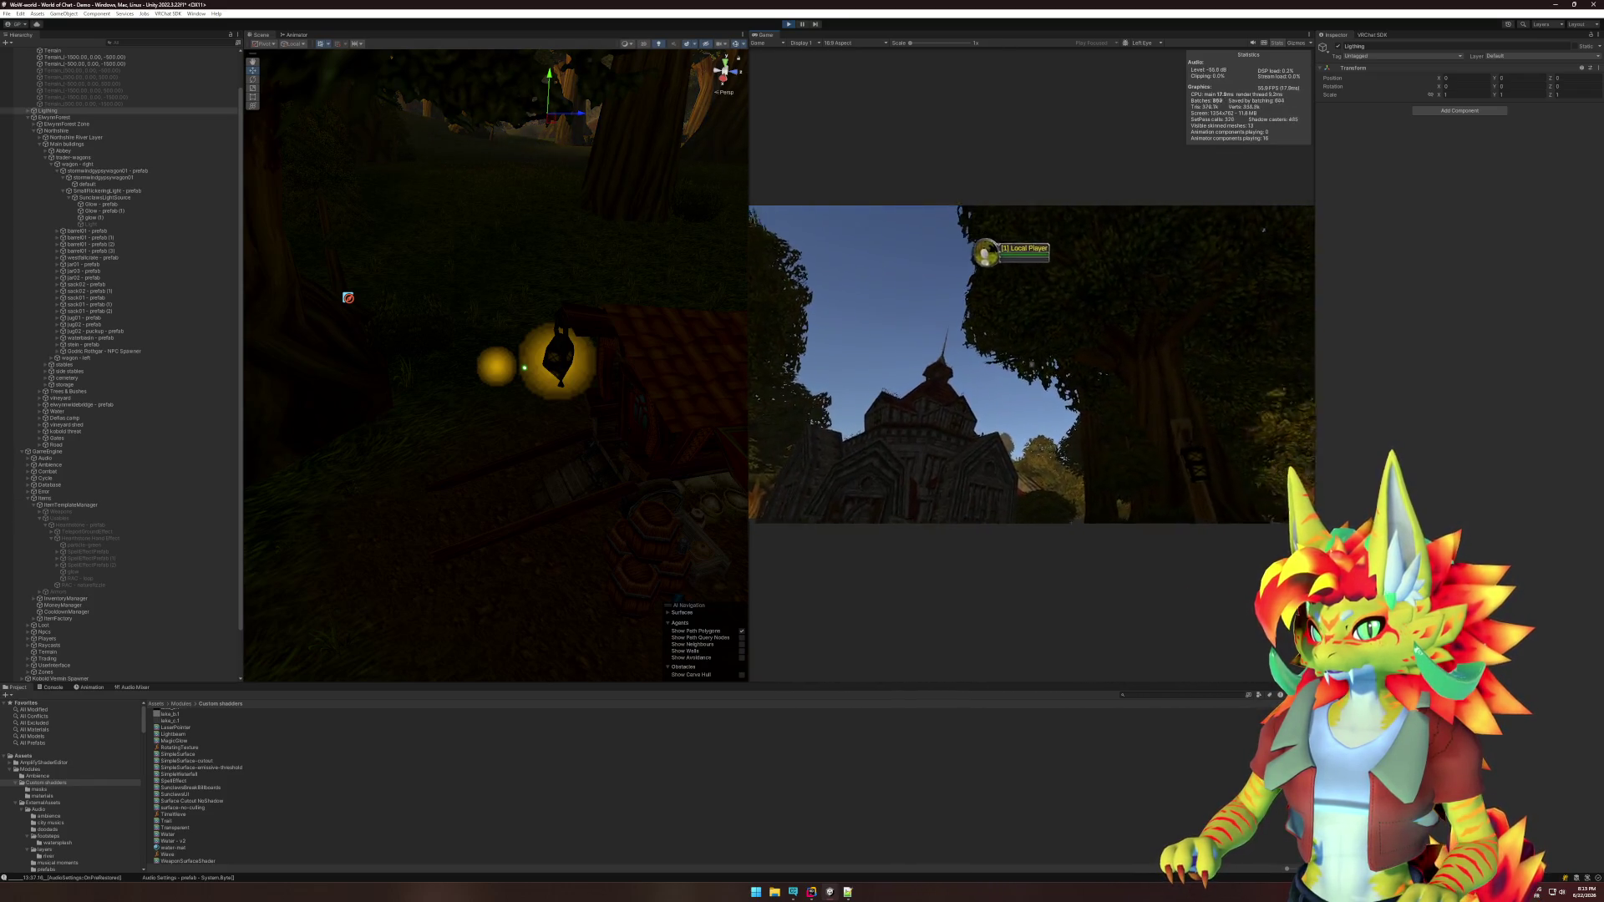
key(super)
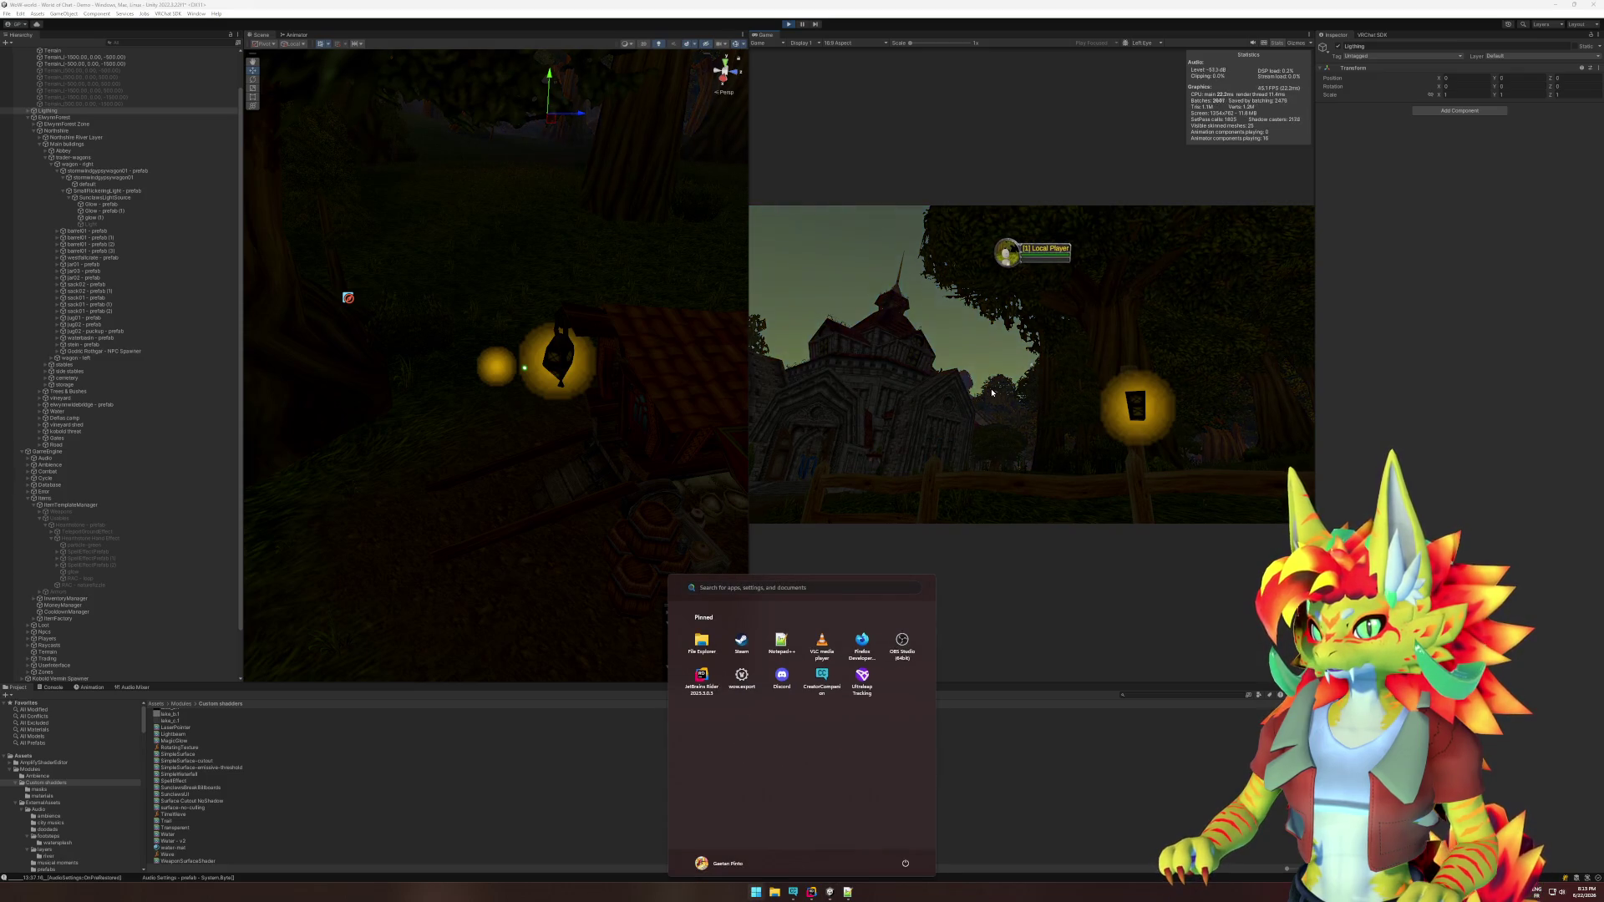
key(super)
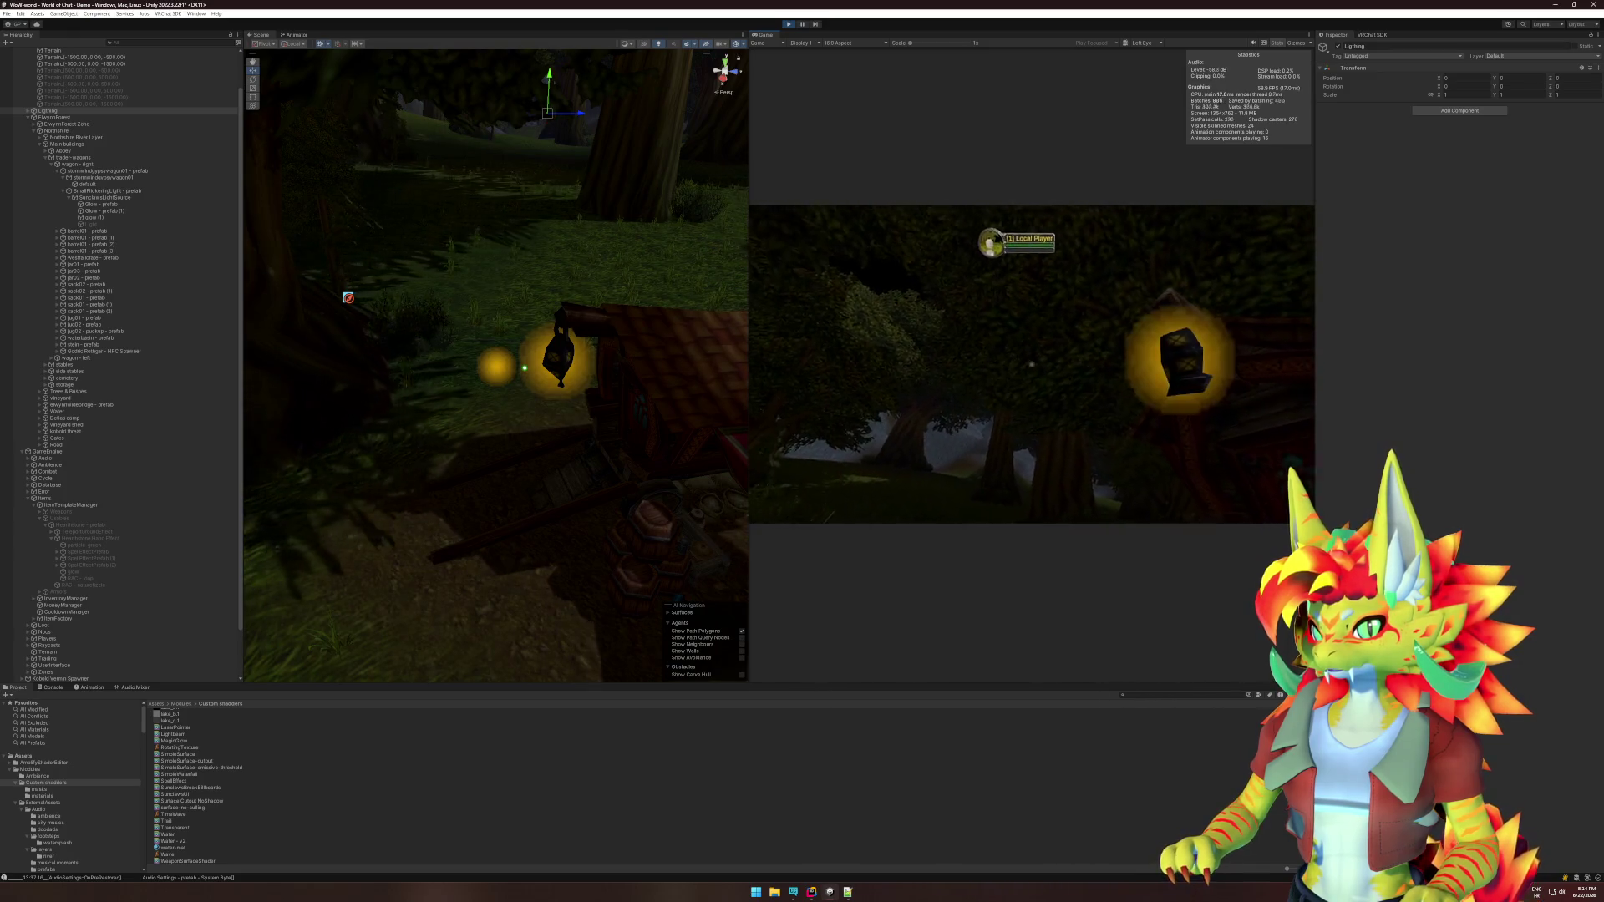
key(super)
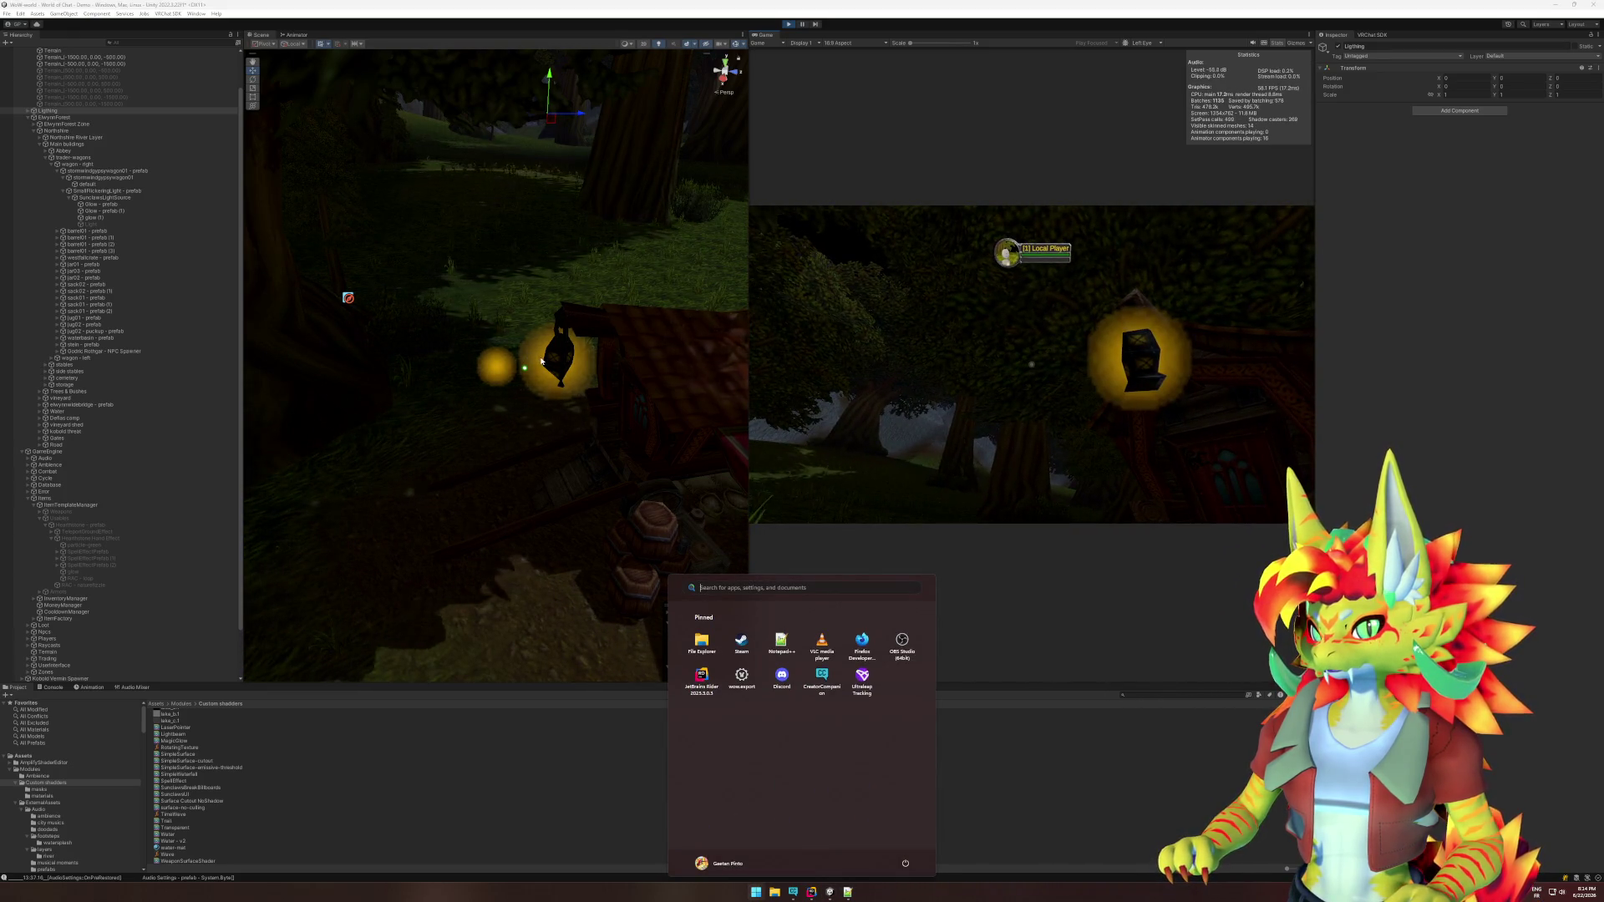
click(508, 369)
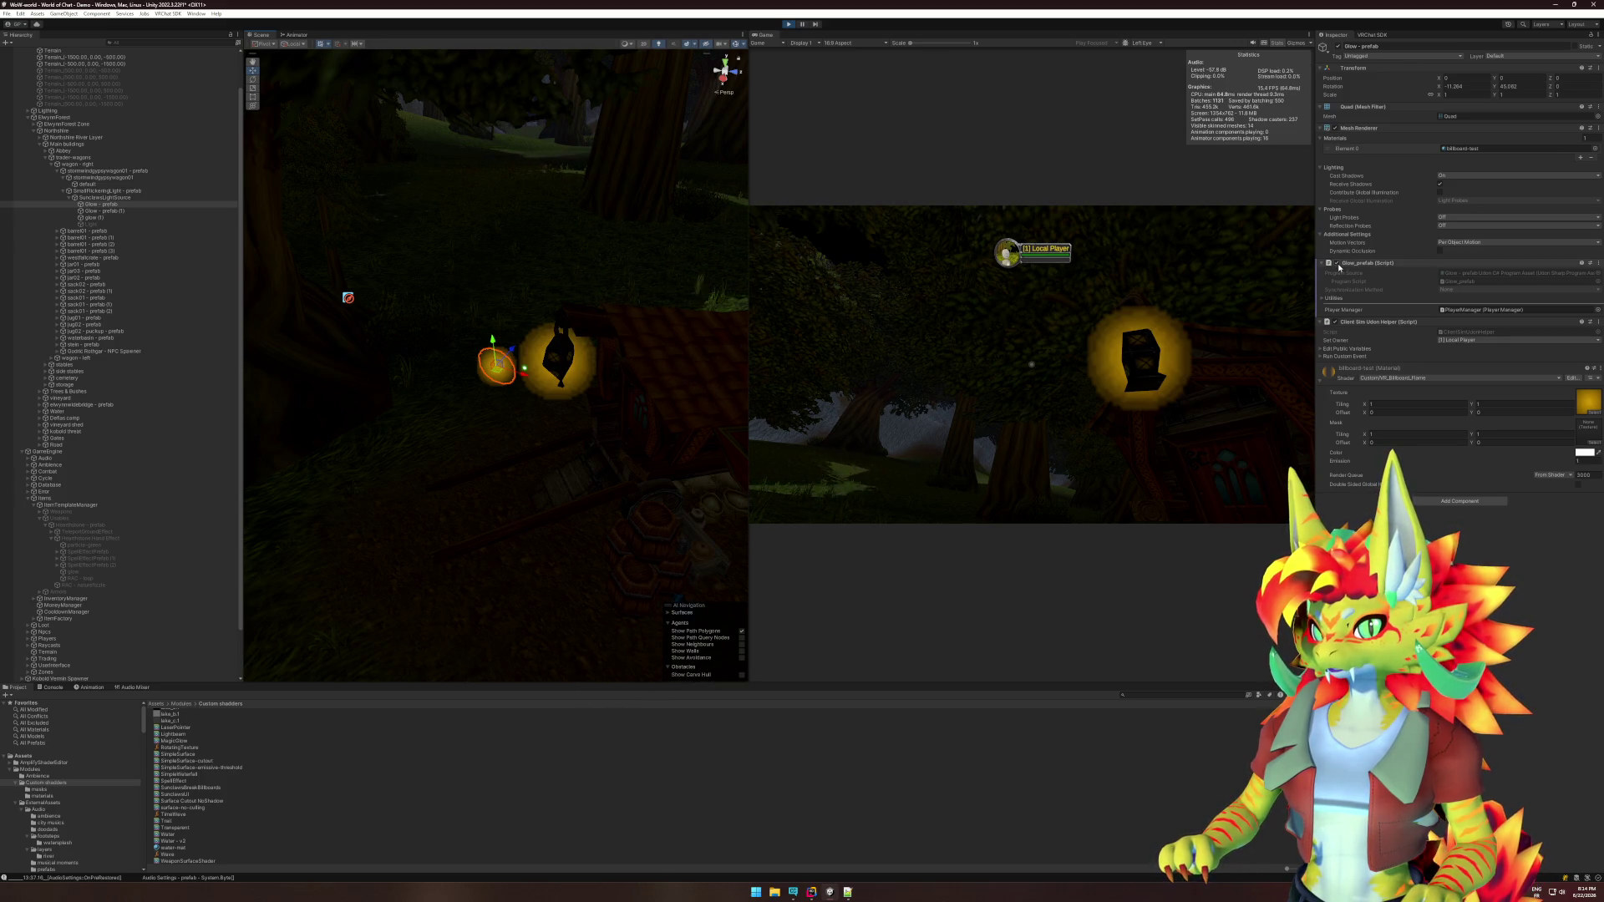
Set the glow quad's X and Y rotation to 0 and orbit the scene around the lantern.
text(0)
key(Tab)
text(0)
key(Tab)
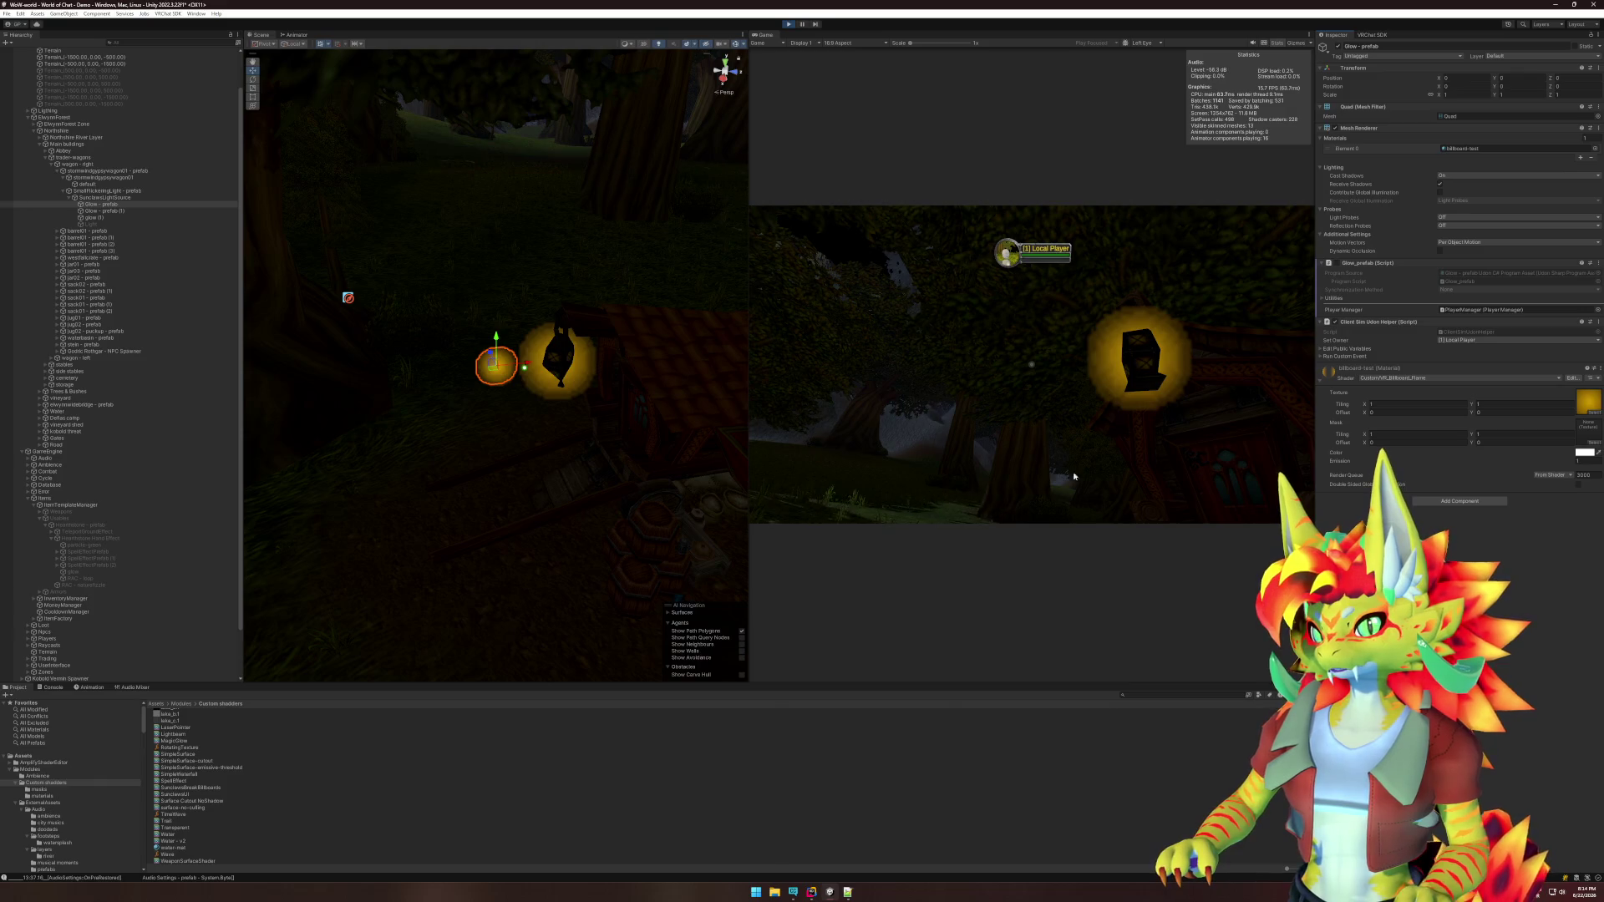
drag(518, 472, 834, 469)
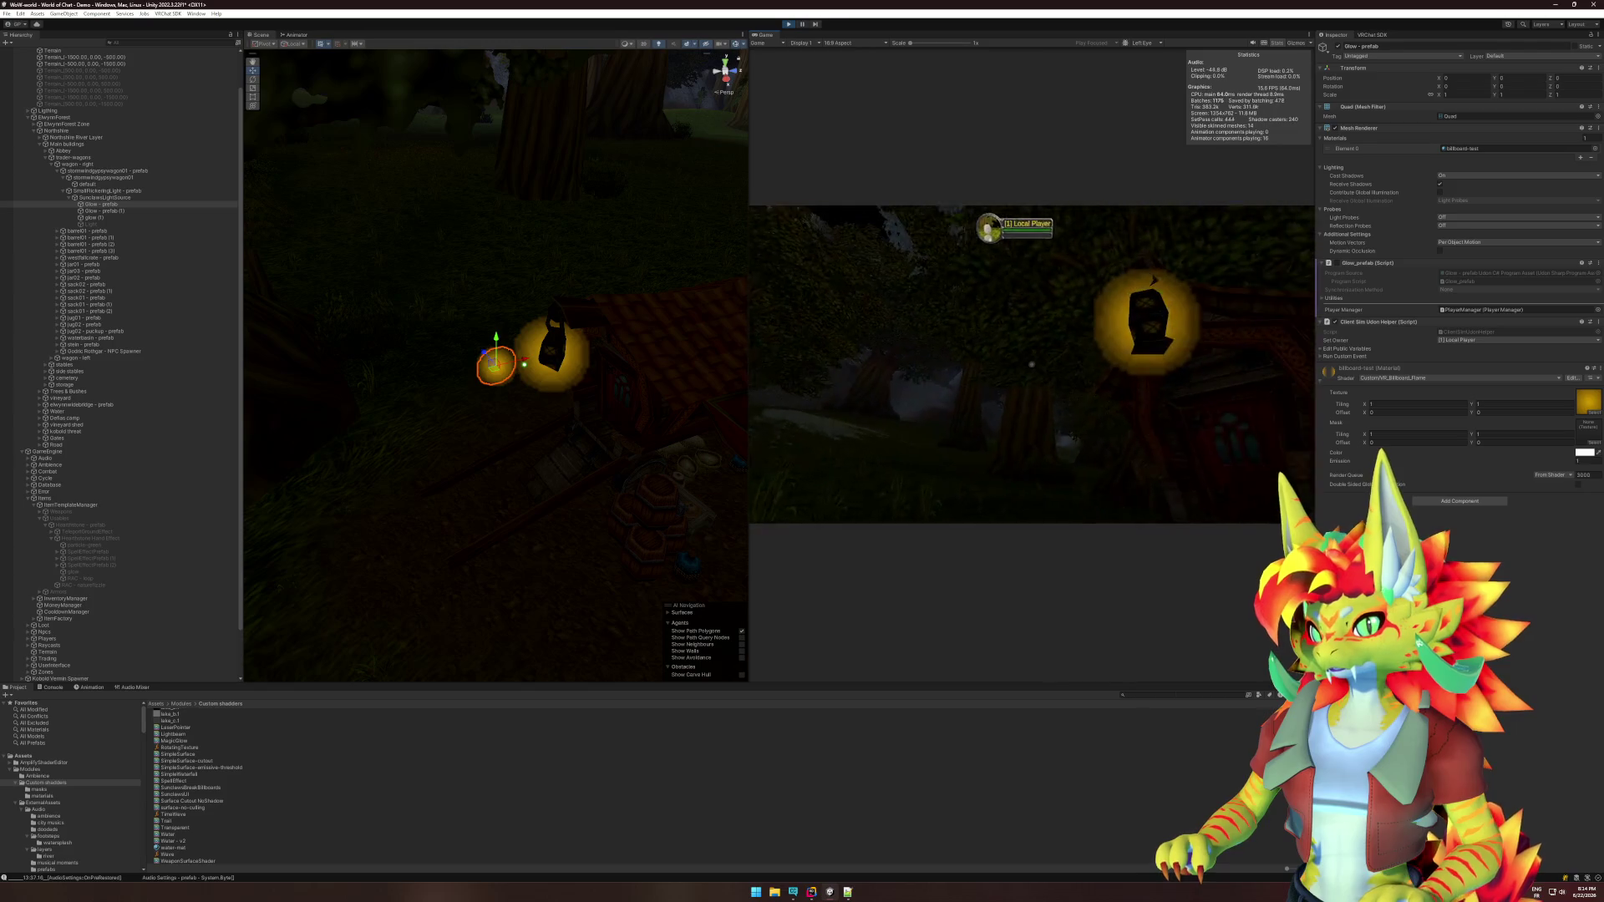
key(super)
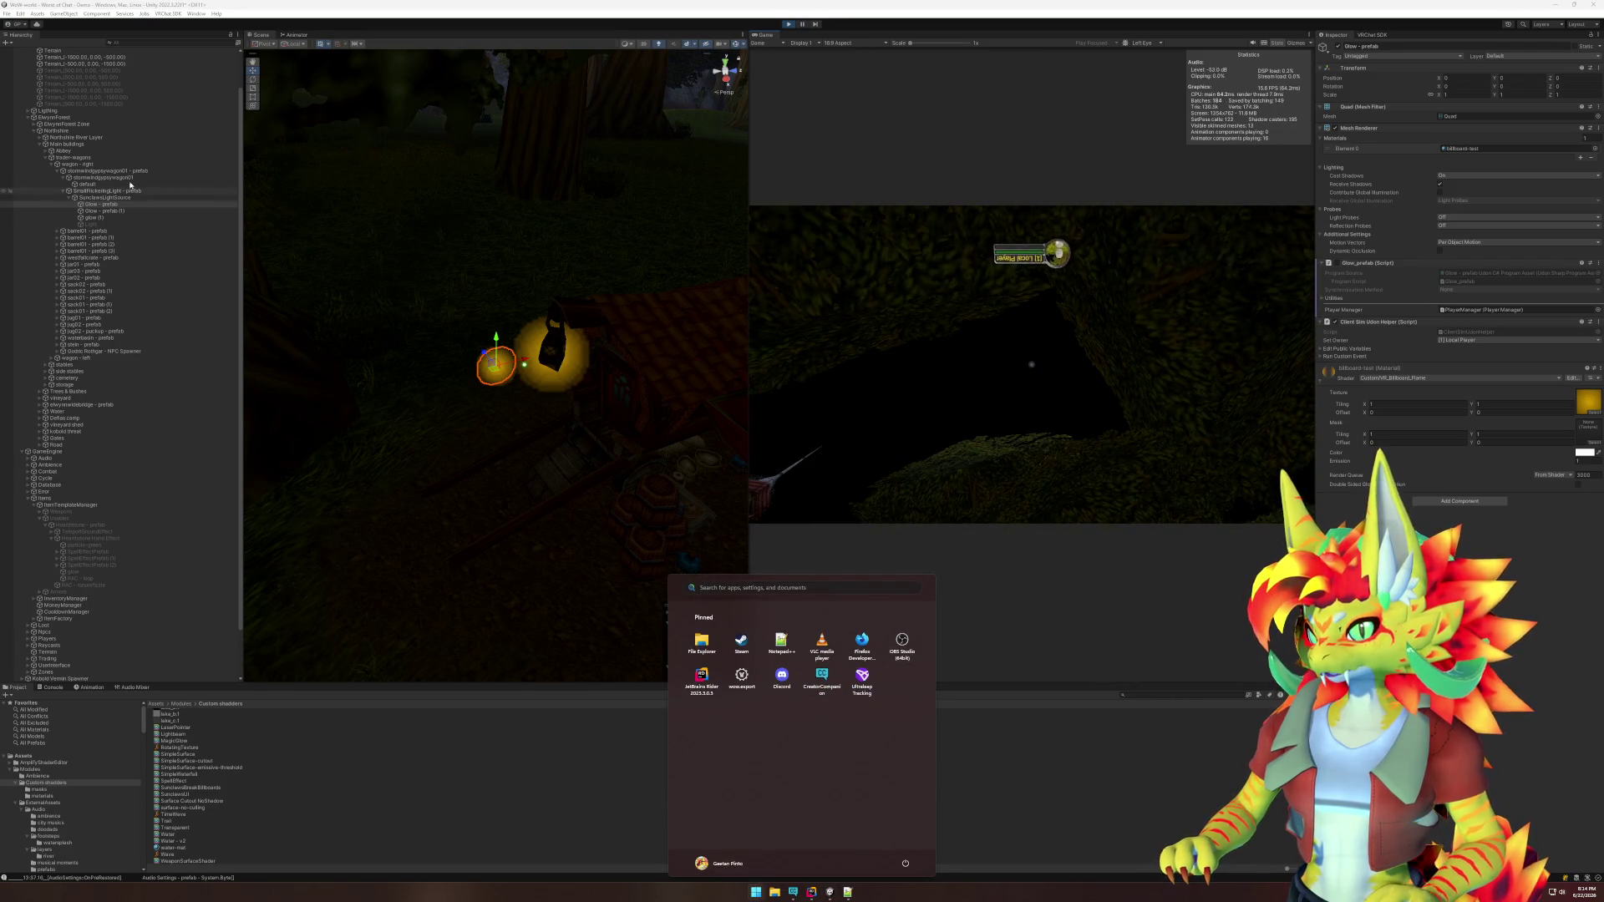
click(47, 111)
click(920, 351)
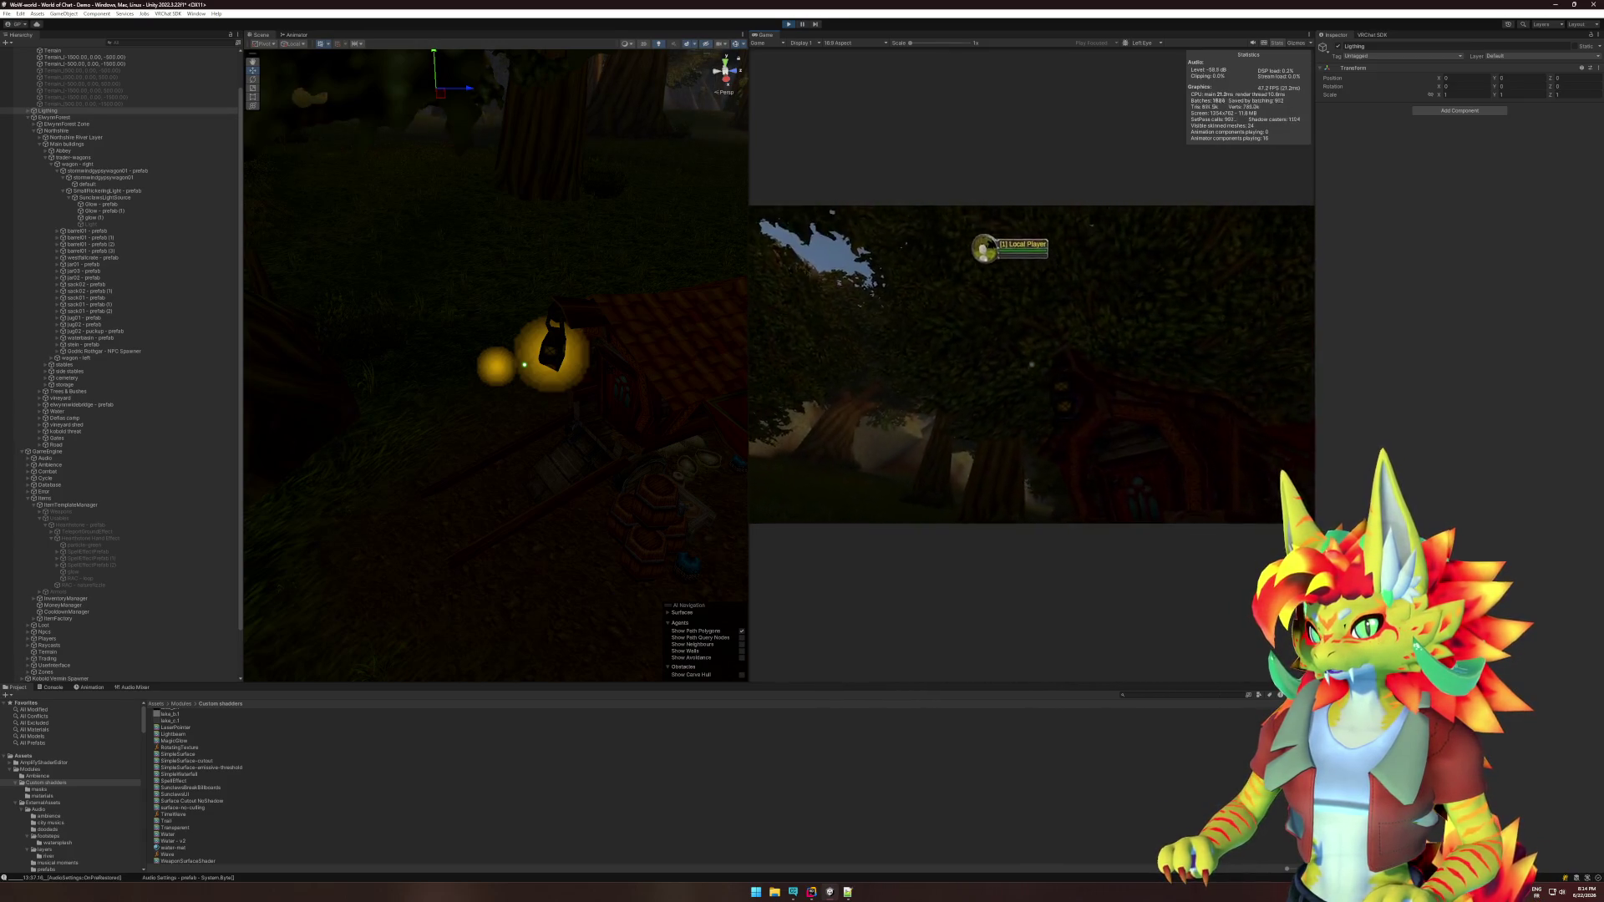
key(super)
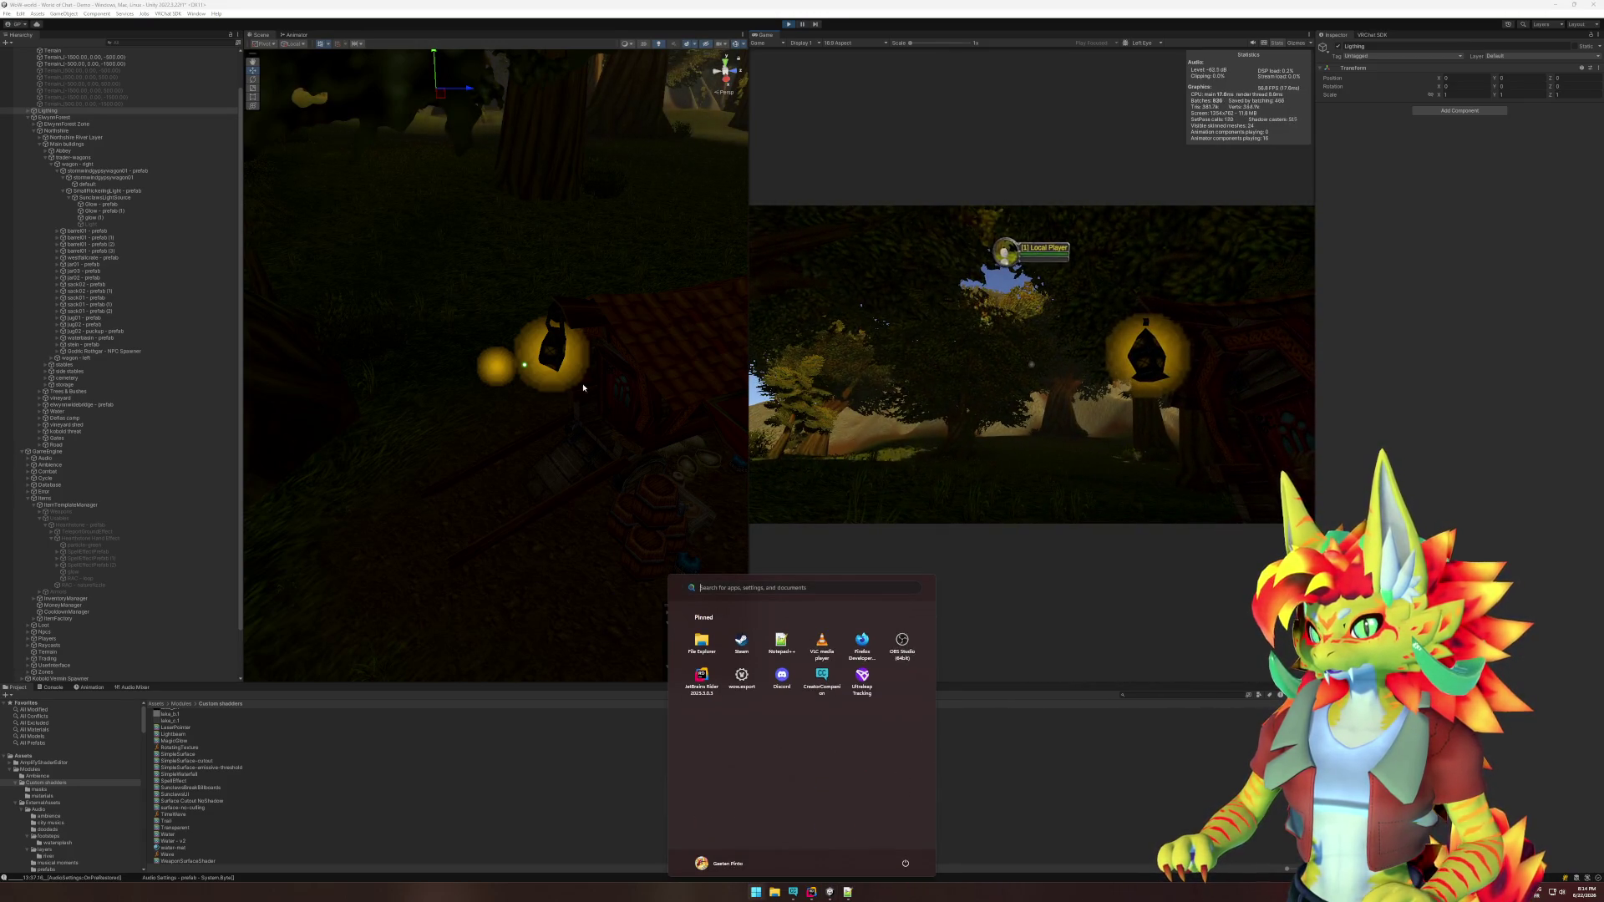
Move glow (1) slightly lower and Glow - prefab (1) right and down near the house.
click(573, 368)
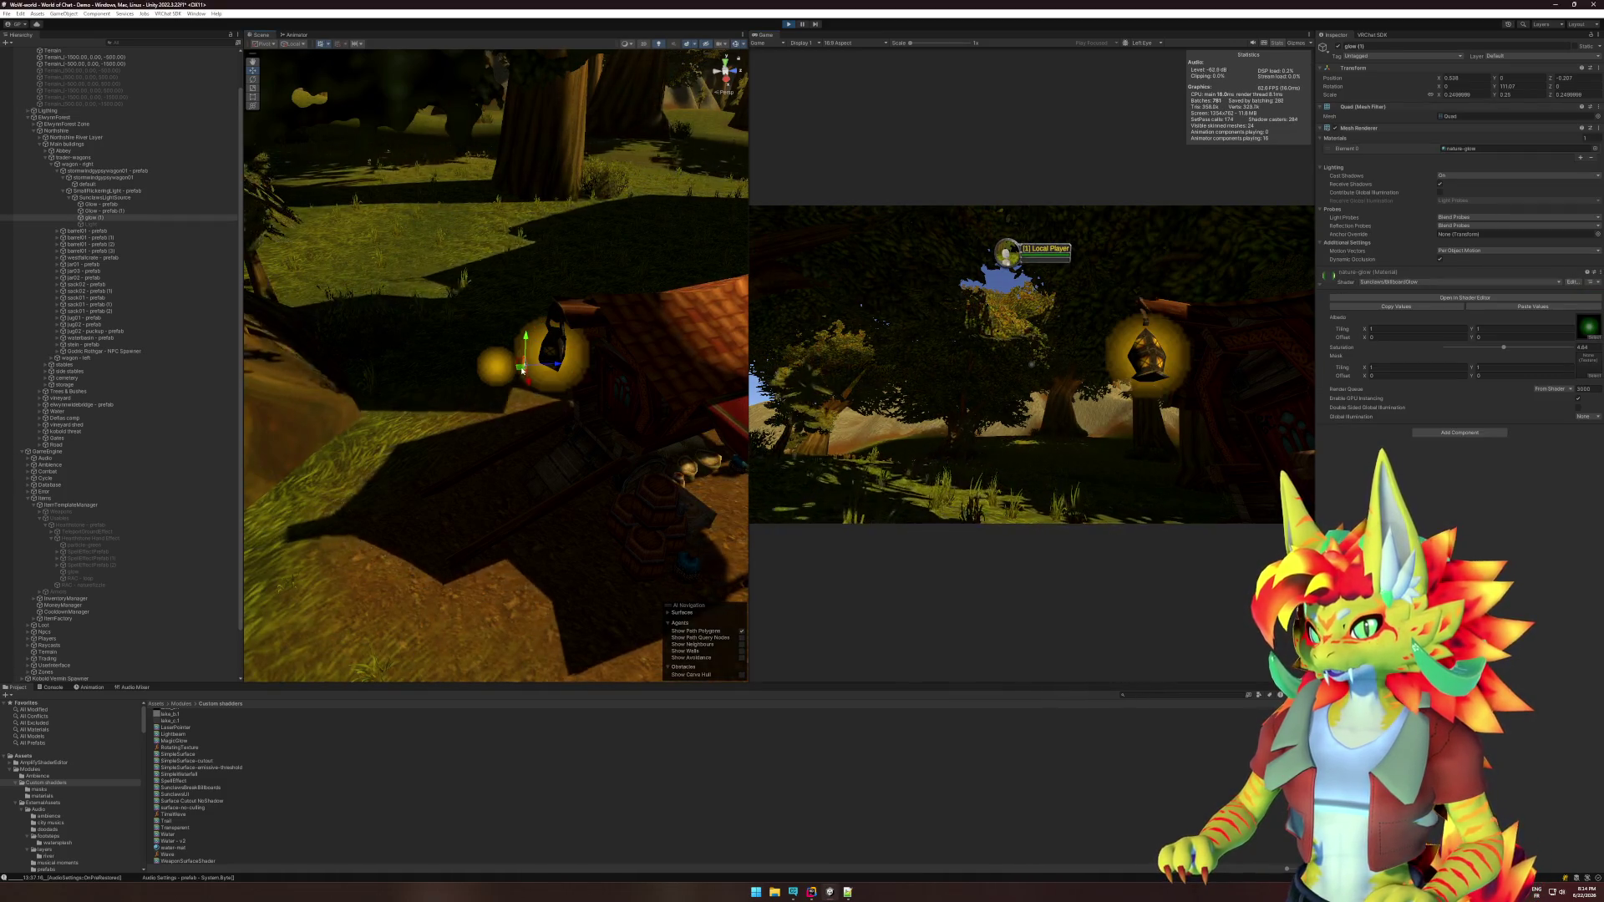
click(525, 408)
drag(525, 408, 525, 422)
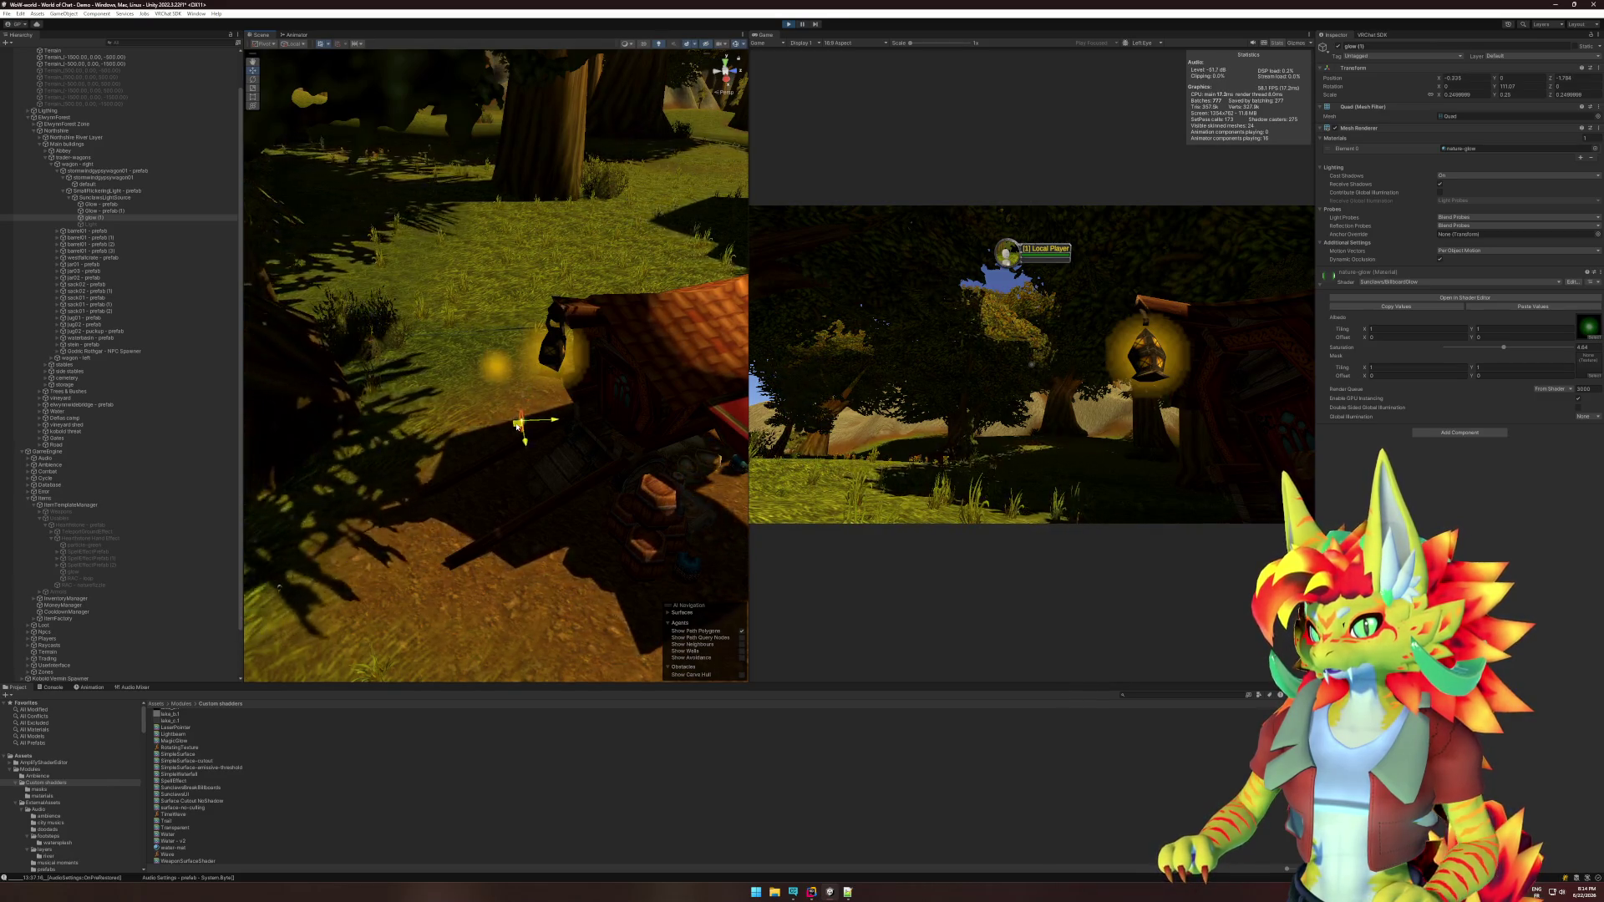
click(569, 391)
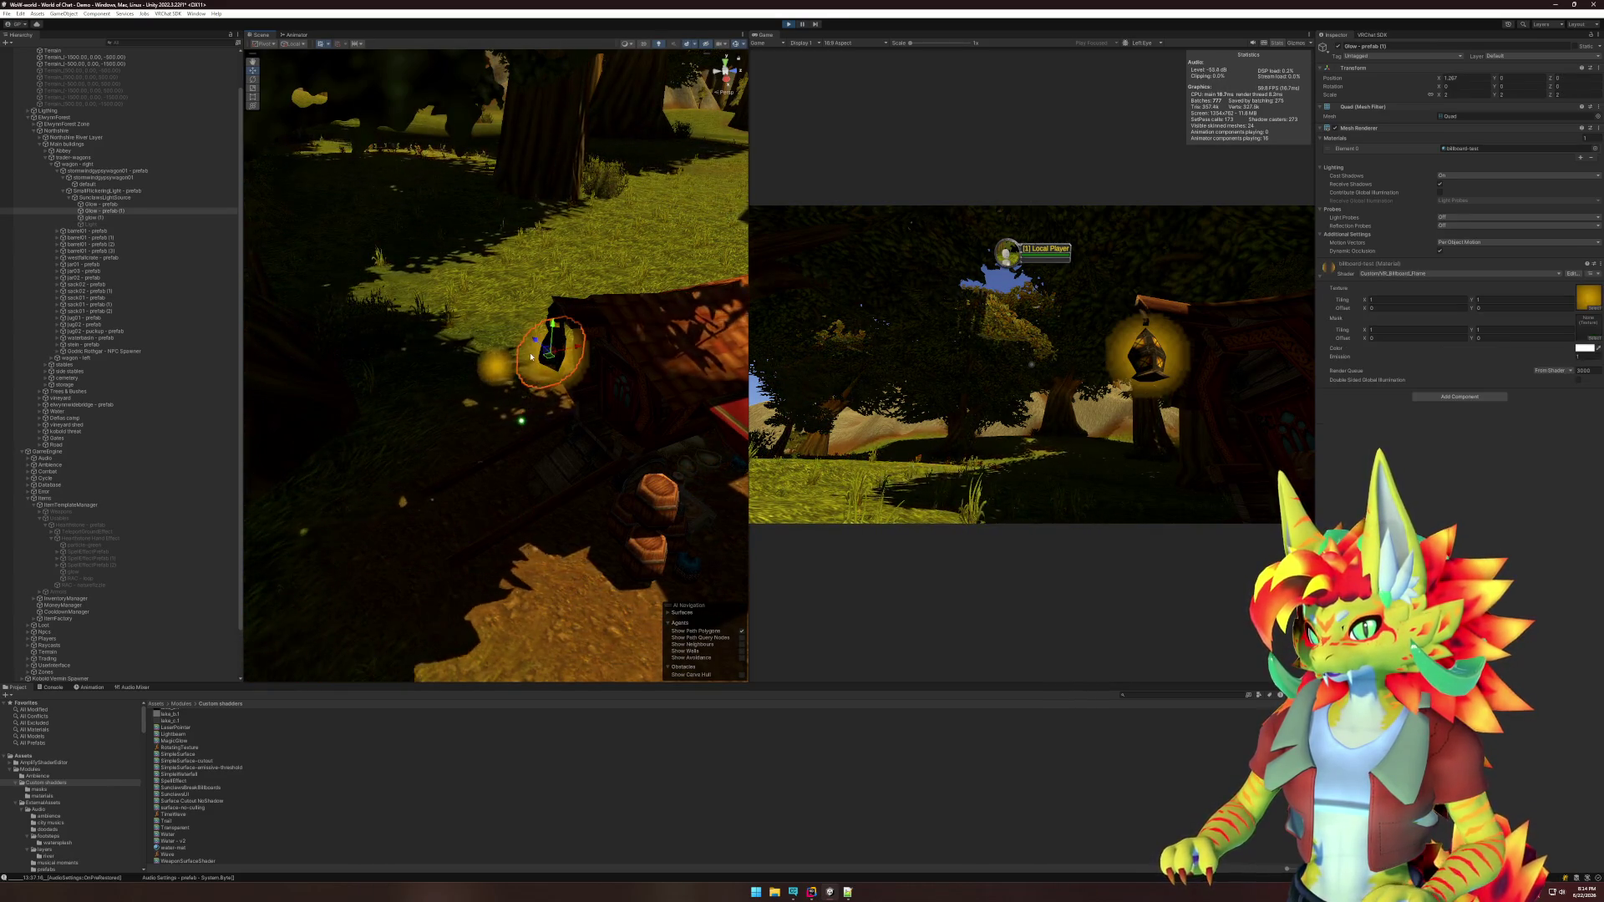
mouse_move(568, 391)
mouse_down()
mouse_move(610, 381)
mouse_move(588, 399)
mouse_up()
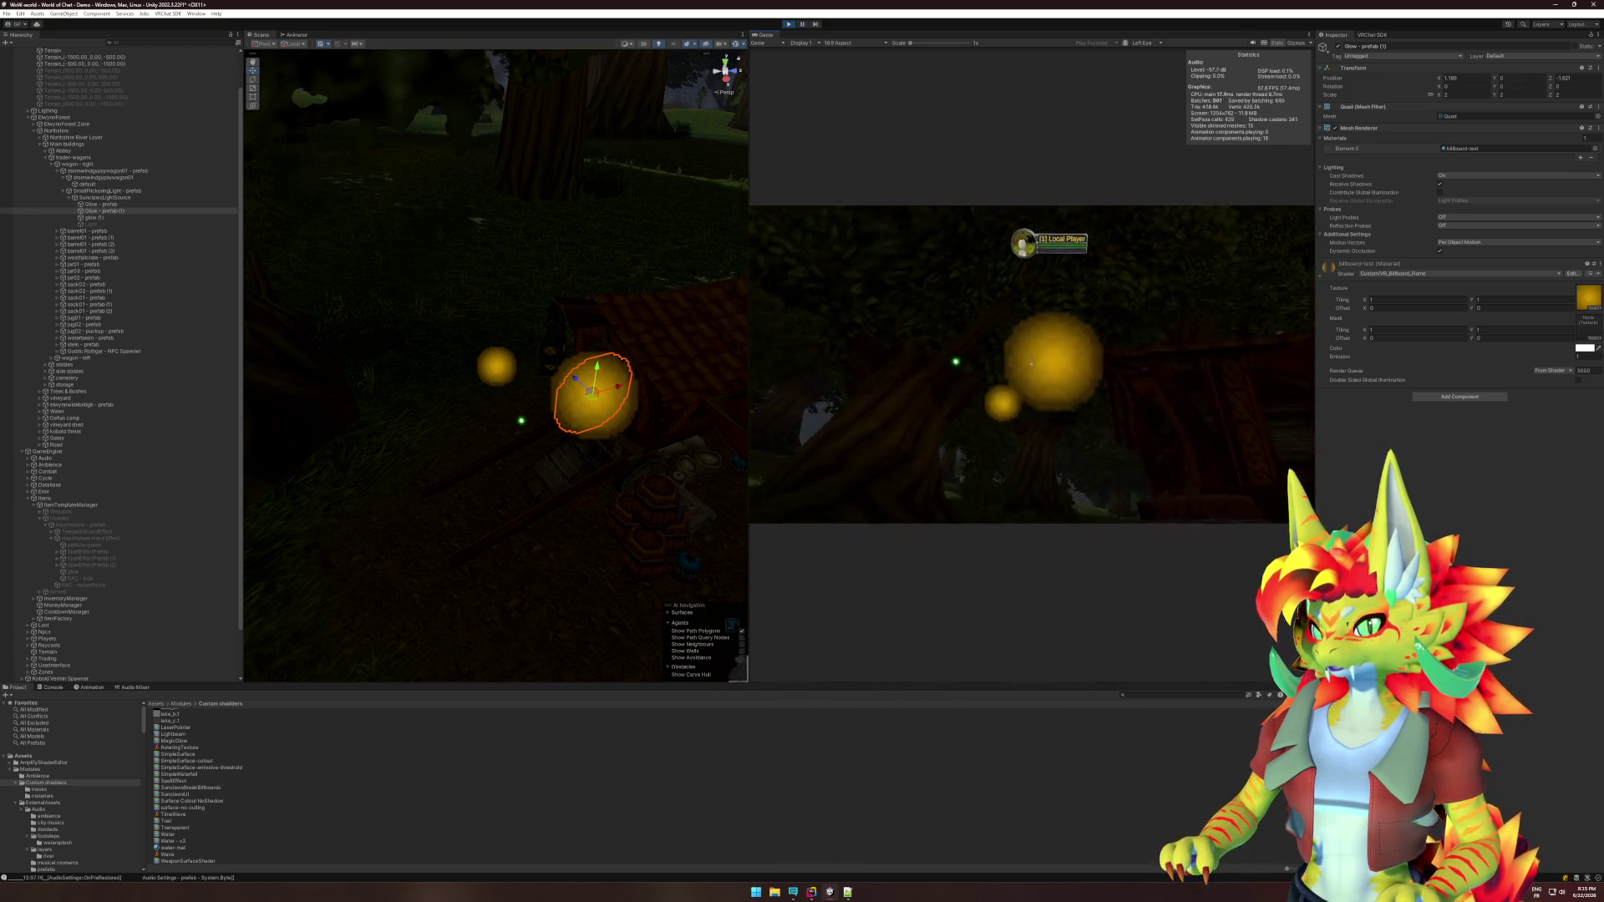
Walk the player toward the house door and back to face the glow orbs.
key(w)
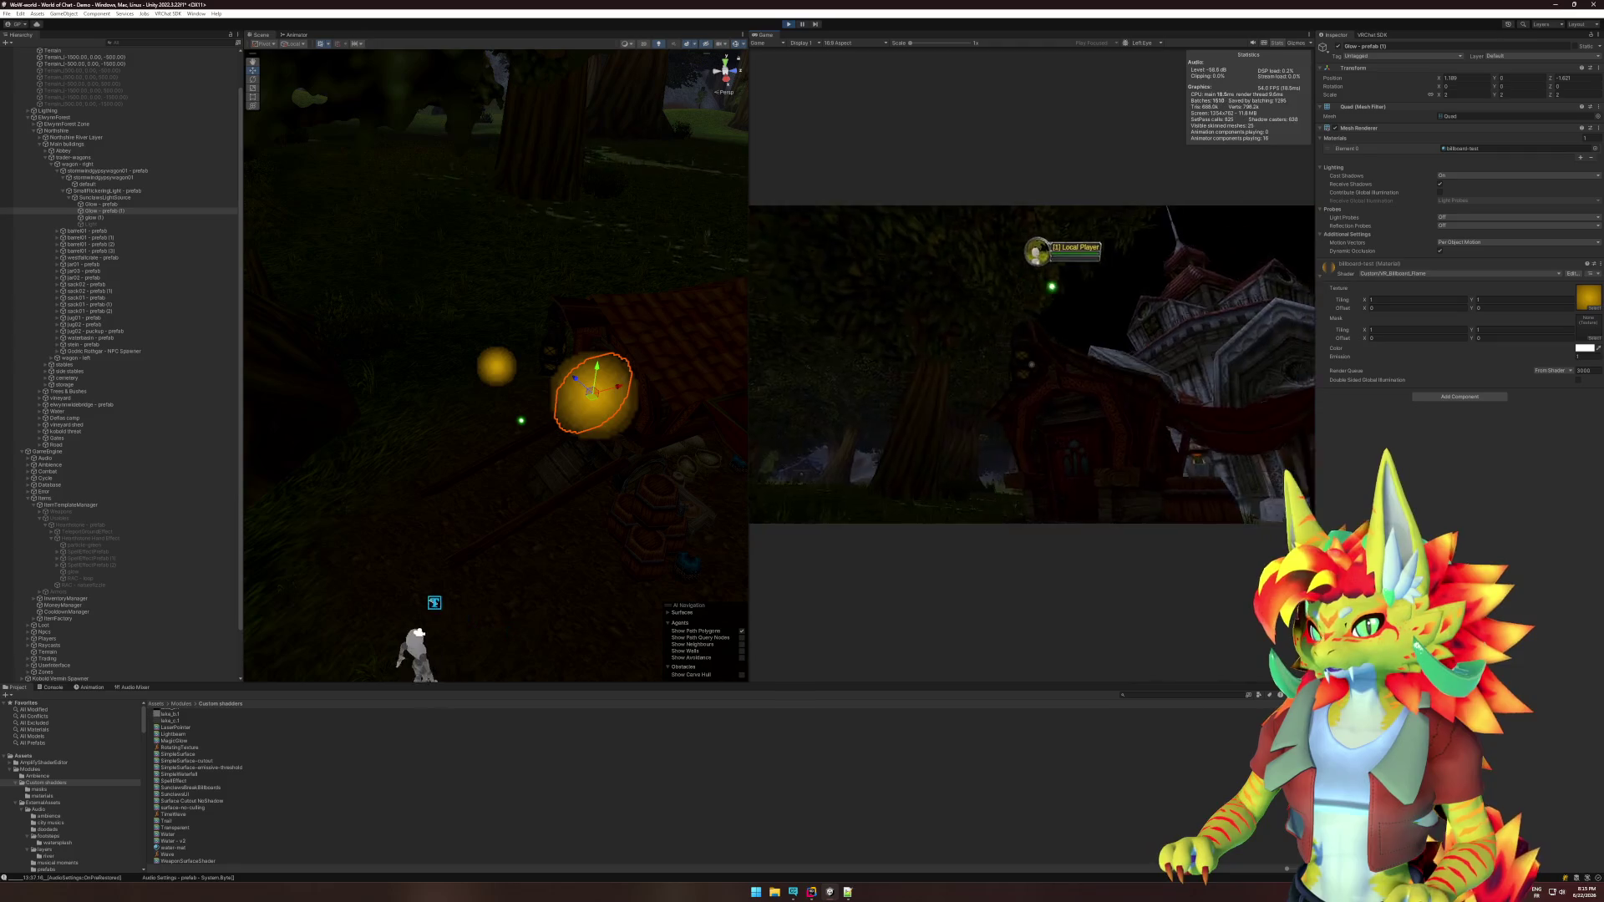
key(w)
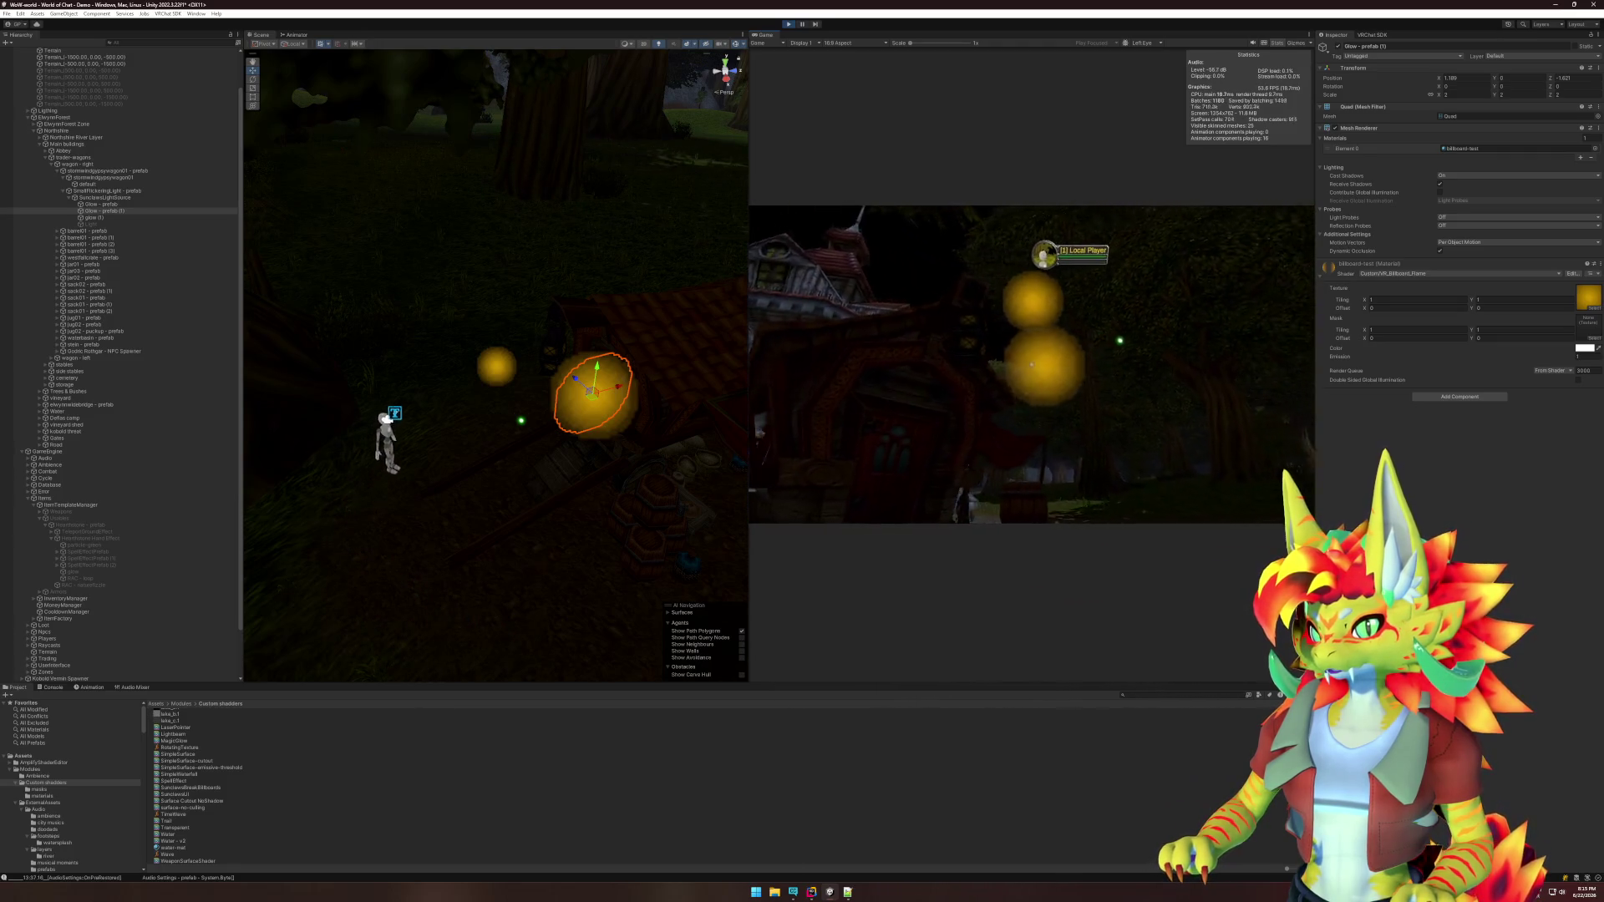
key(s)
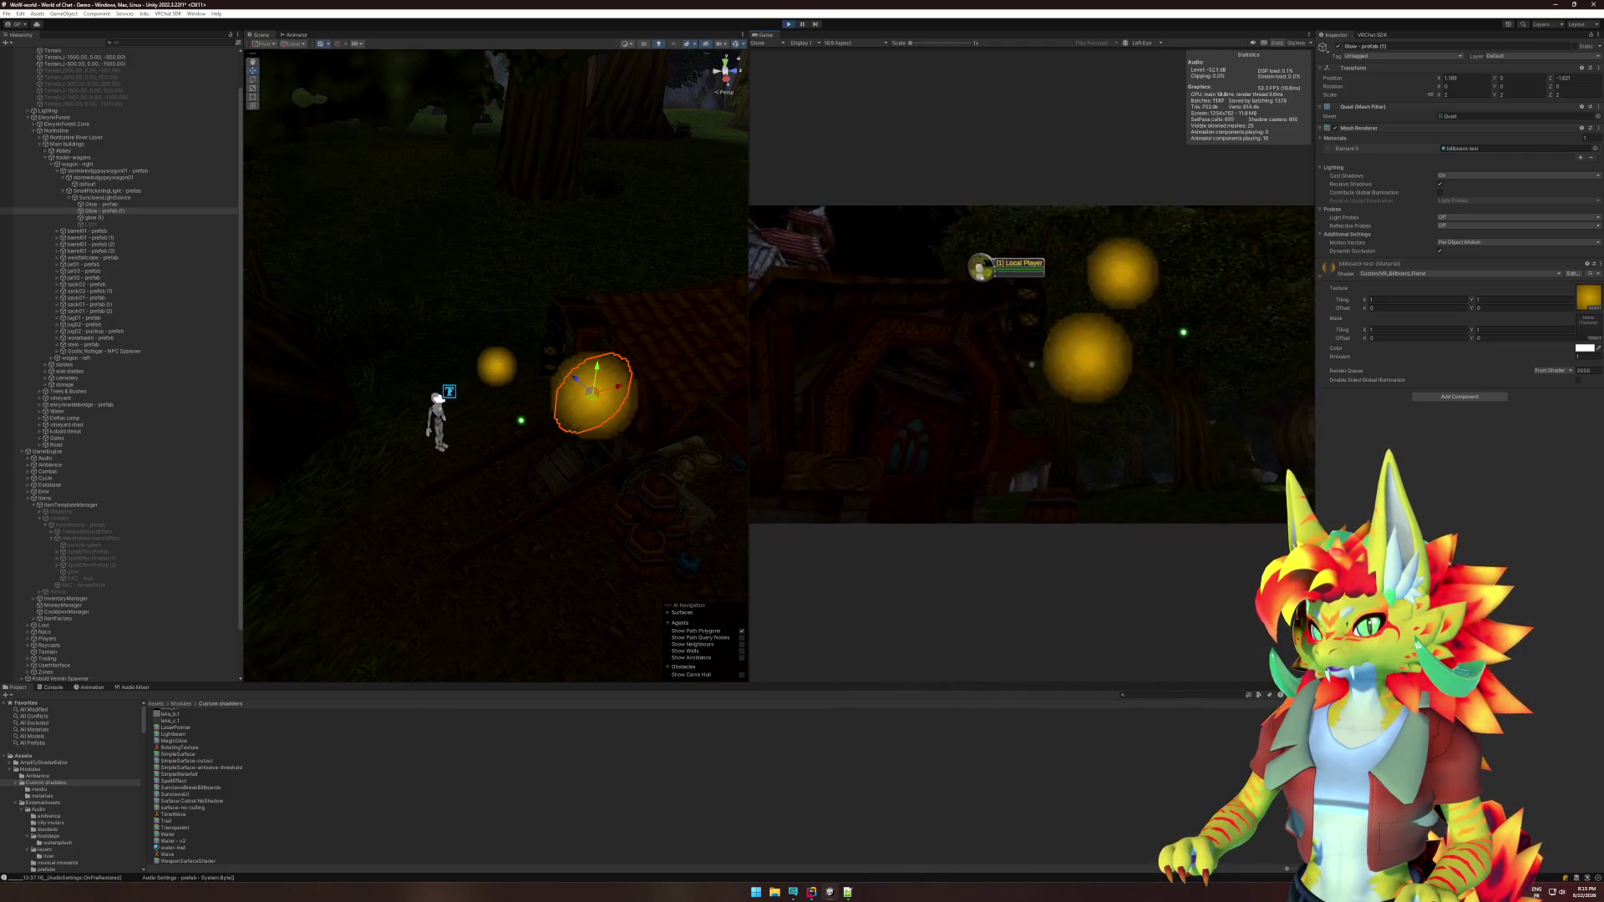
Move the glow orb down-right to sit beside the market path.
key(super)
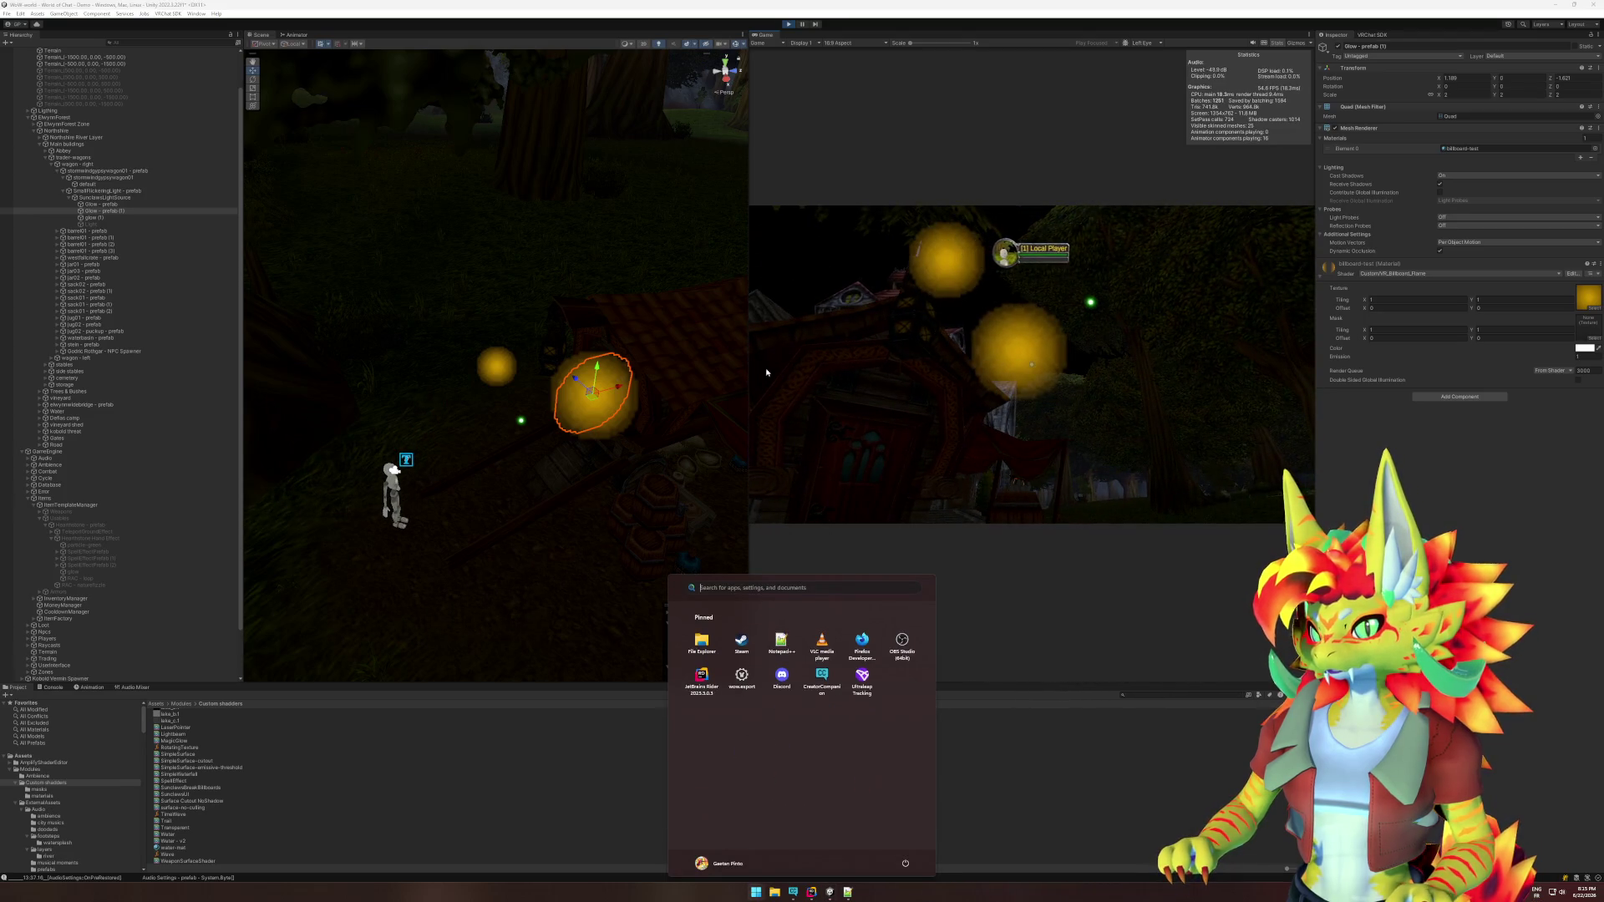
key(super)
scroll(458, 399, down, 5)
drag(449, 362, 660, 475)
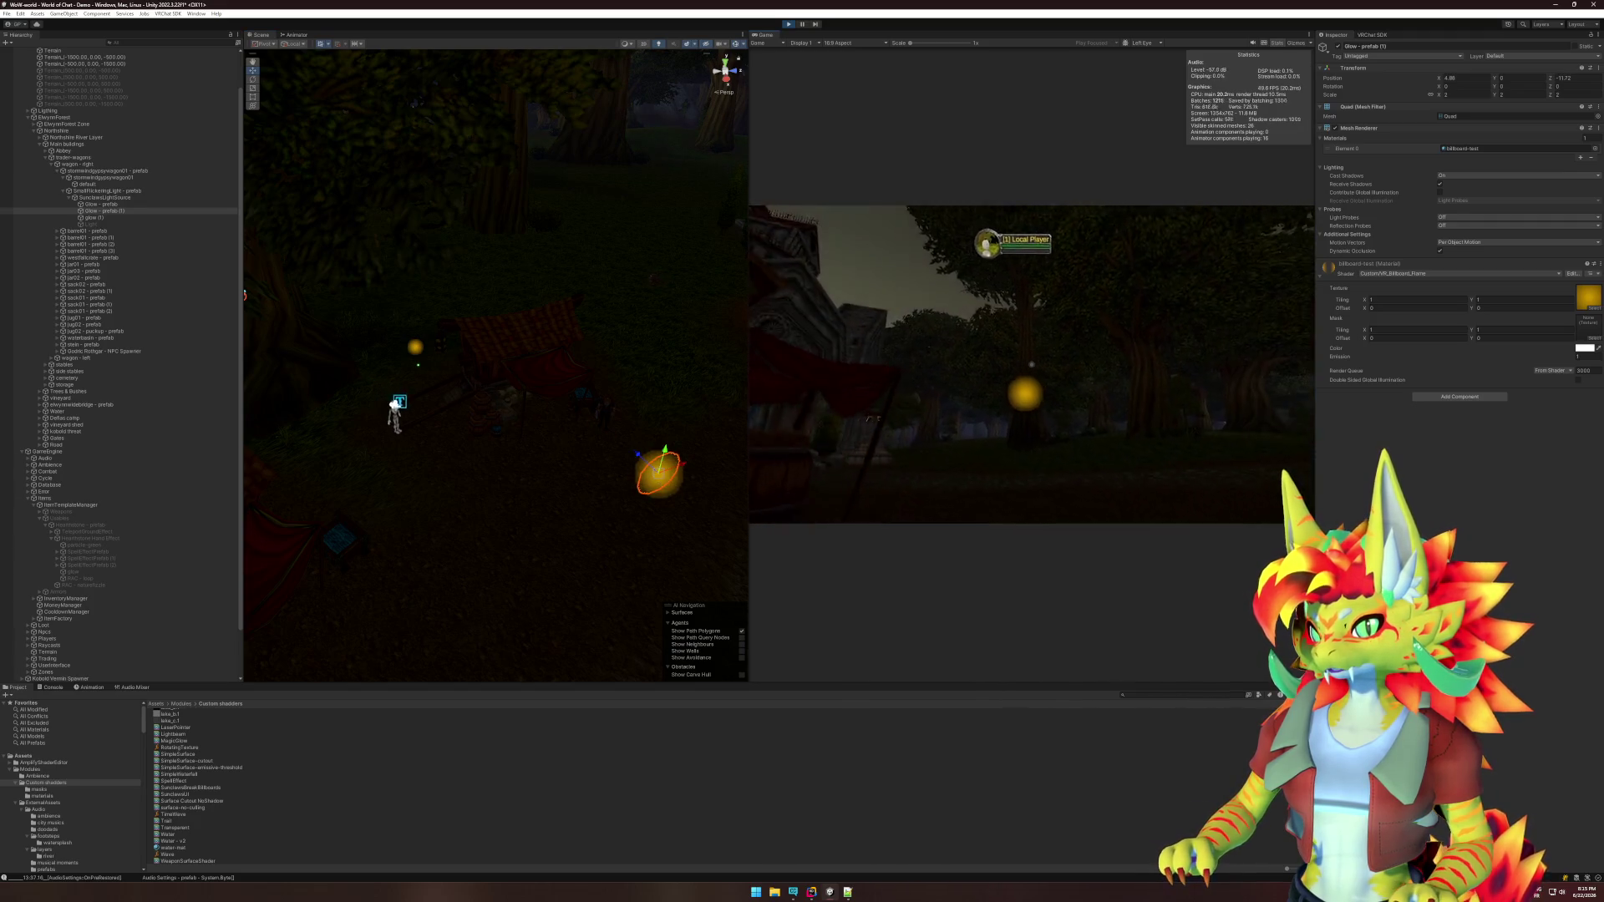
Walk around the church in play mode, looking back toward the glow orb.
key(s)
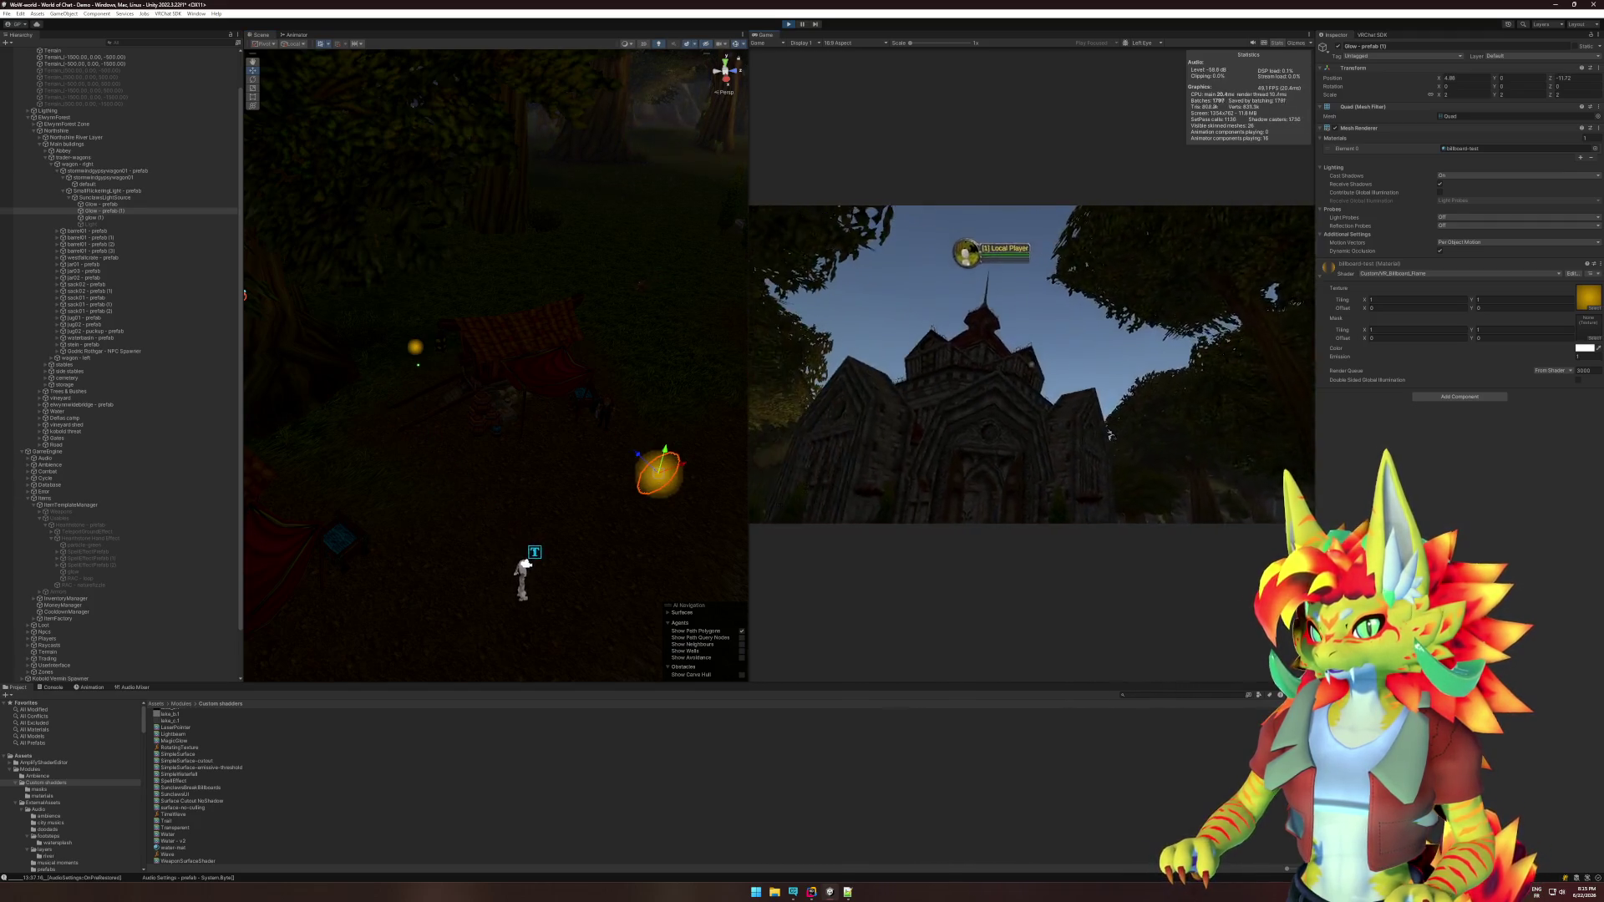
key(s)
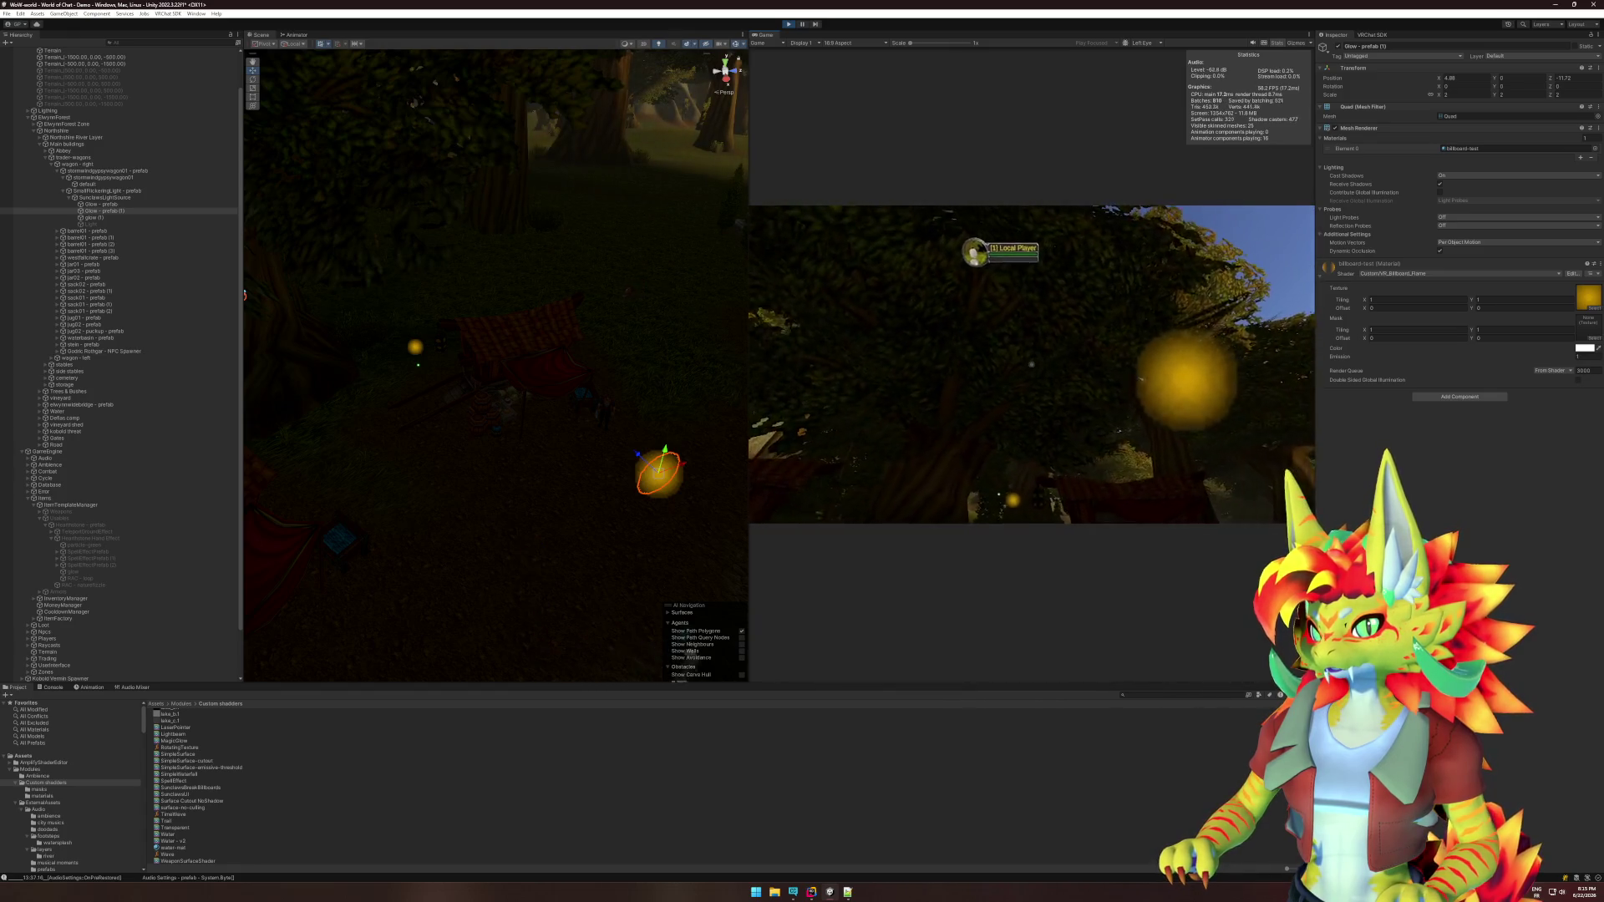
key(s)
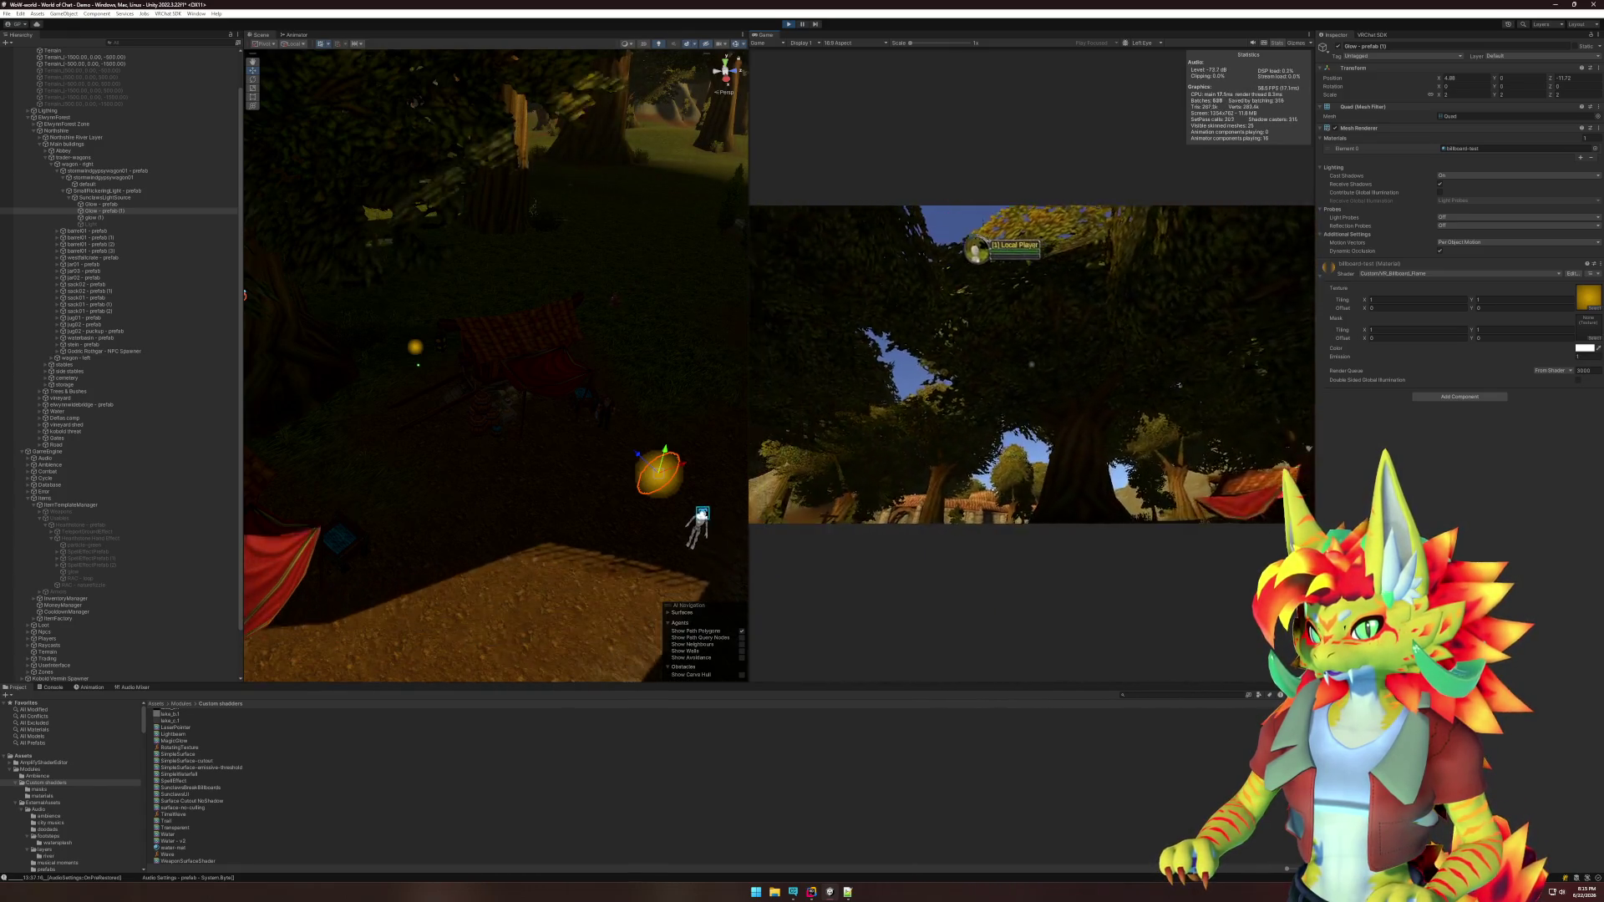
key(w)
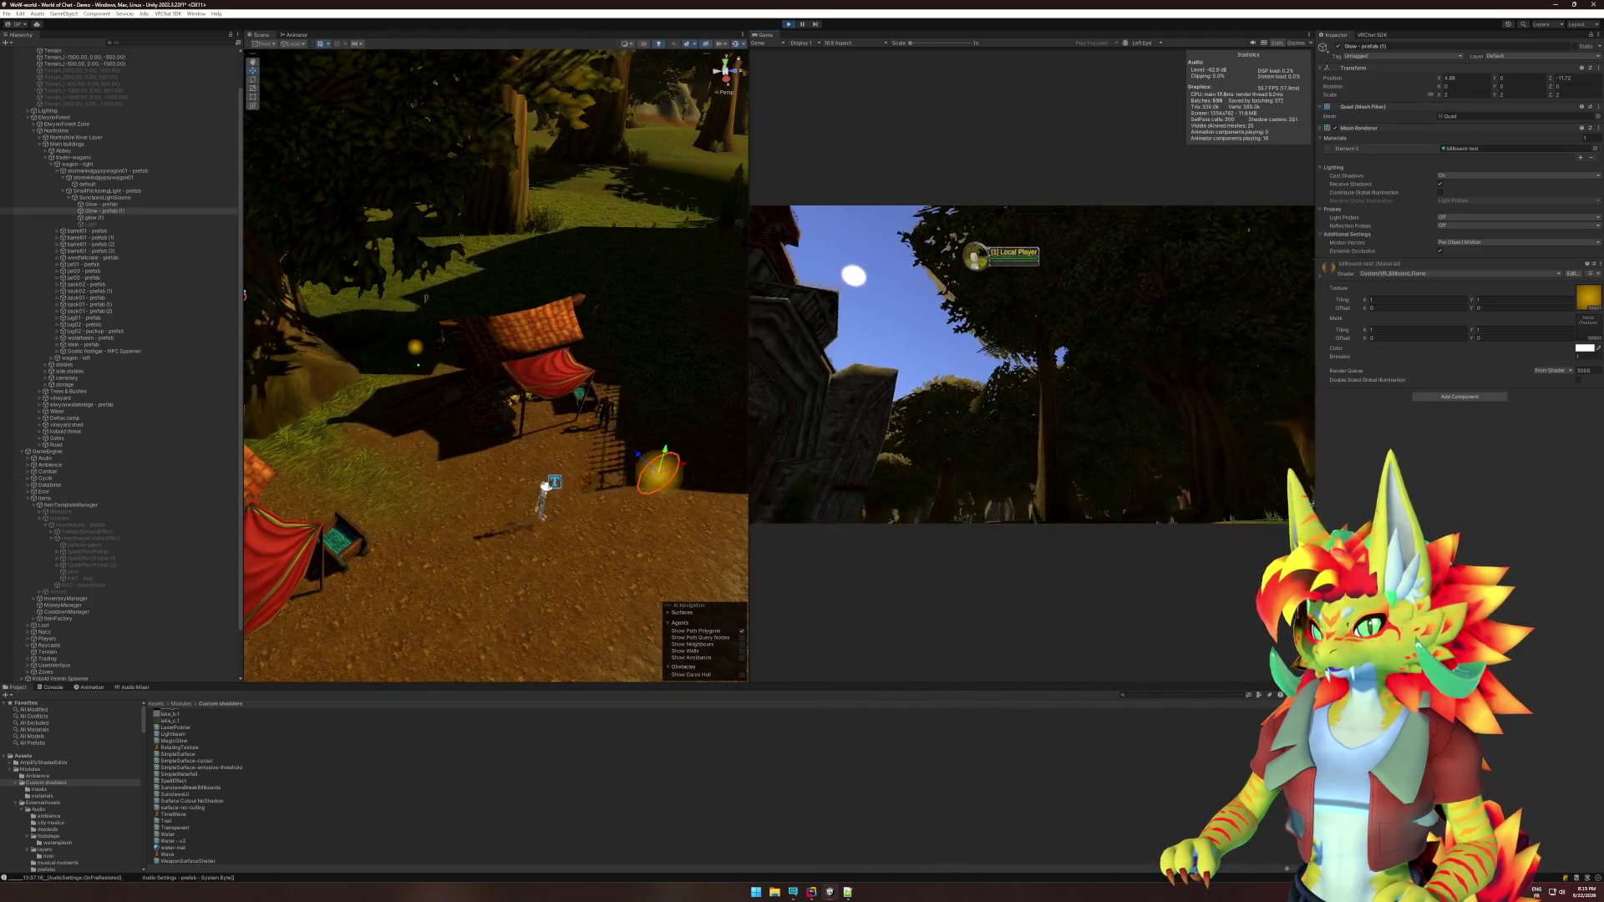
key(w)
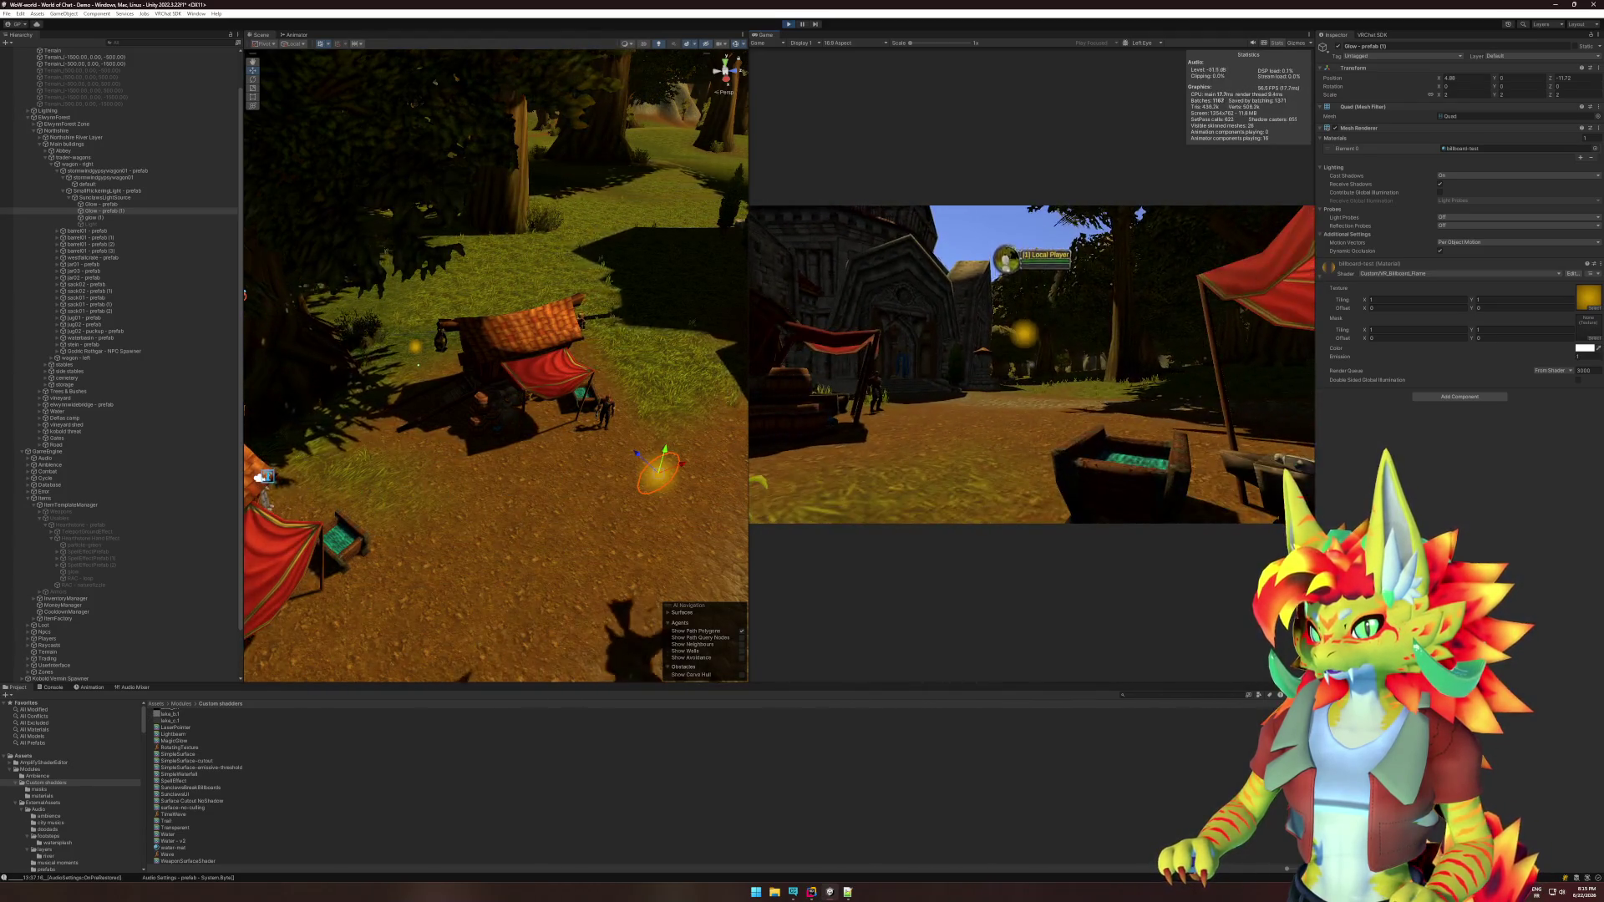
key(w)
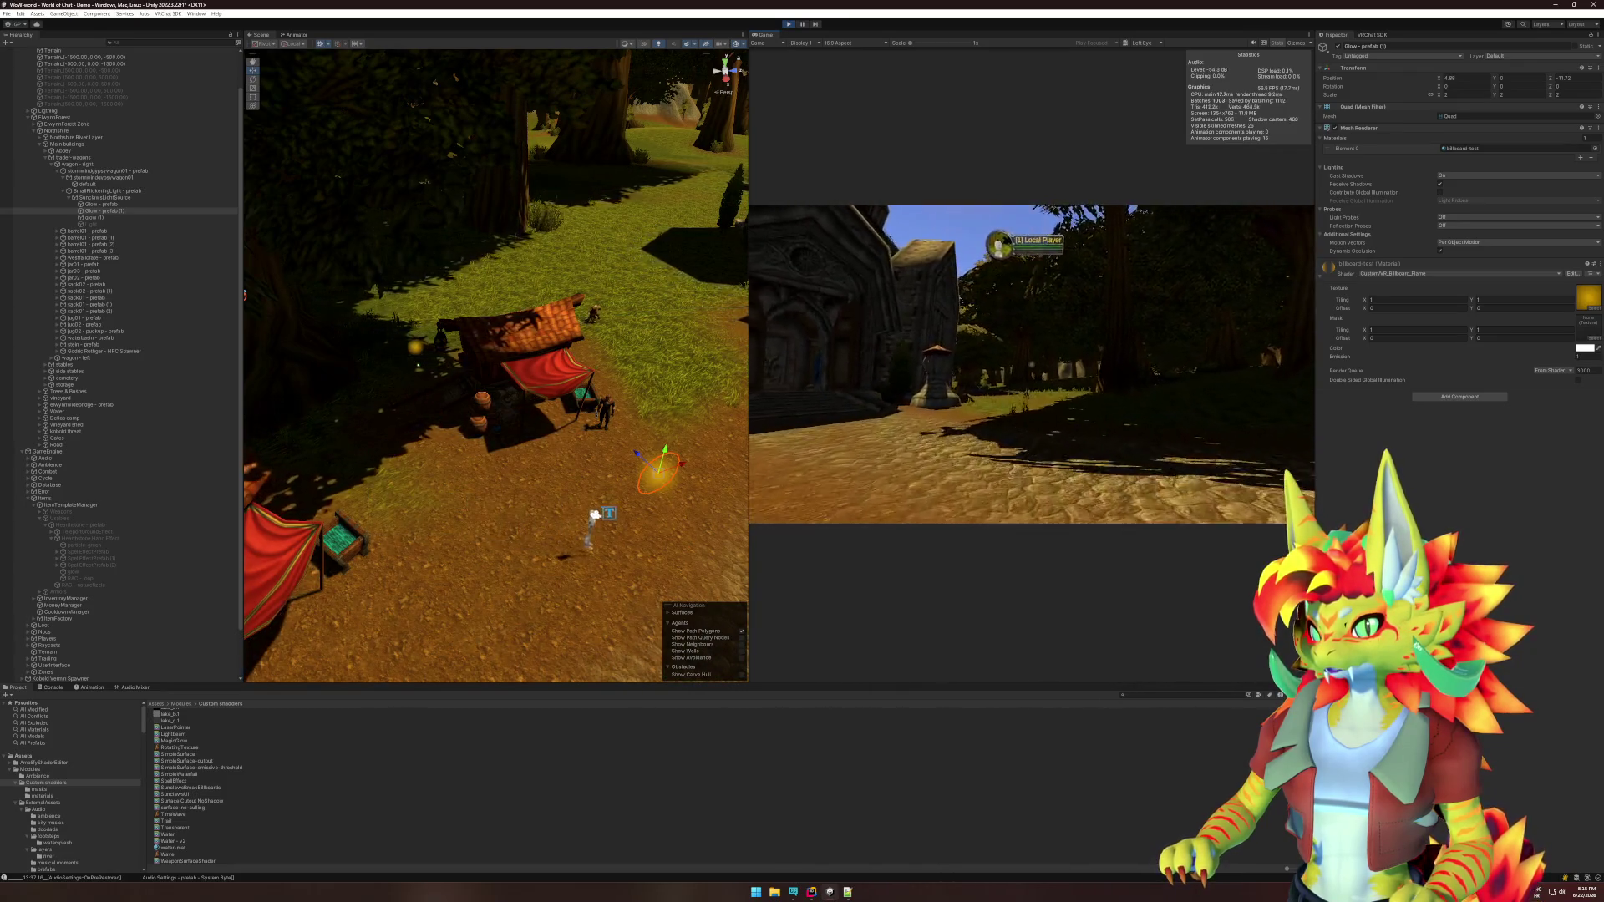
key(w)
key(w)
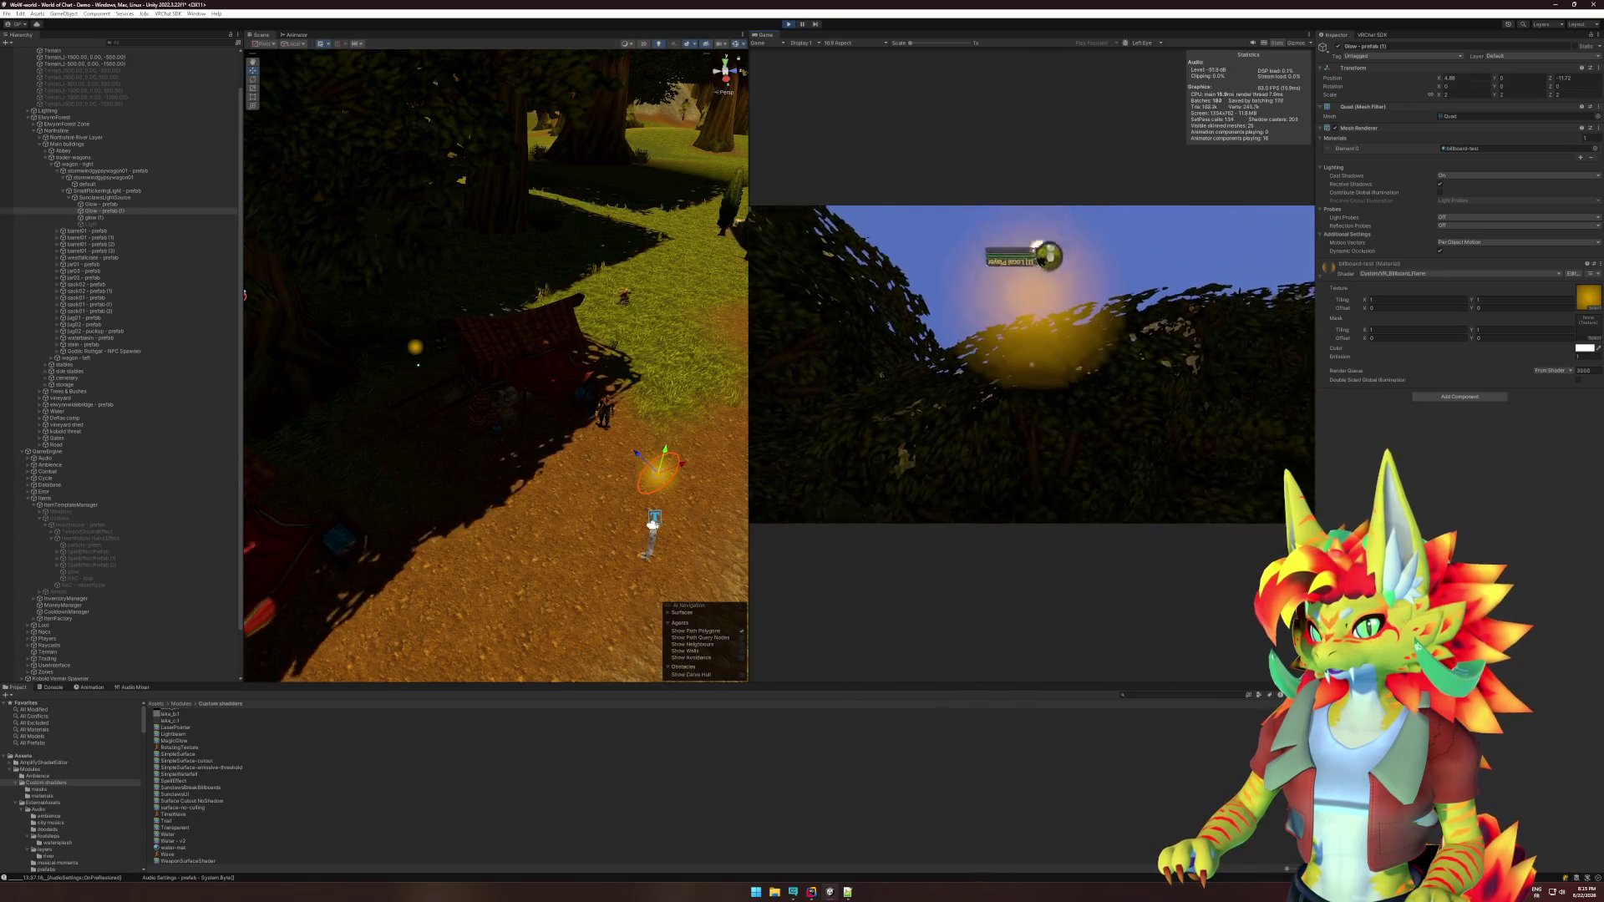
key(w)
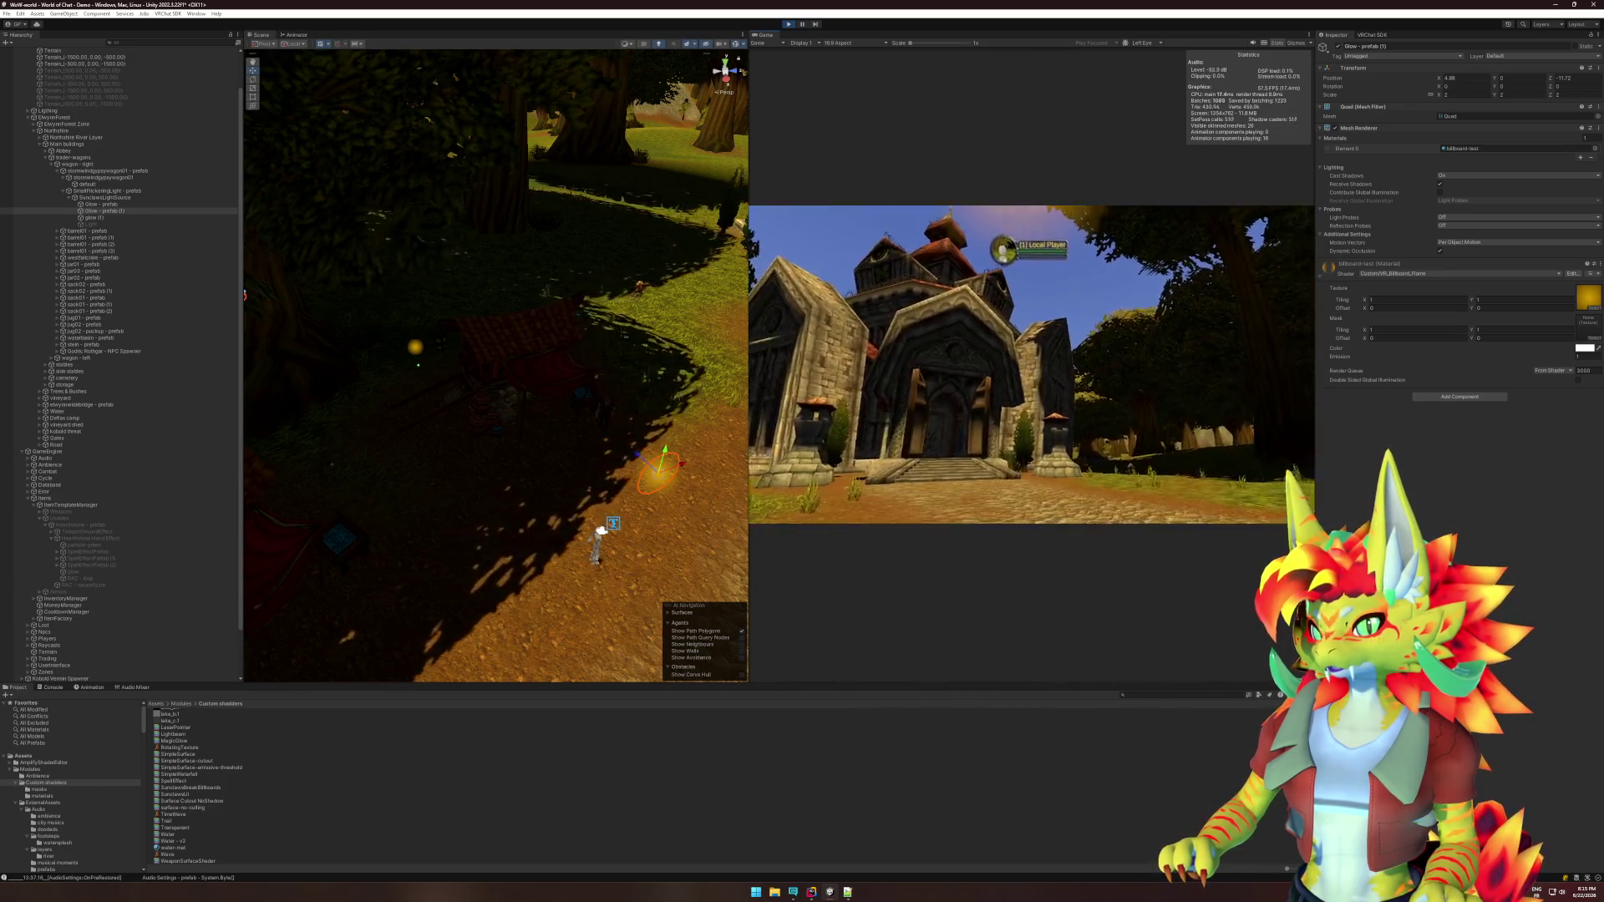
key(w)
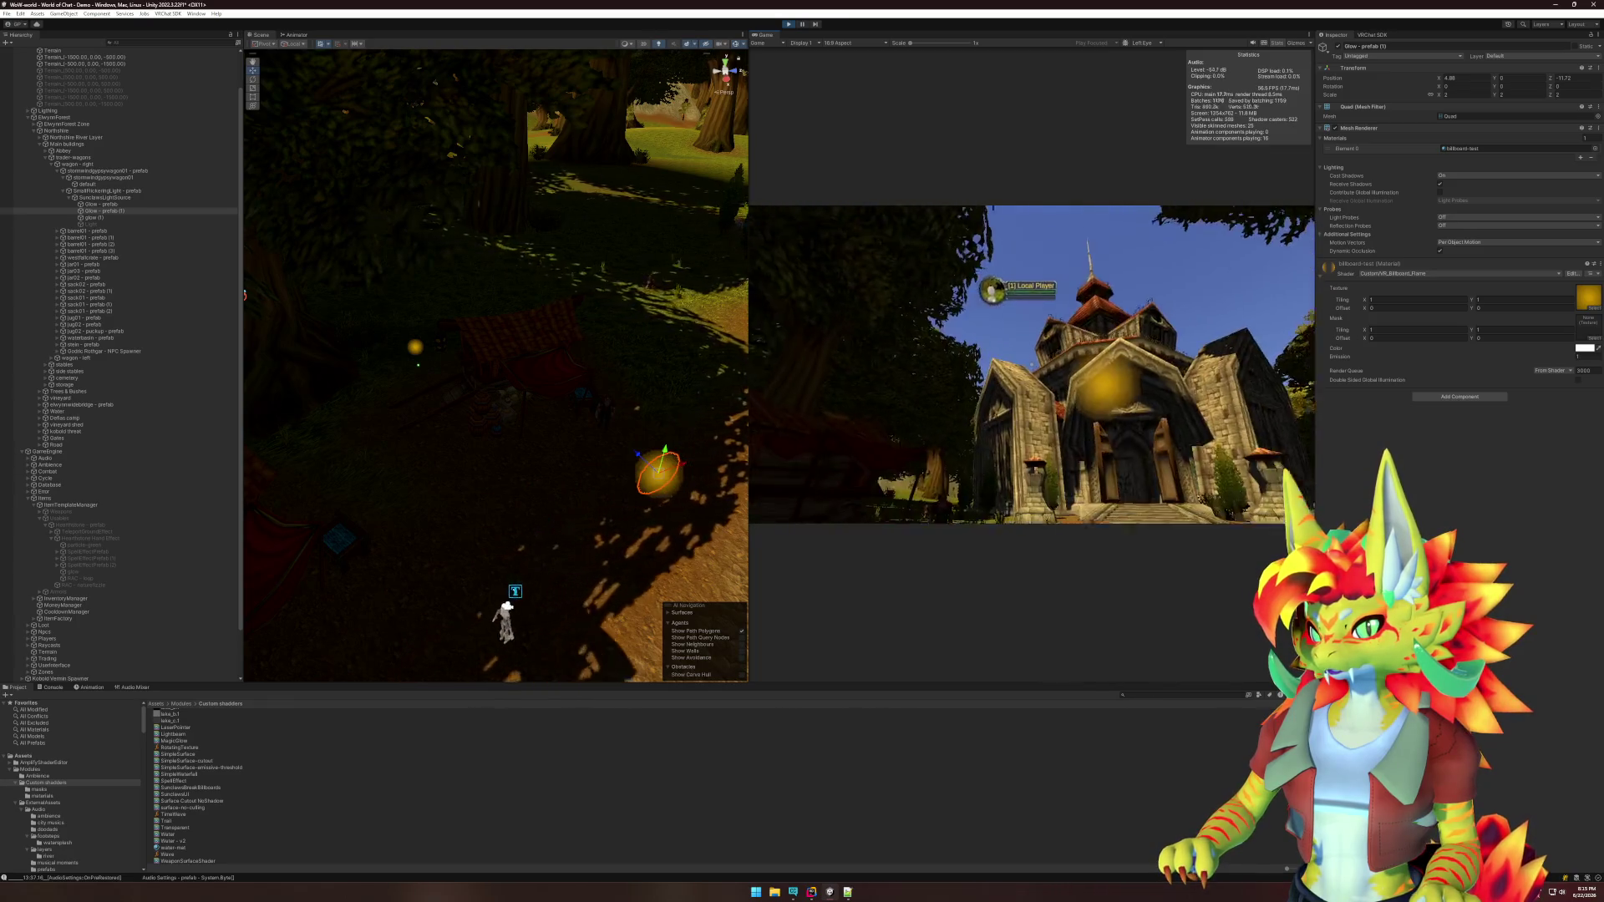
Walk up to and around the glow orb to check it keeps facing the player.
key(w)
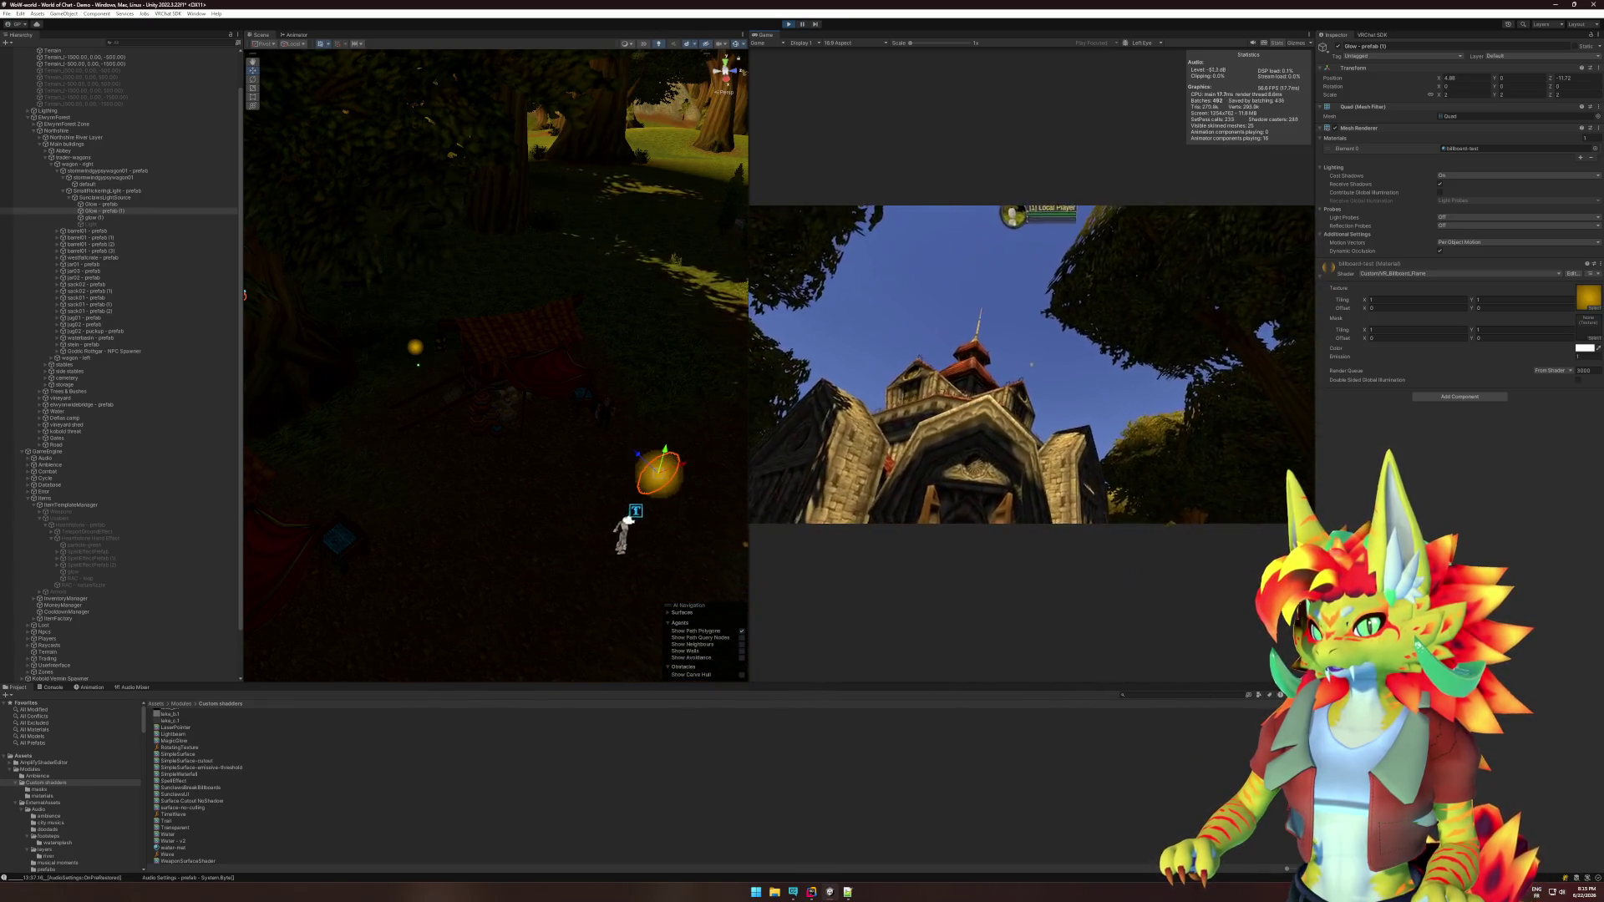
key(w)
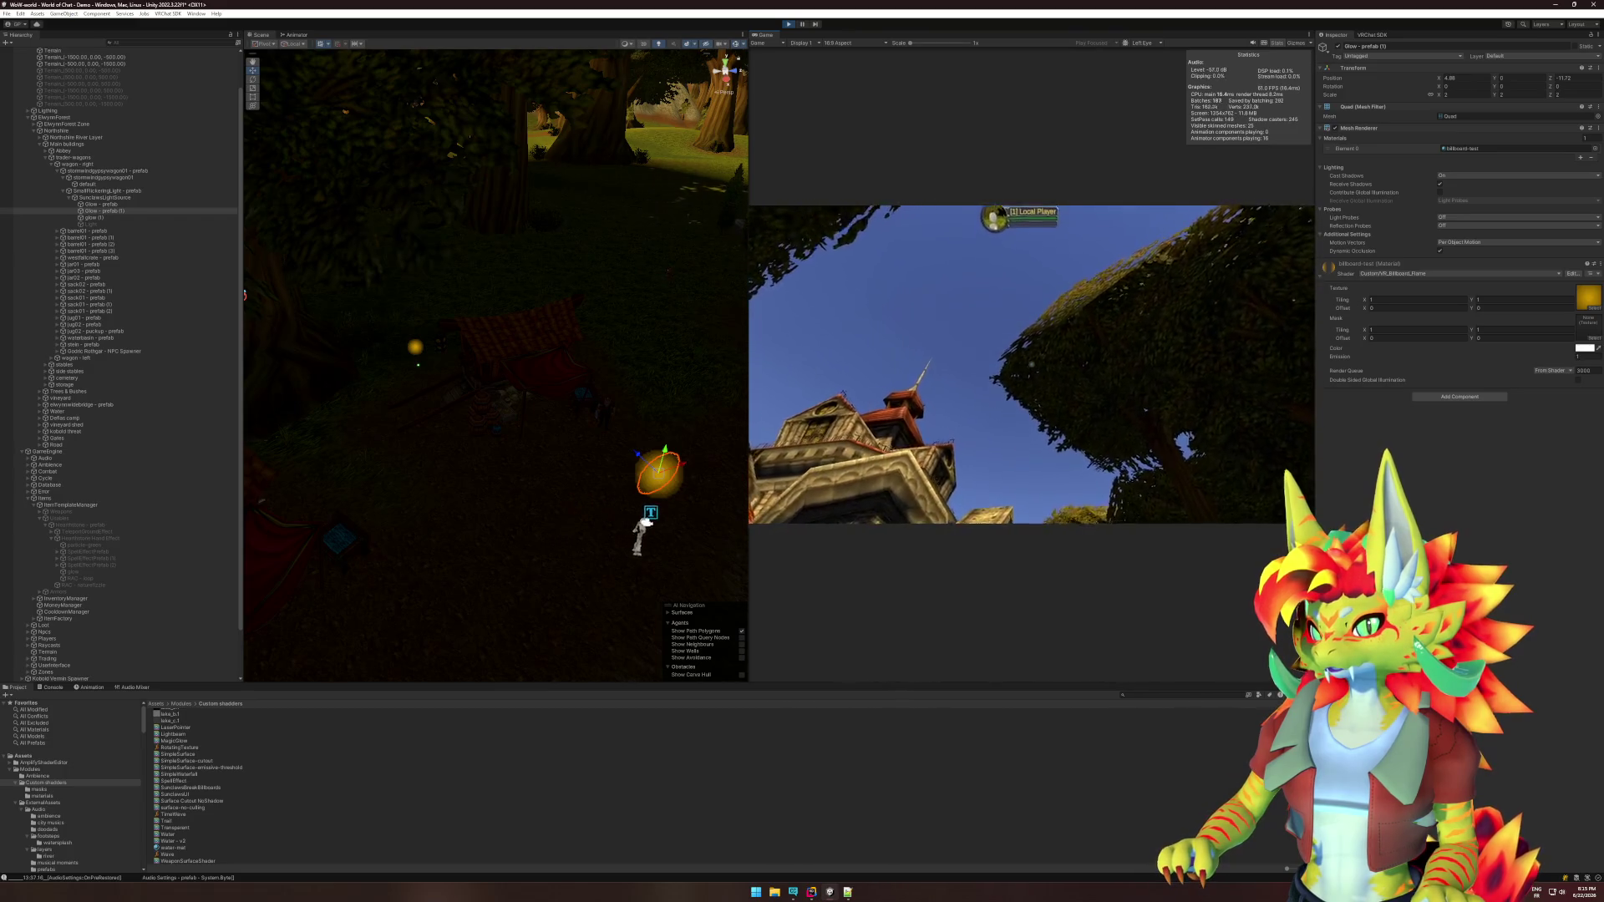
key(w)
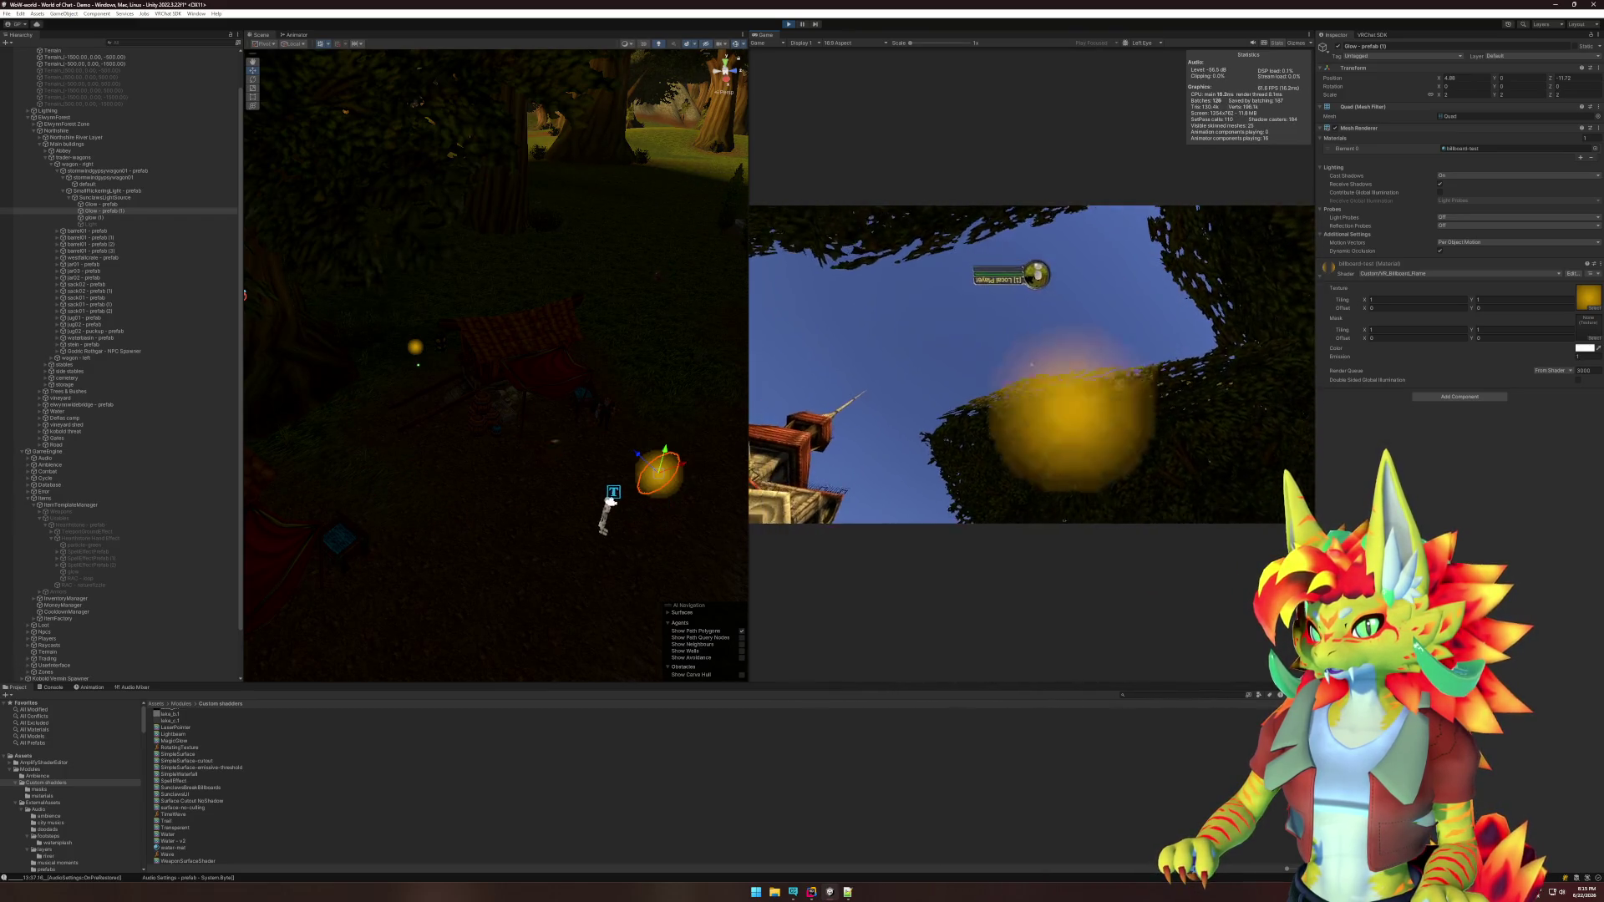
key(w)
key(w)
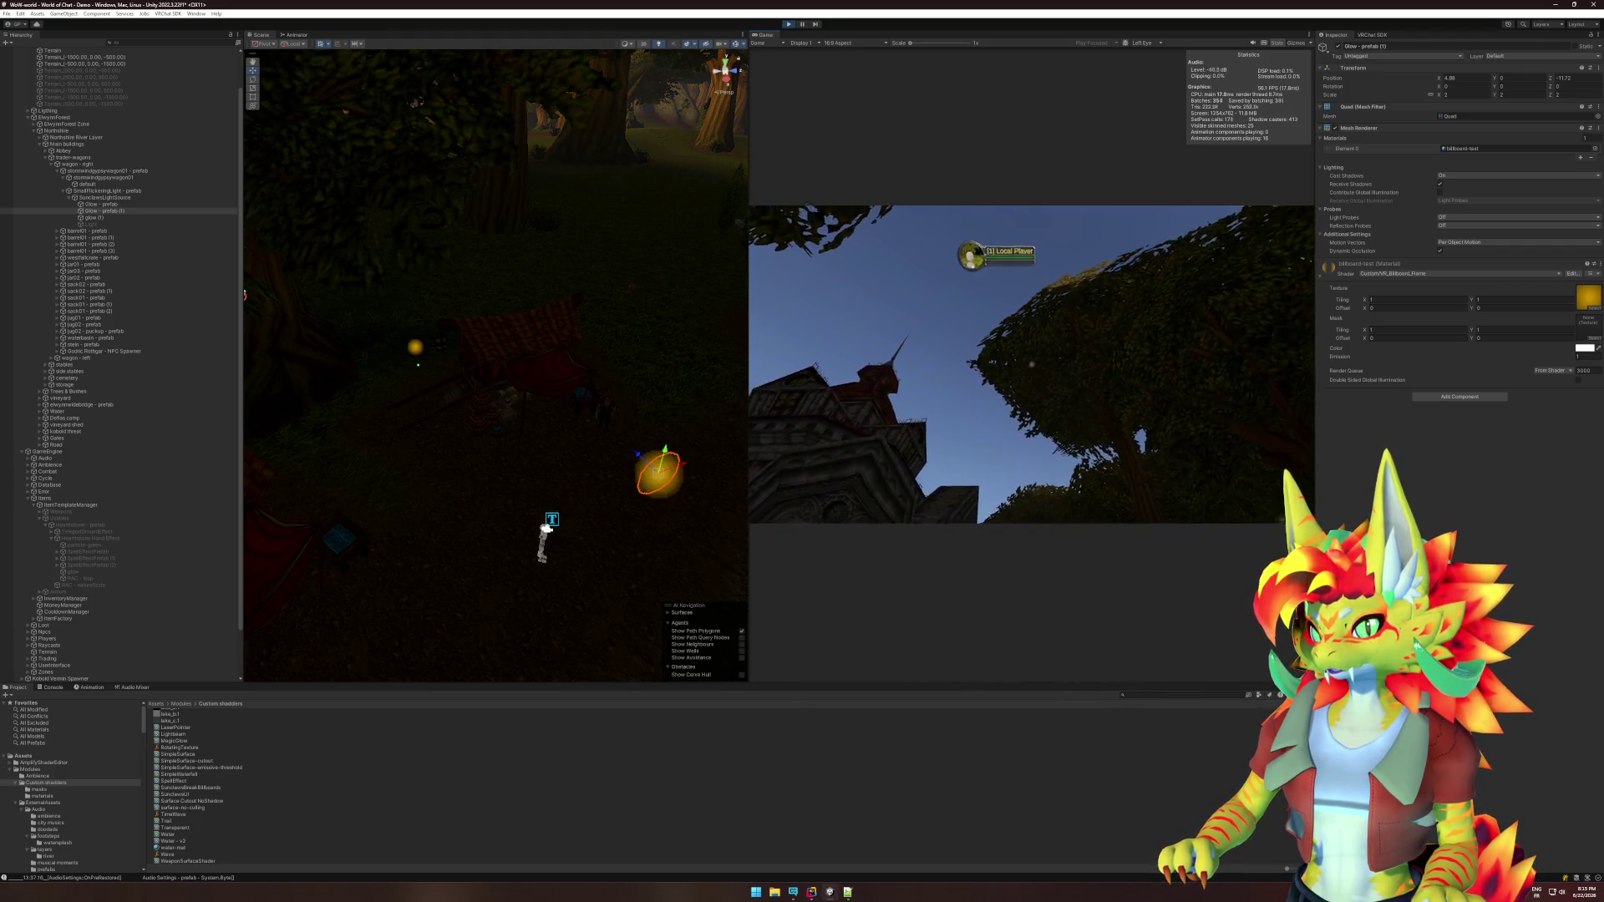
key(w)
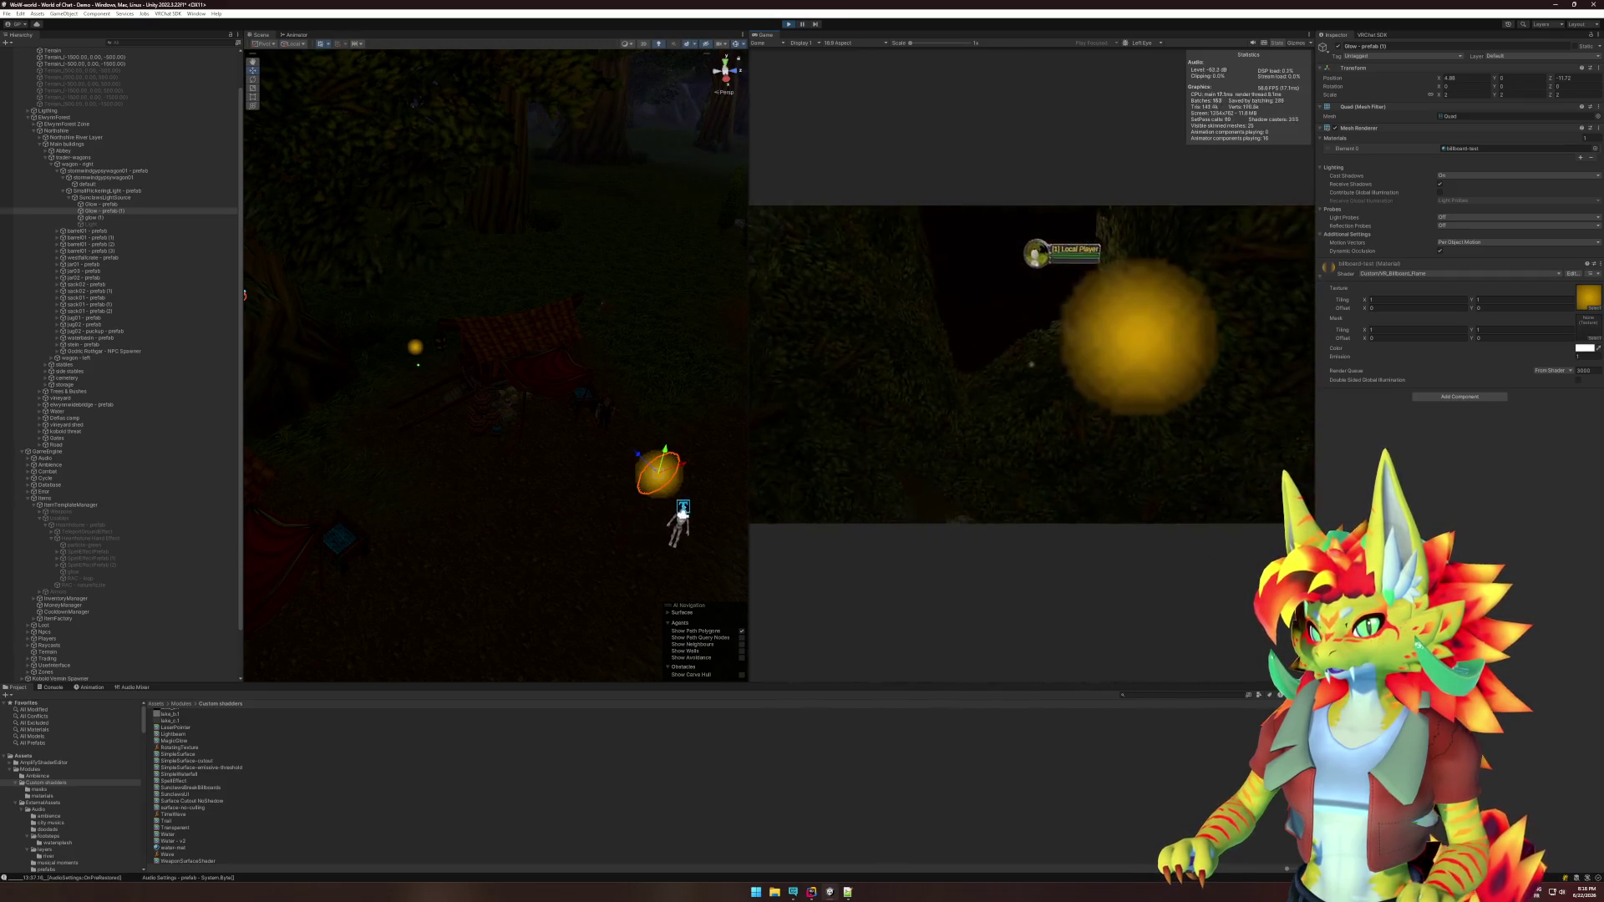
key(w)
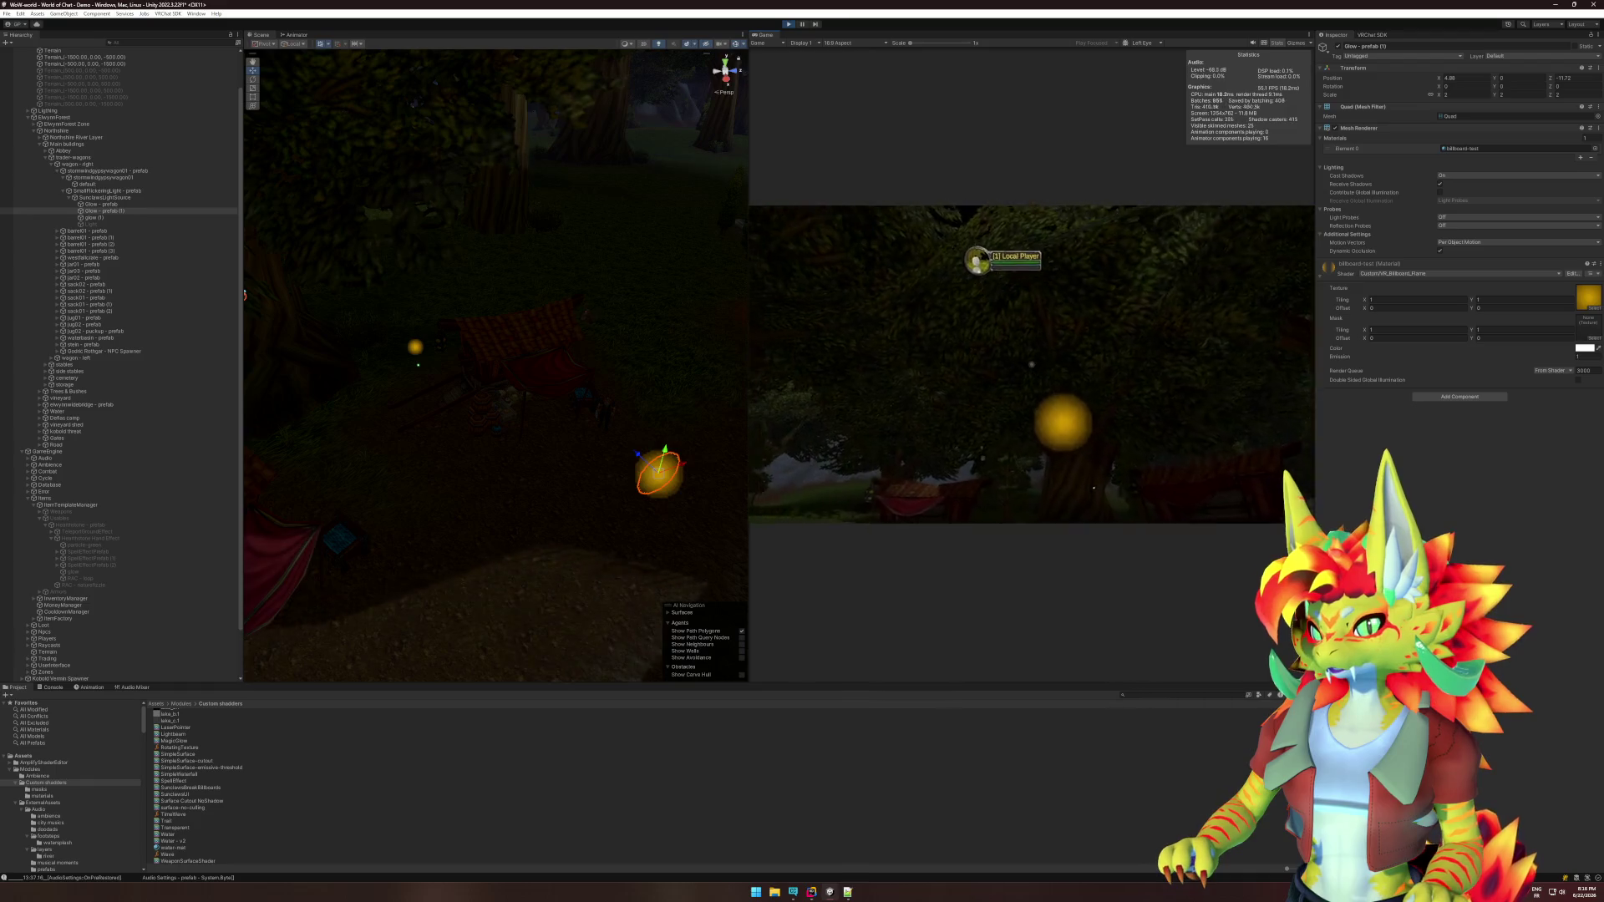
key(w)
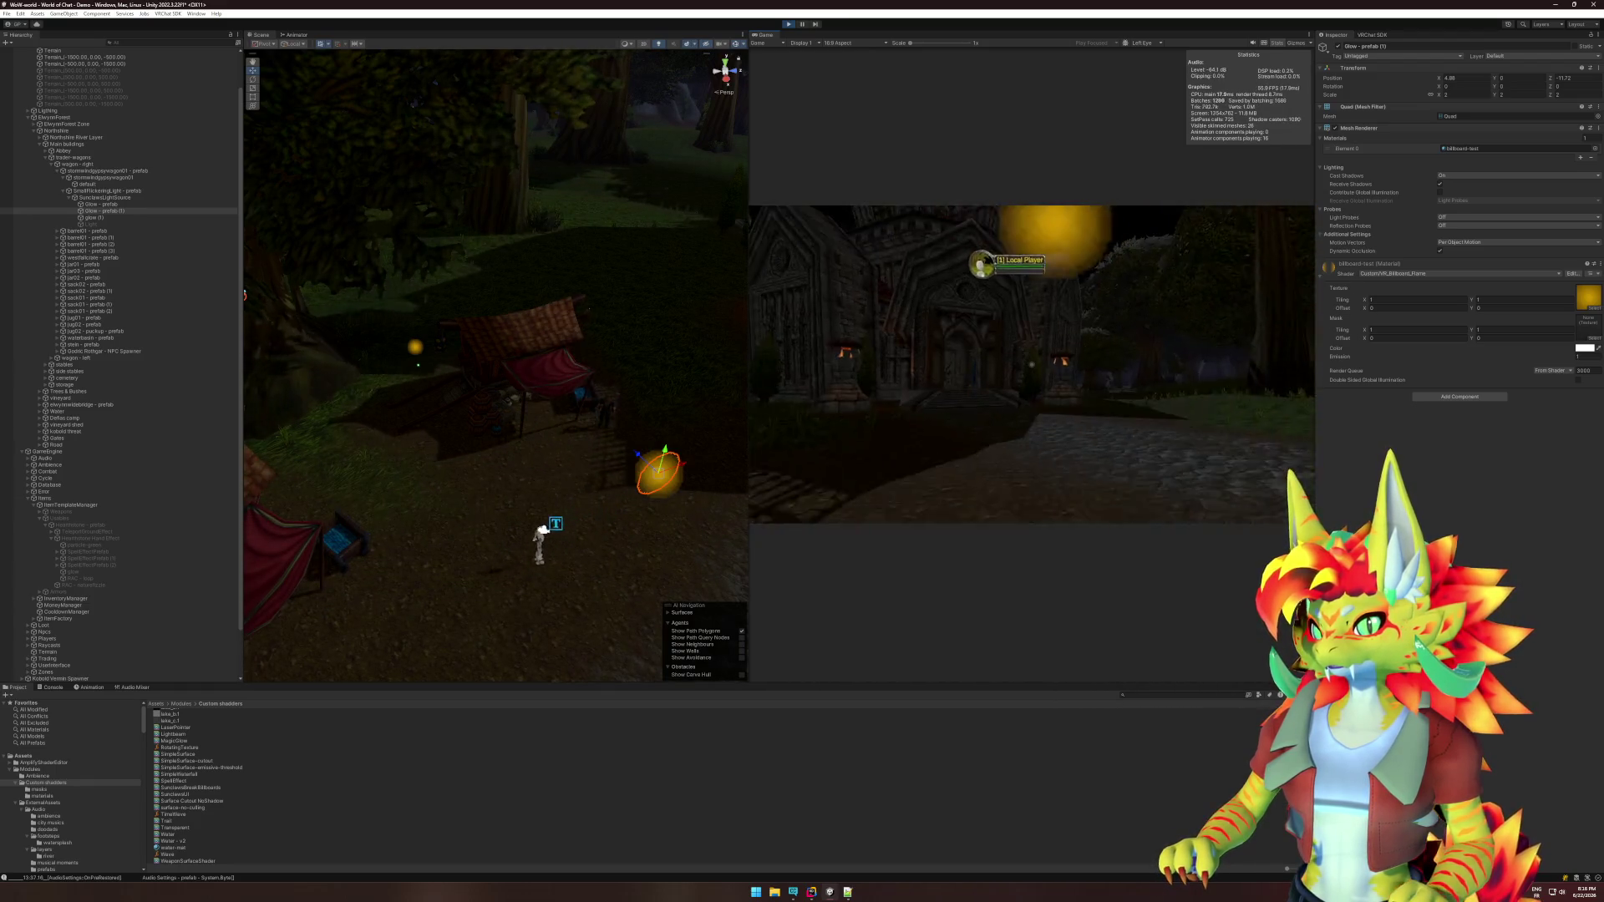
key(w)
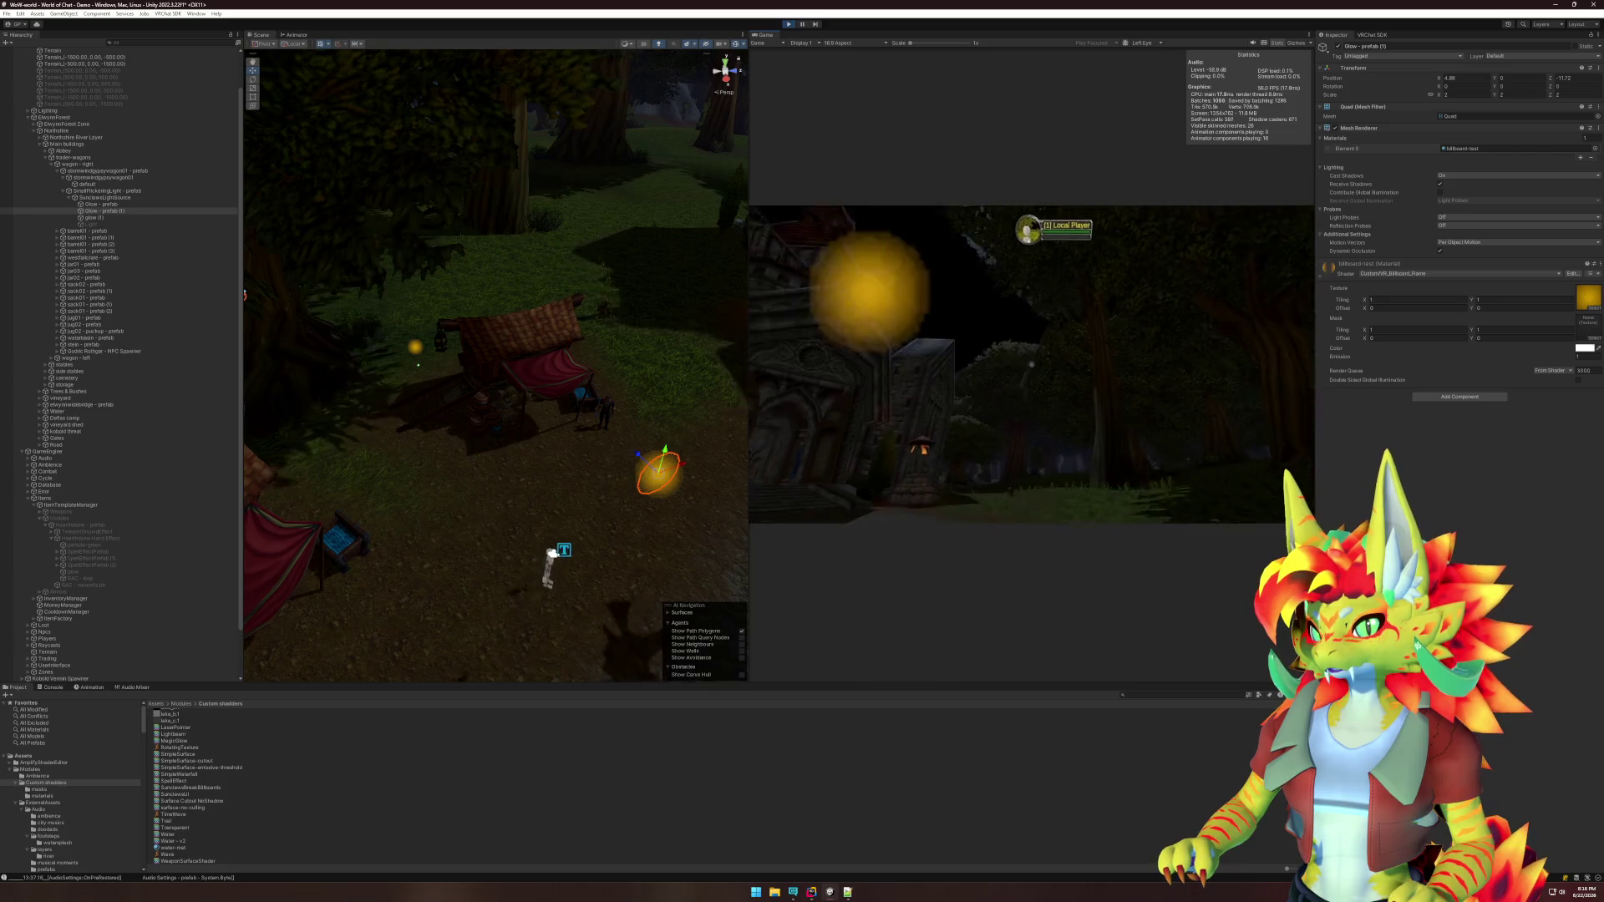
key(w)
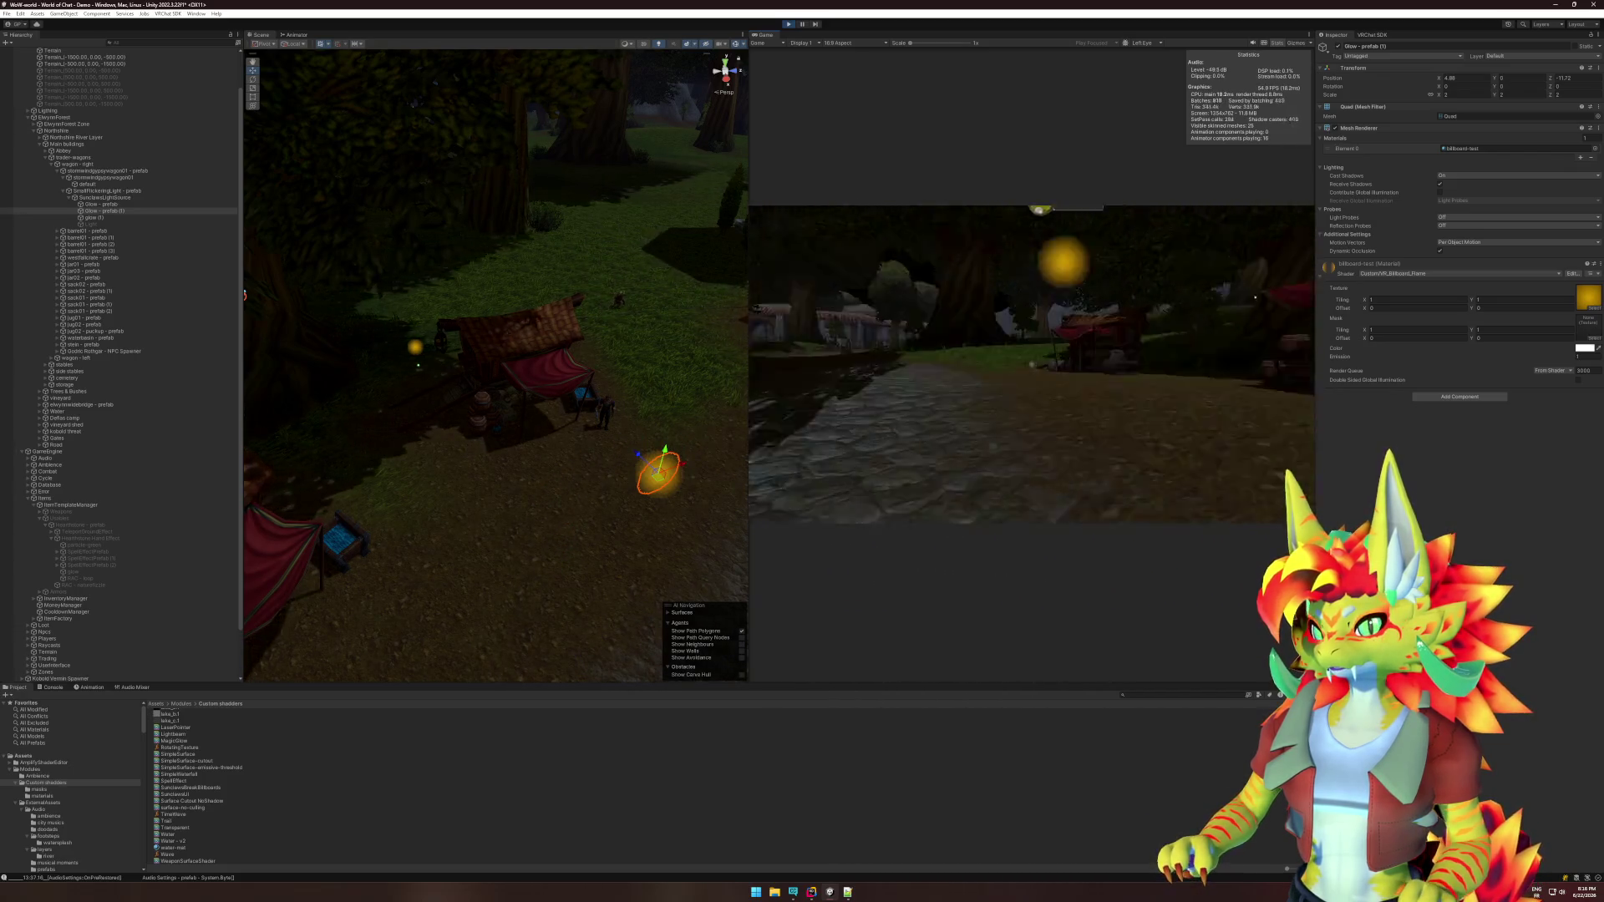
key(w)
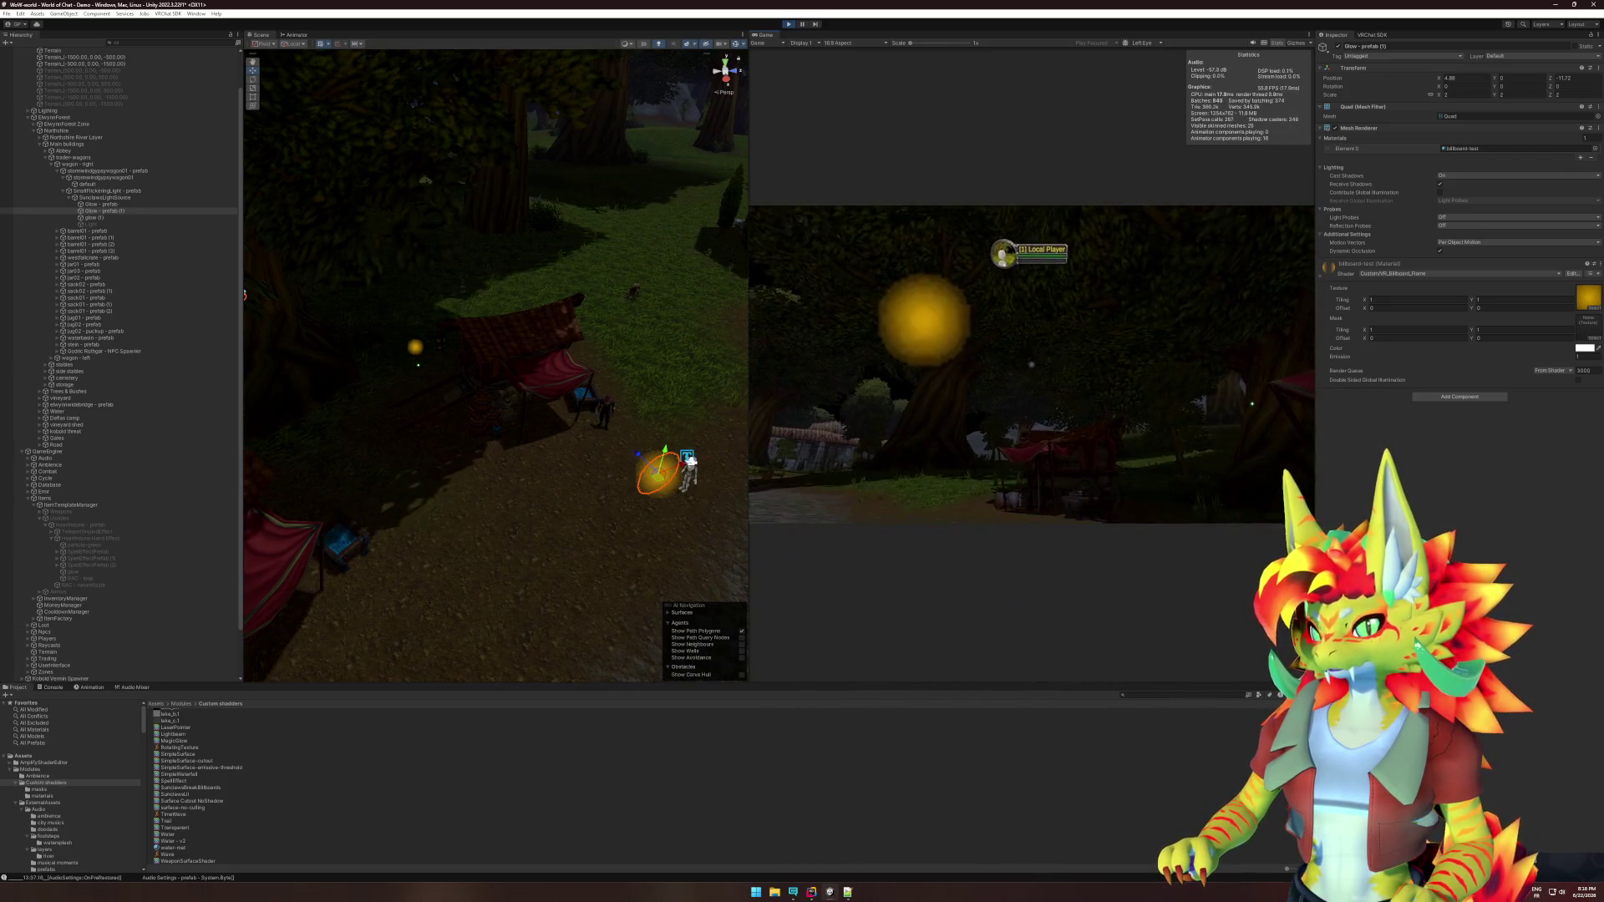
key(s)
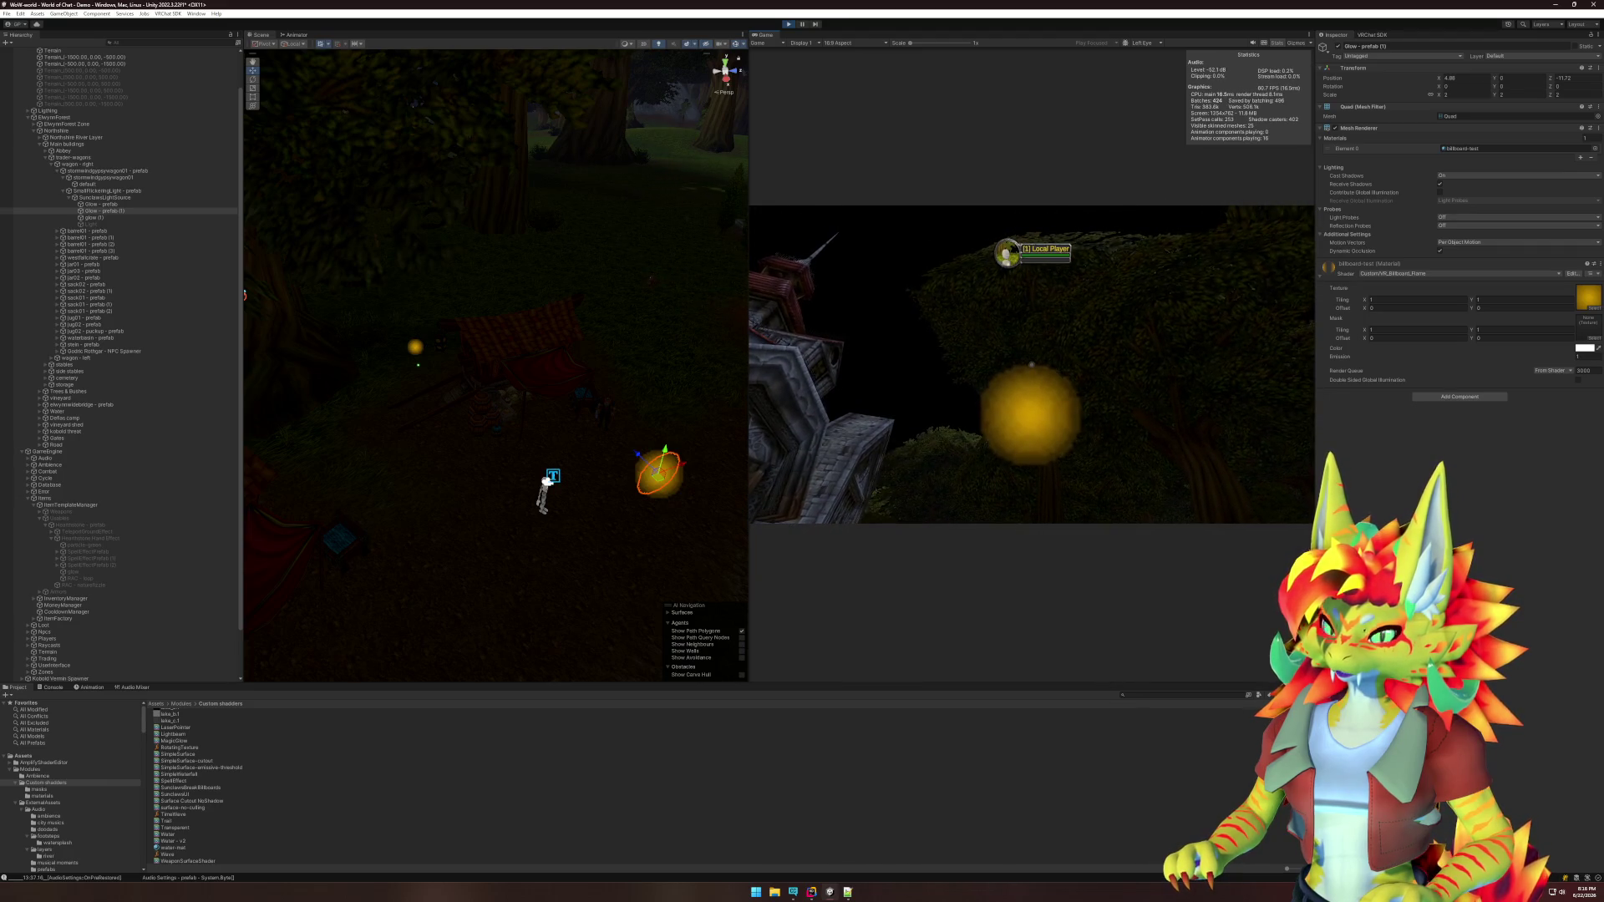
key(super)
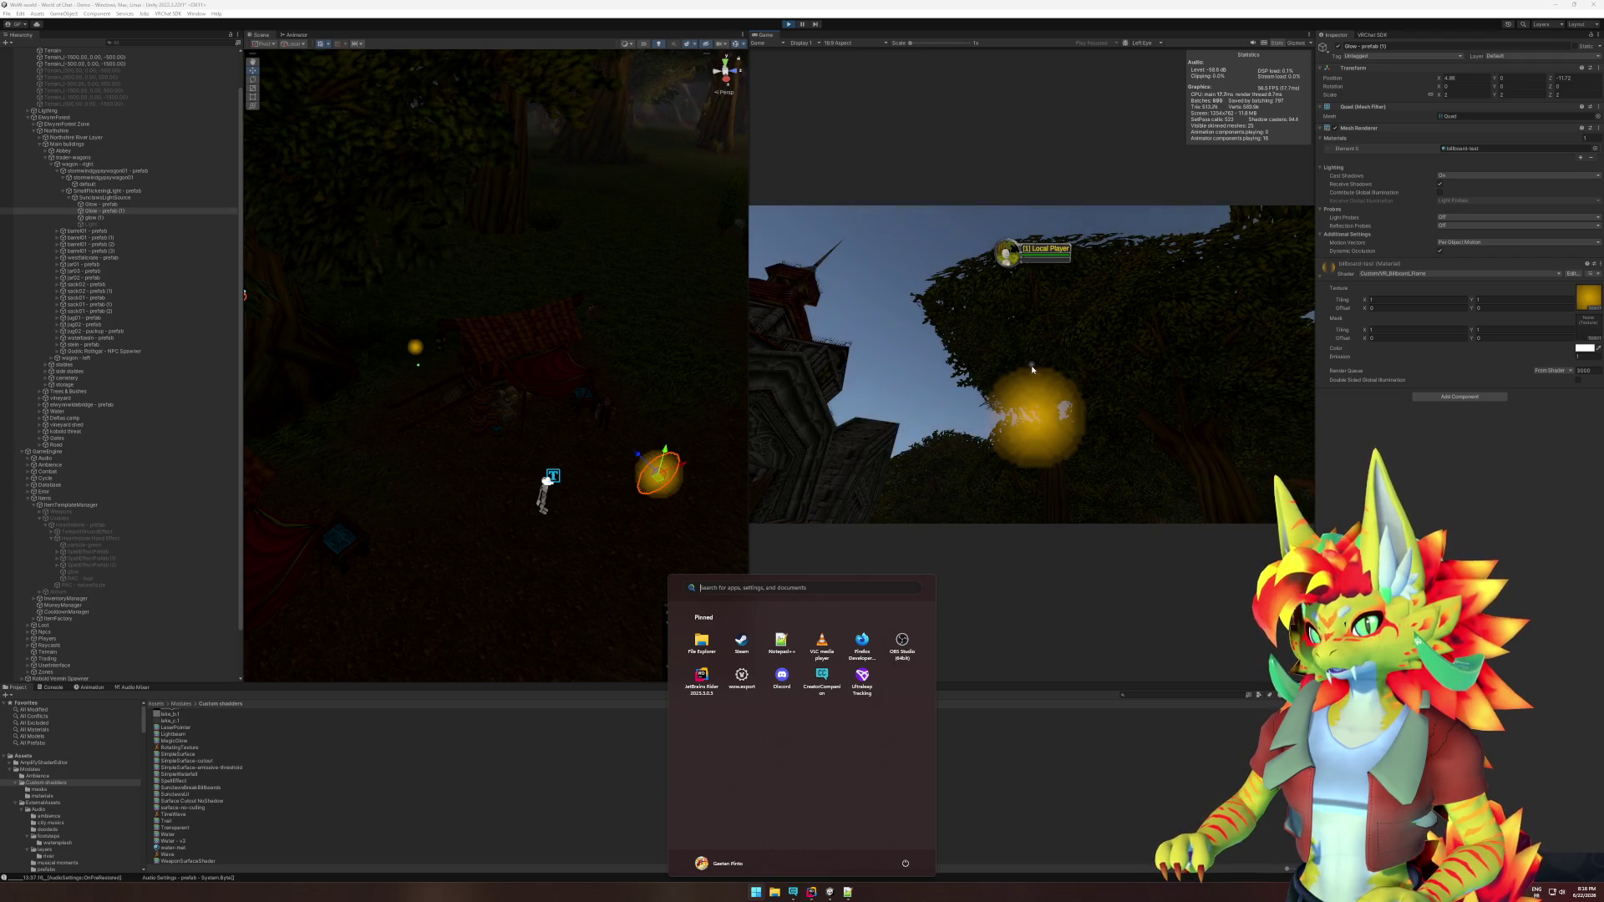
click(1033, 369)
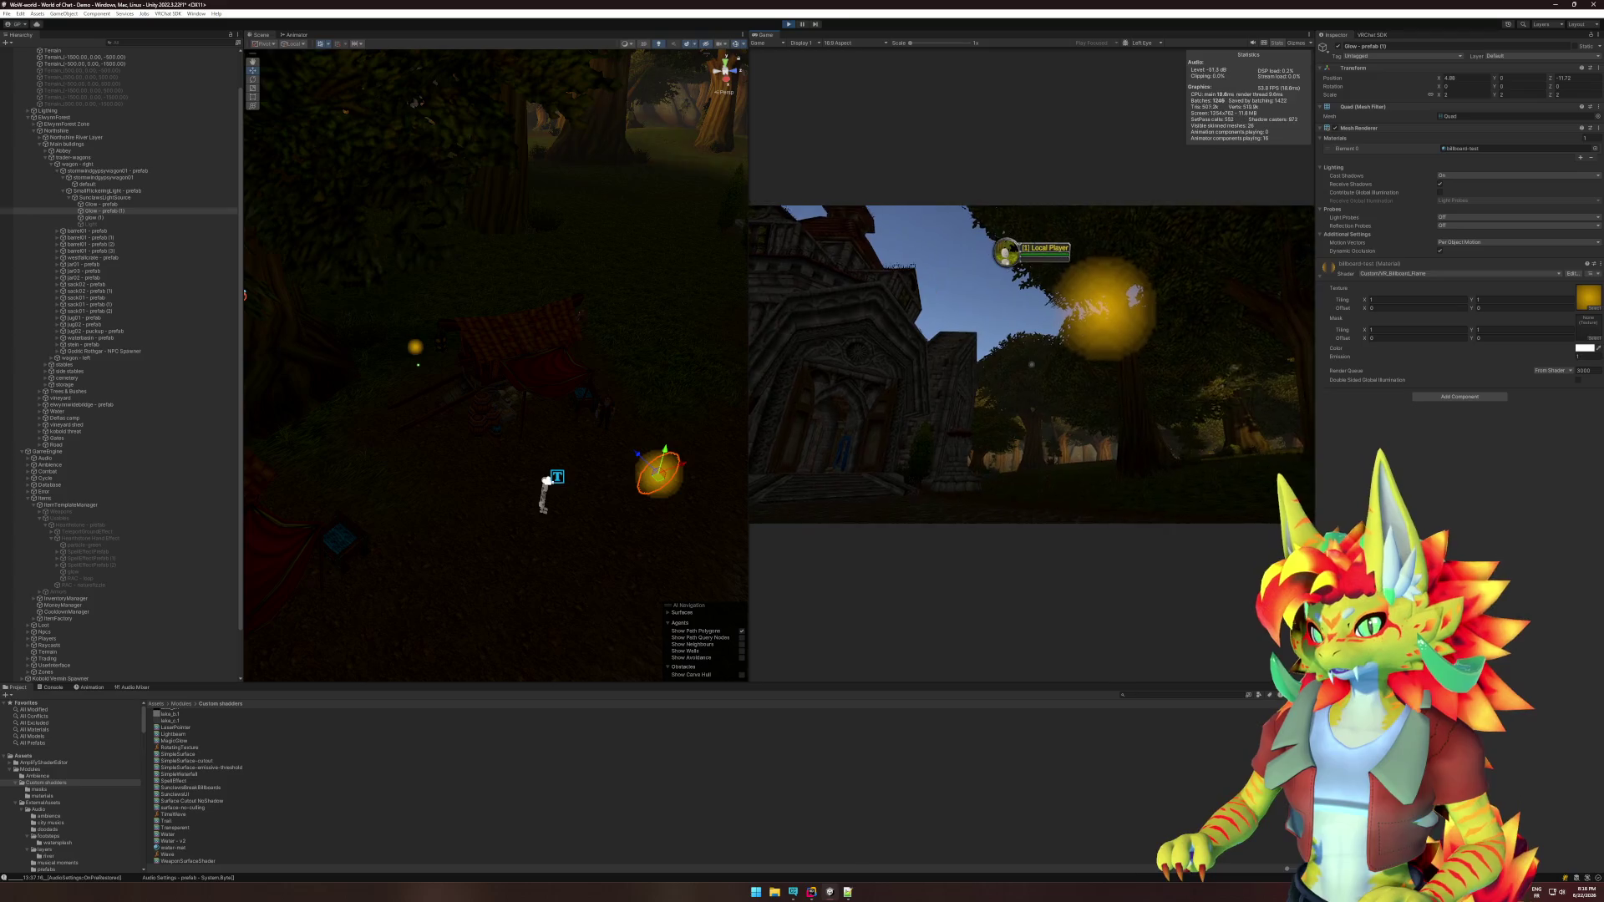
key(super)
click(986, 151)
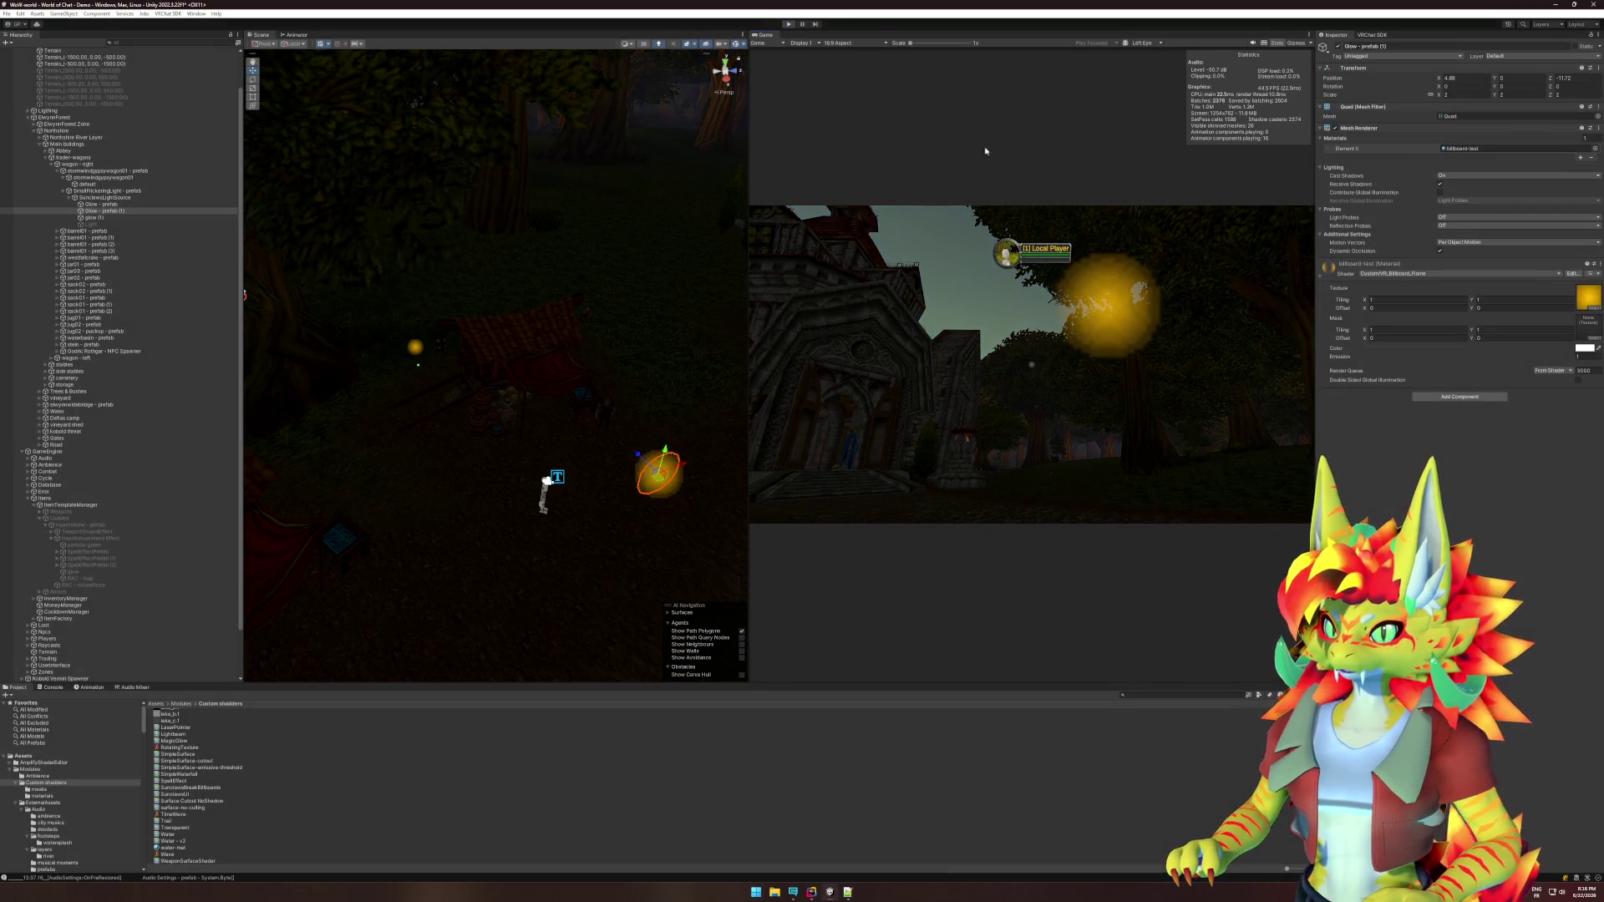
Open the VRChat SDK world builder panel, dismiss the Build Aborted notice, and refocus Unity.
click(1368, 37)
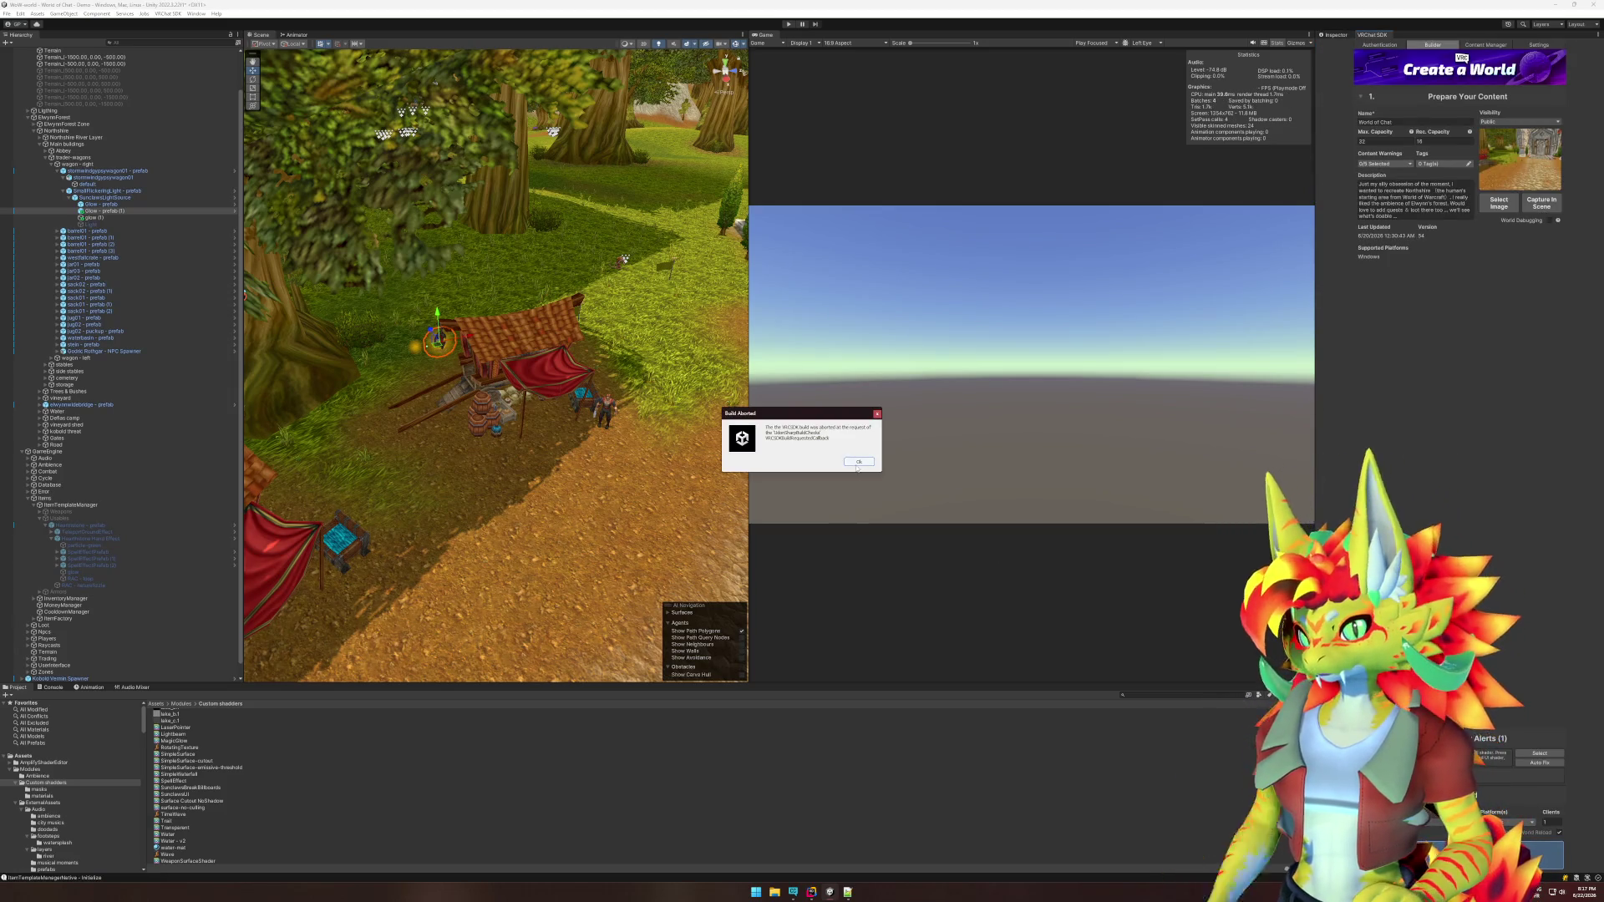
click(856, 465)
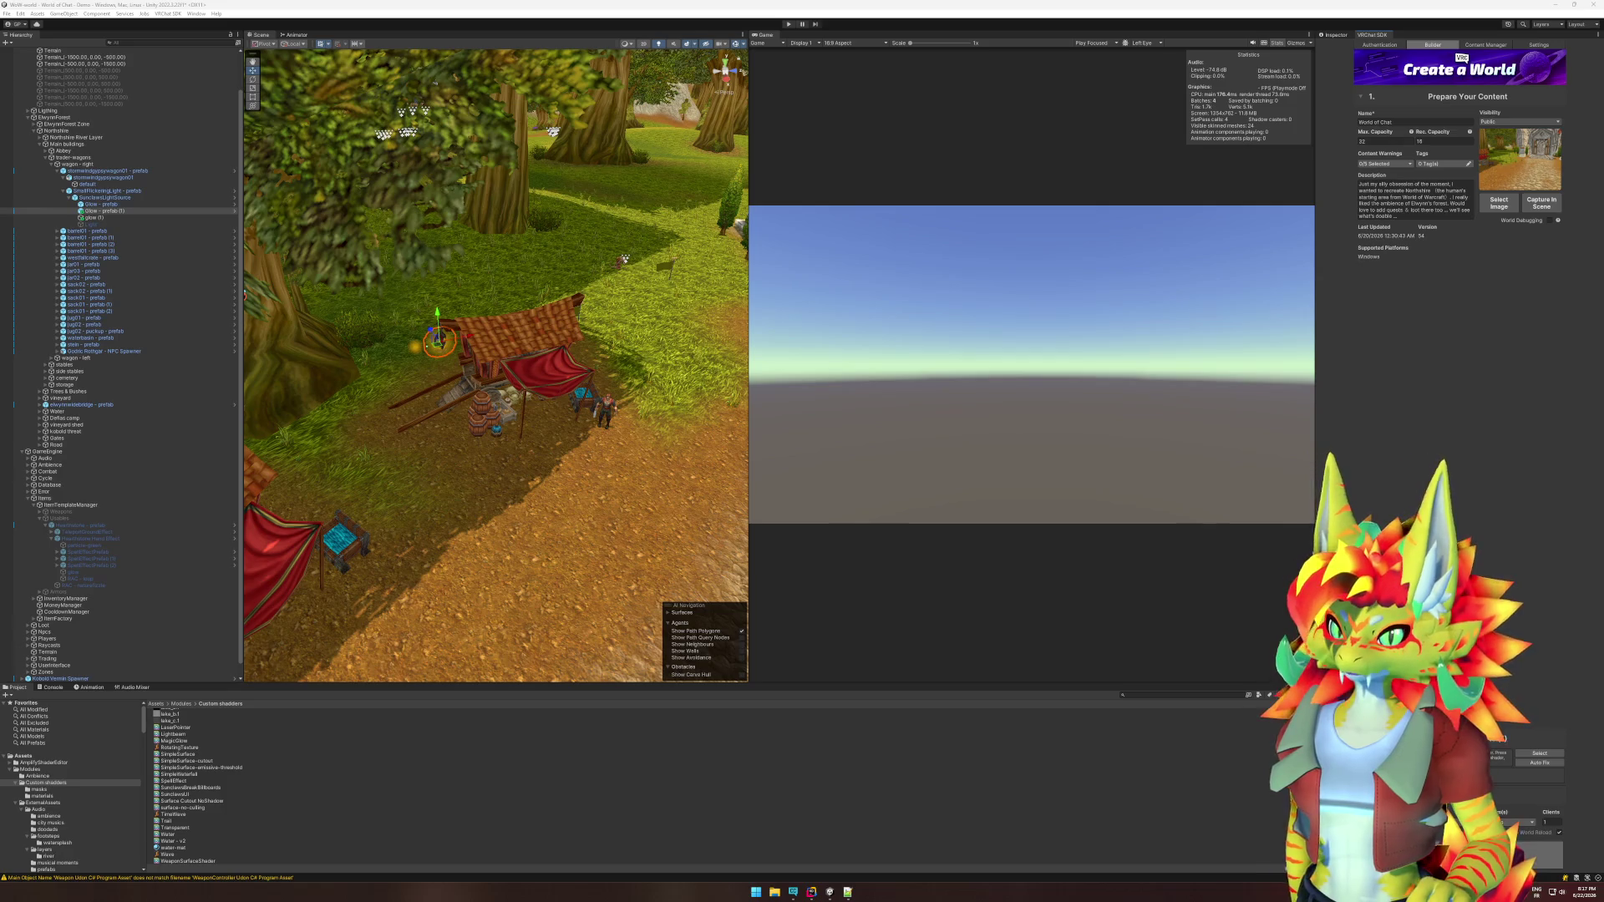
click(1585, 476)
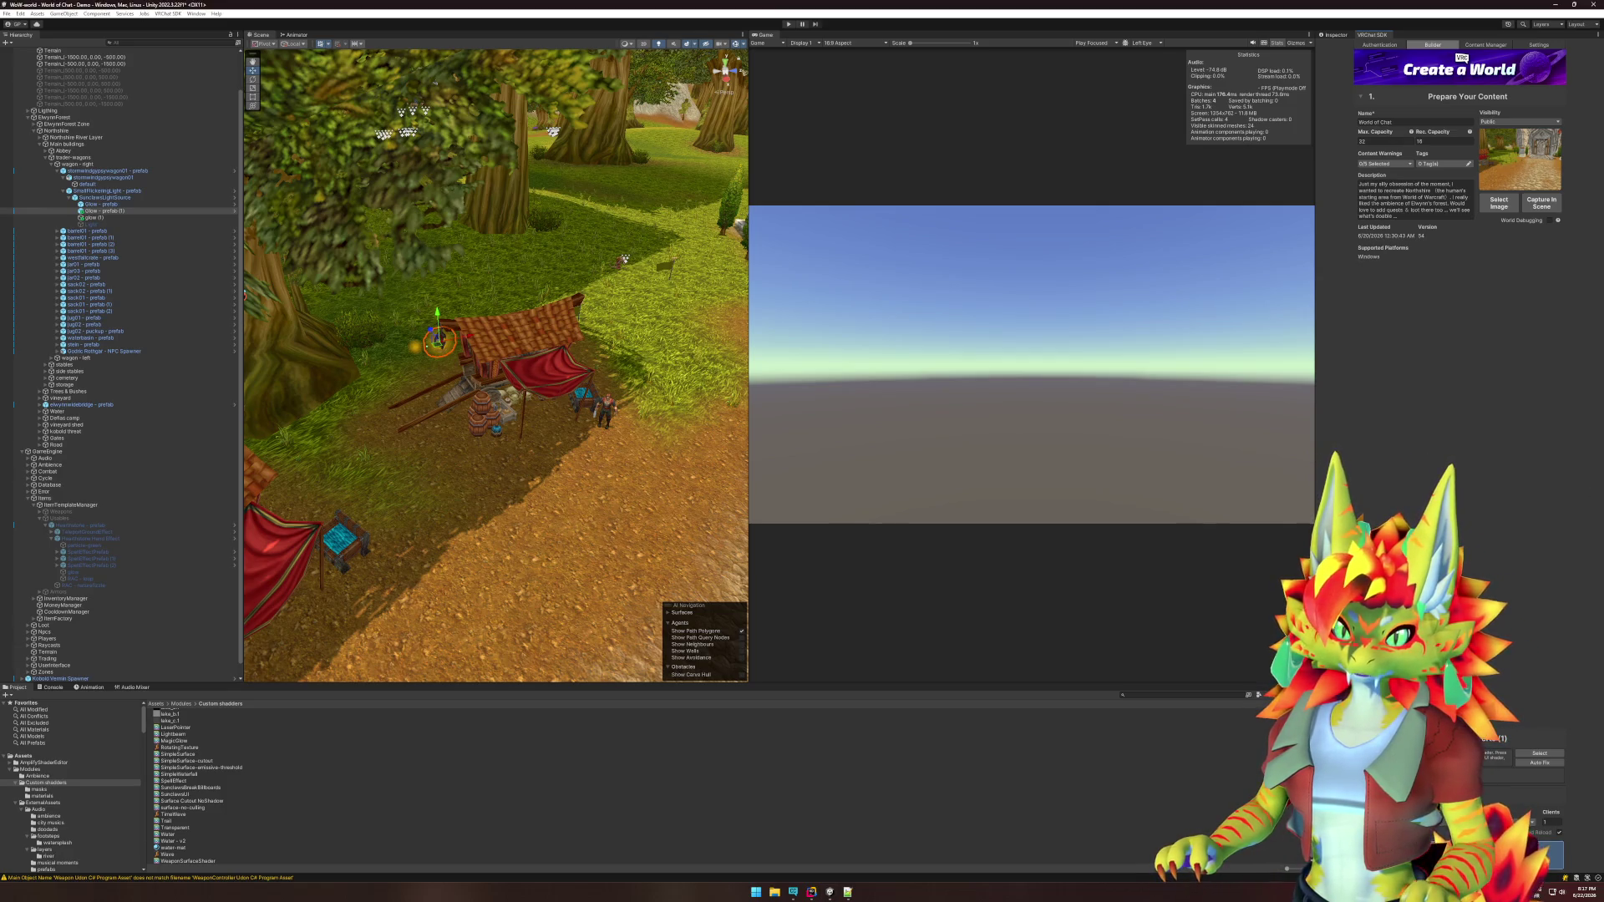
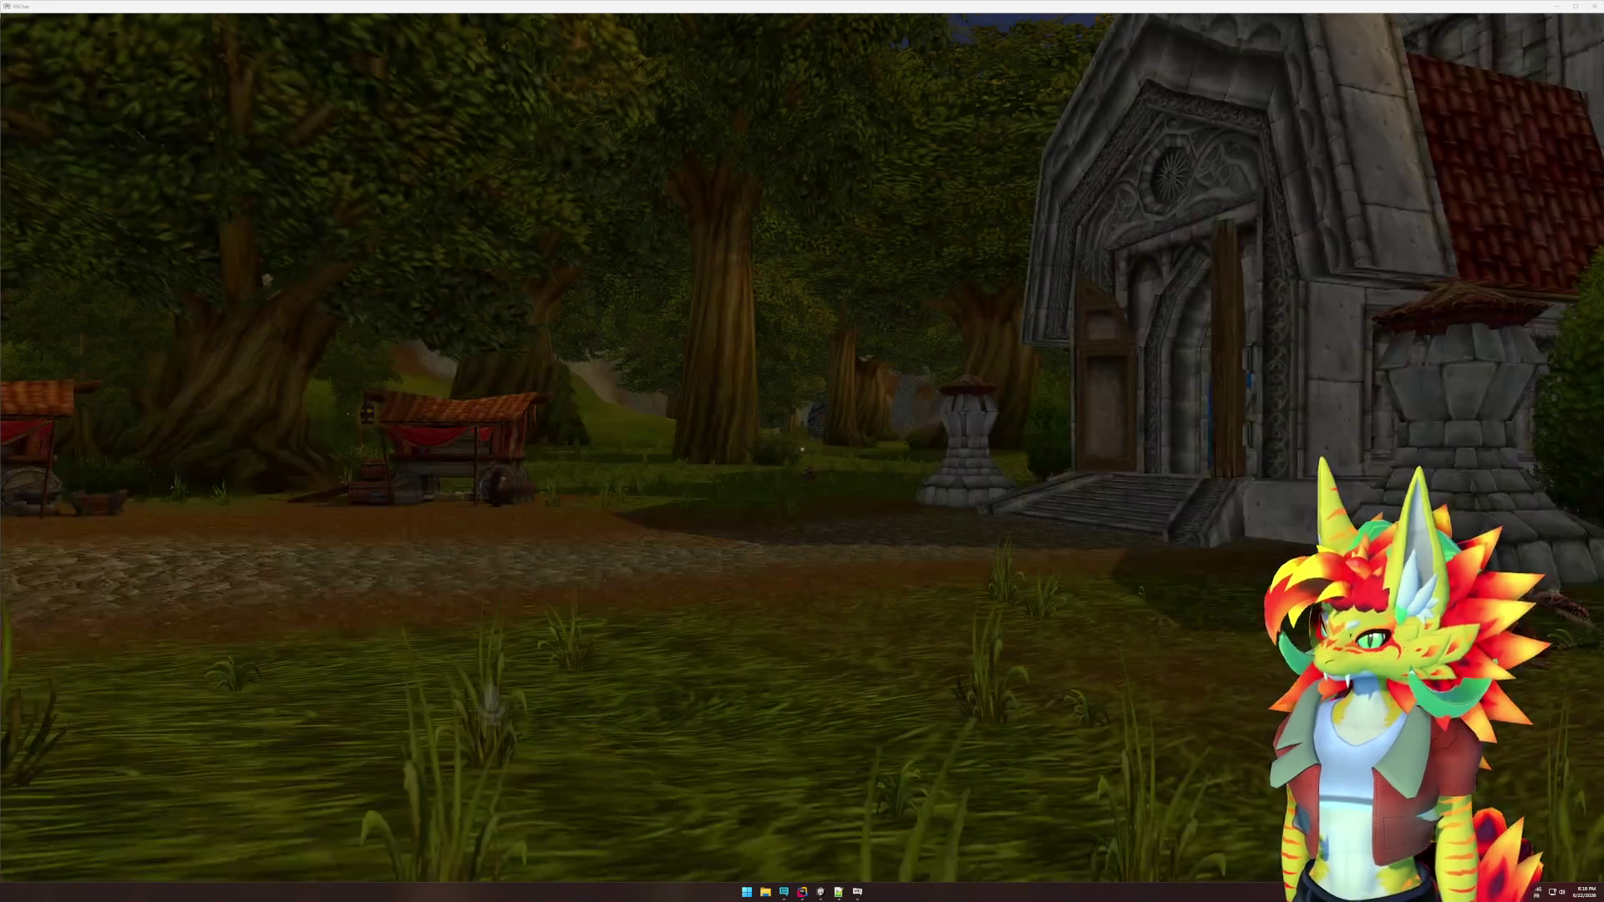
Walk the avatar up to the two market stalls.
key(w)
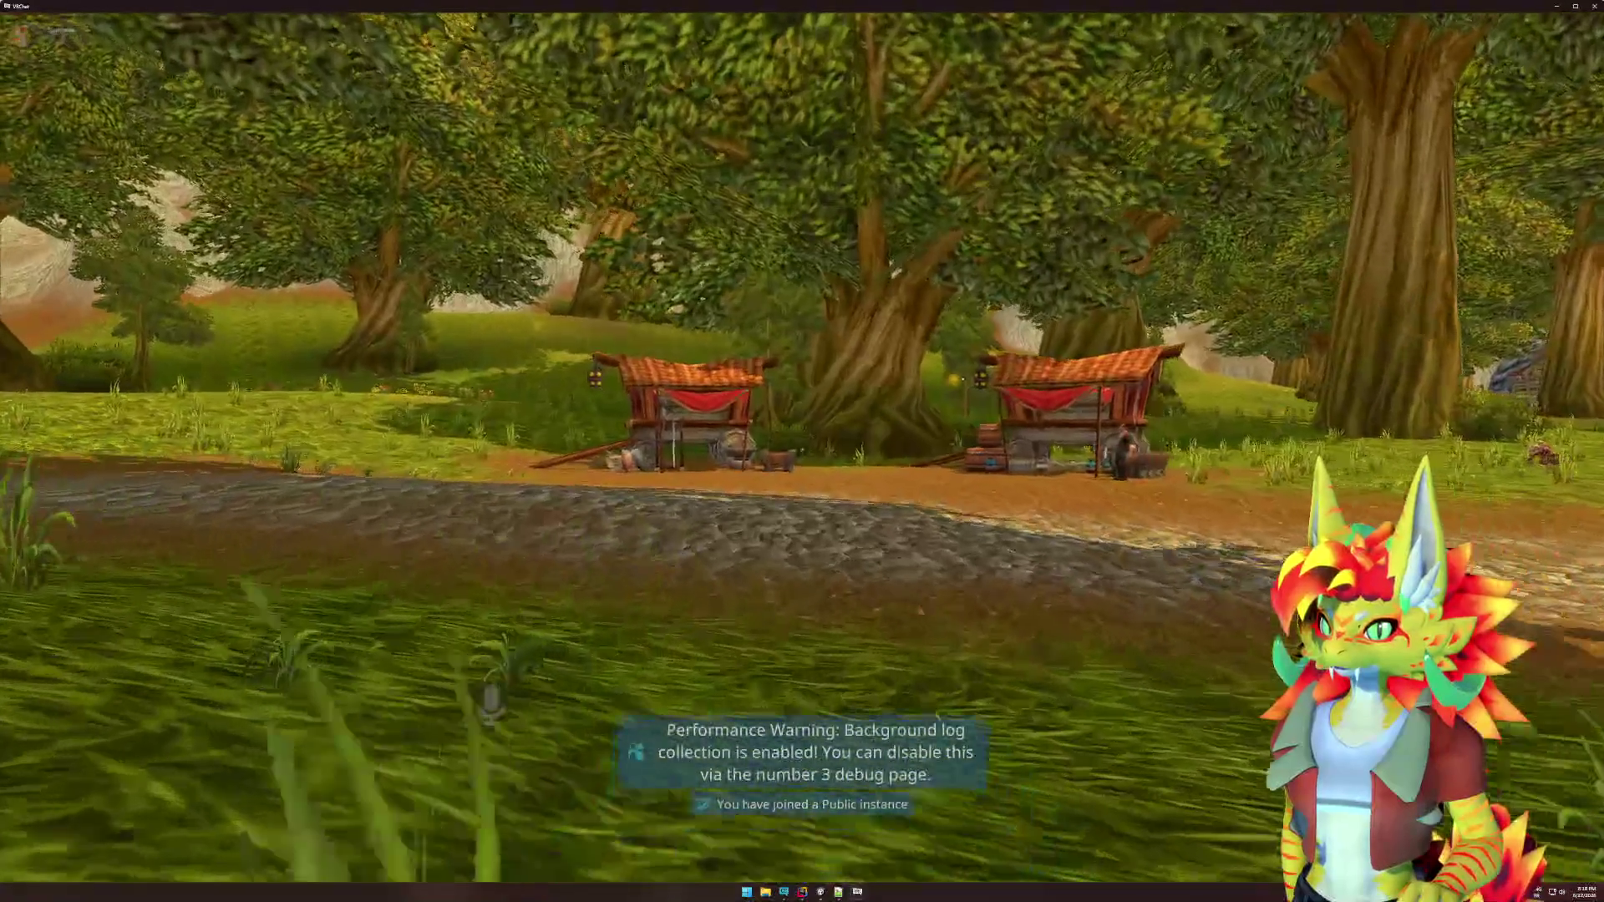
key(w)
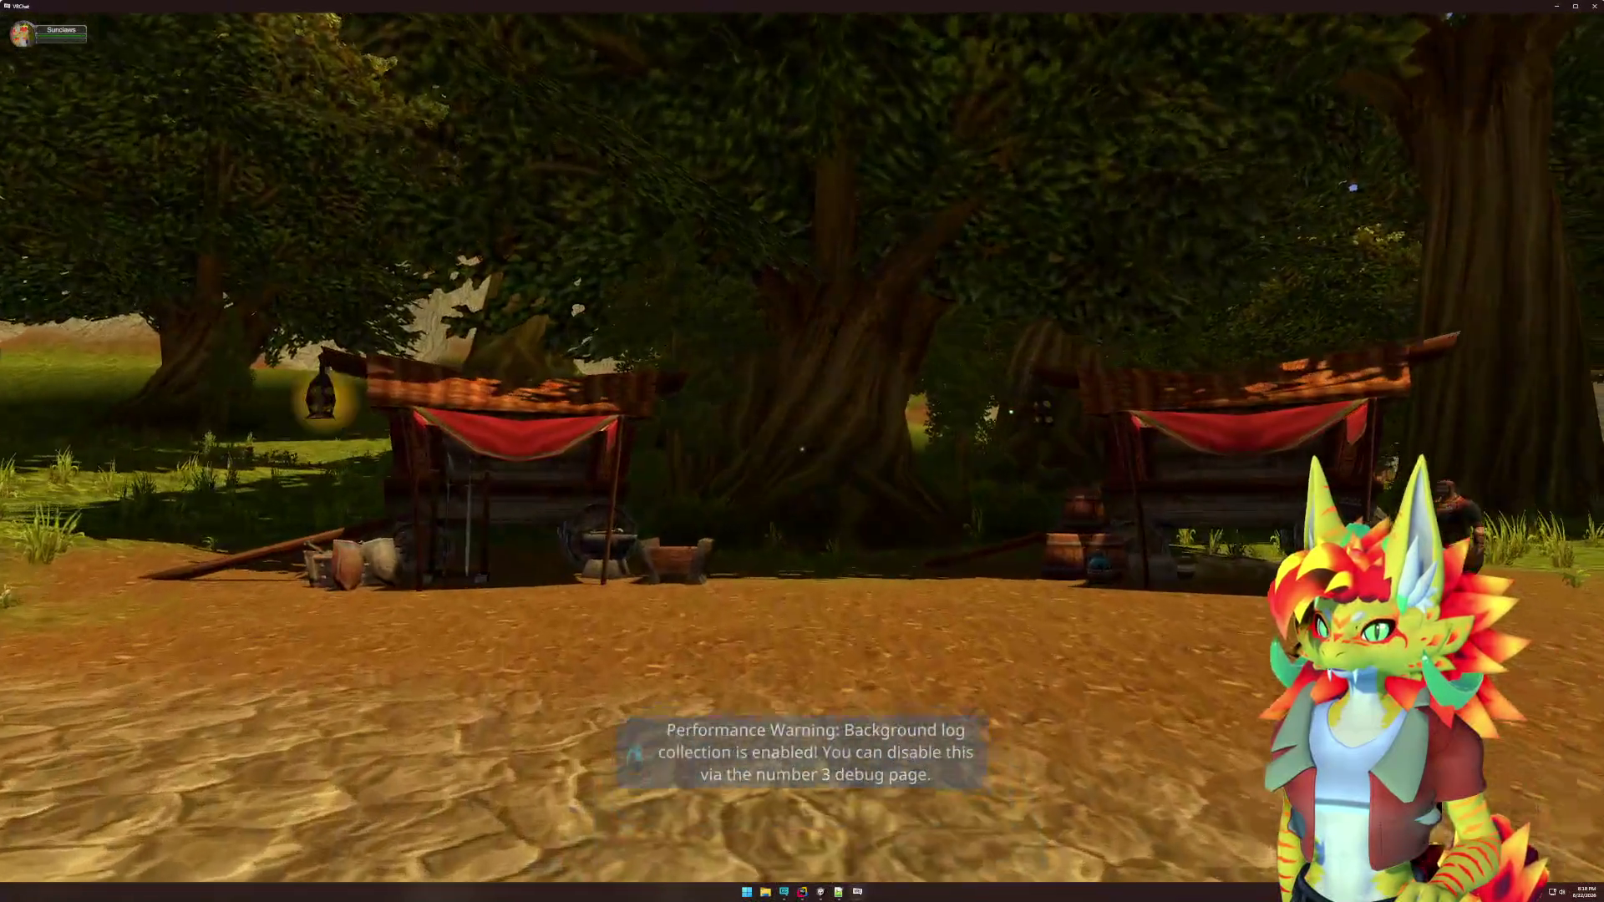
key(w)
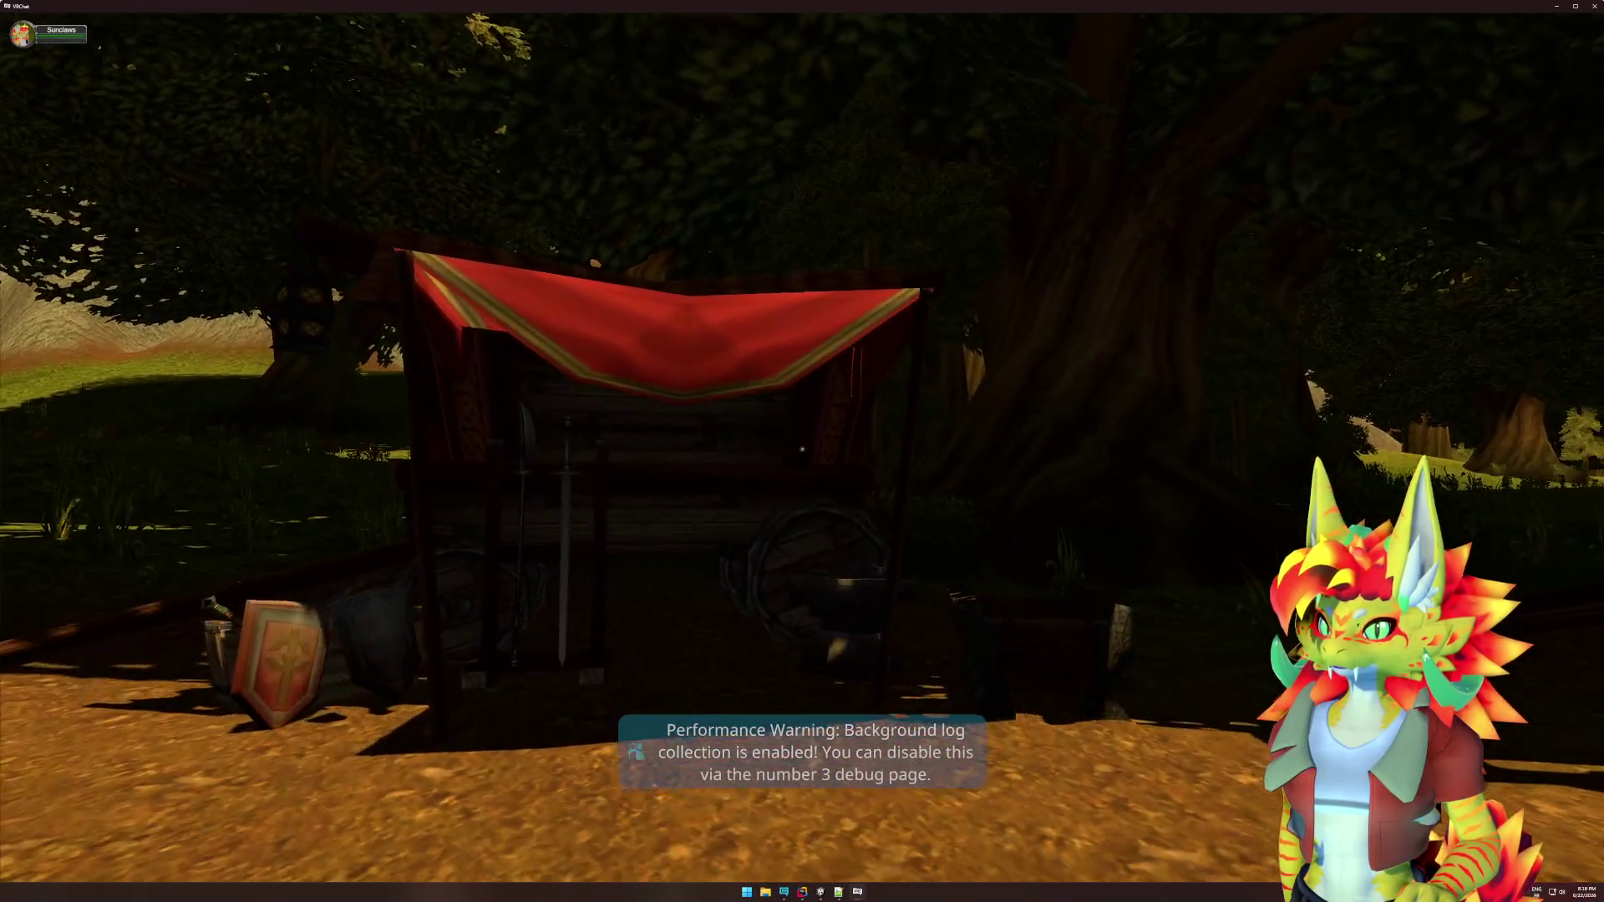
mouse_move(802, 451)
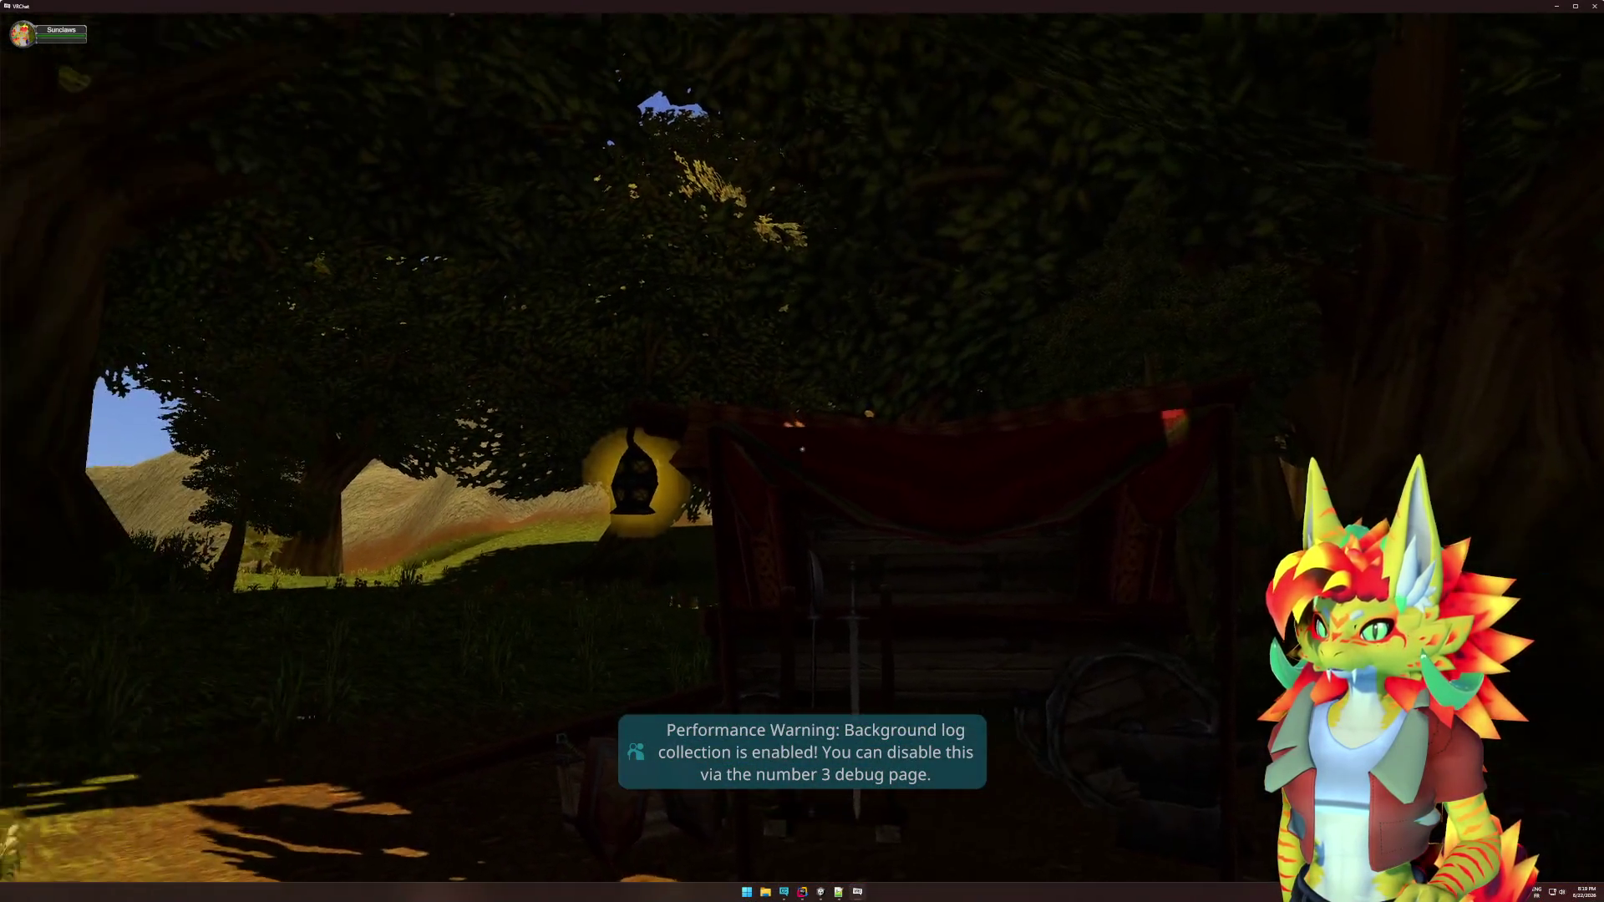
Inspect the glowing lantern up close, back off toward the stone building, then bring up the Start menu.
key(w)
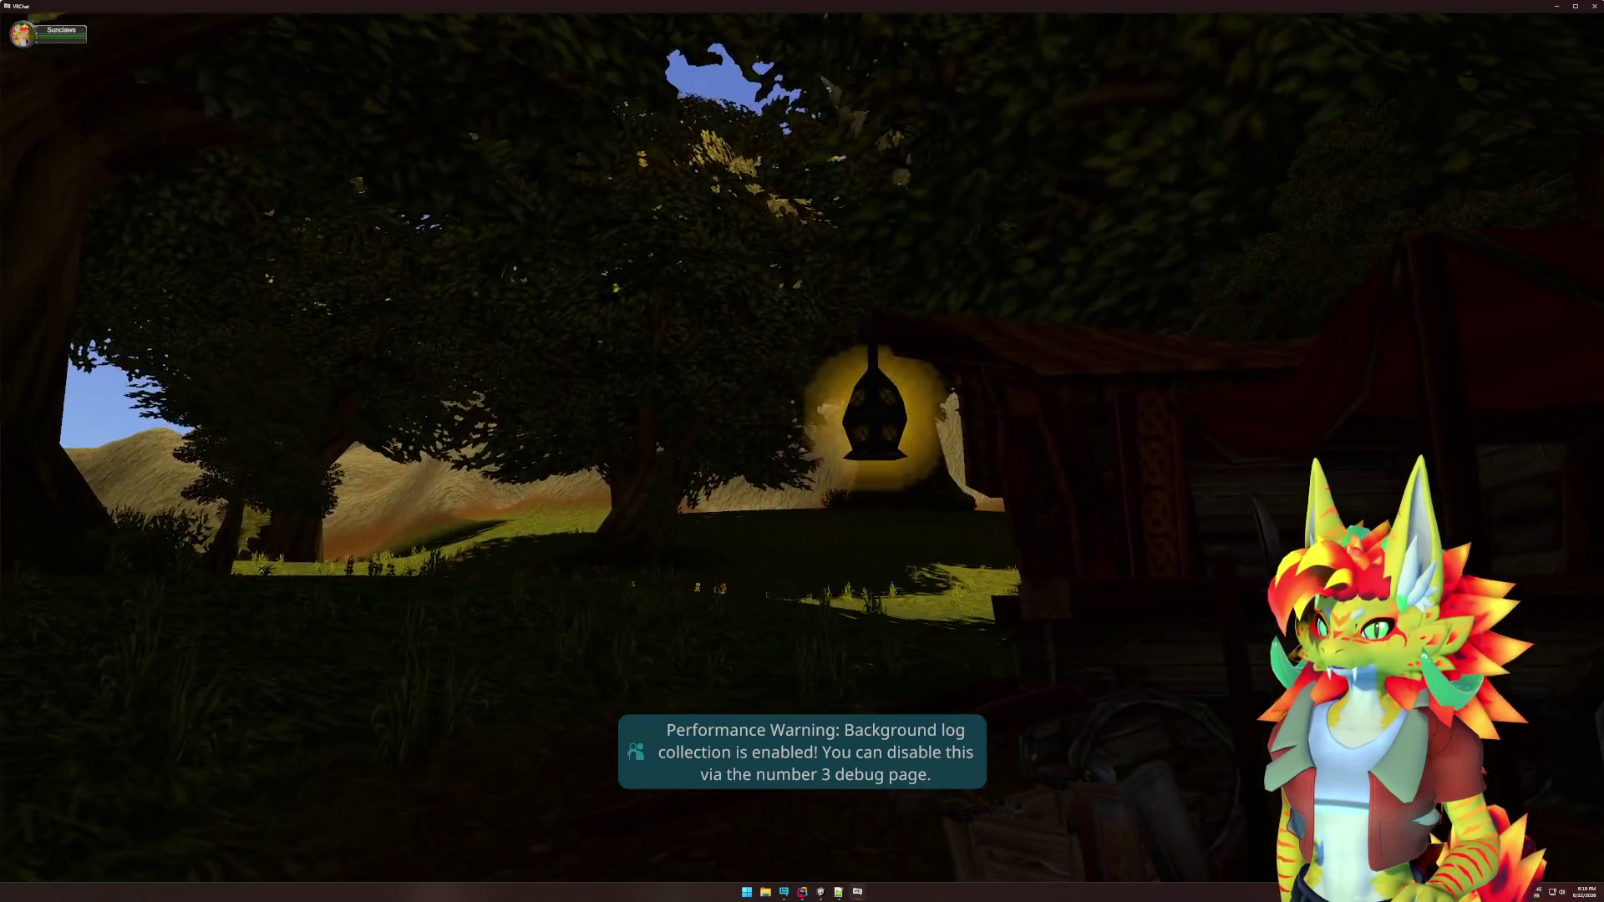
key(s)
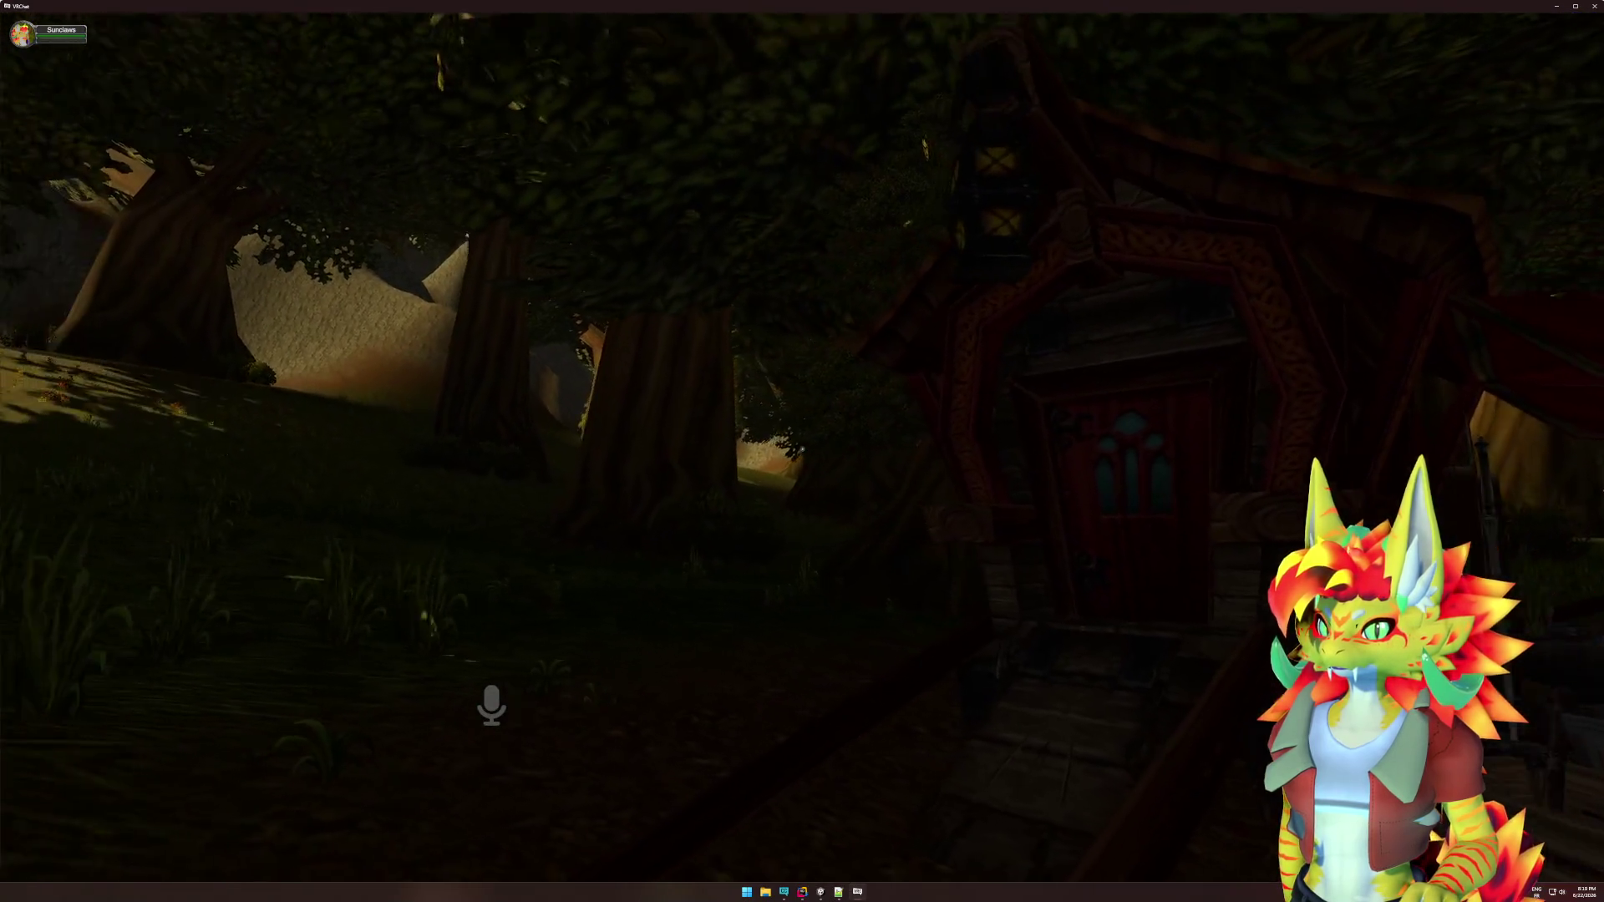
key(v)
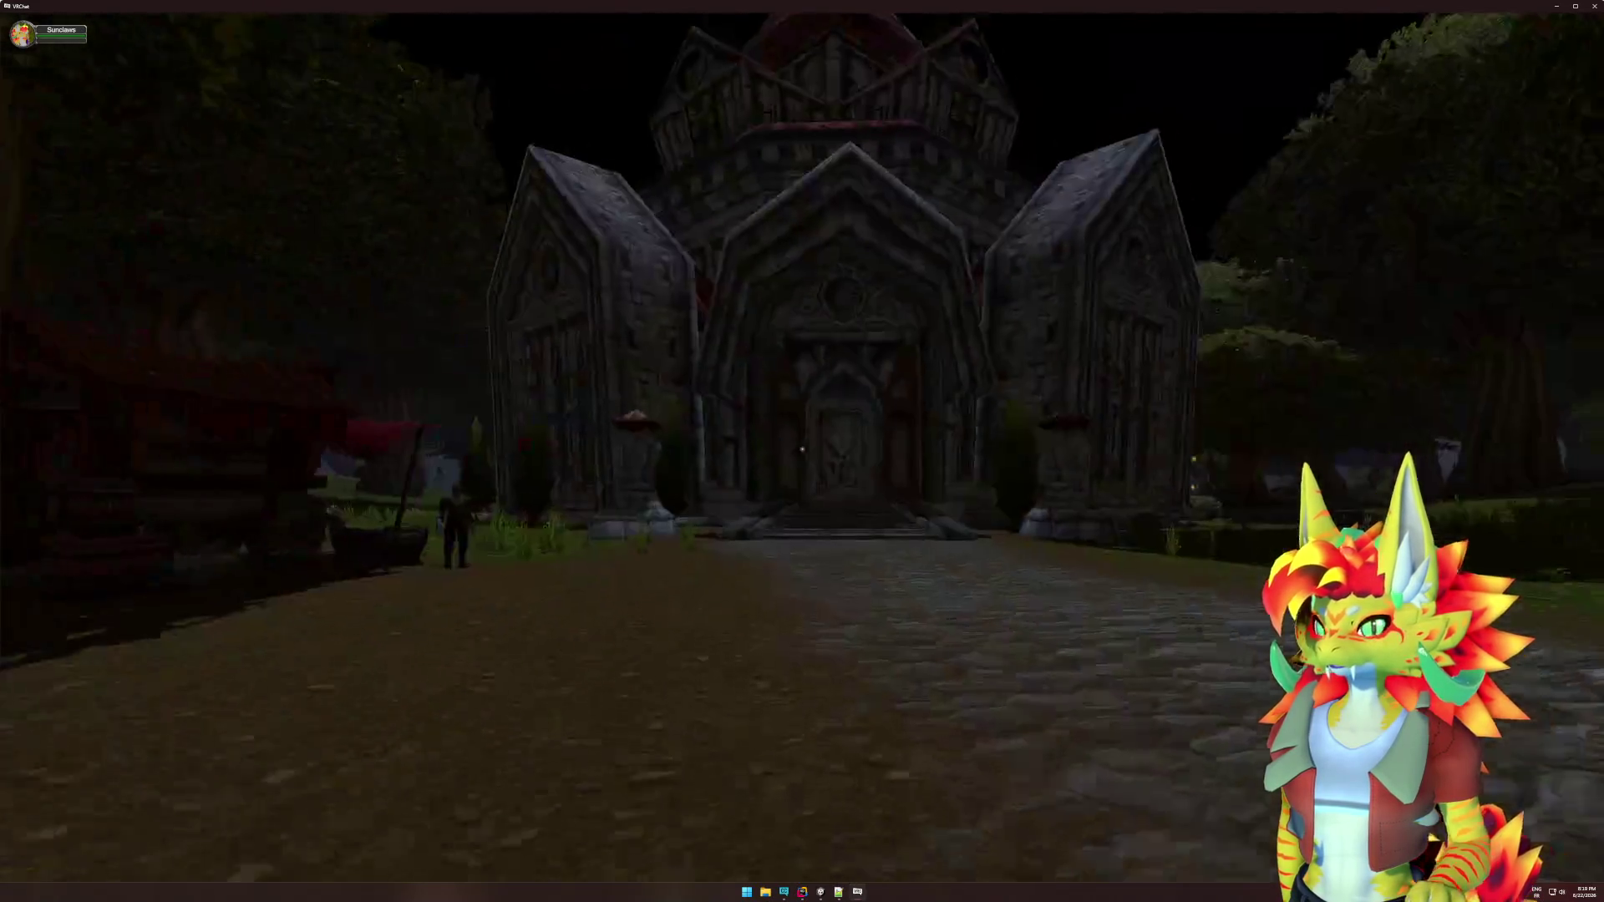
key(super)
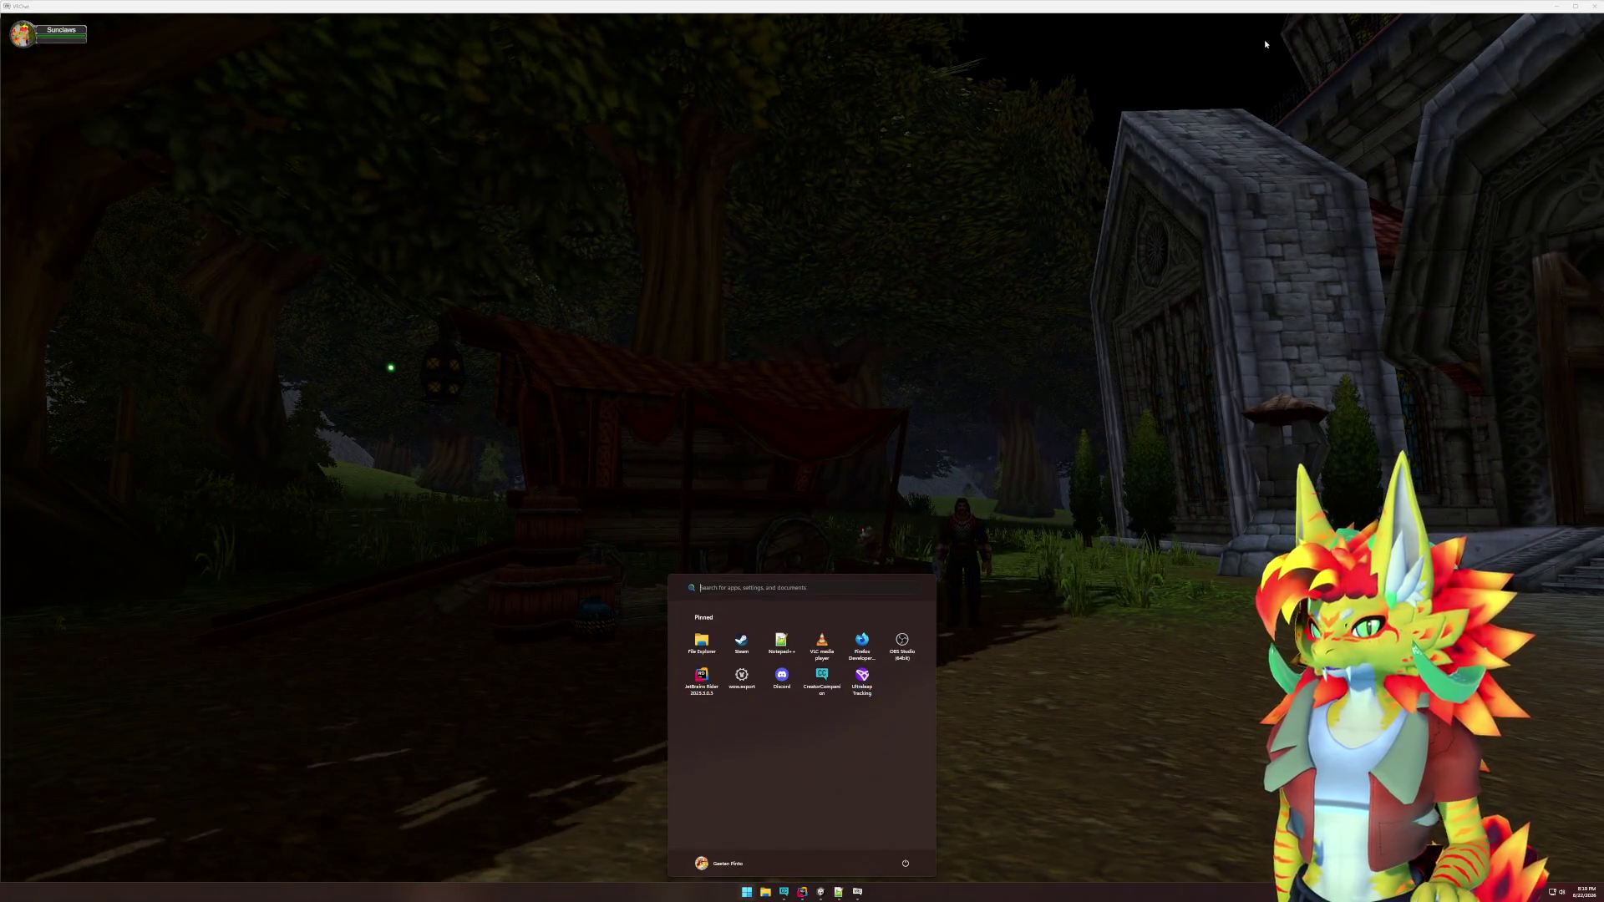
Close the VRChat client to reveal Unity and bring Rider with the billboard shader forward.
key(super)
key(super)
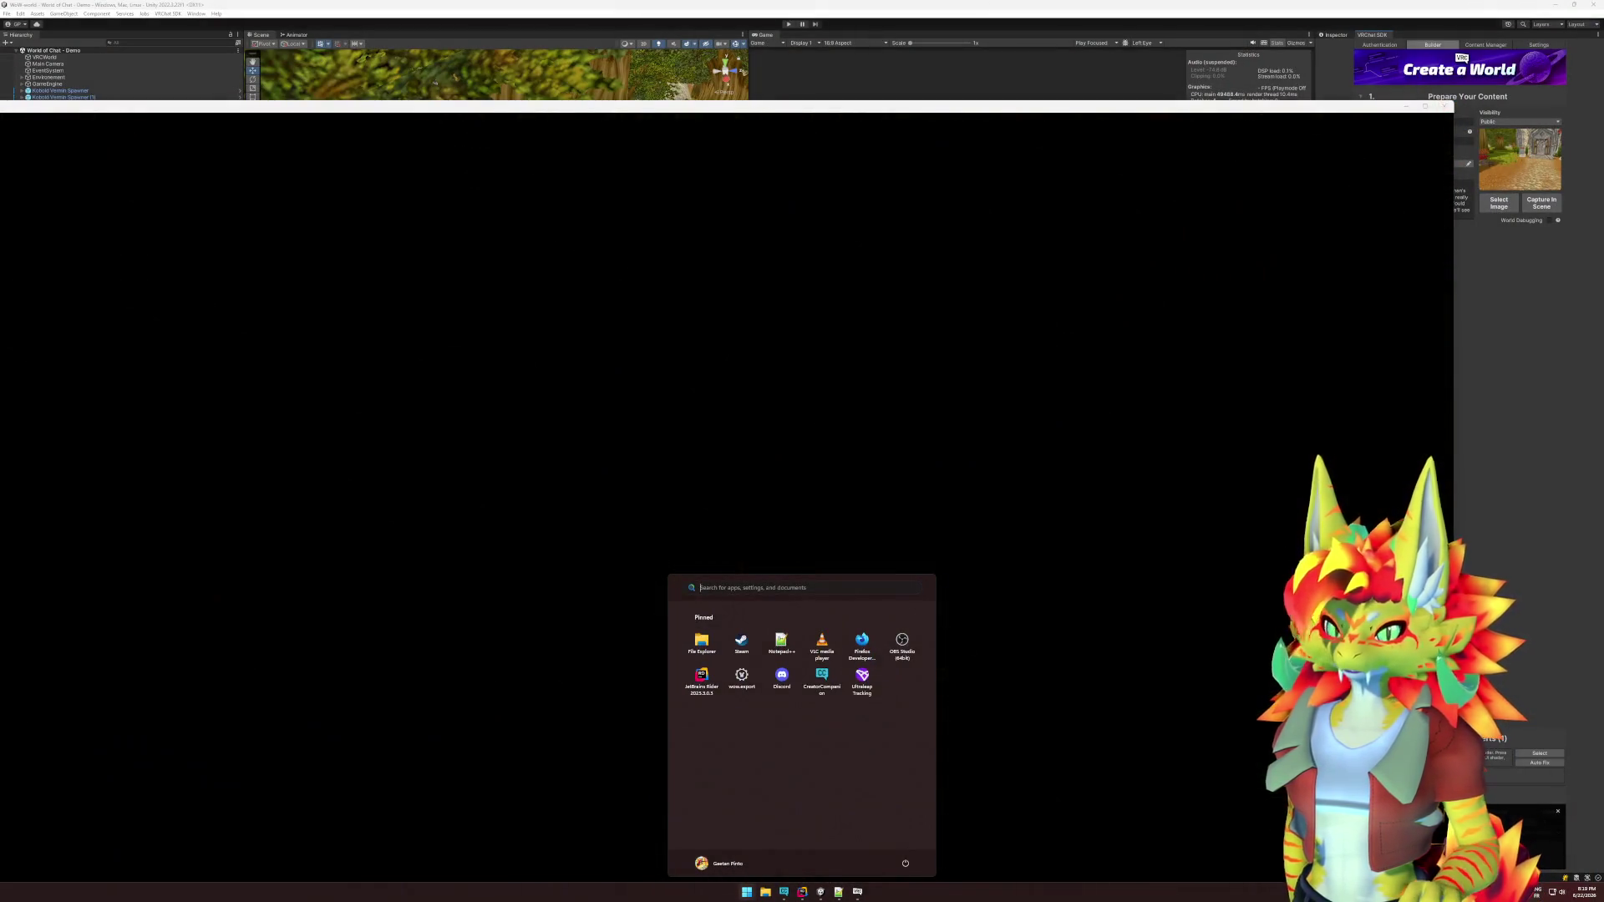
key(super)
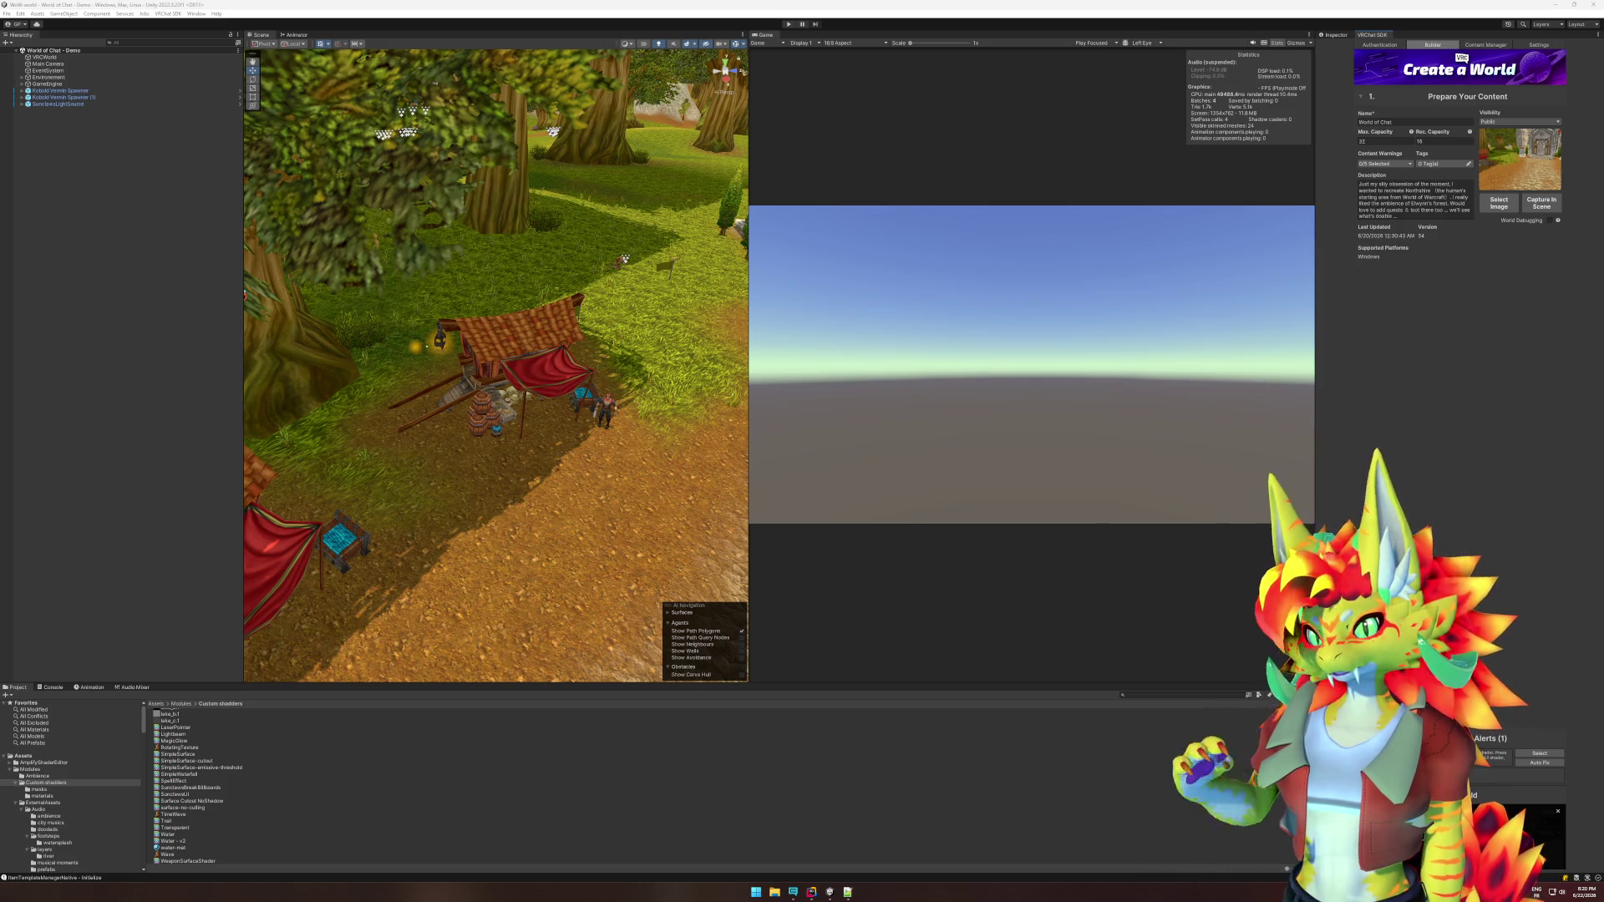
click(823, 893)
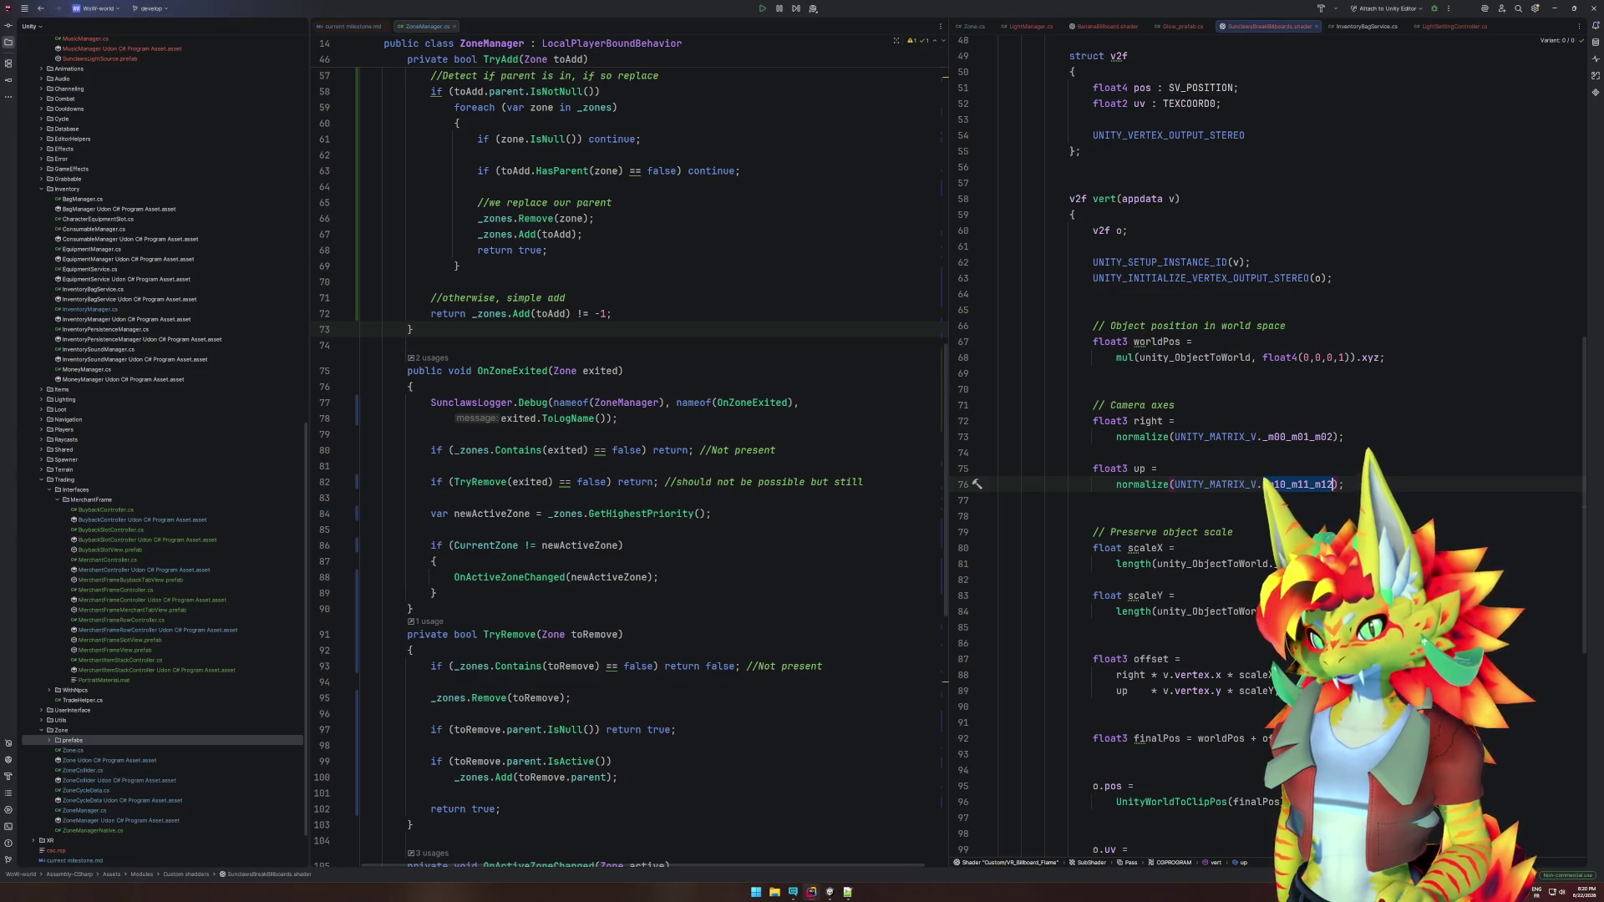
In Glow_prefab.cs, delete the LateUpdate body and the playerManager field.
click(1179, 31)
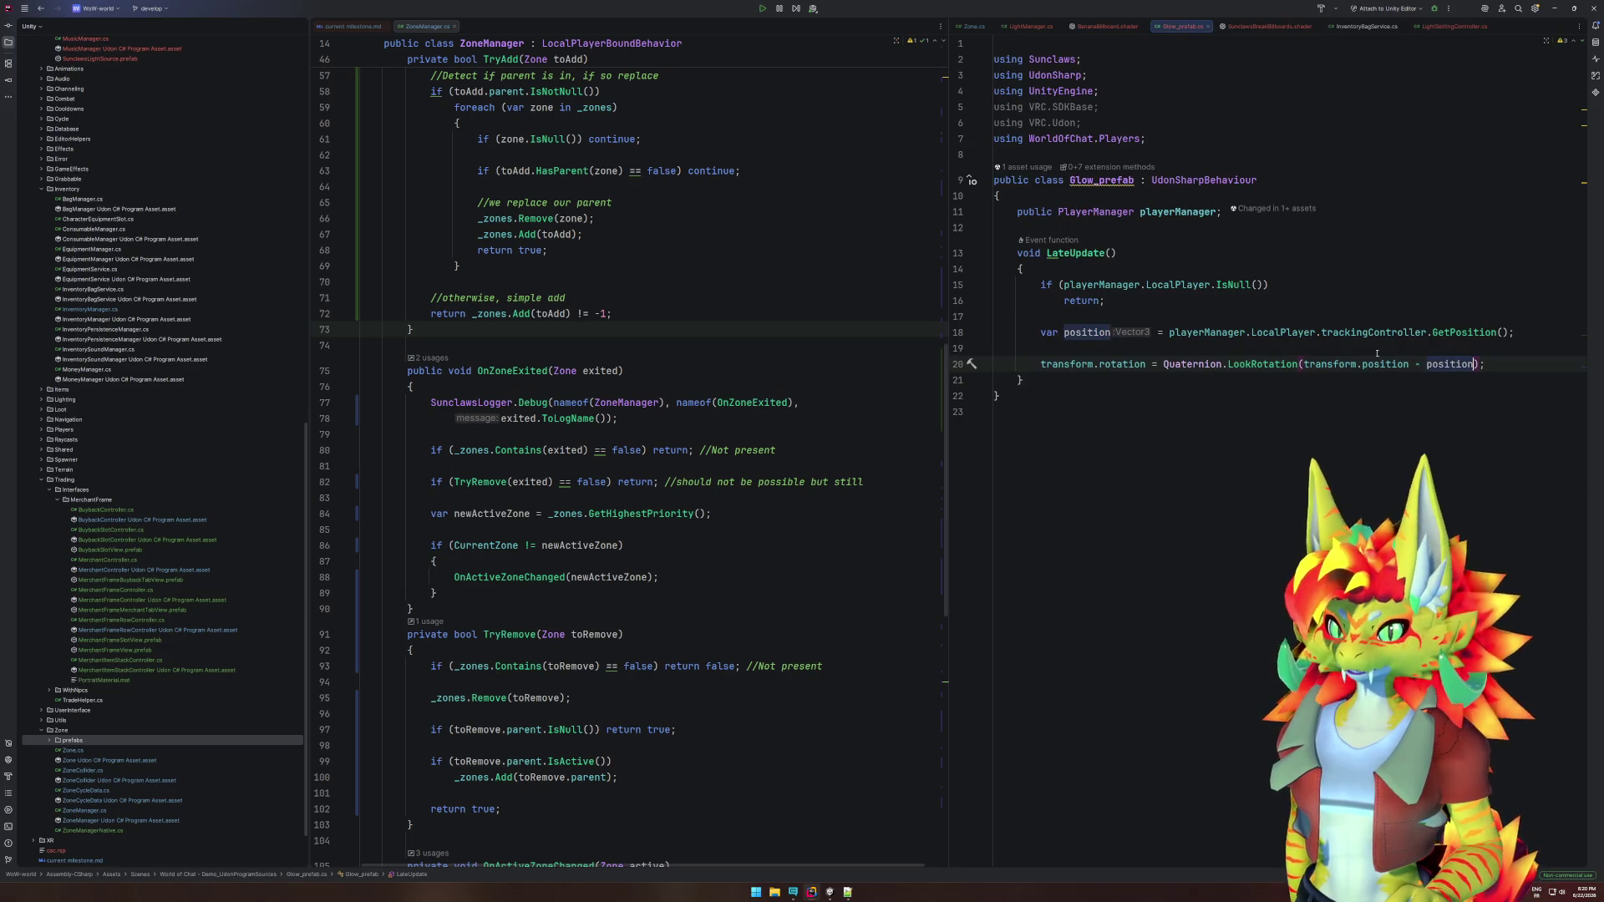
mouse_move(1491, 368)
mouse_down()
mouse_move(996, 285)
mouse_move(1022, 268)
mouse_up()
key(BackSpace)
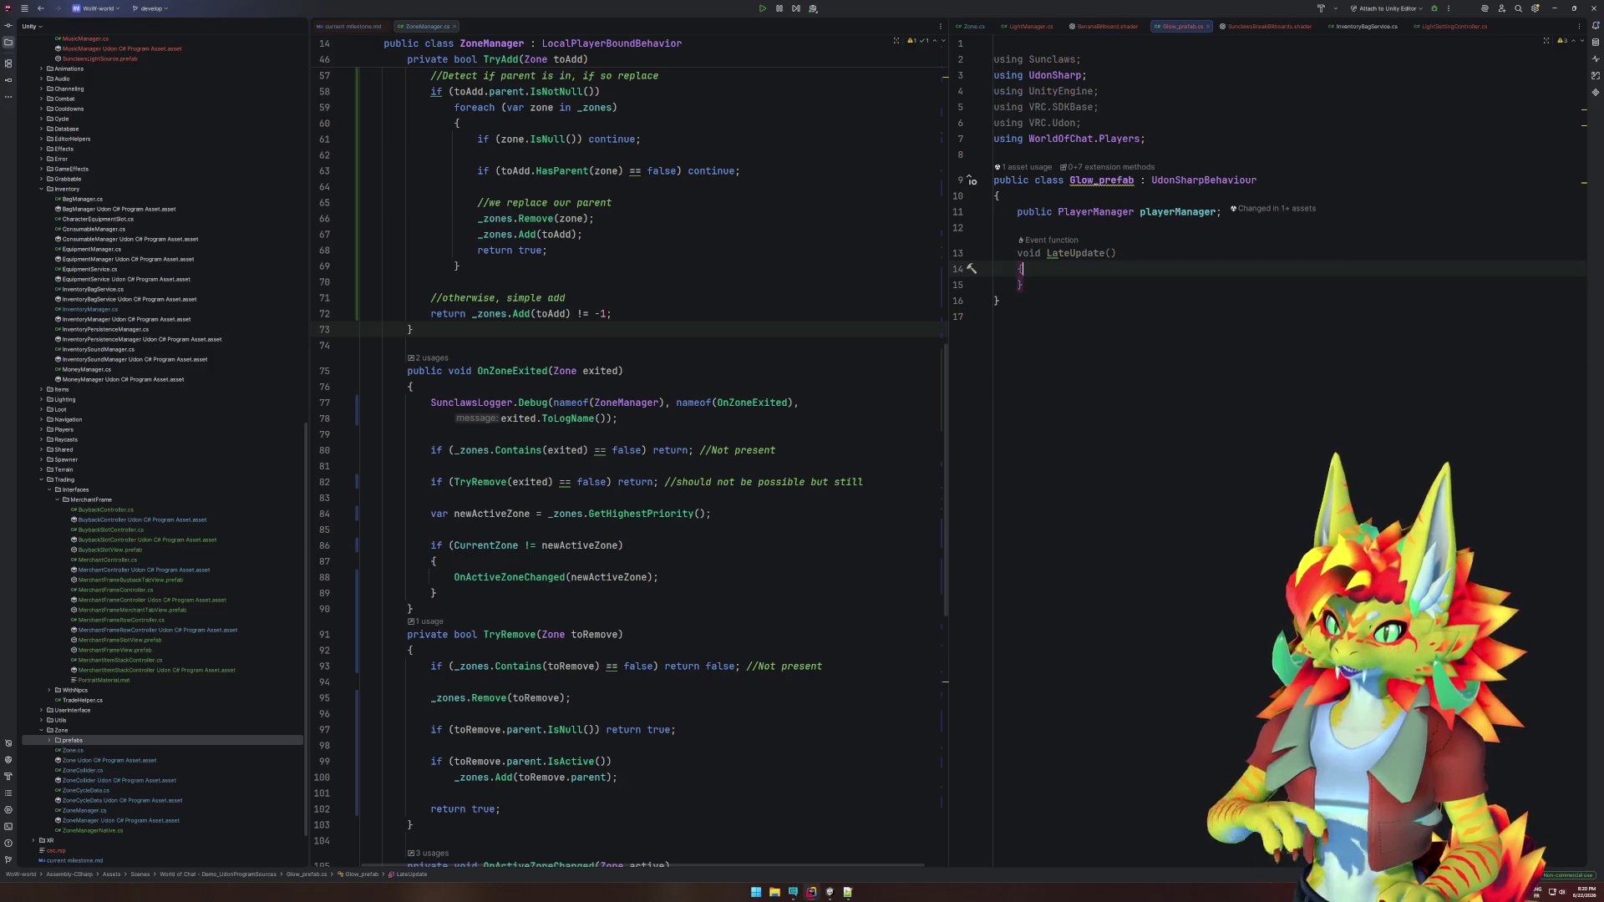
mouse_move(1154, 235)
mouse_down()
mouse_move(1002, 201)
mouse_move(1028, 238)
mouse_move(1018, 222)
mouse_up()
key(BackSpace)
click(1051, 245)
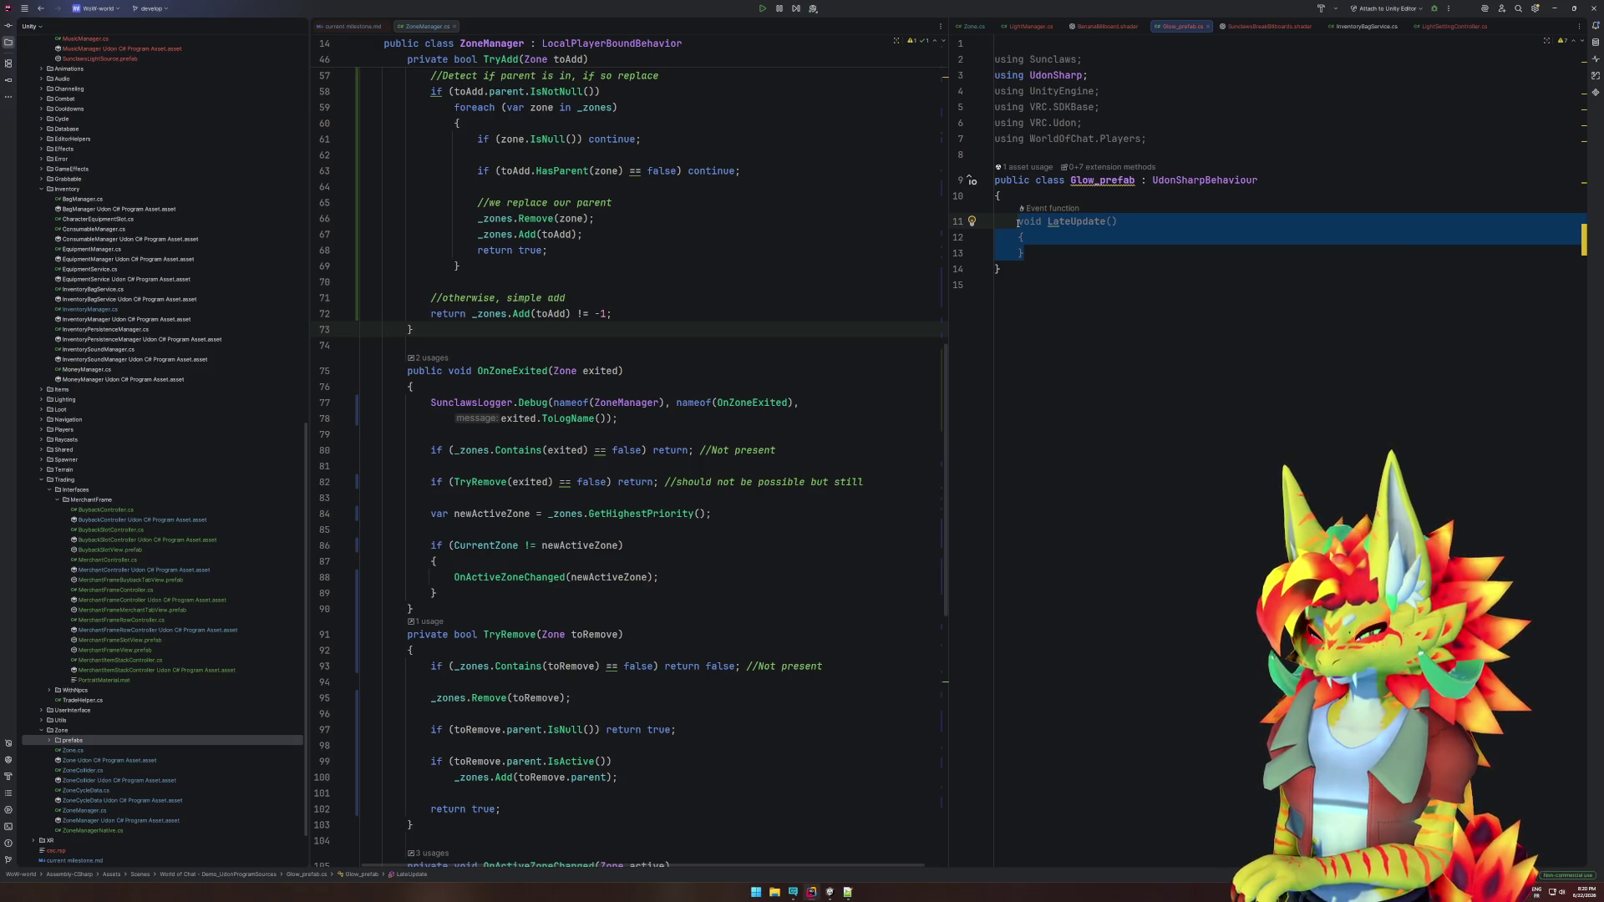
Replace LateUpdate with a public void _onPreCulled() method that logs OnPreCulled.
text(_)
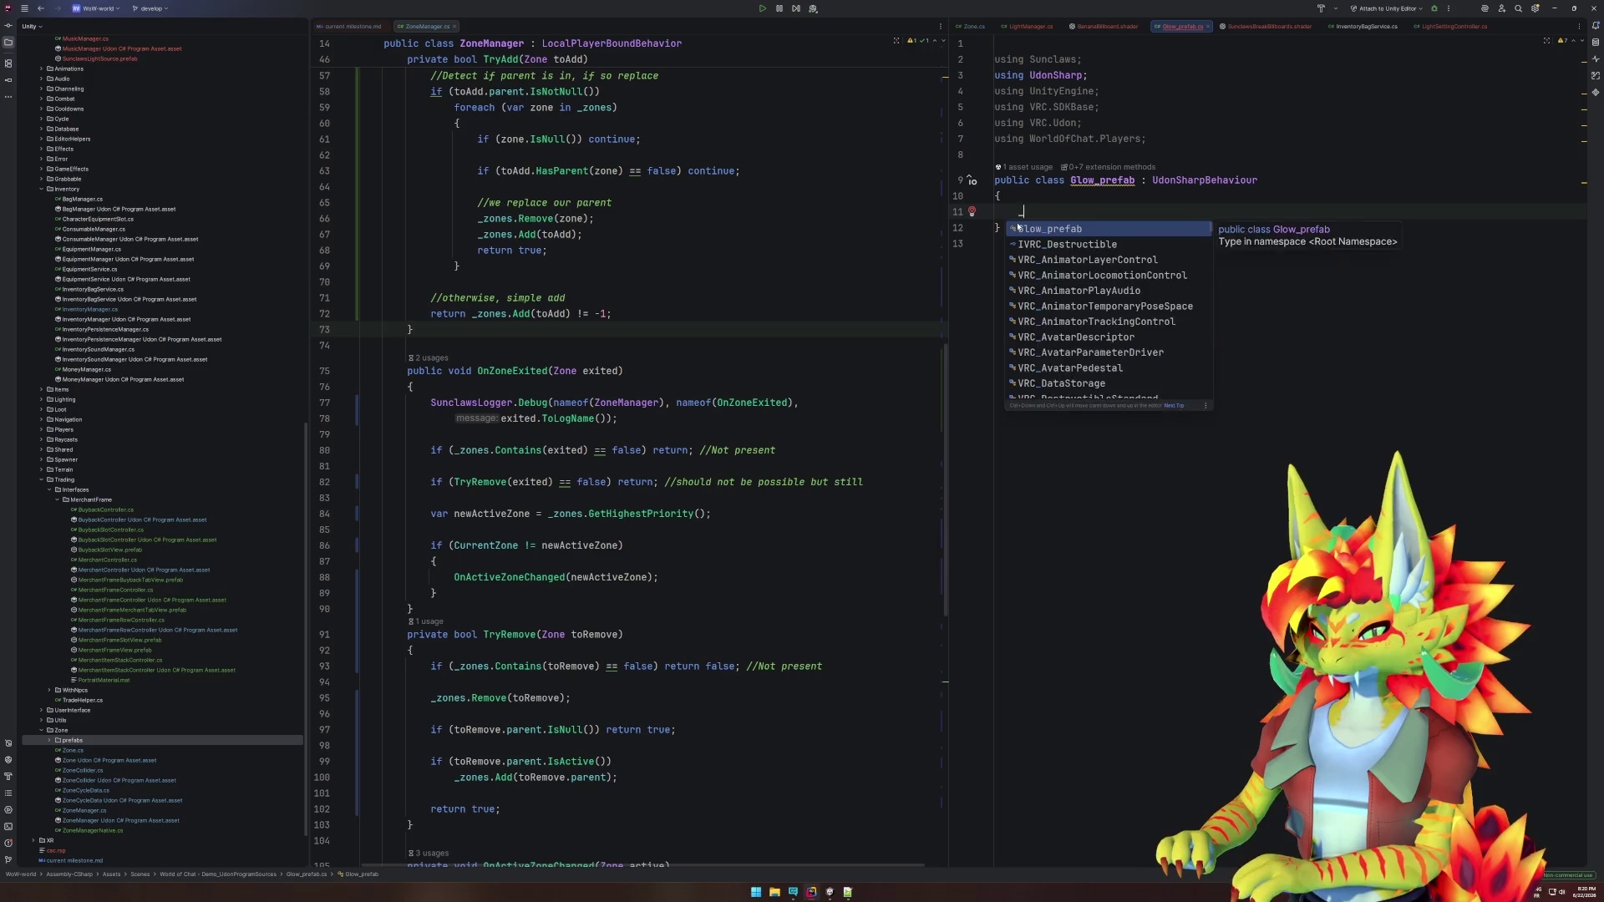
text(onPreCulled_)
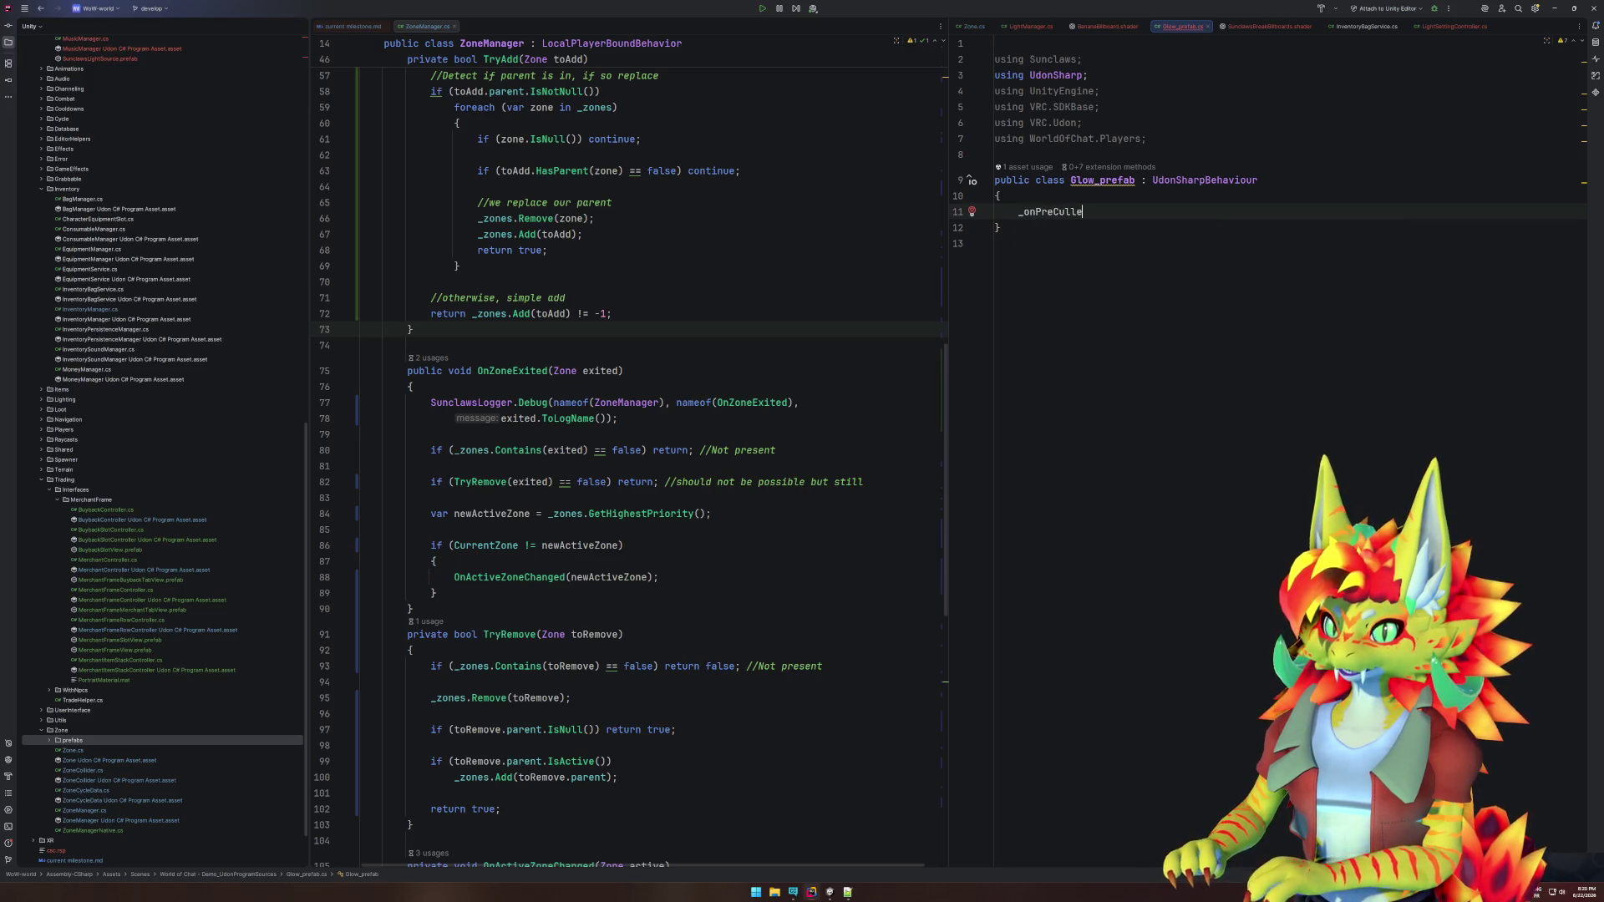
key(Home)
text(void )
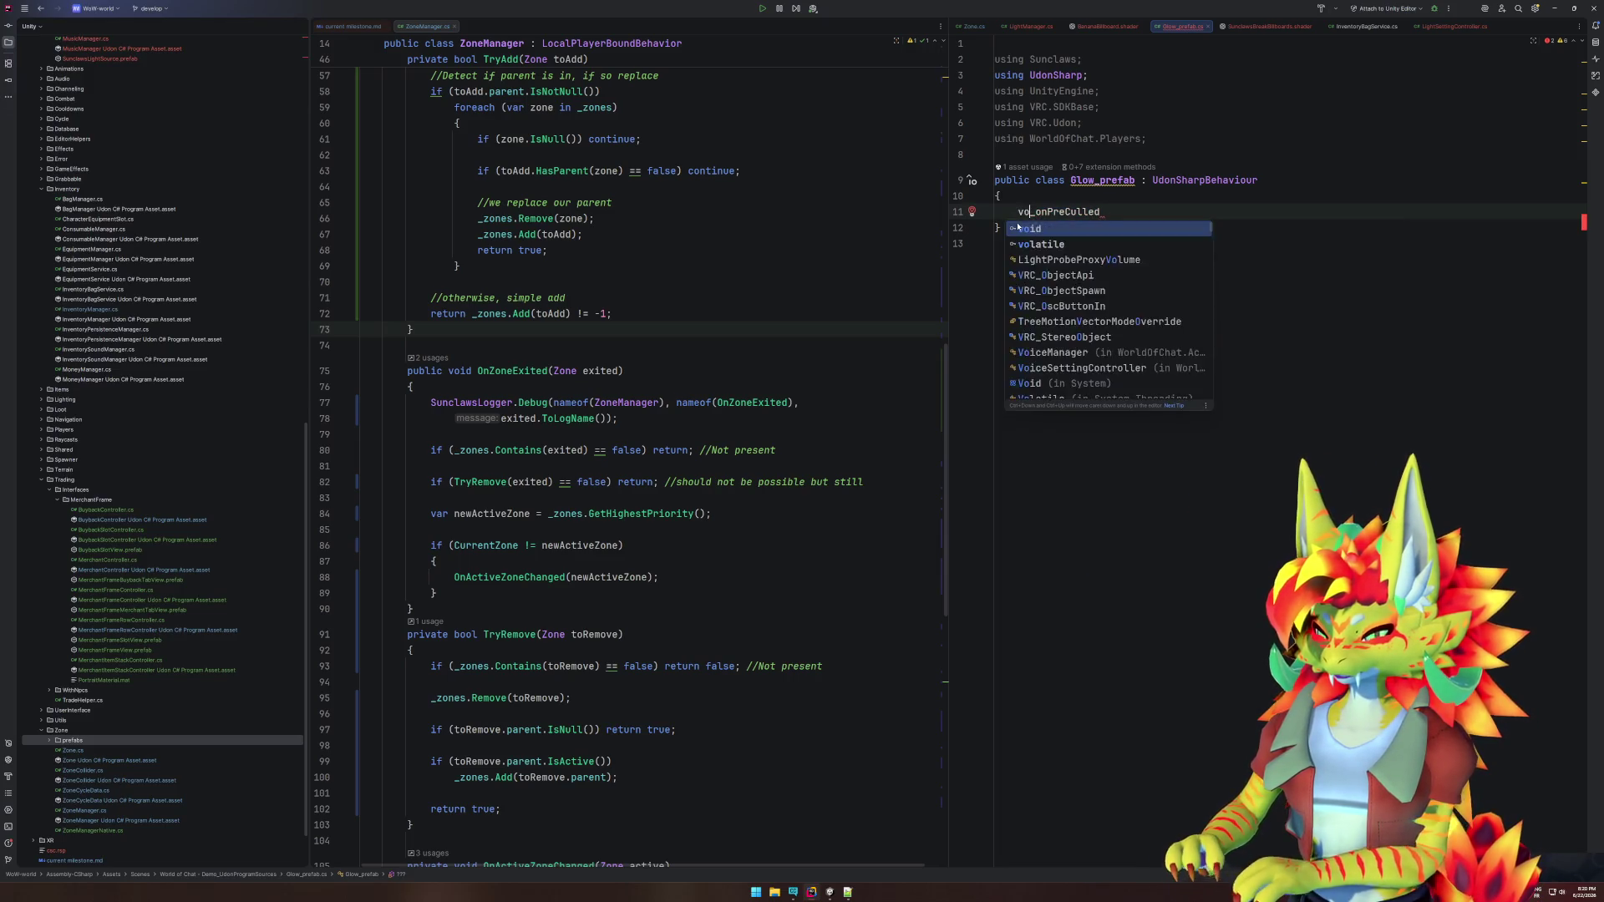
text(pub)
key(Return)
key(End)
key(BackSpace)
text(()
key(Return)
text({)
key(Return)
text(})
key(Left)
key(Return)
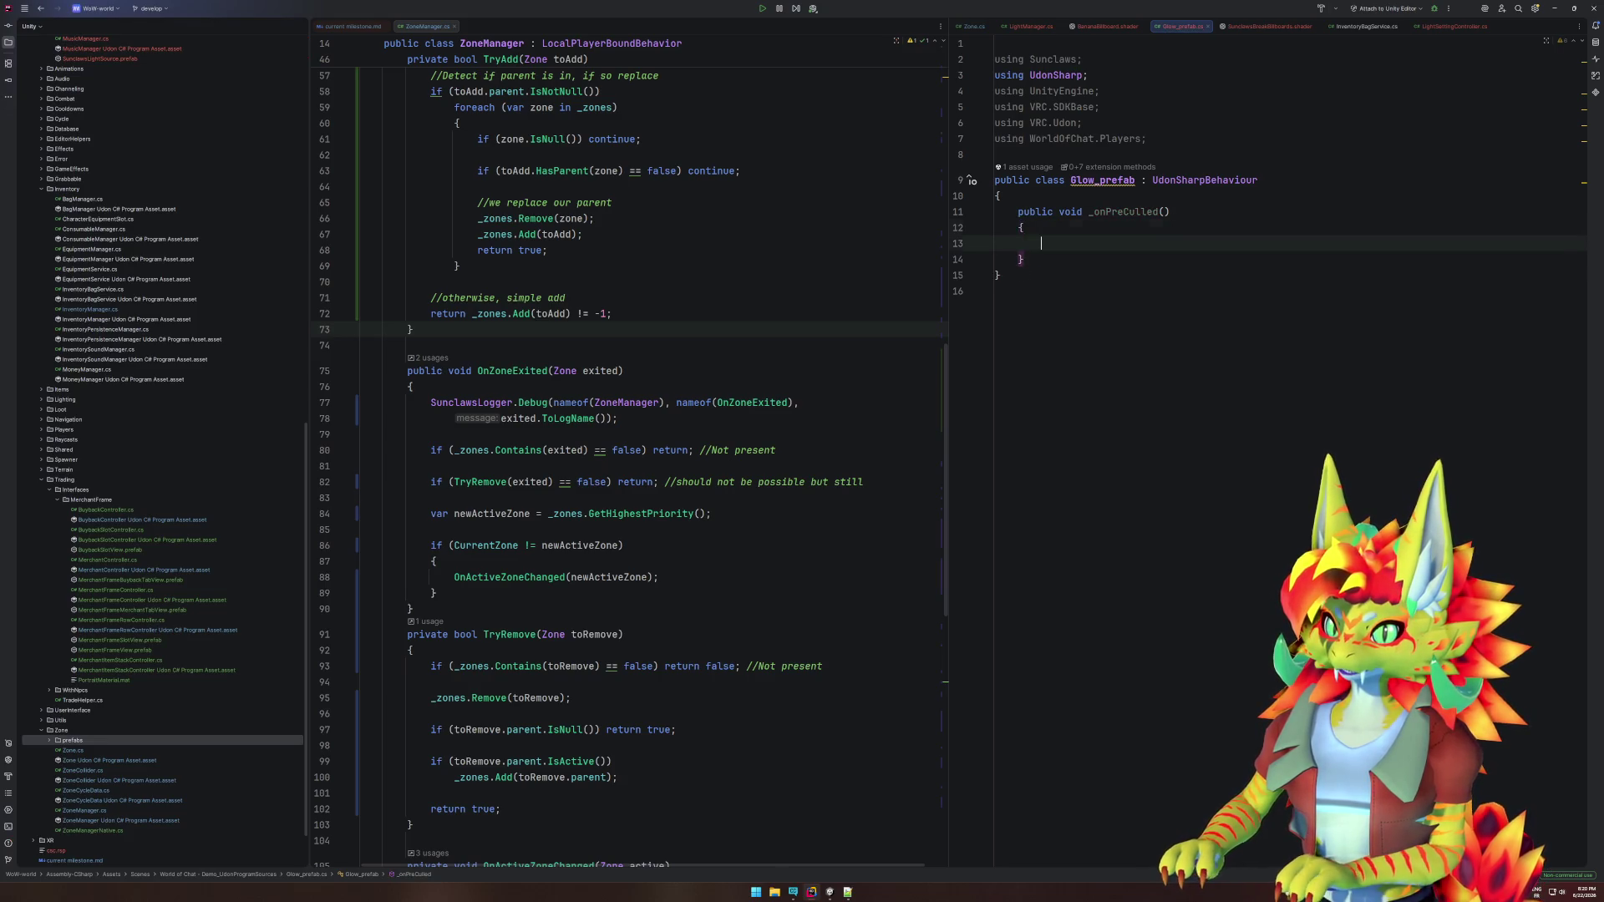
text(Deb)
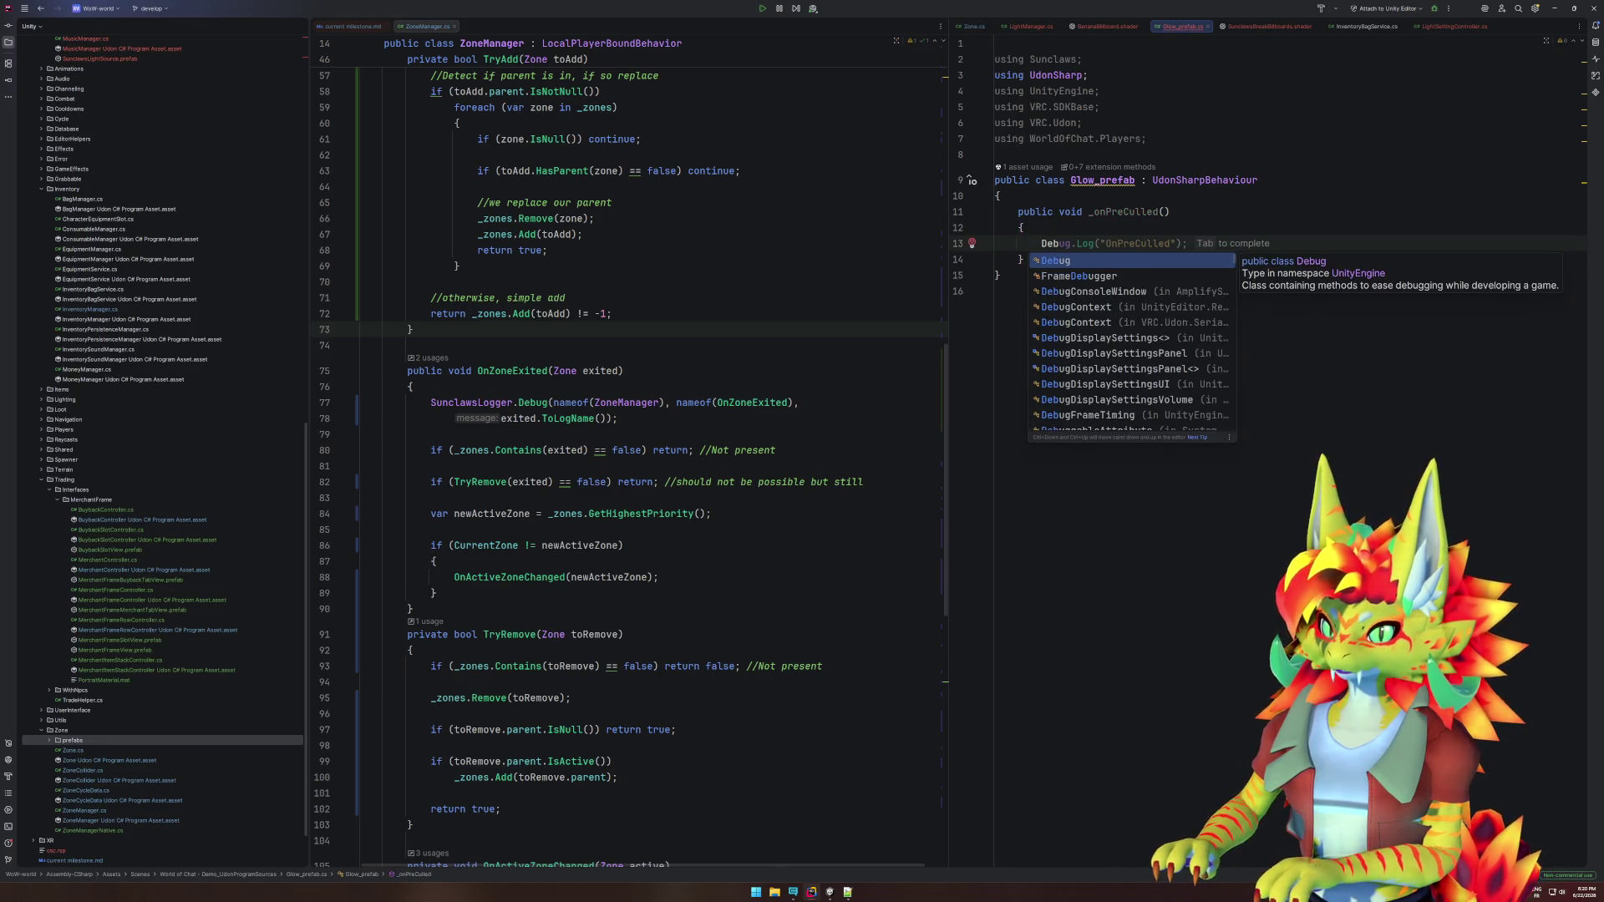
key(Tab)
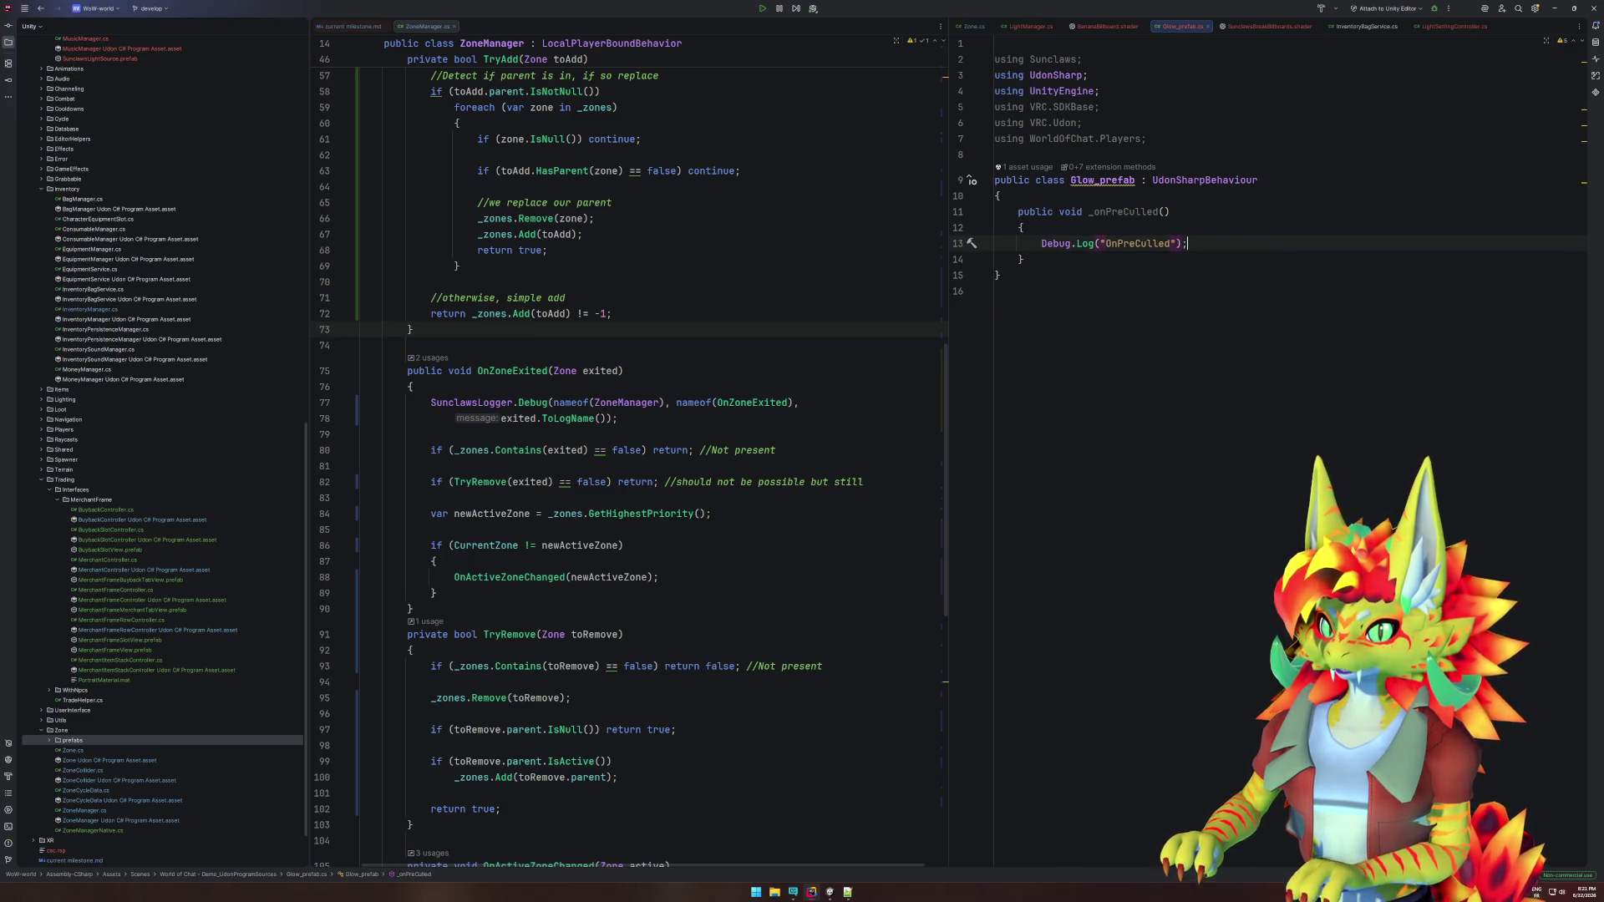
Add a public void _onPreRender() method below it that logs OnPreRender.
key(Down)
key(Return)
key(Return)
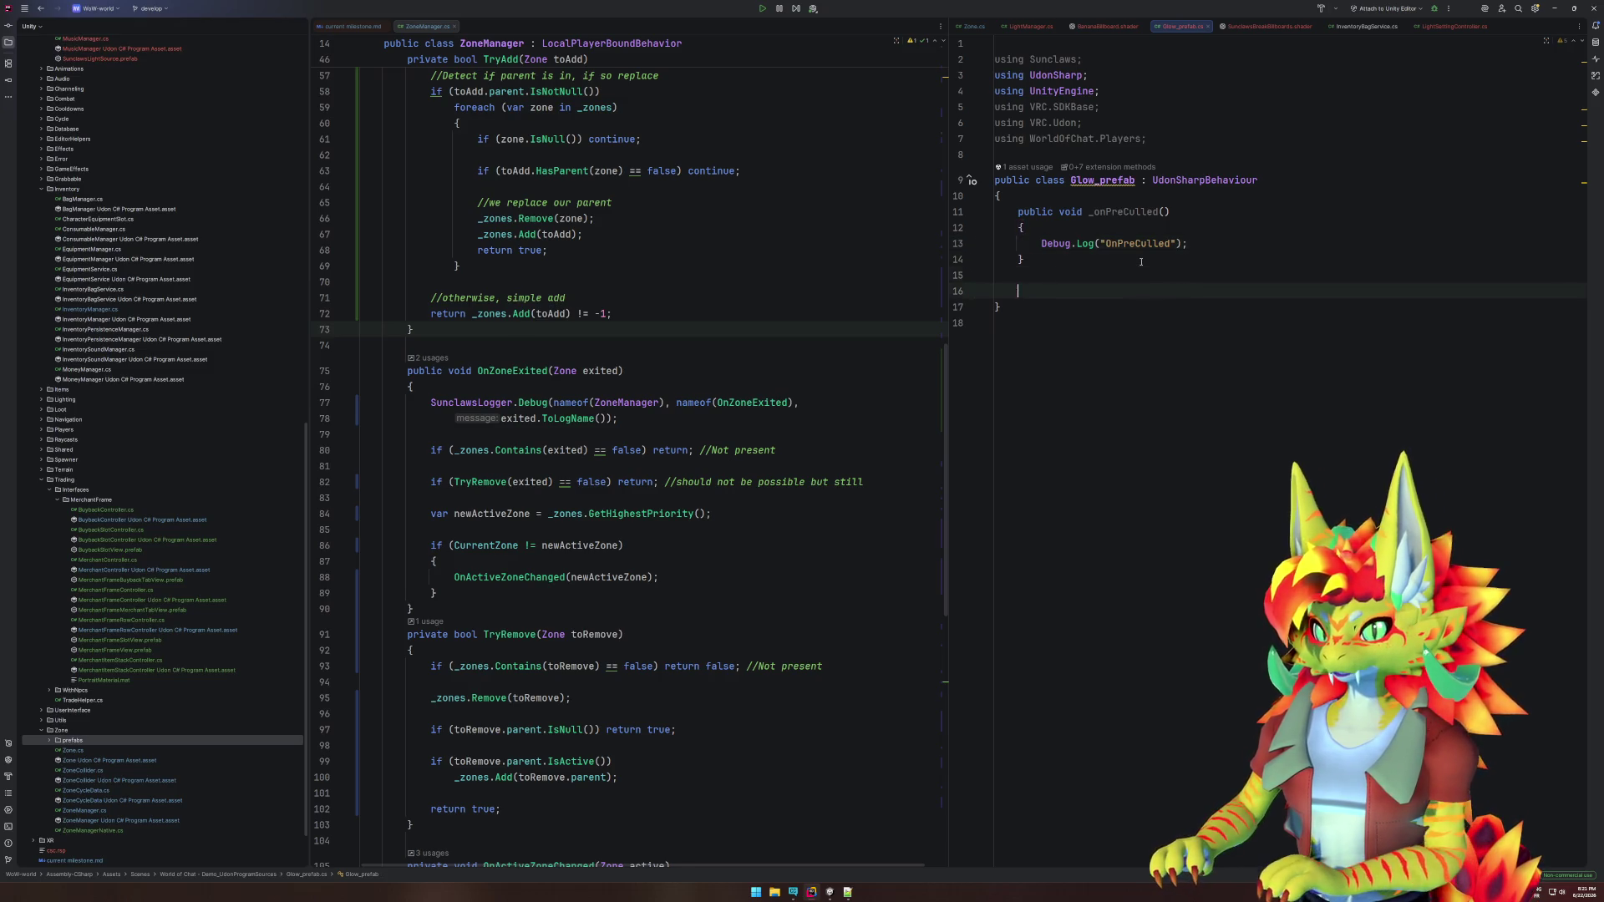
text(public void )
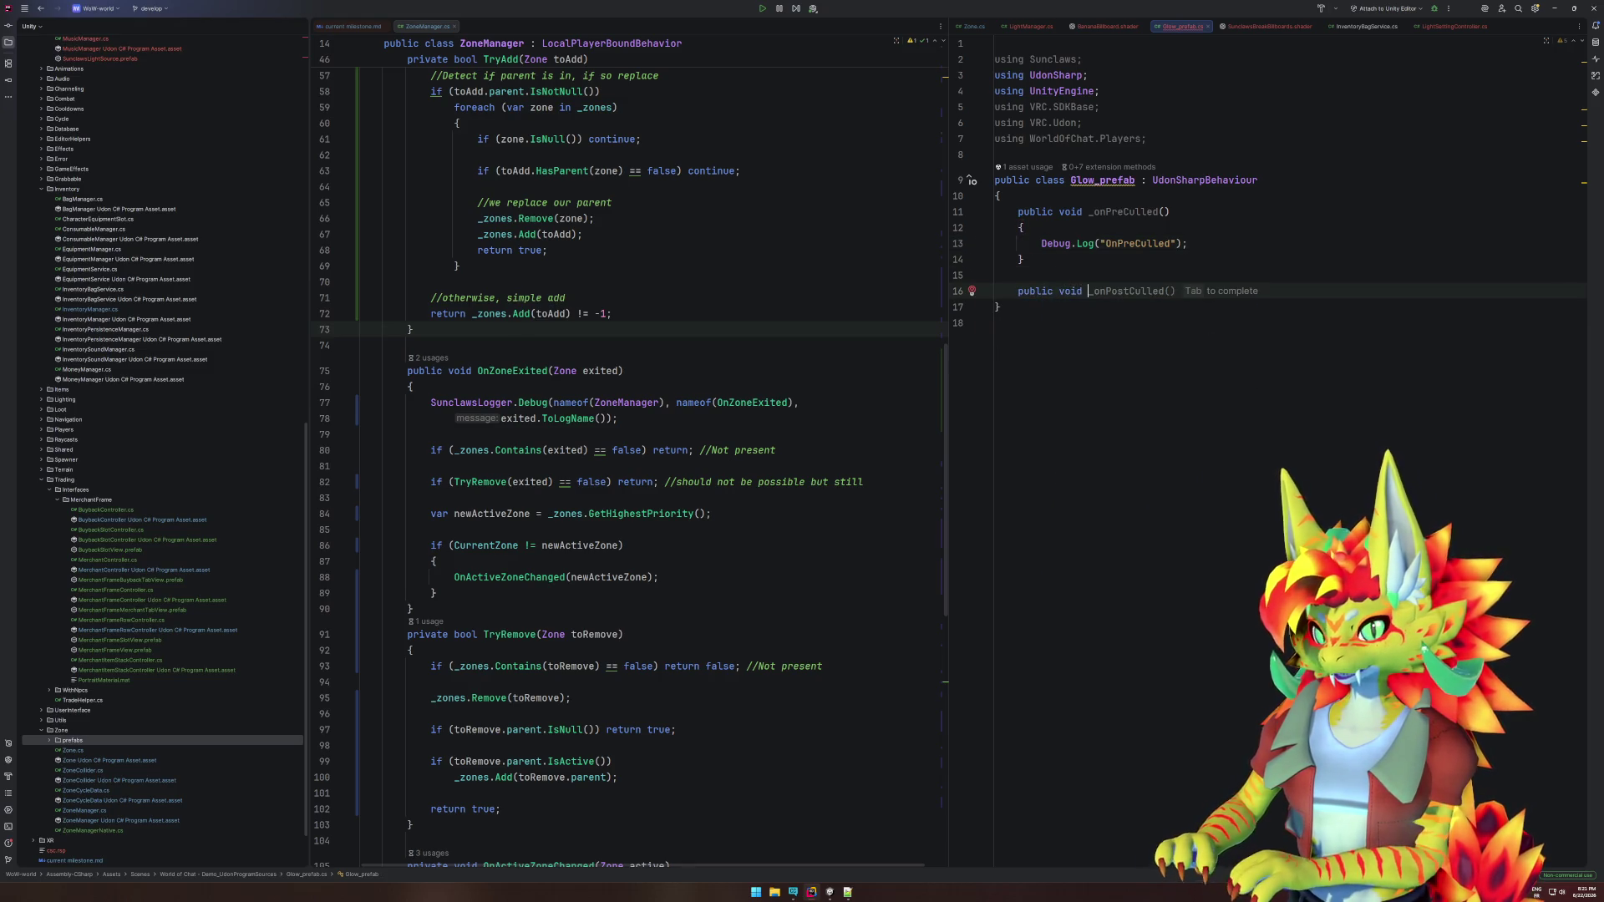
text(_on)
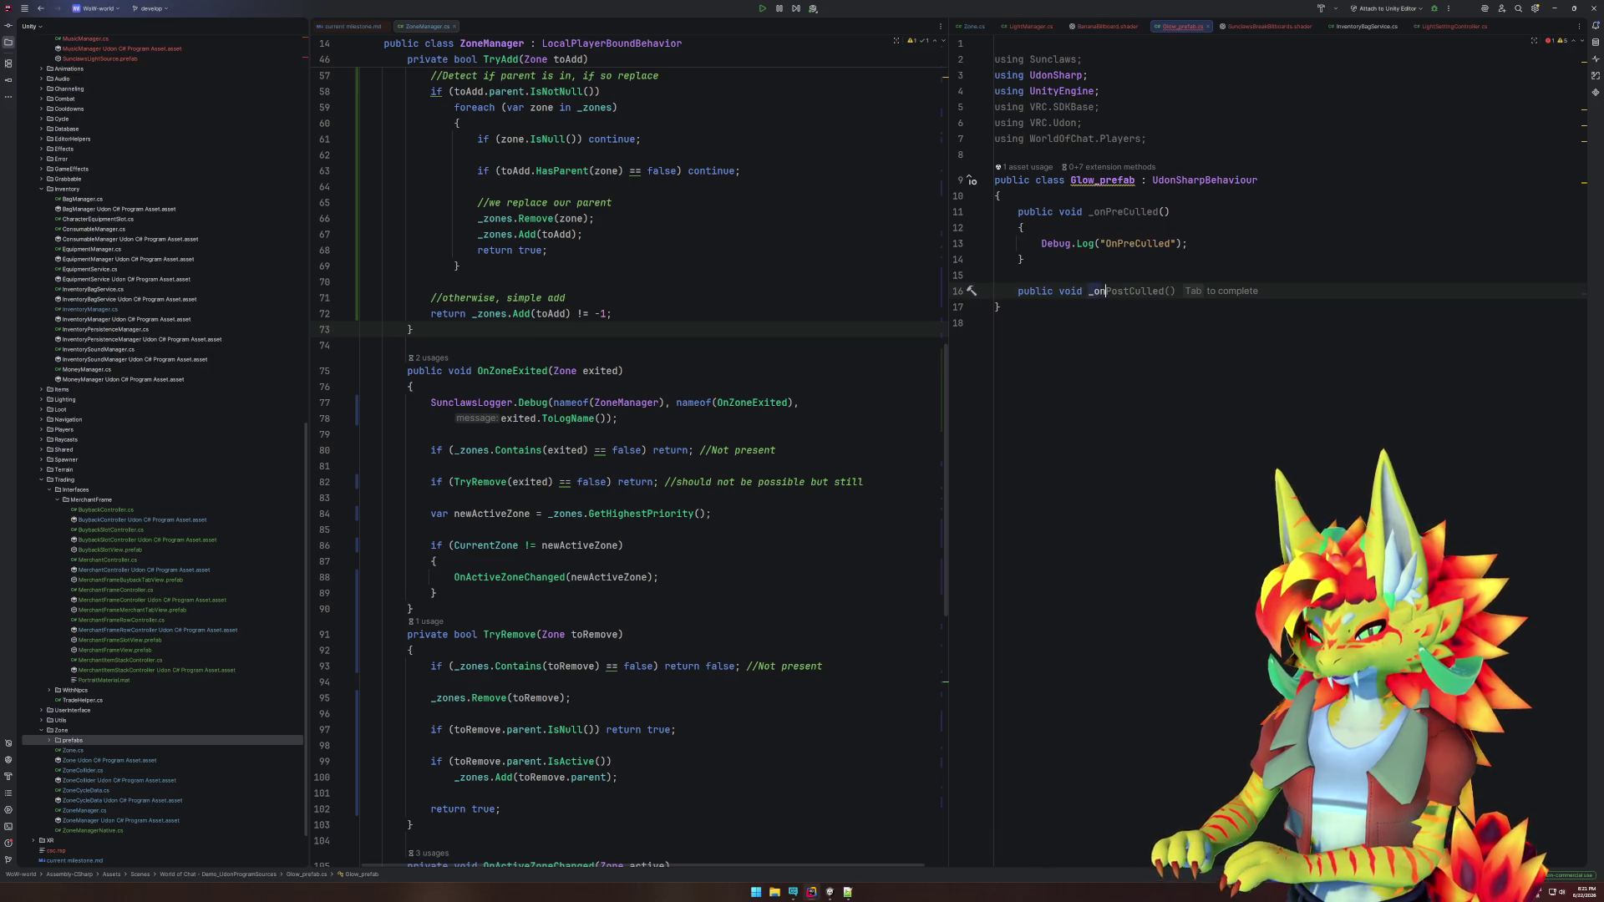
text(PreRender)
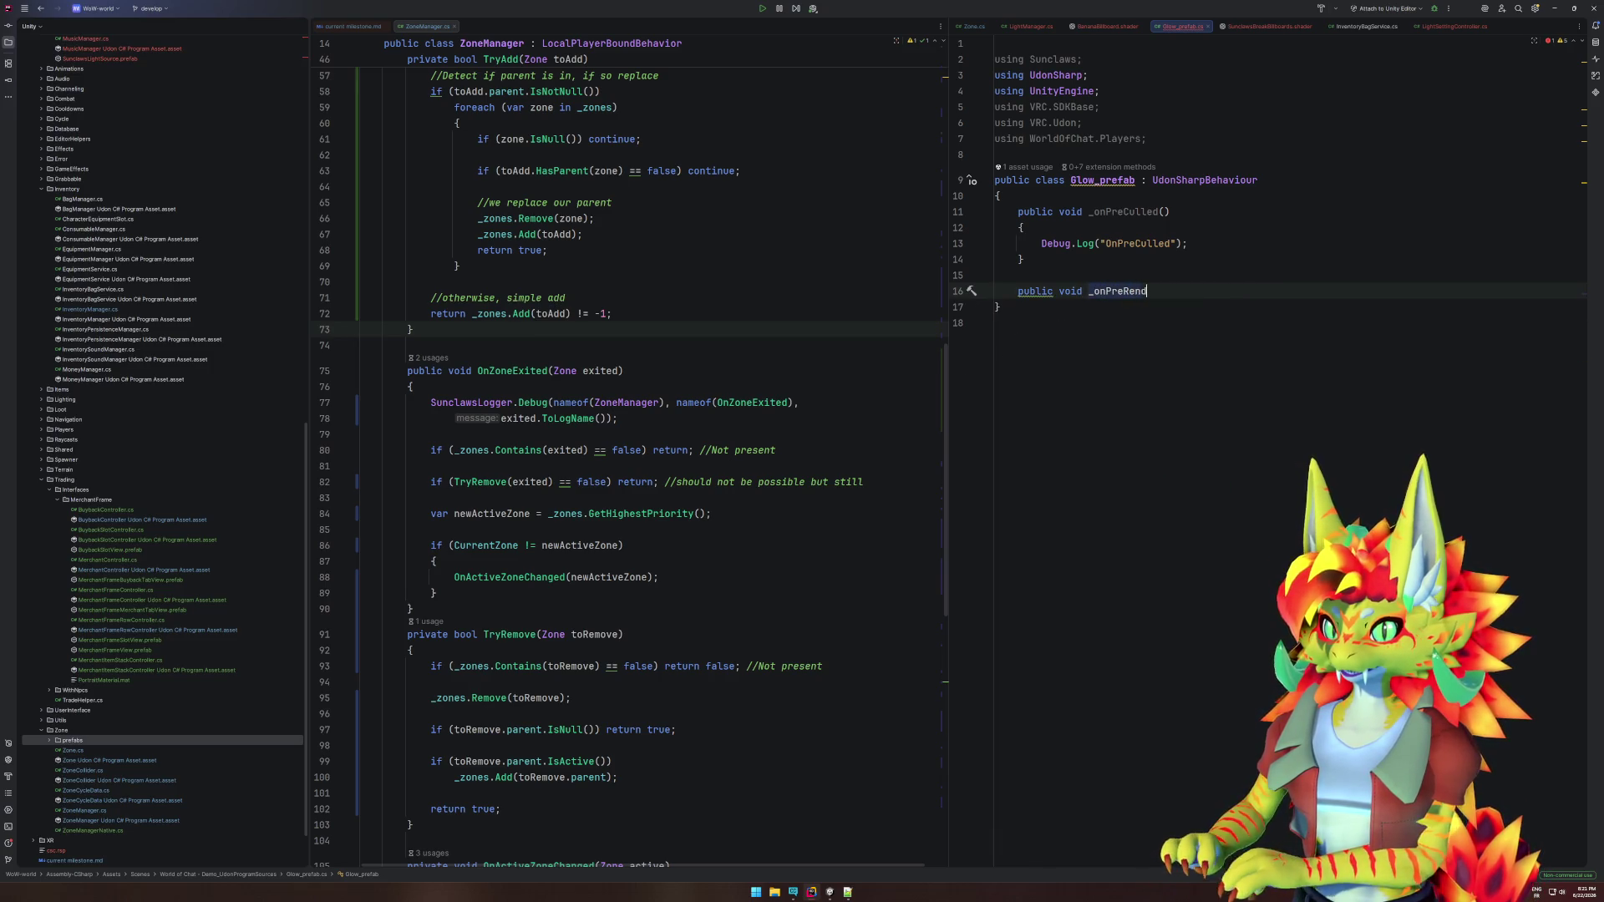
key(Tab)
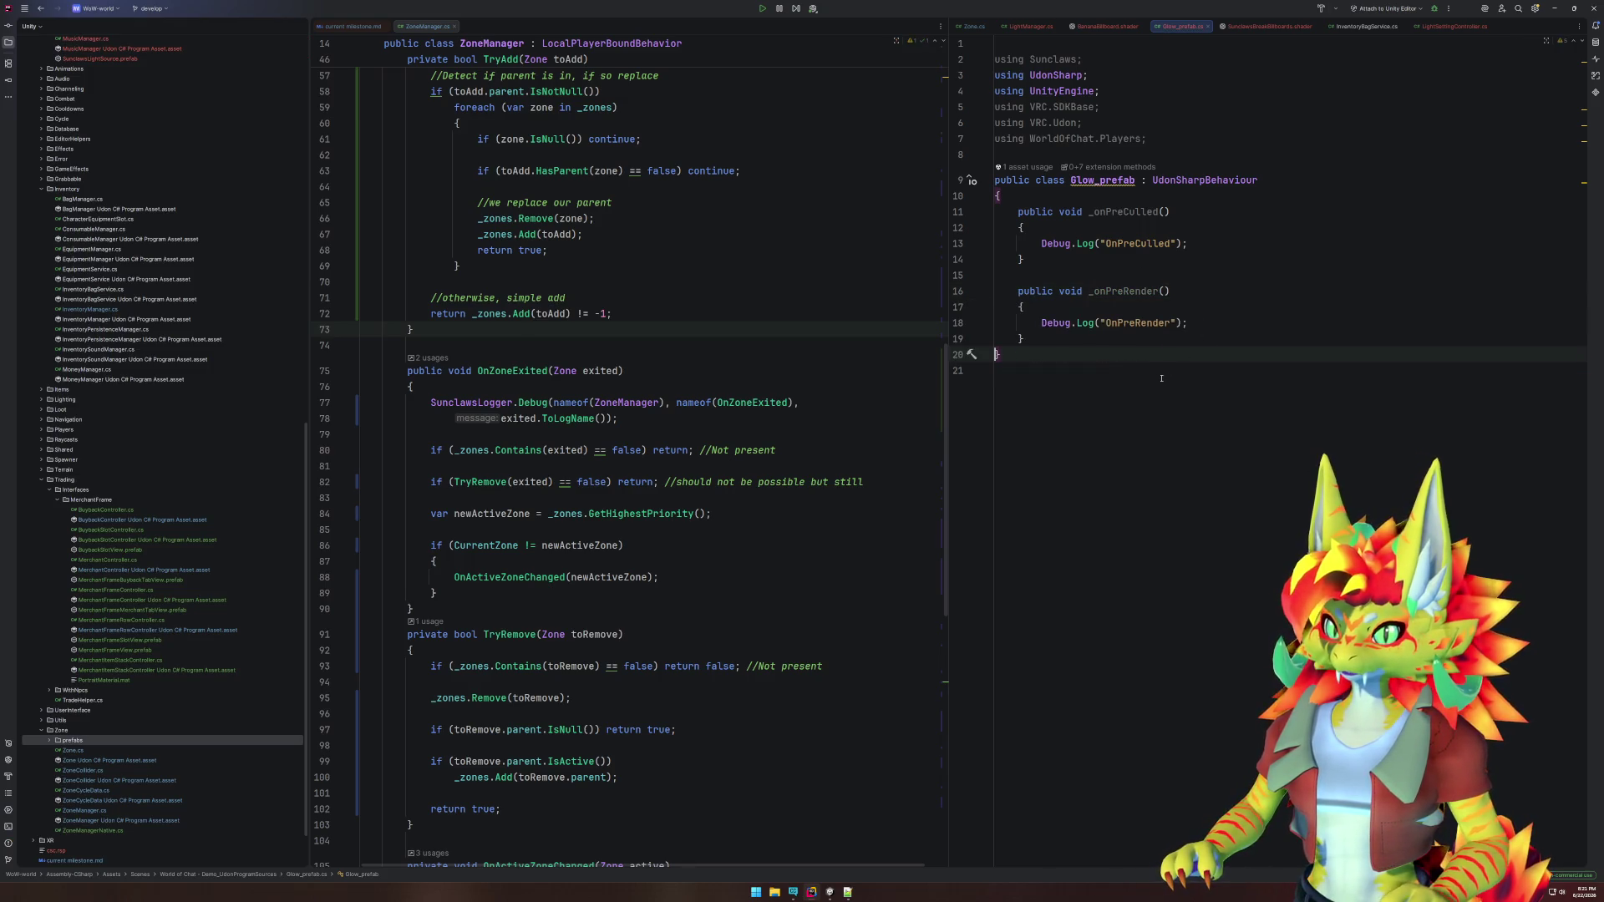
Remove the unused using directives and return to Unity.
click(1190, 146)
key(alt+Return)
key(Return)
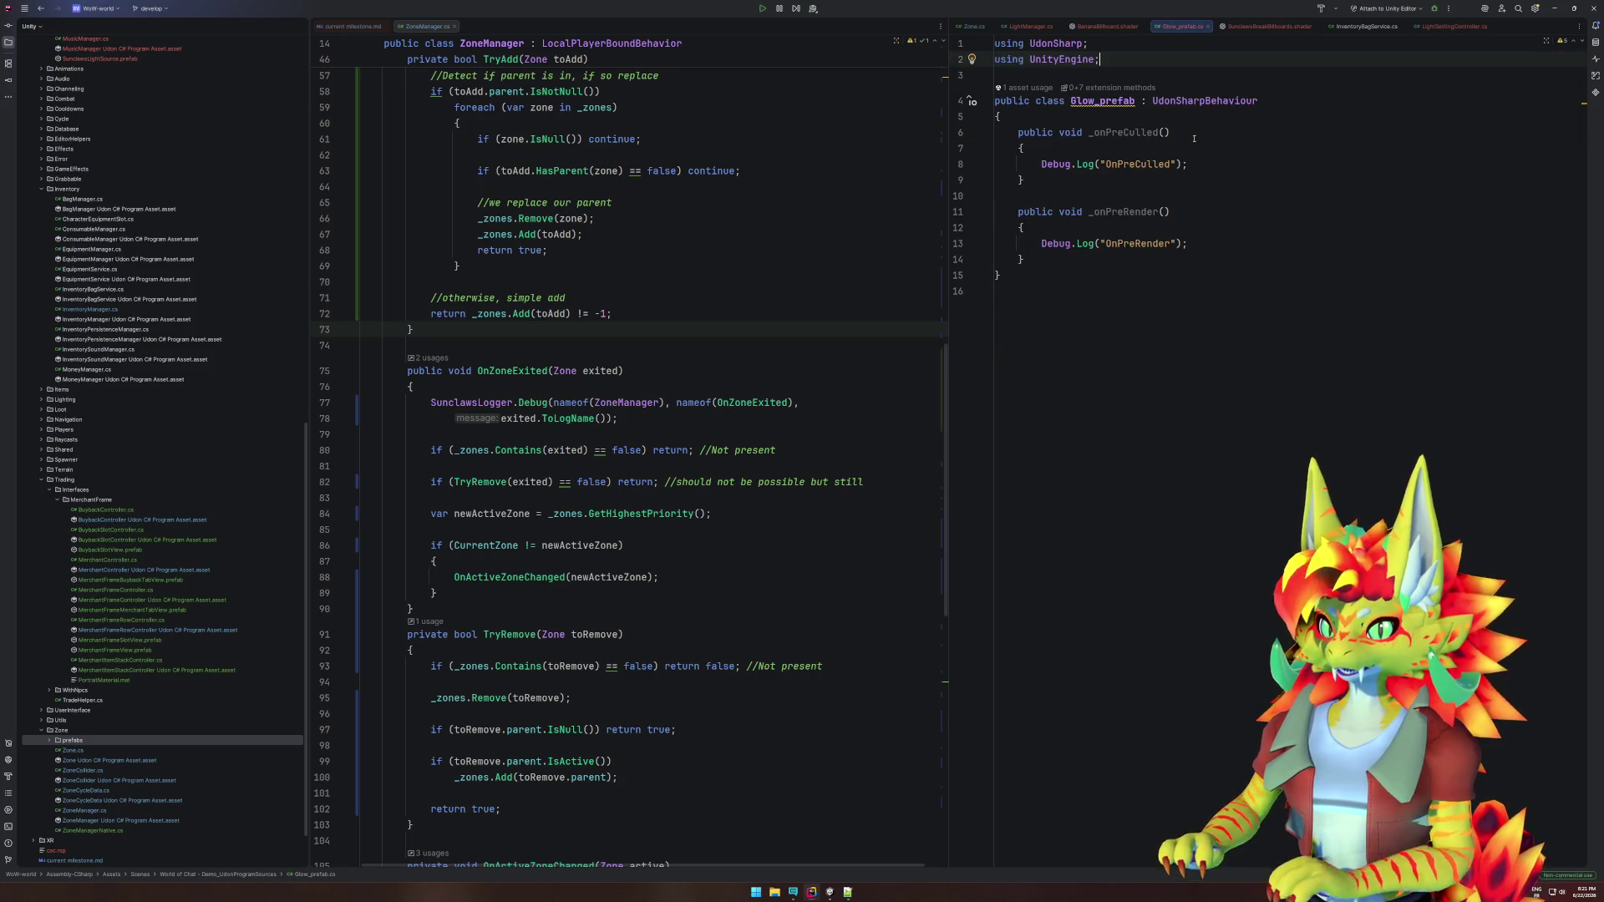
click(830, 892)
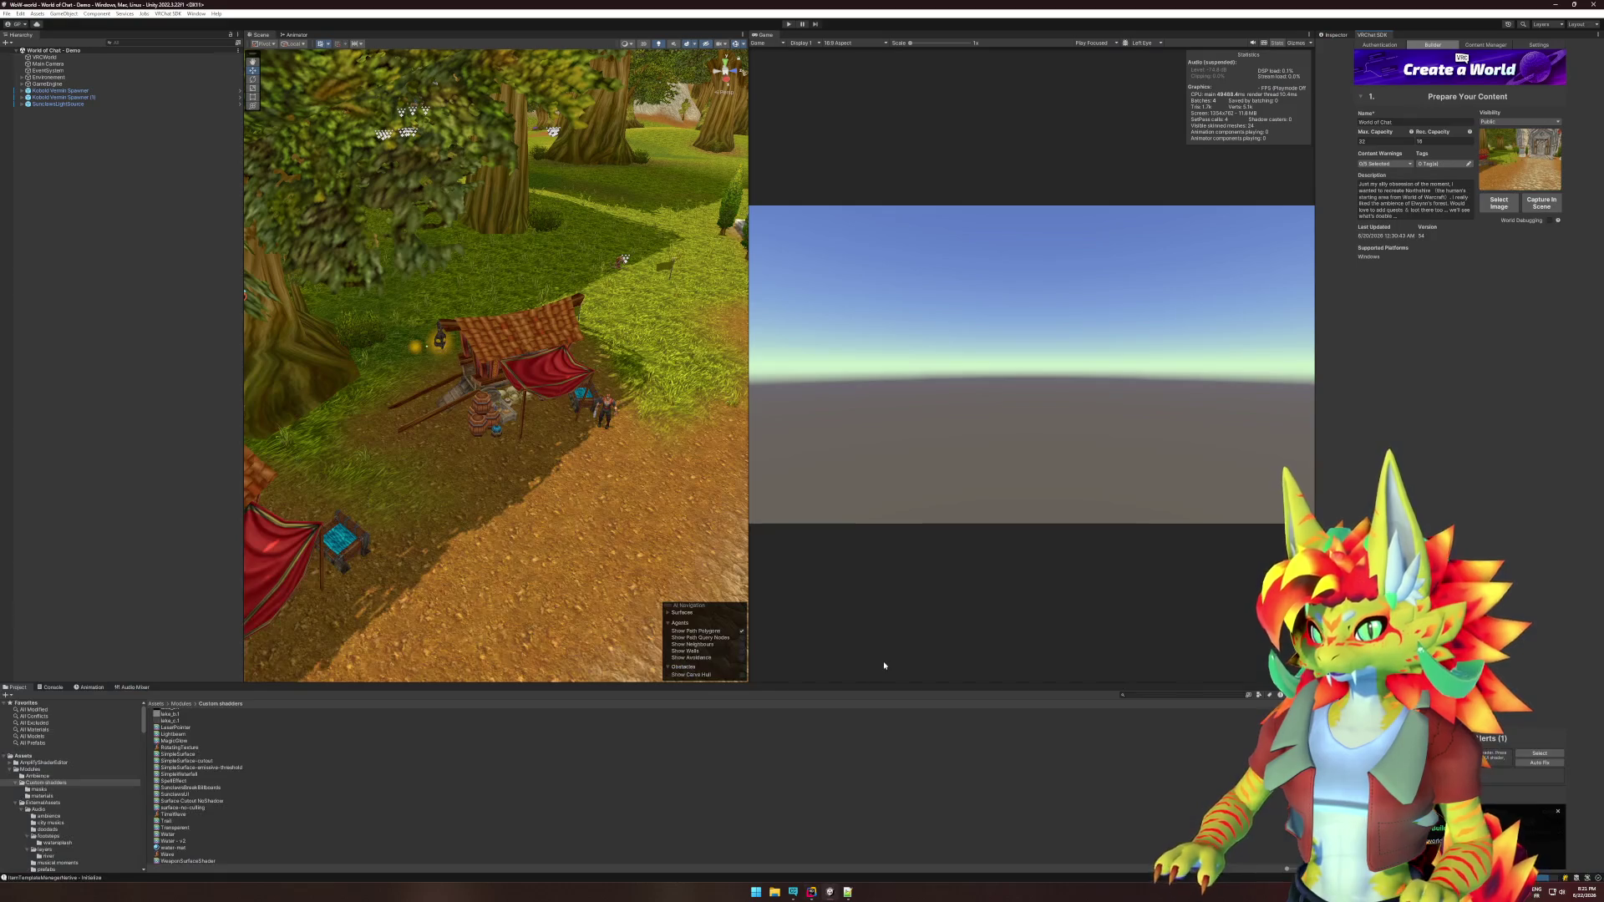
Enter Play mode, close the Client Simulator menu, and show the Console.
click(788, 25)
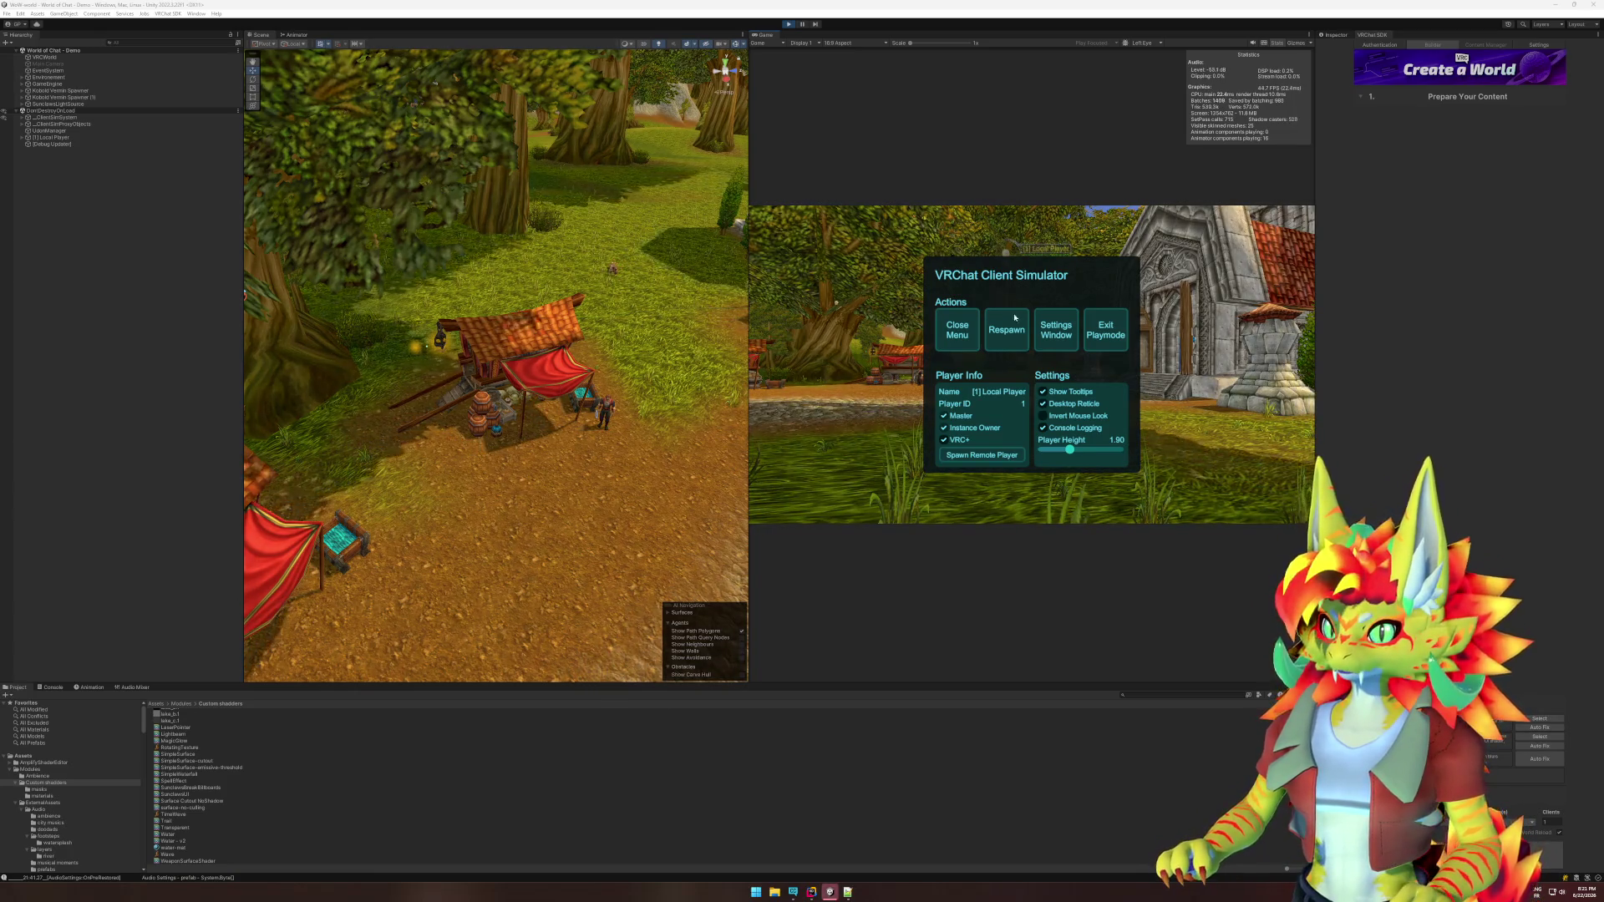
click(957, 330)
key(super)
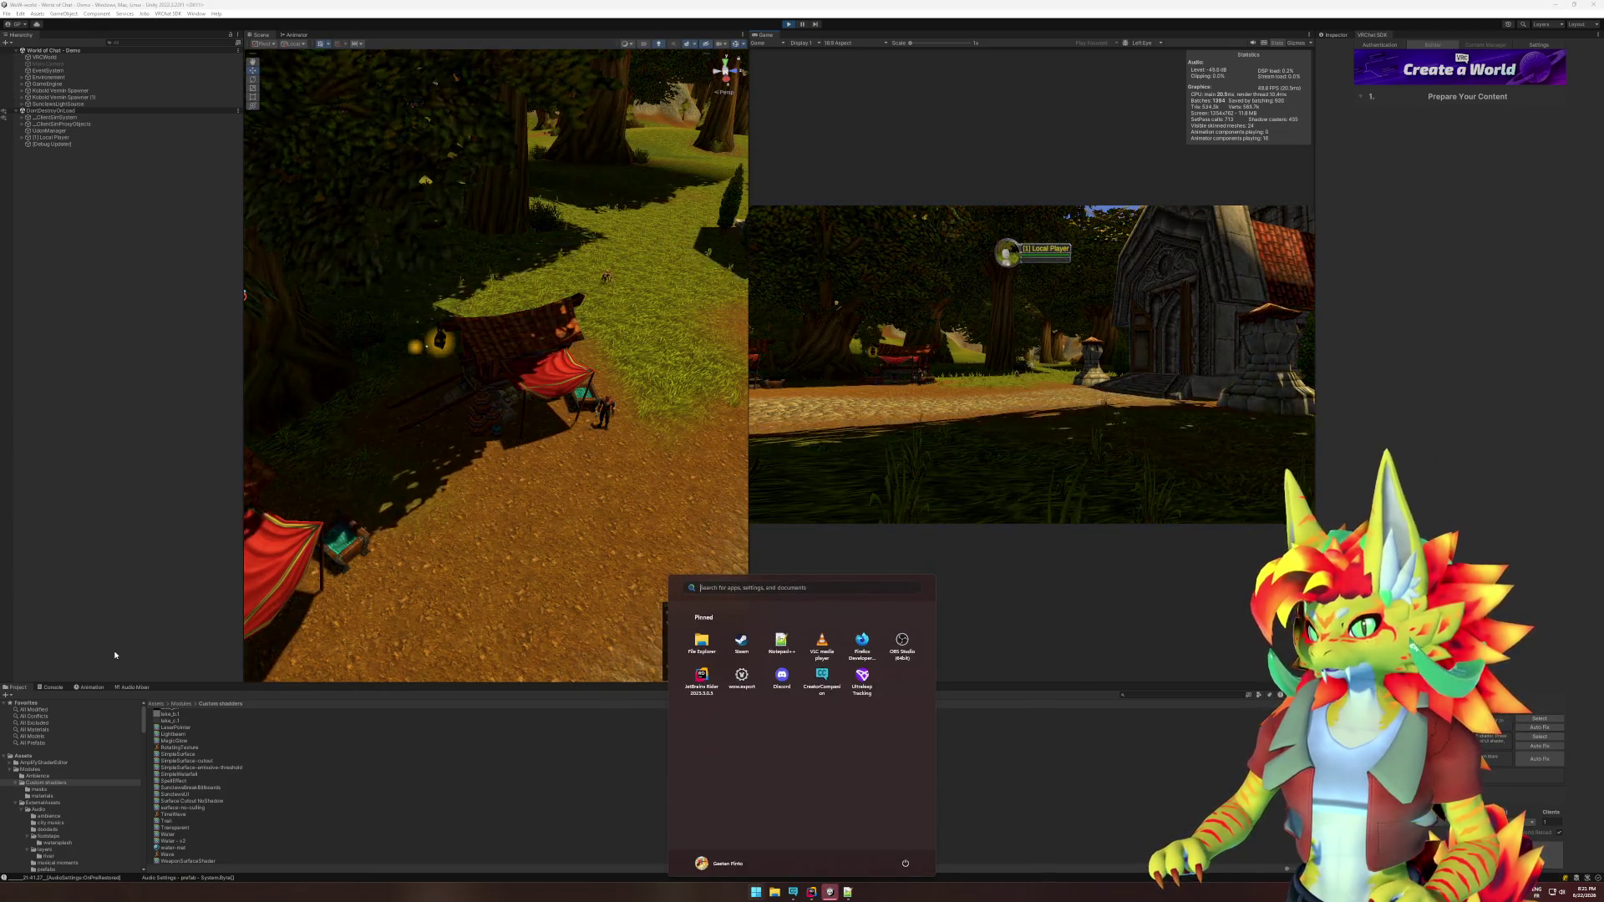
click(50, 686)
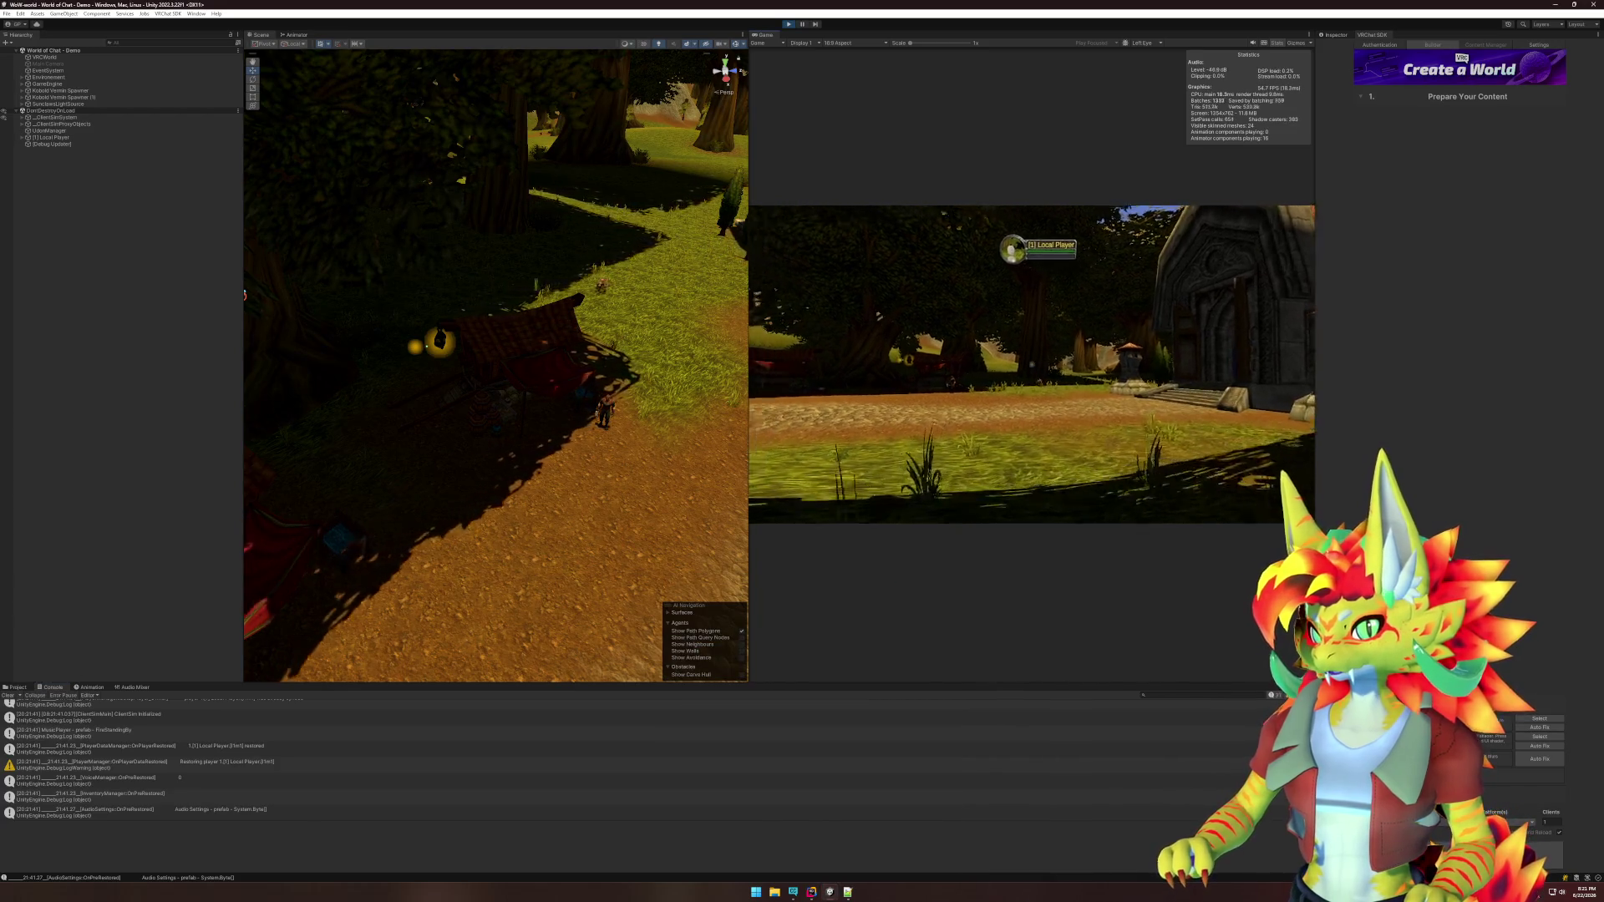
Walk the player up the path toward the glowing lantern, then free the mouse.
key(w)
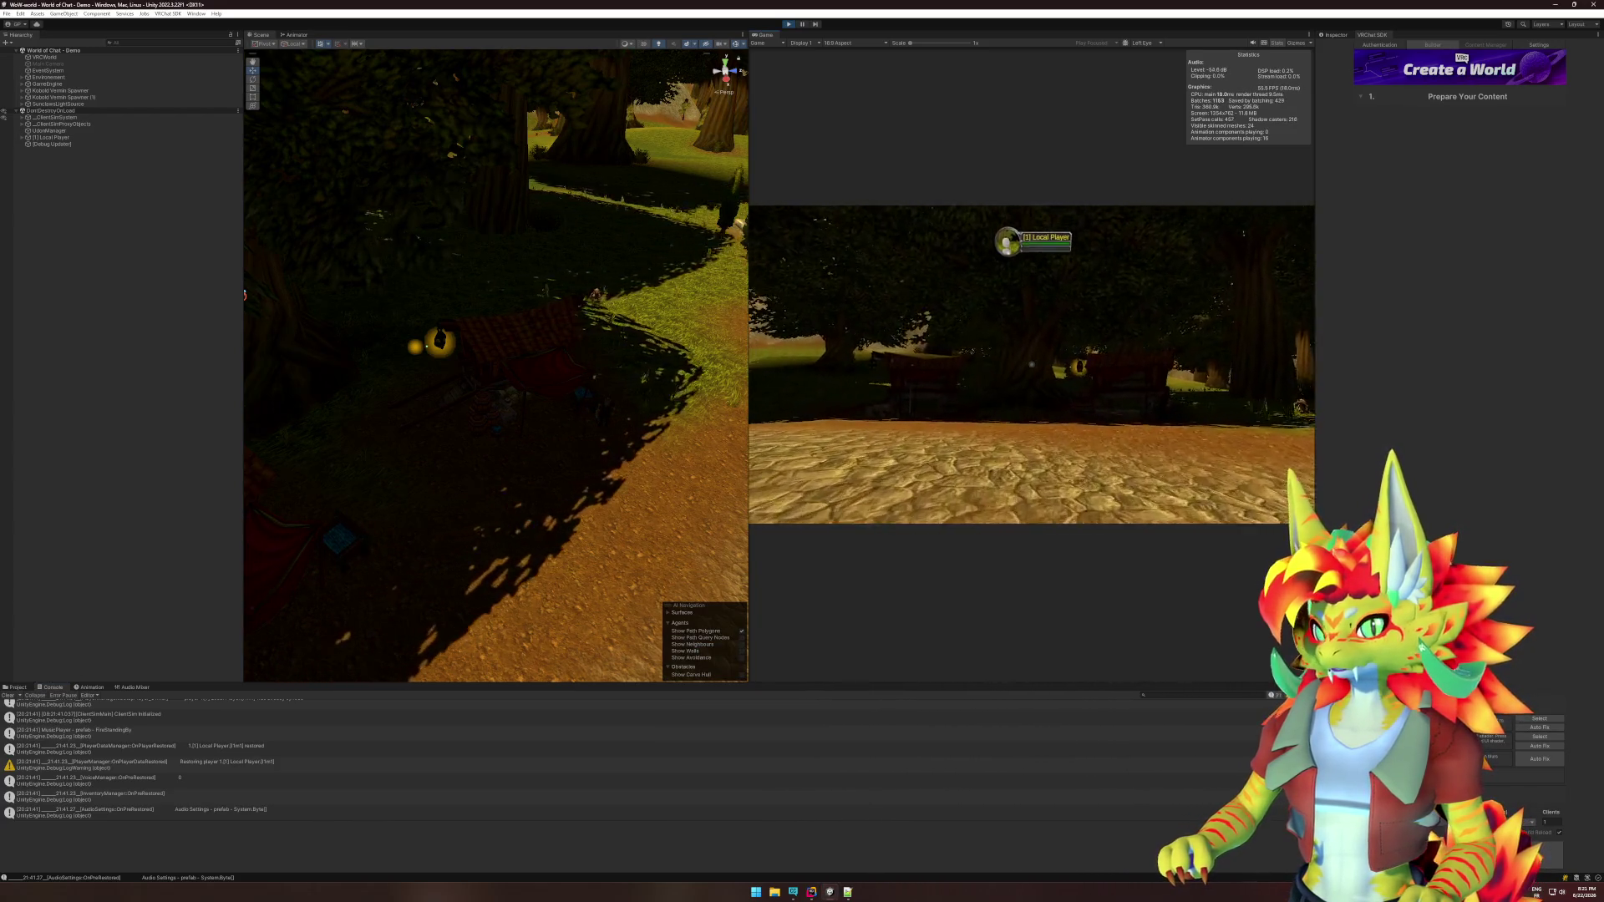
key(w)
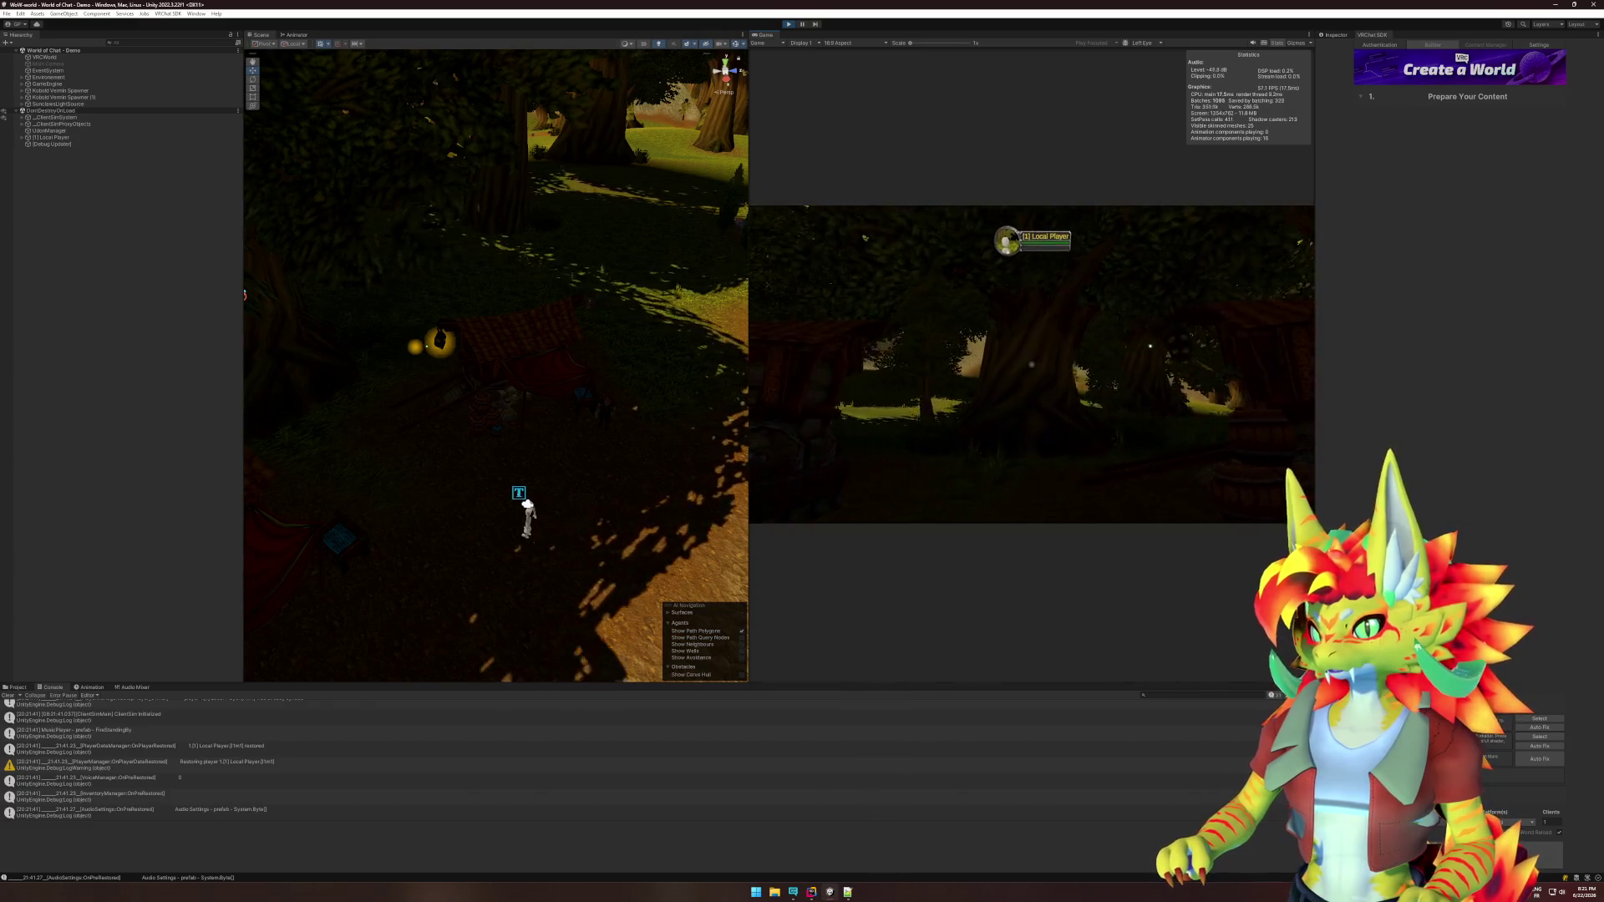
key(w)
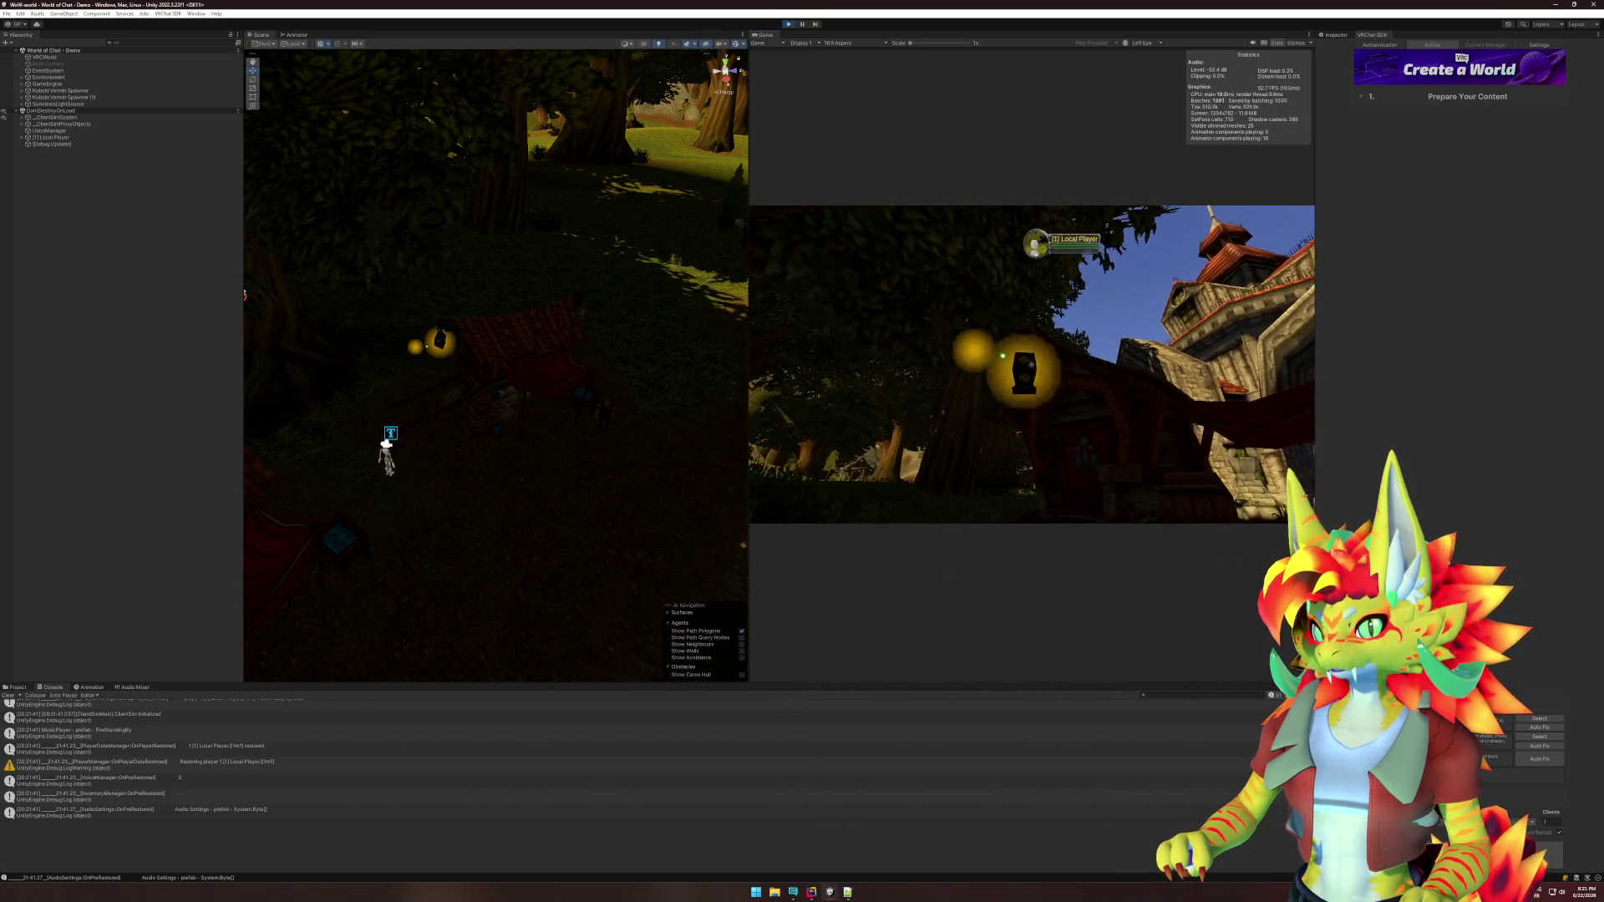
key(w)
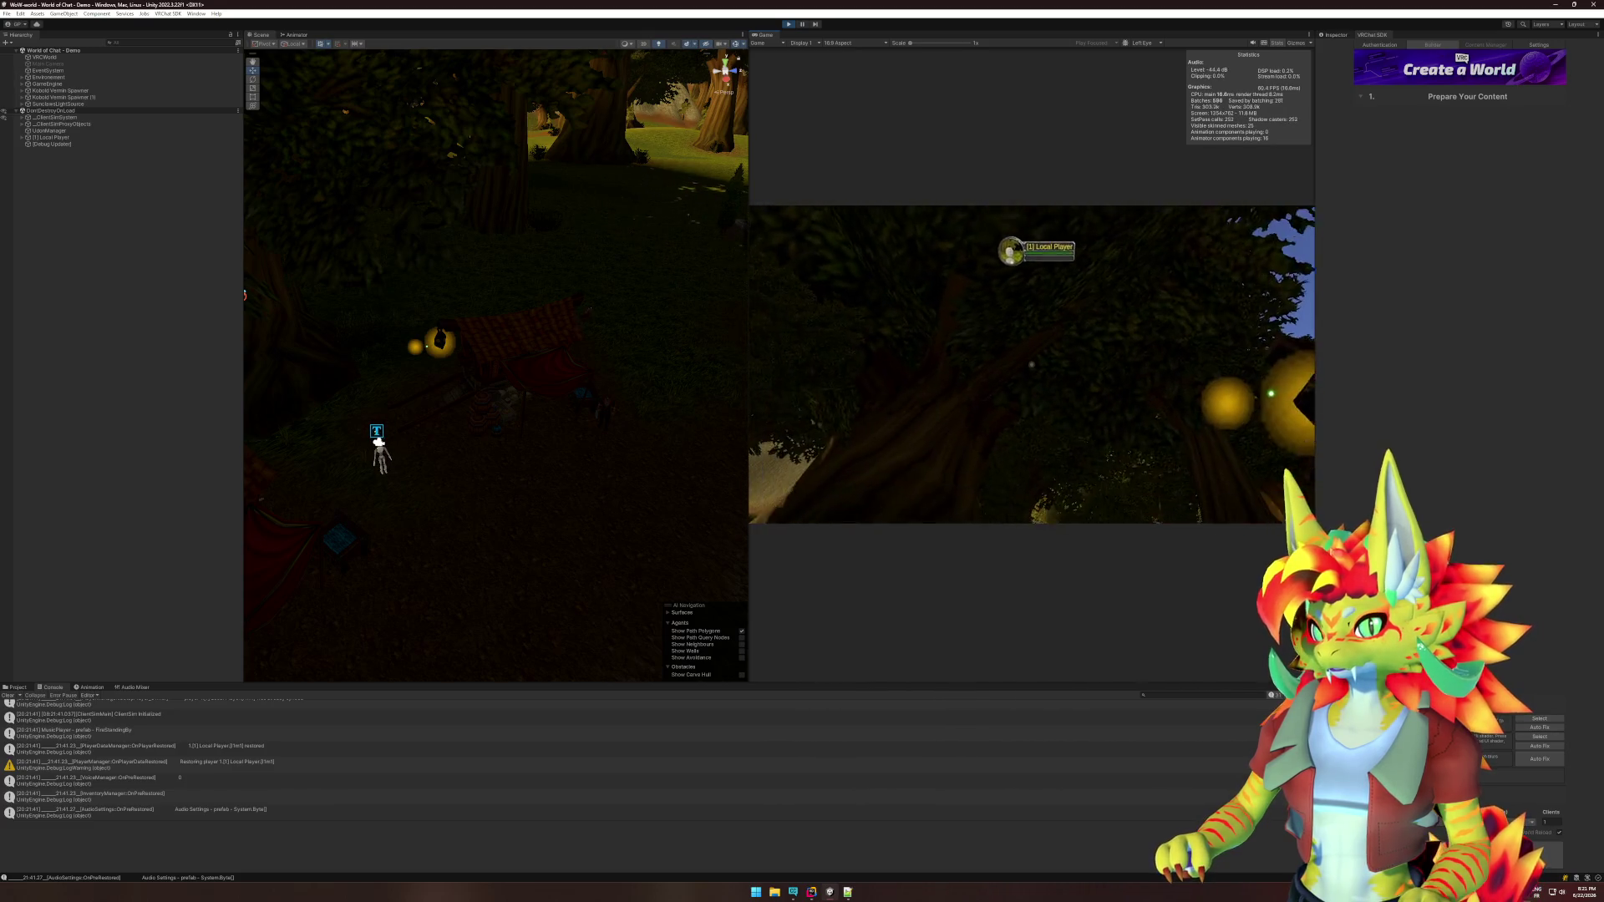
key(w)
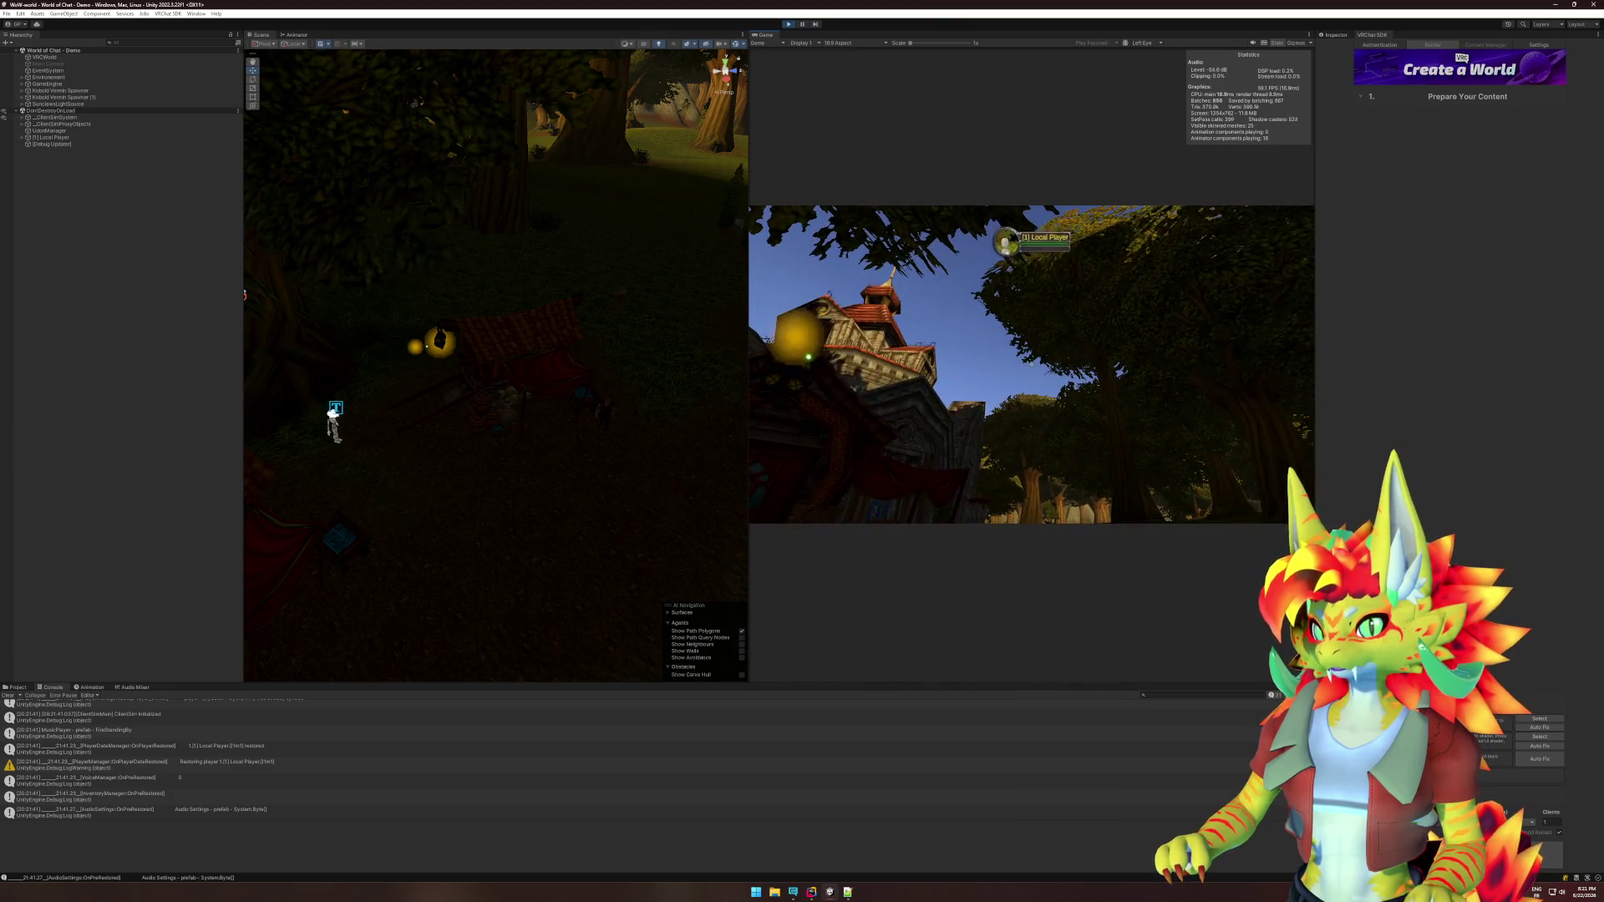
key(super)
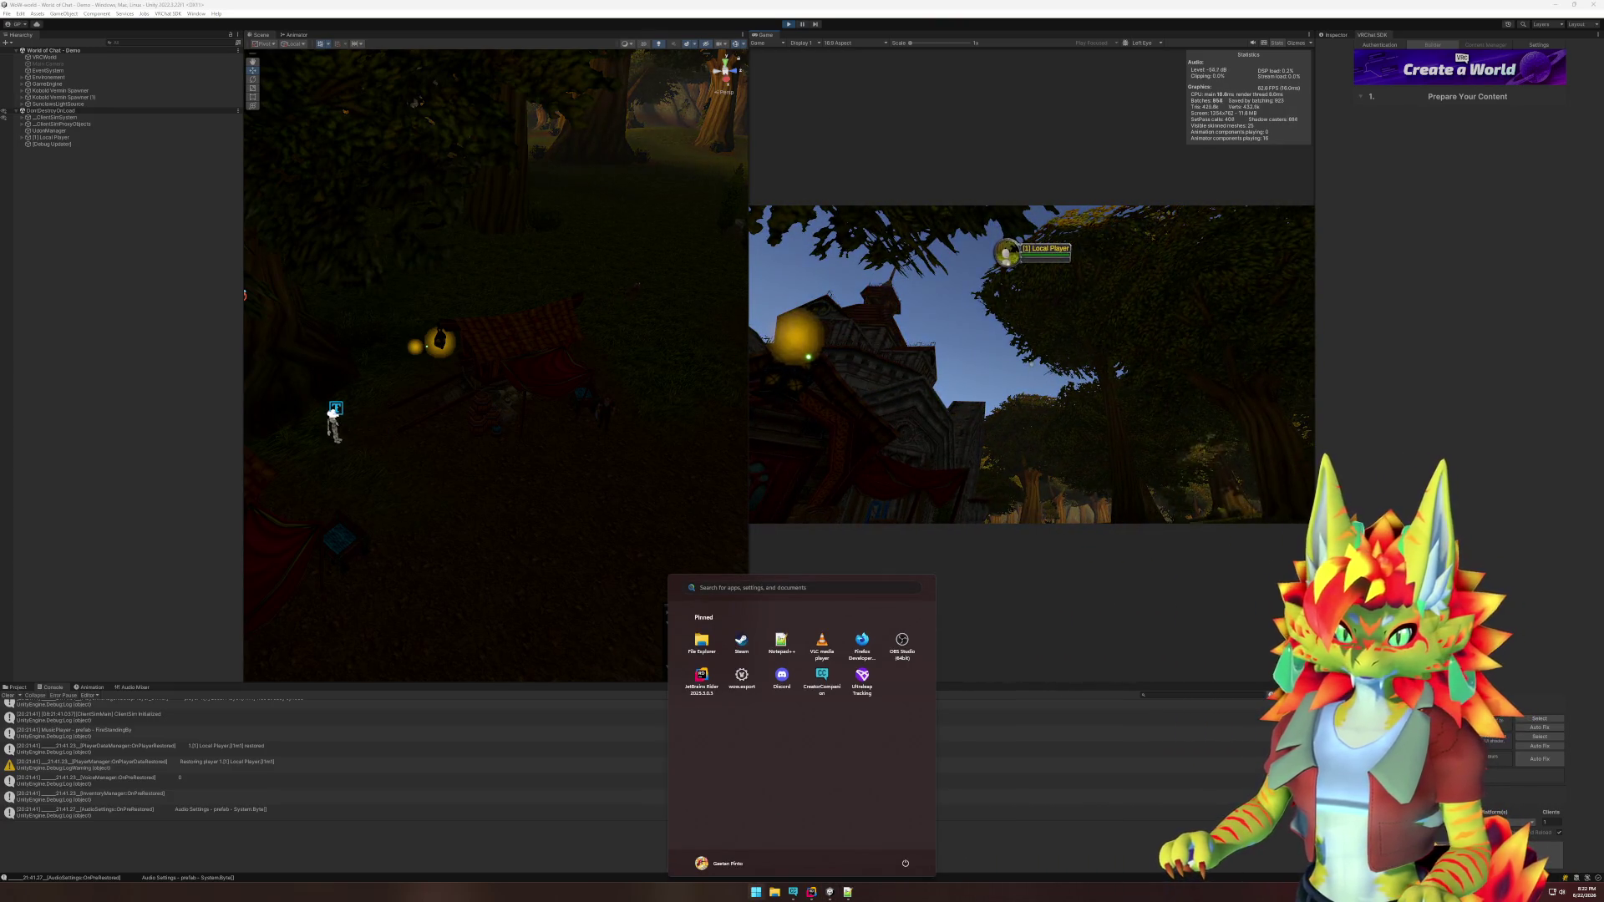
key(super)
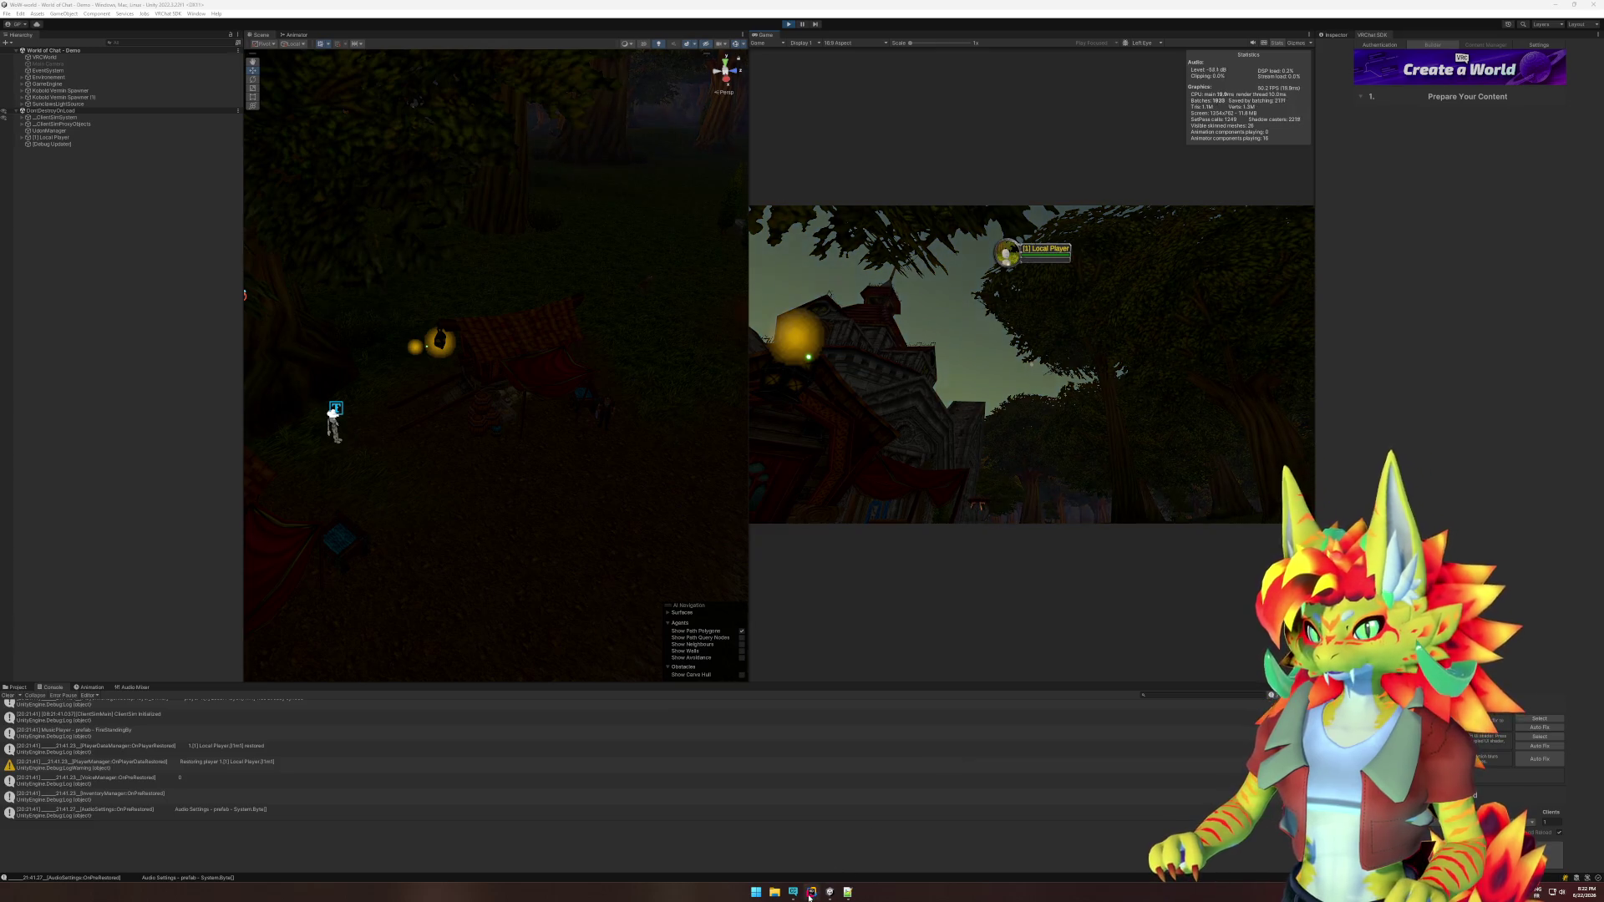
Find _onPreRender across files and check the RunEvent match in UdonBehaviour.cs and OnPreRender documentation.
click(811, 892)
click(1111, 215)
key(ctrl+shift+f)
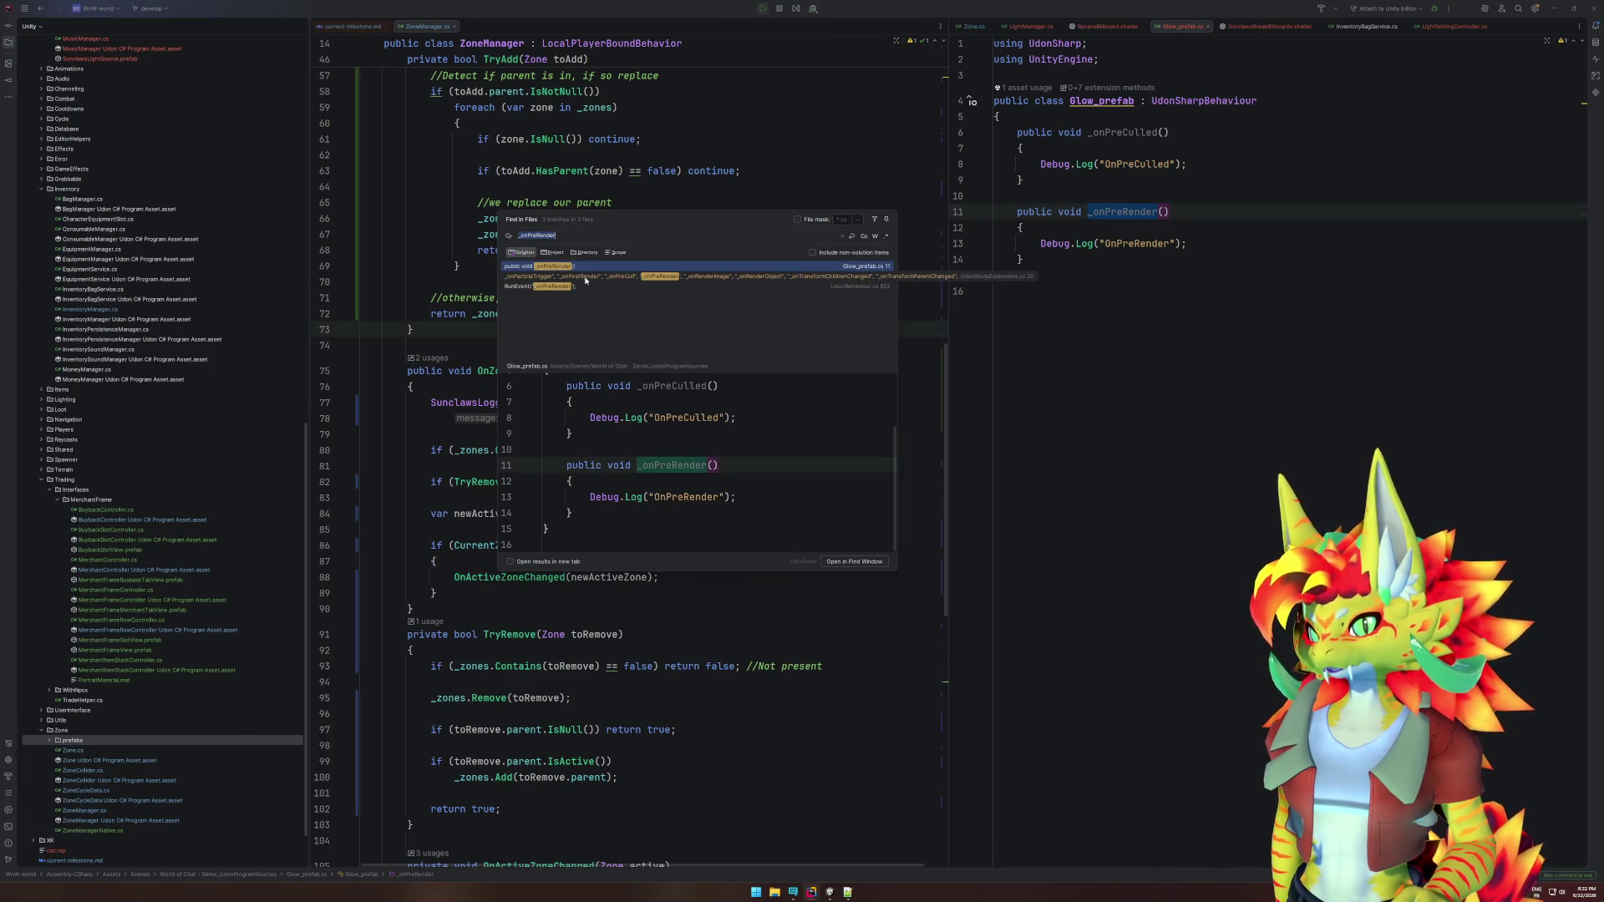
click(579, 287)
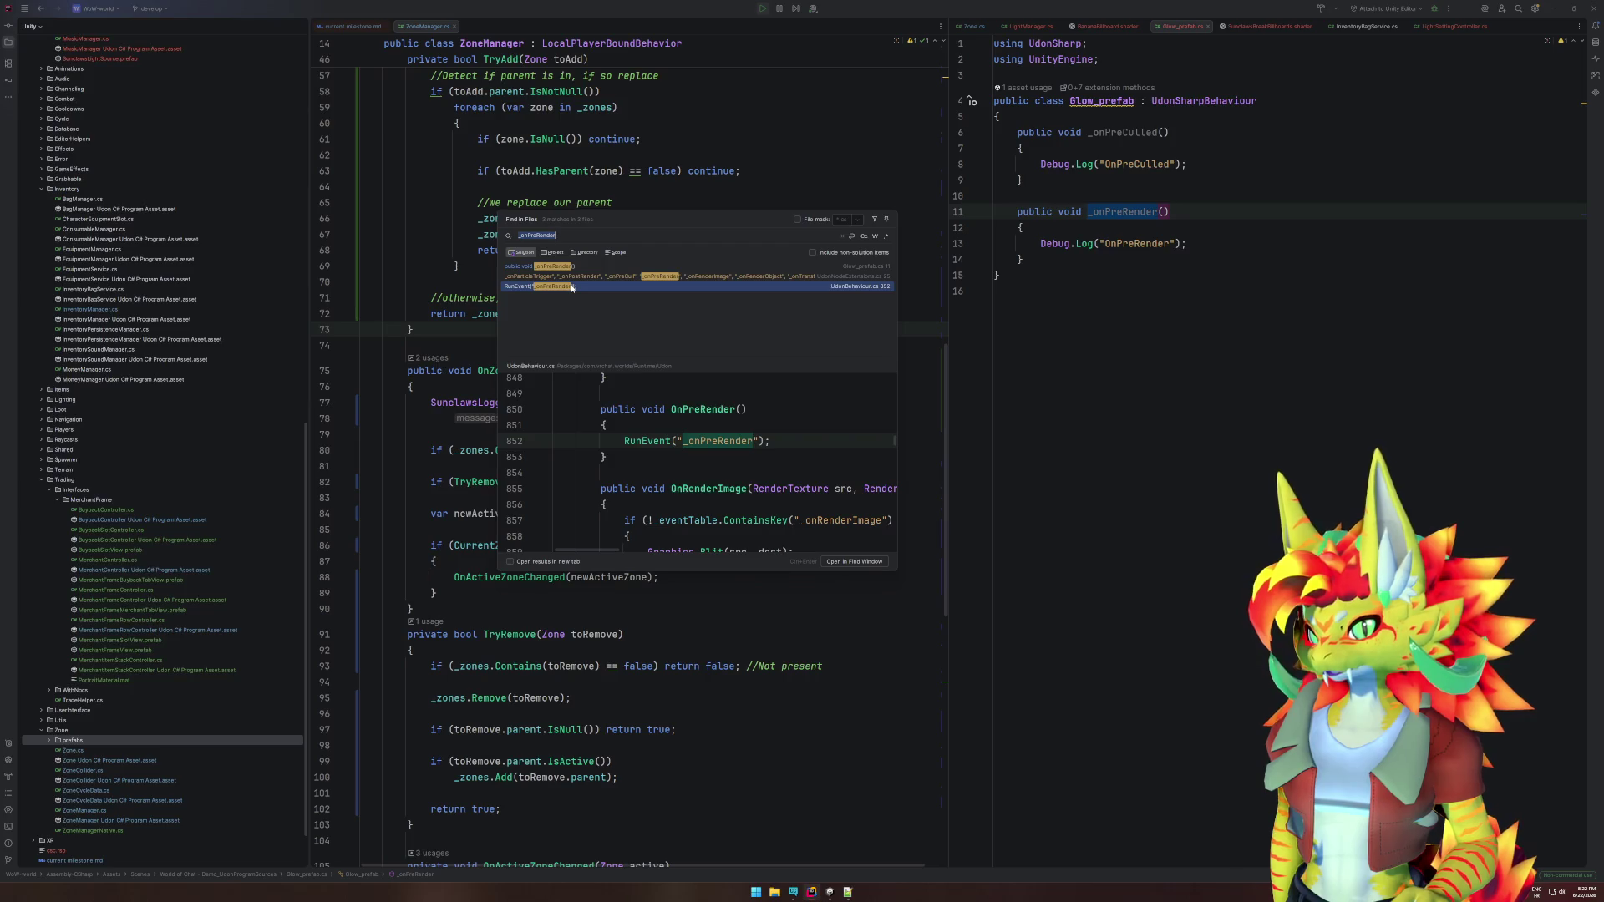
double_click(575, 286)
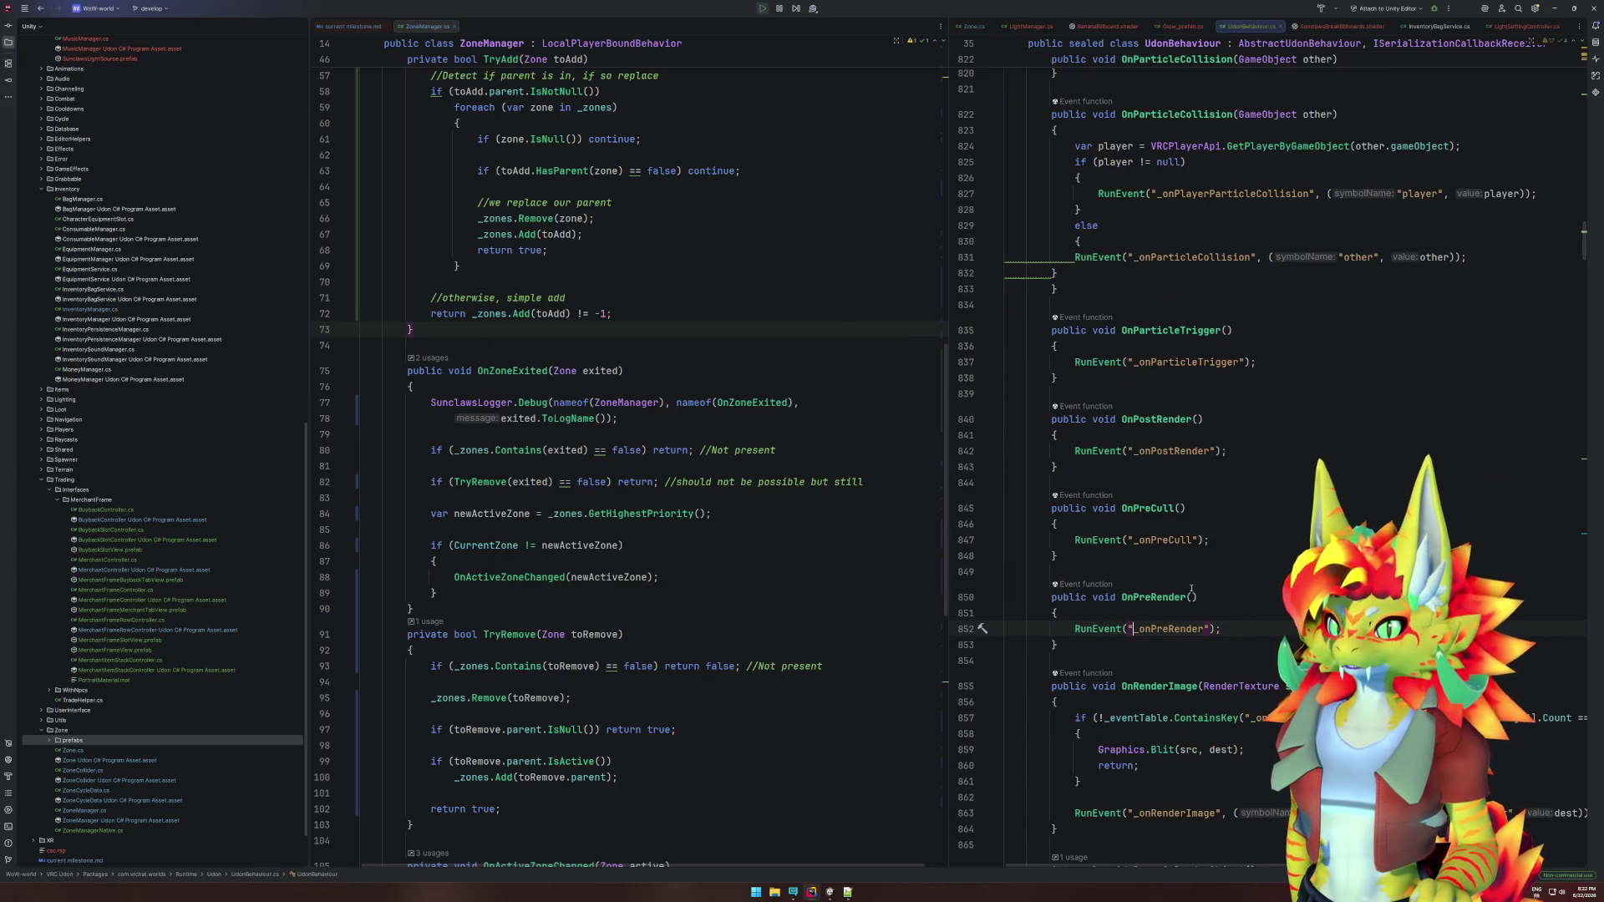
click(1129, 585)
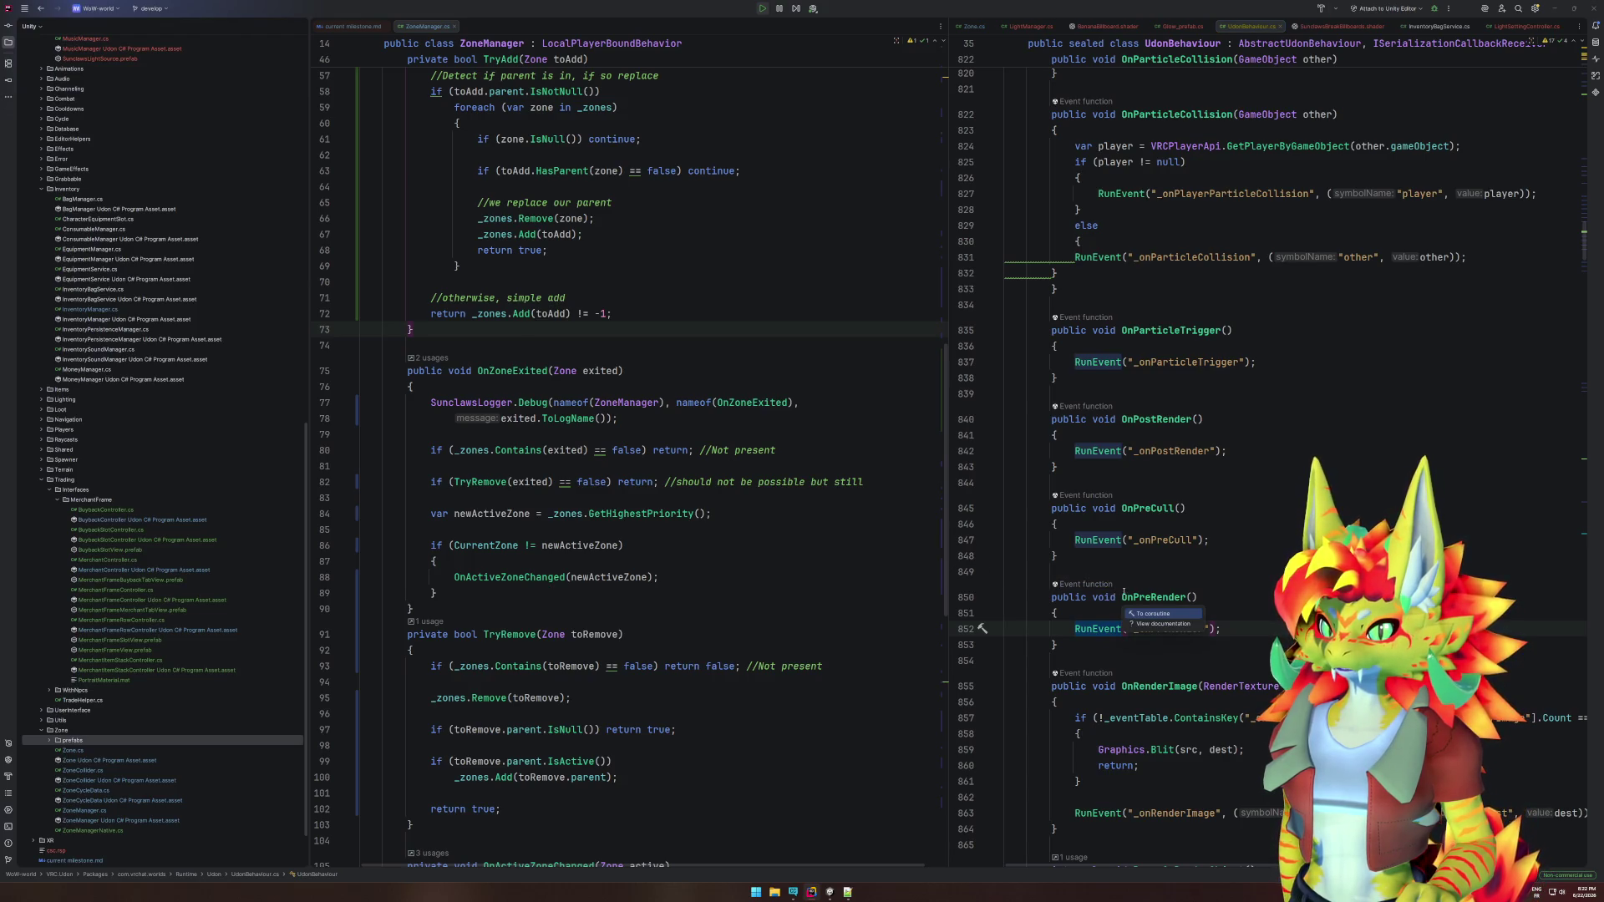
click(1166, 623)
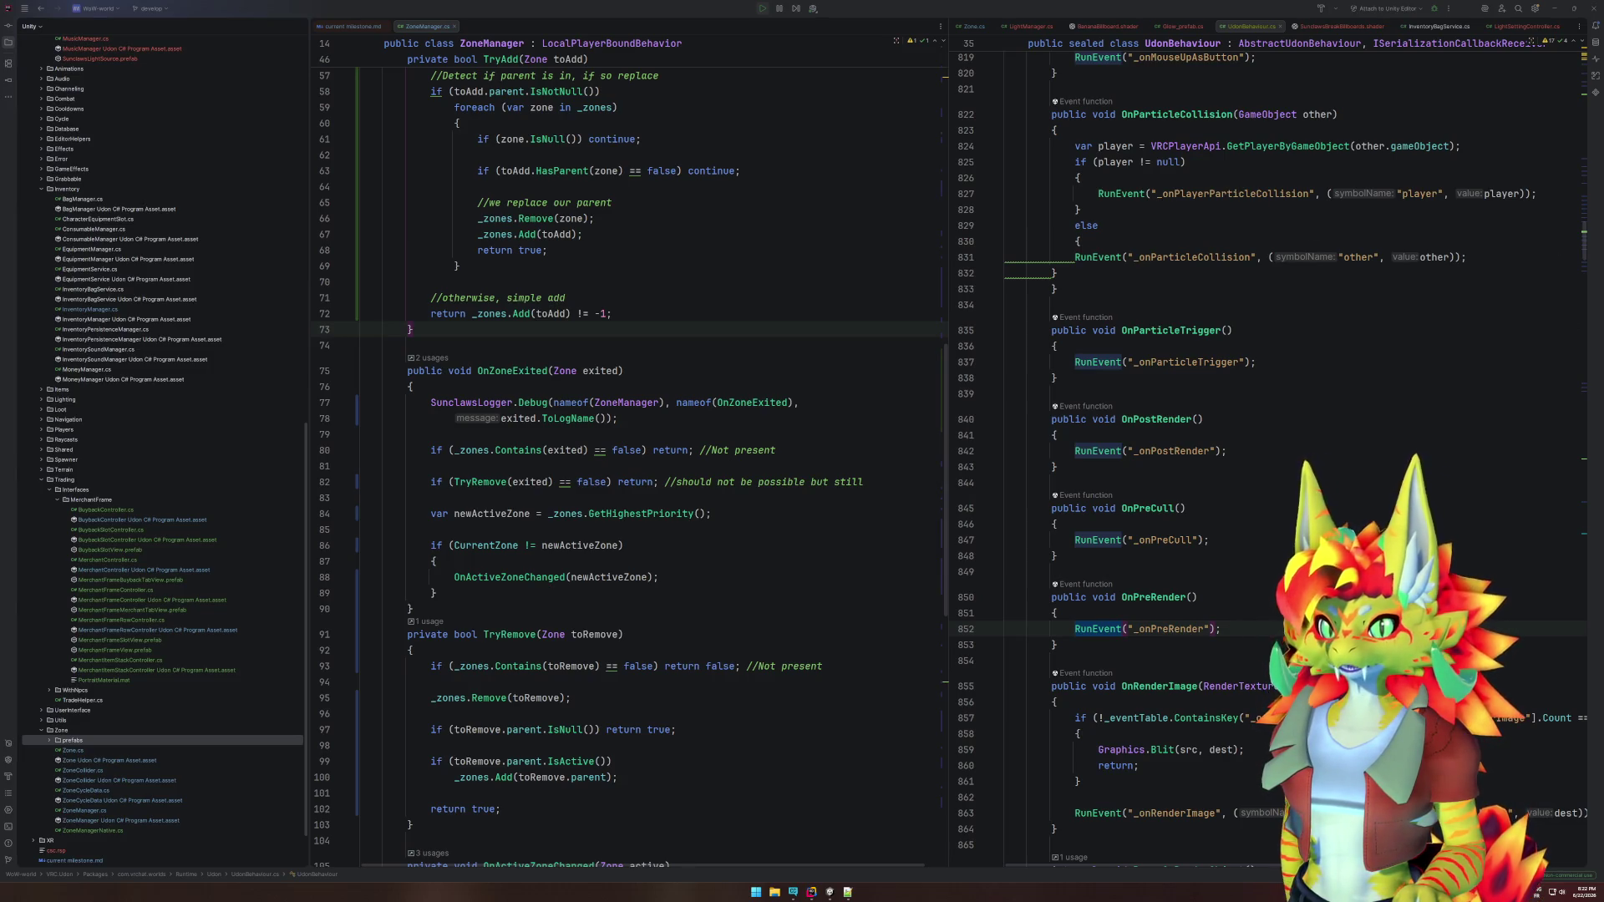
Rename the Glow_prefab.cs method _onPreRender to _onPostRender, then return to Unity.
click(1181, 26)
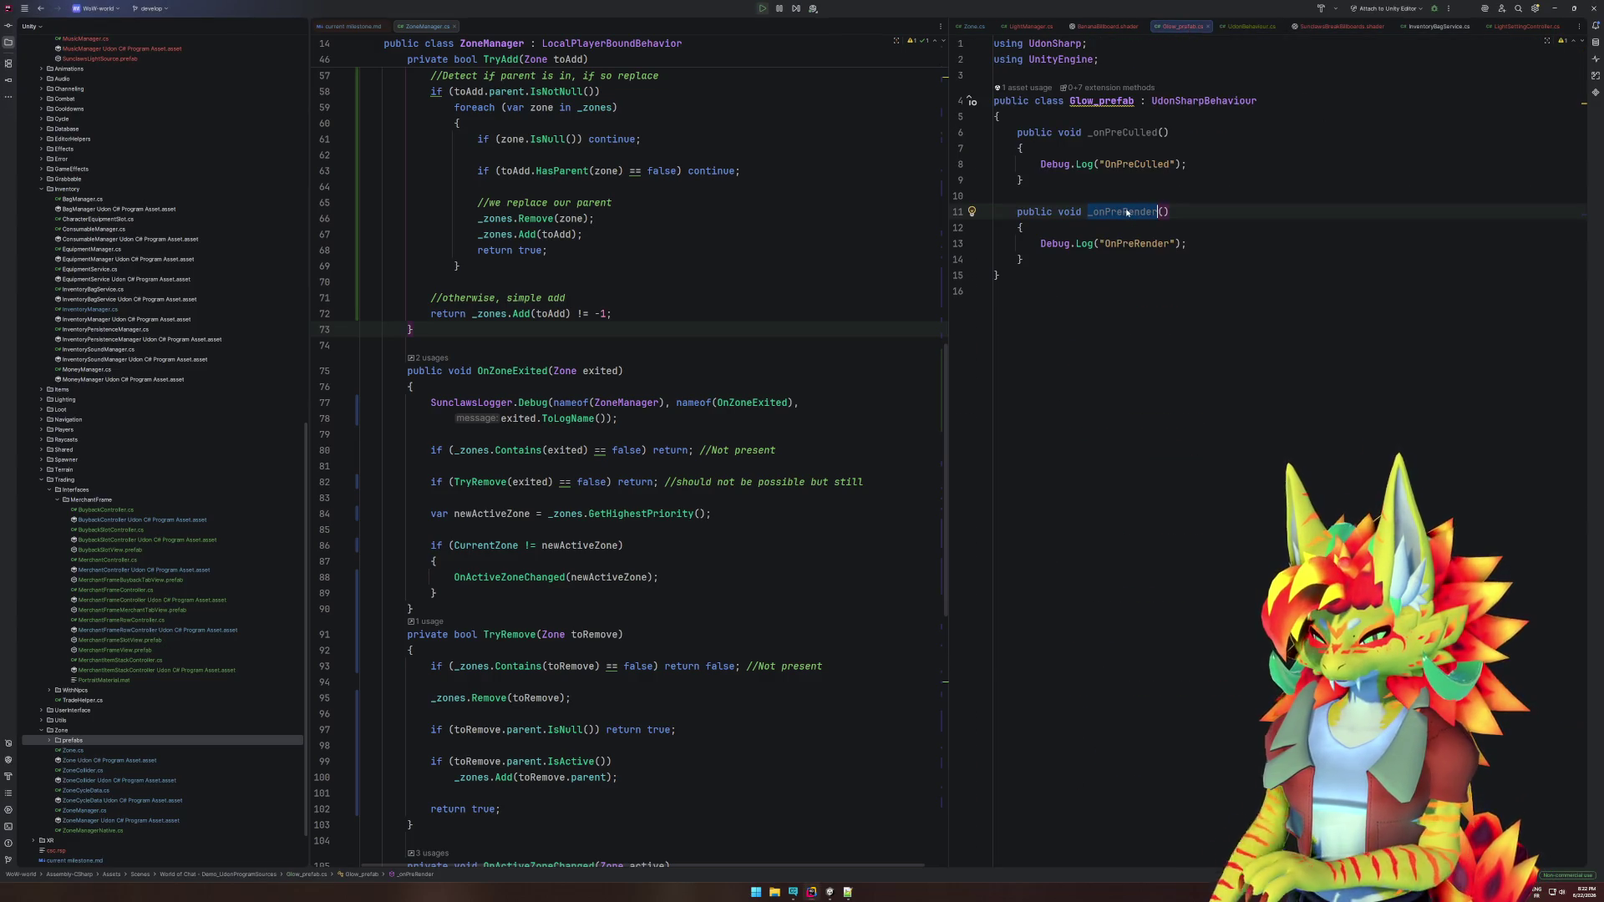
click(1124, 212)
key(BackSpace)
key(BackSpace)
key(BackSpace)
text(Post)
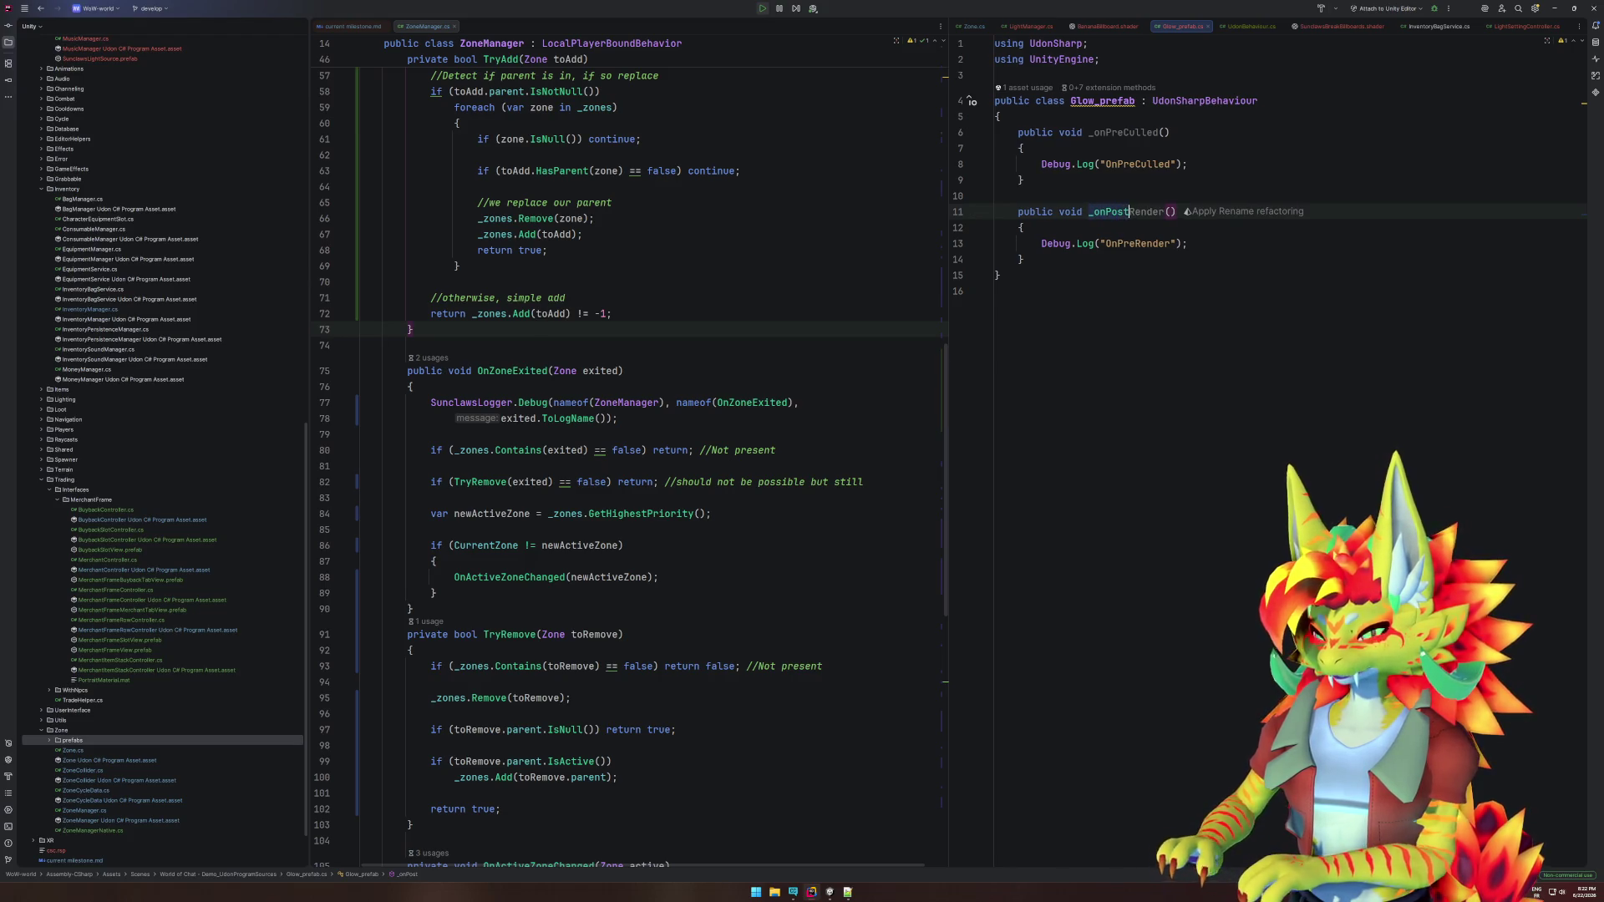
key(Right)
key(Right)
key(Right)
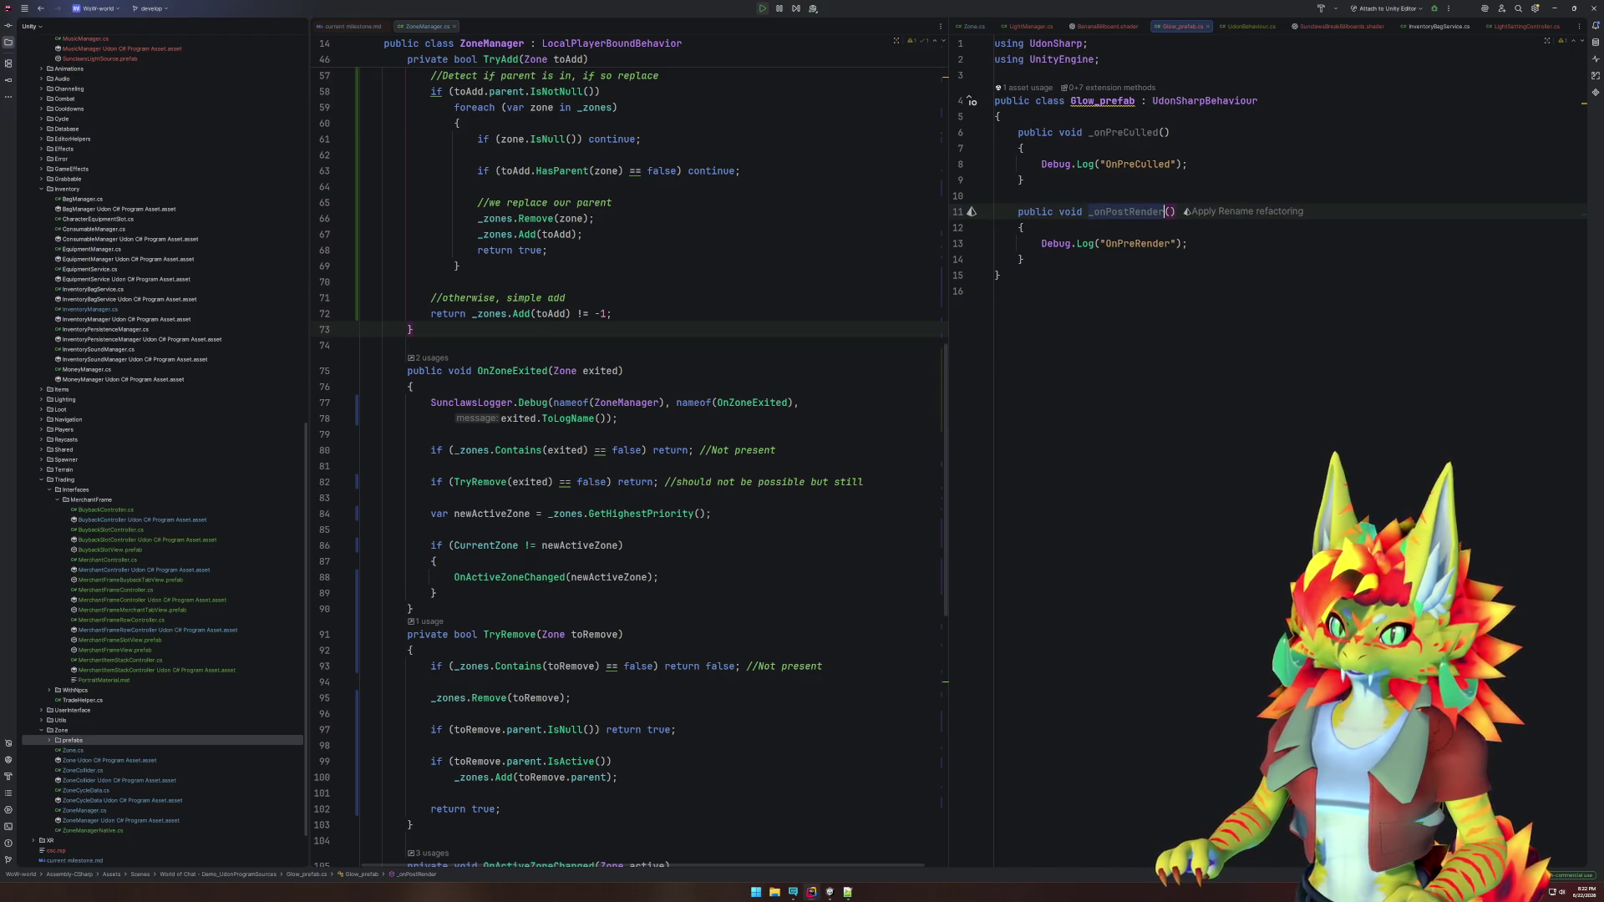
key(ctrl+End)
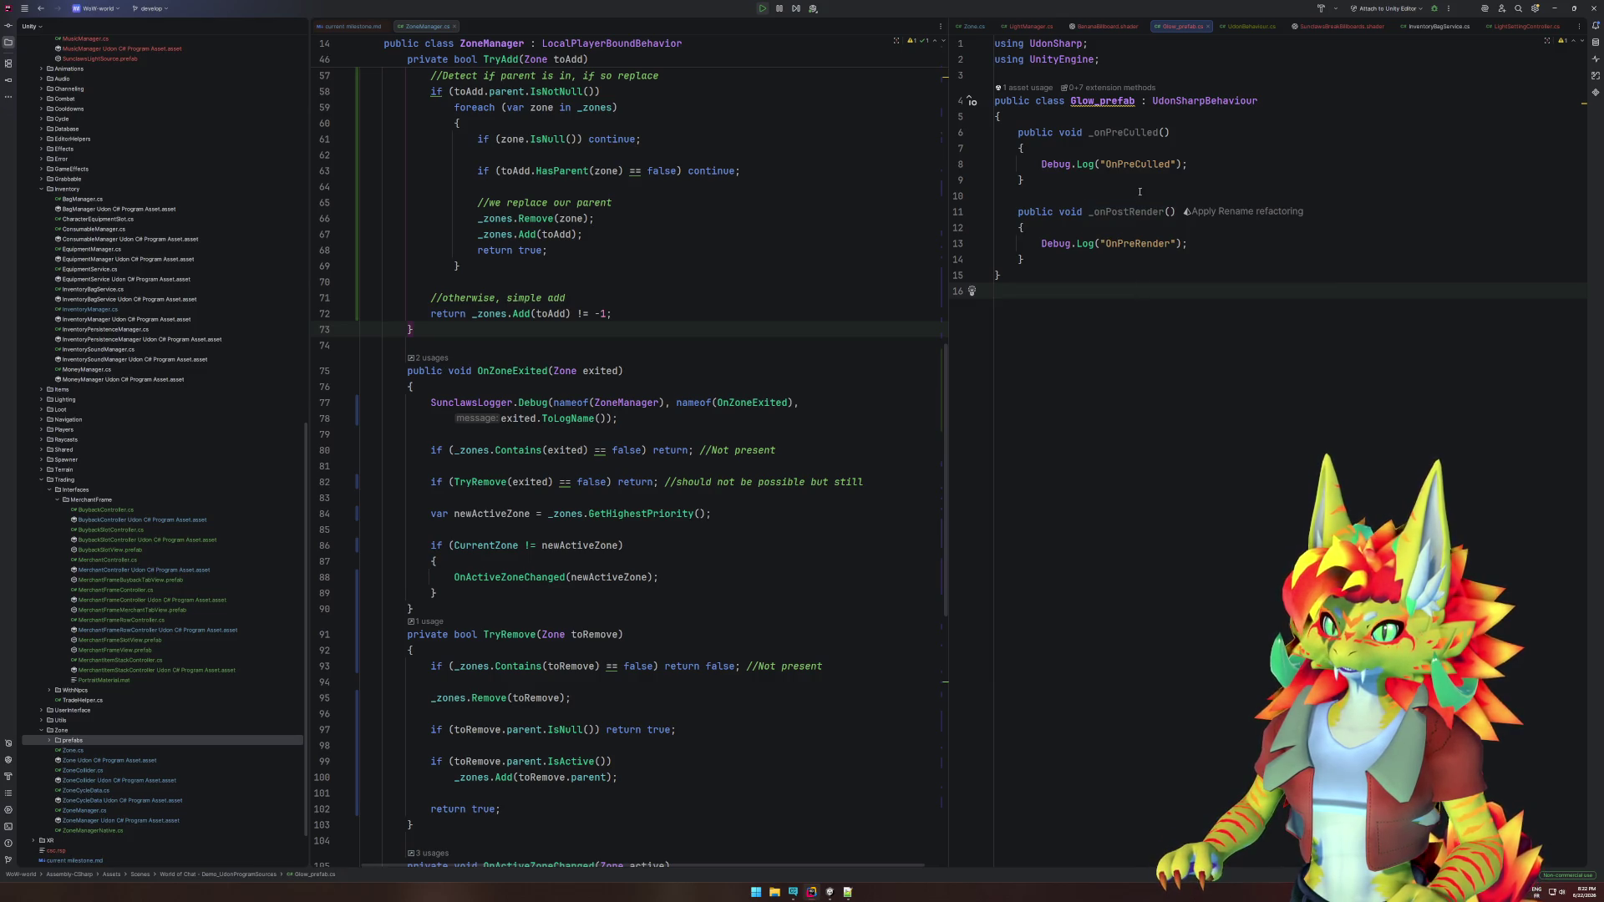
click(830, 891)
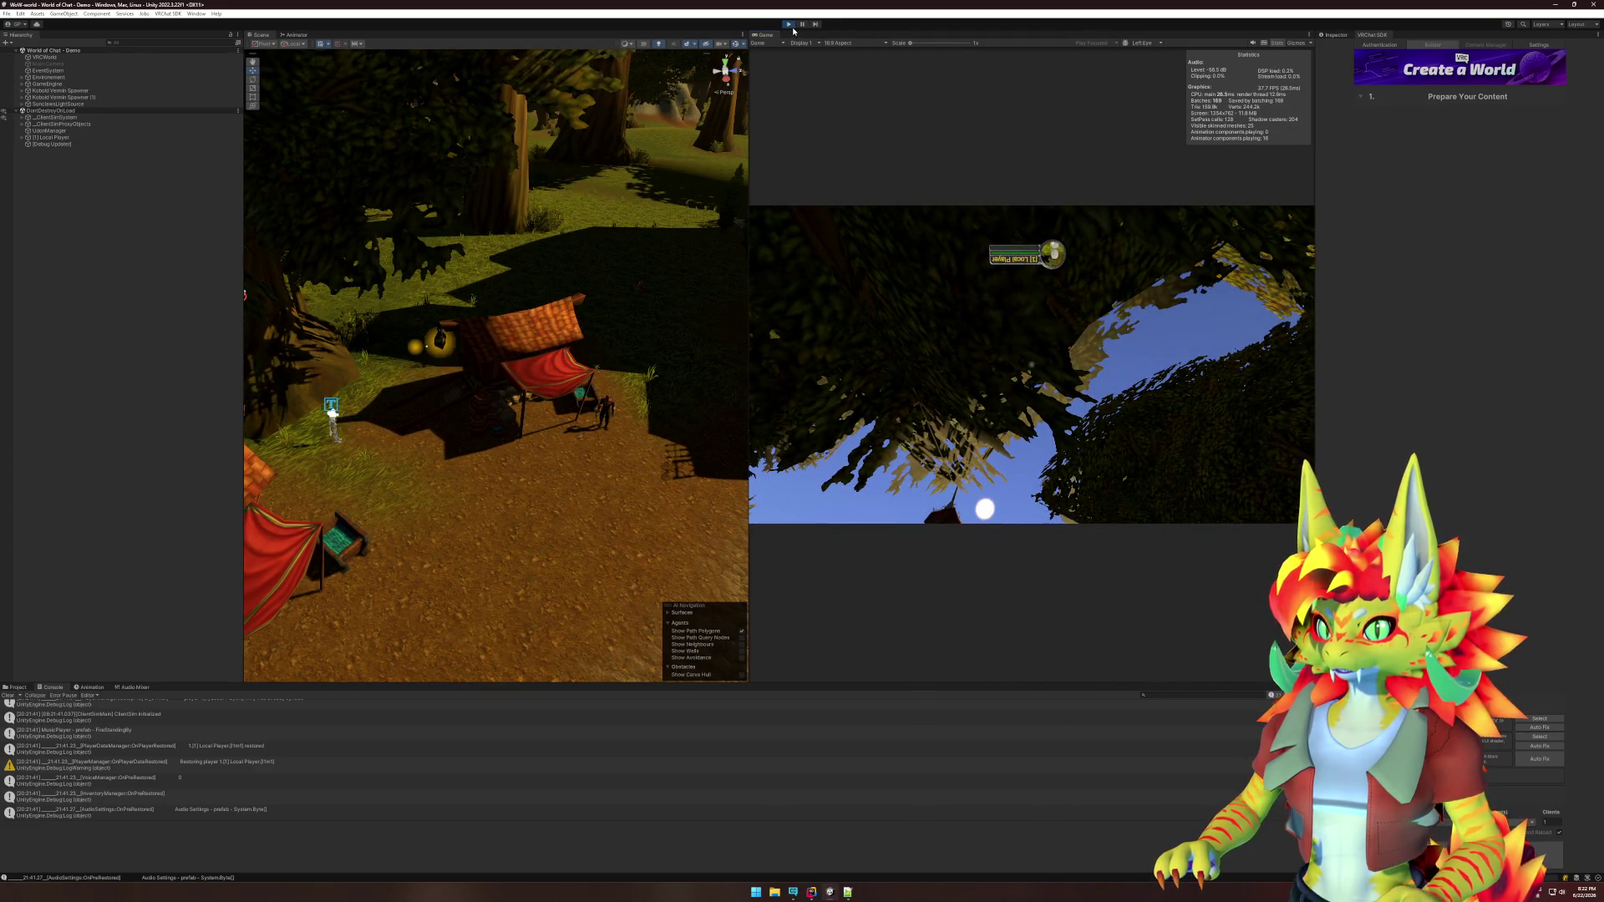
Stop the play session so the Game view returns to the empty sky.
click(790, 24)
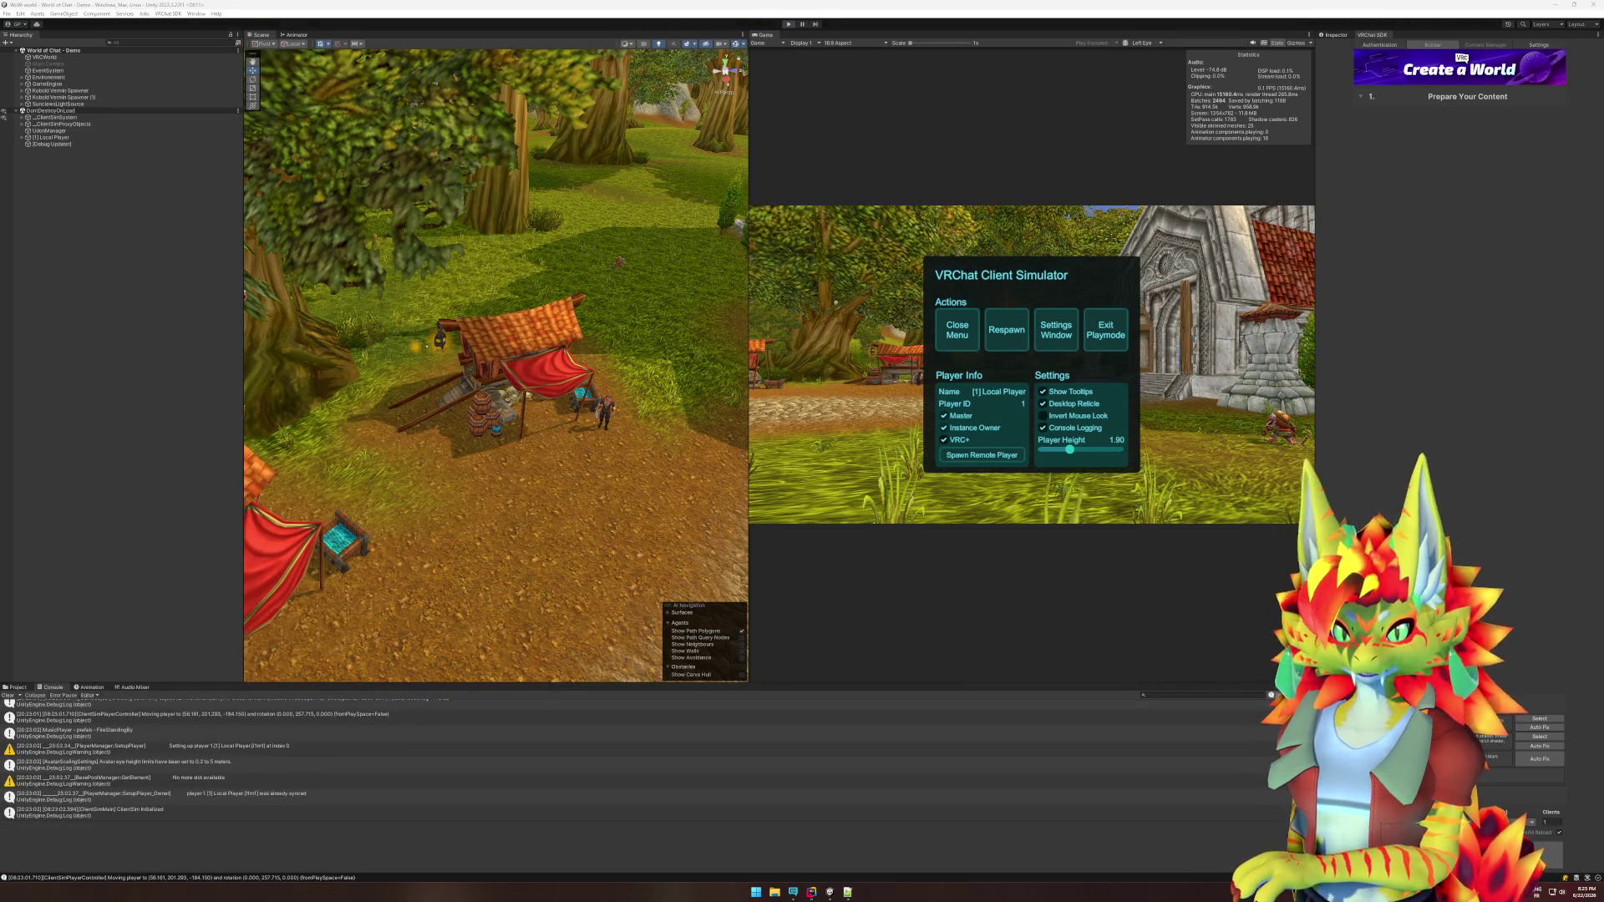
key(ctrl+p)
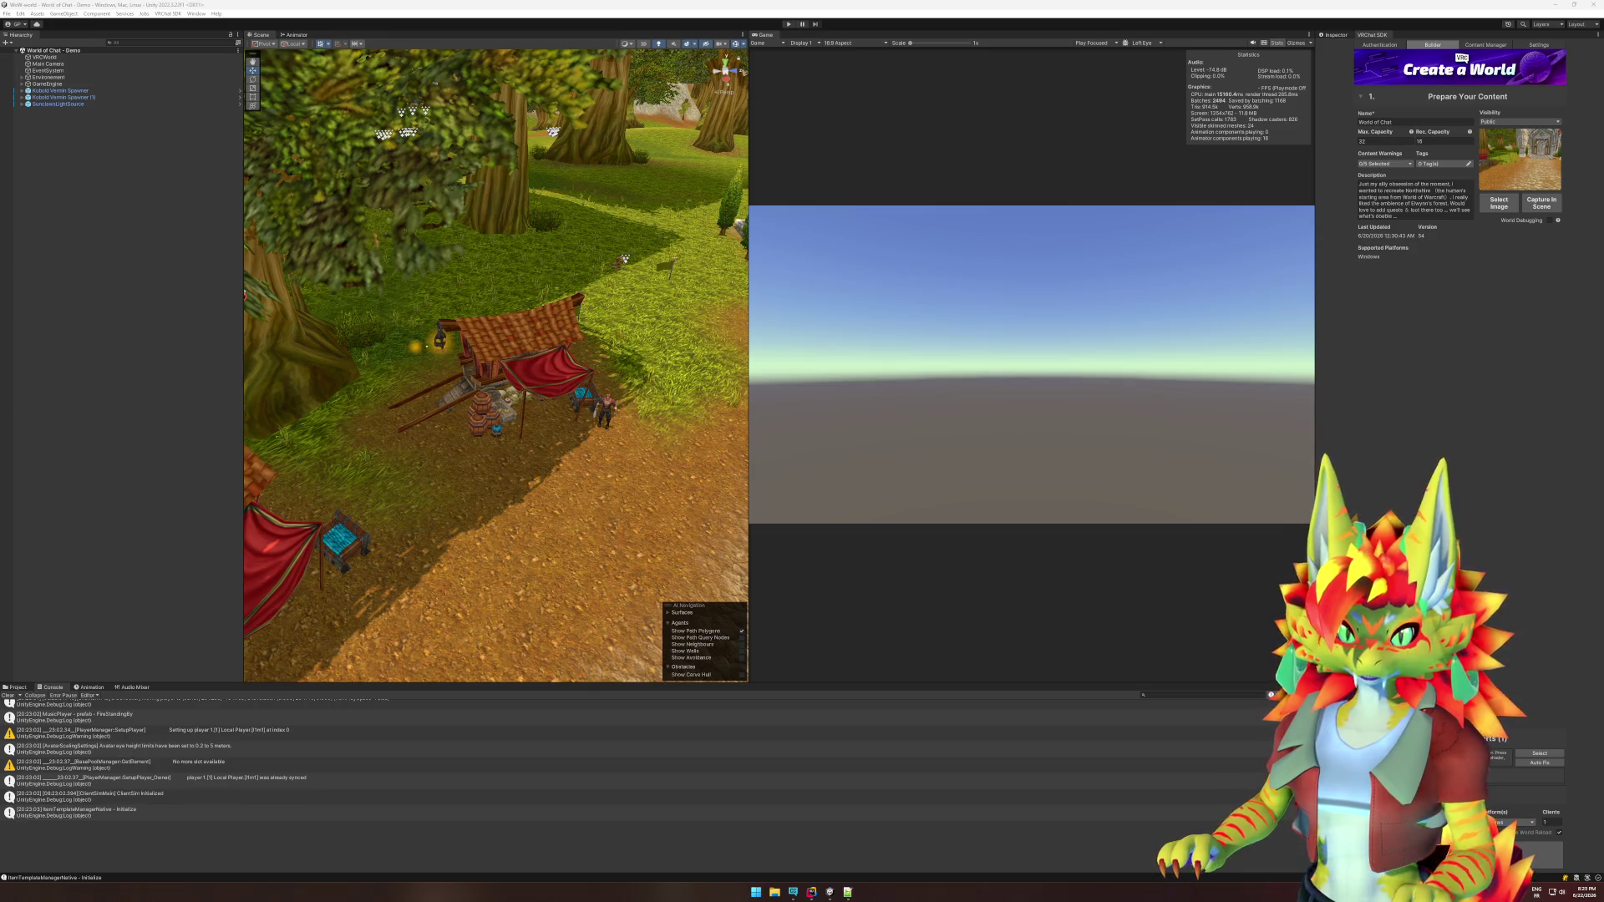
Restart Play mode, close the Client Simulator menu, and walk the player to the lantern.
click(787, 25)
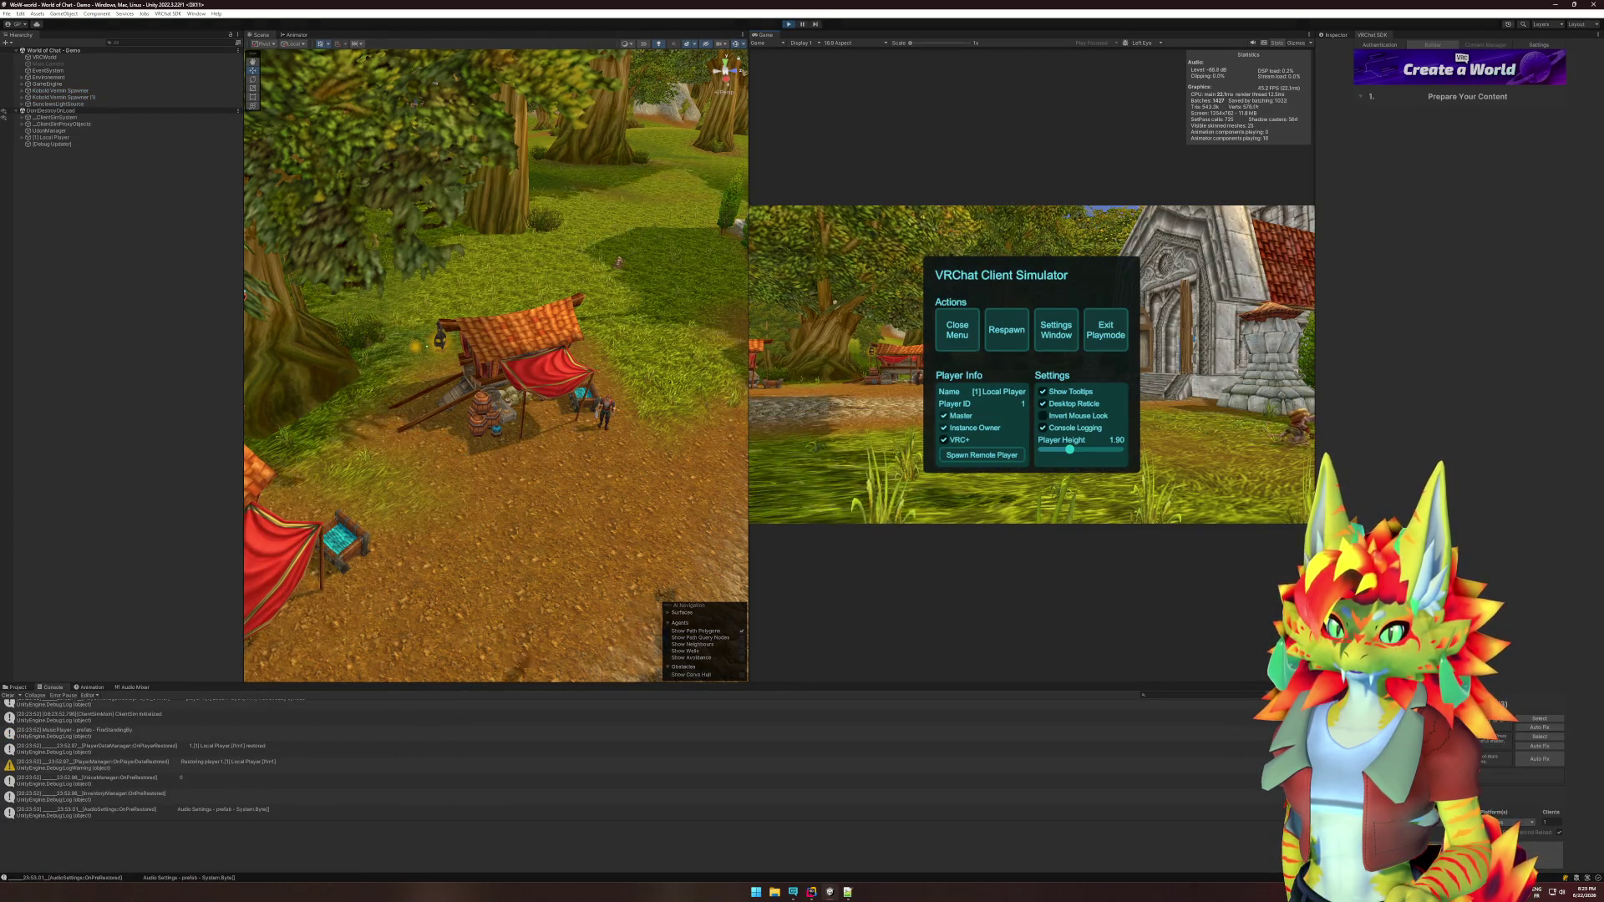
click(957, 330)
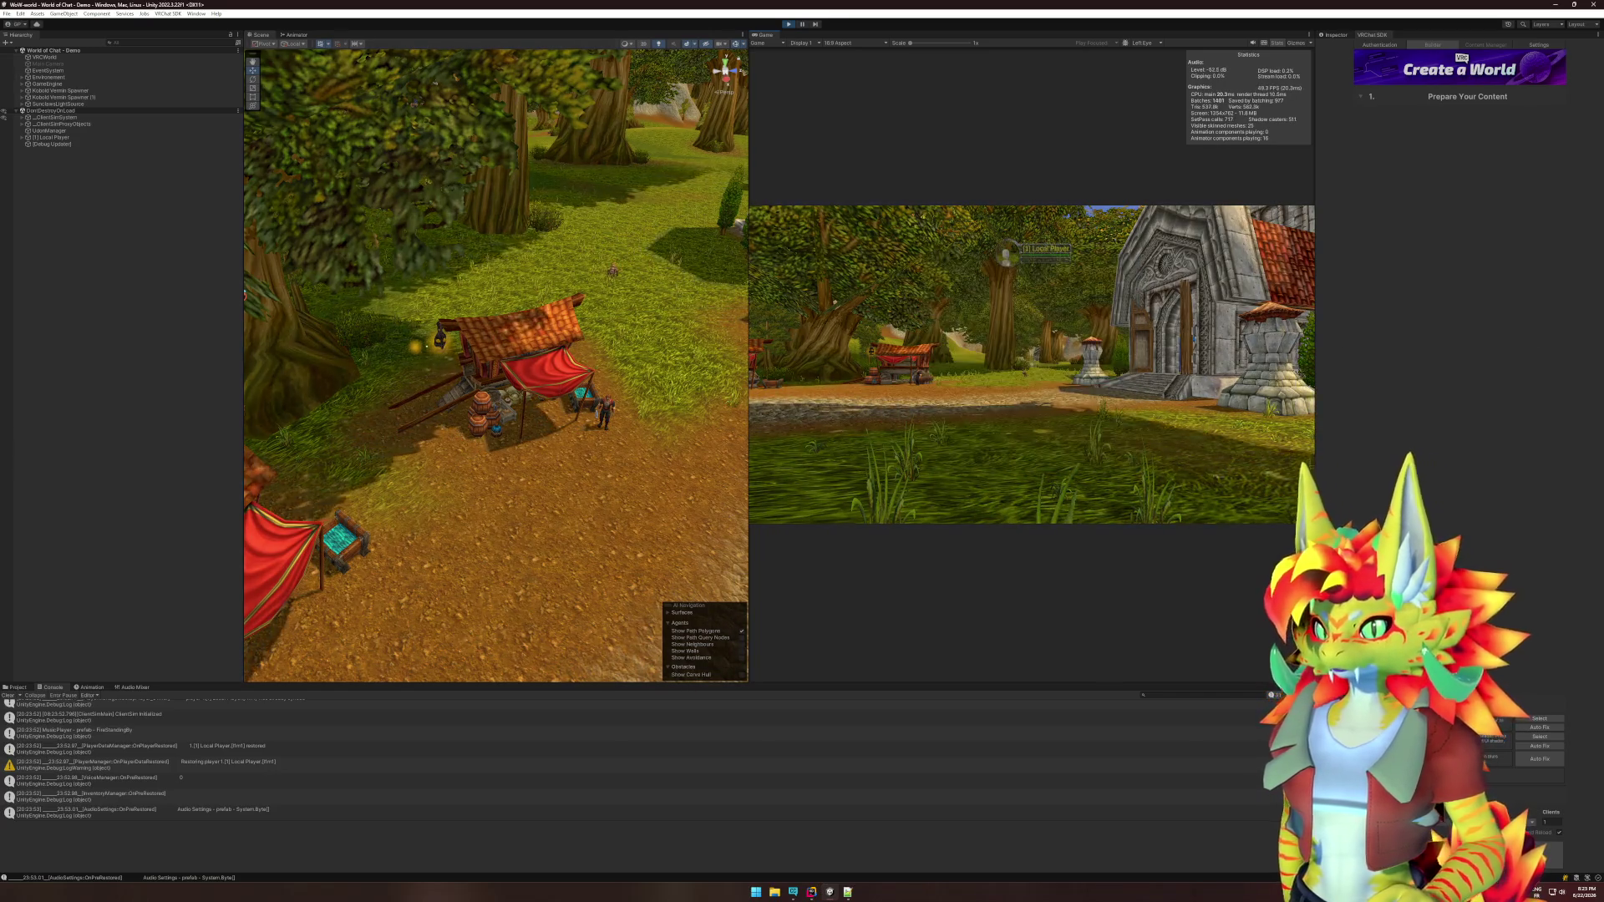
key(w)
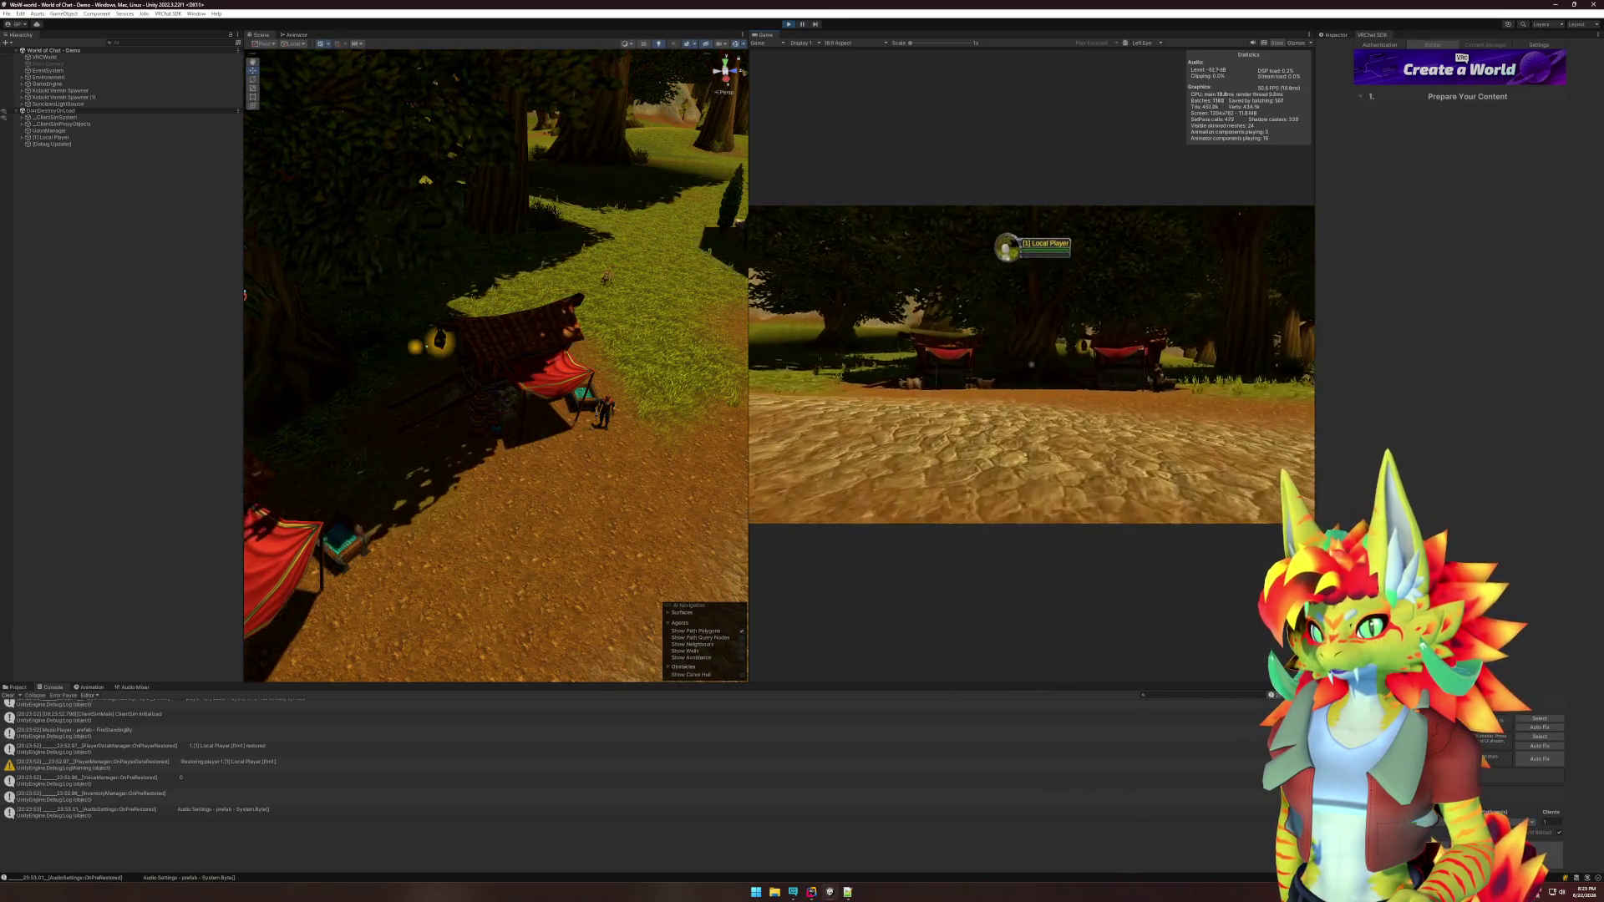
key(w)
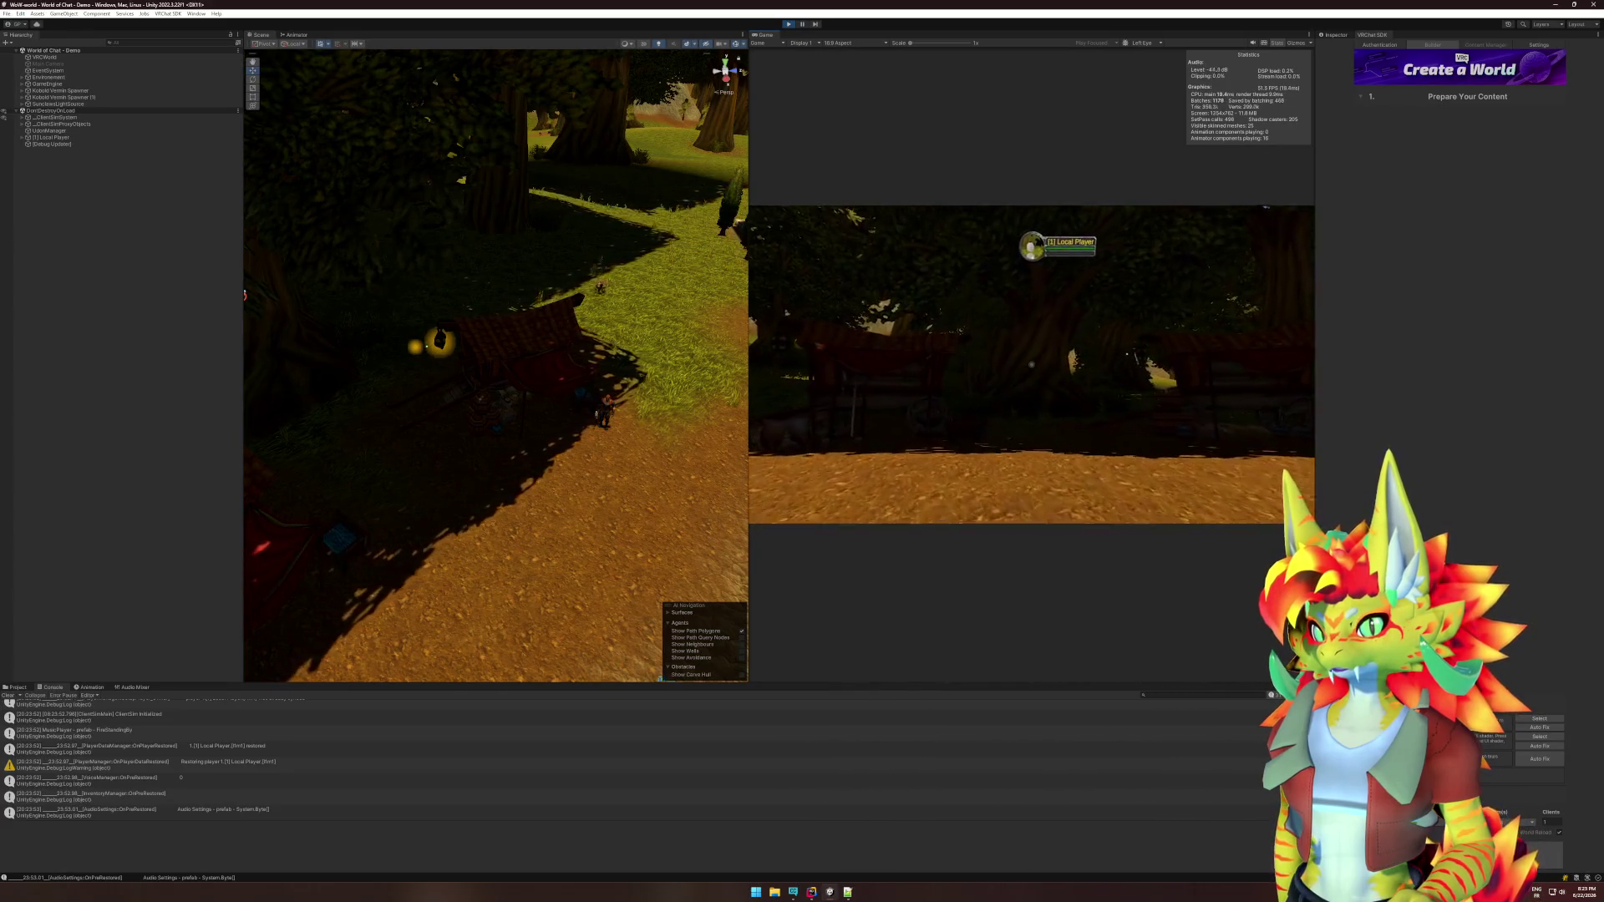
key(w)
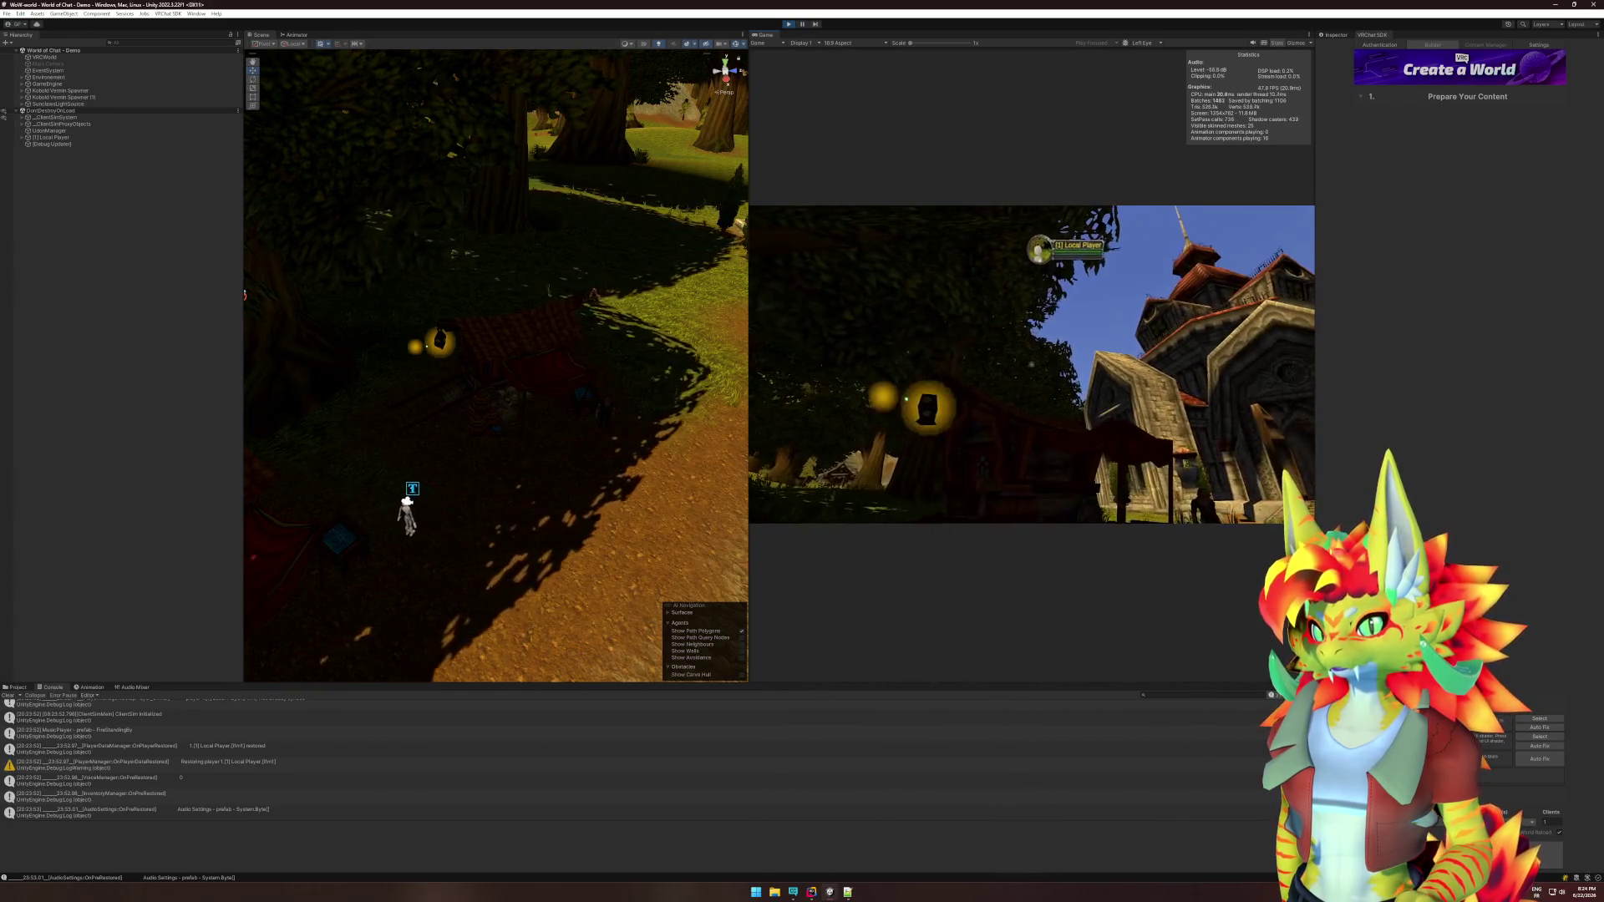
key(w)
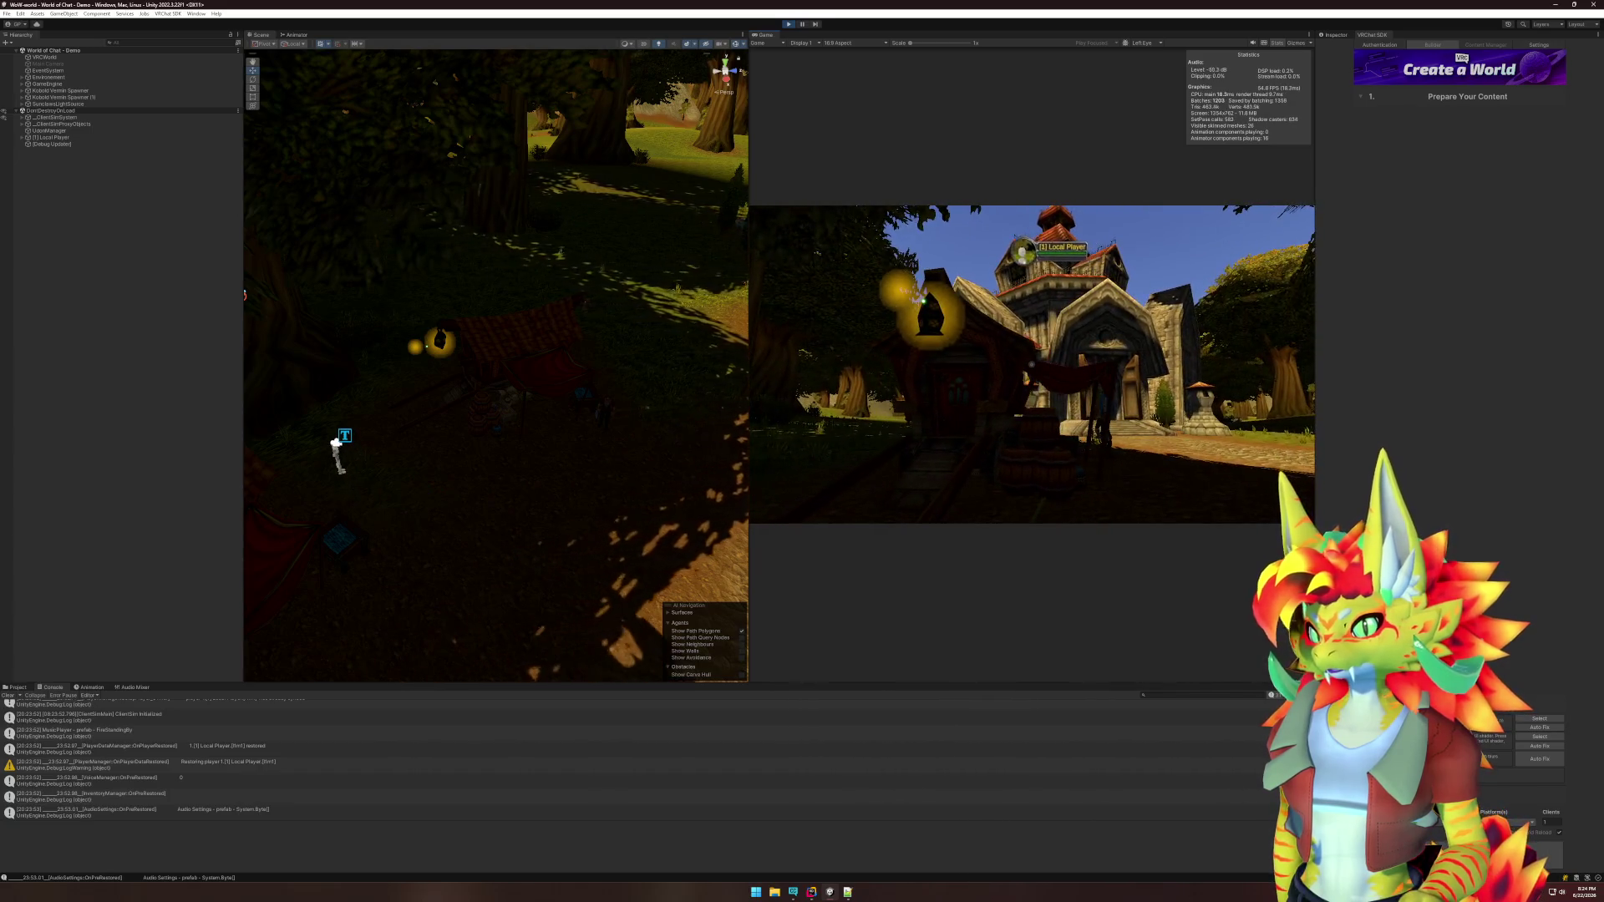
key(w)
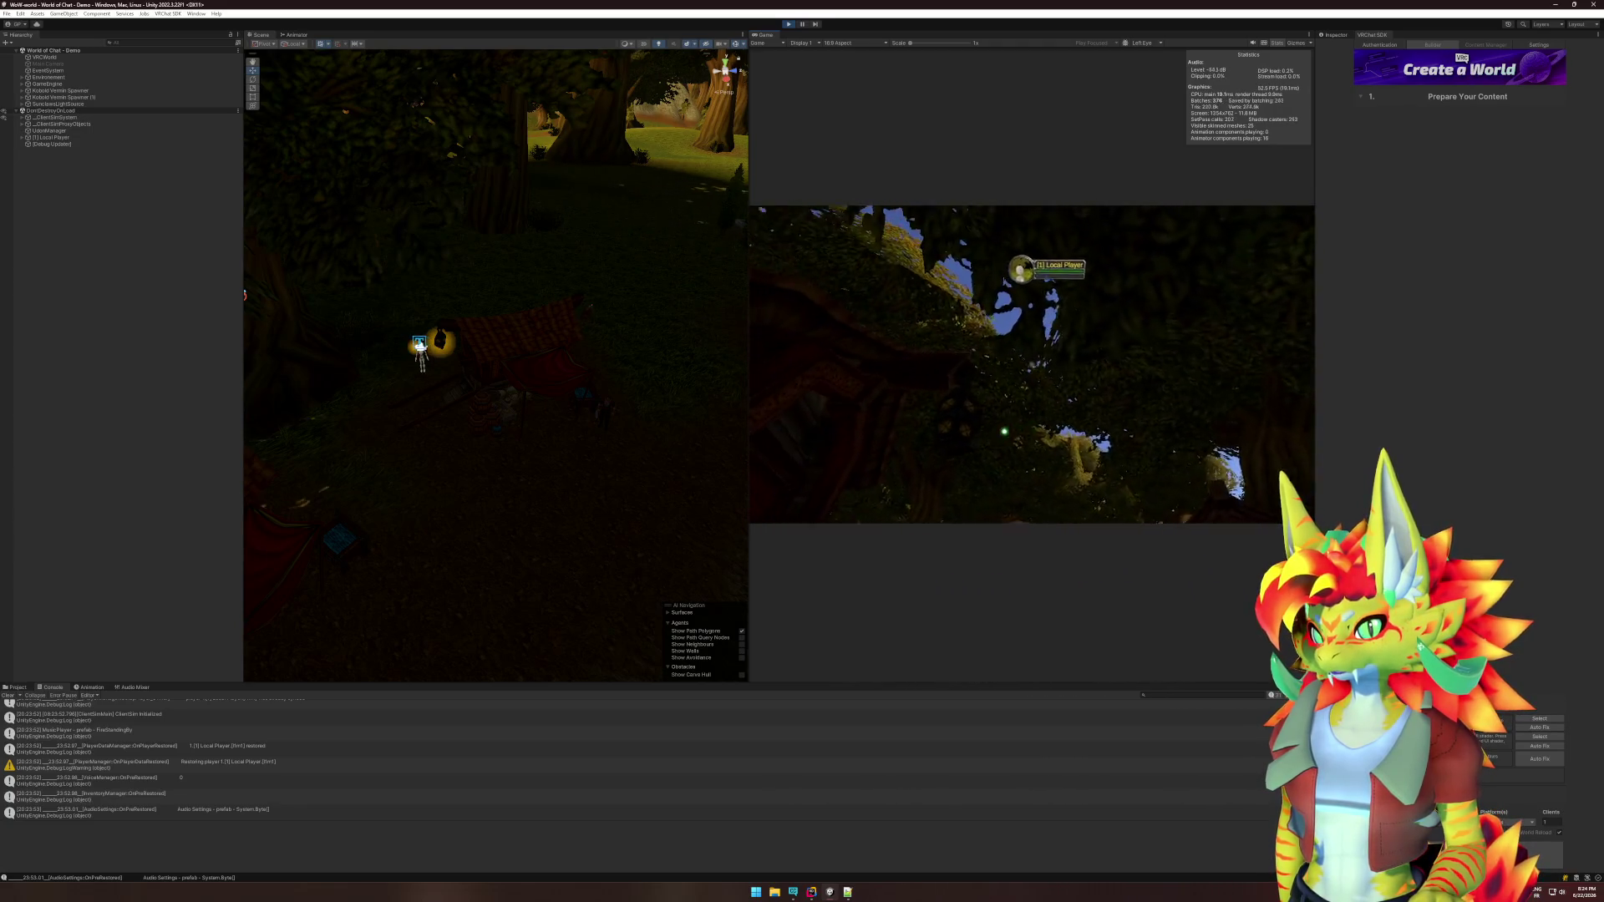
Look at the lantern glow and select Glow - prefab in the Scene view.
key(w)
key(w)
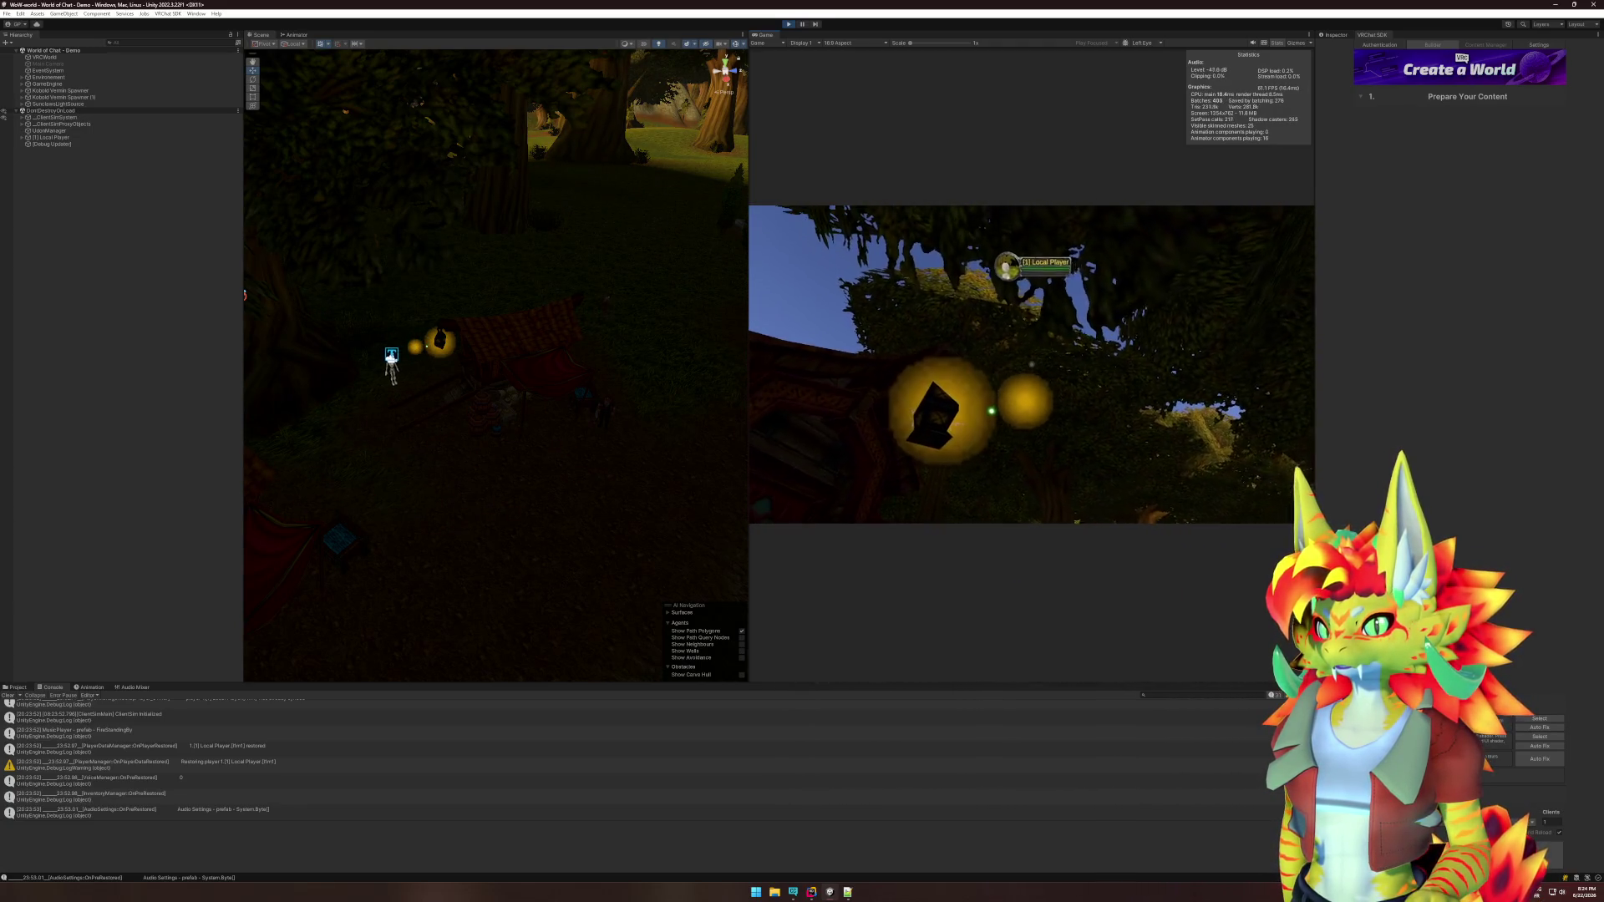
key(super)
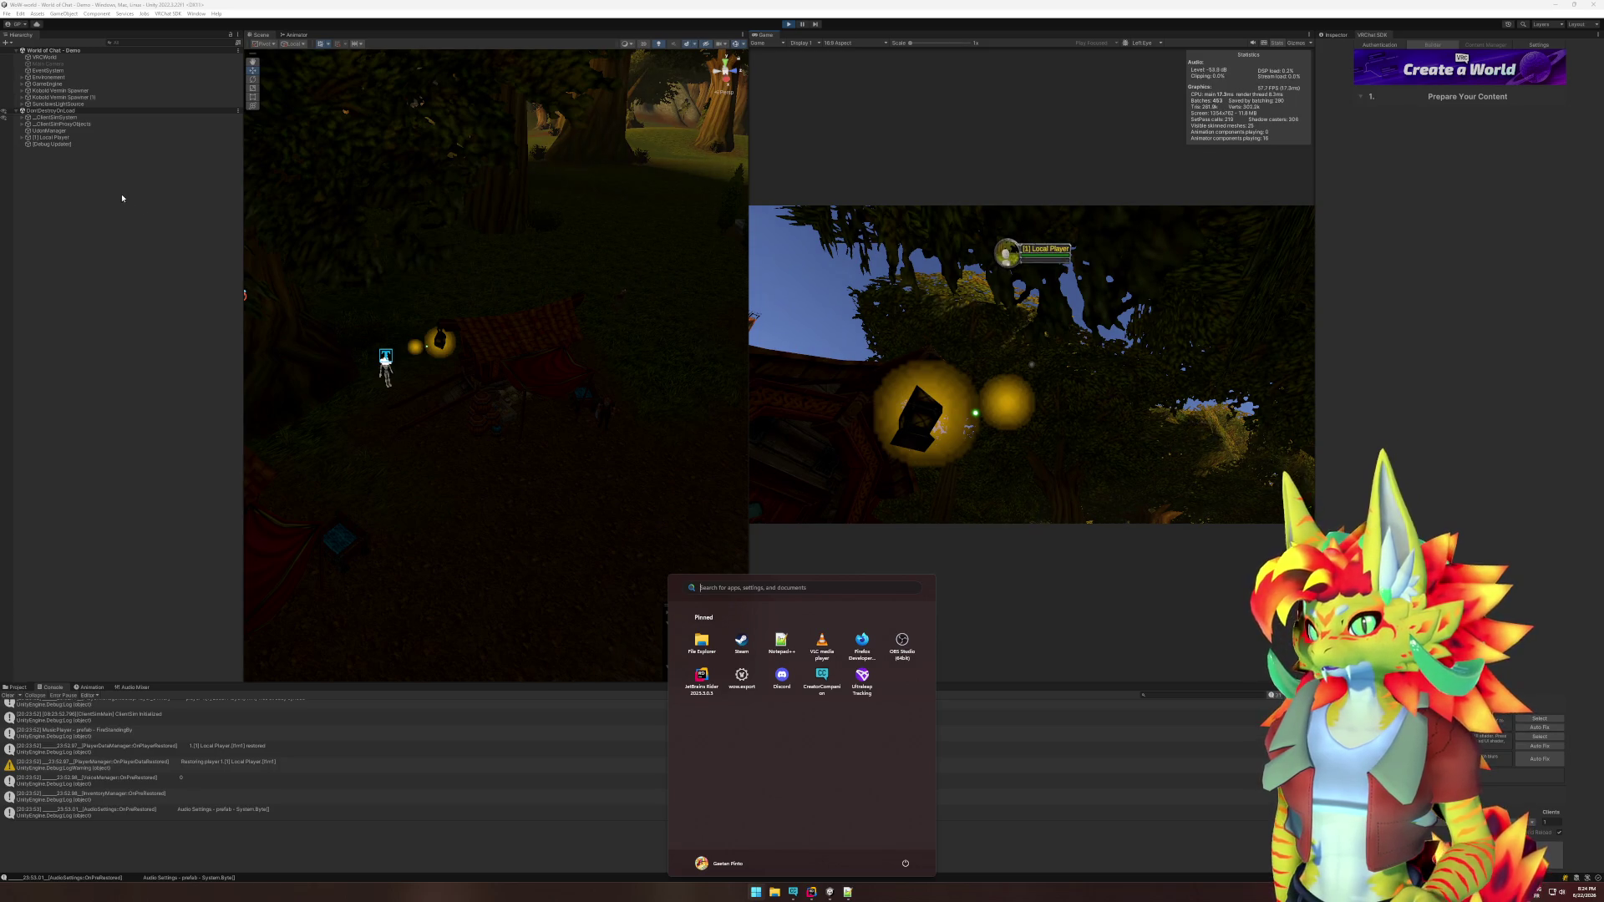
click(417, 347)
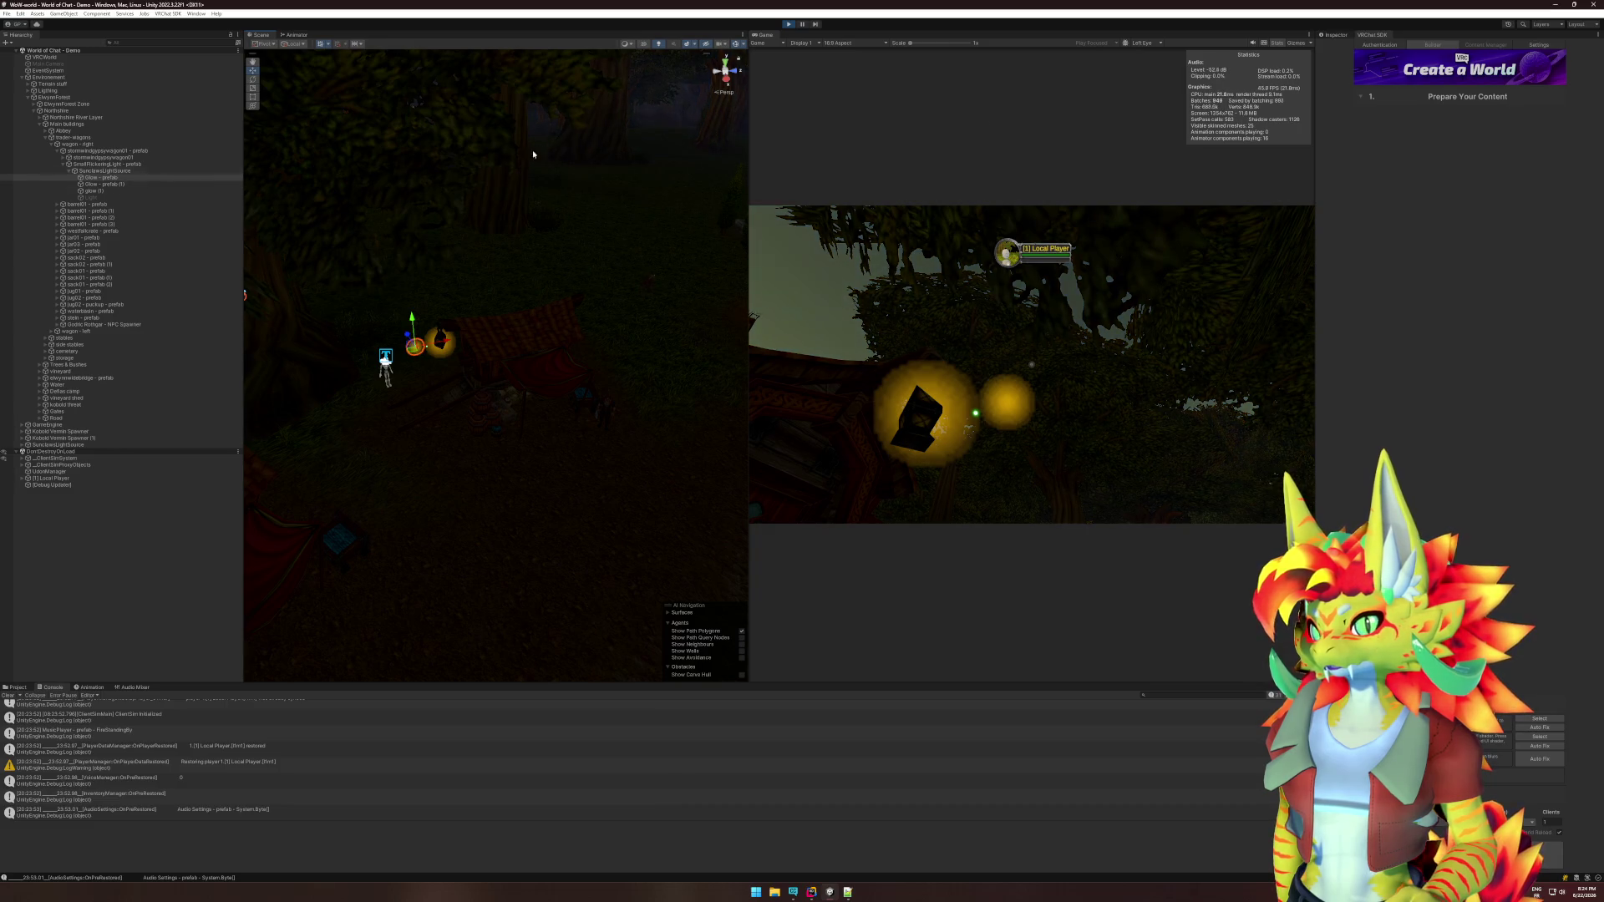
Show Glow - prefab's components in the Inspector, then switch to Glow_prefab.cs in Rider.
click(1334, 34)
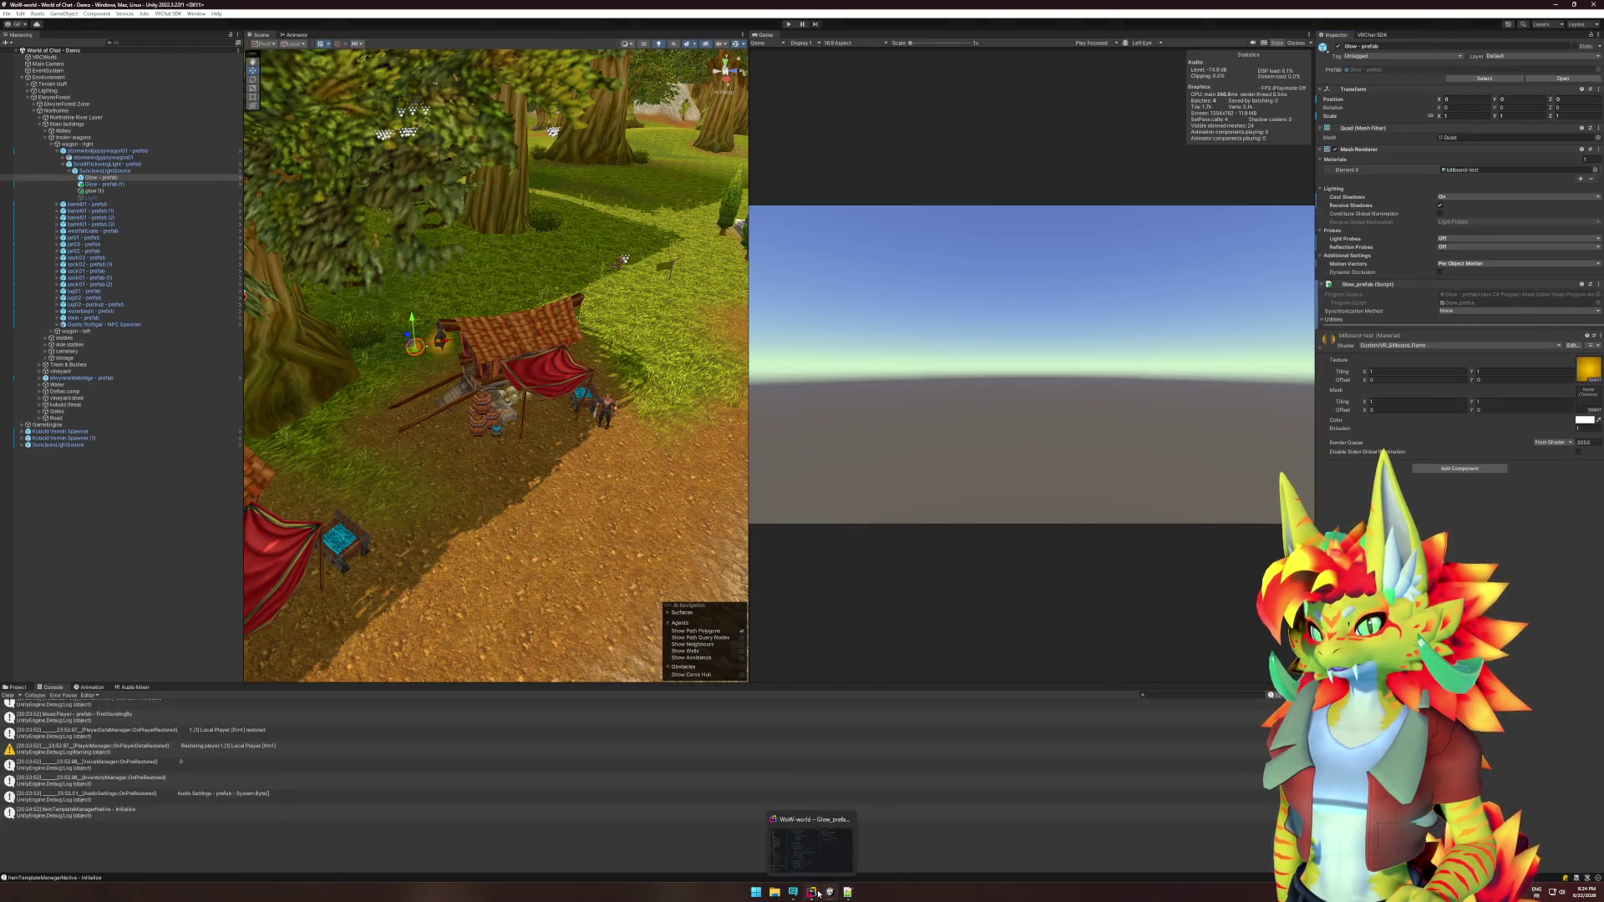
click(812, 891)
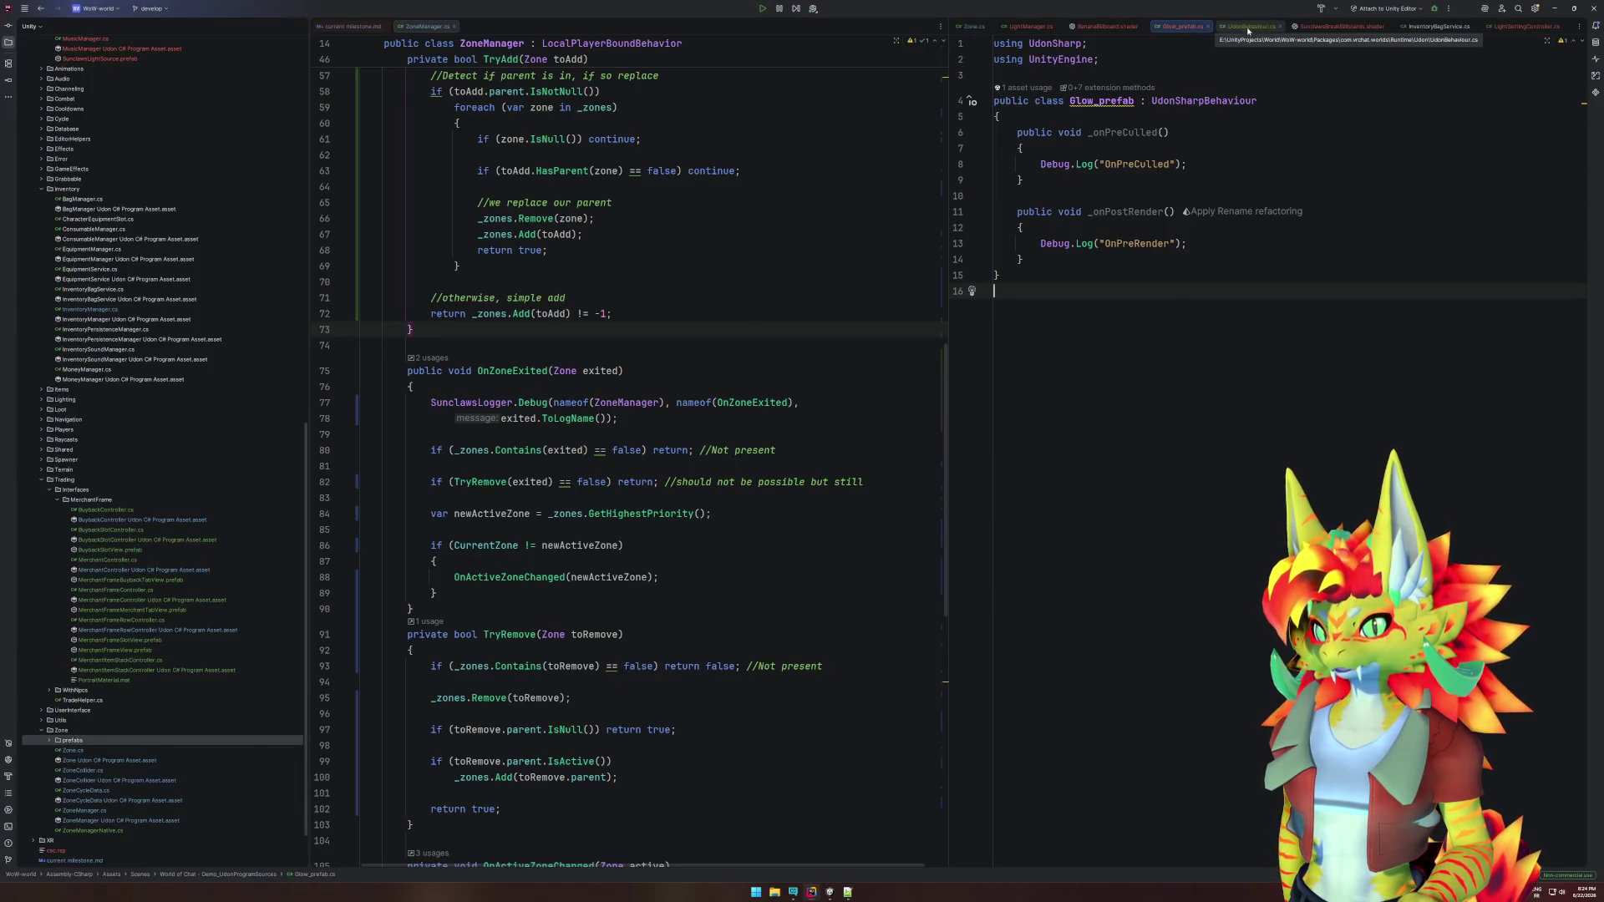
Open the VR_Billboard_Flame shader, select the ZWrite Off value, then return to Unity.
click(1332, 29)
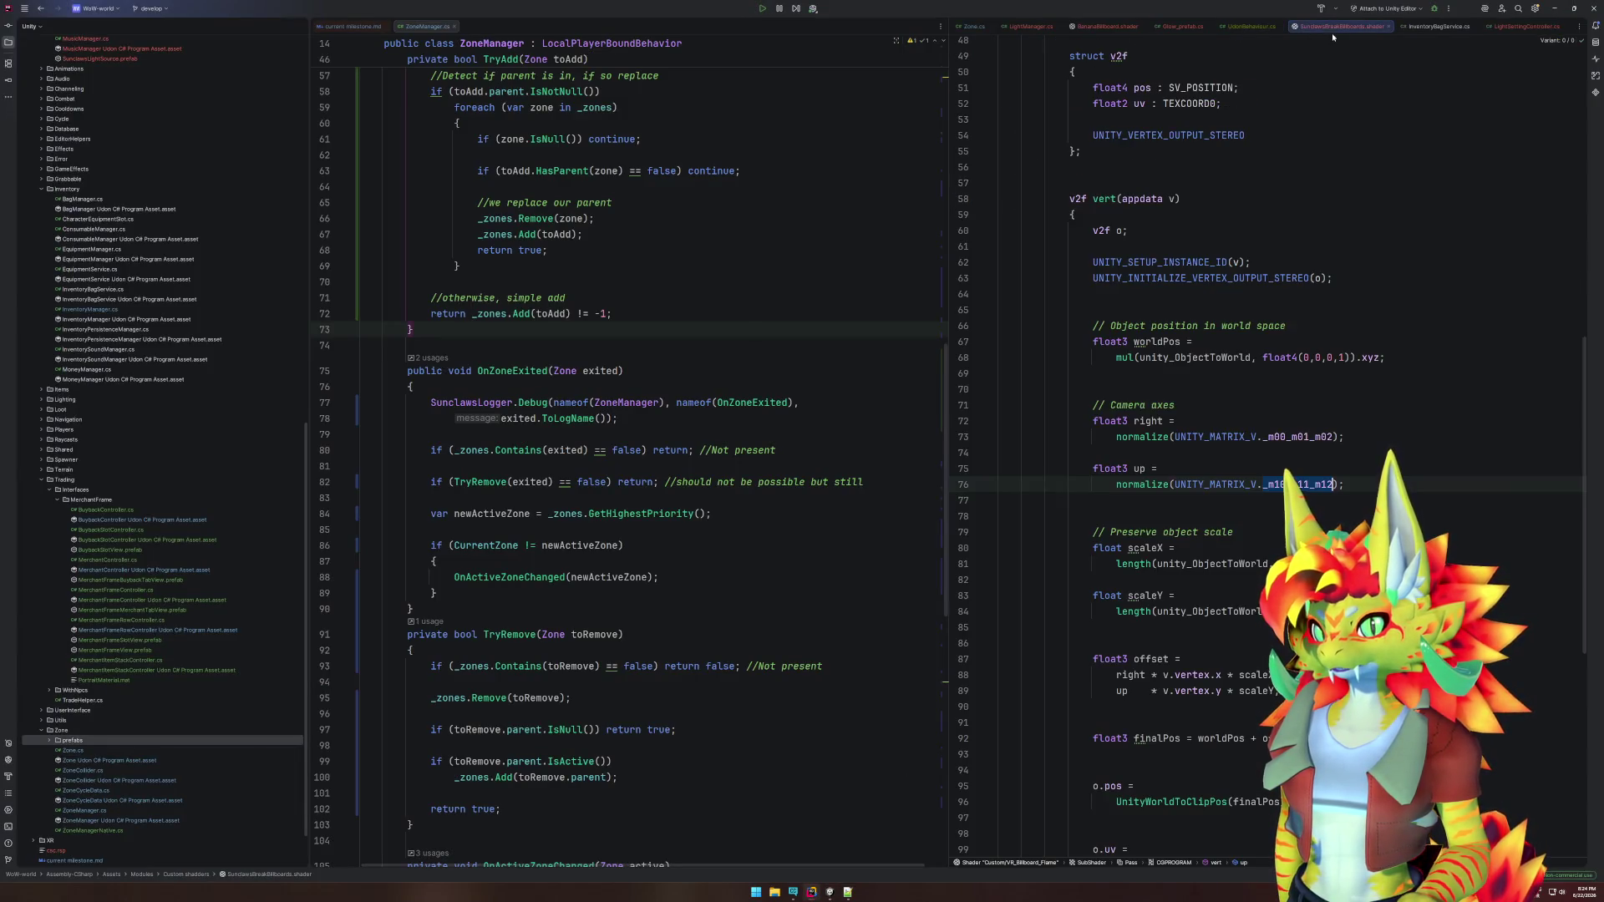
scroll(1296, 417, up, 10)
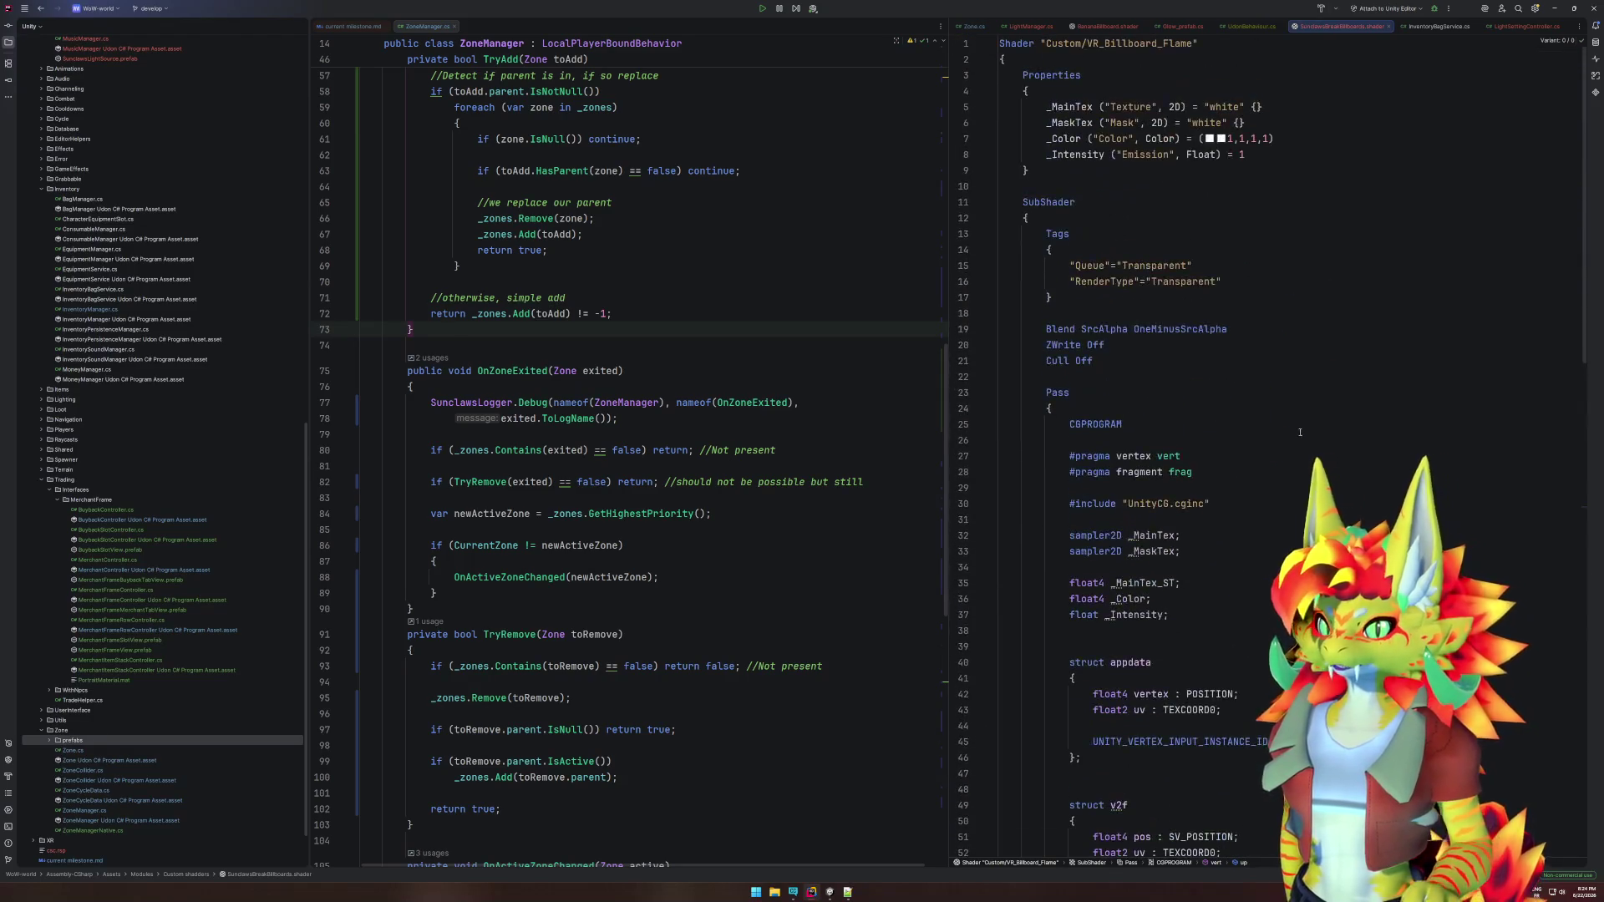
double_click(1094, 346)
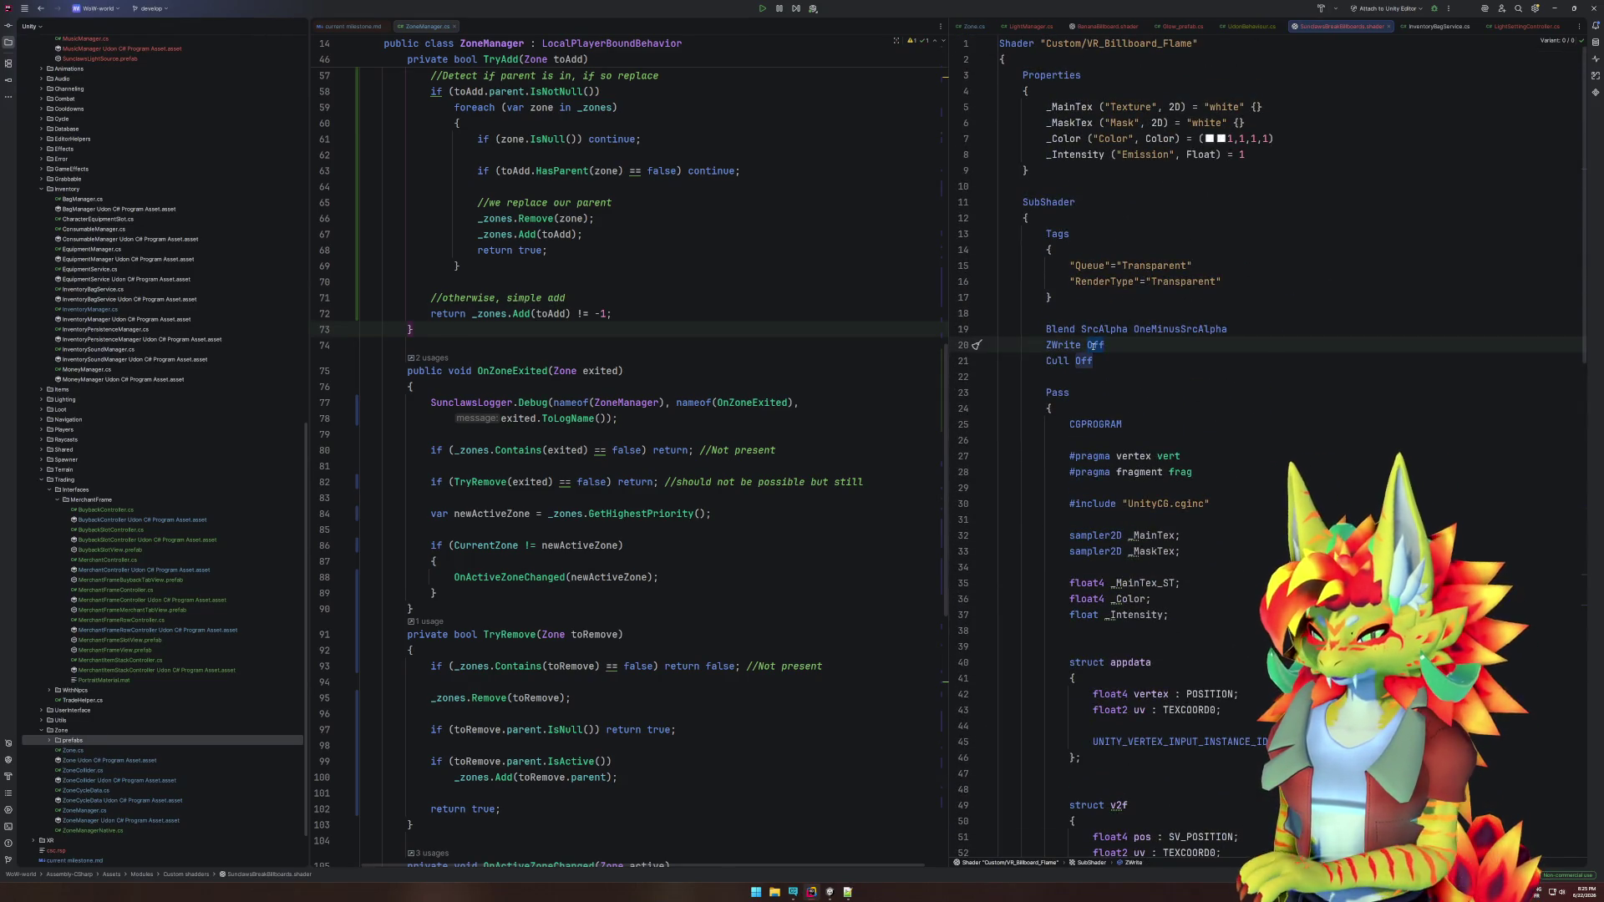
click(831, 893)
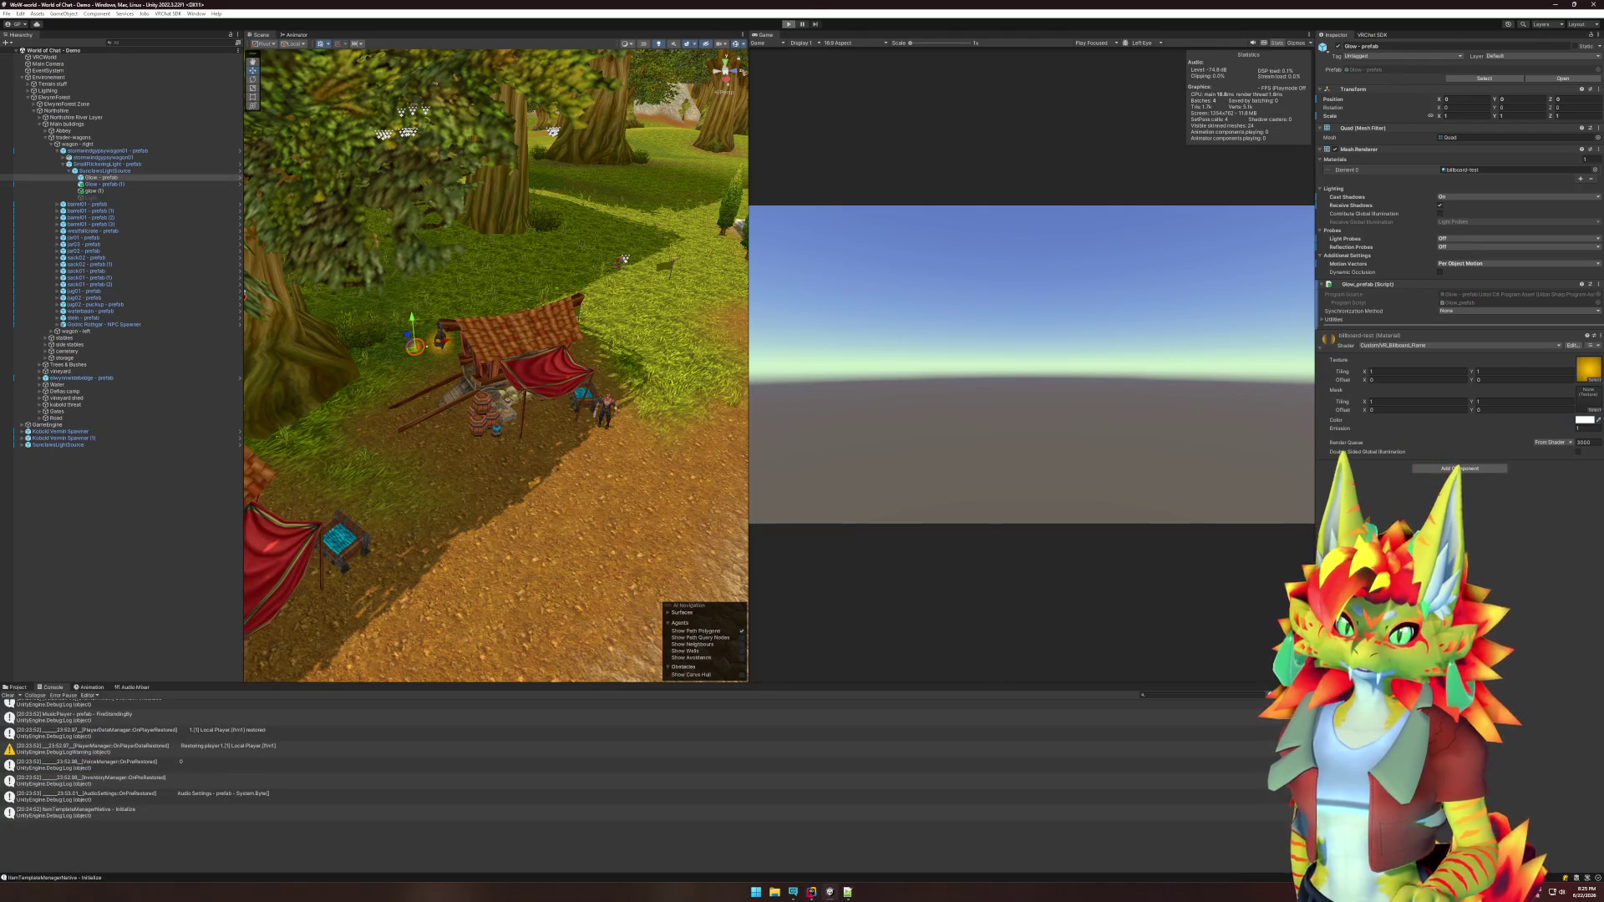
Enter Play mode, dismiss the simulator menu, and walk up the path to check the yellow glow.
click(788, 24)
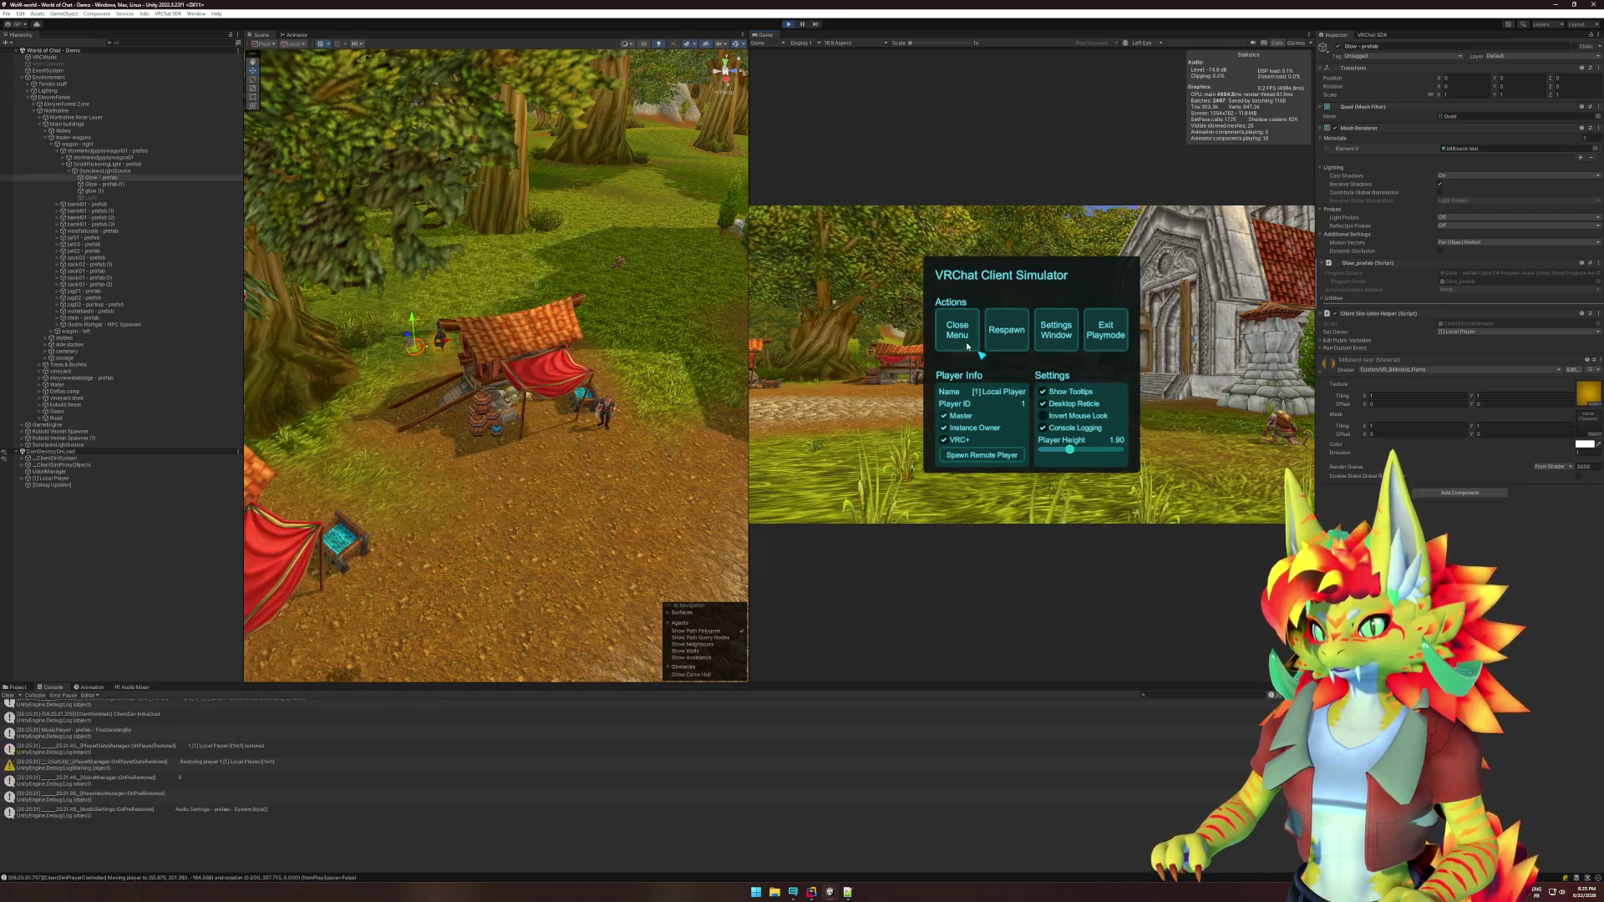
click(956, 329)
key(w)
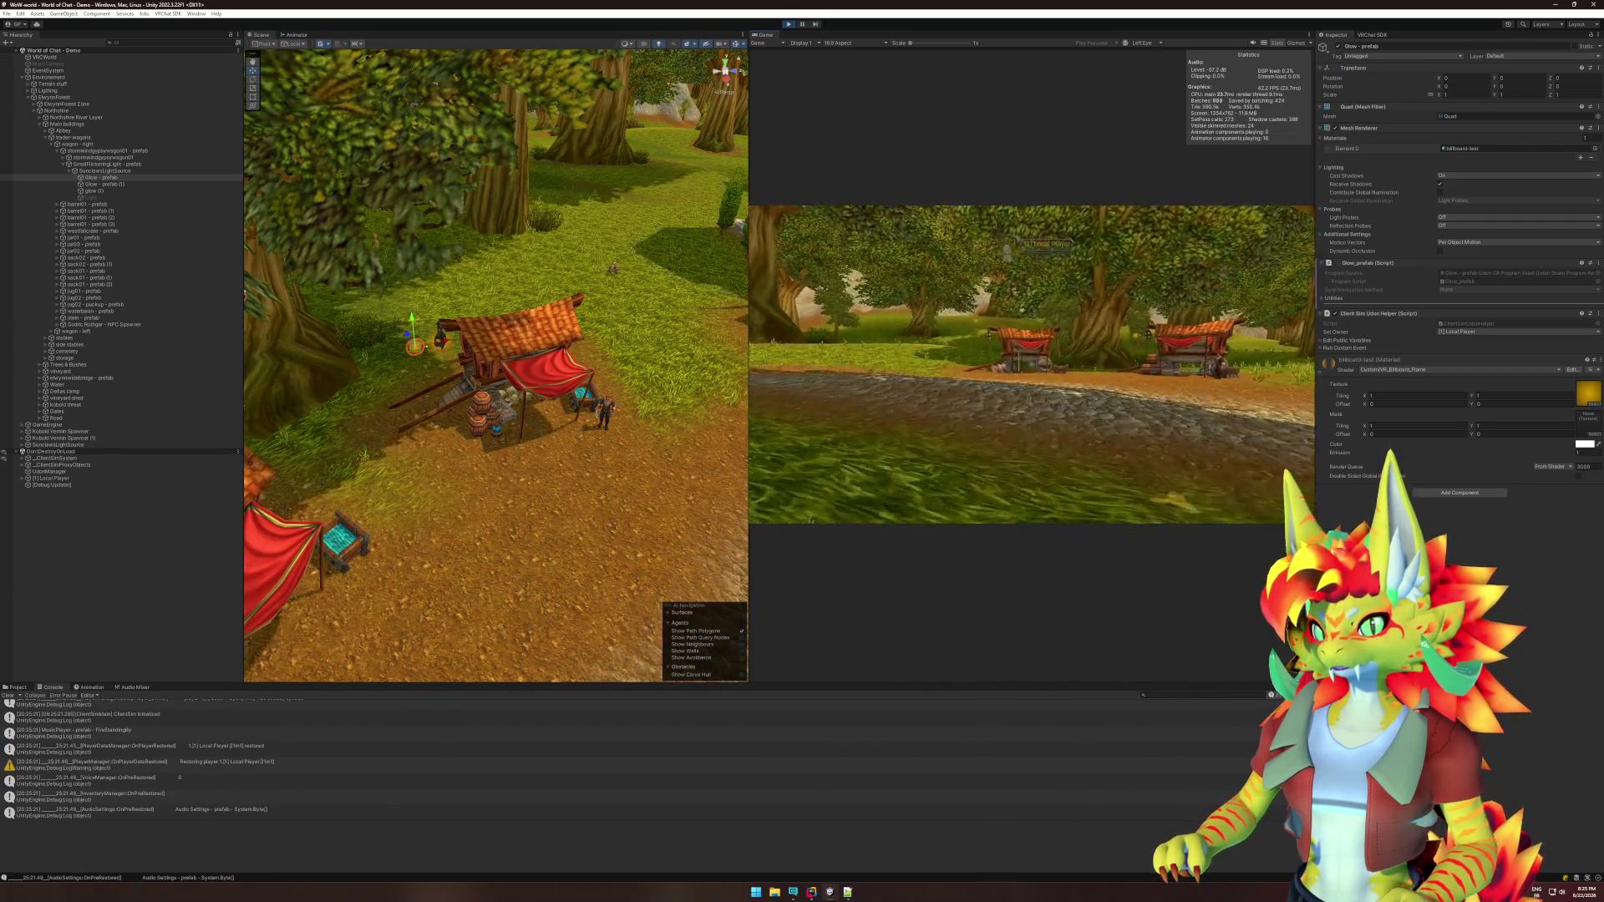
key(w)
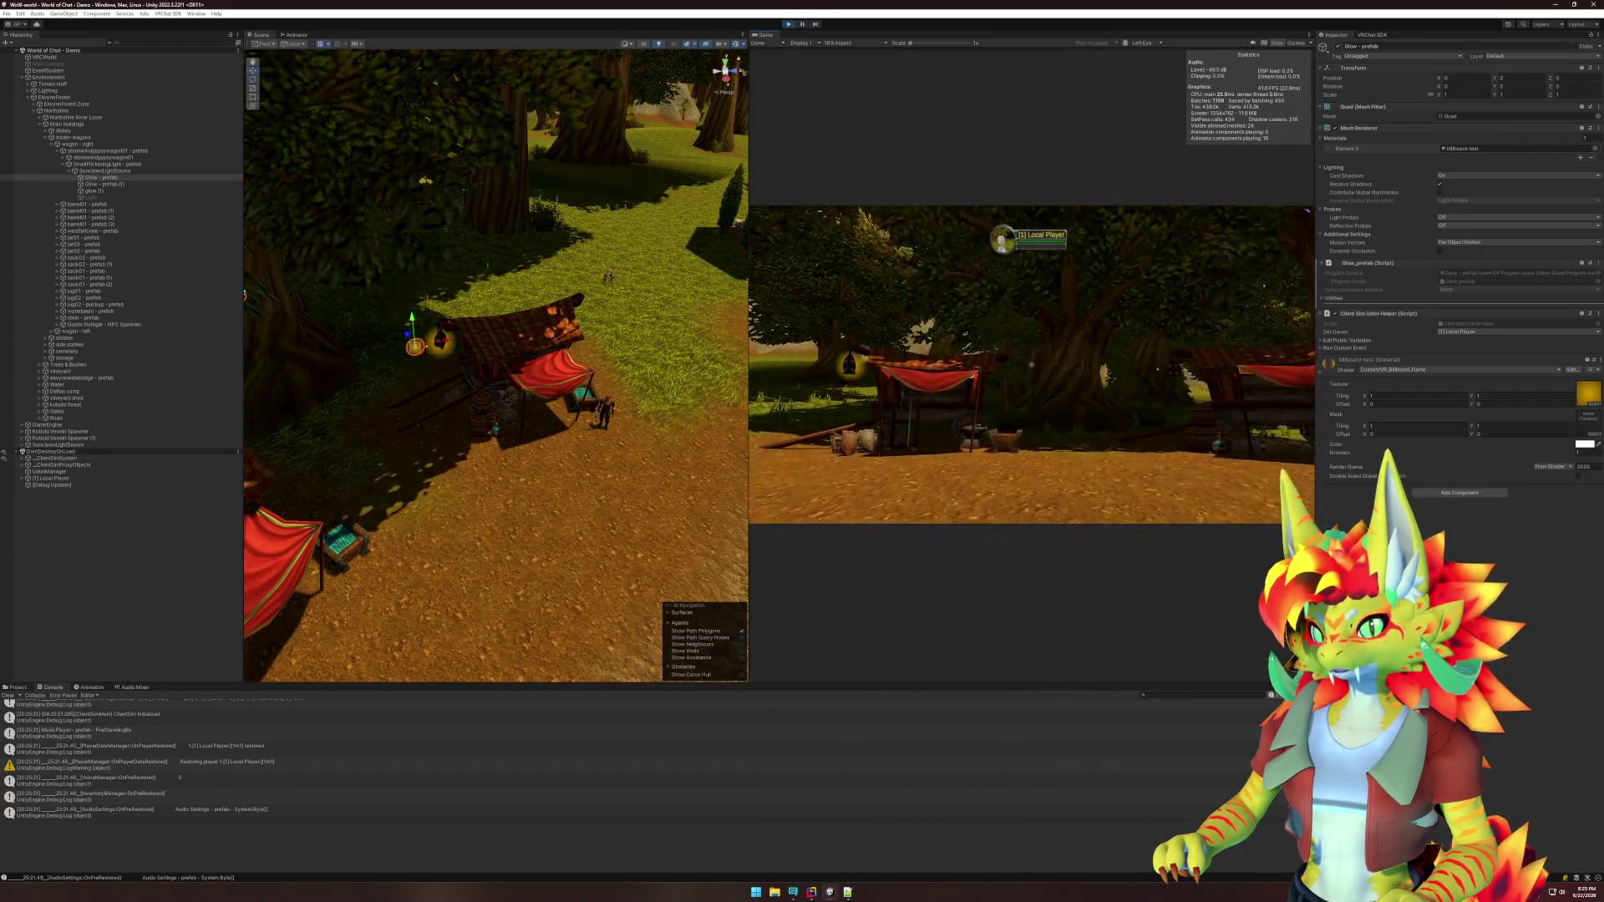
key(w)
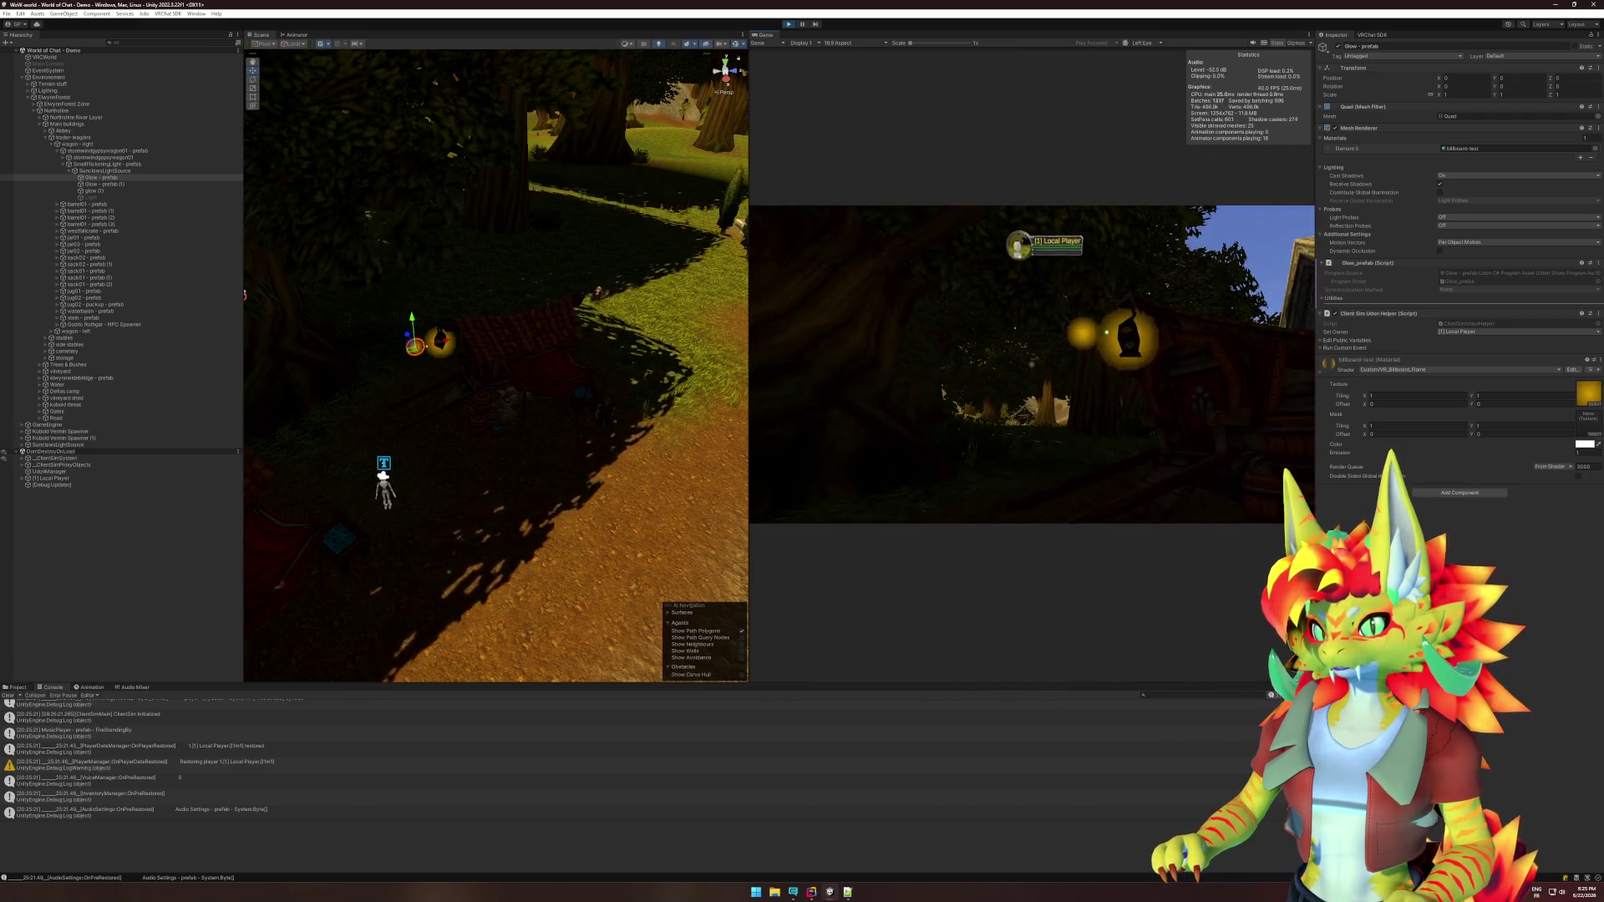
Stop Play mode and show the Project panel's Custom shaders folder.
key(super)
click(669, 303)
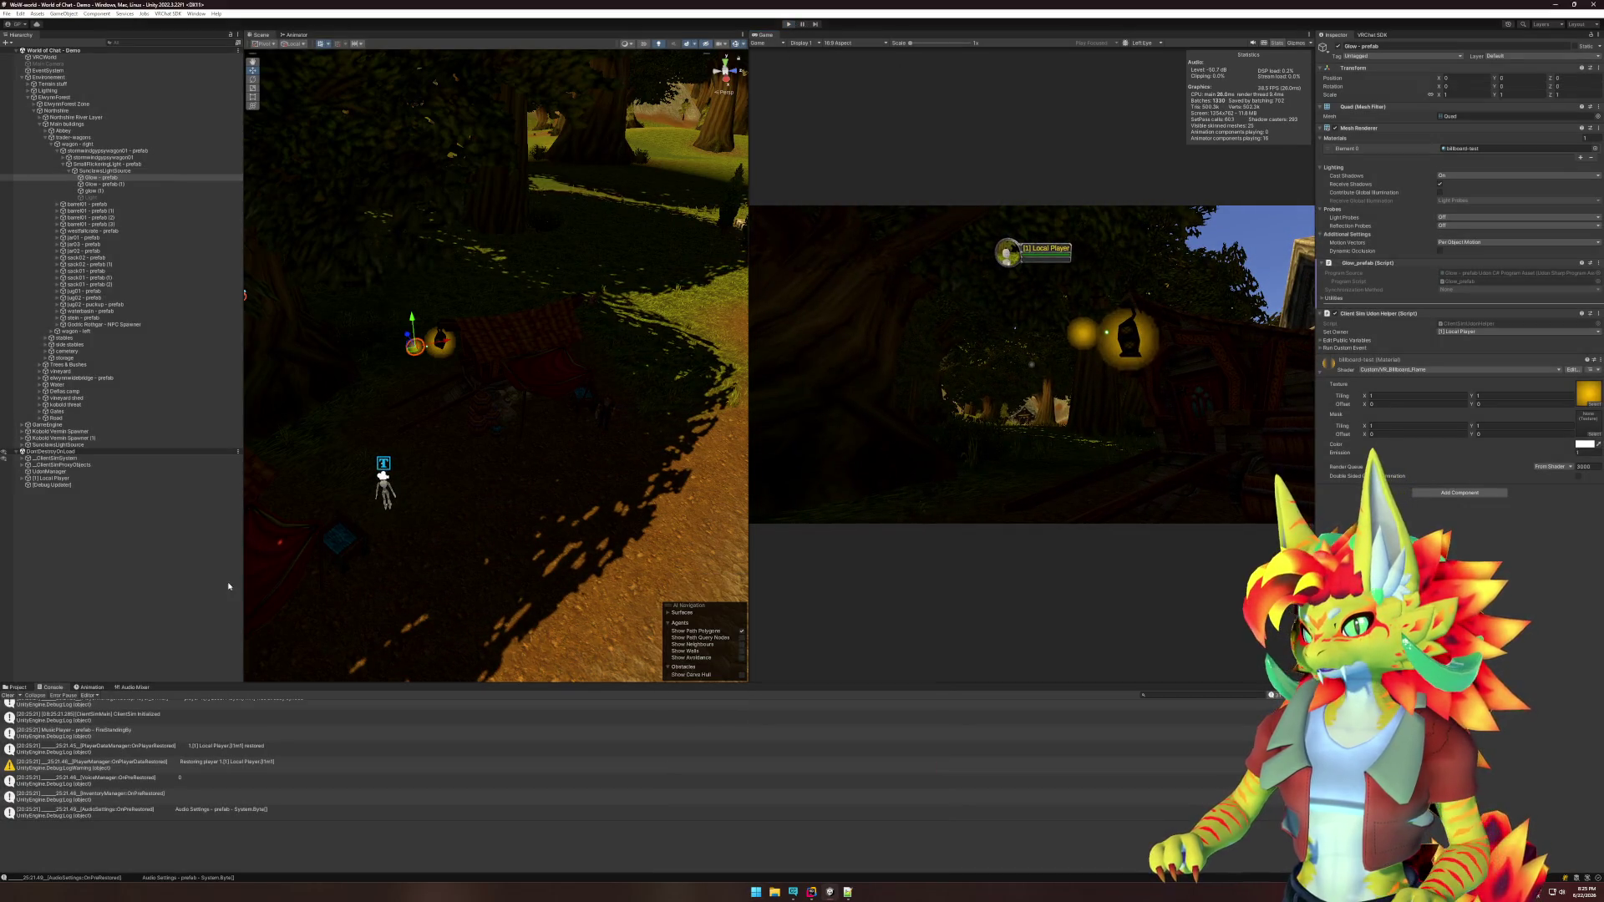
key(ctrl+p)
click(17, 688)
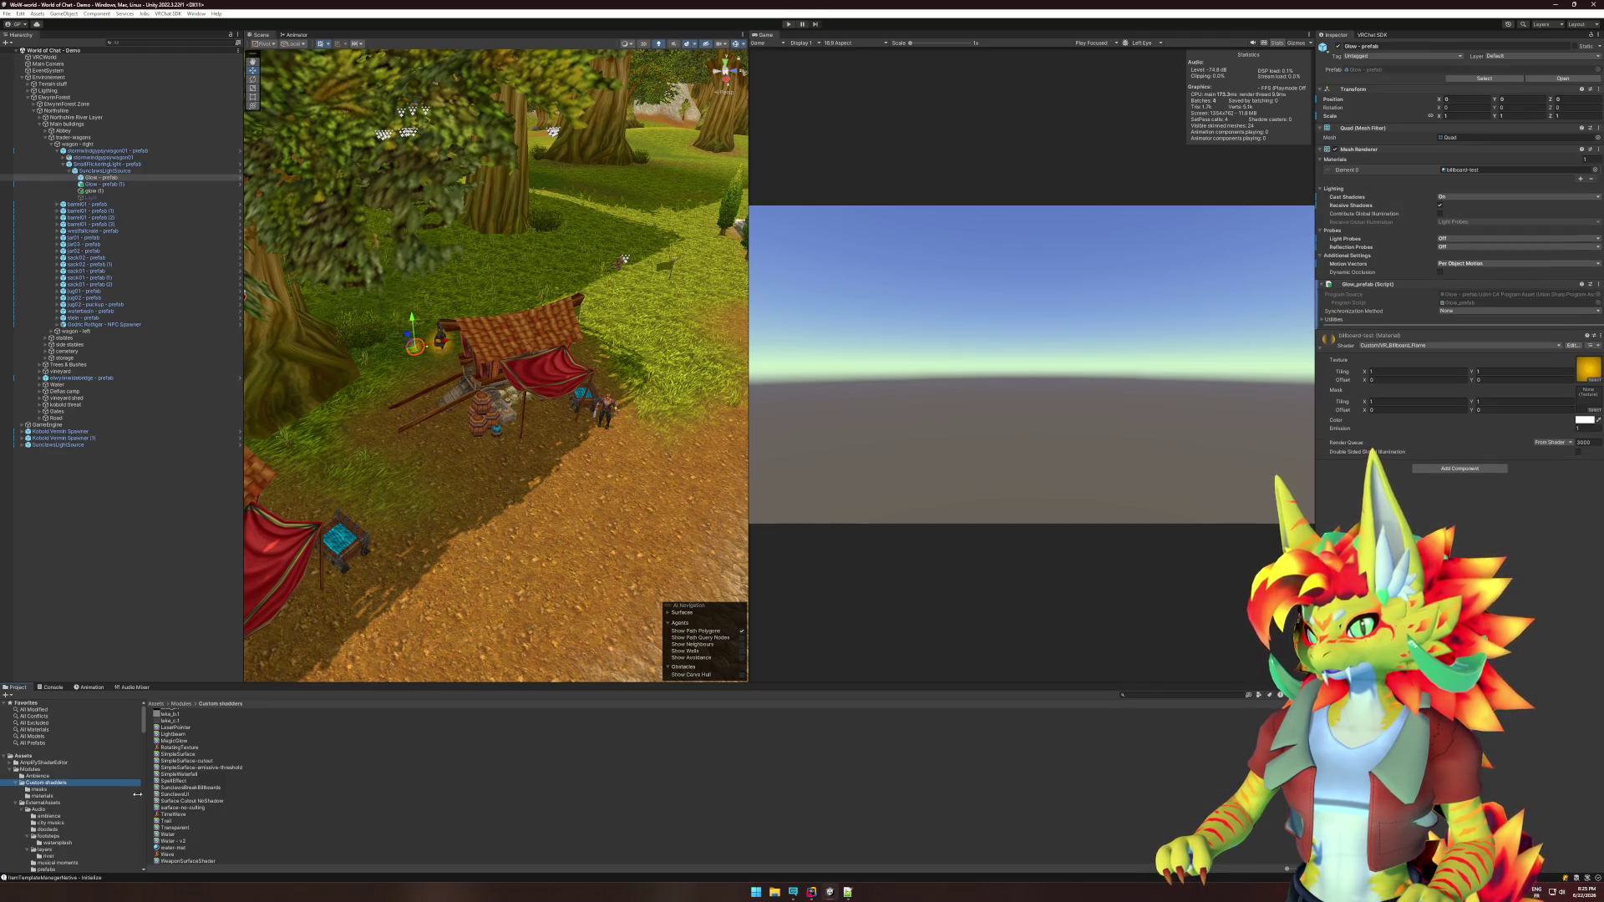
Reimport the Custom shadders folder, flipping to Rider and back while it imports.
right_click(67, 785)
click(108, 674)
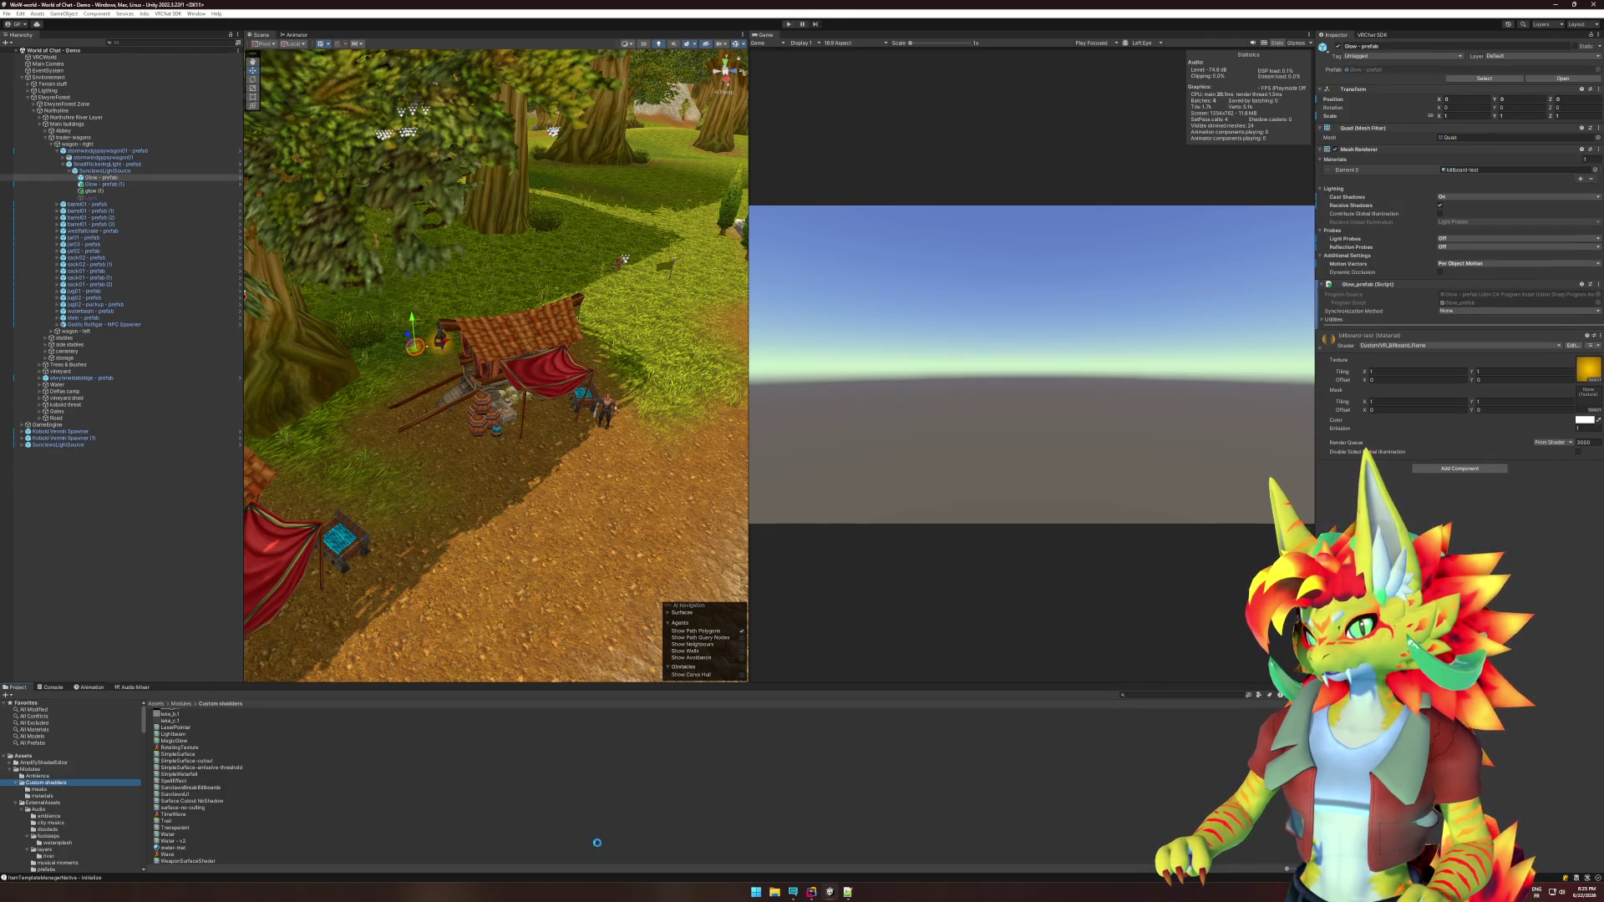
click(812, 892)
click(815, 893)
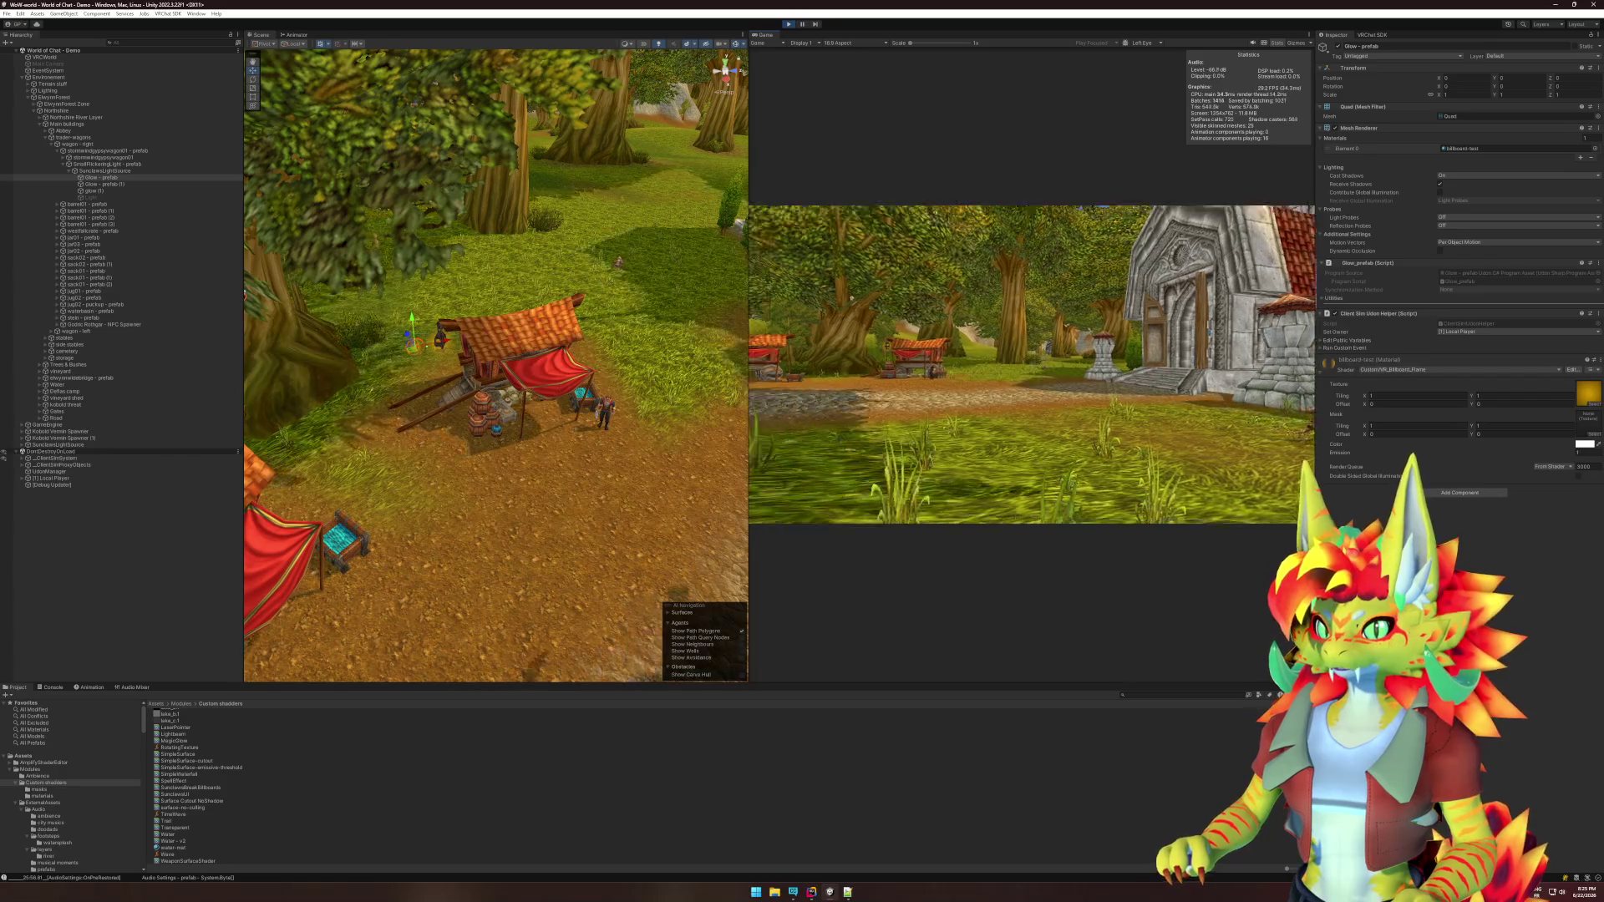
Walk around the village in Play mode to inspect the glowing lantern.
key(w)
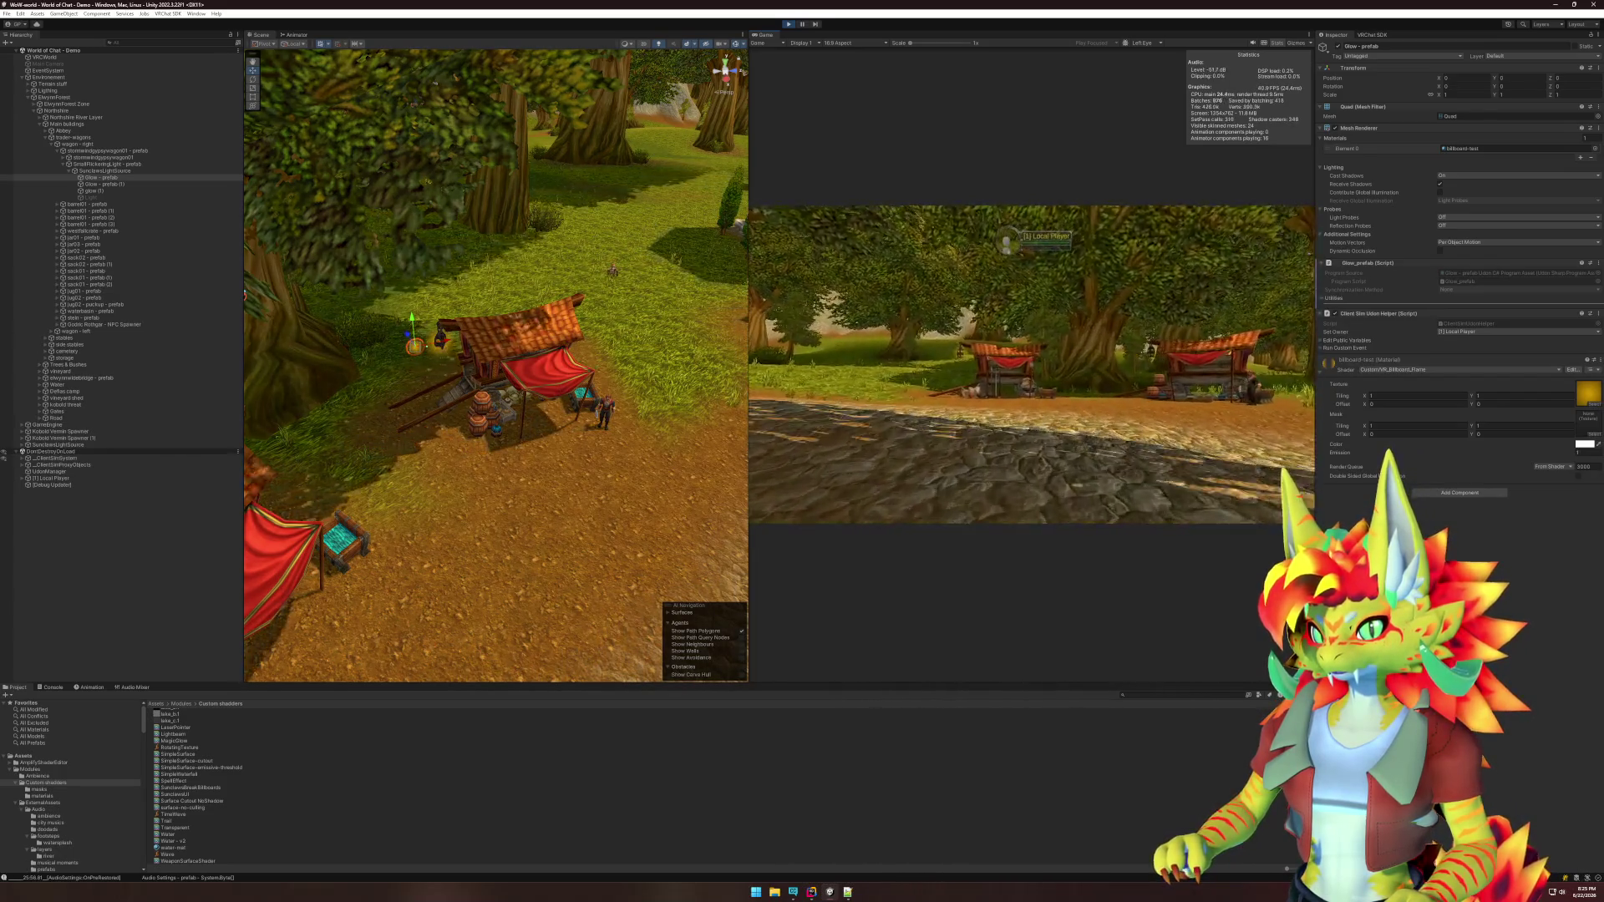
key(s)
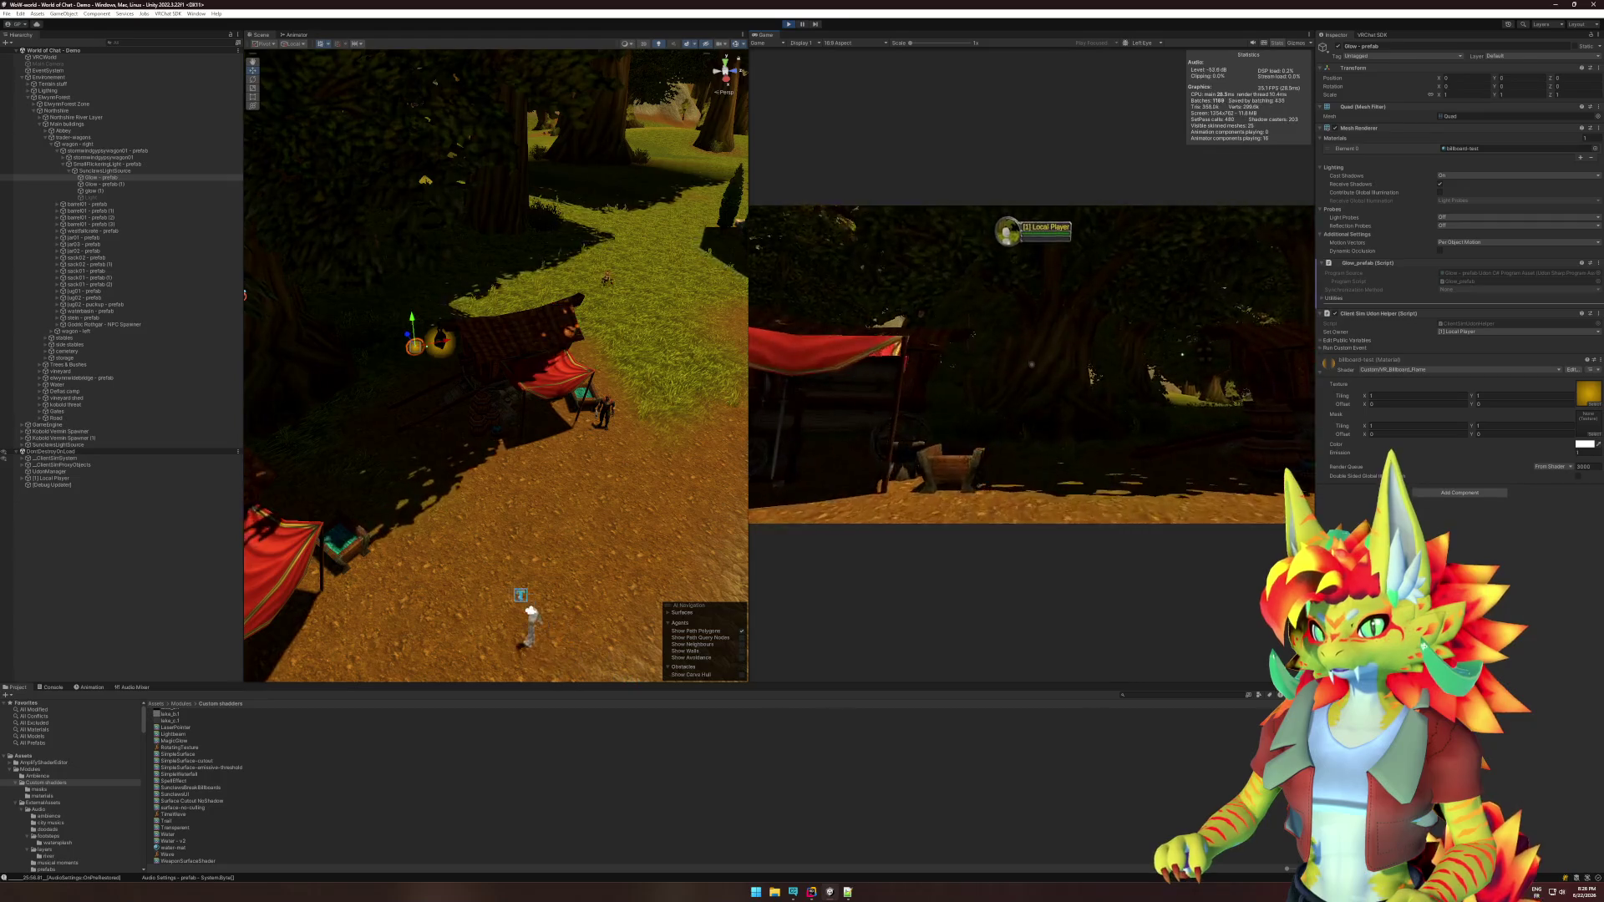
key(w)
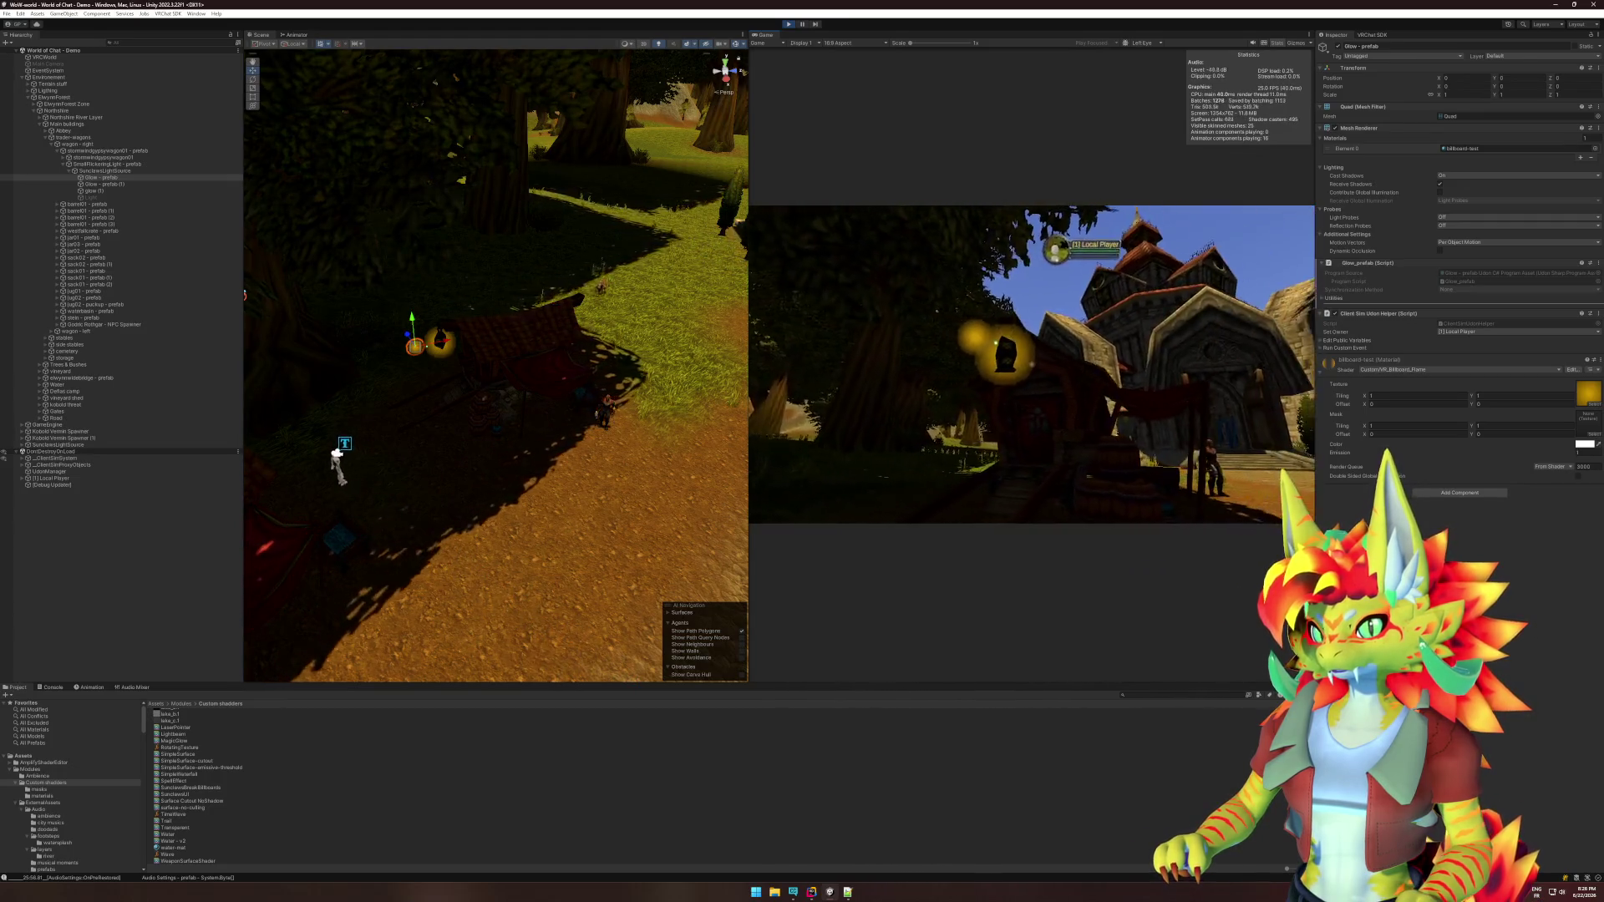
key(w)
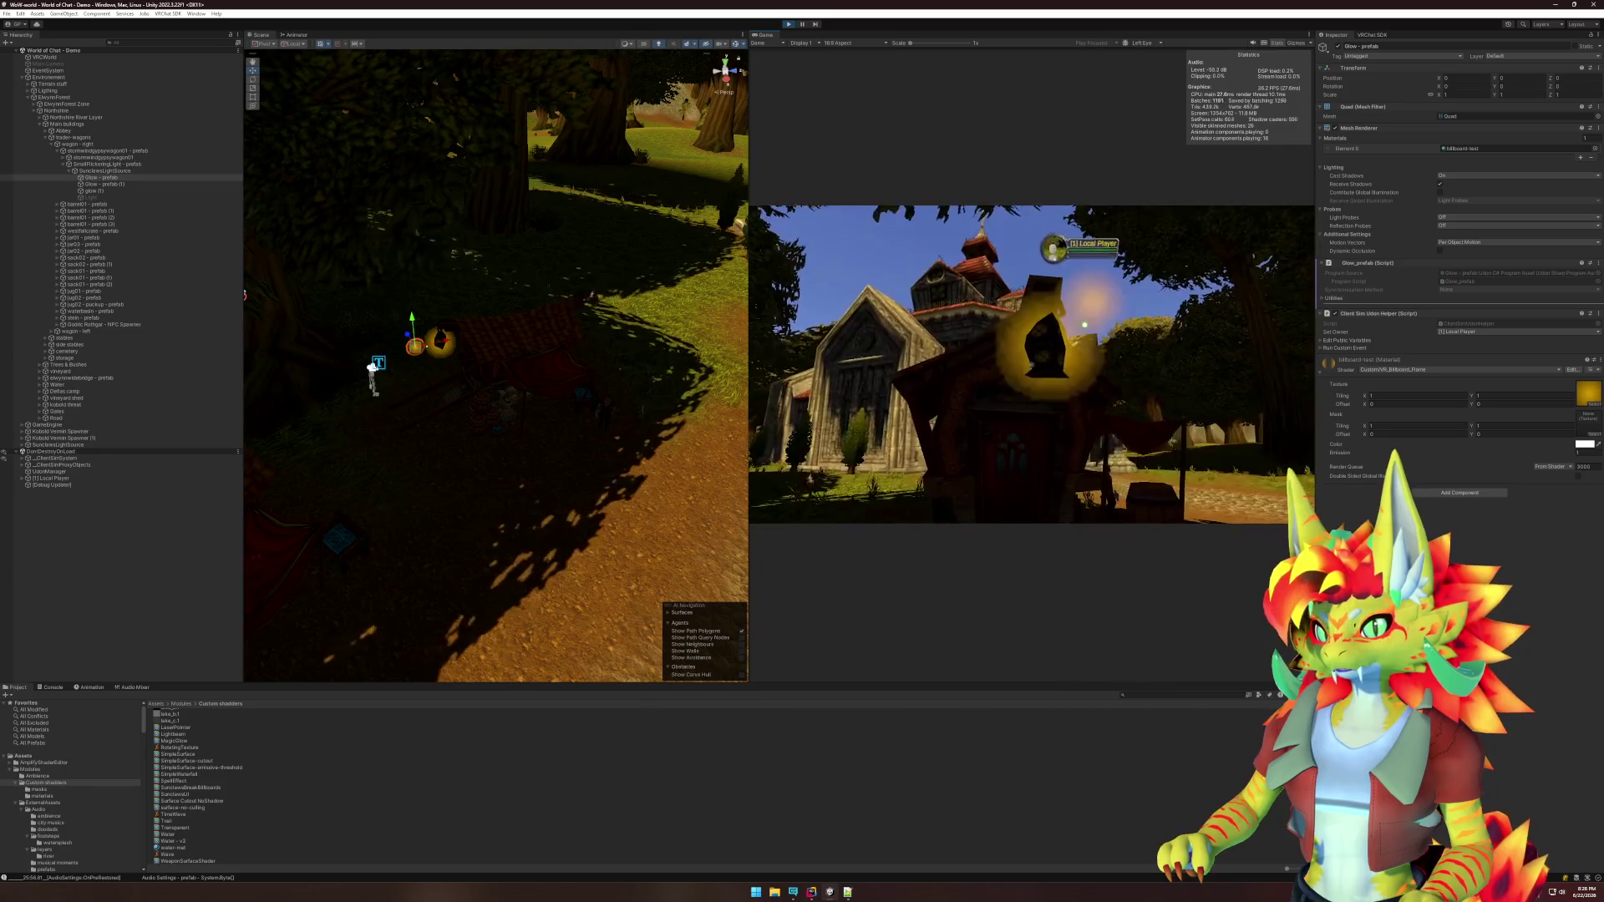
key(a)
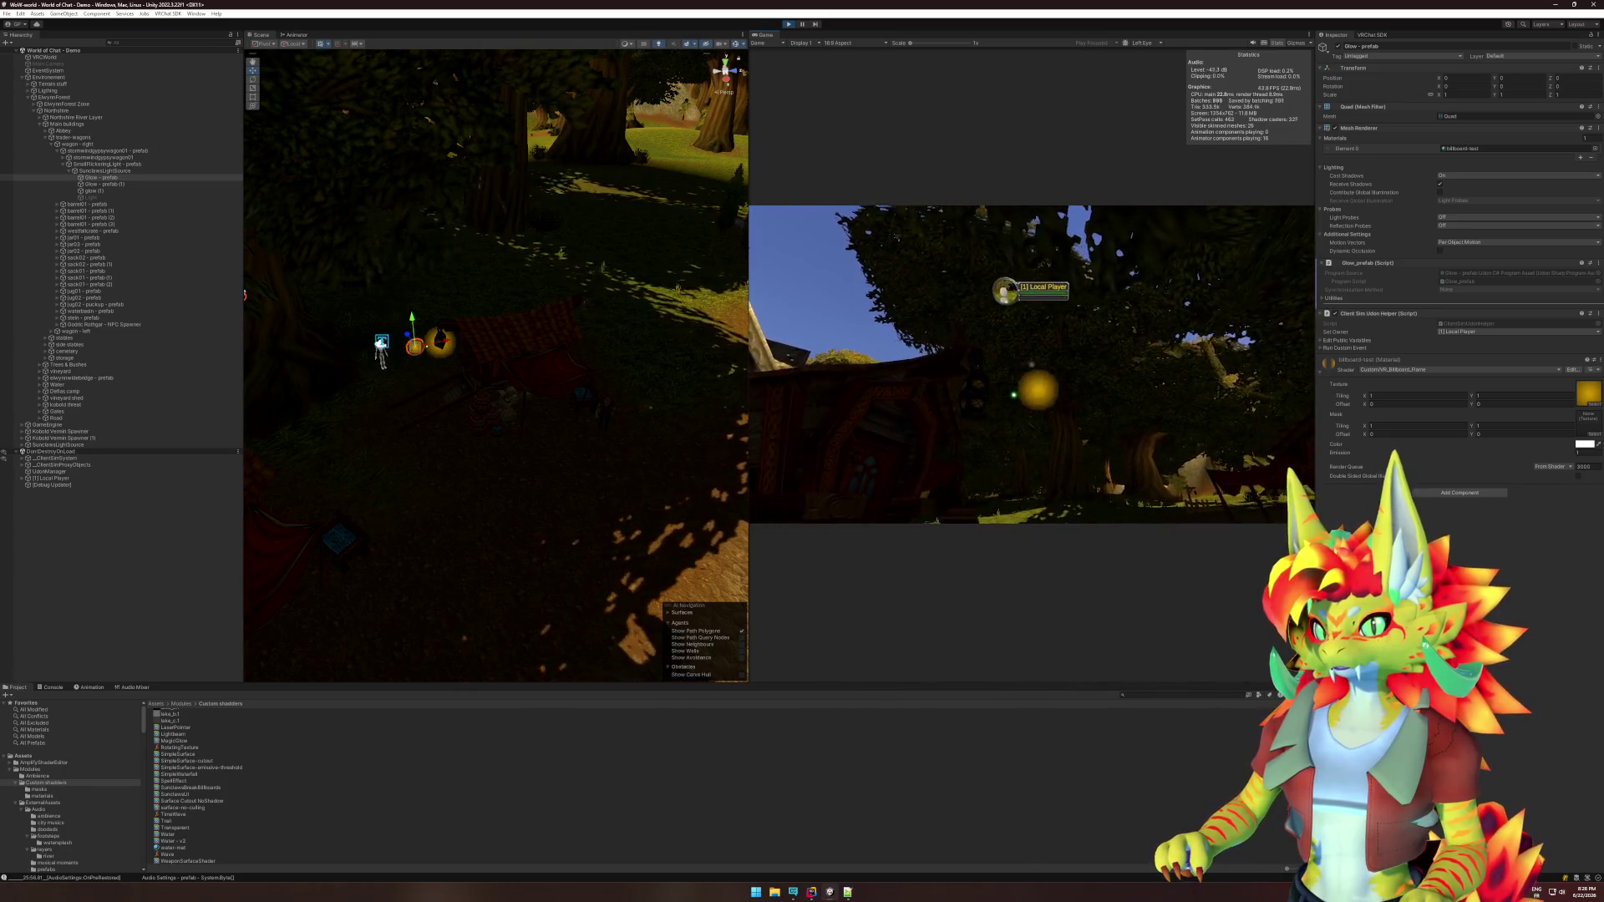
key(s)
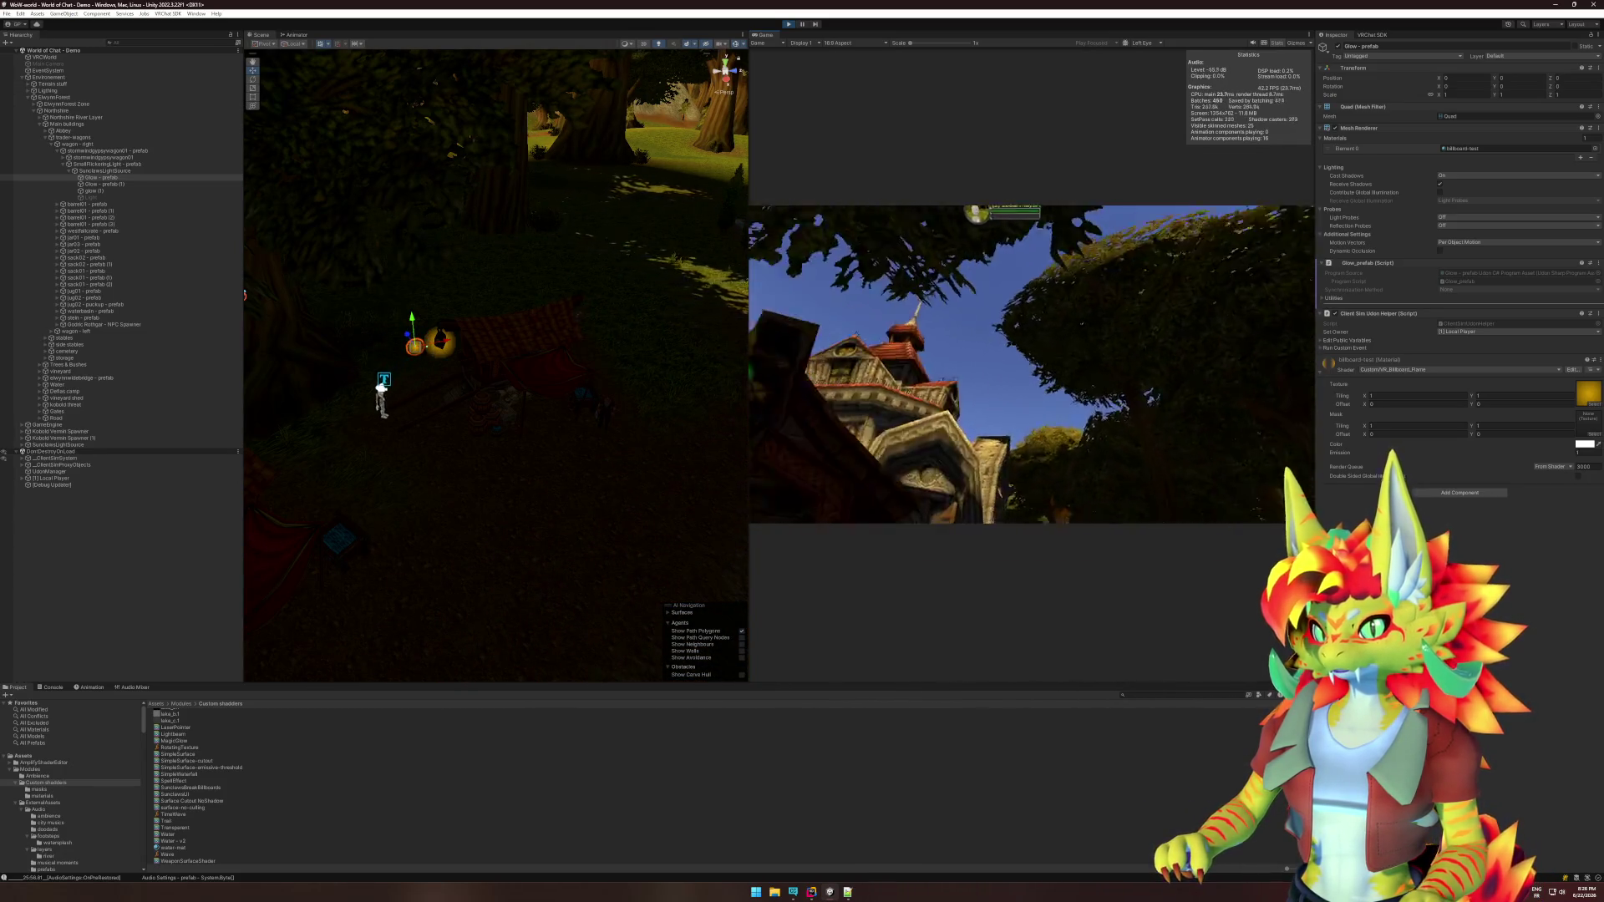
key(d)
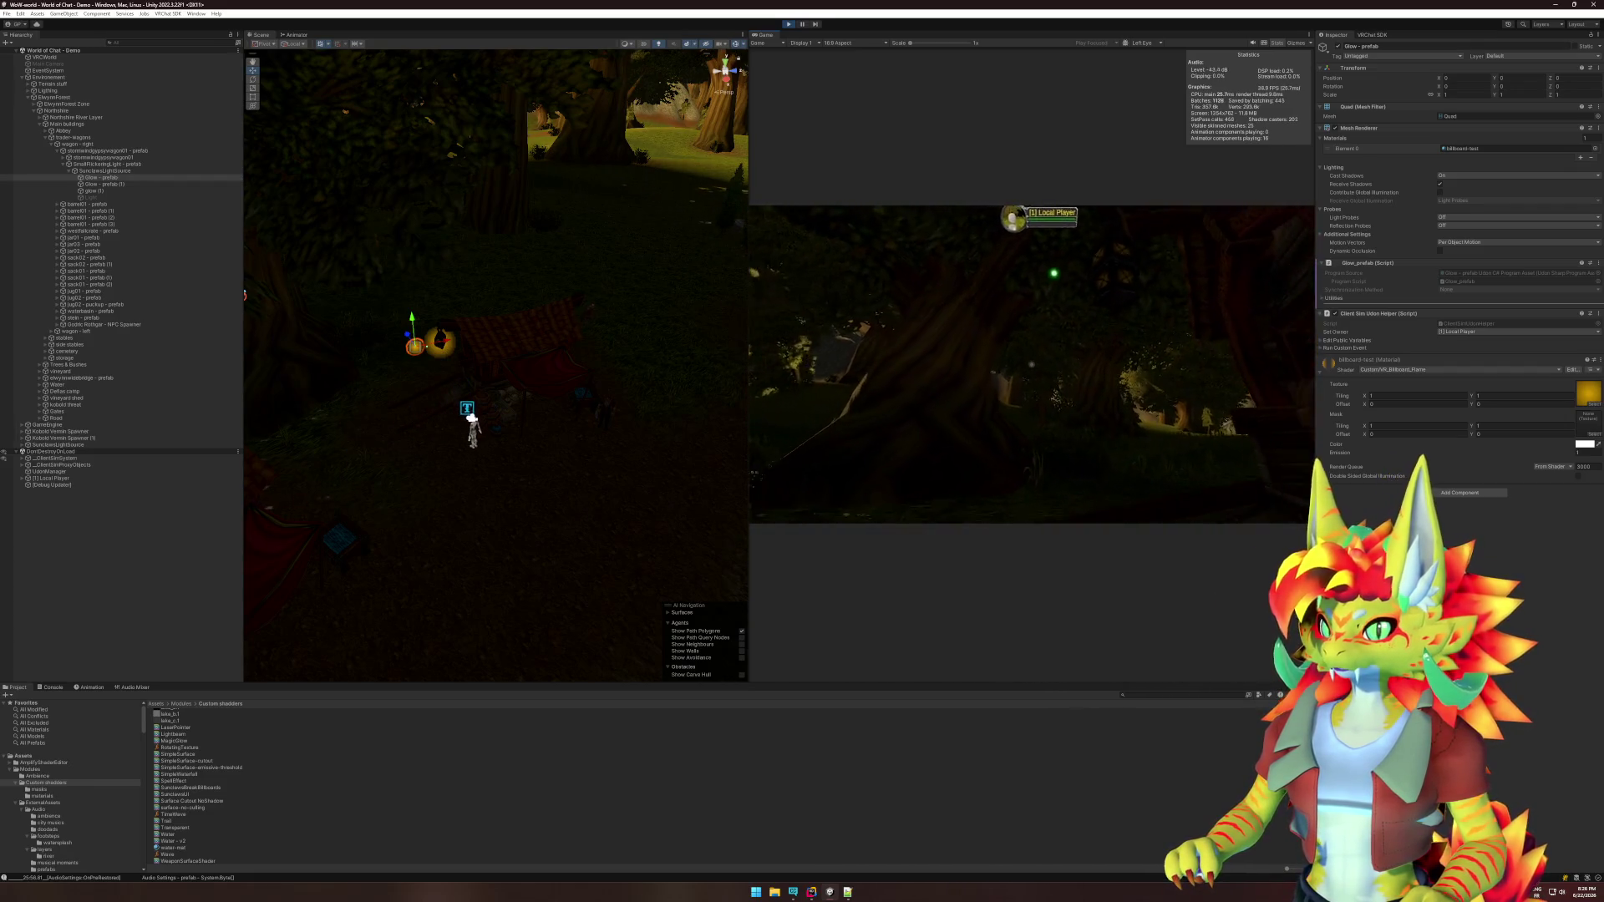
key(s)
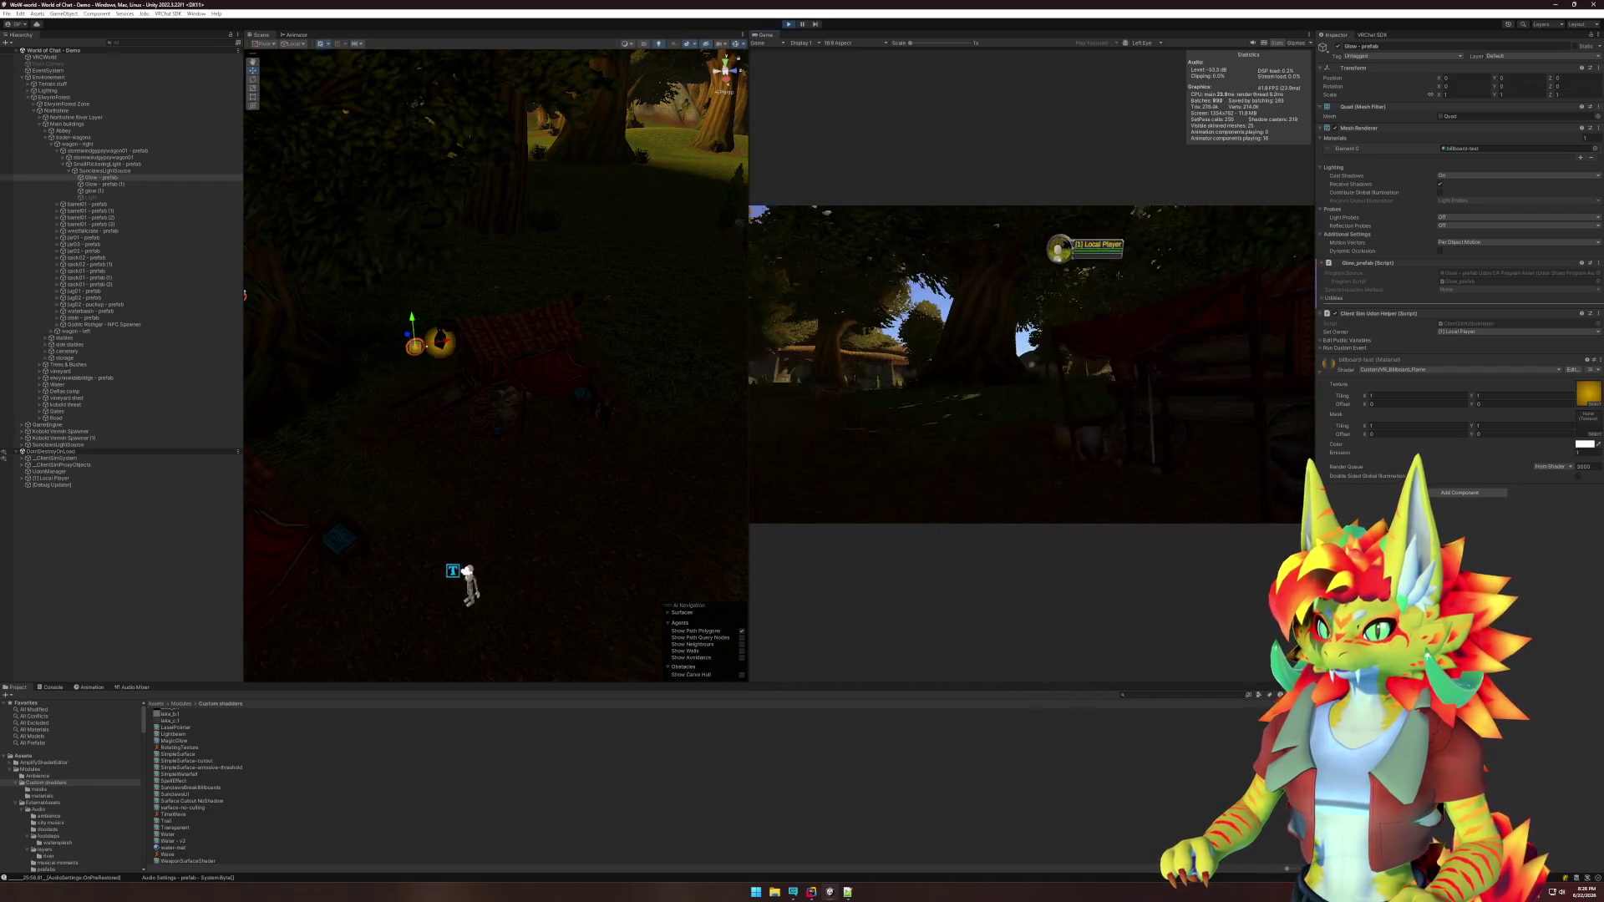
key(a)
key(a)
key(a)
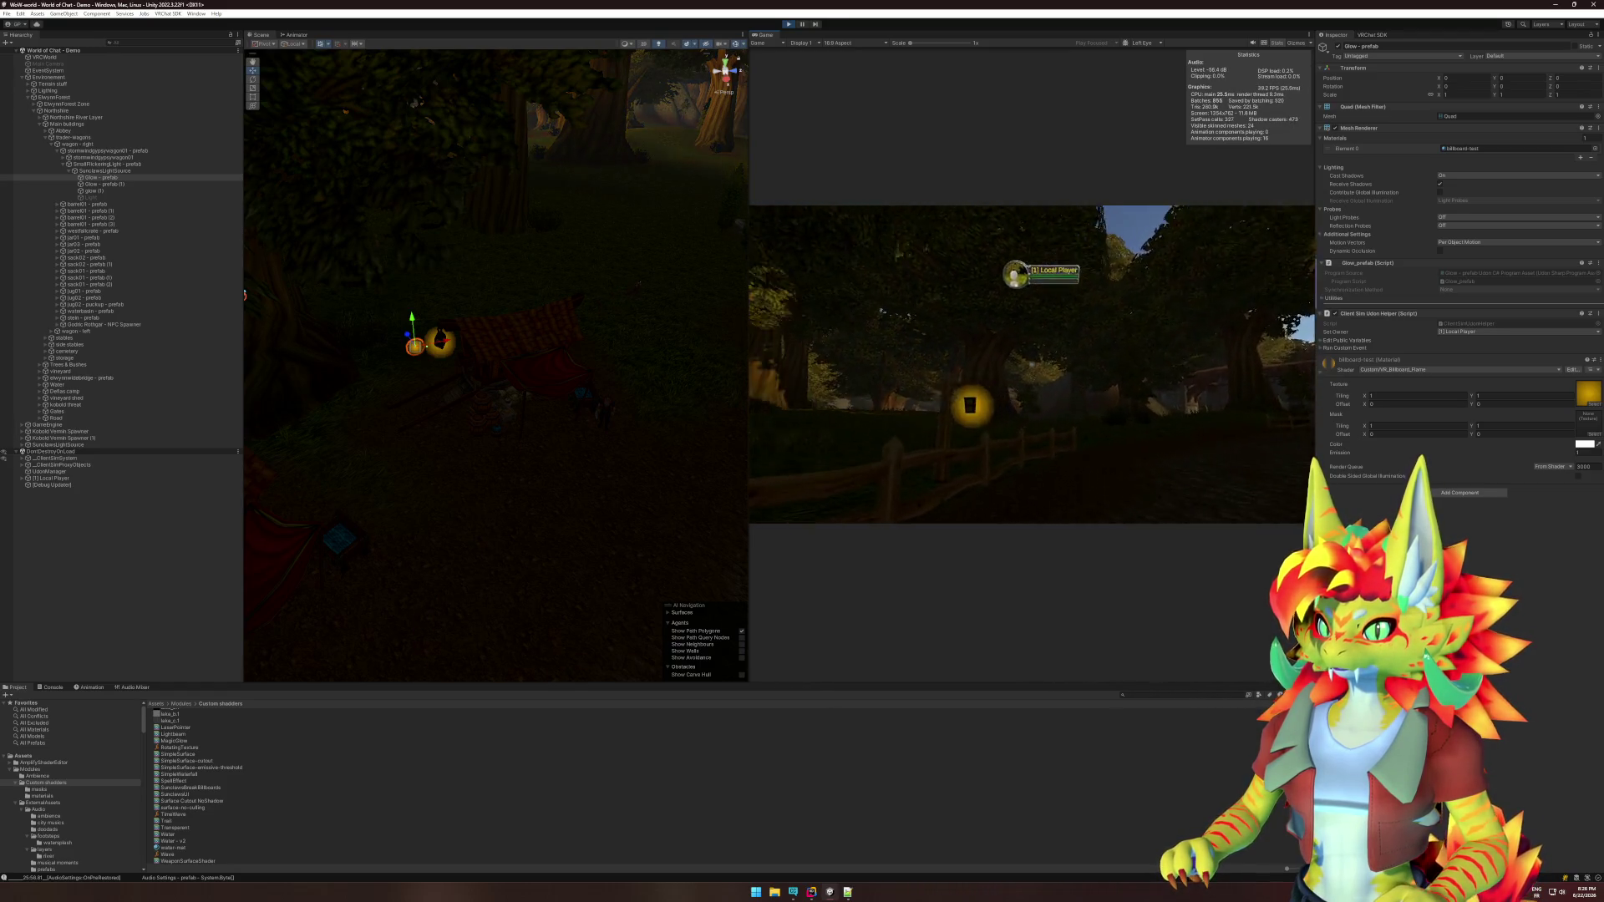
key(a)
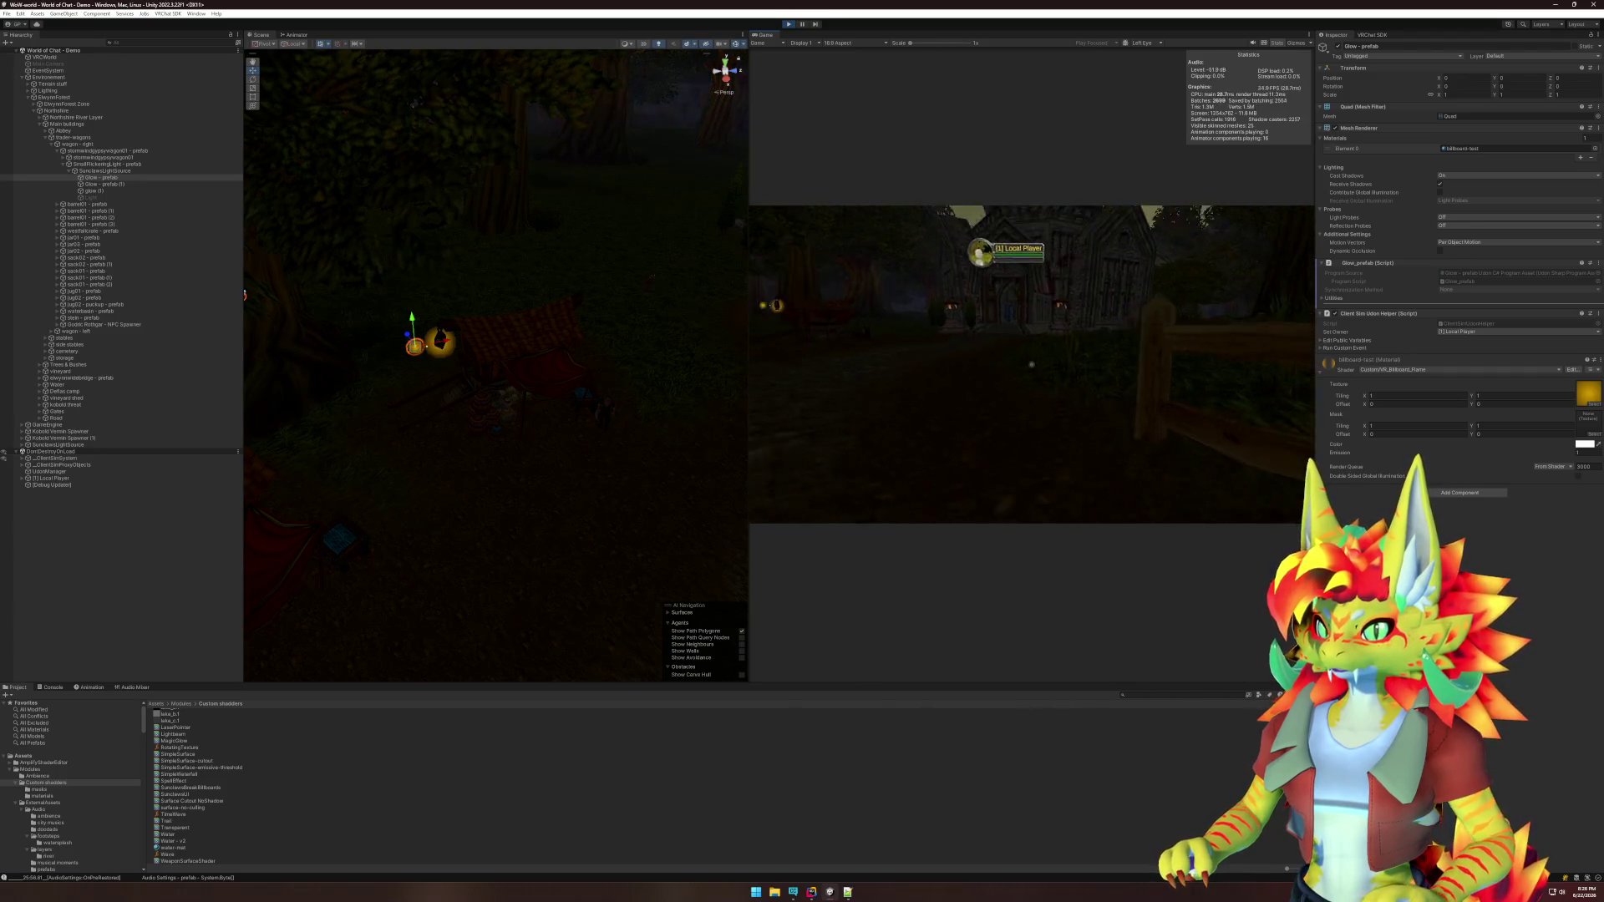
Stop Play mode and swap the Glow - prefab mesh from Quad to Sphere.
key(super)
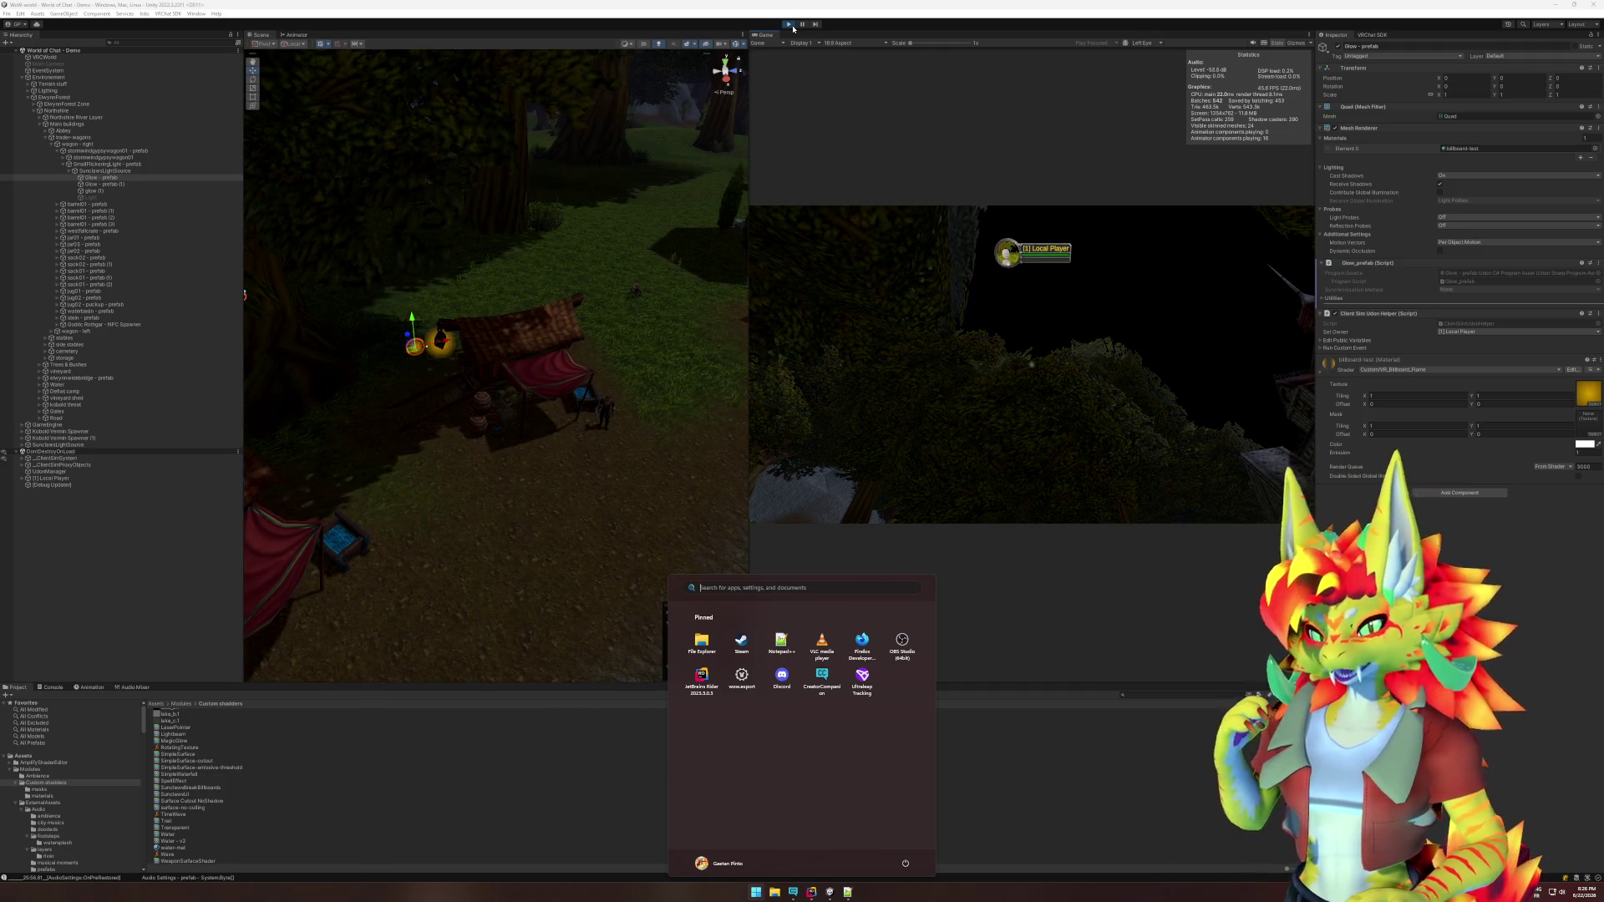
key(Escape)
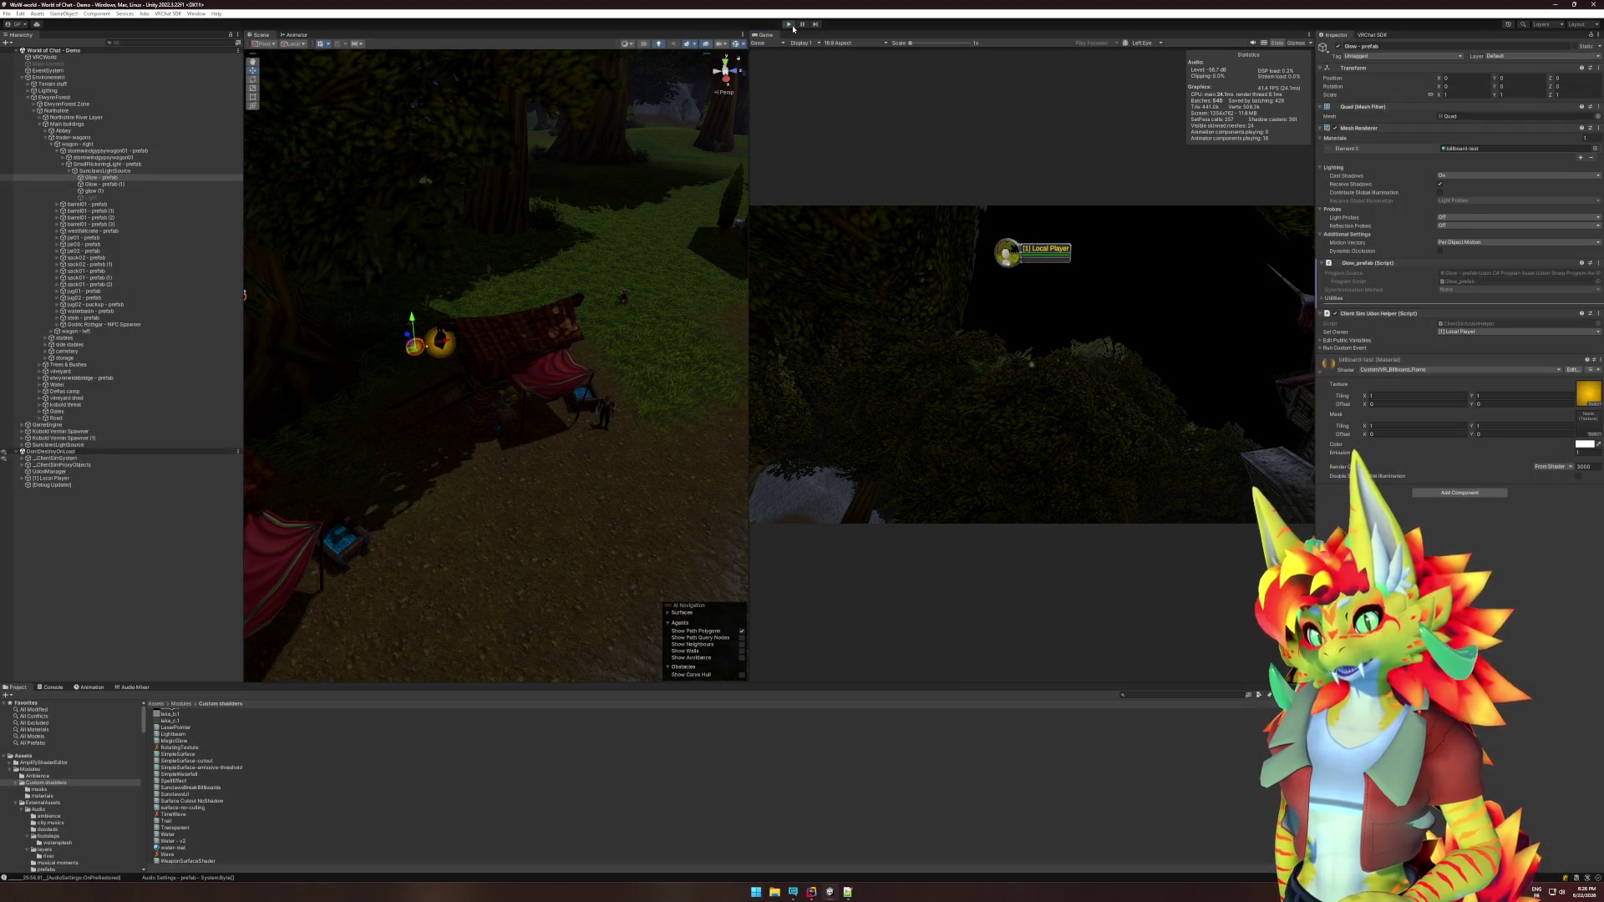
click(790, 24)
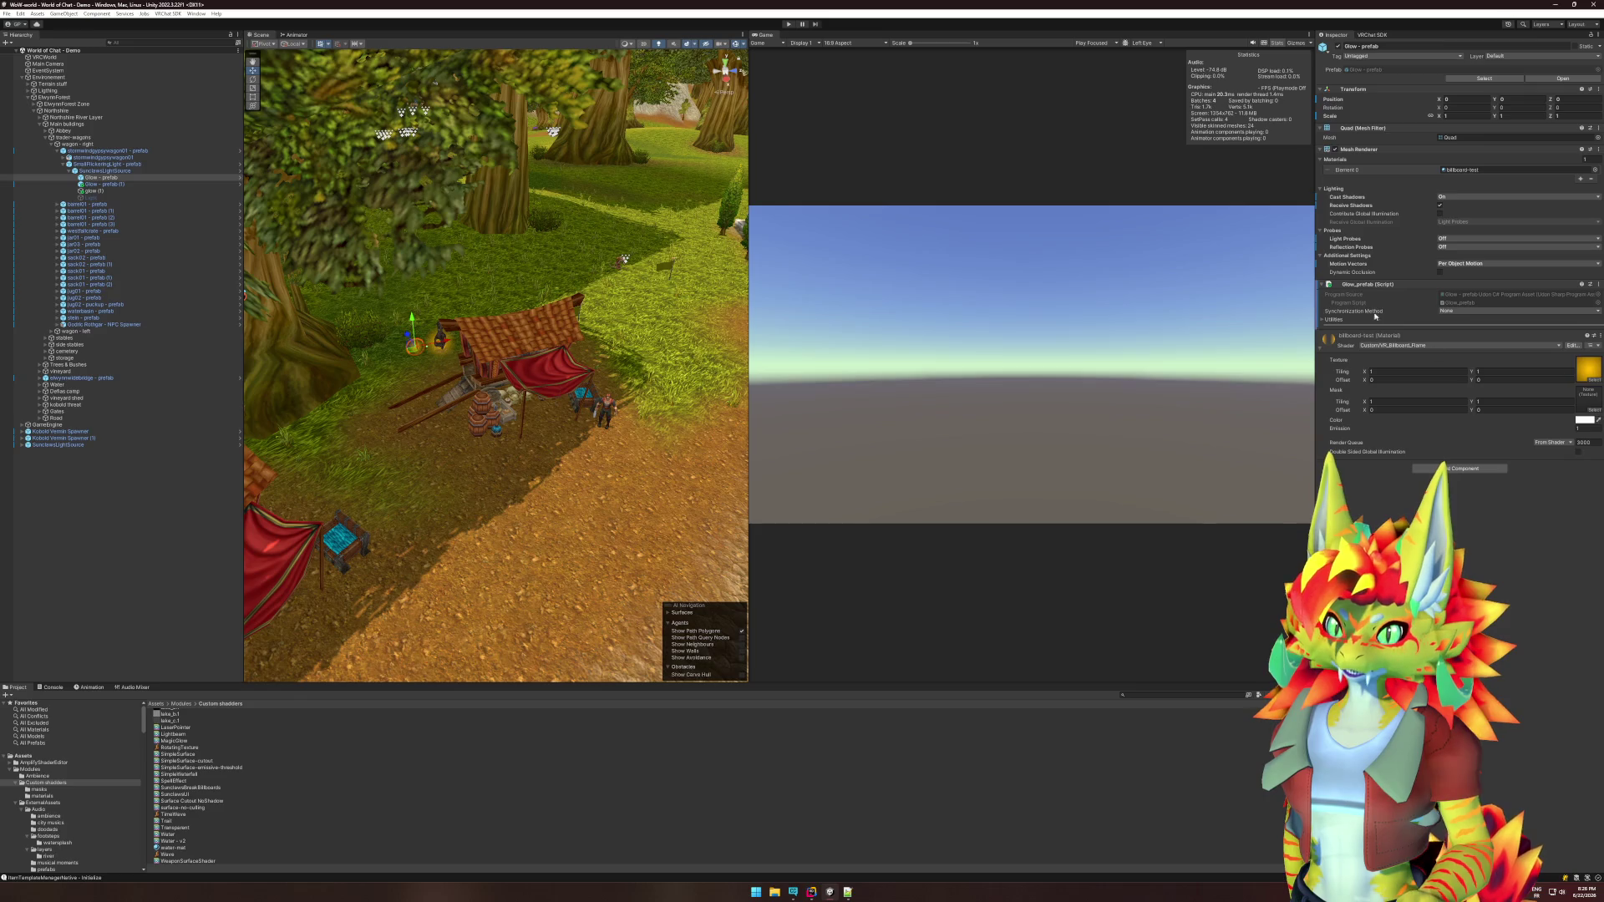
click(1598, 137)
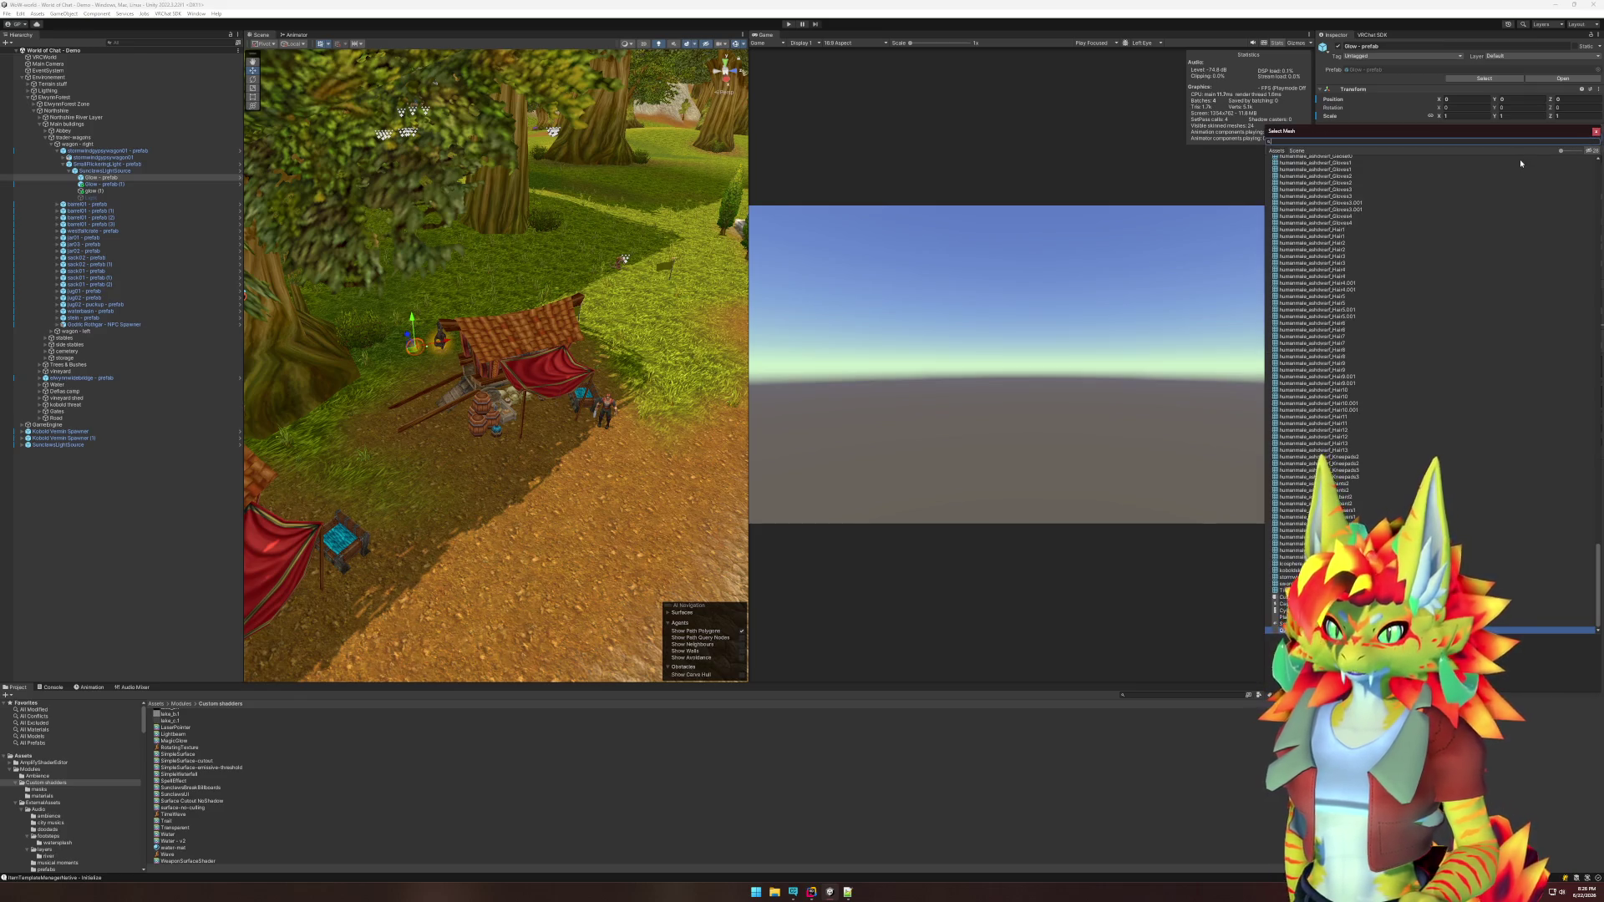
key(Return)
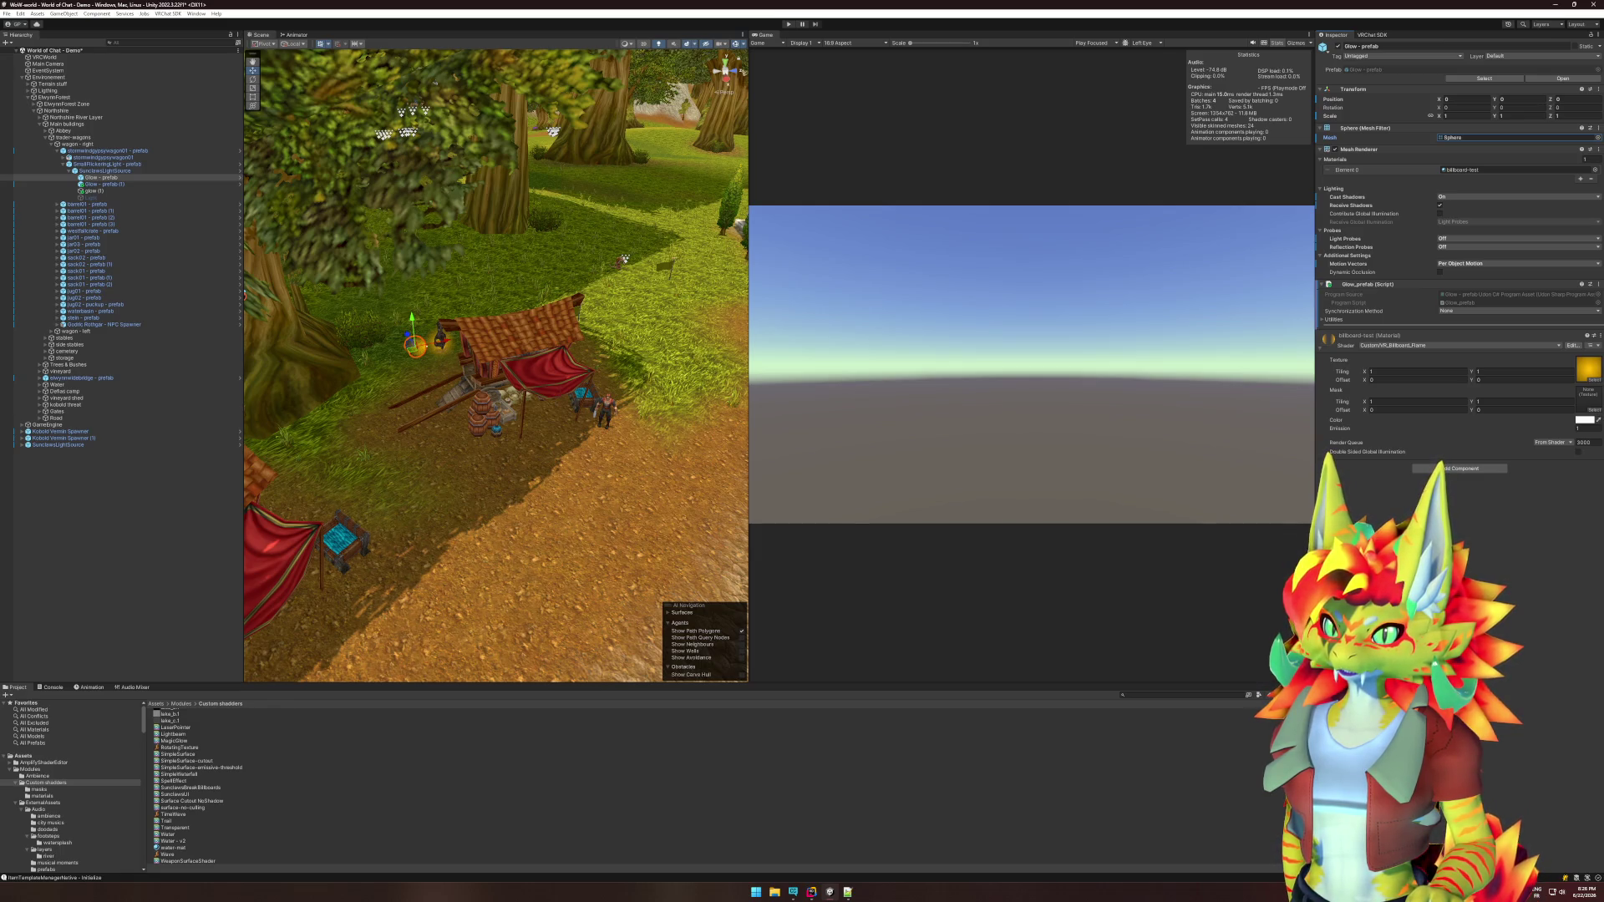
key(alt+Tab)
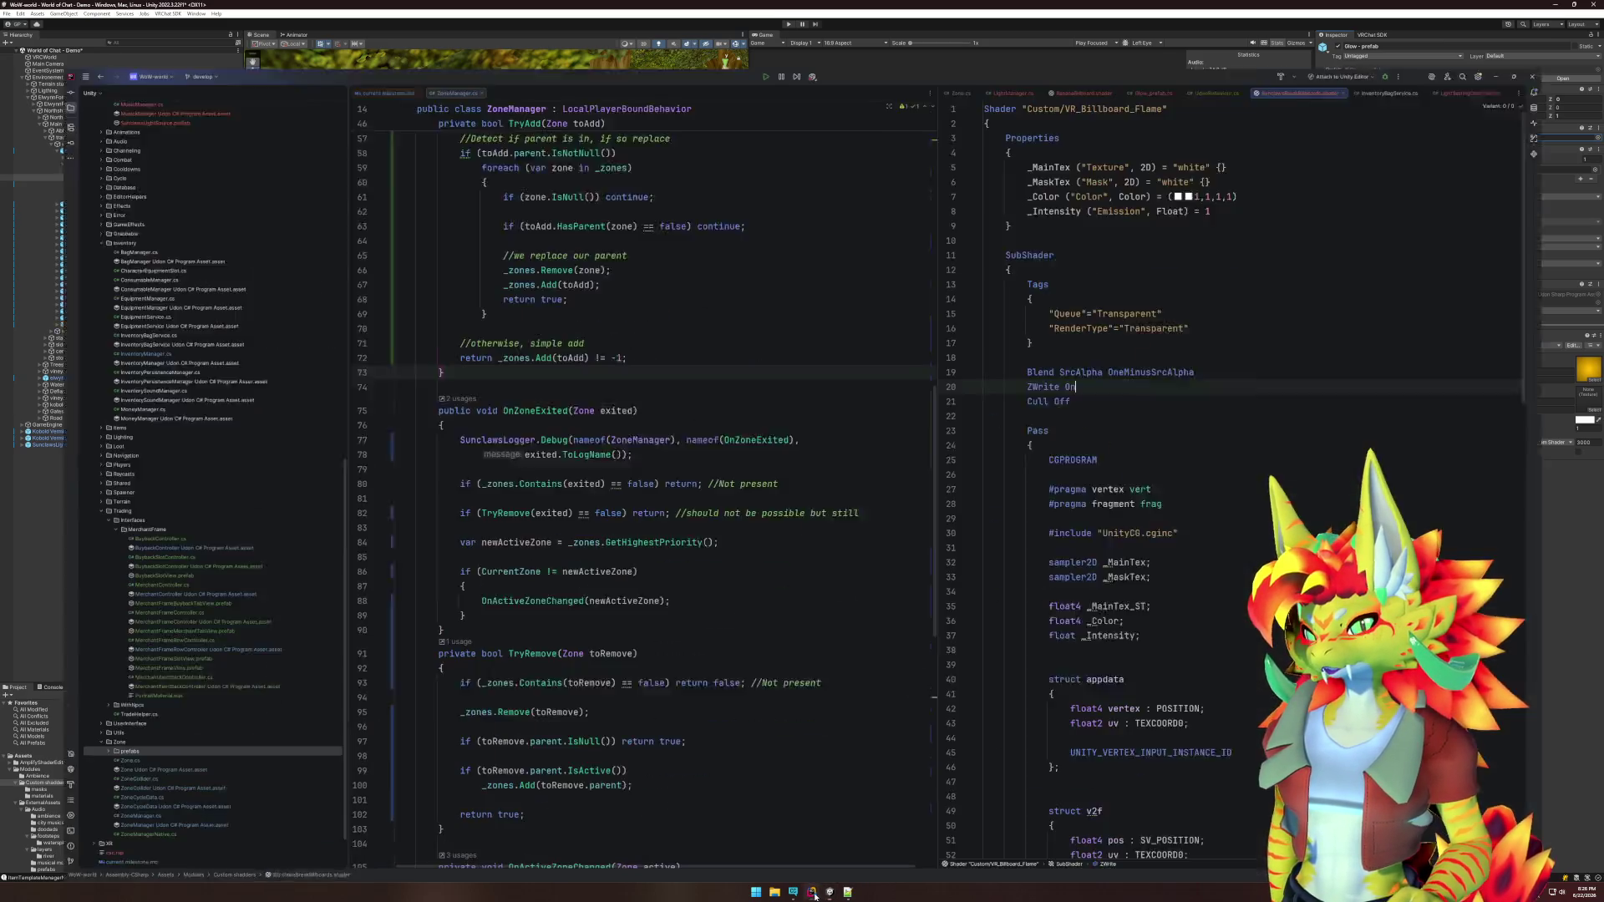
Set Cull Front and ZWrite Off in the VR_Billboard_Flame shader.
double_click(1085, 361)
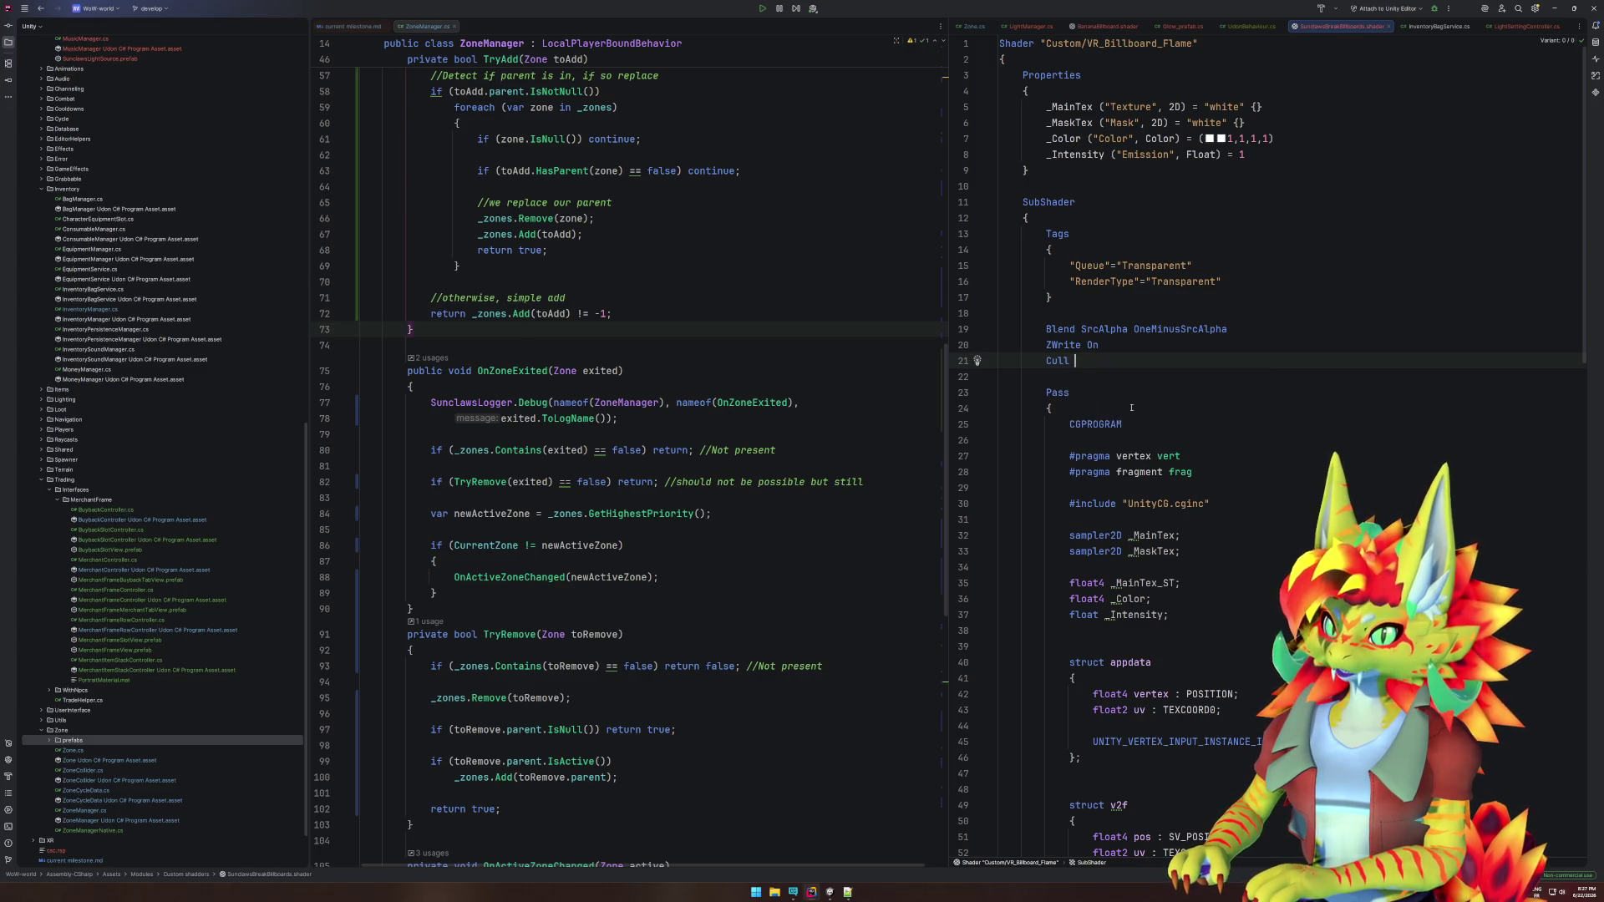
text(Front)
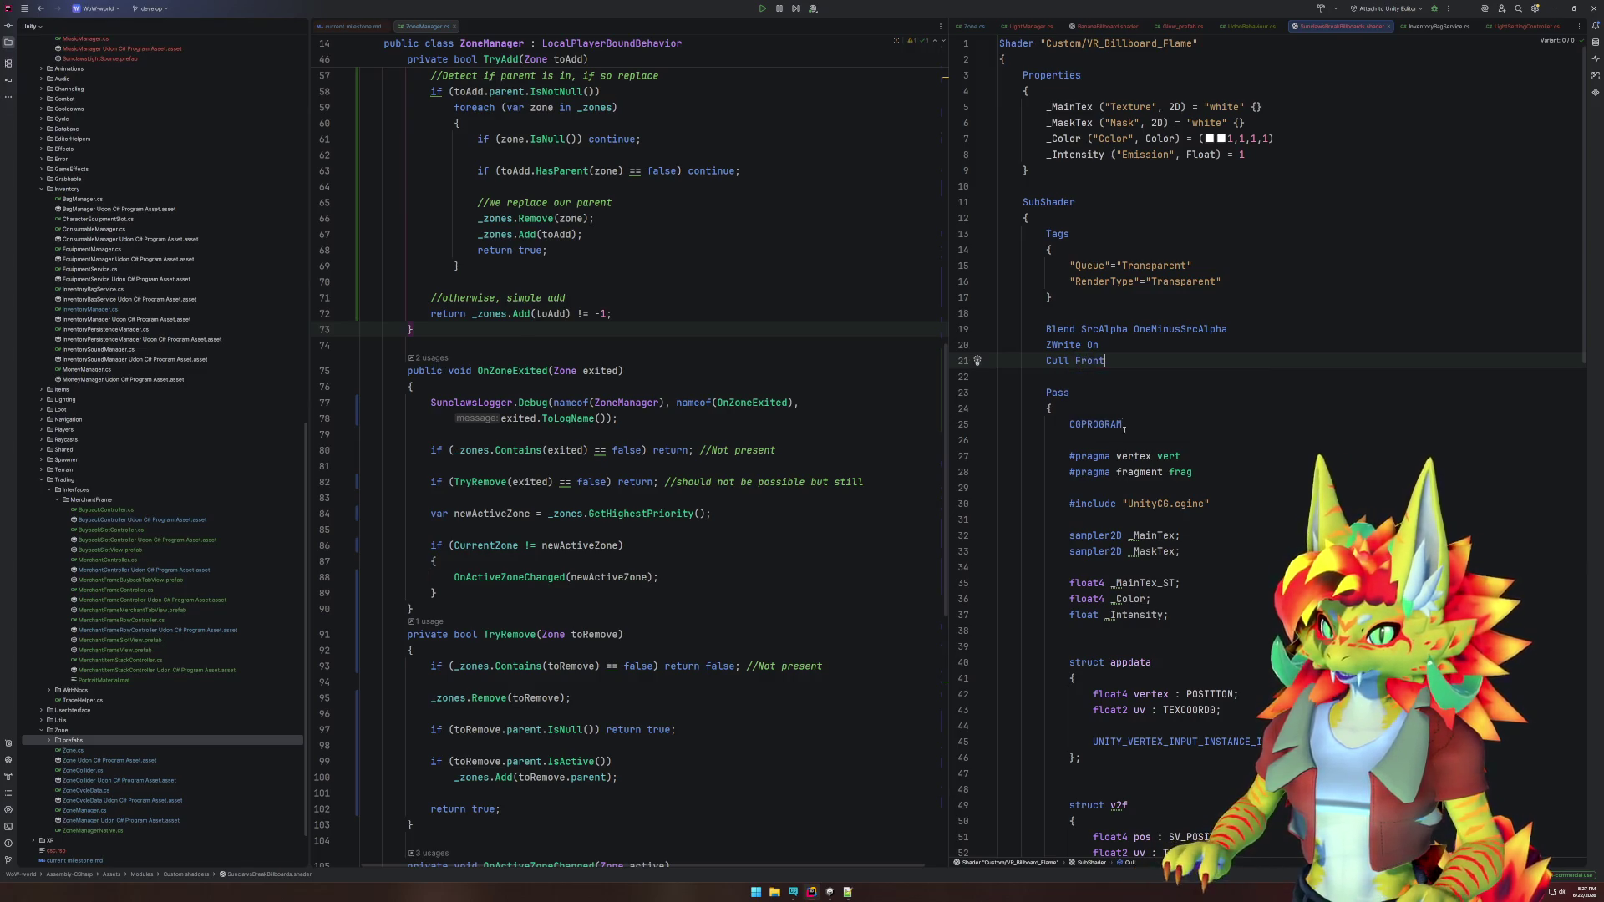
key(Up)
key(BackSpace)
key(BackSpace)
text(Off)
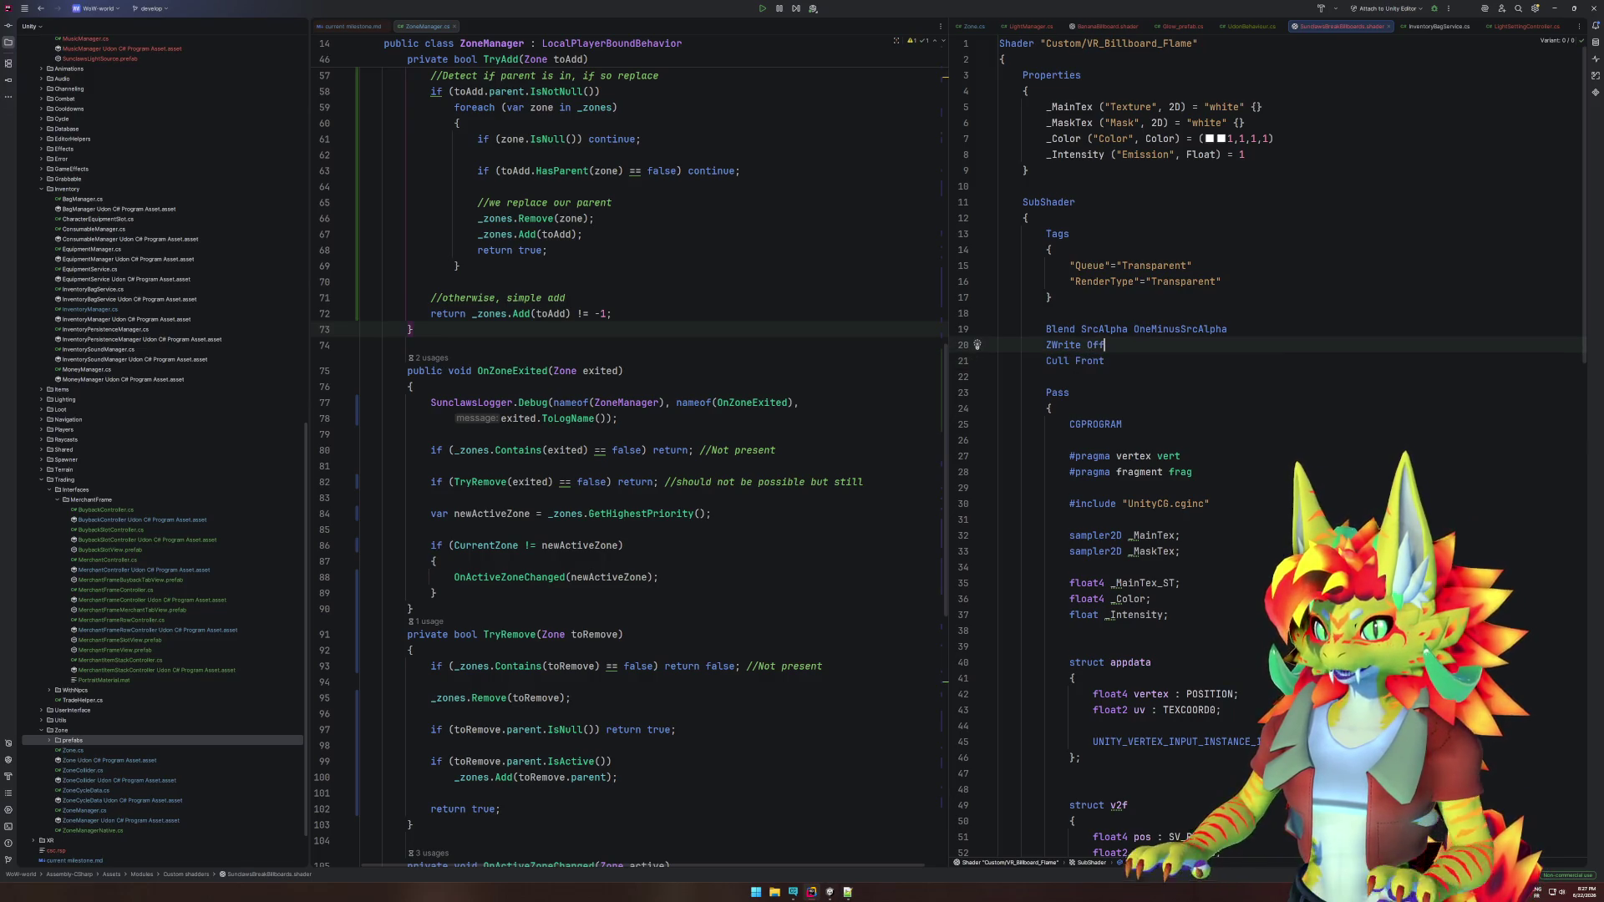
click(829, 892)
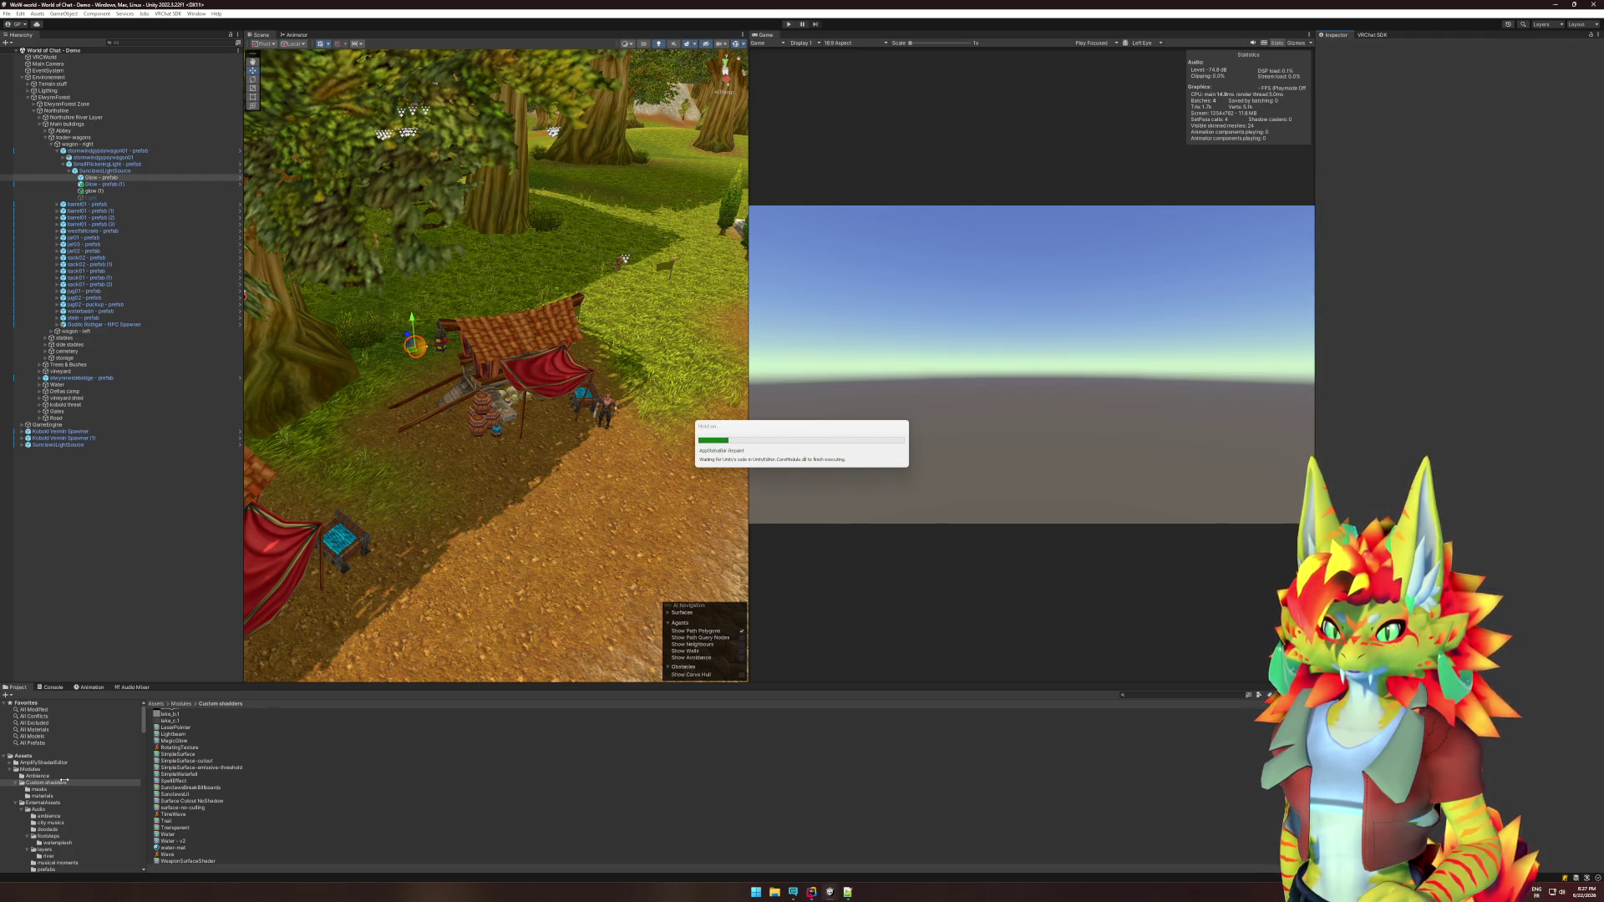
Reimport the Custom shadders folder and close the VRChat Client Simulator menu in Play mode.
right_click(66, 783)
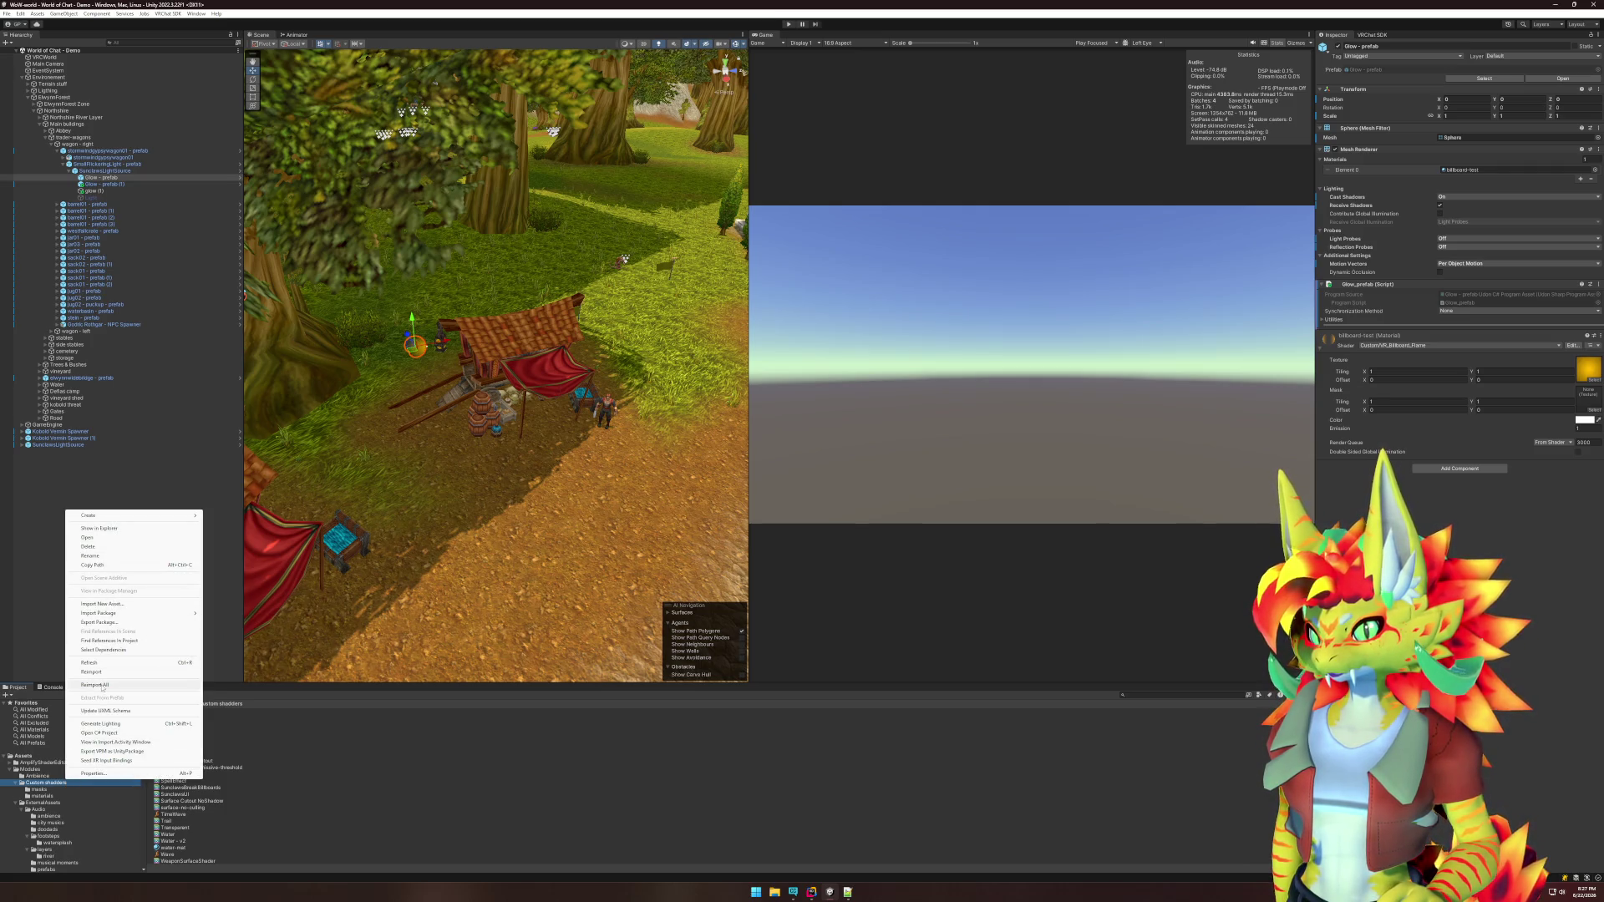
click(91, 672)
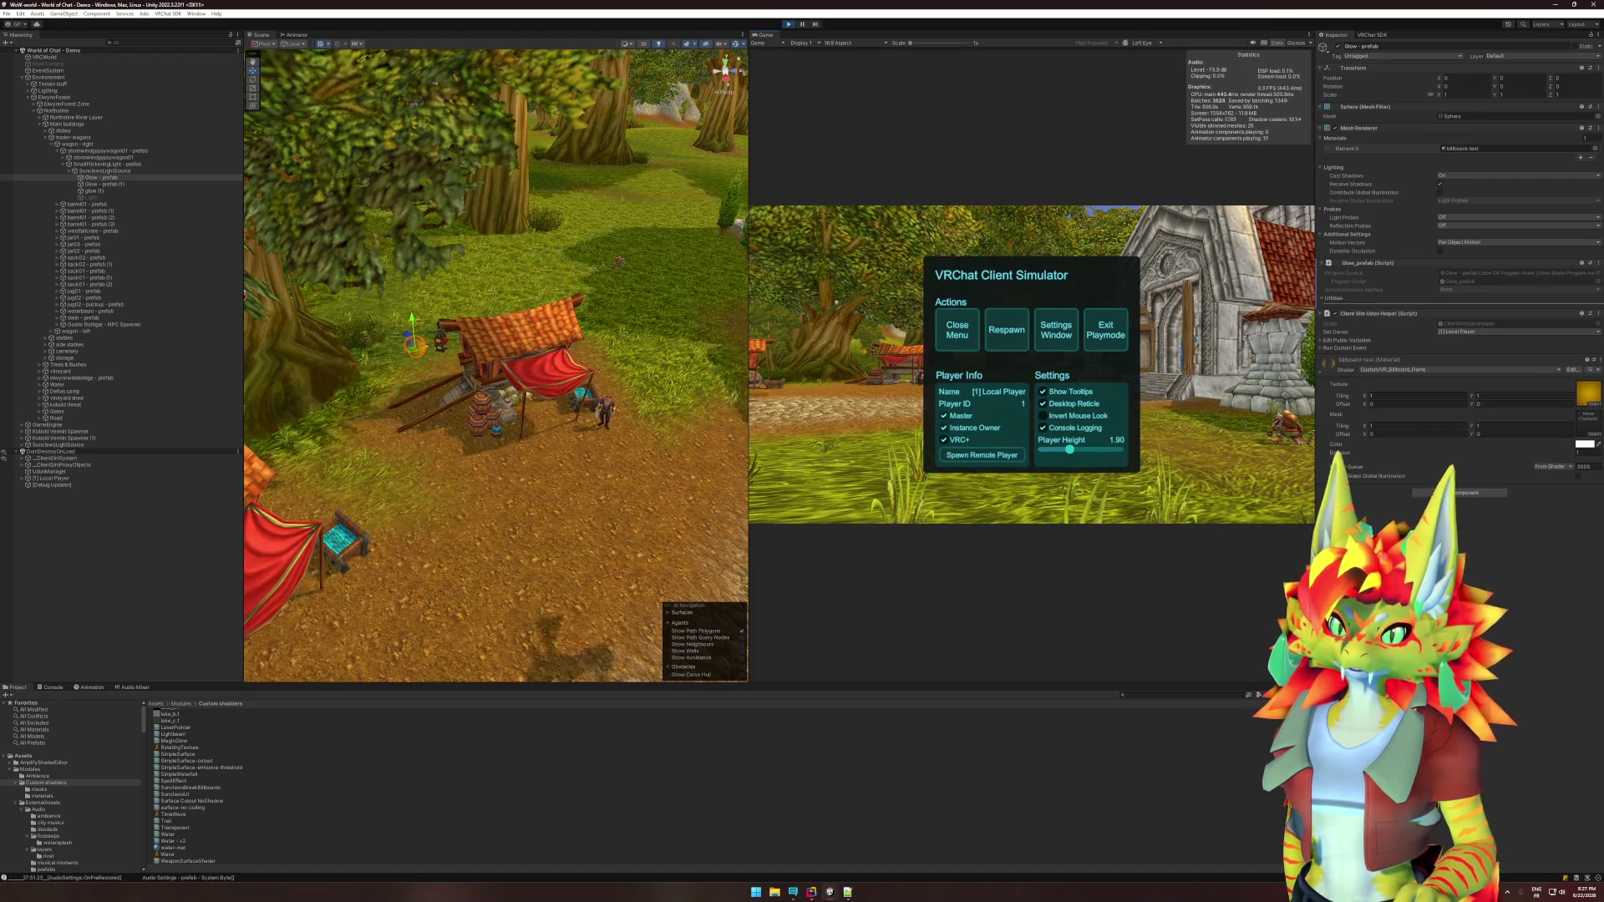
click(957, 330)
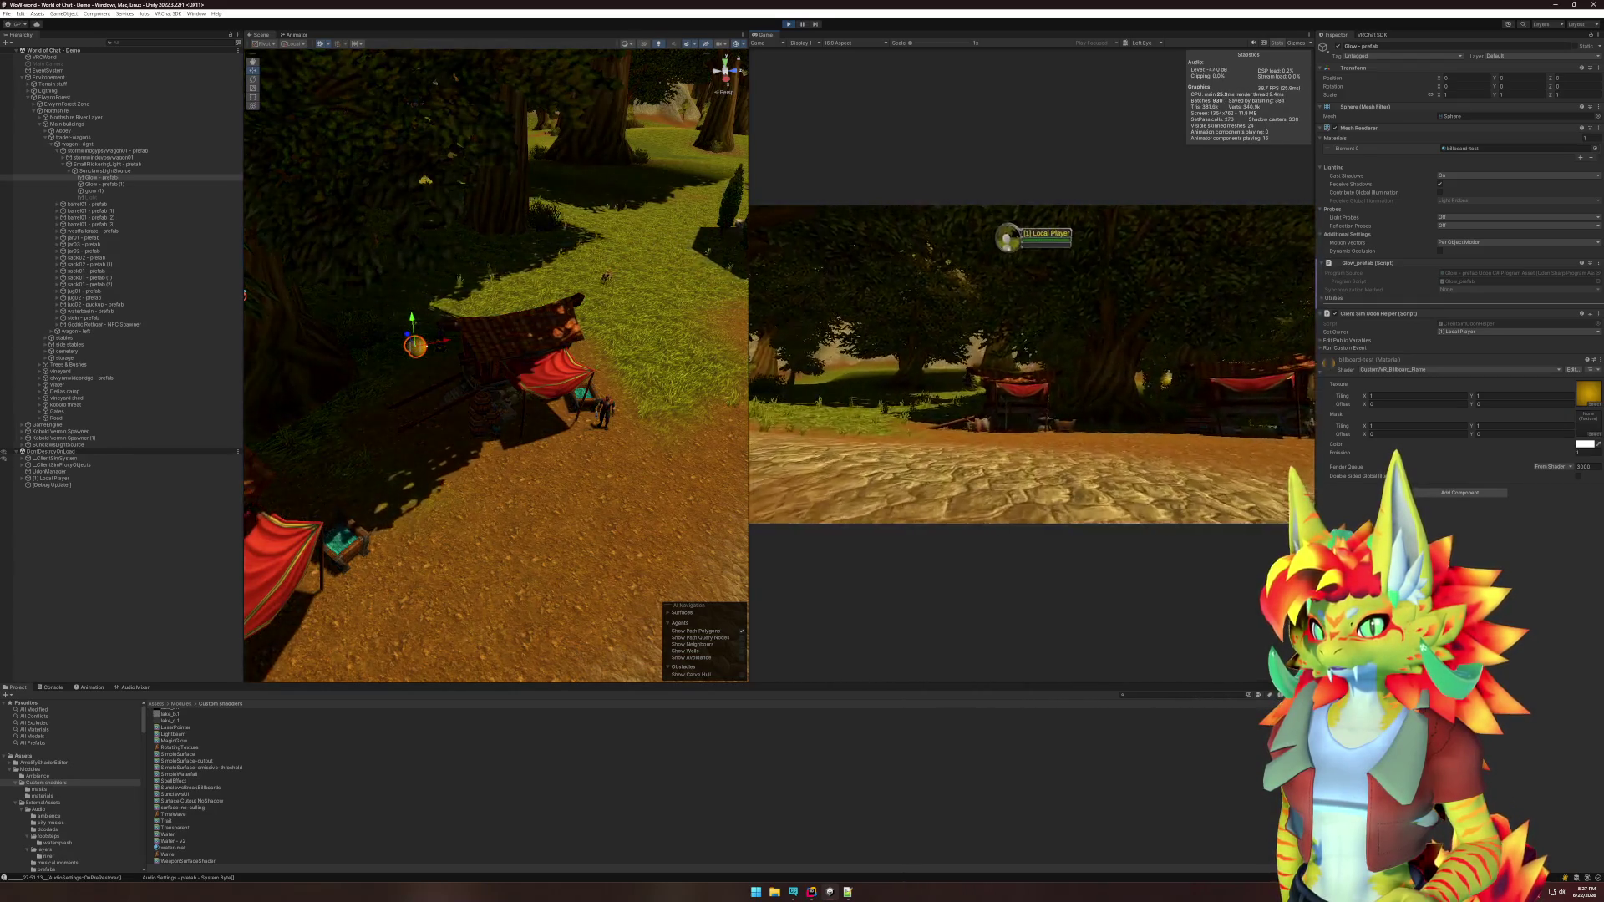
Walk the player along the path to inspect the glowing yellow sphere.
key(w)
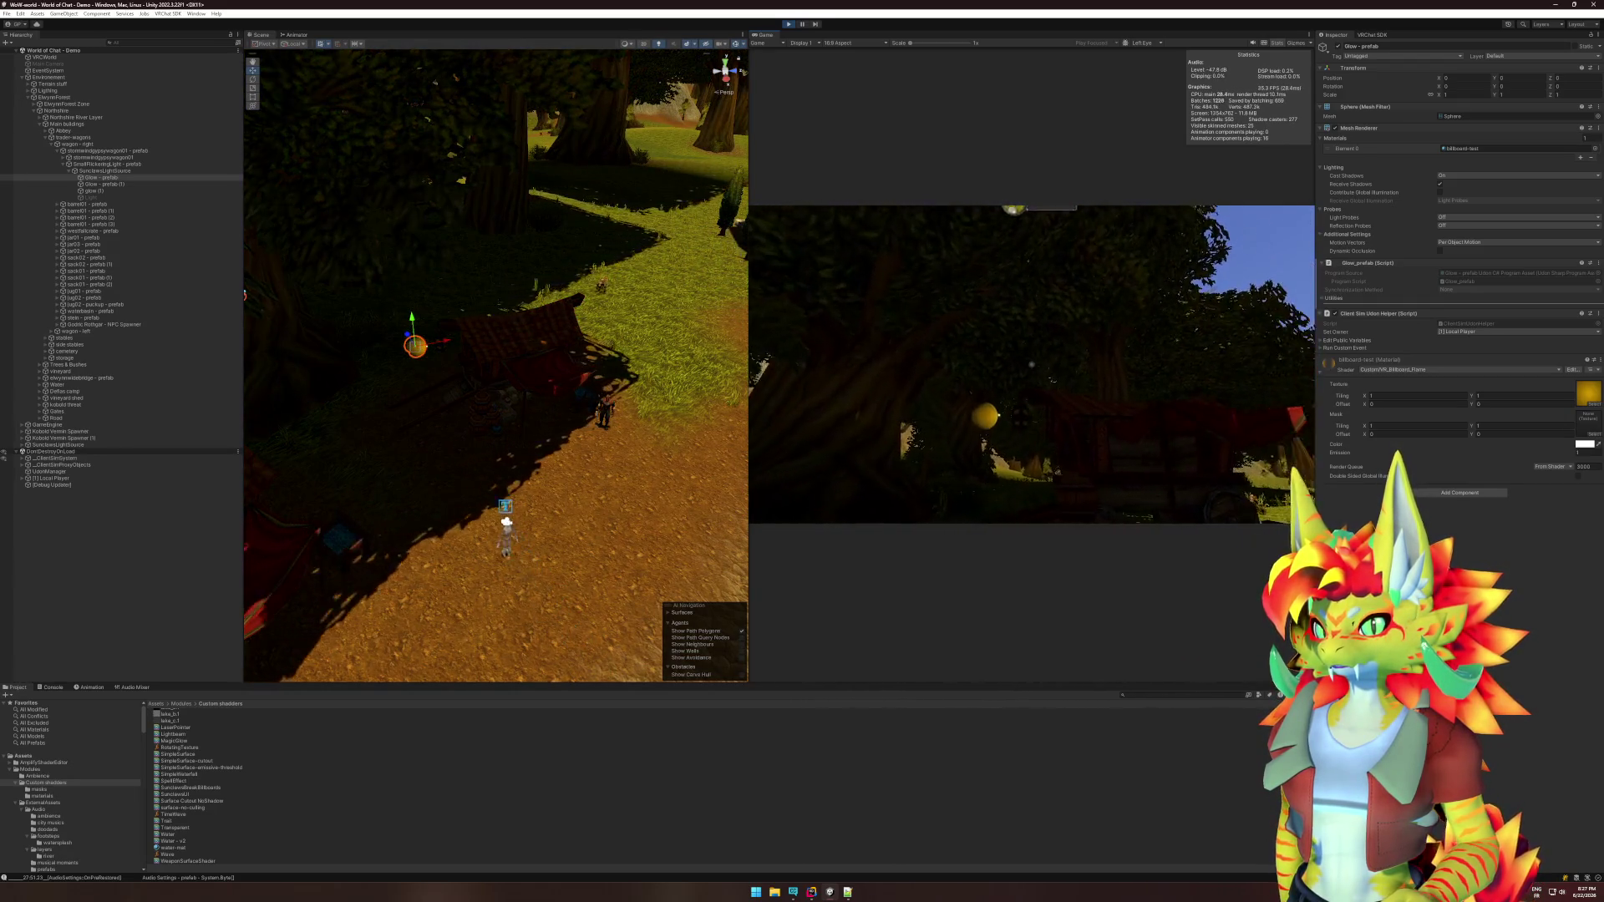
key(w)
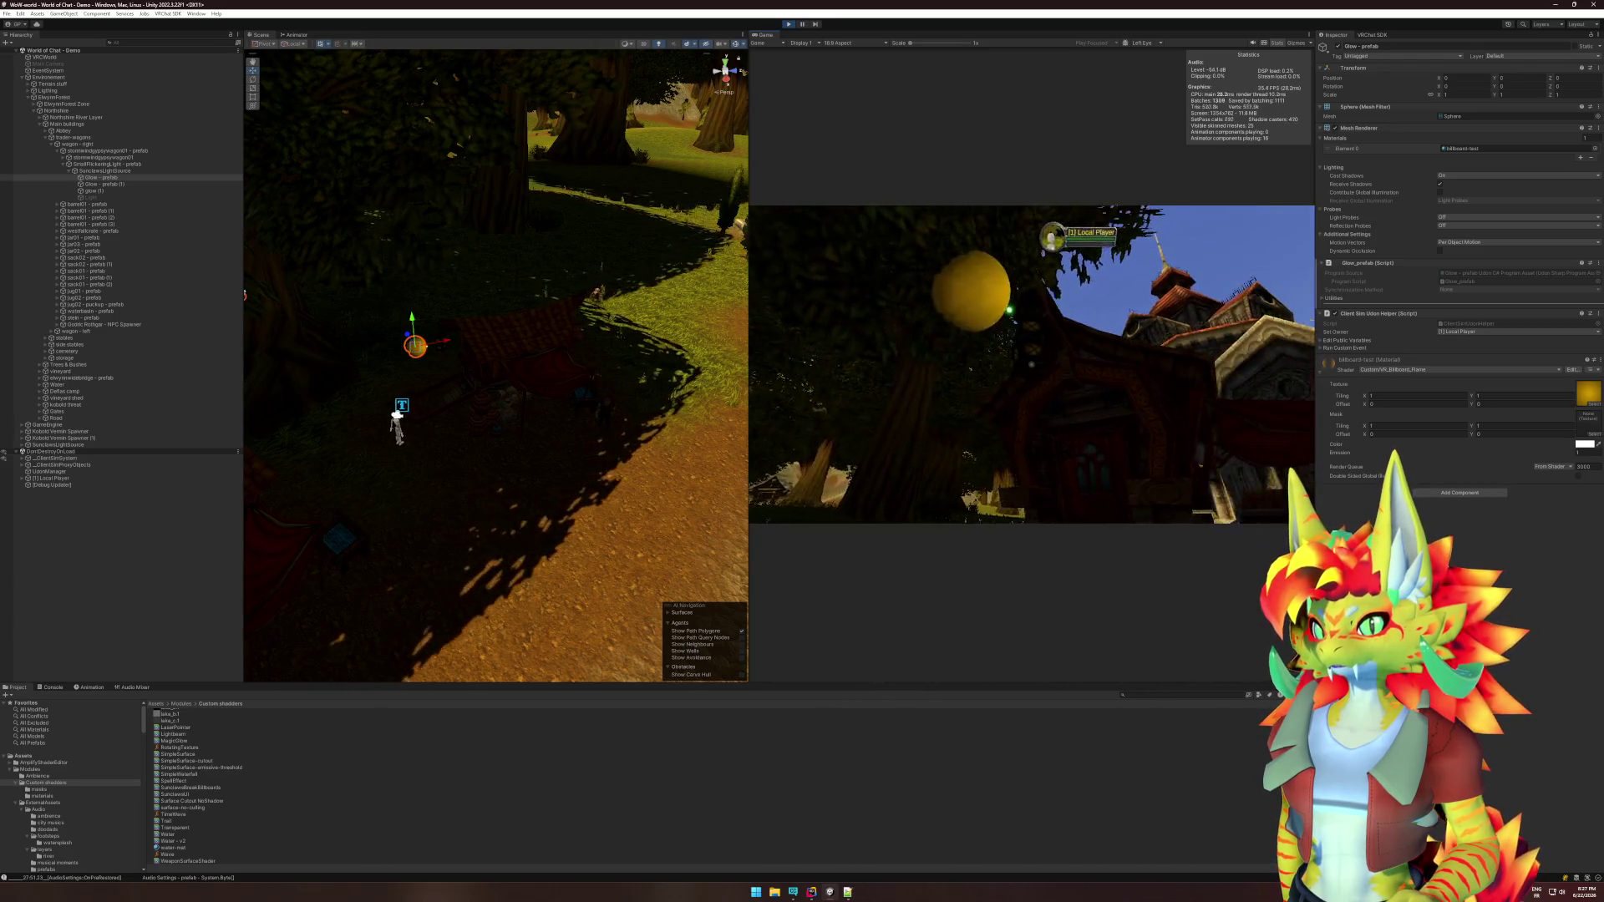
key(w)
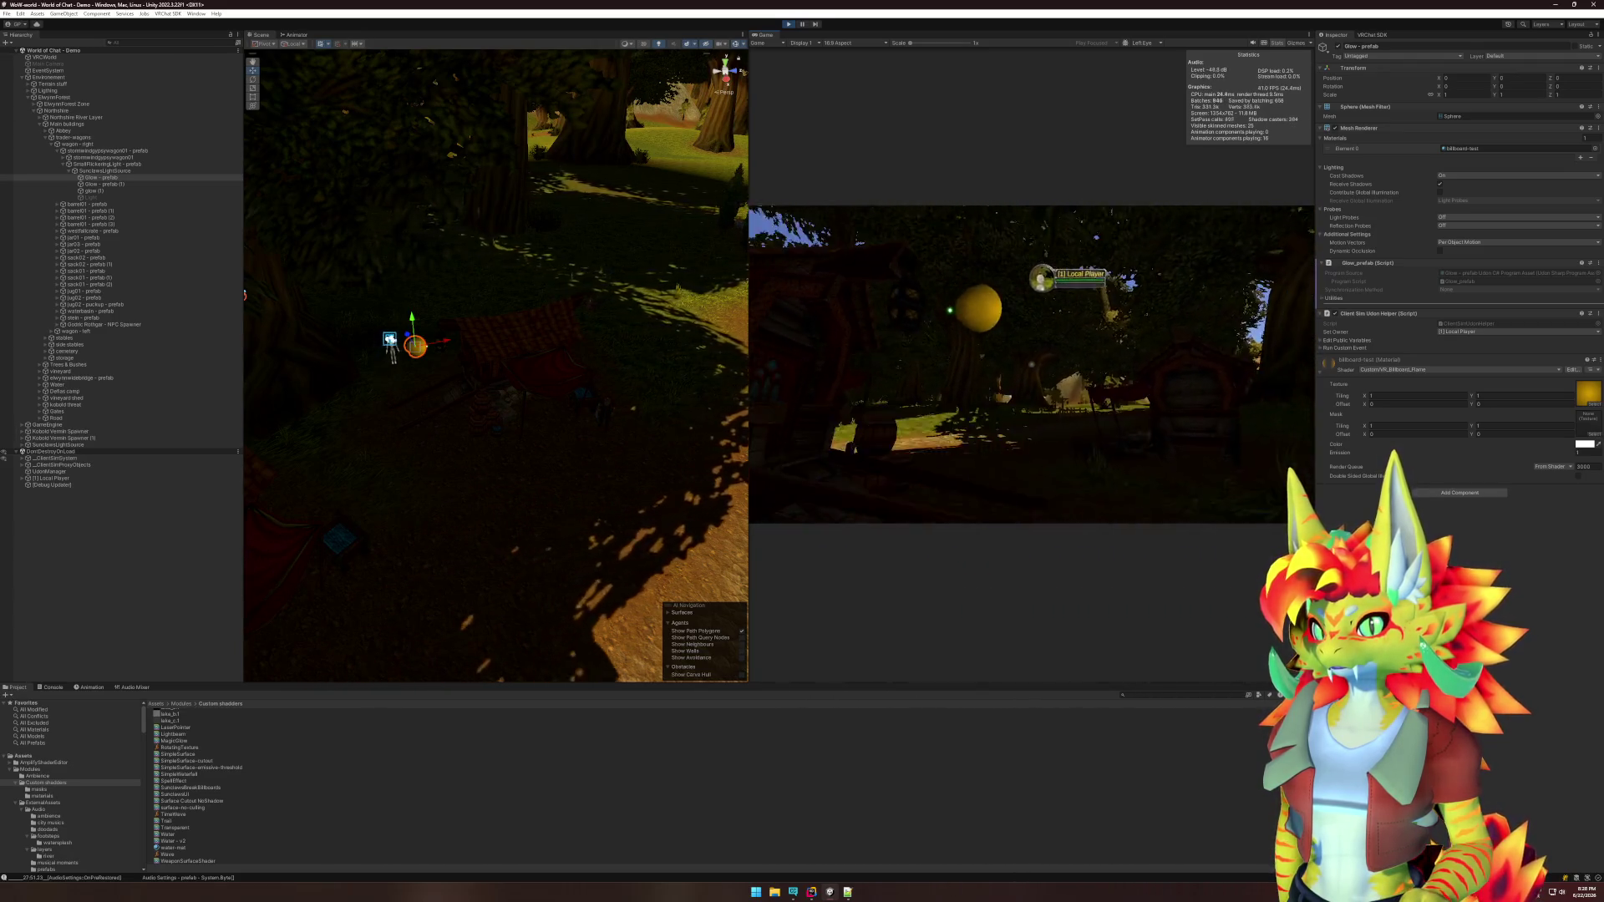
key(w)
key(s)
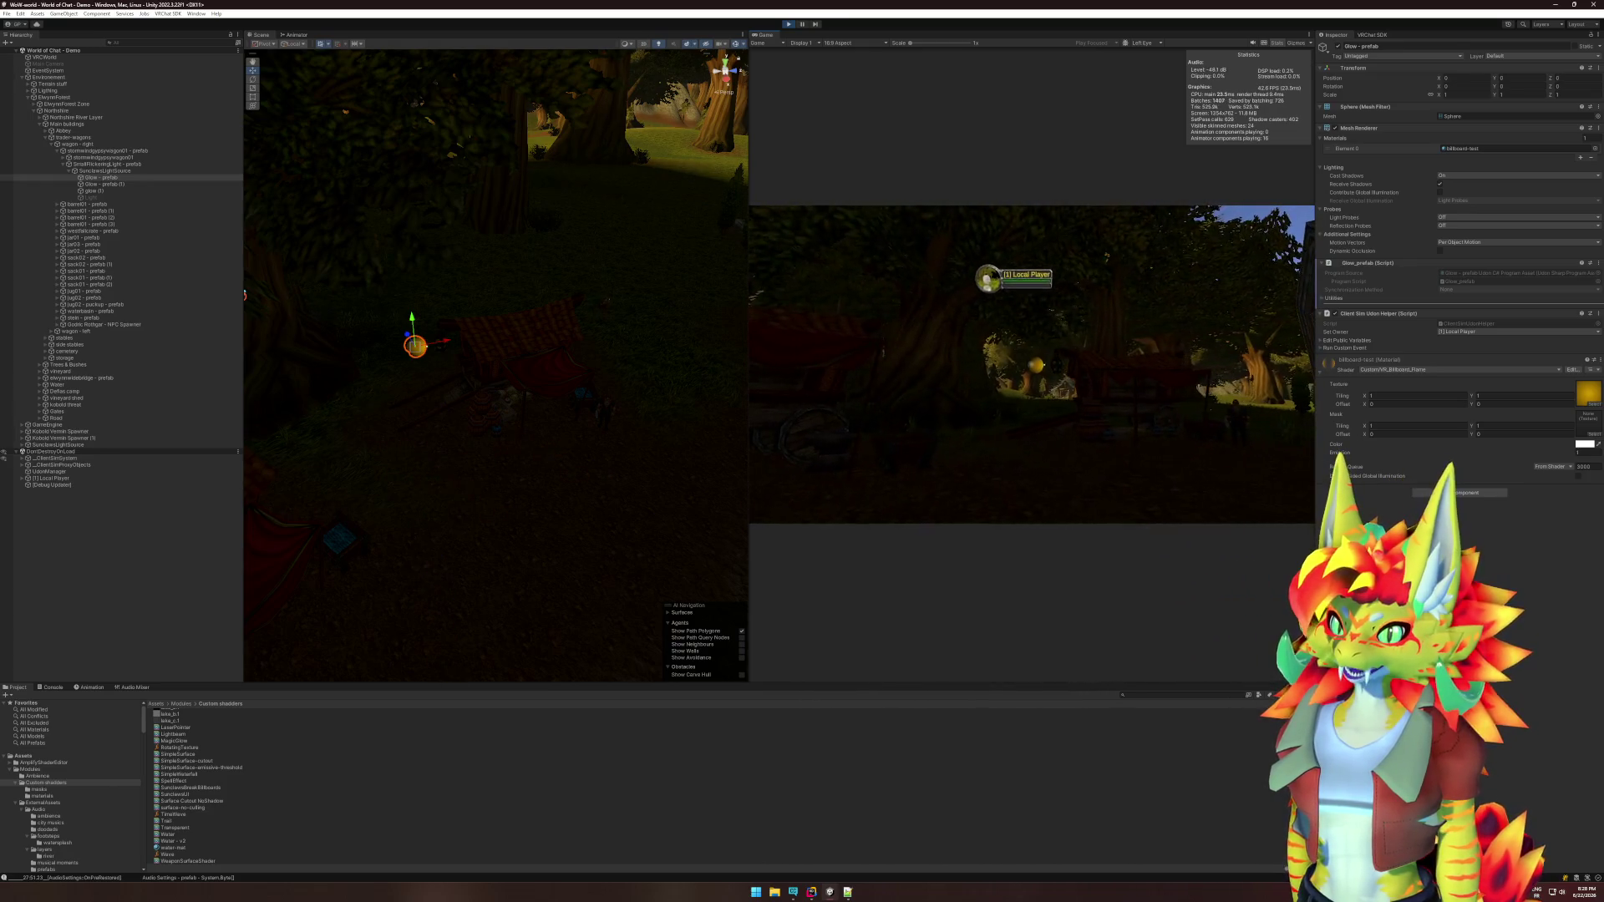
key(w)
key(w)
key(w)
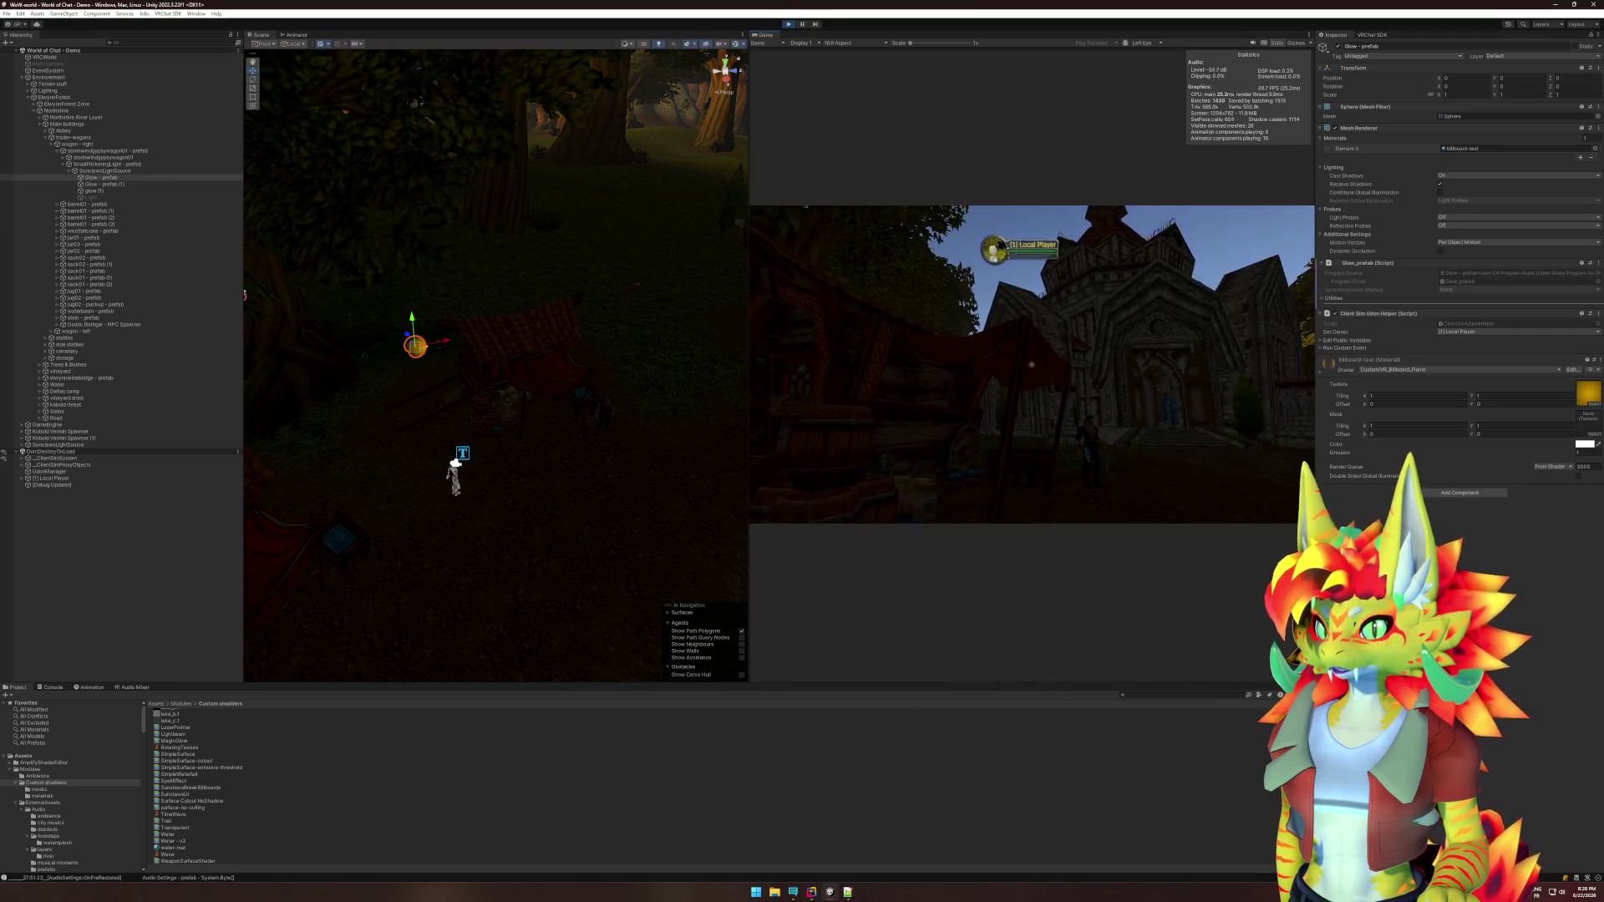
Refocus the Unity editor and exit Play mode with Ctrl+P.
key(super)
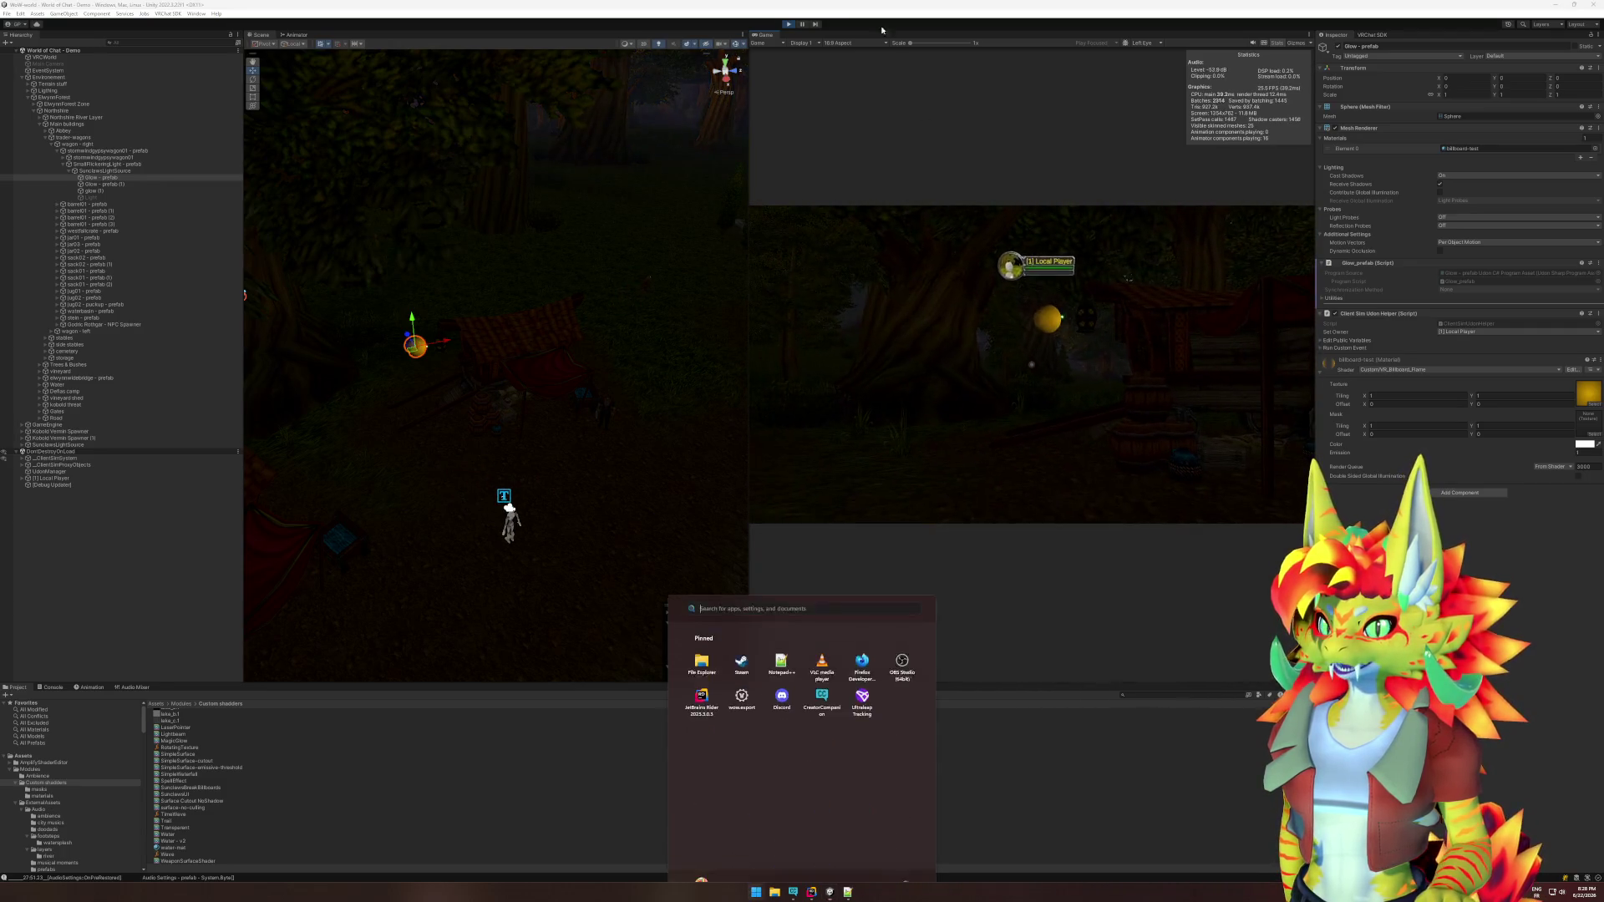
click(864, 143)
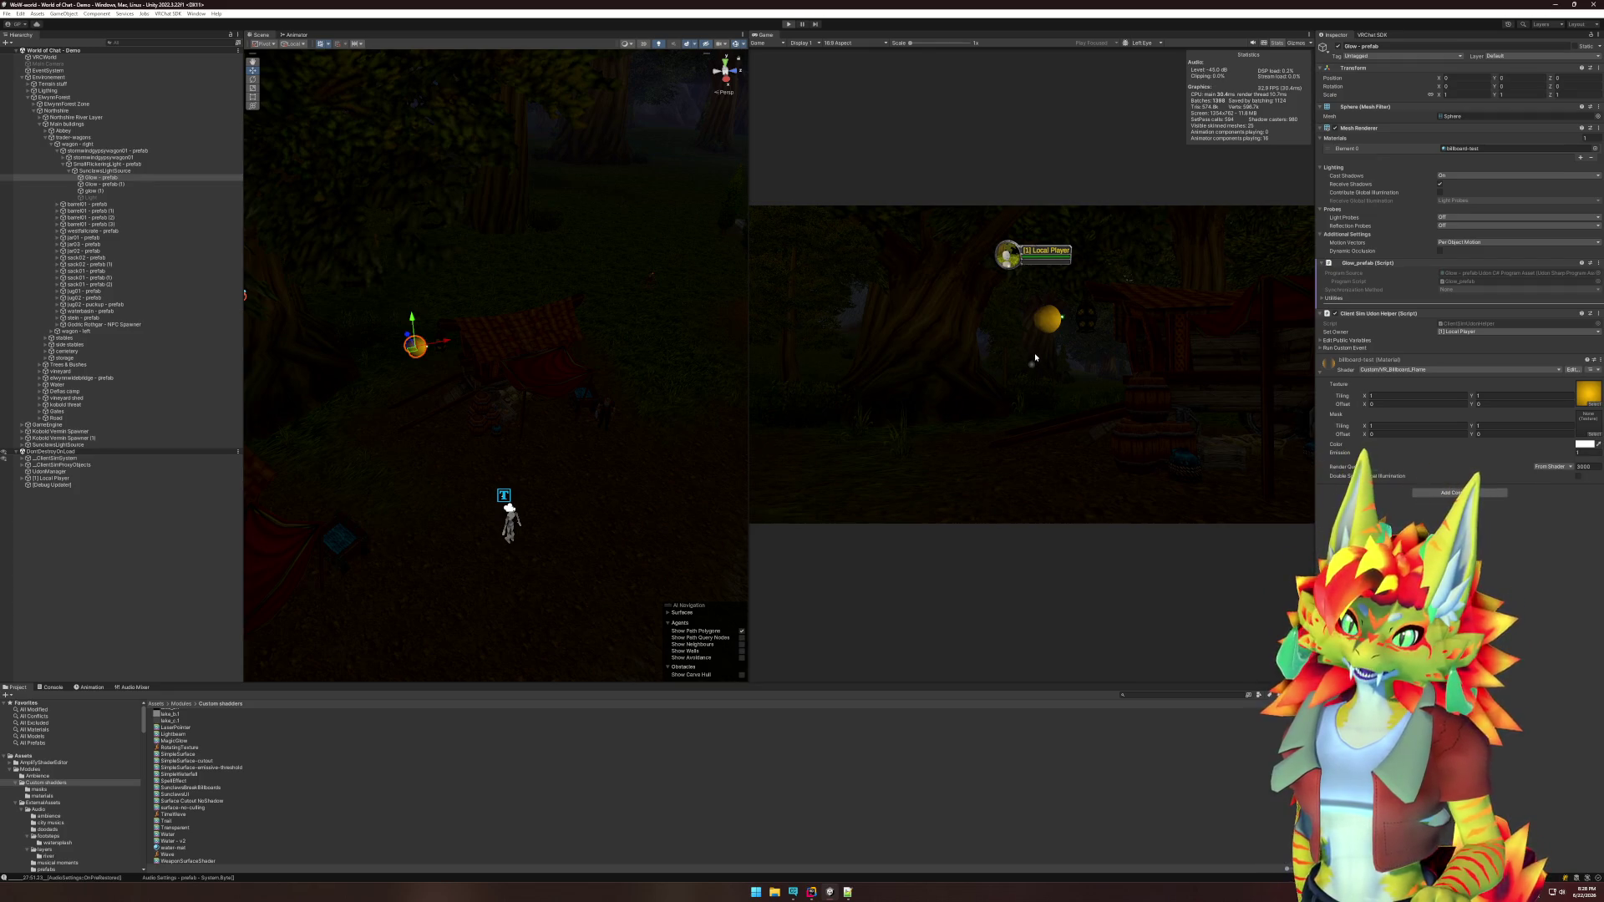
key(ctrl+p)
click(1400, 345)
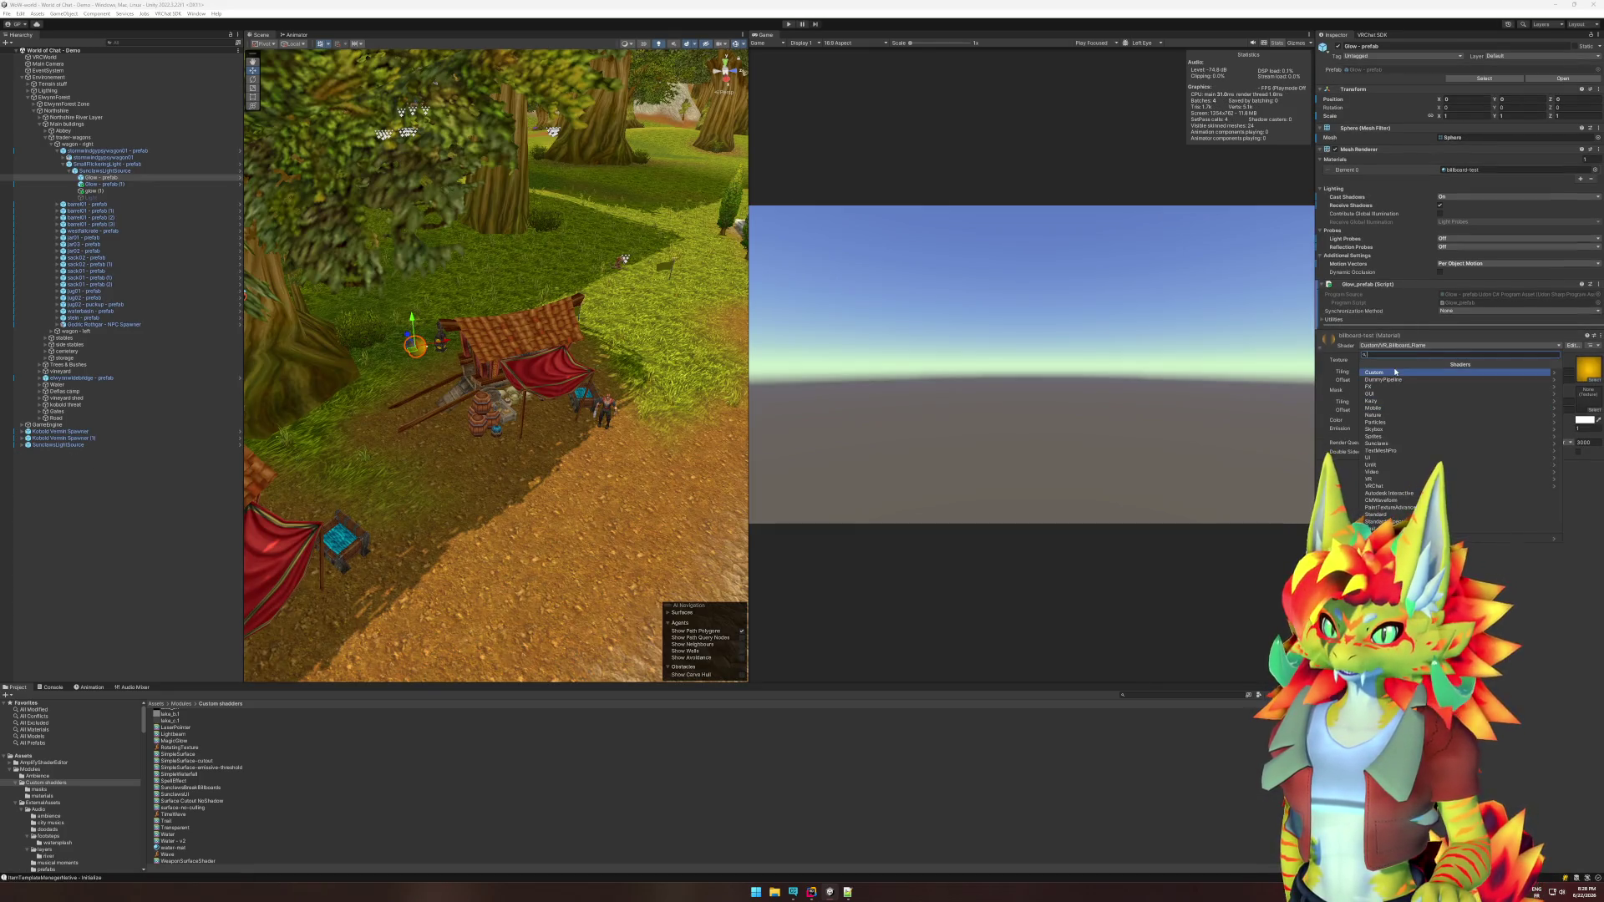
Switch the sphere's material to Sunclaws/BillboardGlow and open its graph at the Rotating Texture nodes.
click(1394, 442)
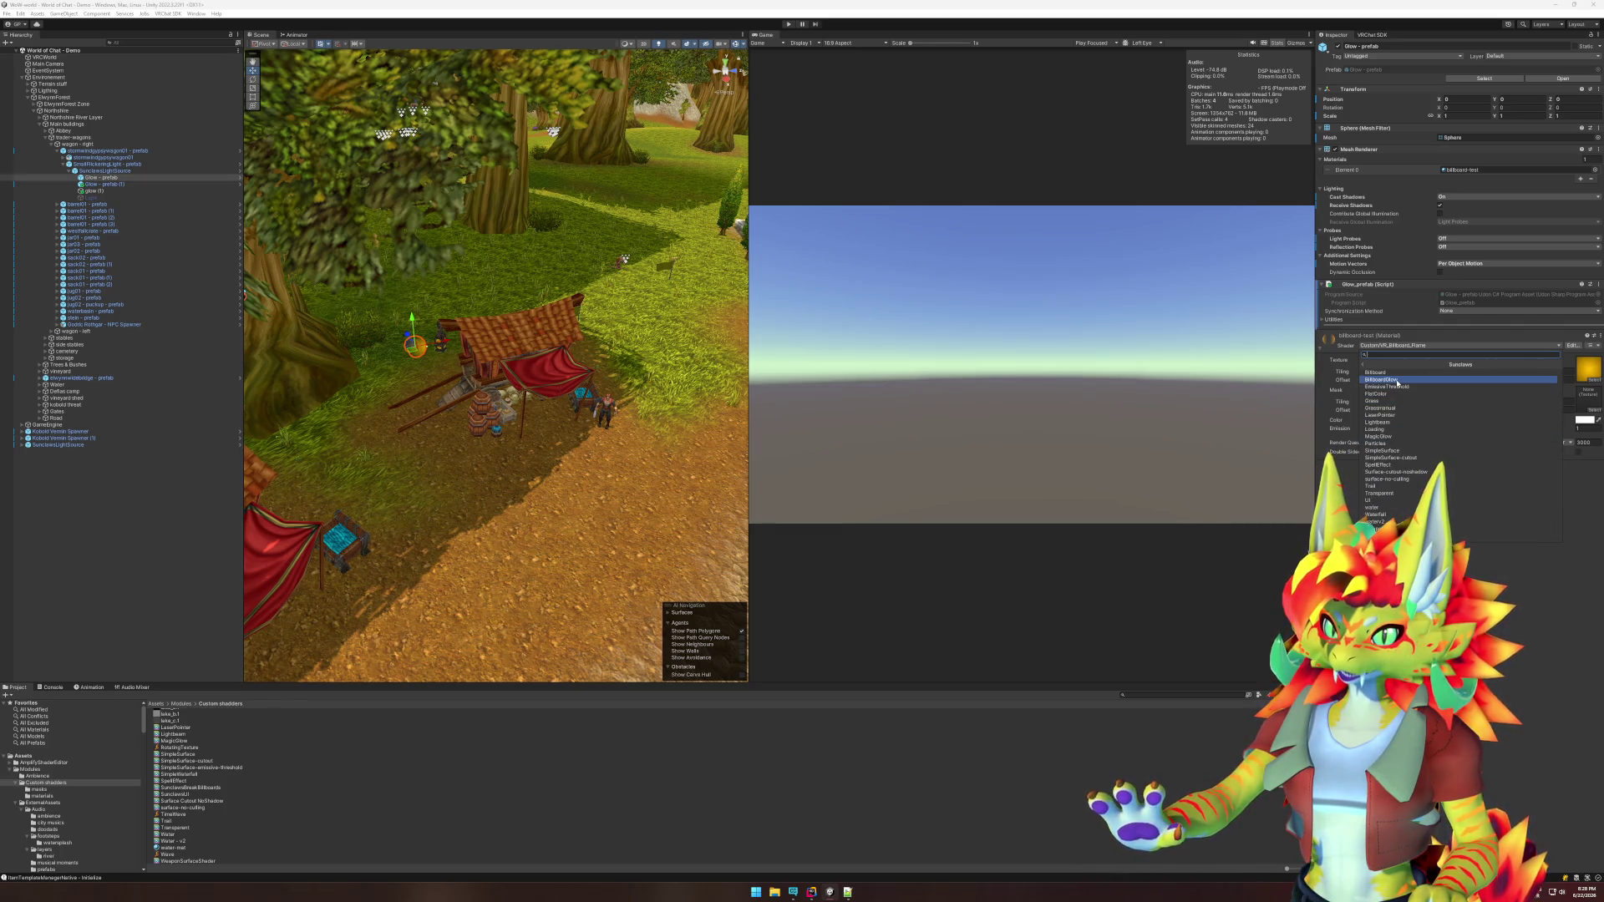
click(1412, 380)
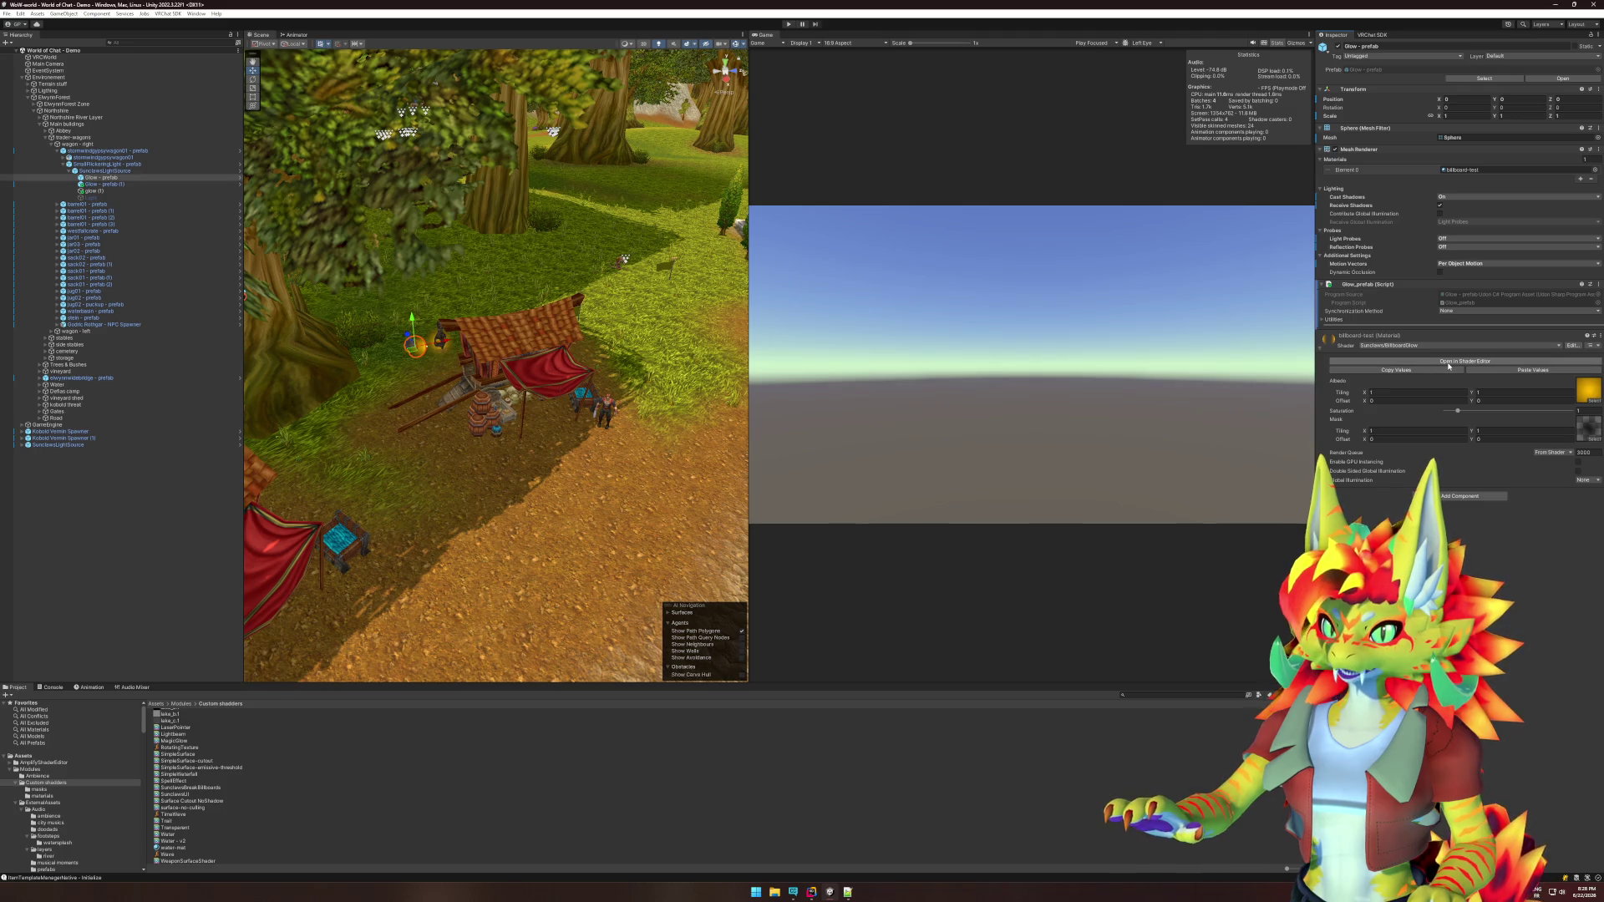
click(1413, 361)
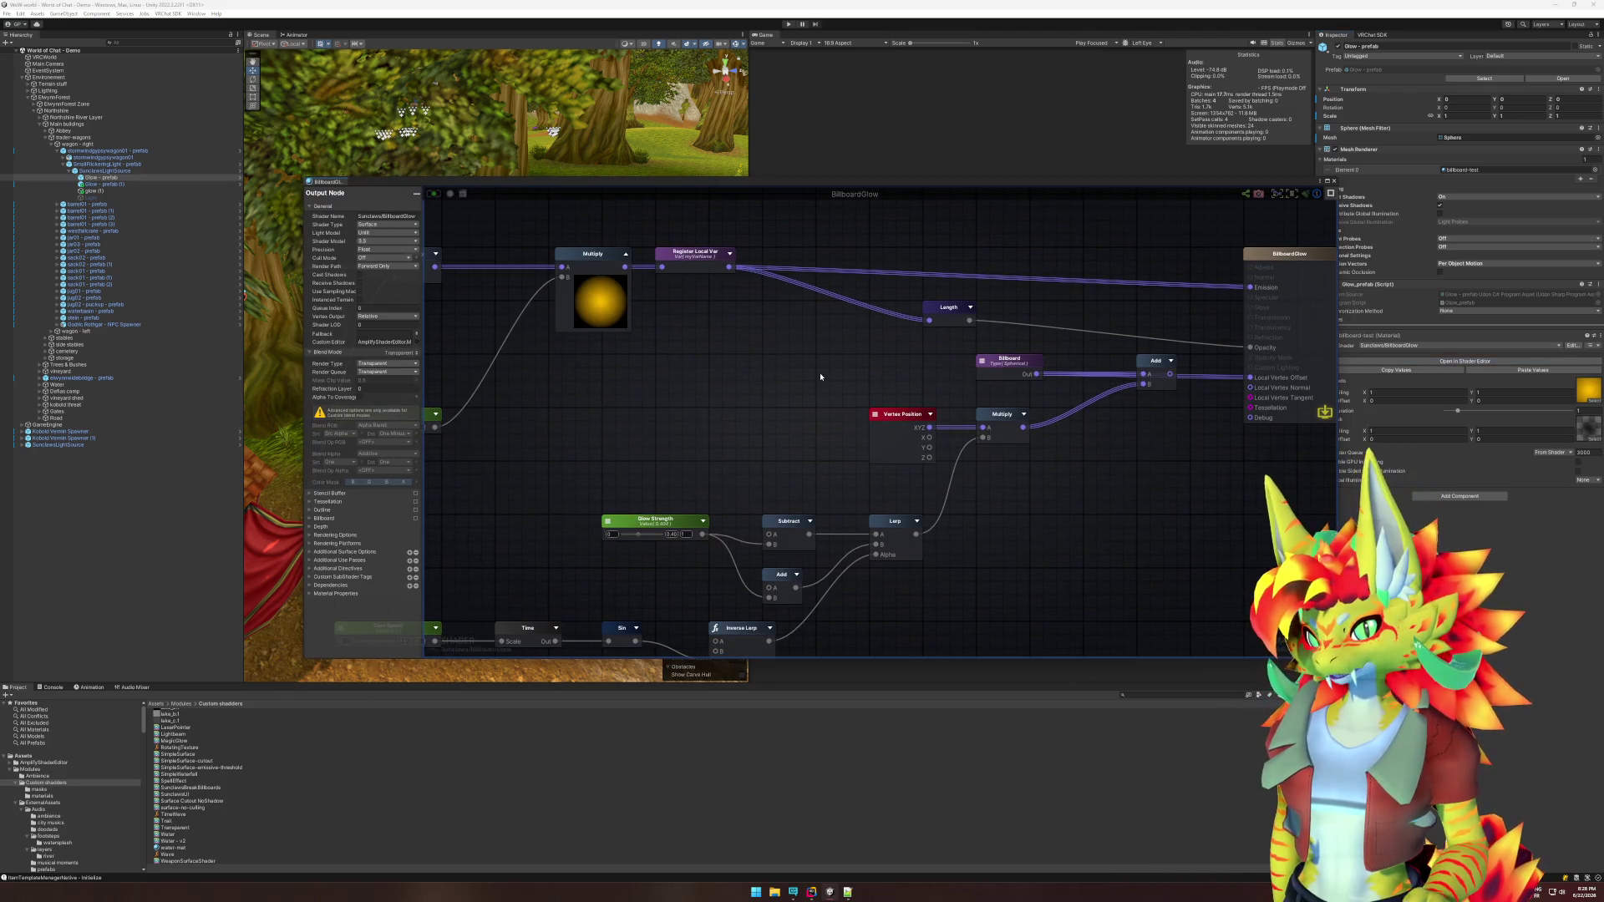
drag(752, 362, 1014, 537)
mouse_move(809, 463)
mouse_down()
mouse_move(1056, 494)
mouse_move(1086, 473)
mouse_move(1133, 335)
mouse_up()
scroll(1021, 461, down, 5)
scroll(1093, 483, up, 5)
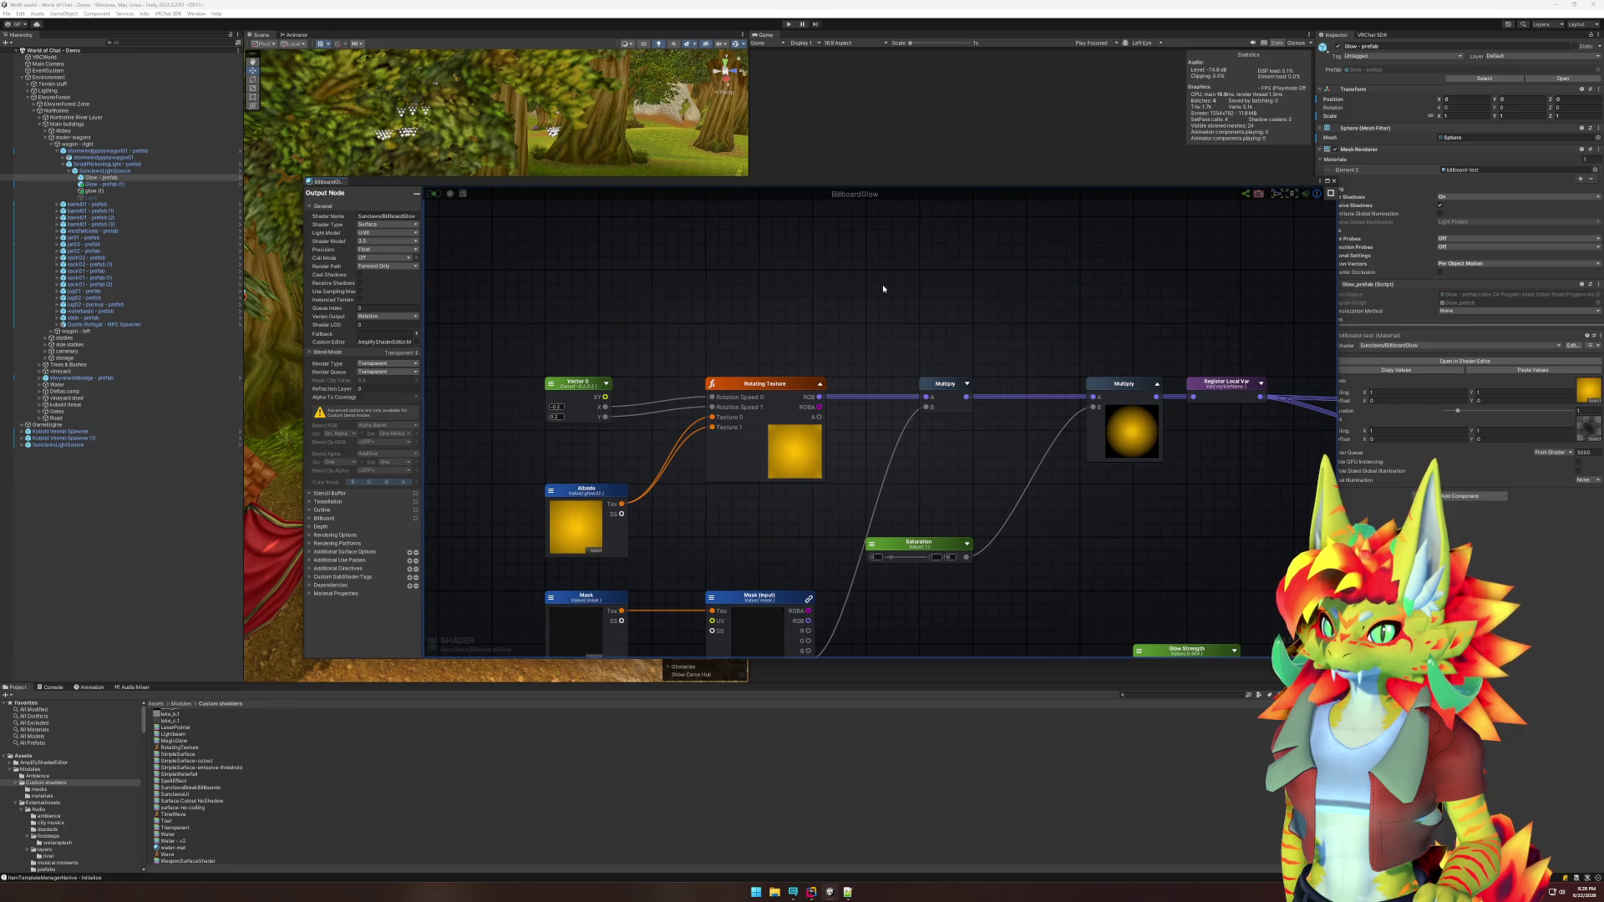
drag(819, 348, 820, 437)
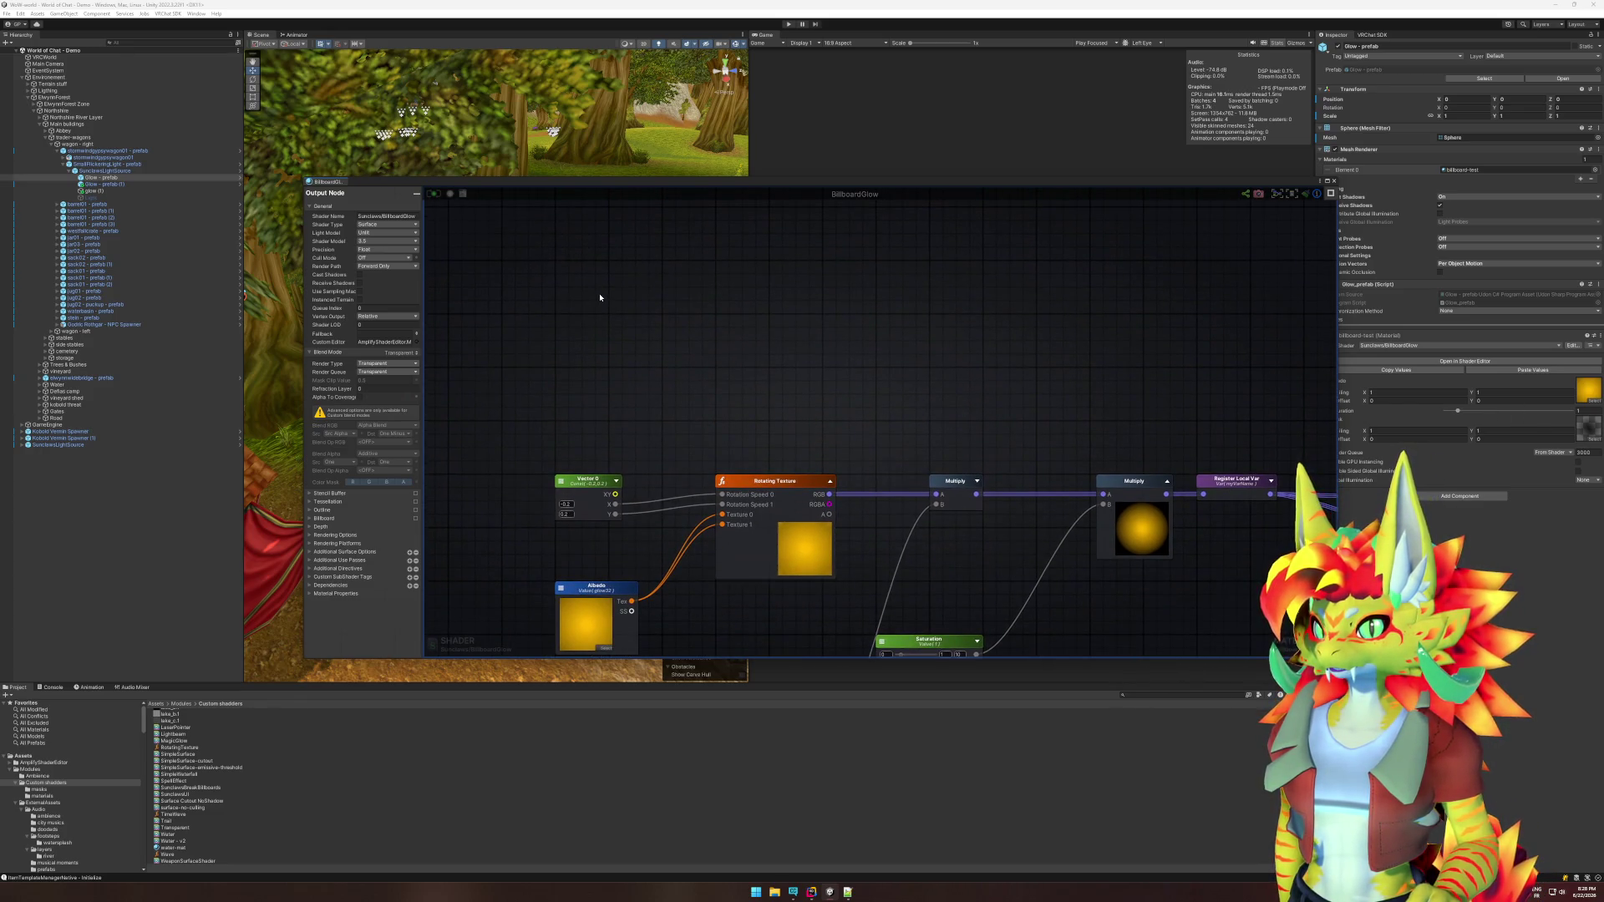
Add a Texture Object node (Texture 0) and start naming it 'Mask'.
right_click(600, 298)
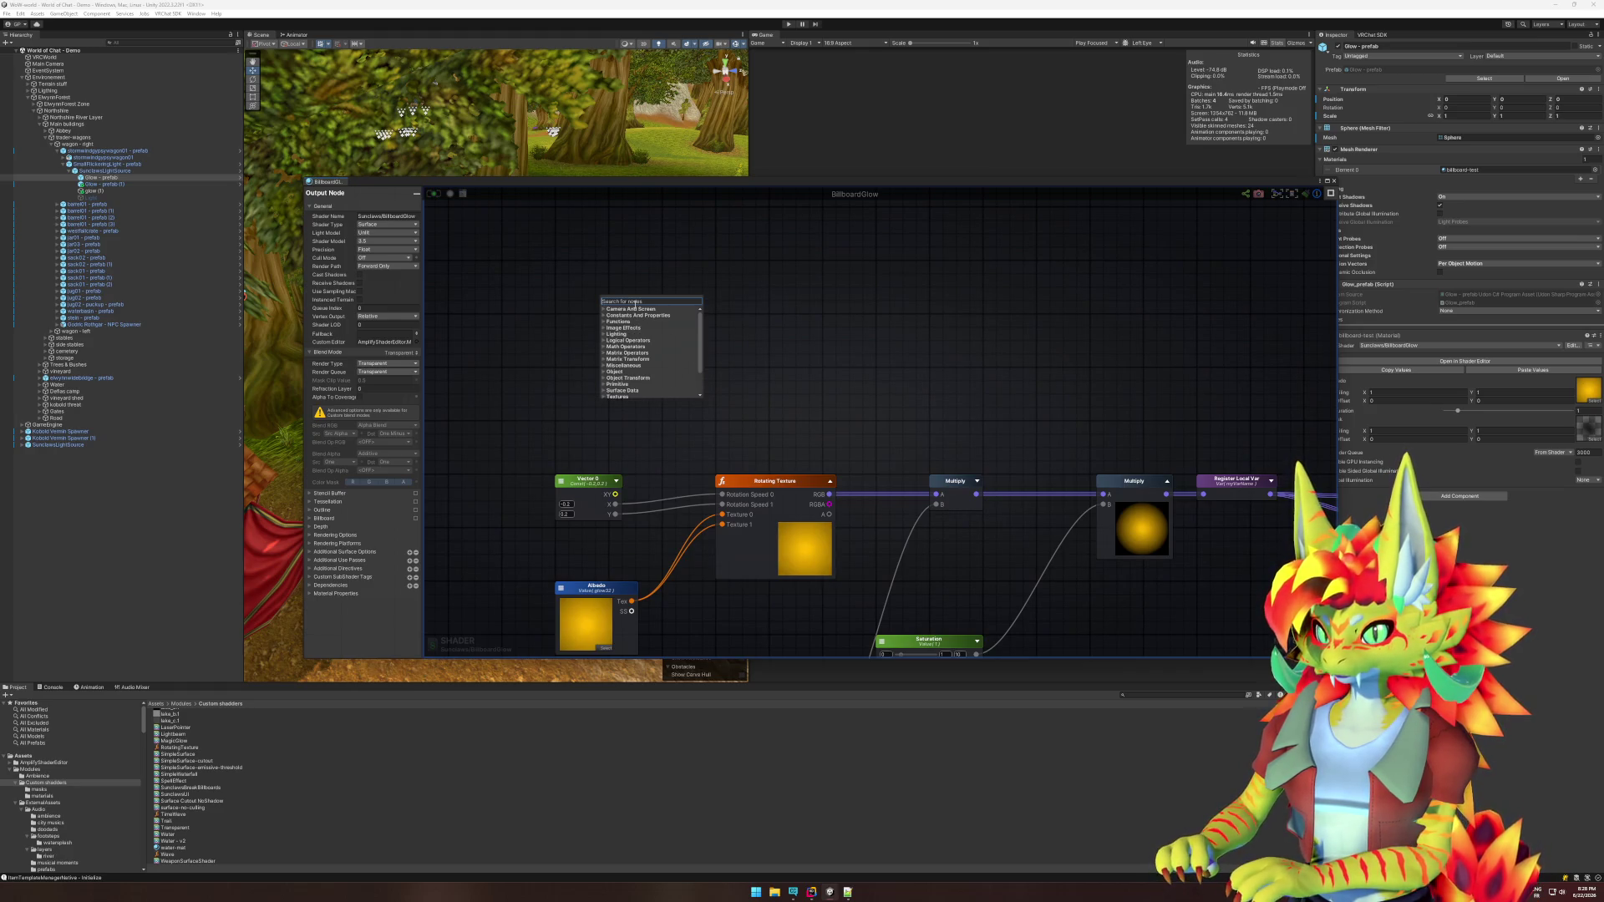
text(text)
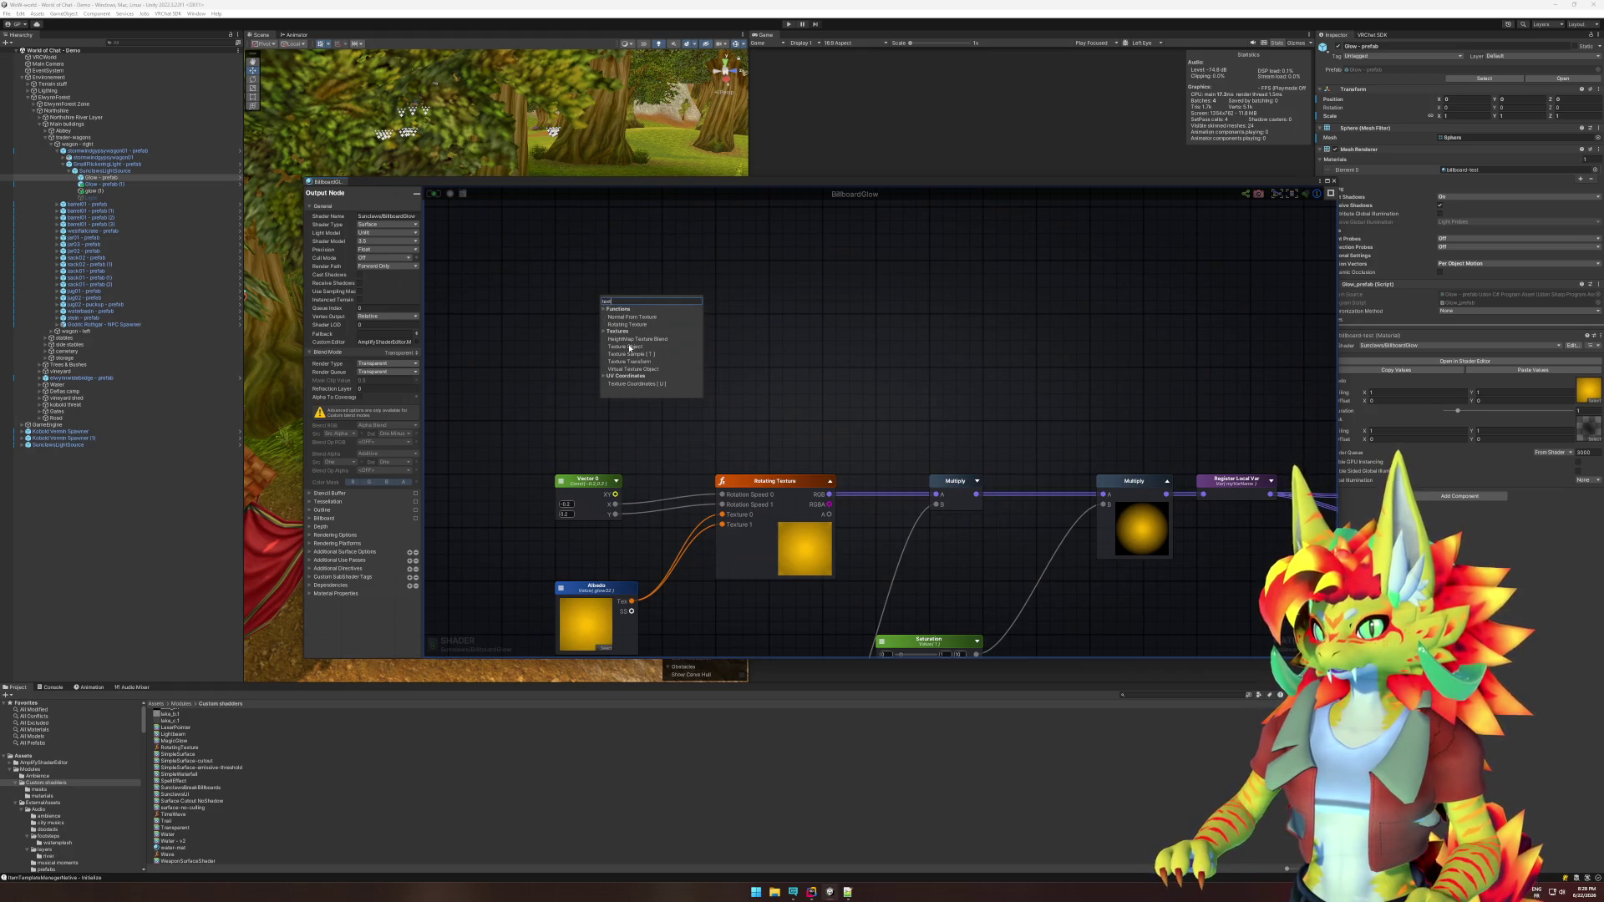
click(629, 347)
click(607, 303)
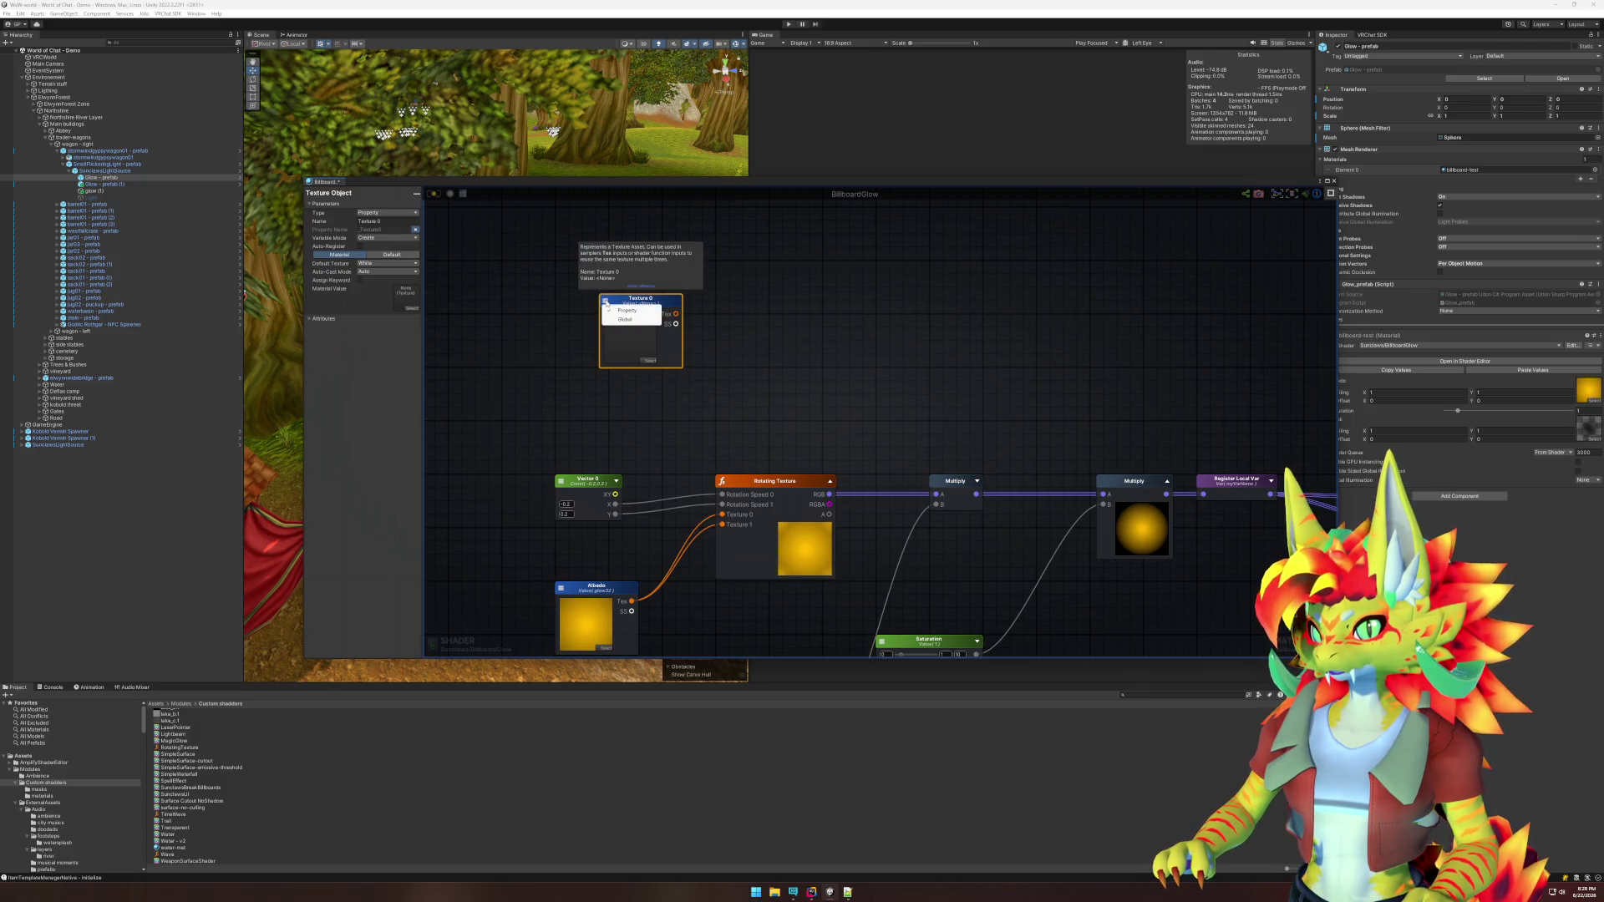
click(381, 220)
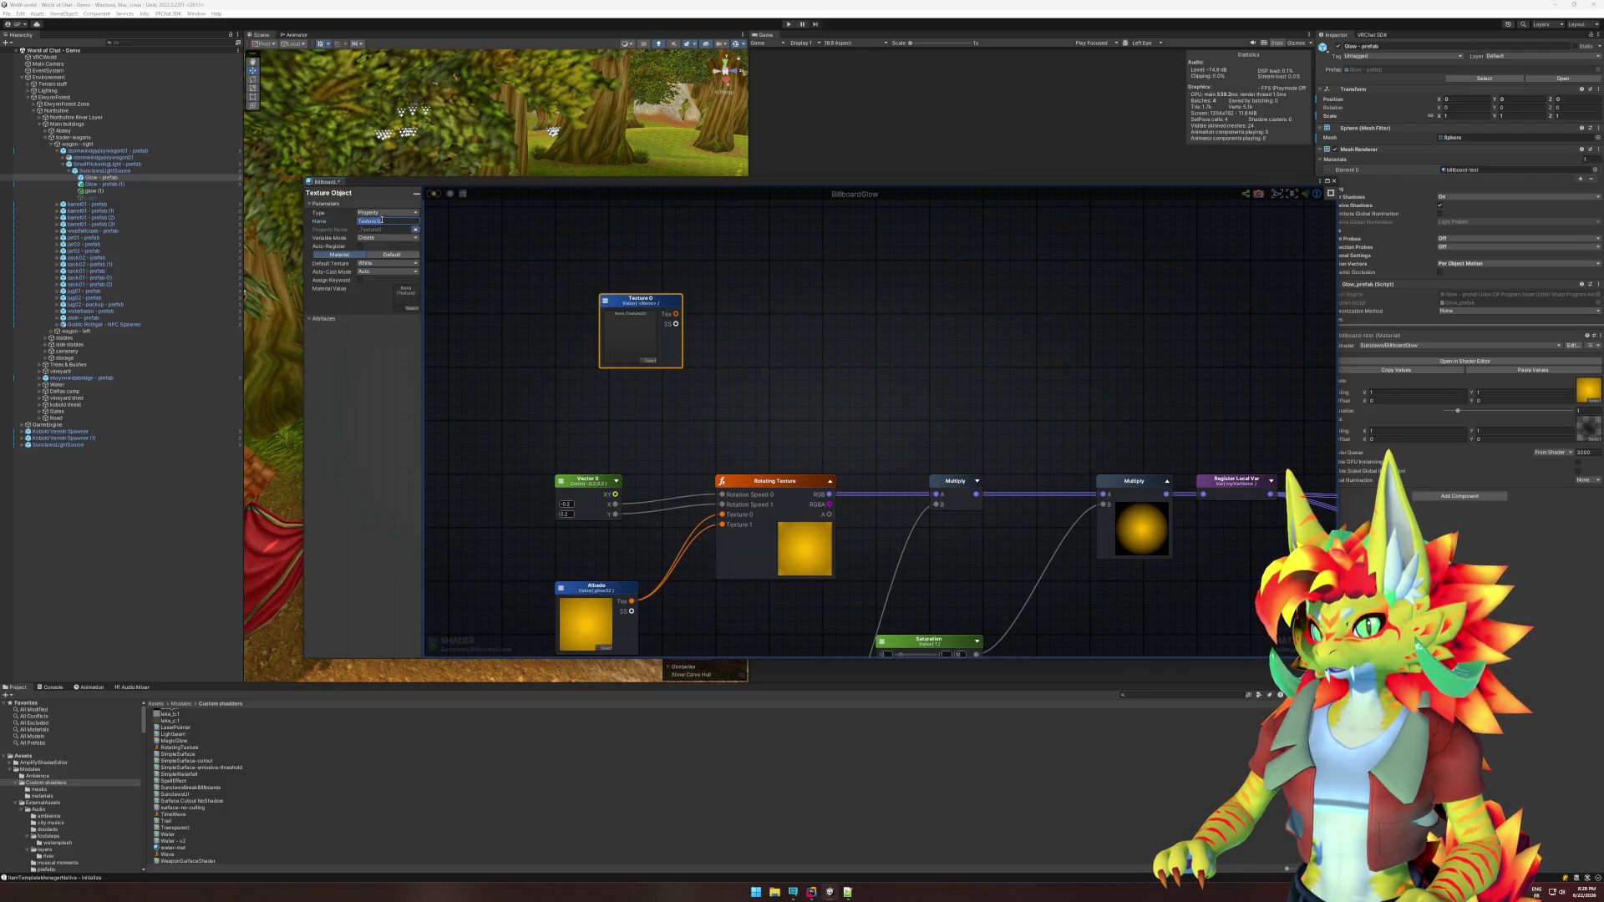
text(Mask)
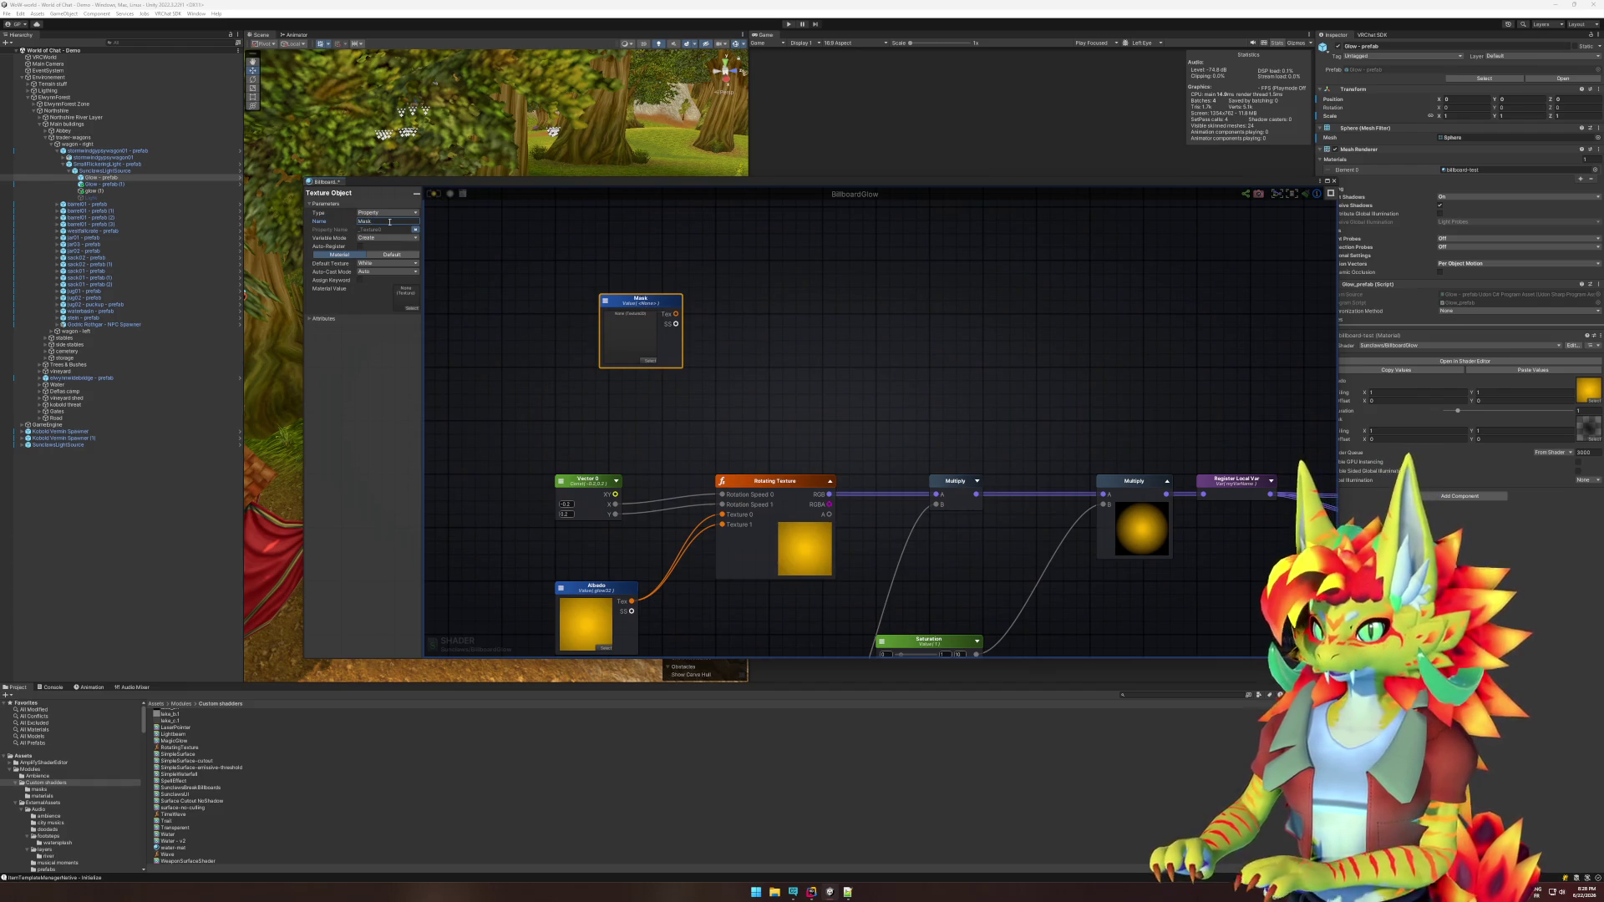
right_click(760, 315)
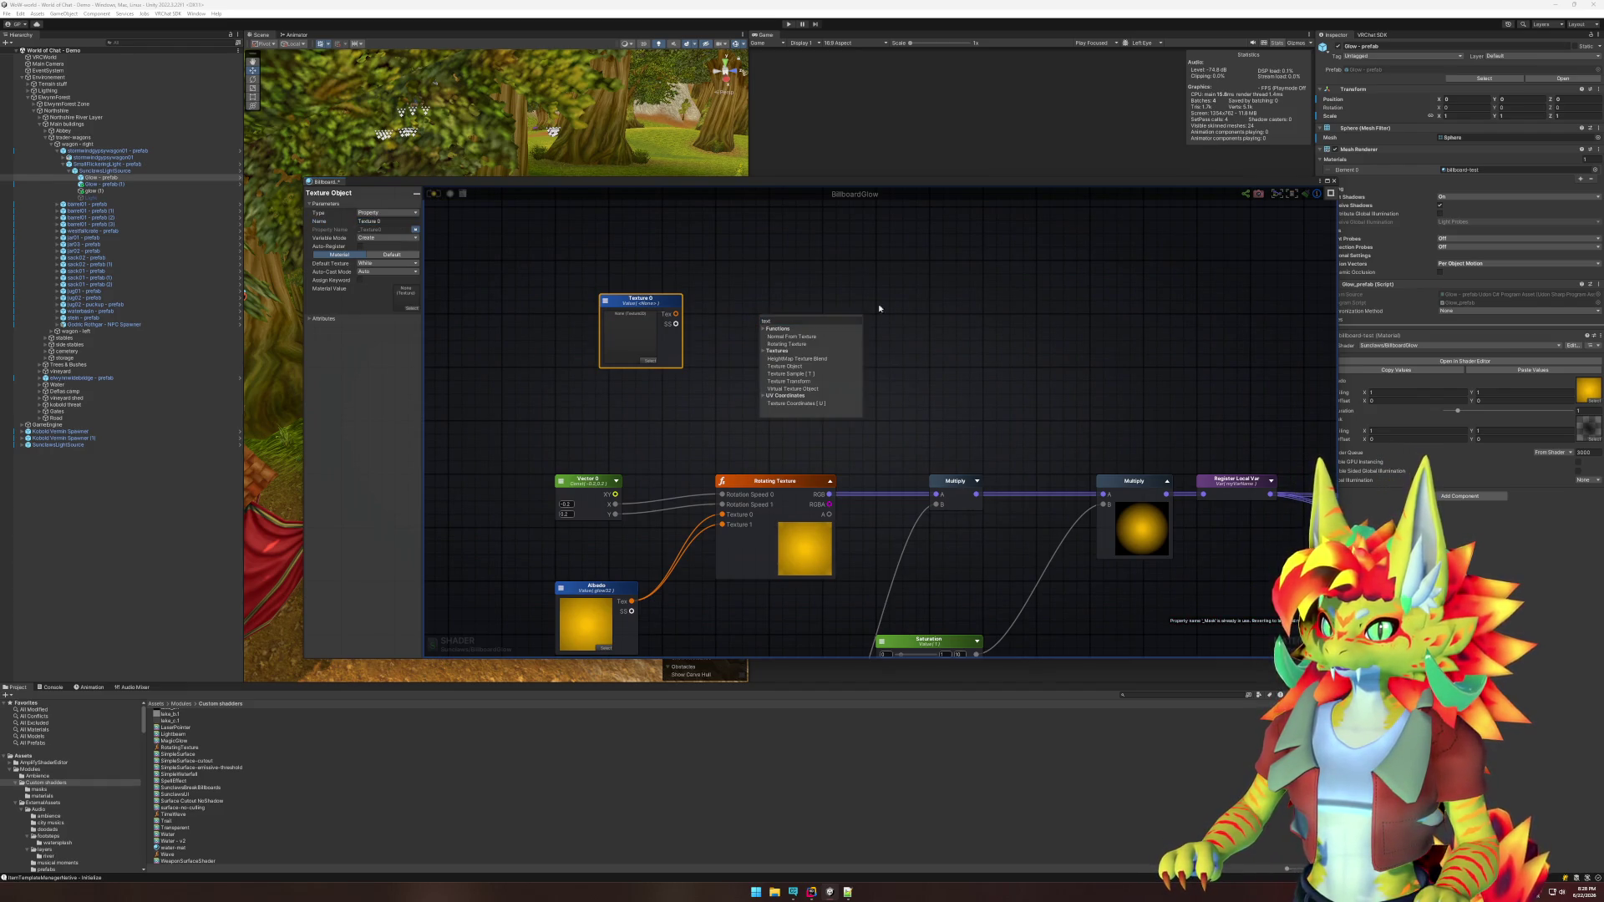
mouse_move(677, 297)
mouse_down()
mouse_move(585, 313)
mouse_move(592, 284)
mouse_move(559, 267)
mouse_up()
Add a Texture Sample fed by Texture 0 and assign the mask texture to Texture 0.
right_click(679, 284)
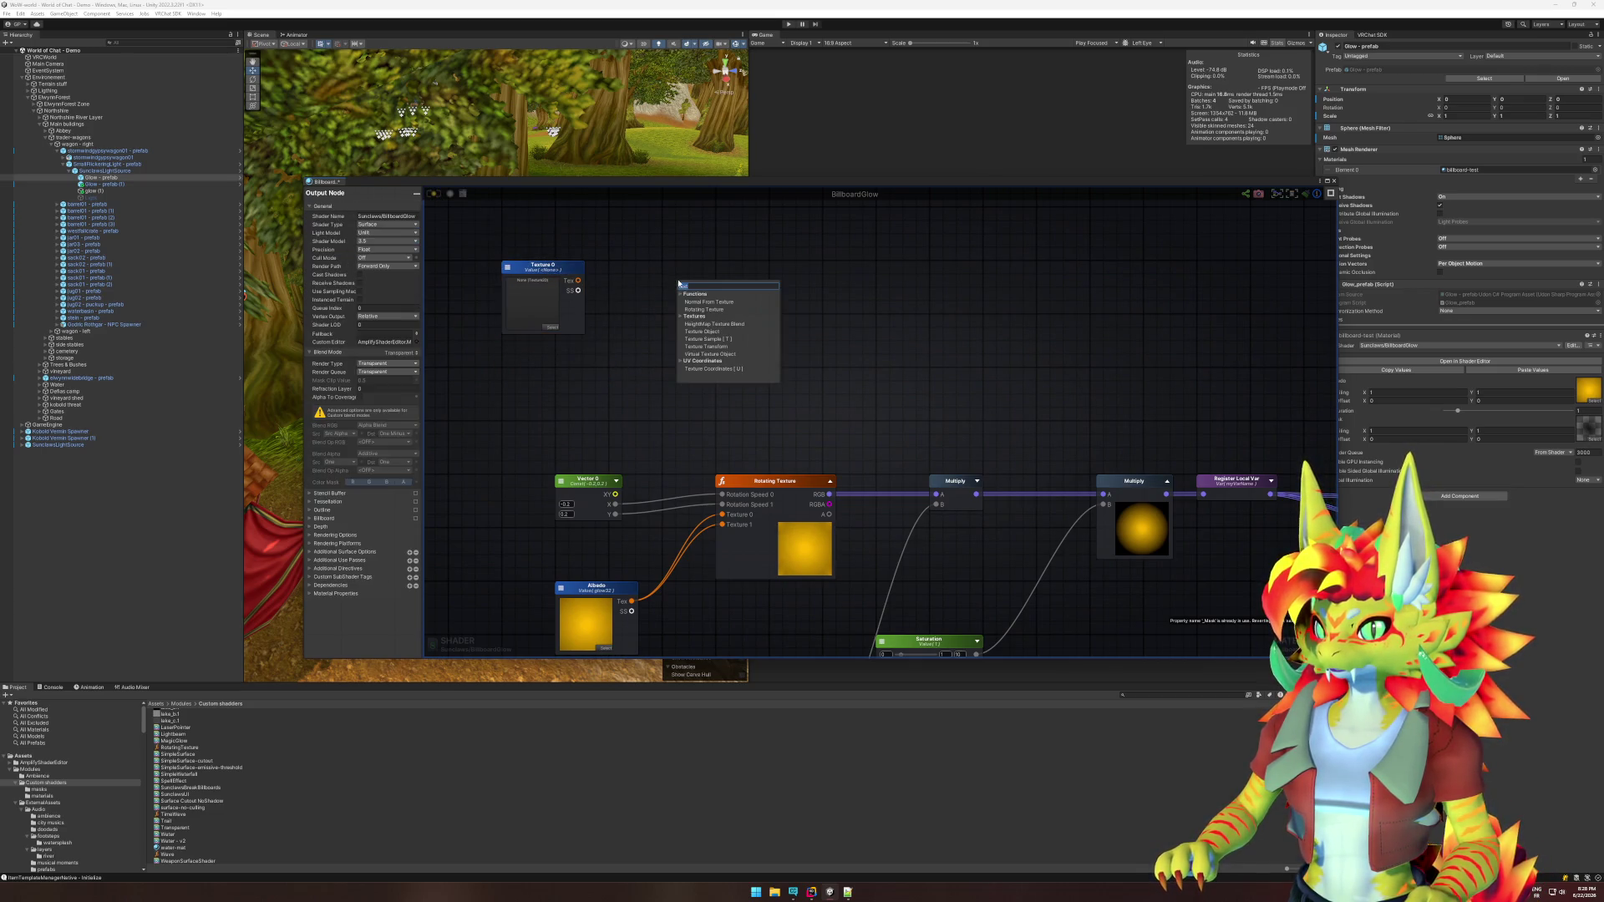
text(sam)
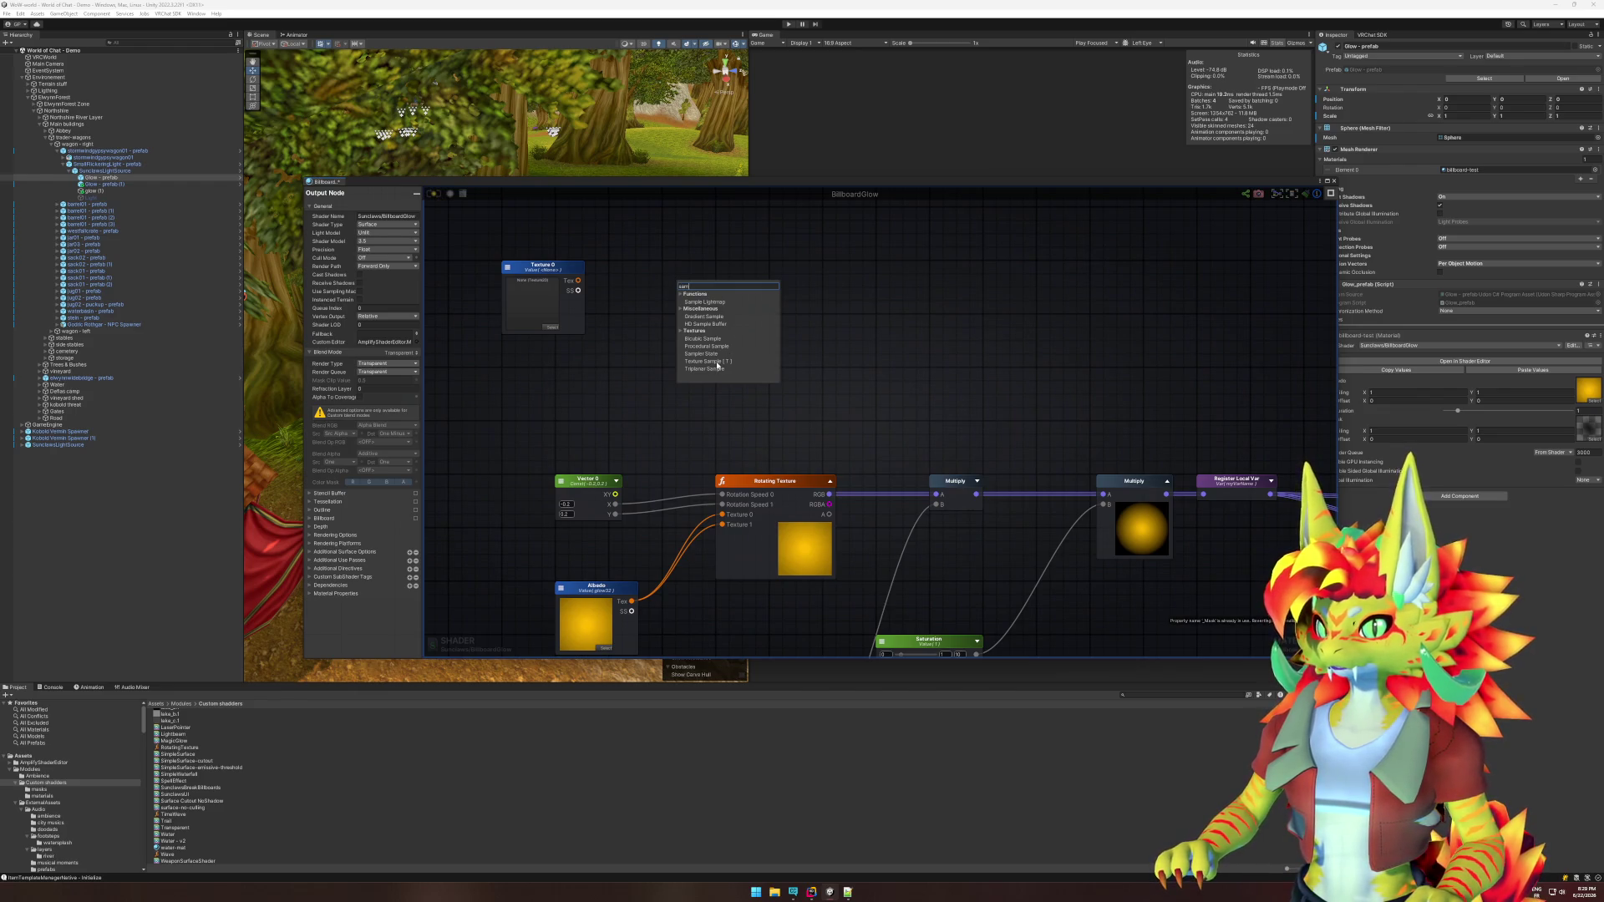
click(702, 361)
drag(719, 280, 761, 267)
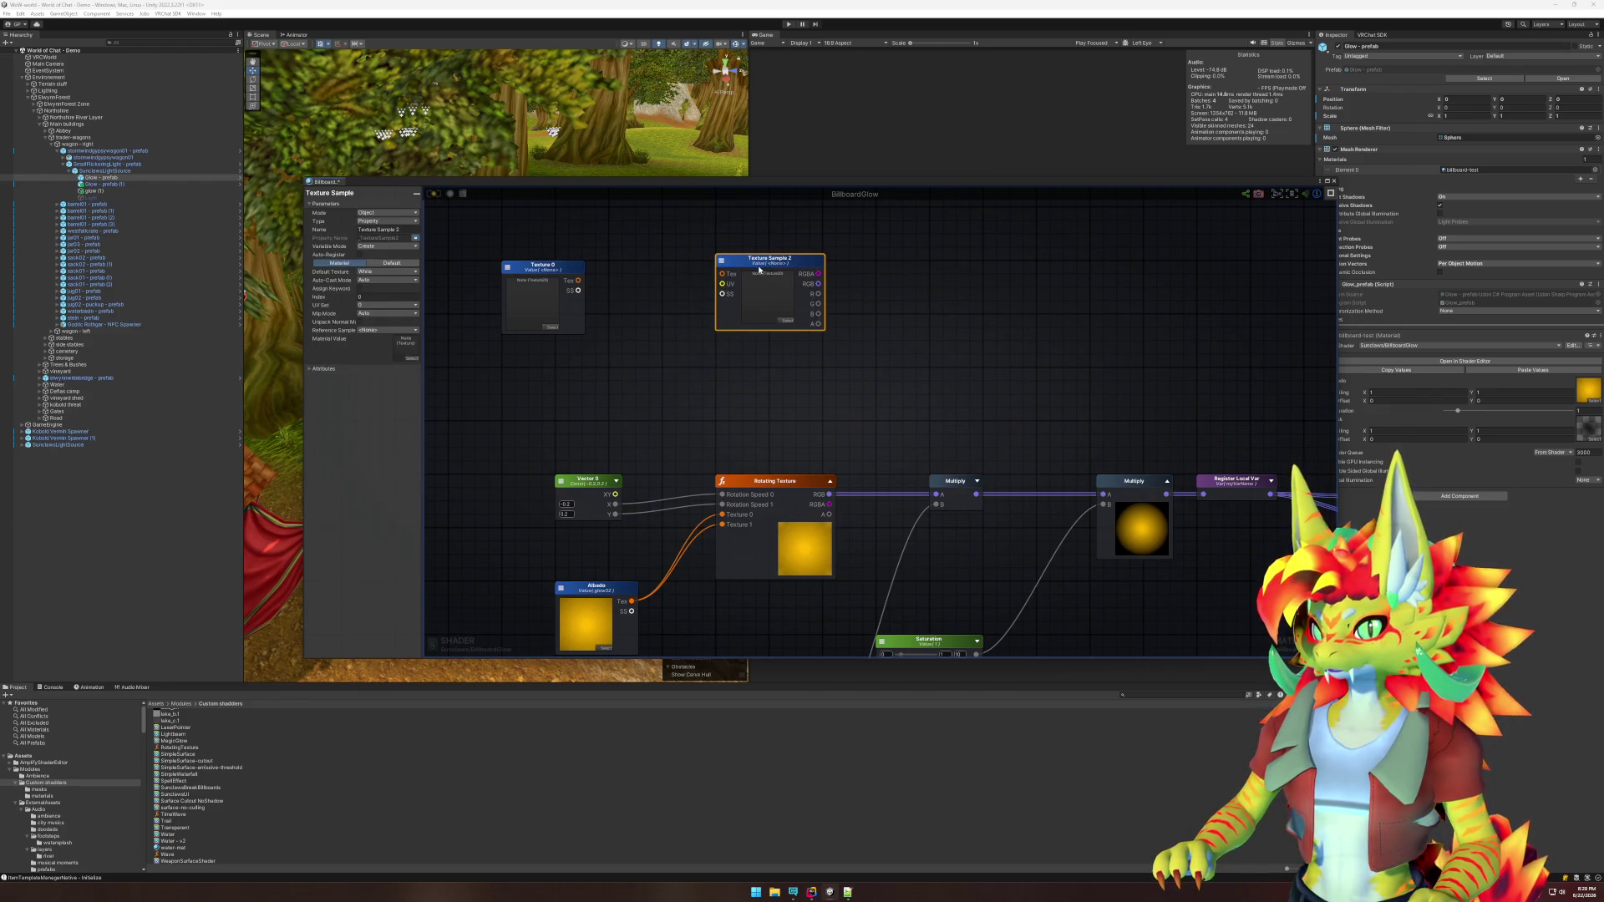
drag(578, 280, 723, 281)
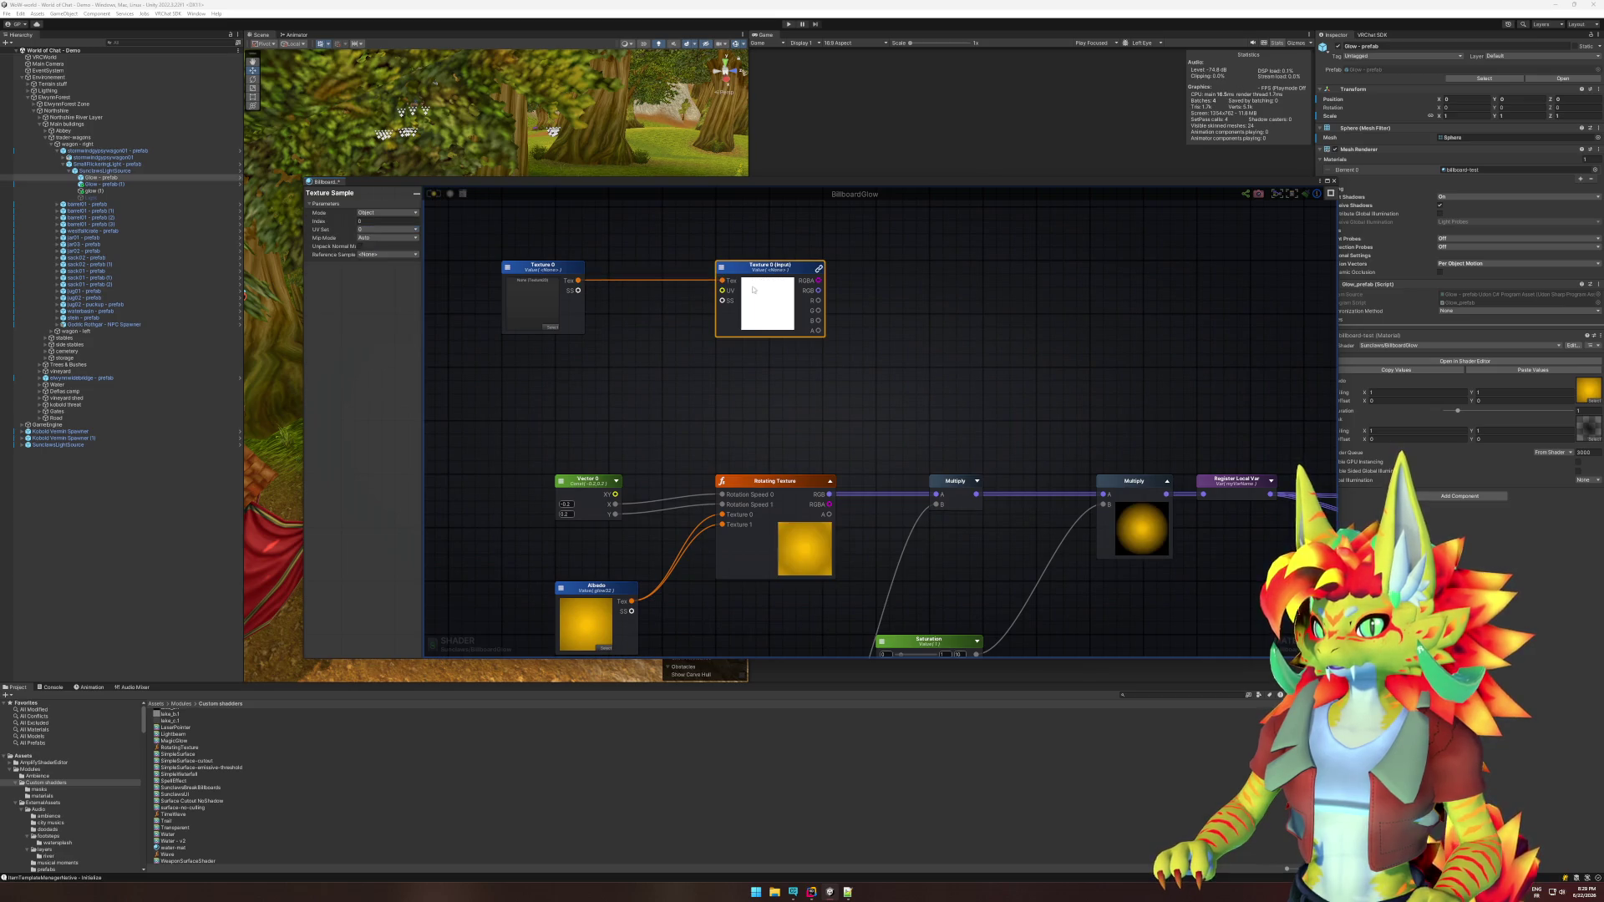
click(965, 295)
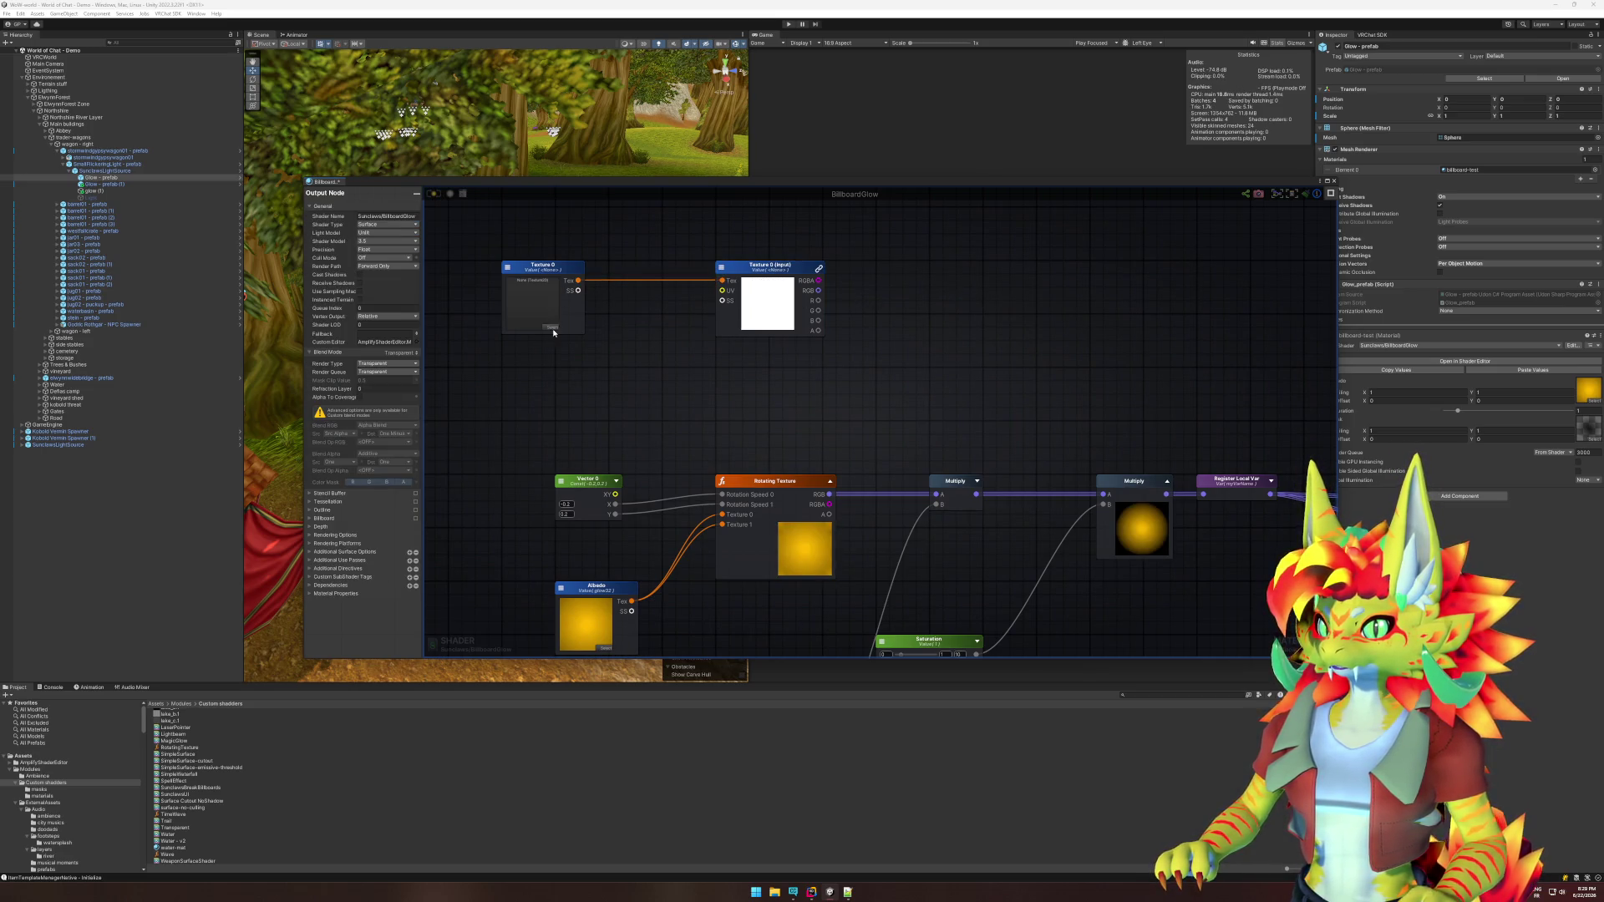
click(552, 328)
text(k)
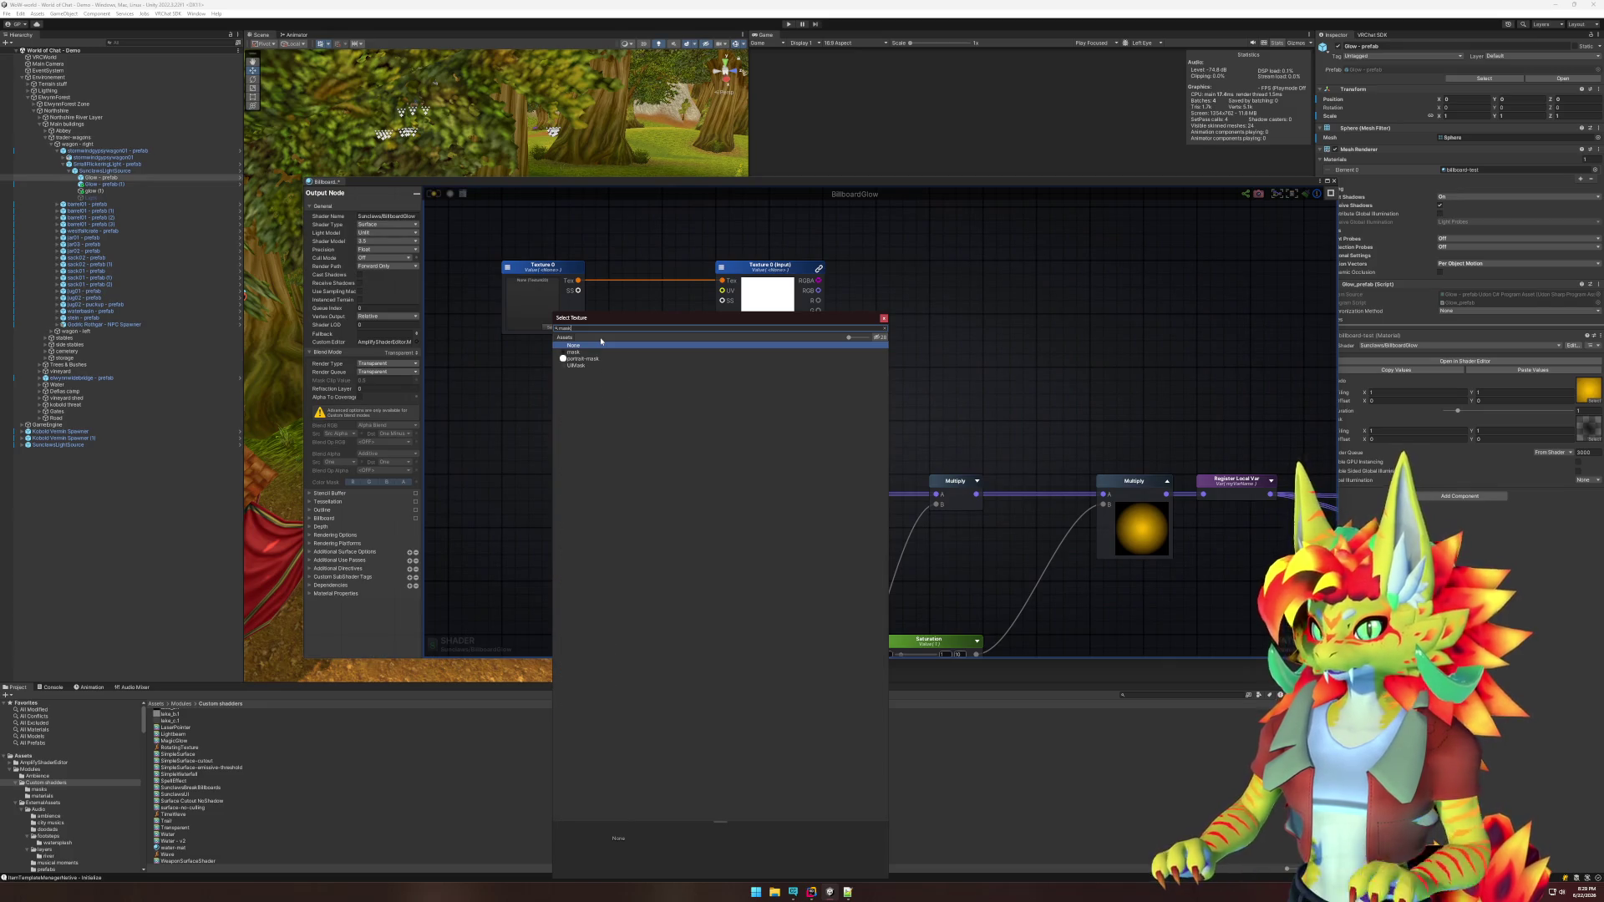
double_click(577, 351)
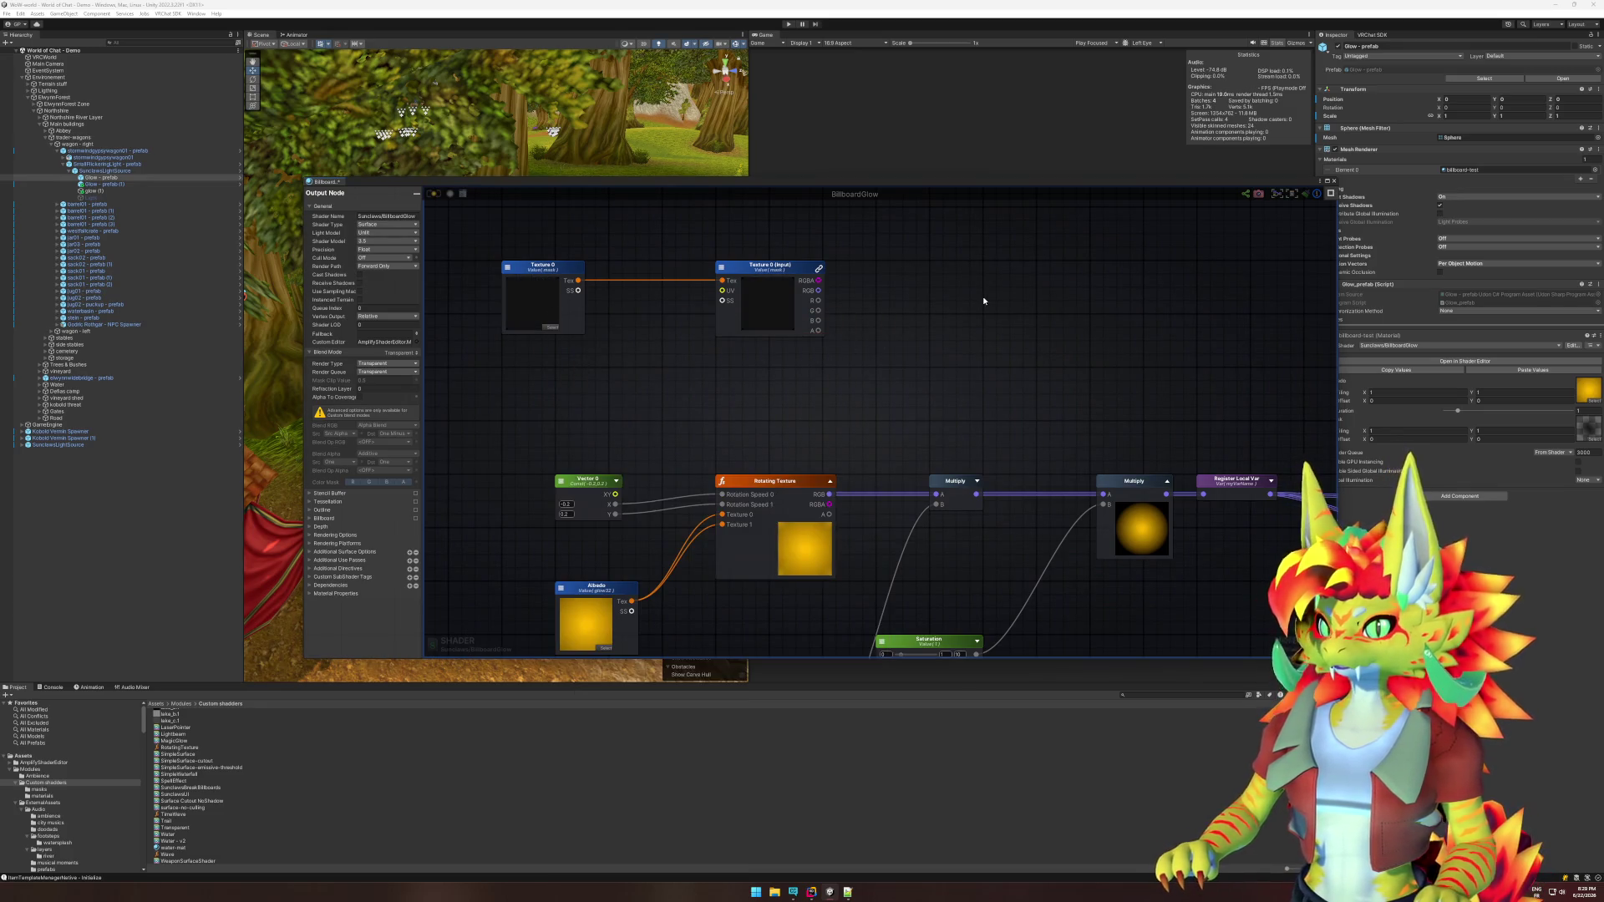
Select the final Register Local Var node's Var Name for renaming.
right_click(1035, 295)
text(sam)
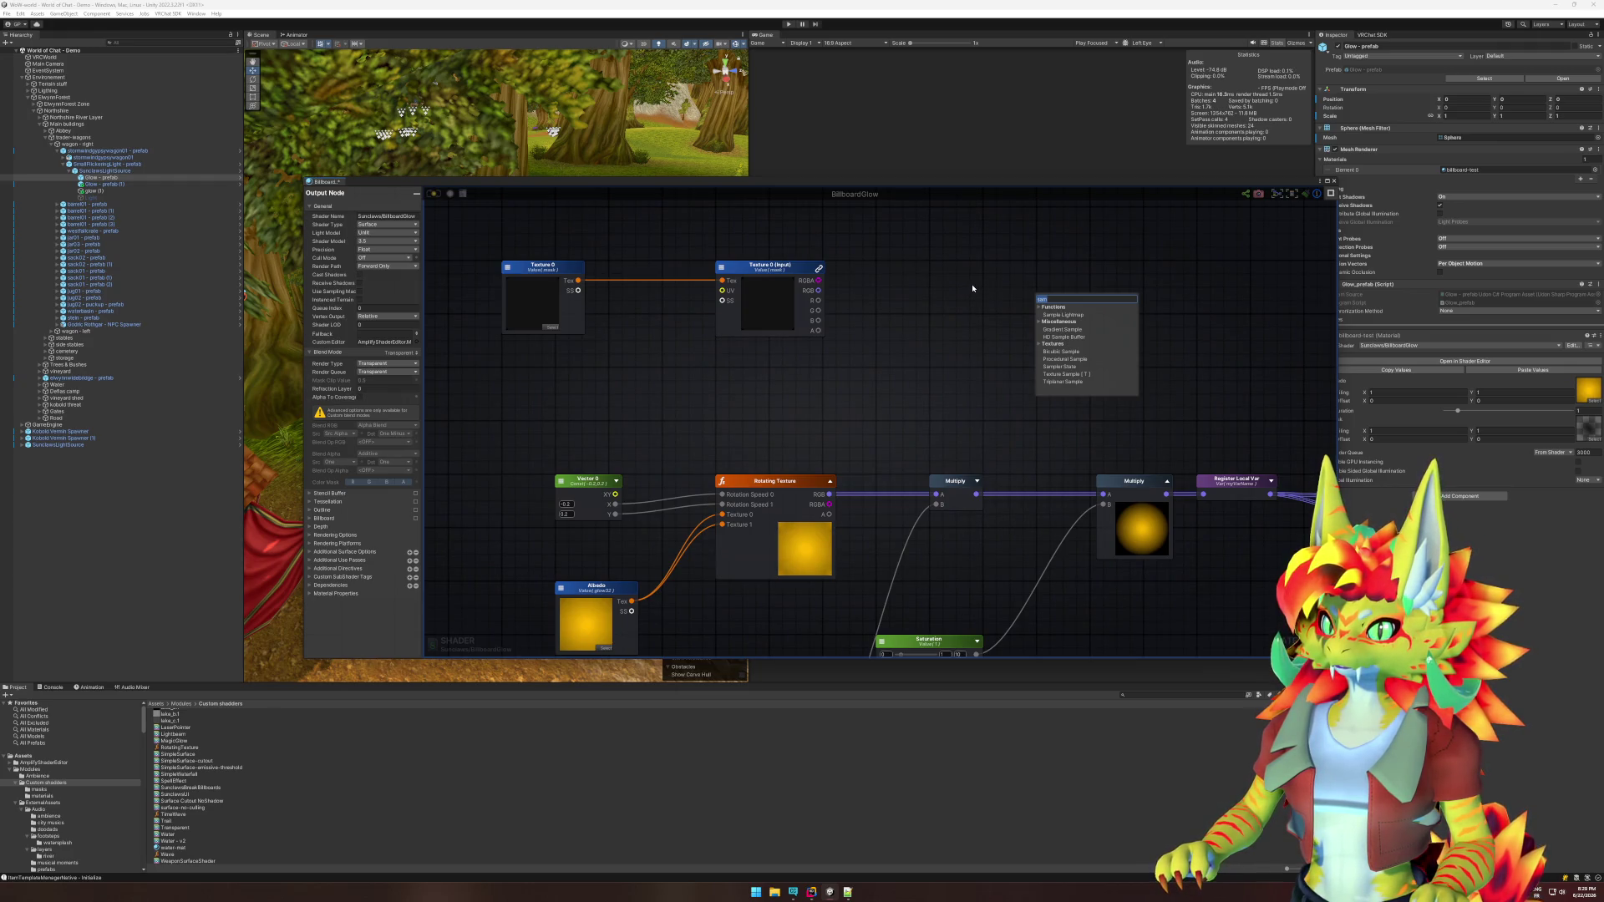
drag(971, 286, 934, 330)
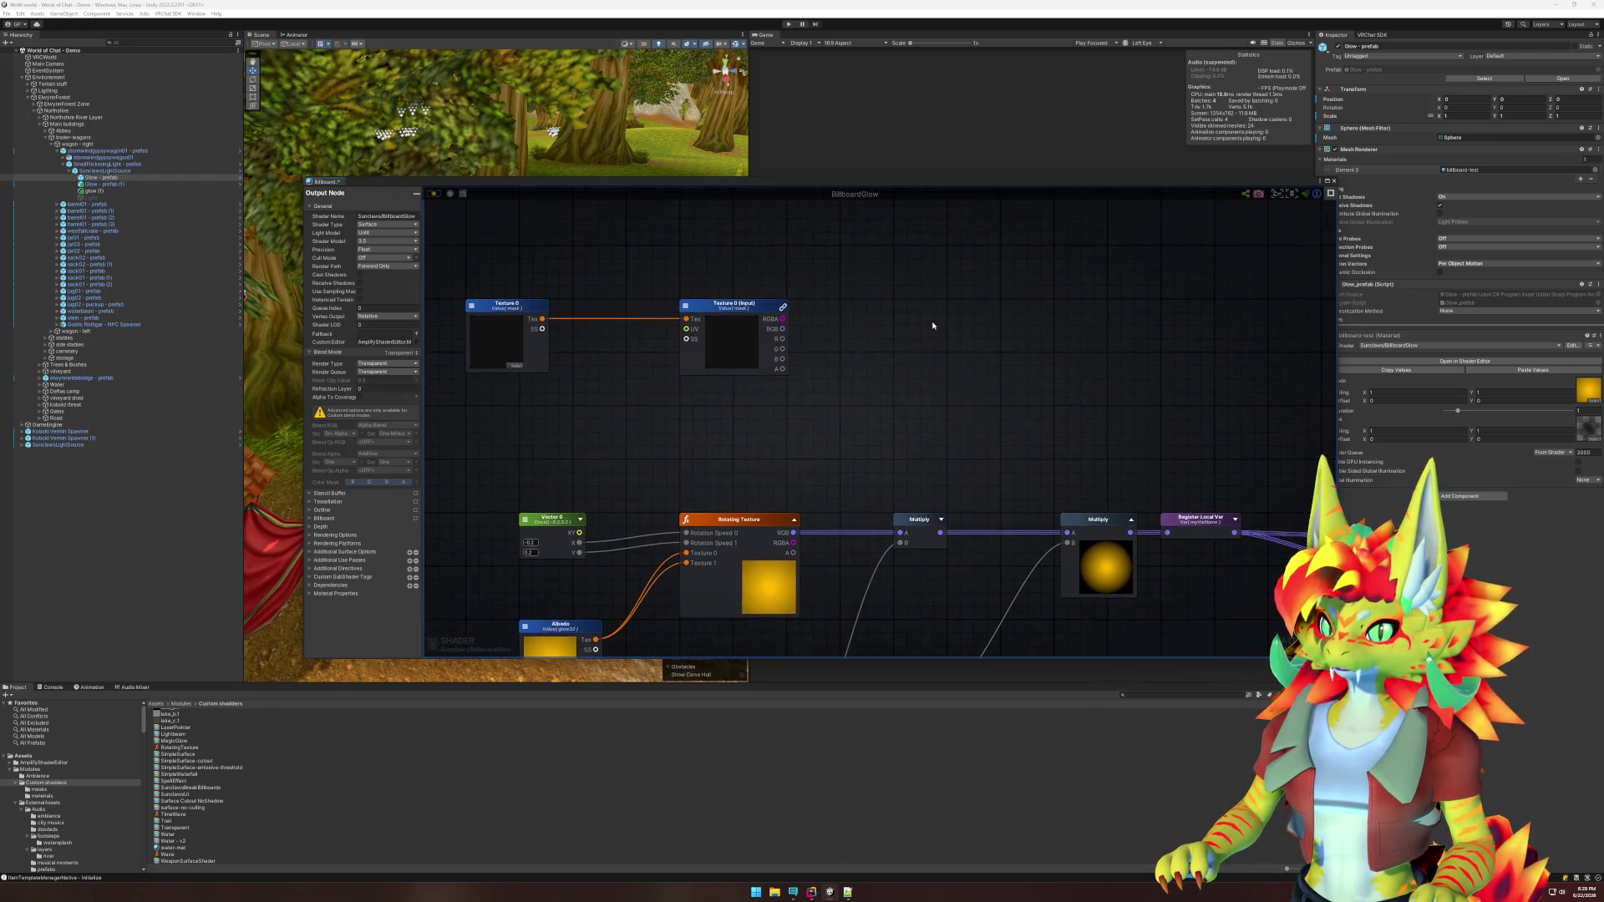
click(1186, 520)
click(404, 213)
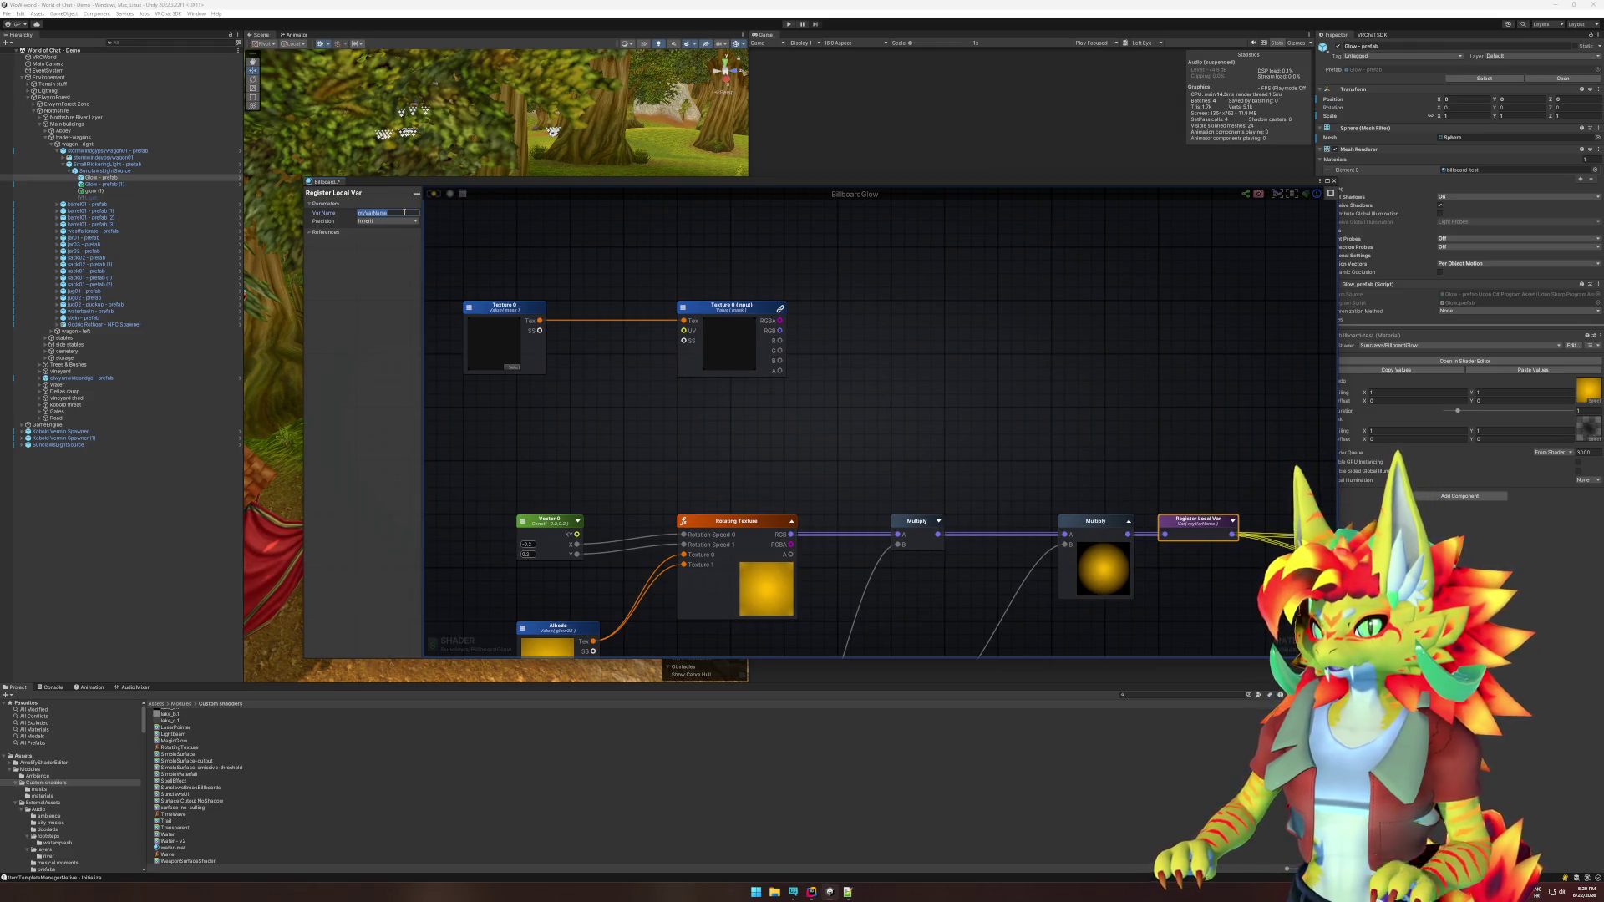
Name the variable Color and add a Get Local Var node reading Color.
text(Color)
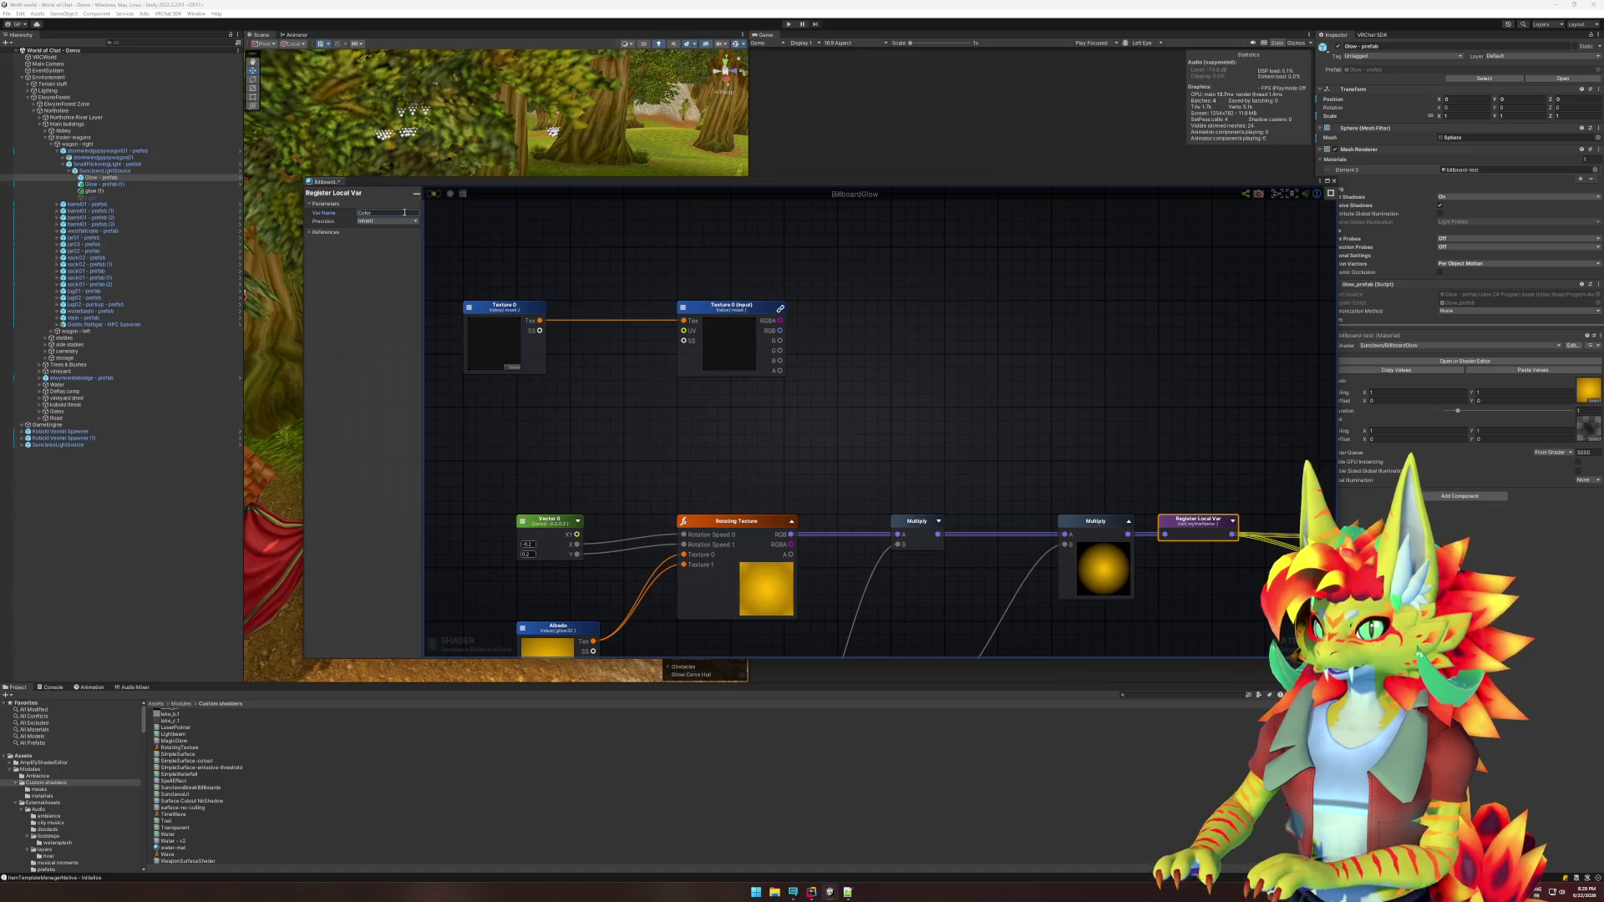
click(913, 355)
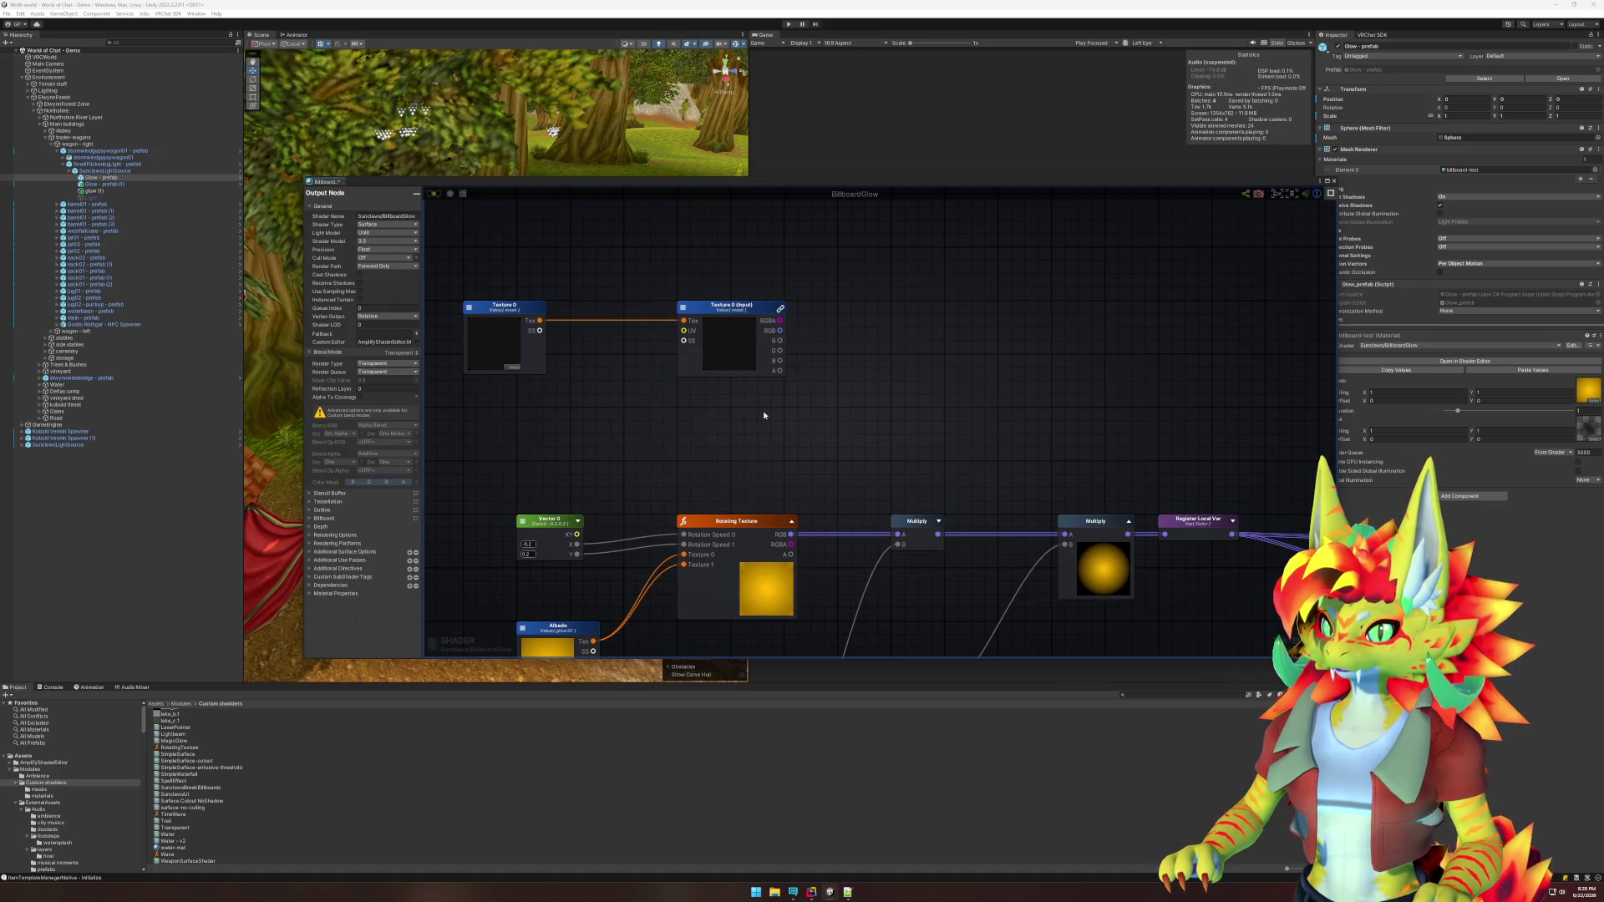
right_click(714, 421)
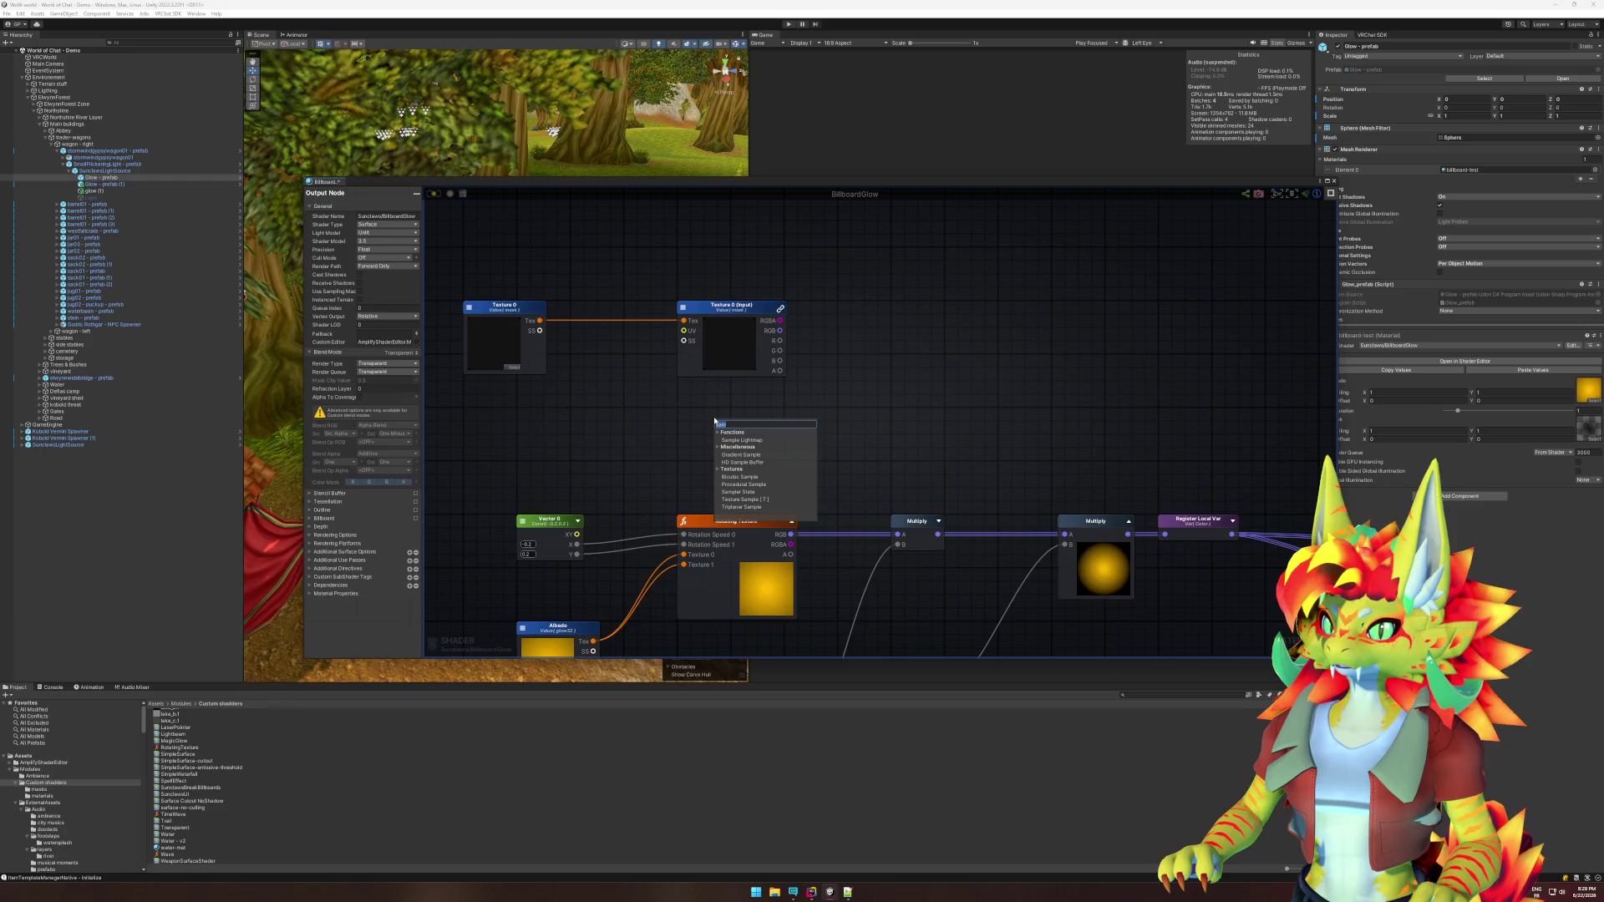
text(get)
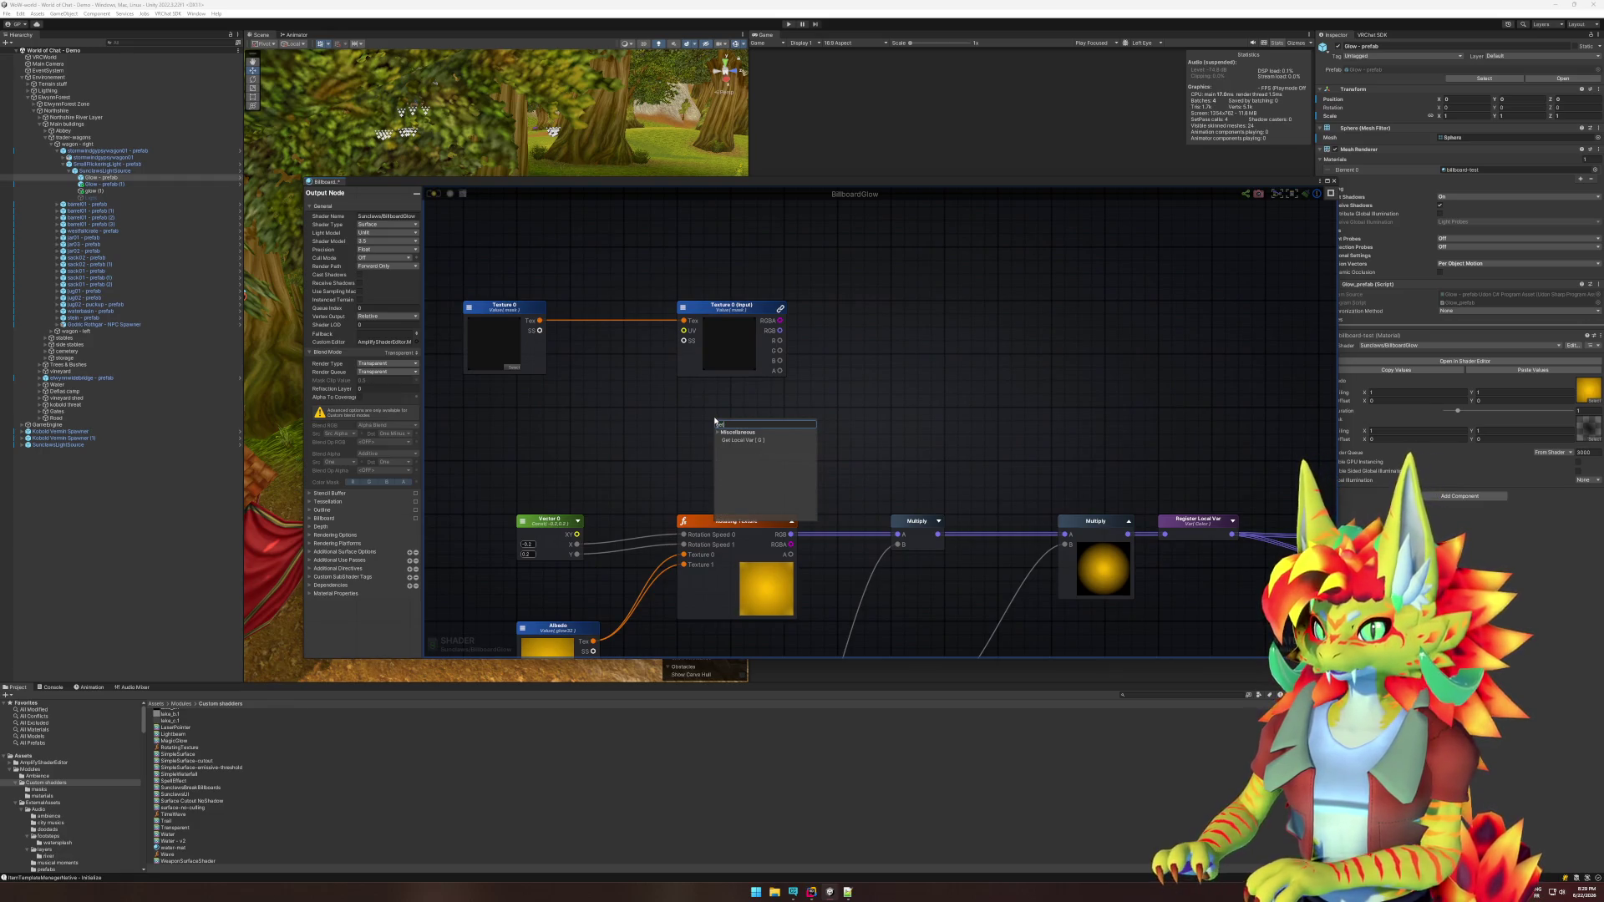
click(742, 439)
drag(749, 427, 713, 420)
click(702, 424)
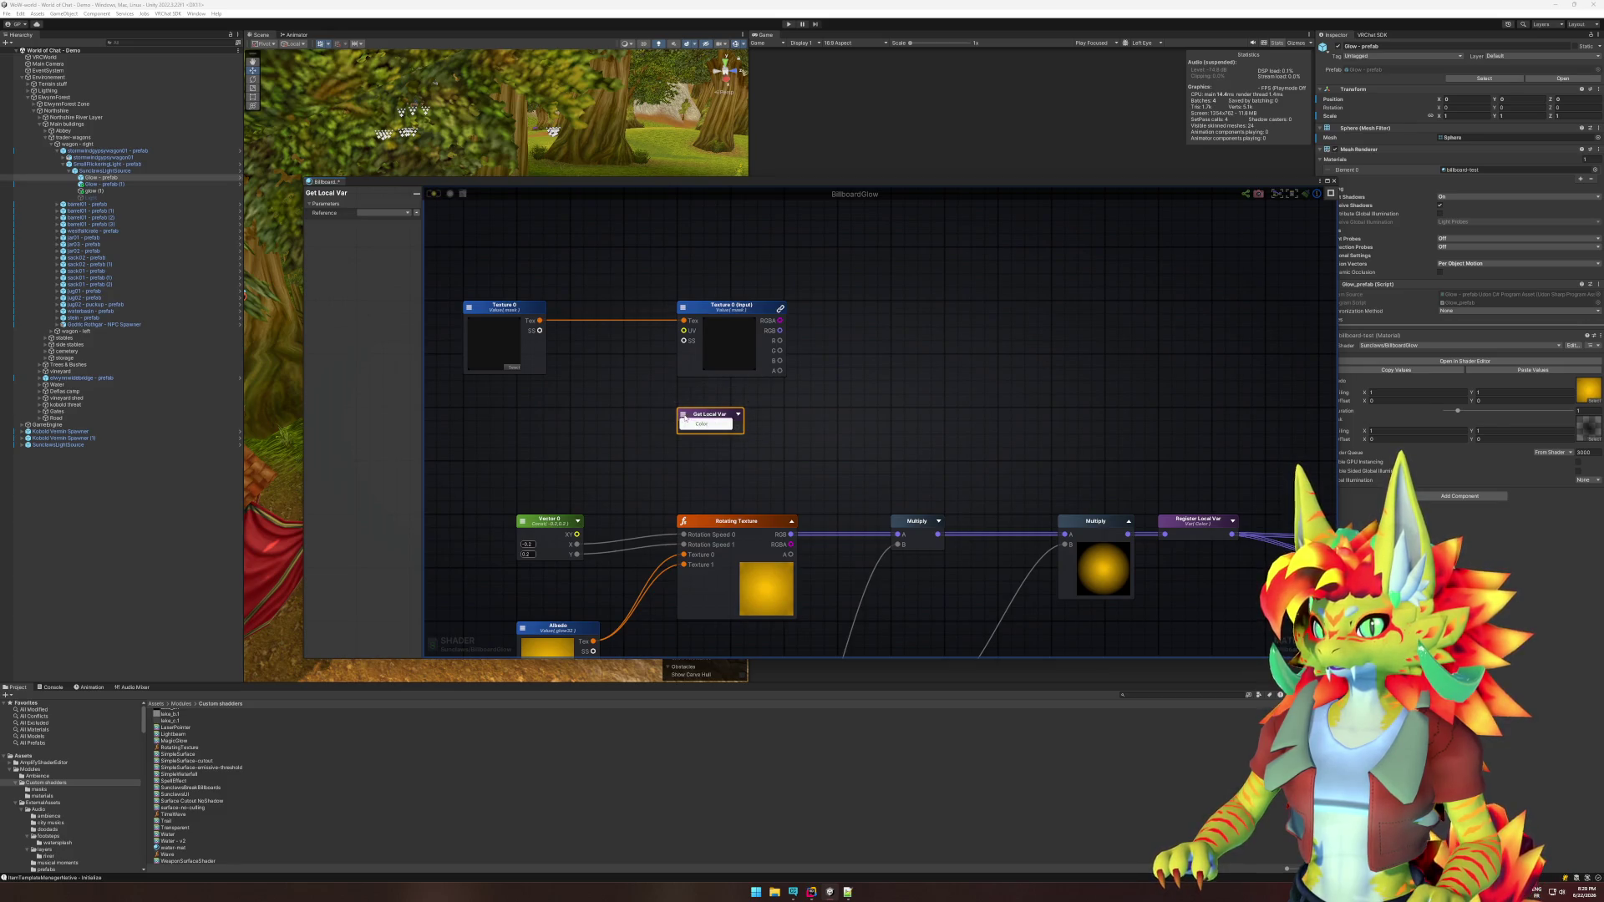
click(870, 409)
Add a Length node beside the Color Get Local Var node.
right_click(883, 419)
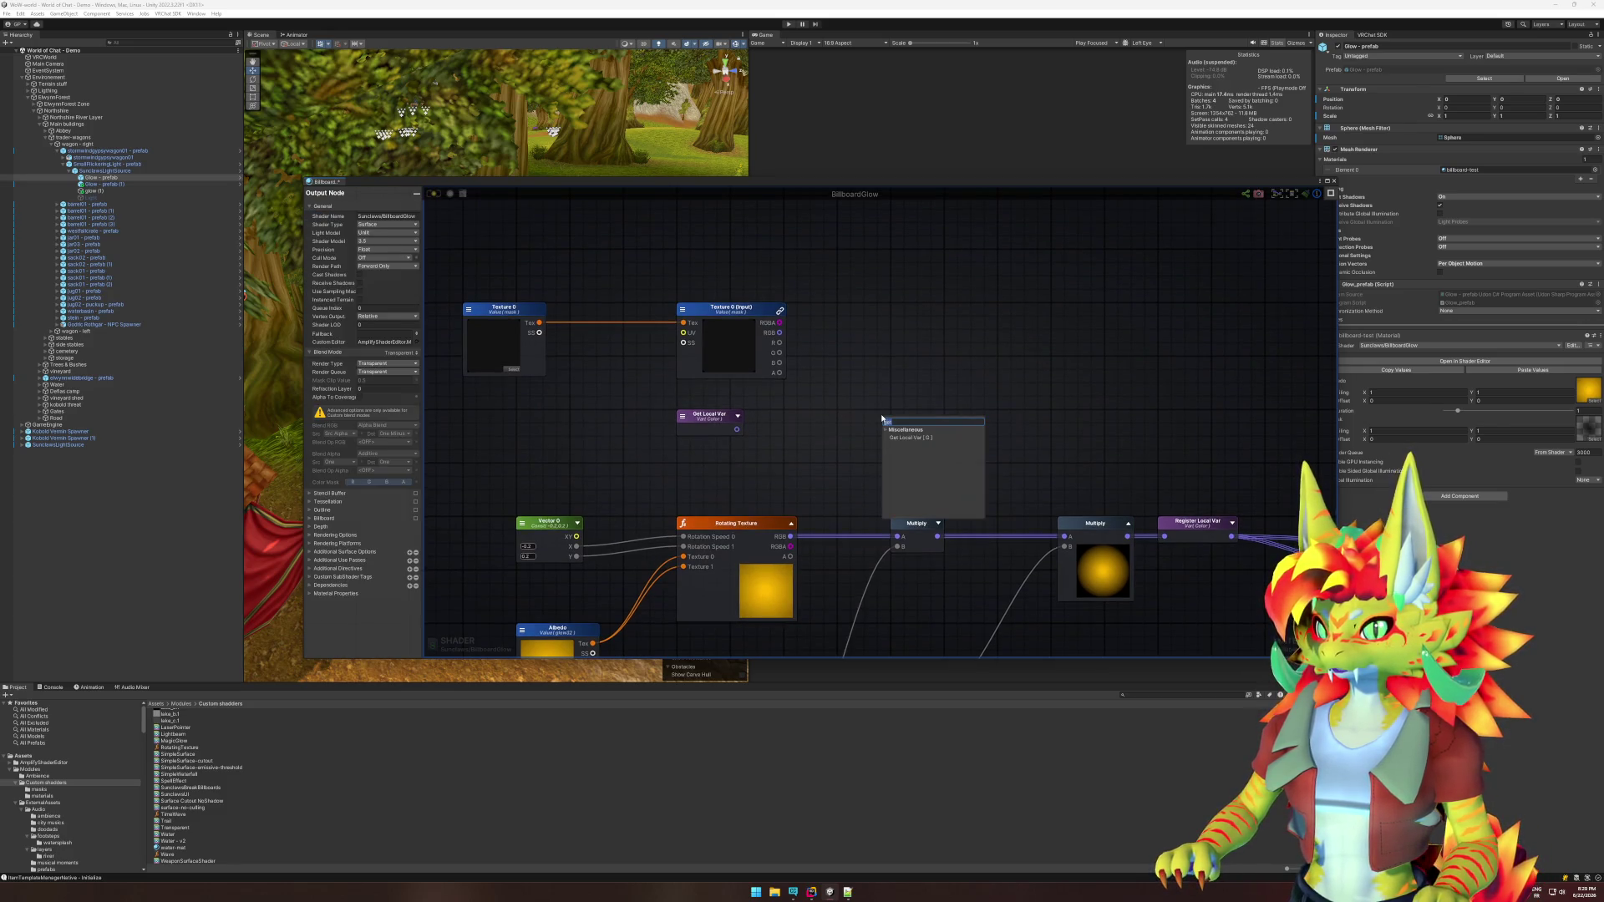
text(leng)
key(Down)
key(Return)
drag(907, 417, 737, 430)
key(f)
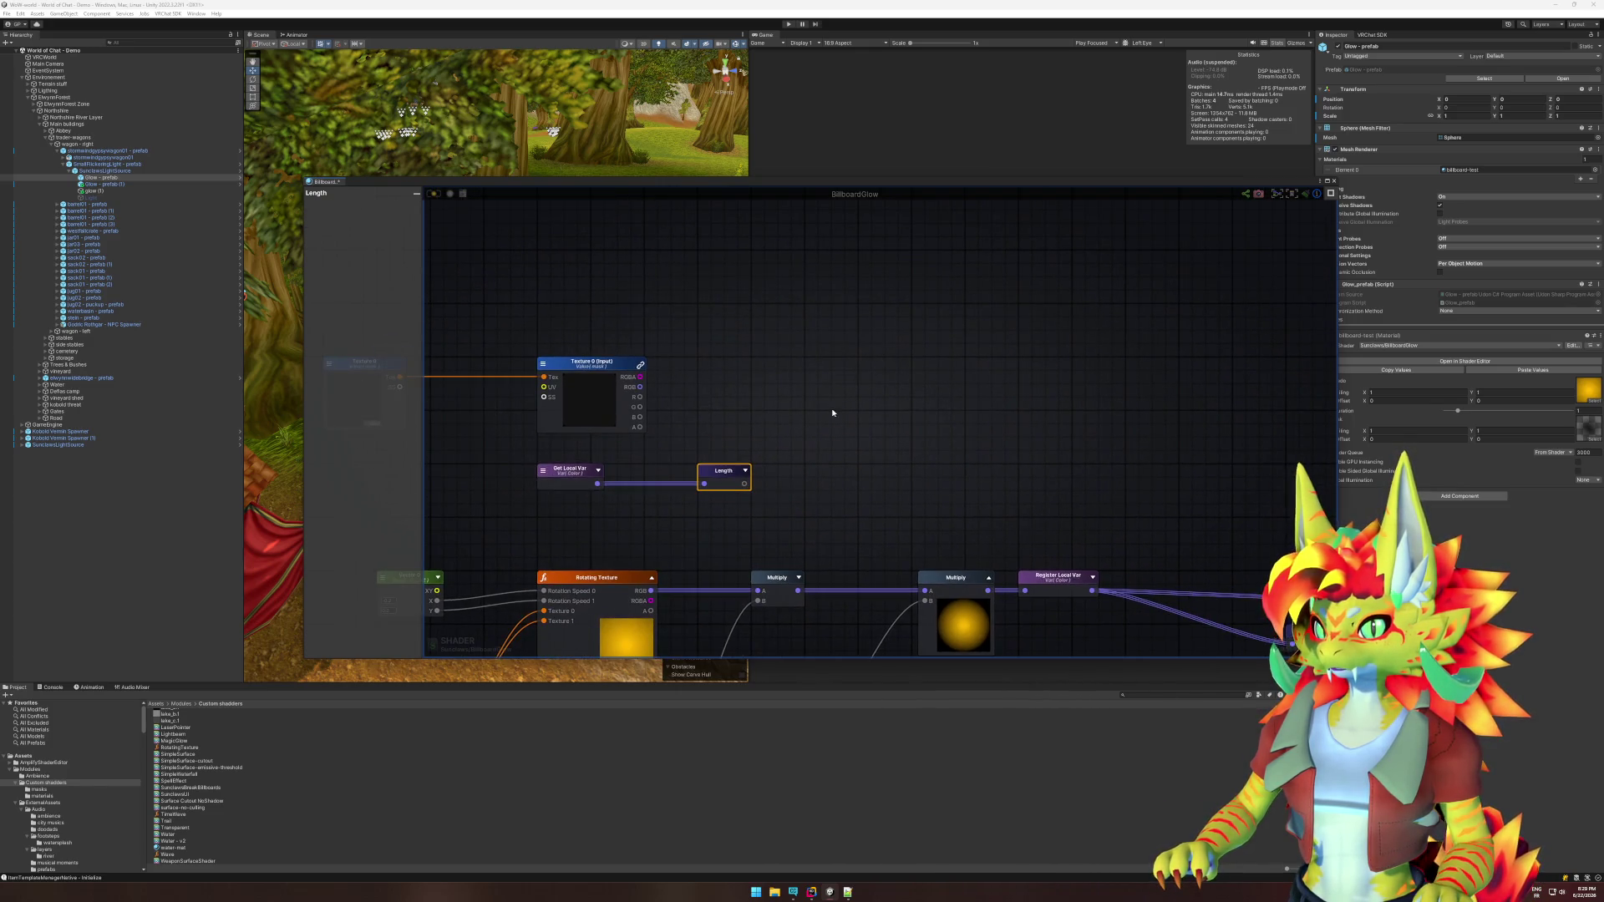
Add a Multiply node combining the texture alpha with the Length result.
right_click(810, 370)
text(multiply)
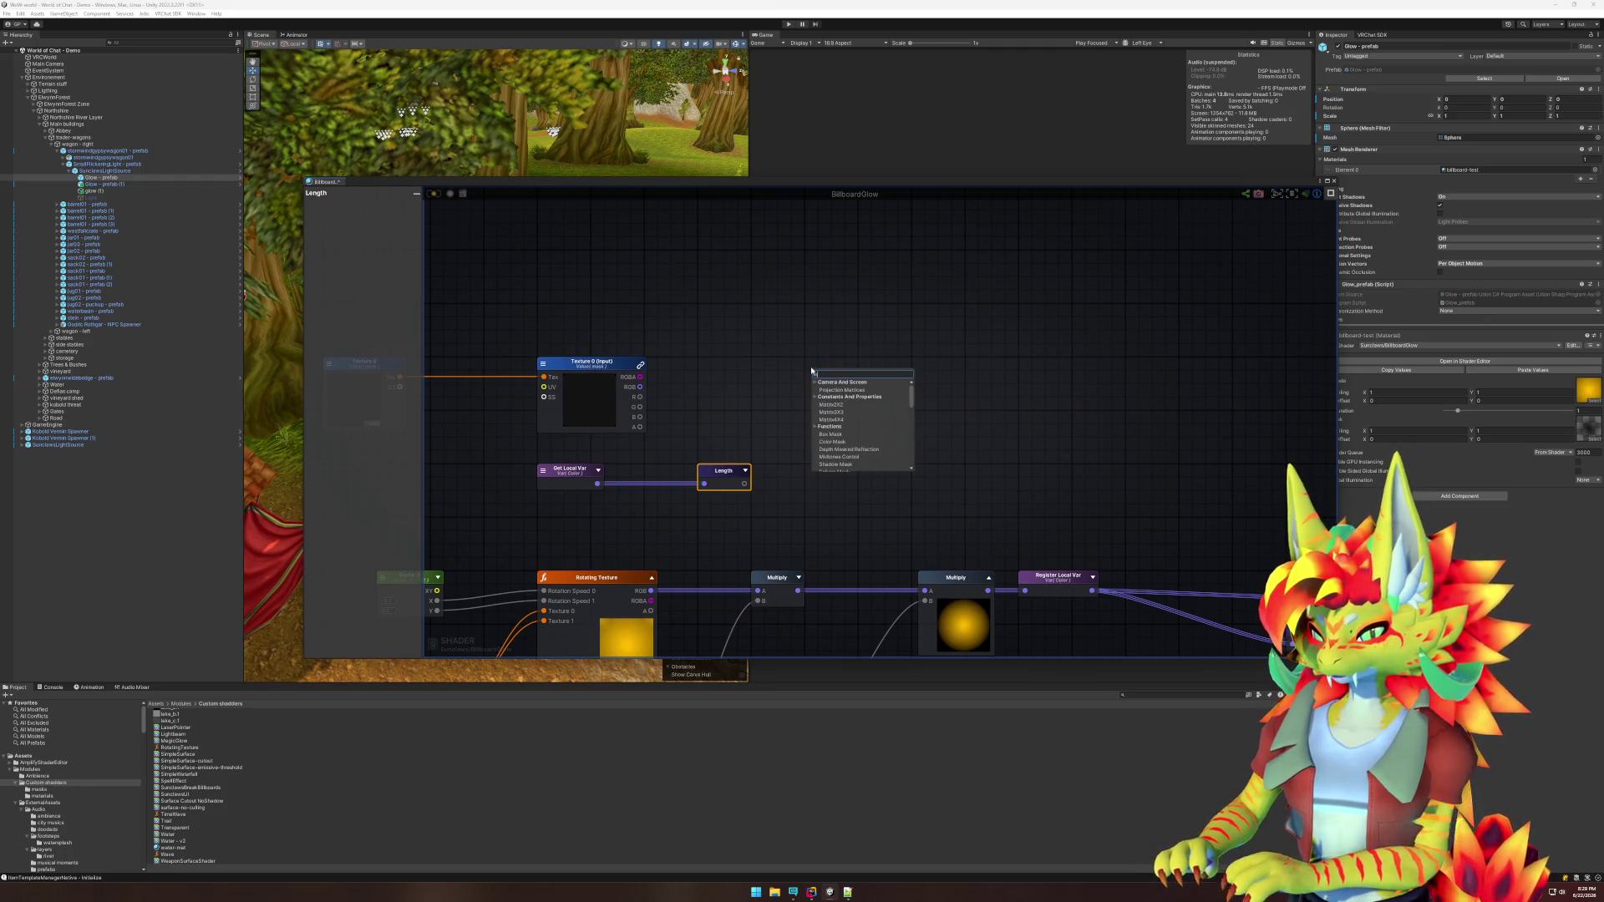
key(Return)
mouse_move(810, 370)
mouse_down()
mouse_move(754, 365)
mouse_move(842, 397)
mouse_up()
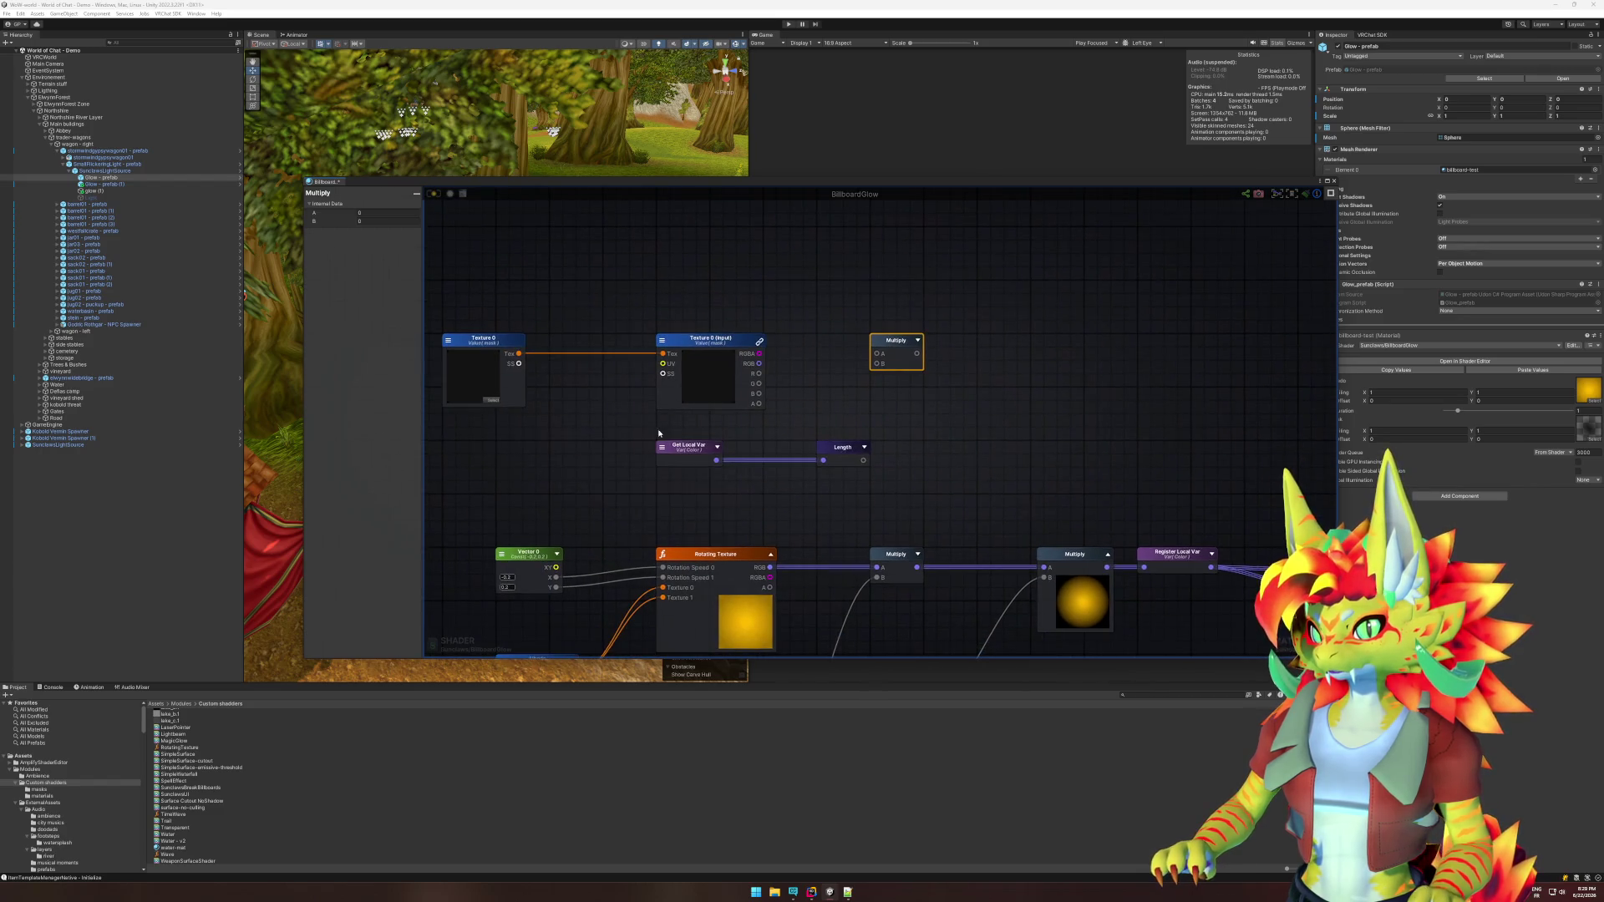
drag(877, 480, 652, 435)
mouse_move(842, 448)
mouse_down()
mouse_move(684, 450)
mouse_move(877, 363)
mouse_up()
drag(760, 405, 877, 353)
click(918, 343)
drag(1111, 411, 913, 374)
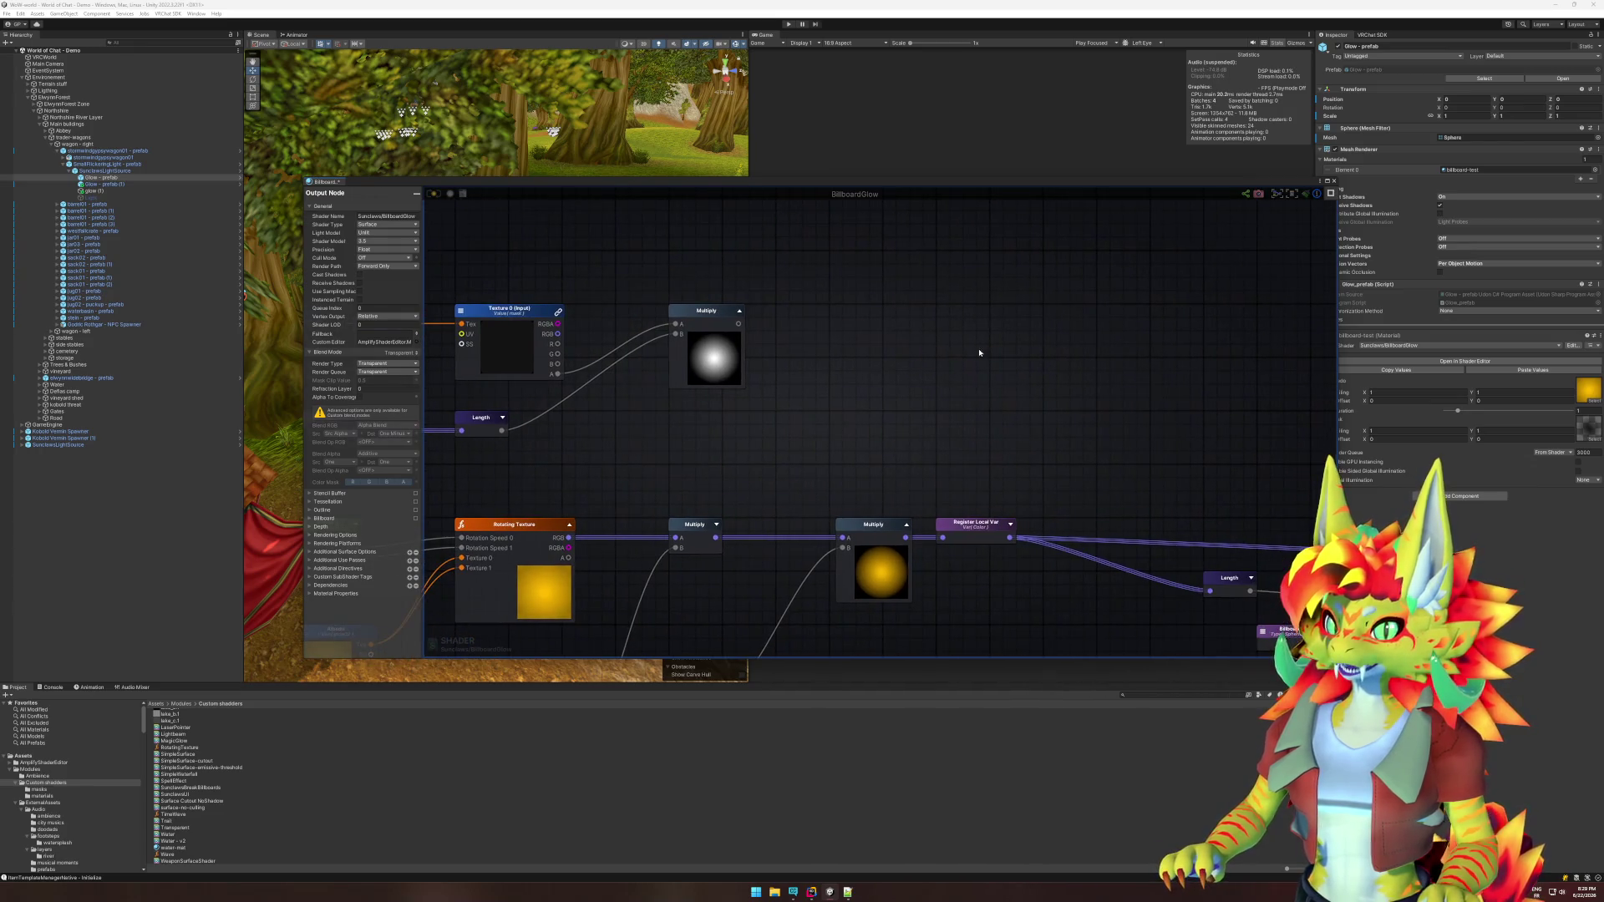
Register the Multiply output as a local variable named Opacity.
right_click(902, 338)
text(mult)
drag(740, 324, 846, 325)
text(var)
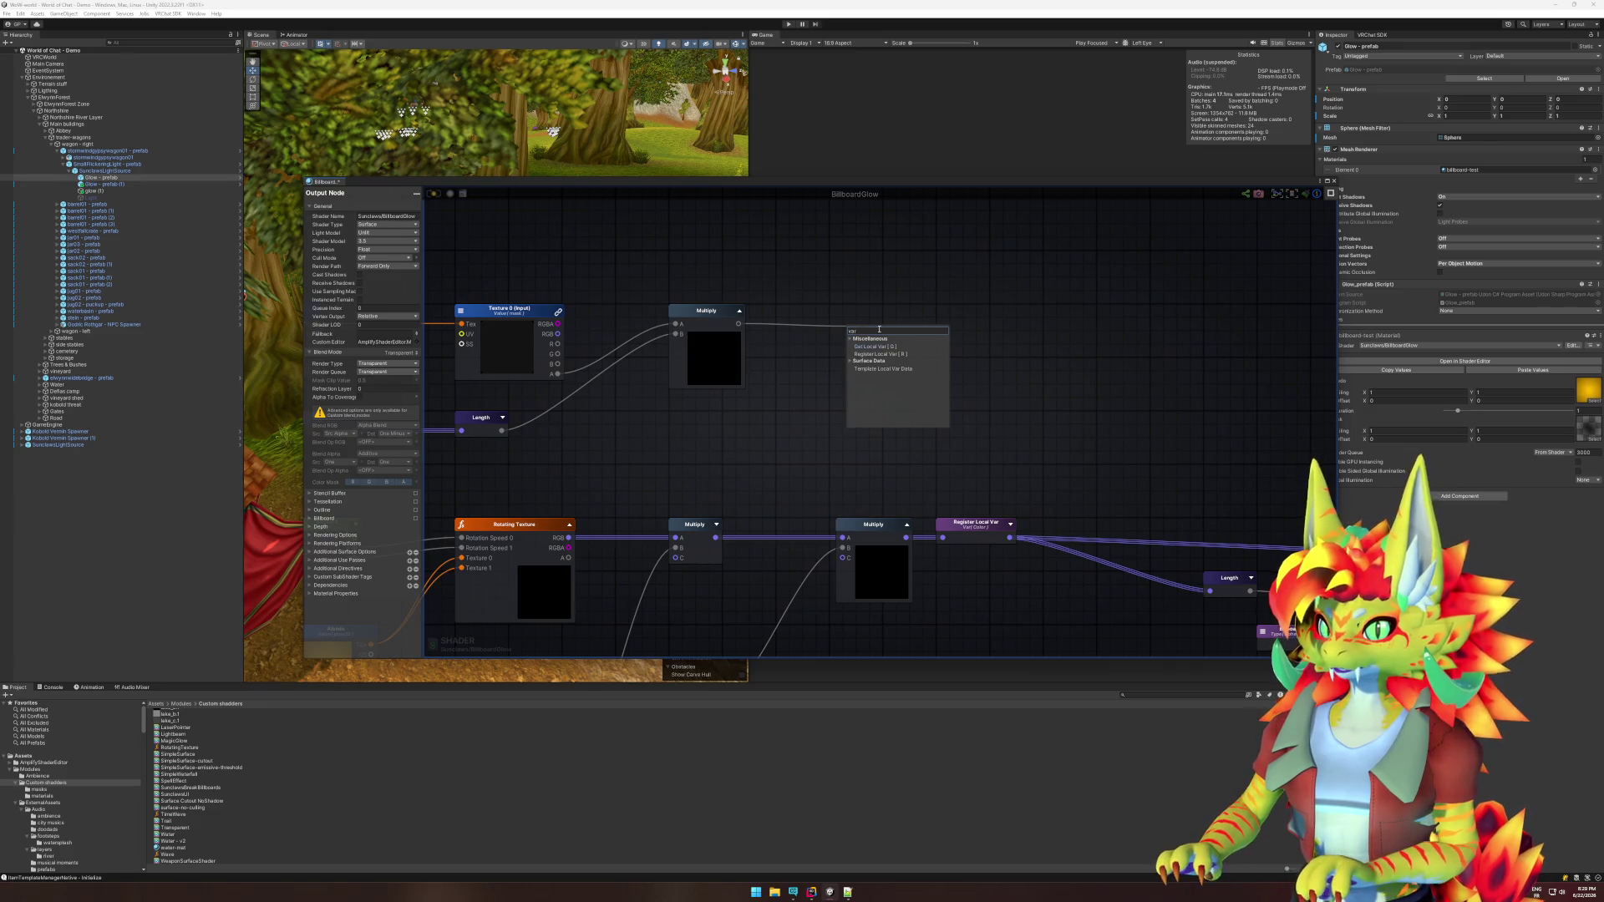
click(880, 353)
click(397, 215)
double_click(397, 214)
text(g)
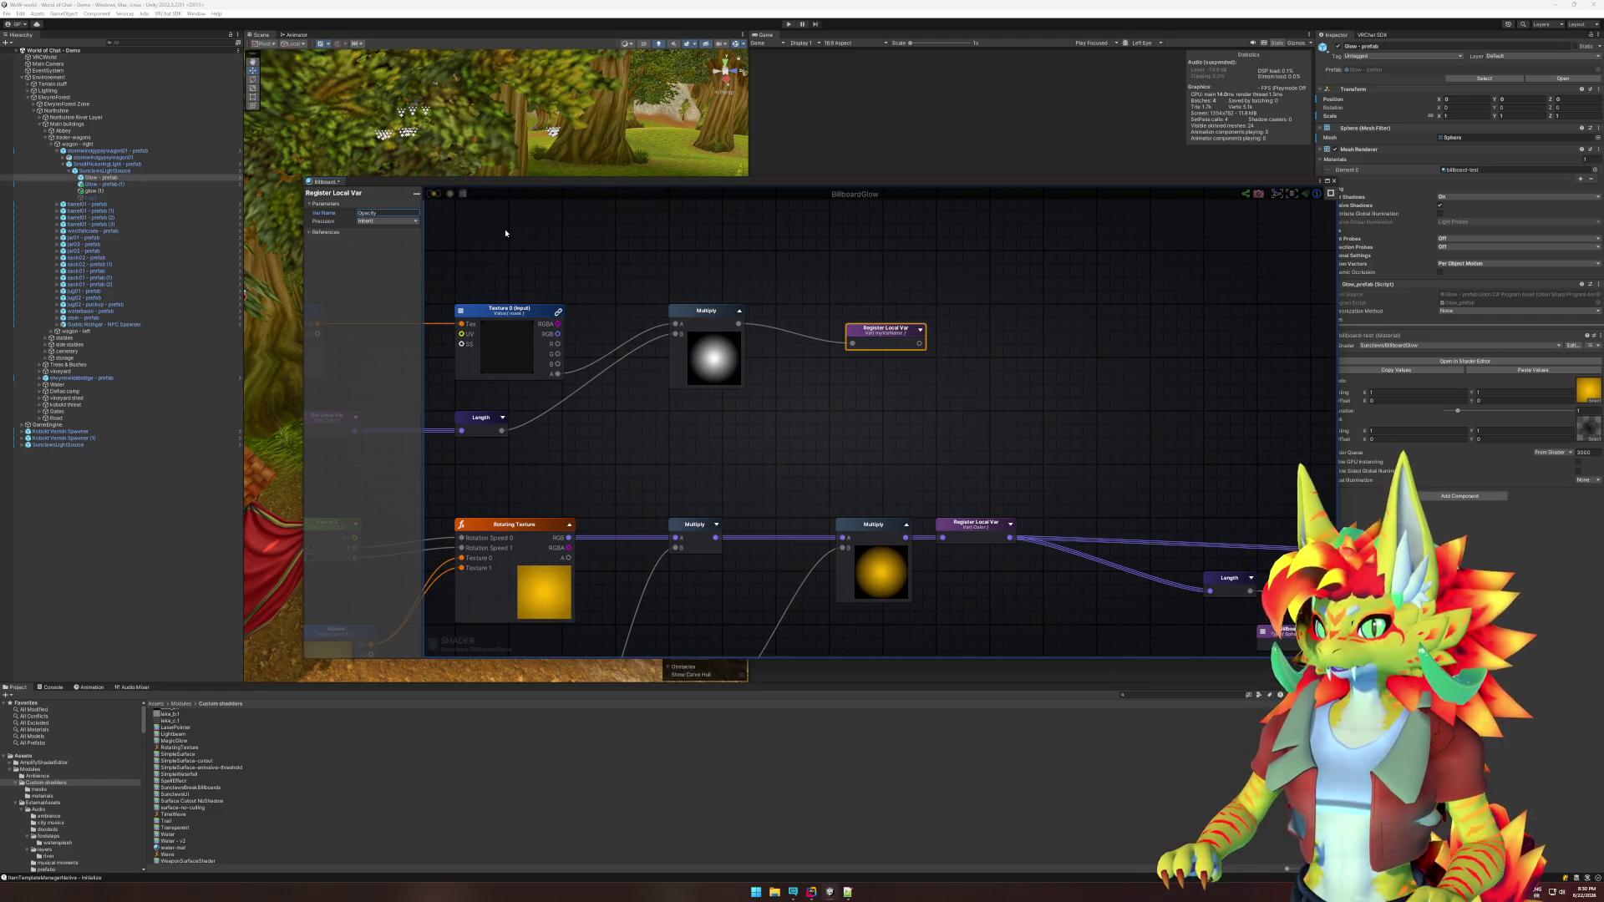
click(1150, 466)
Replace the old Length node with a Get Local Var reading Opacity, wired into the output's Opacity.
drag(1150, 465, 684, 324)
click(783, 436)
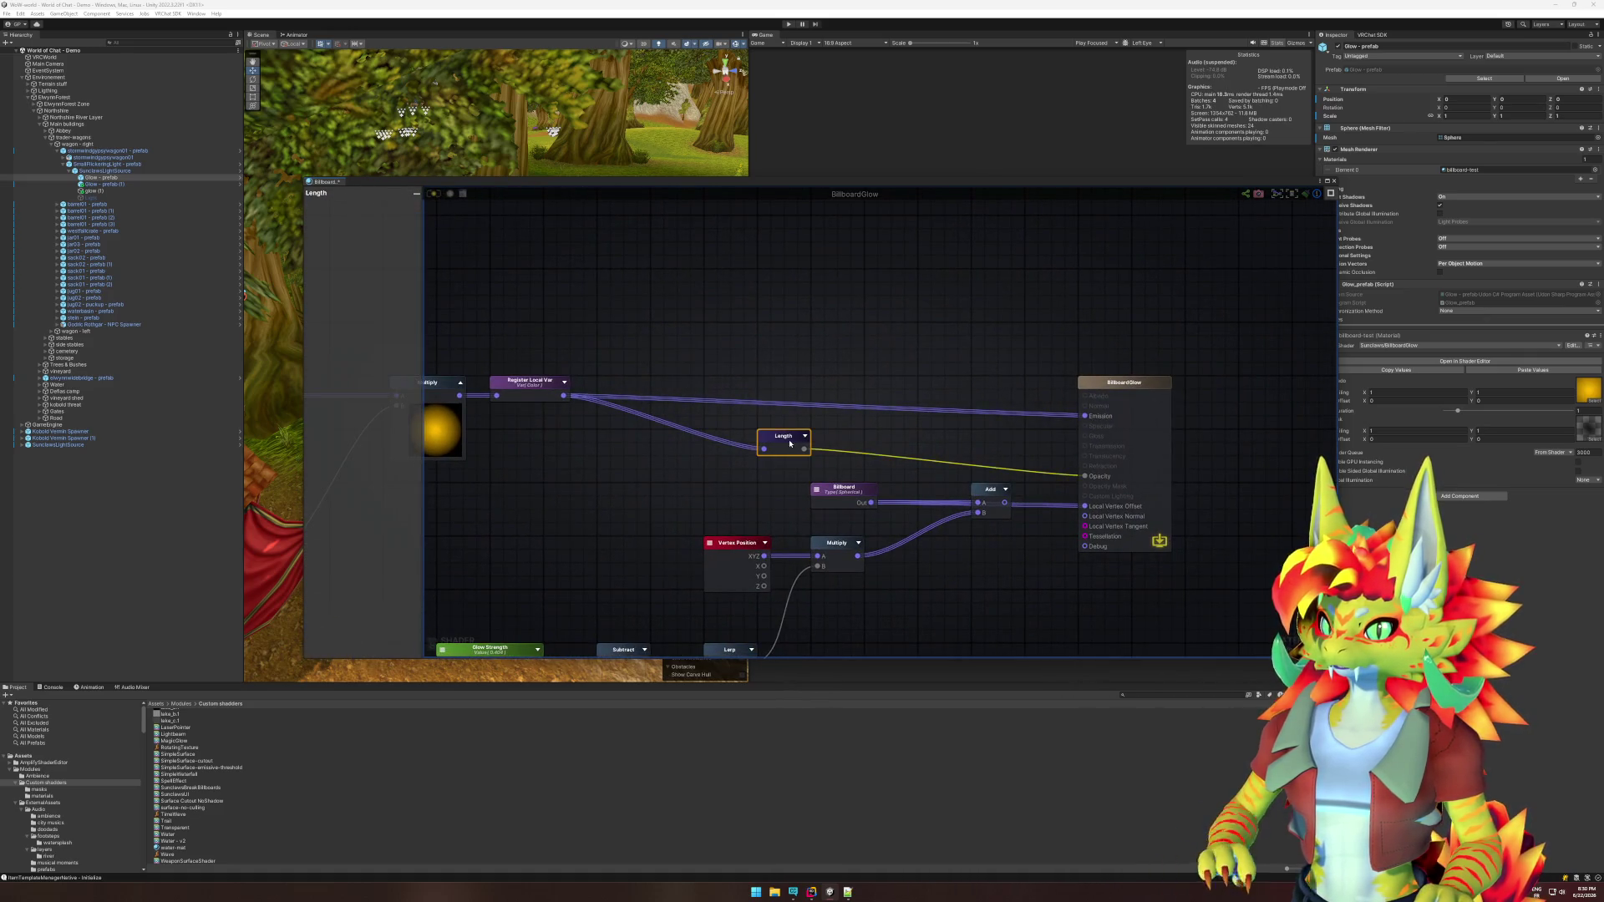
key(Delete)
right_click(913, 447)
click(942, 464)
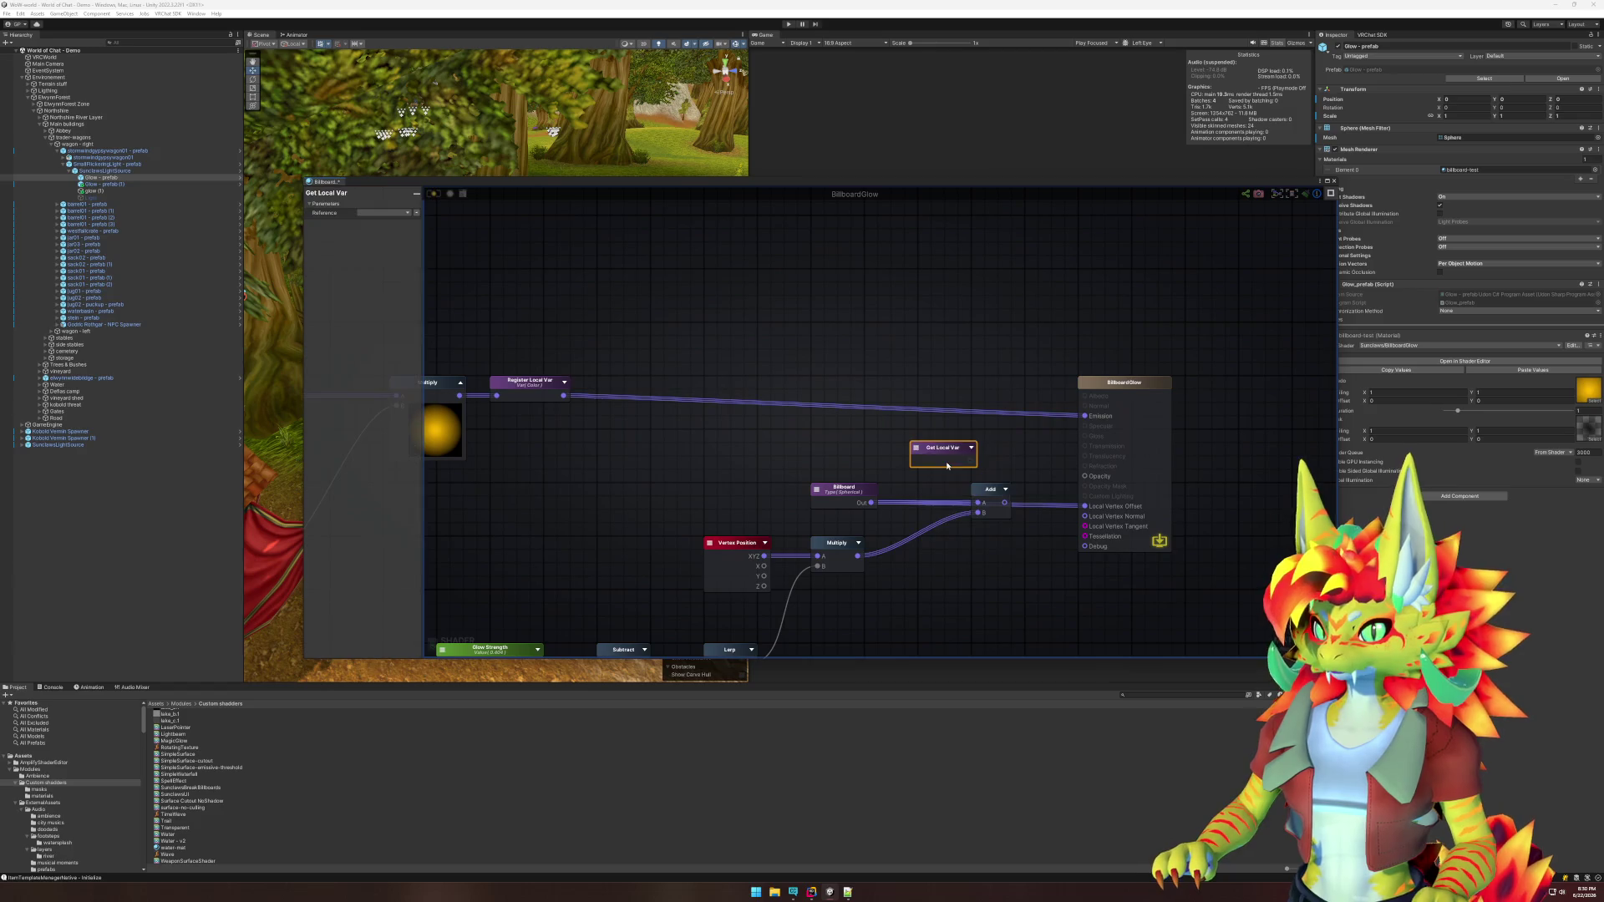
click(915, 451)
click(942, 464)
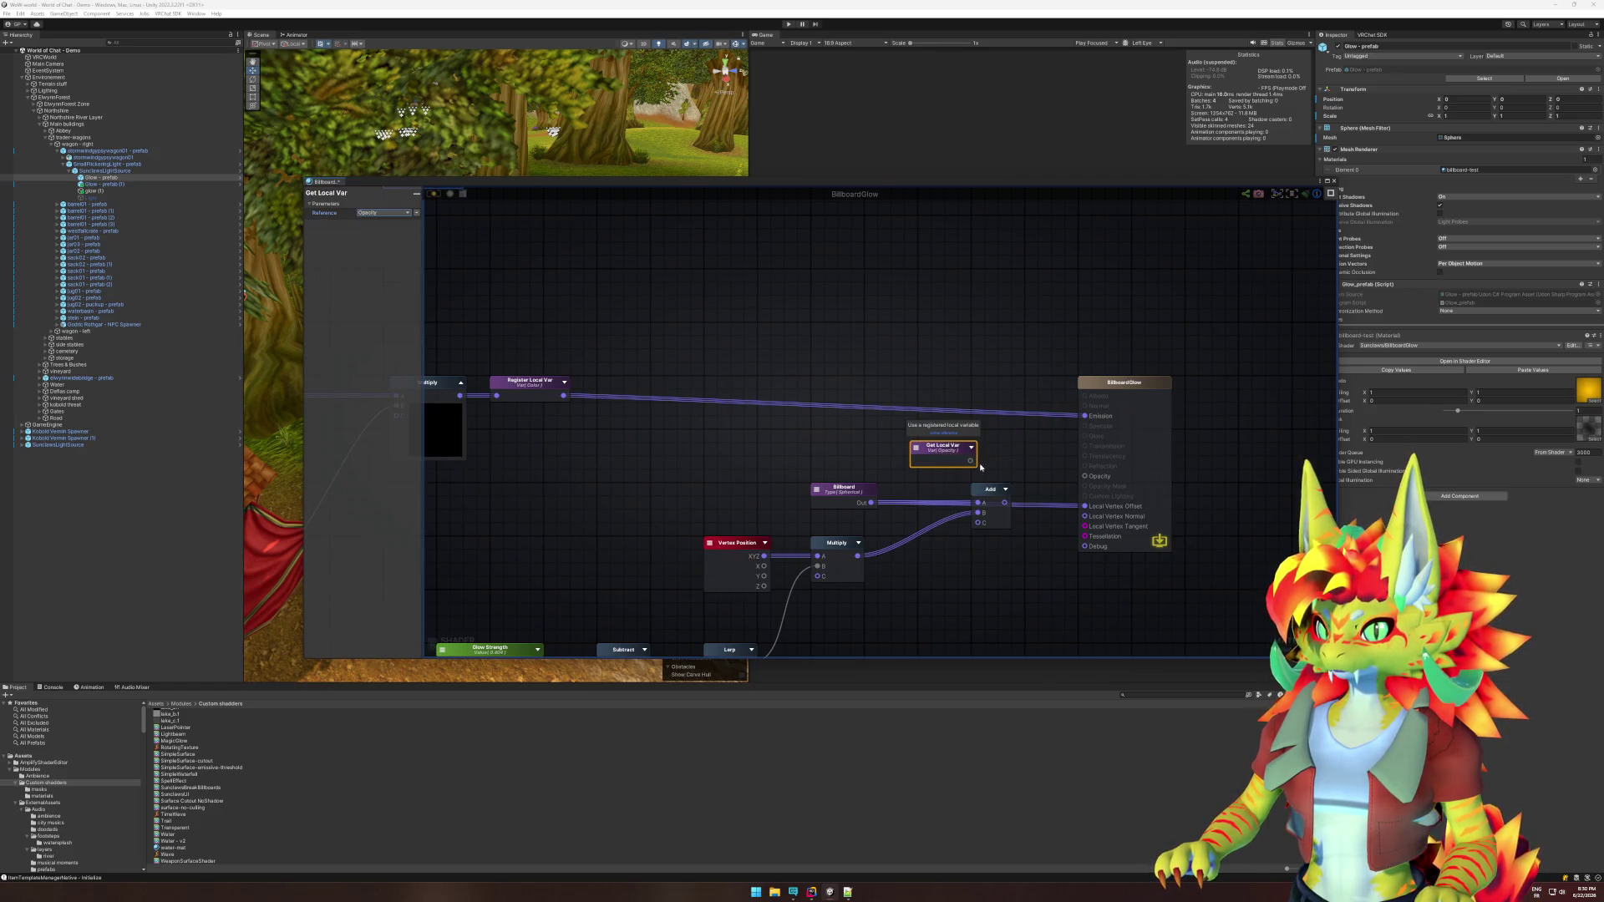
drag(970, 460, 1086, 476)
click(816, 336)
drag(947, 456, 945, 444)
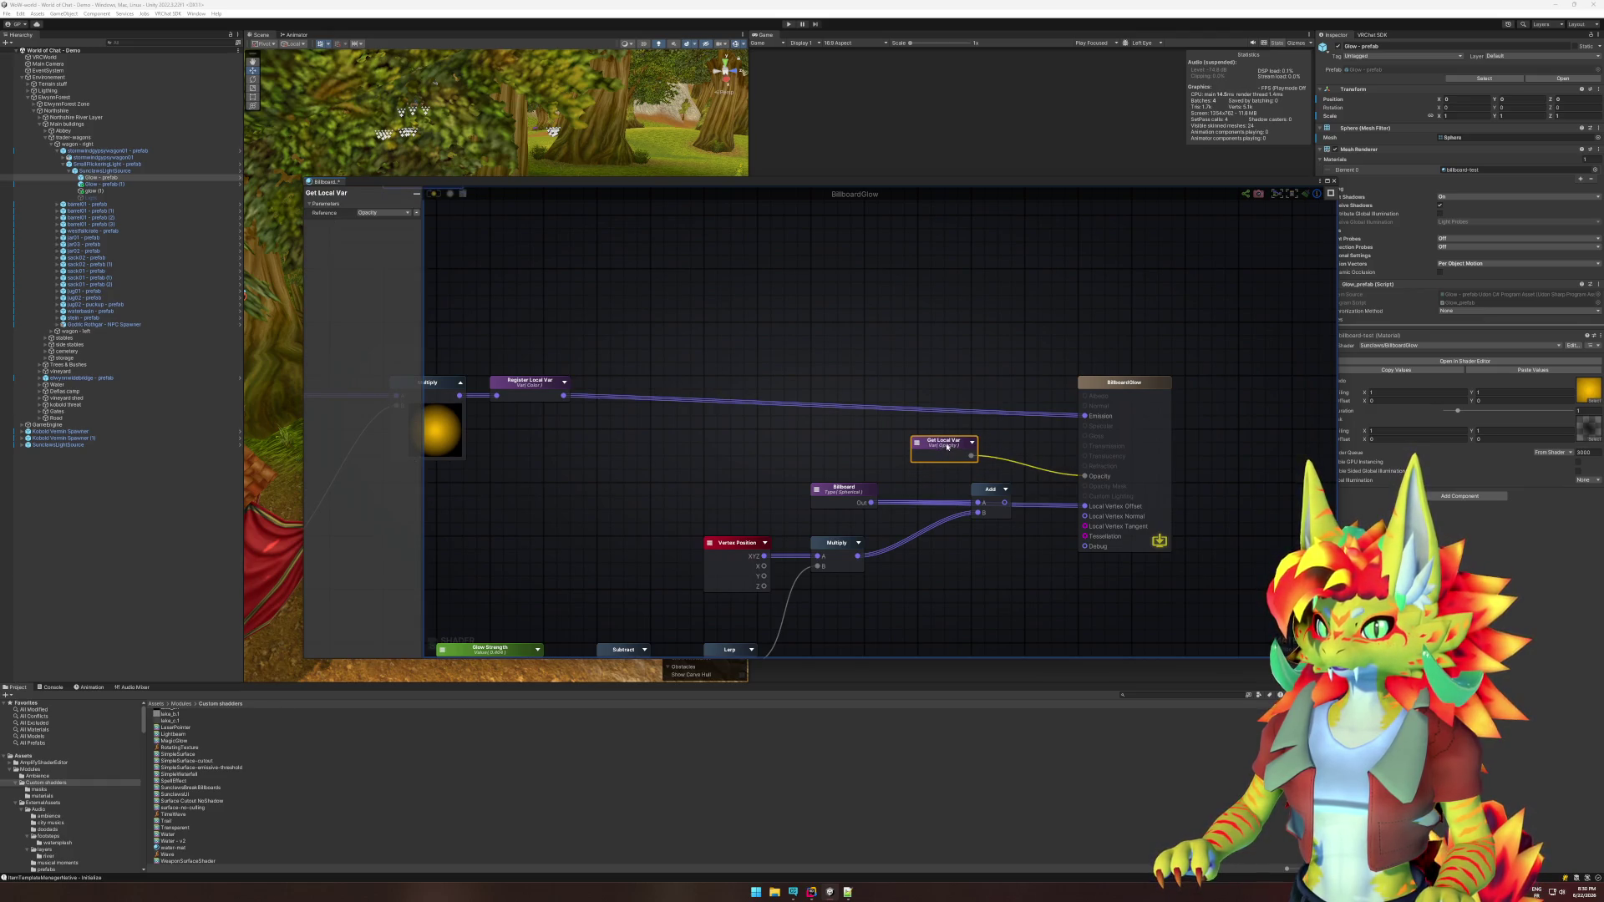
click(674, 435)
drag(673, 434, 1052, 489)
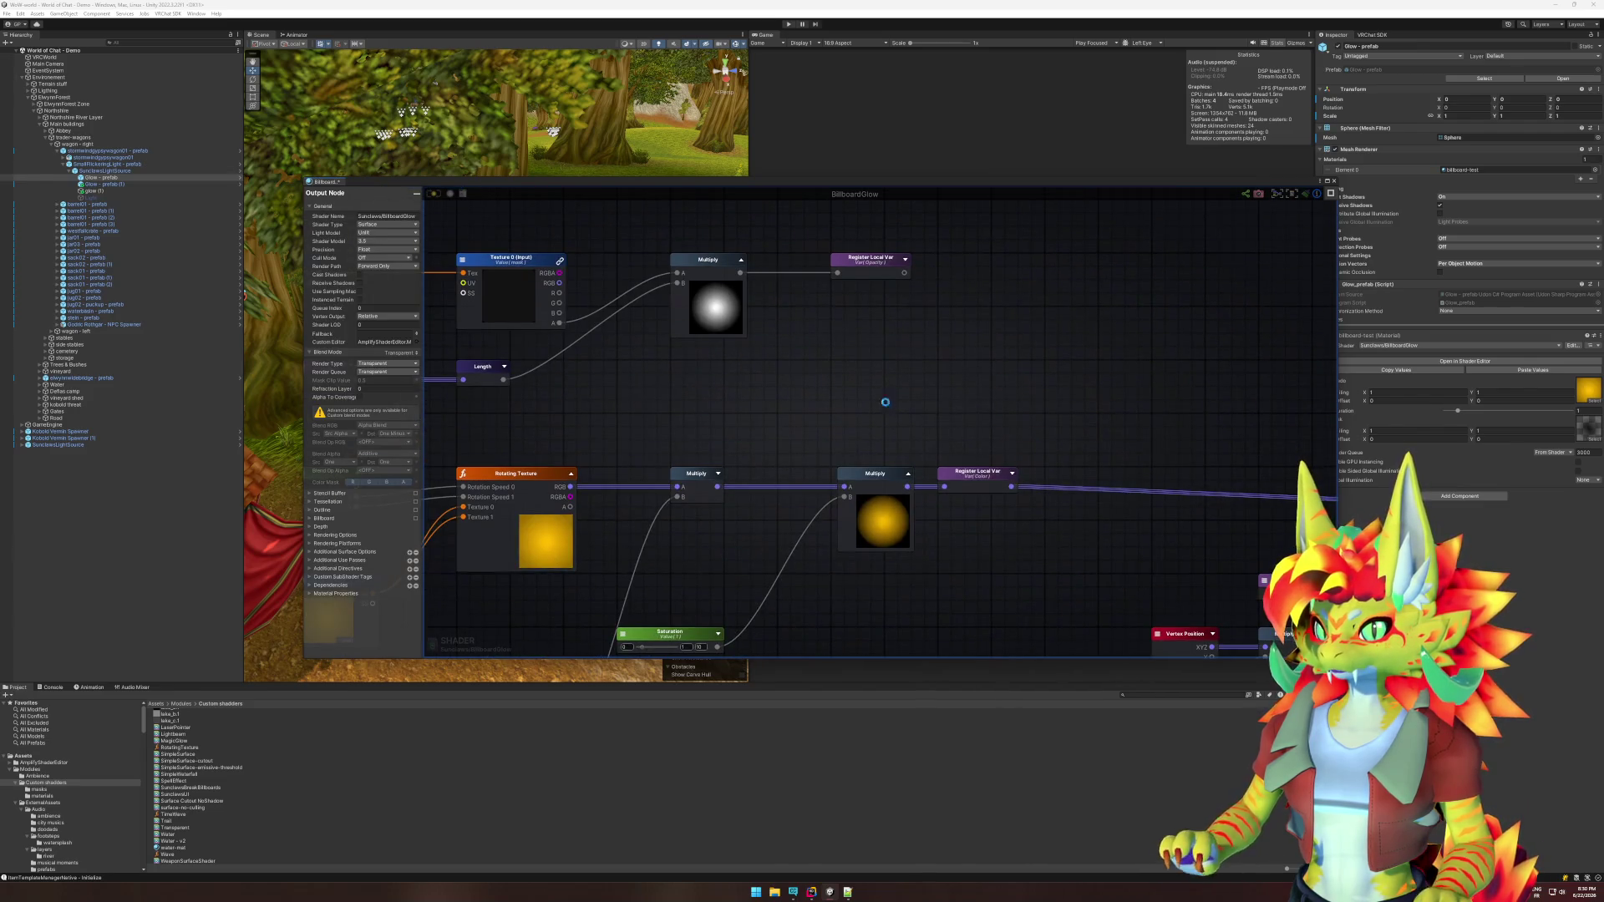
drag(1185, 433, 778, 337)
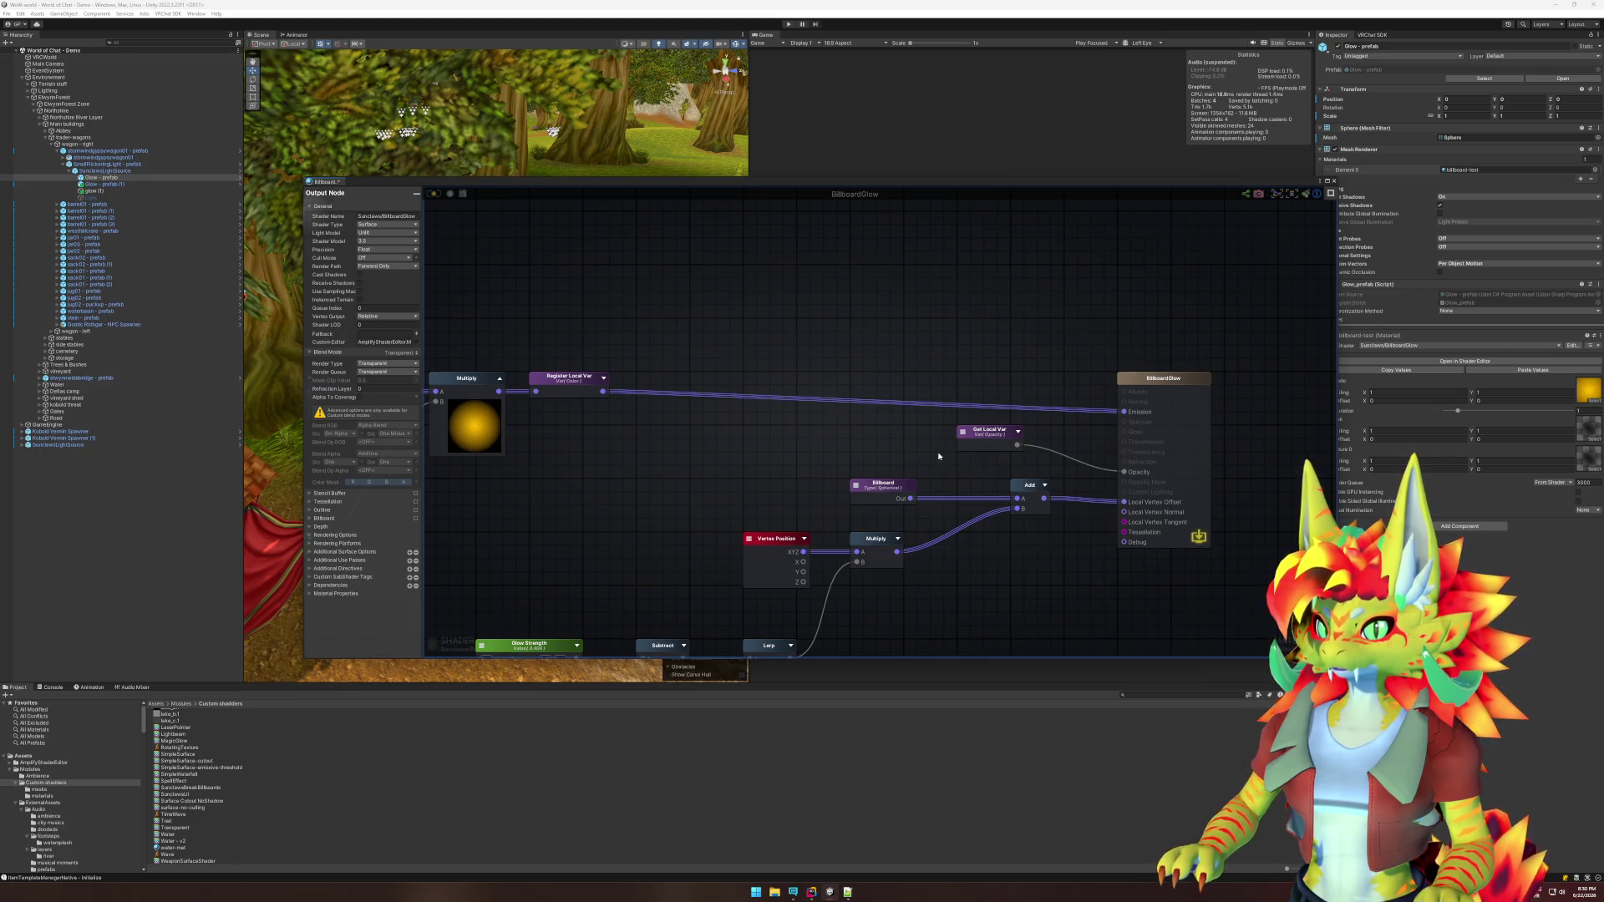
mouse_move(733, 433)
mouse_down()
mouse_move(788, 459)
mouse_move(989, 443)
mouse_up()
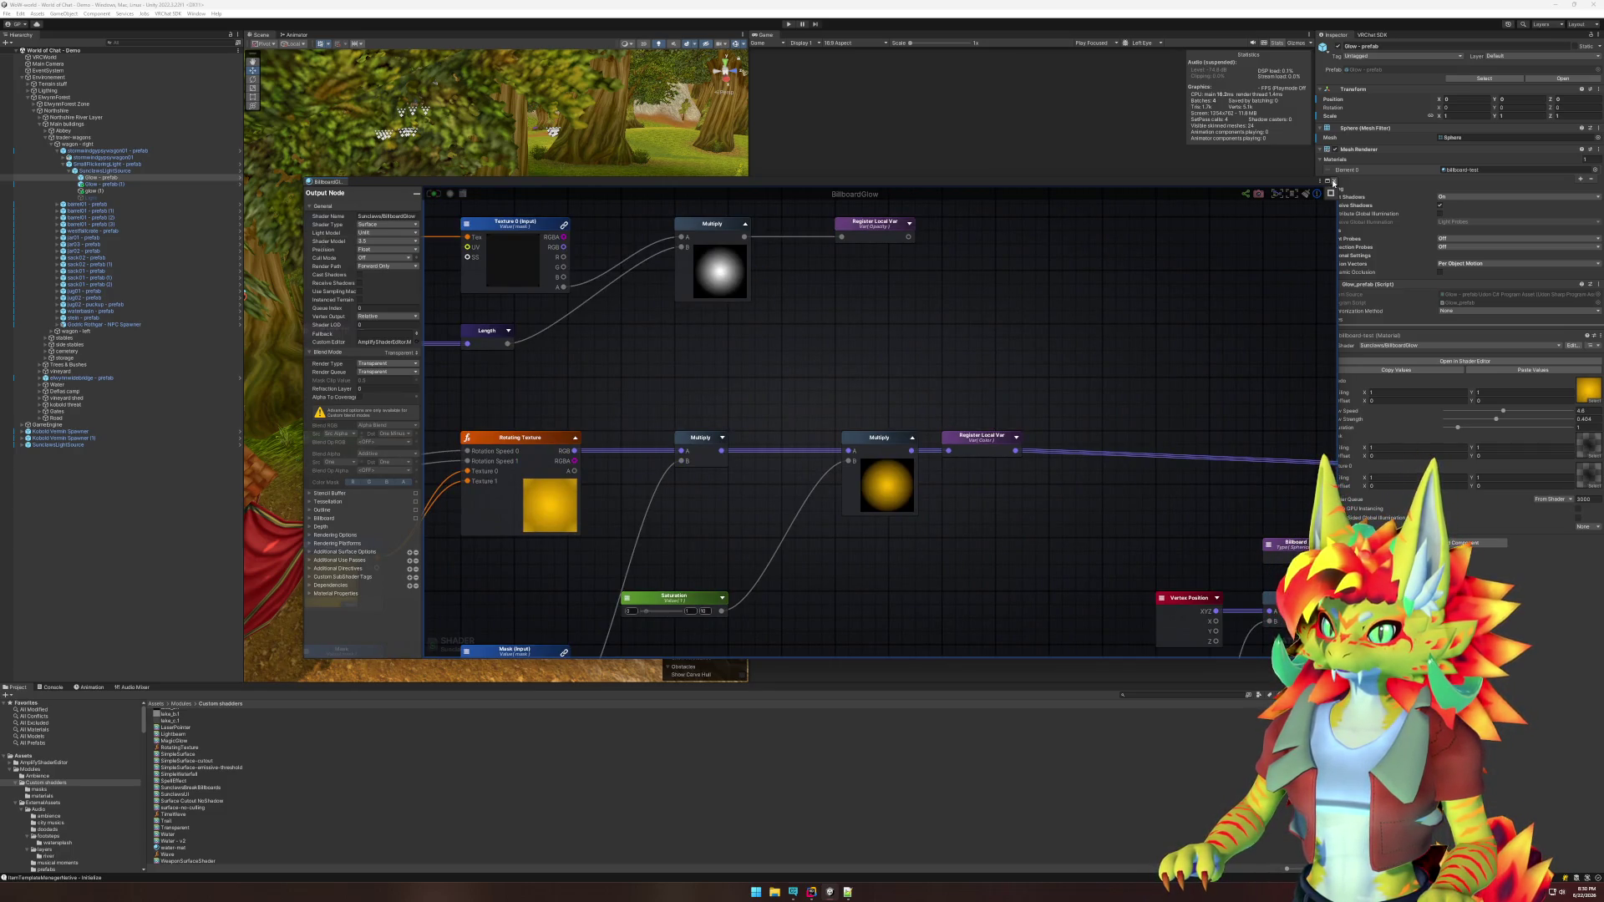
click(1335, 182)
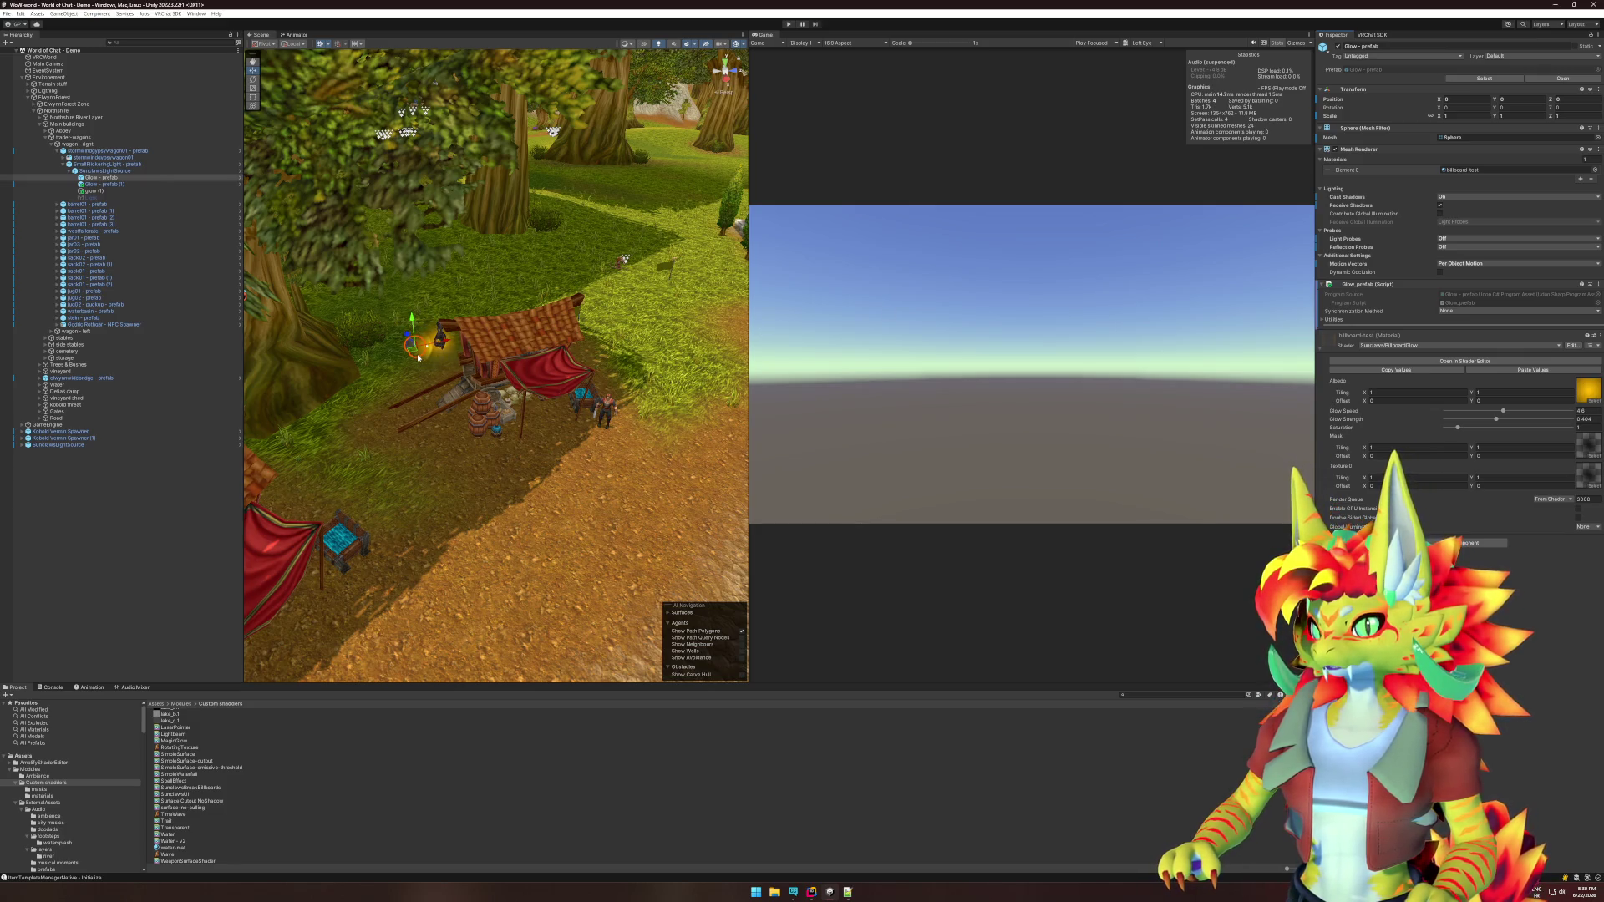
key(f)
scroll(610, 429, down, 2)
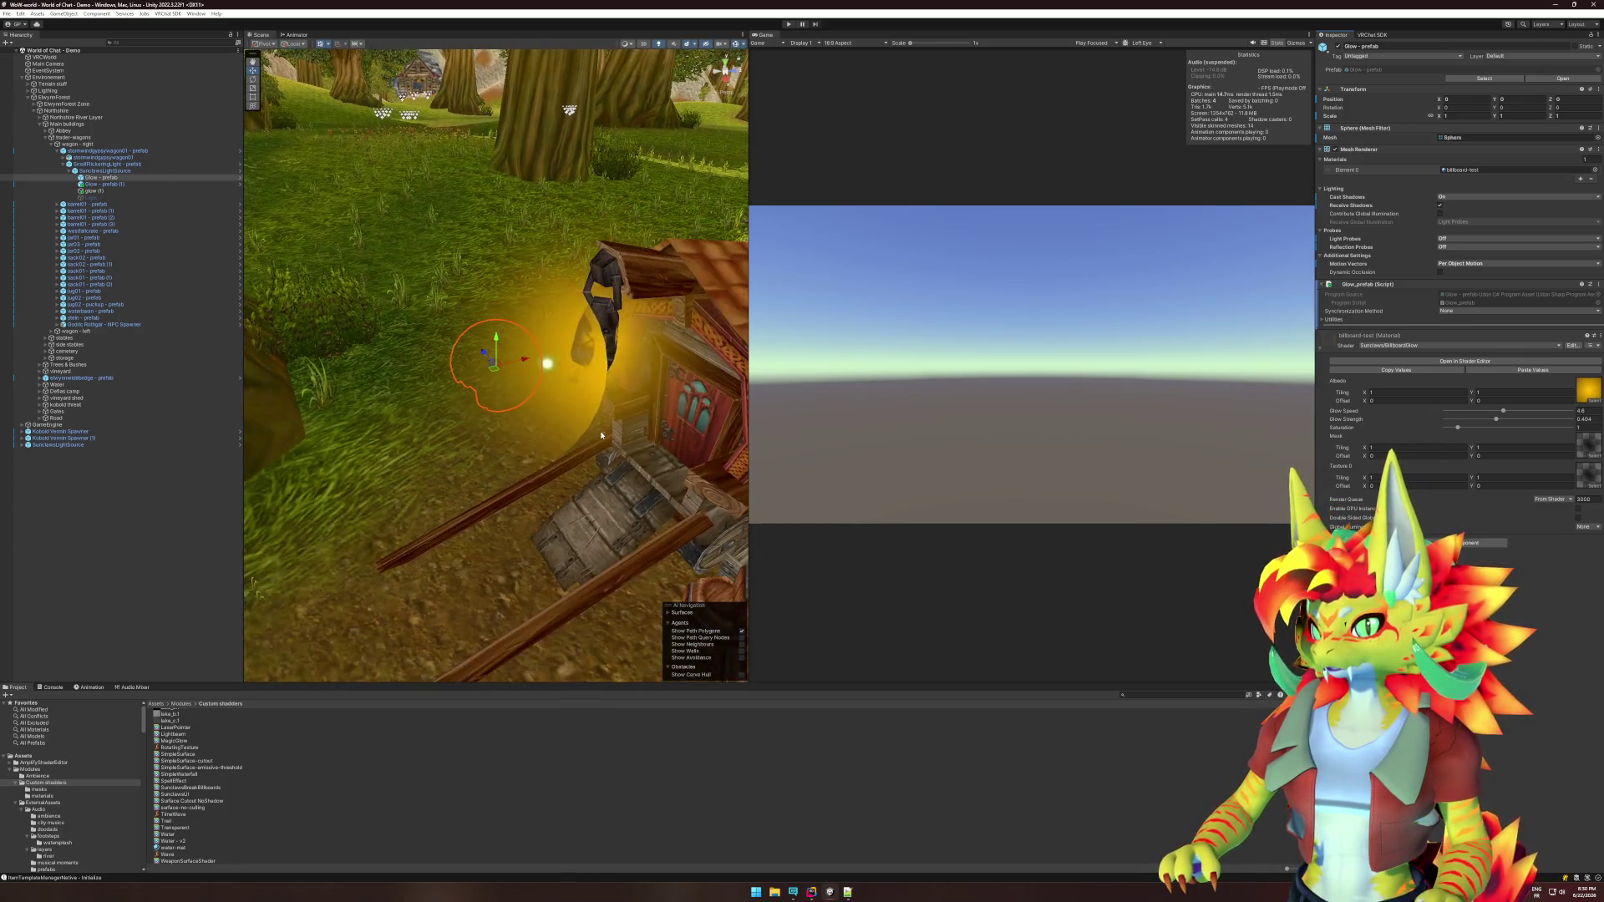
mouse_move(600, 435)
mouse_down()
mouse_move(469, 309)
mouse_move(584, 420)
mouse_up()
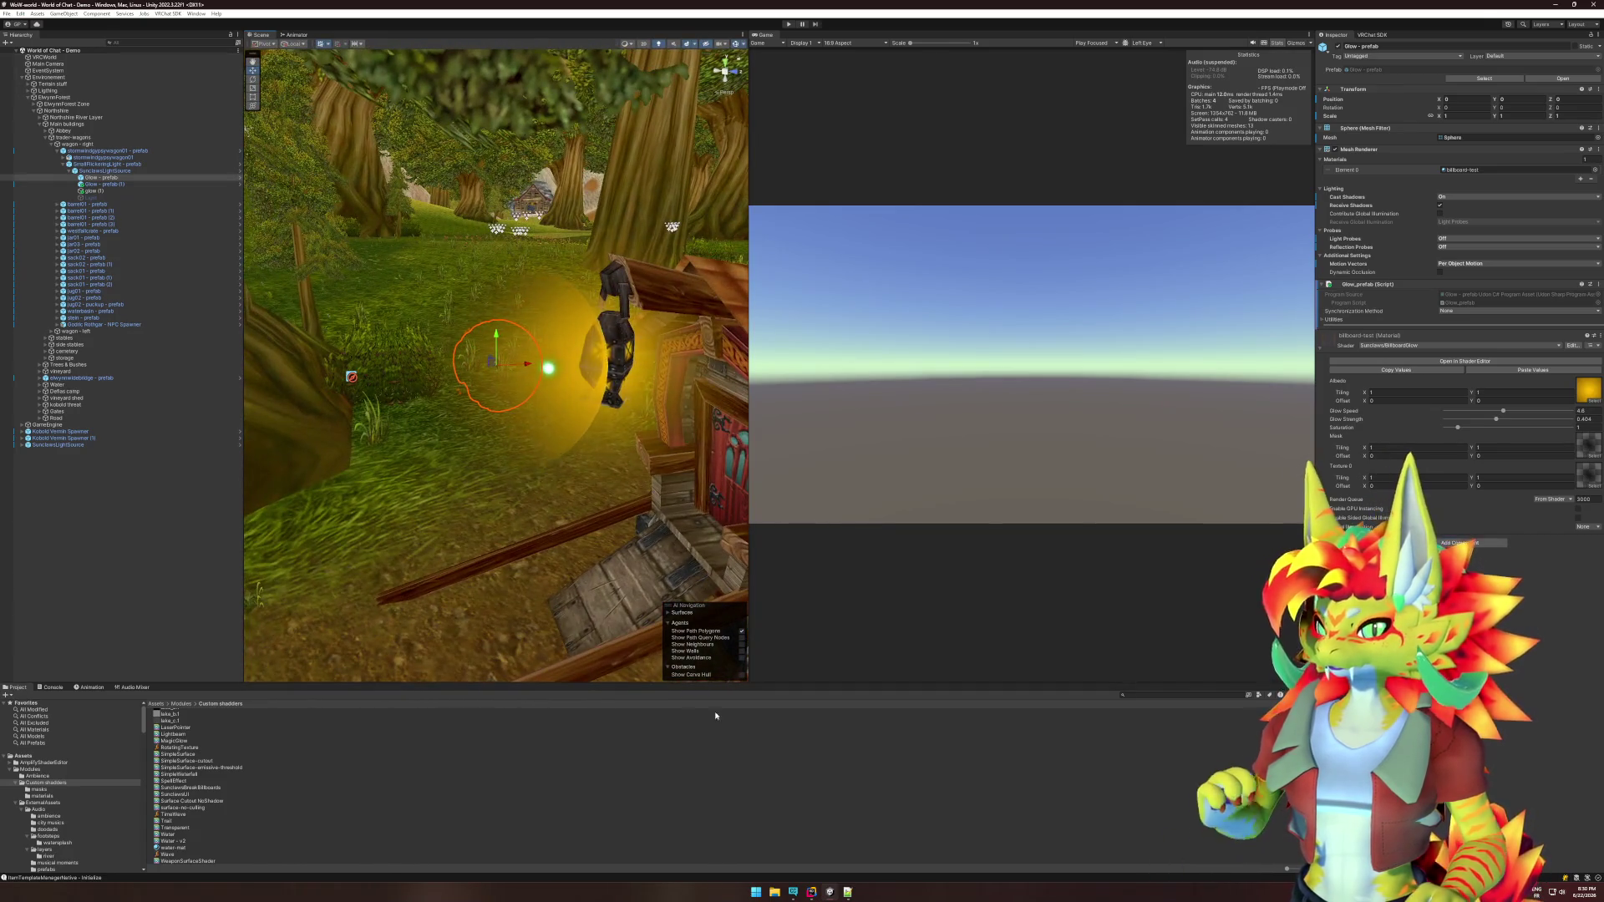
click(1456, 363)
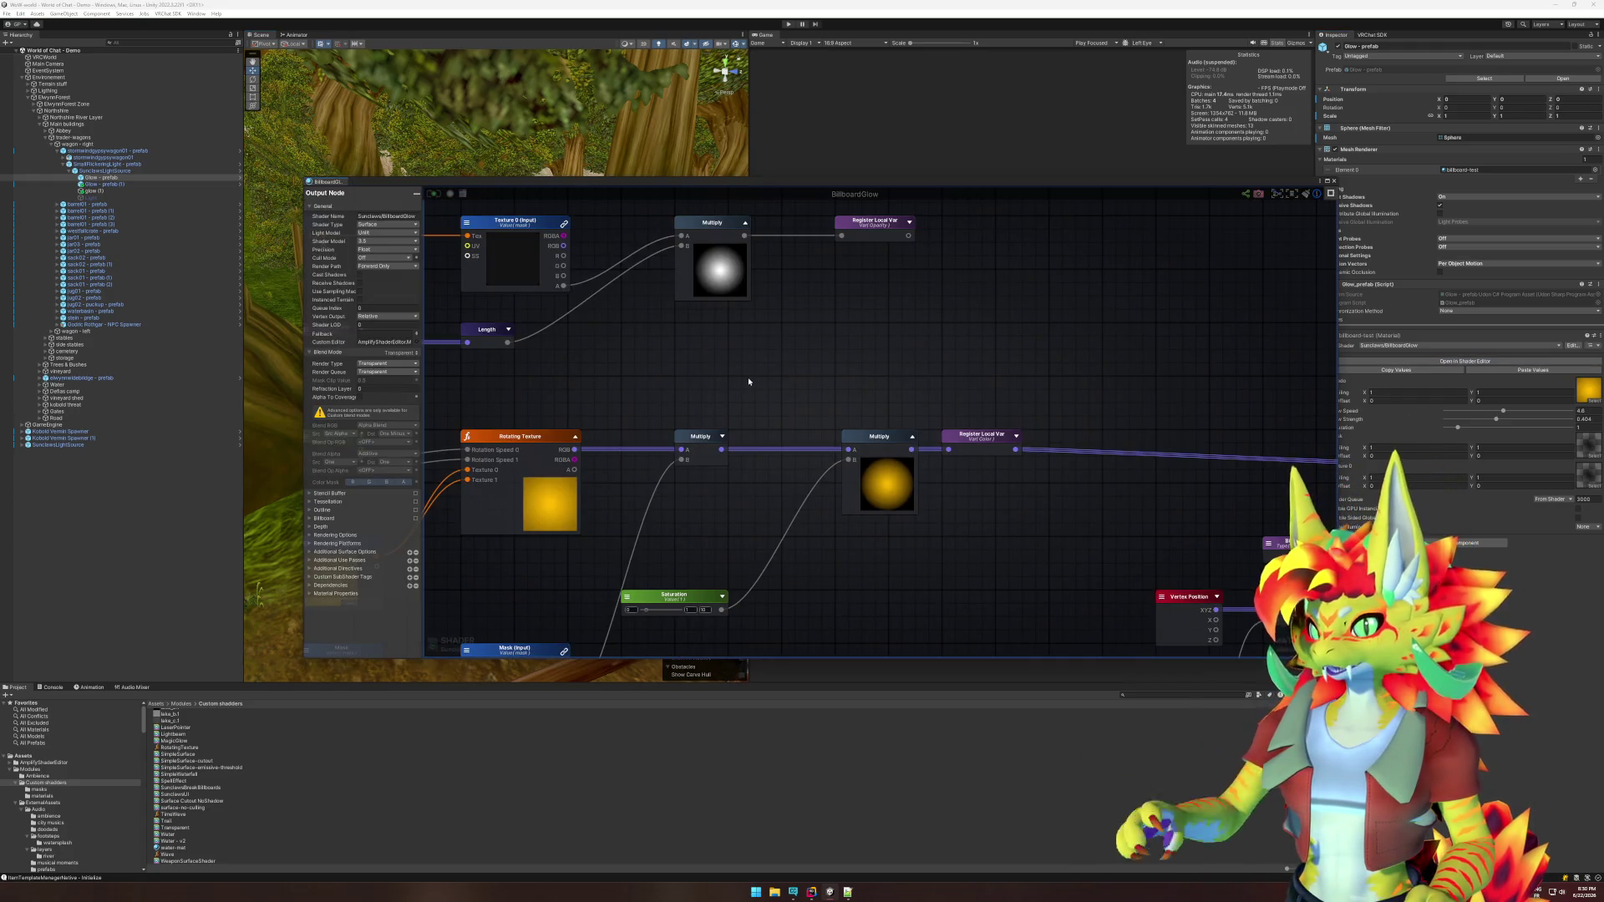
click(384, 372)
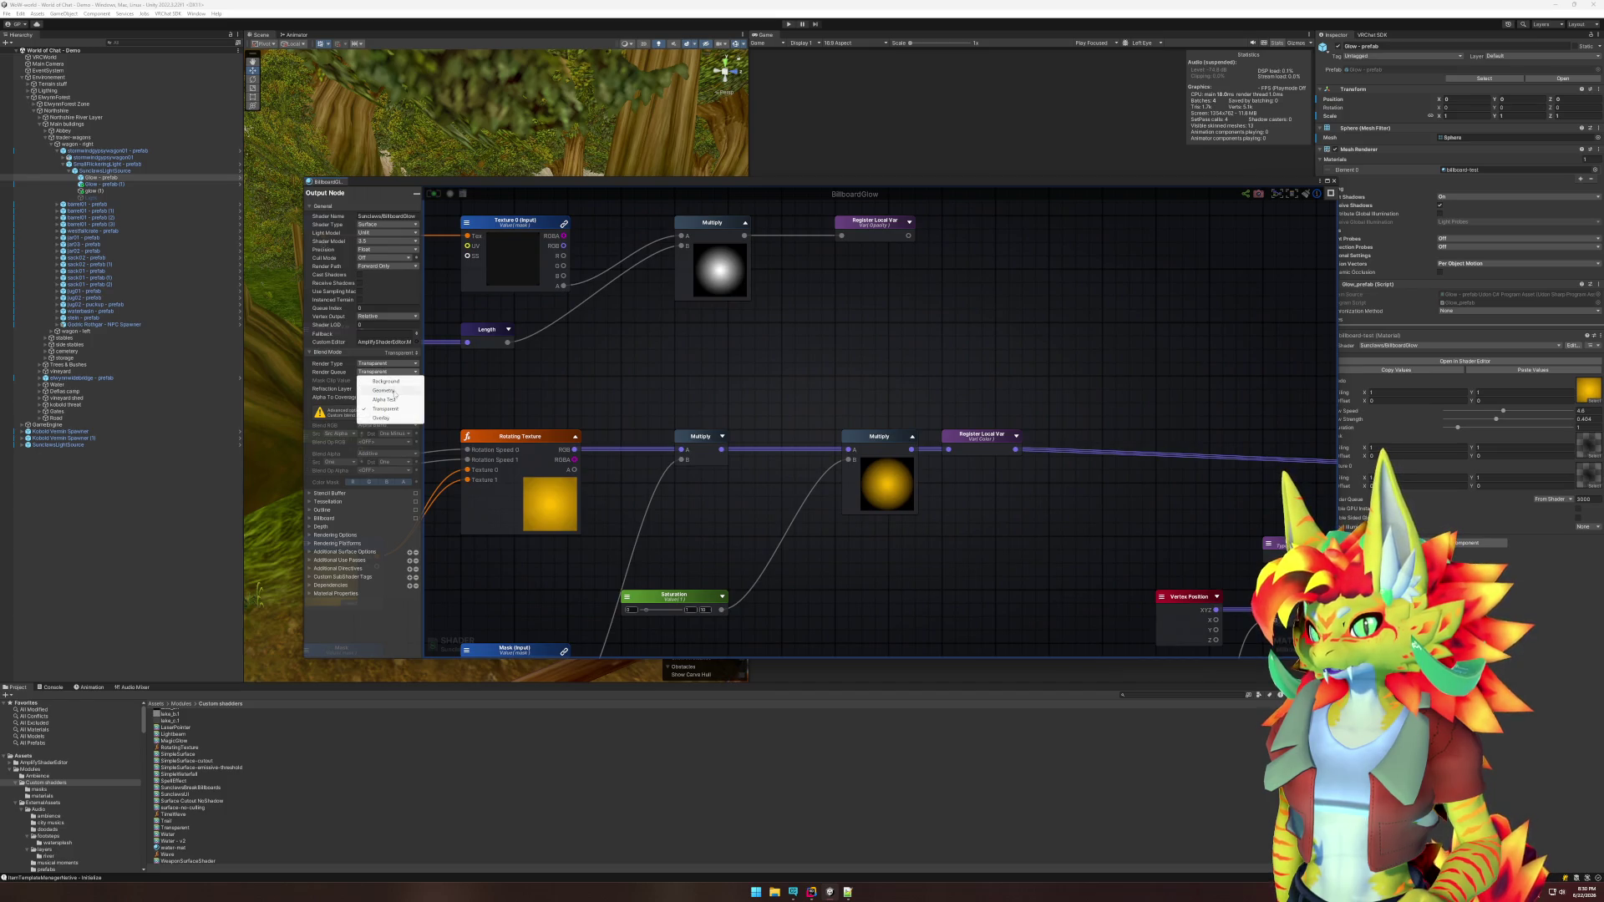
click(398, 400)
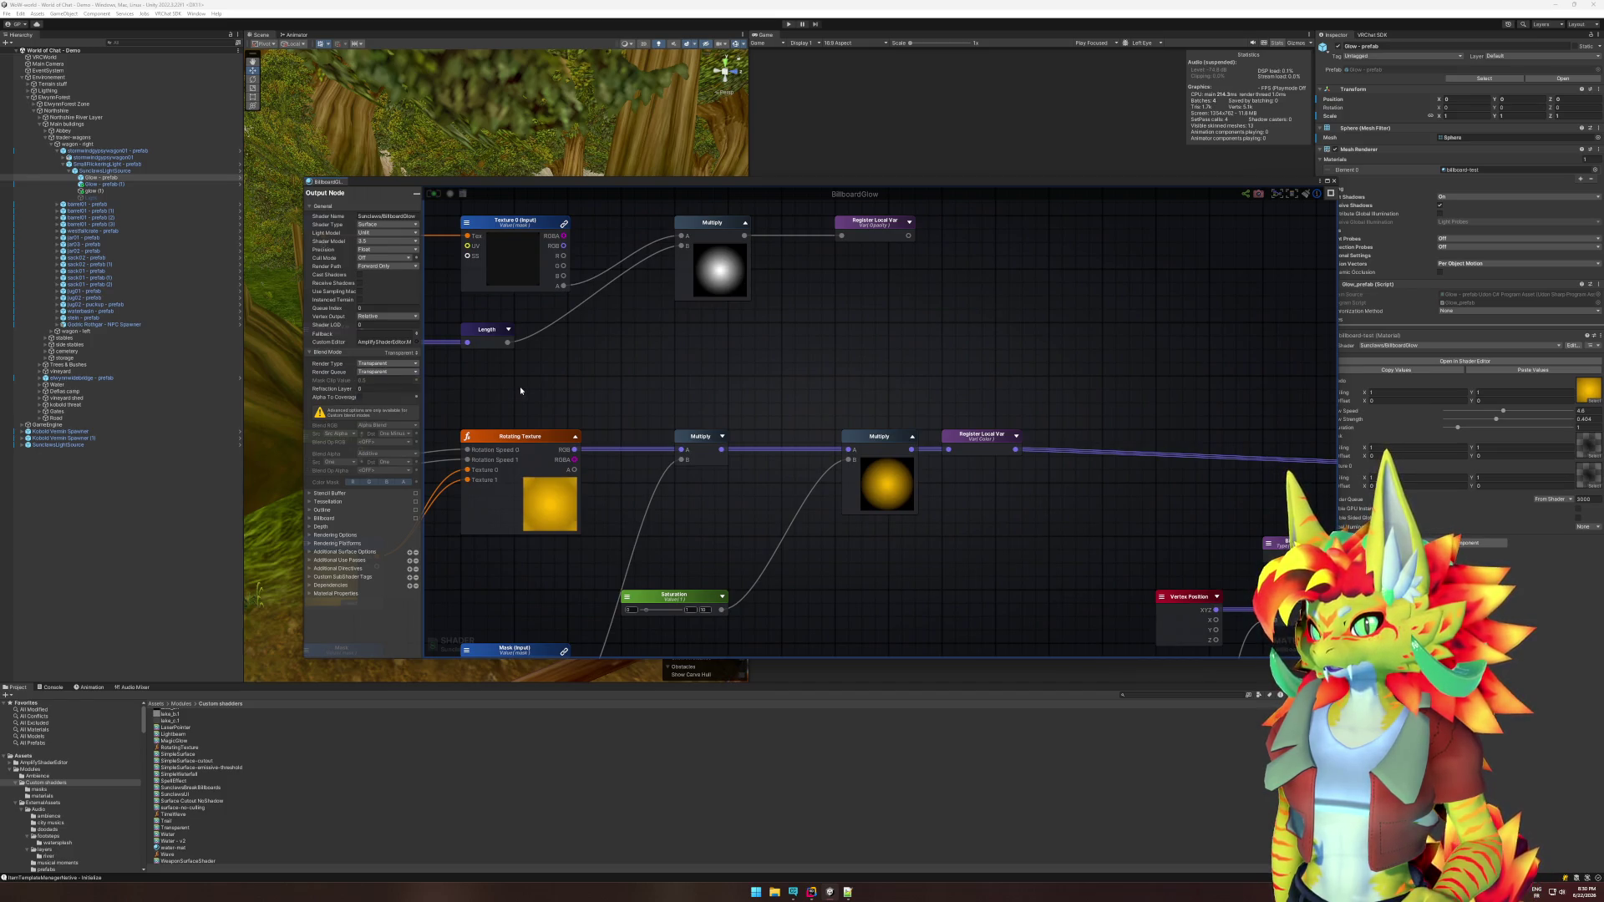
click(402, 365)
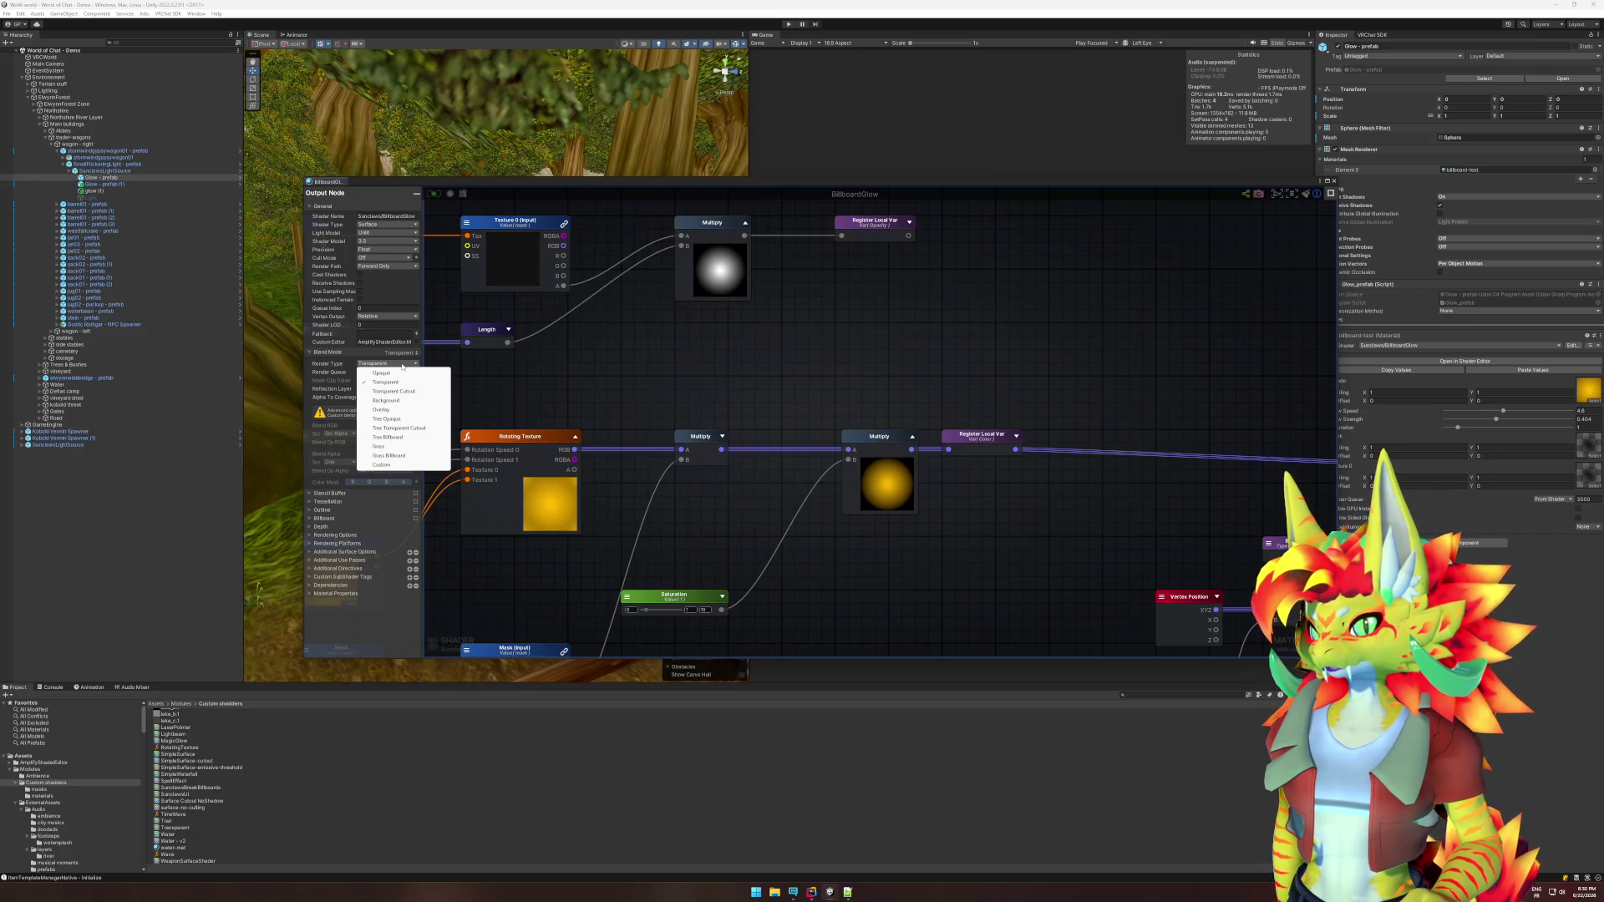
click(547, 386)
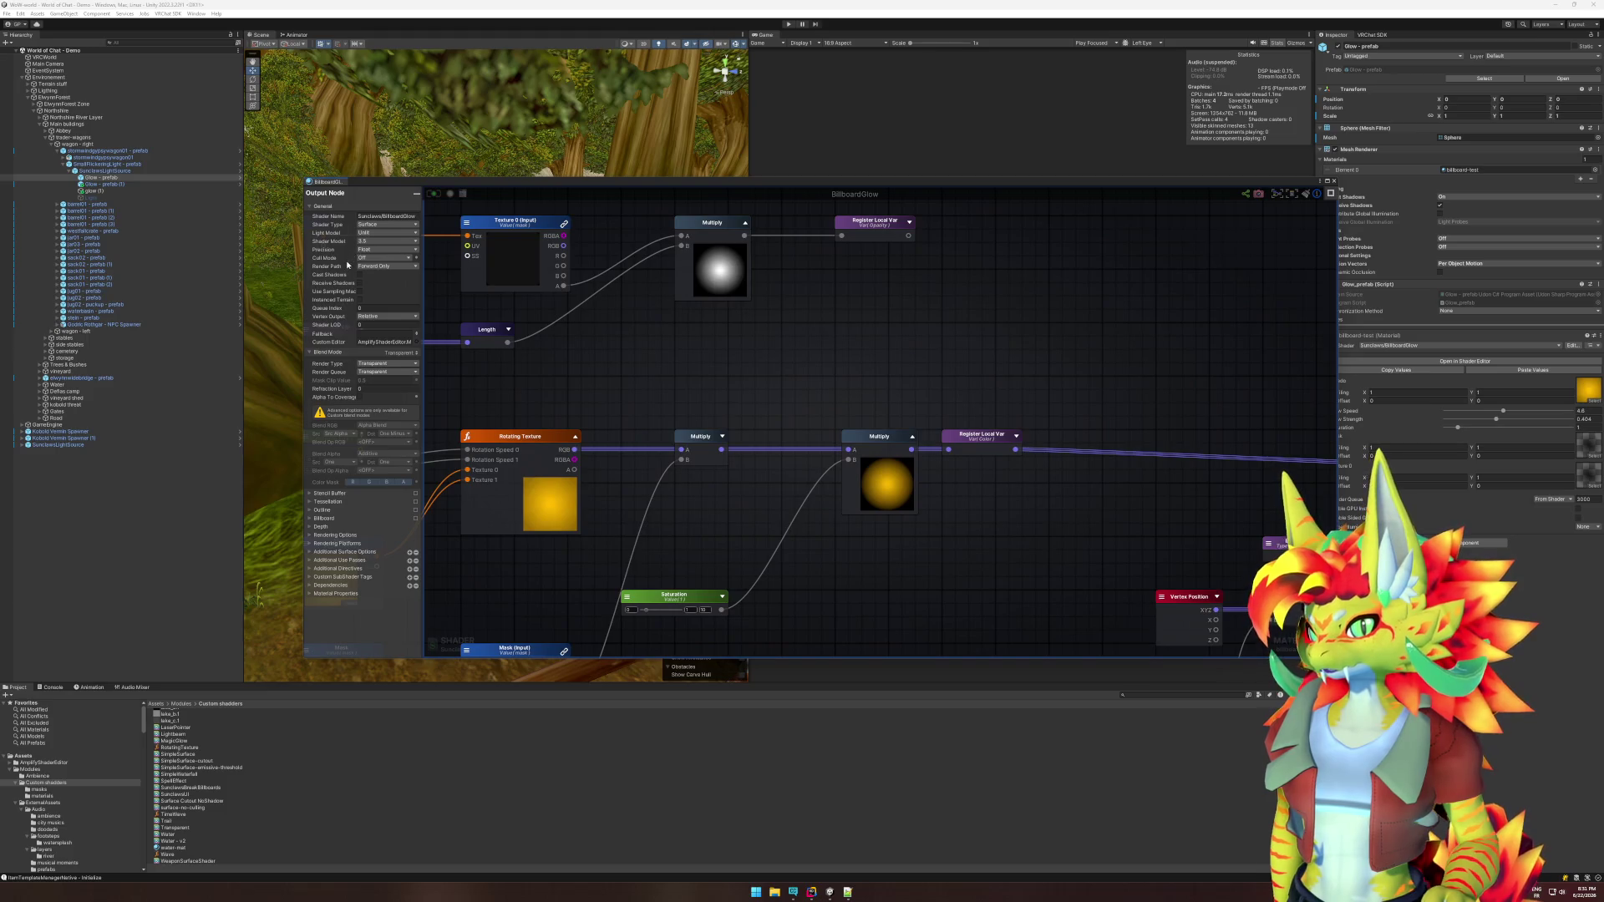
Set the output node's Render Type to Custom, keeping RGB blending at Alpha Blend.
click(363, 399)
click(386, 373)
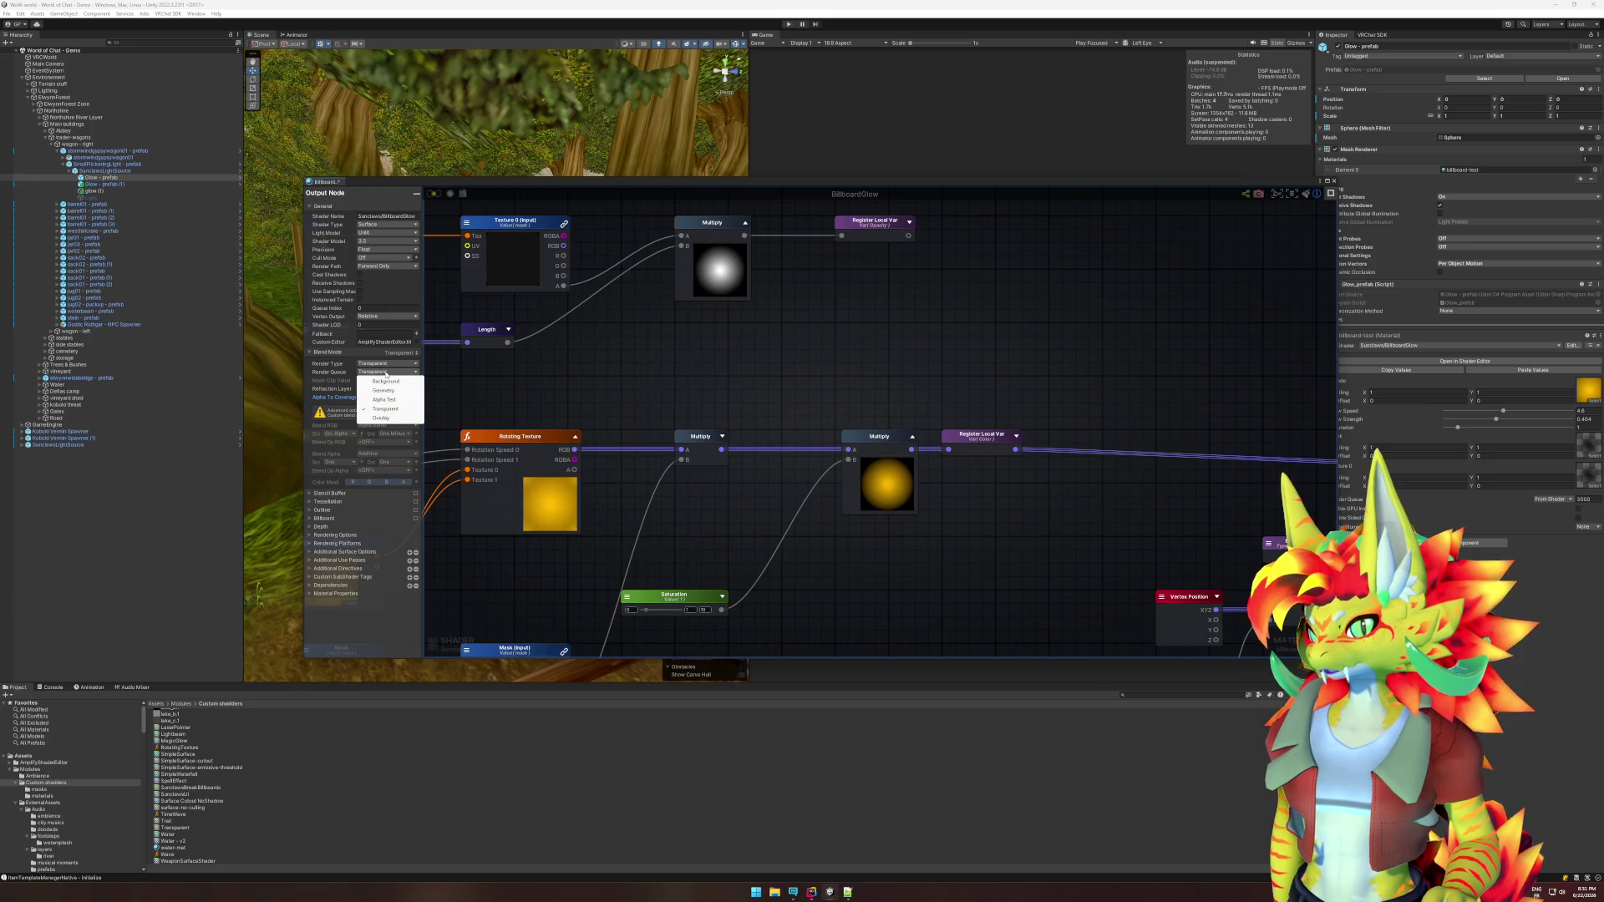
click(386, 364)
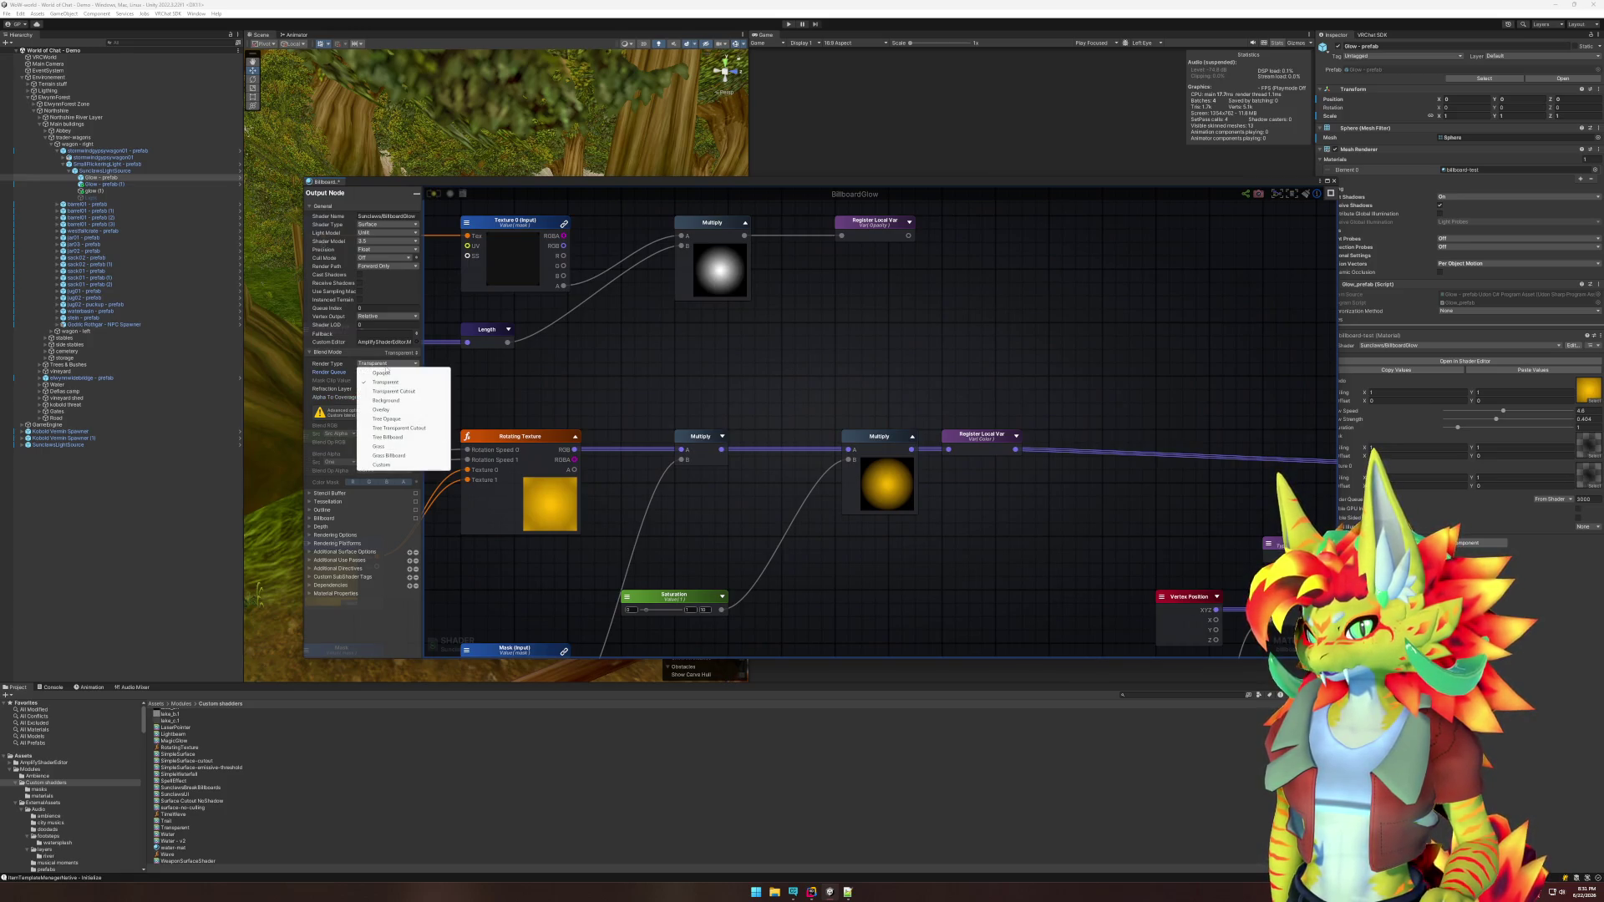
click(382, 464)
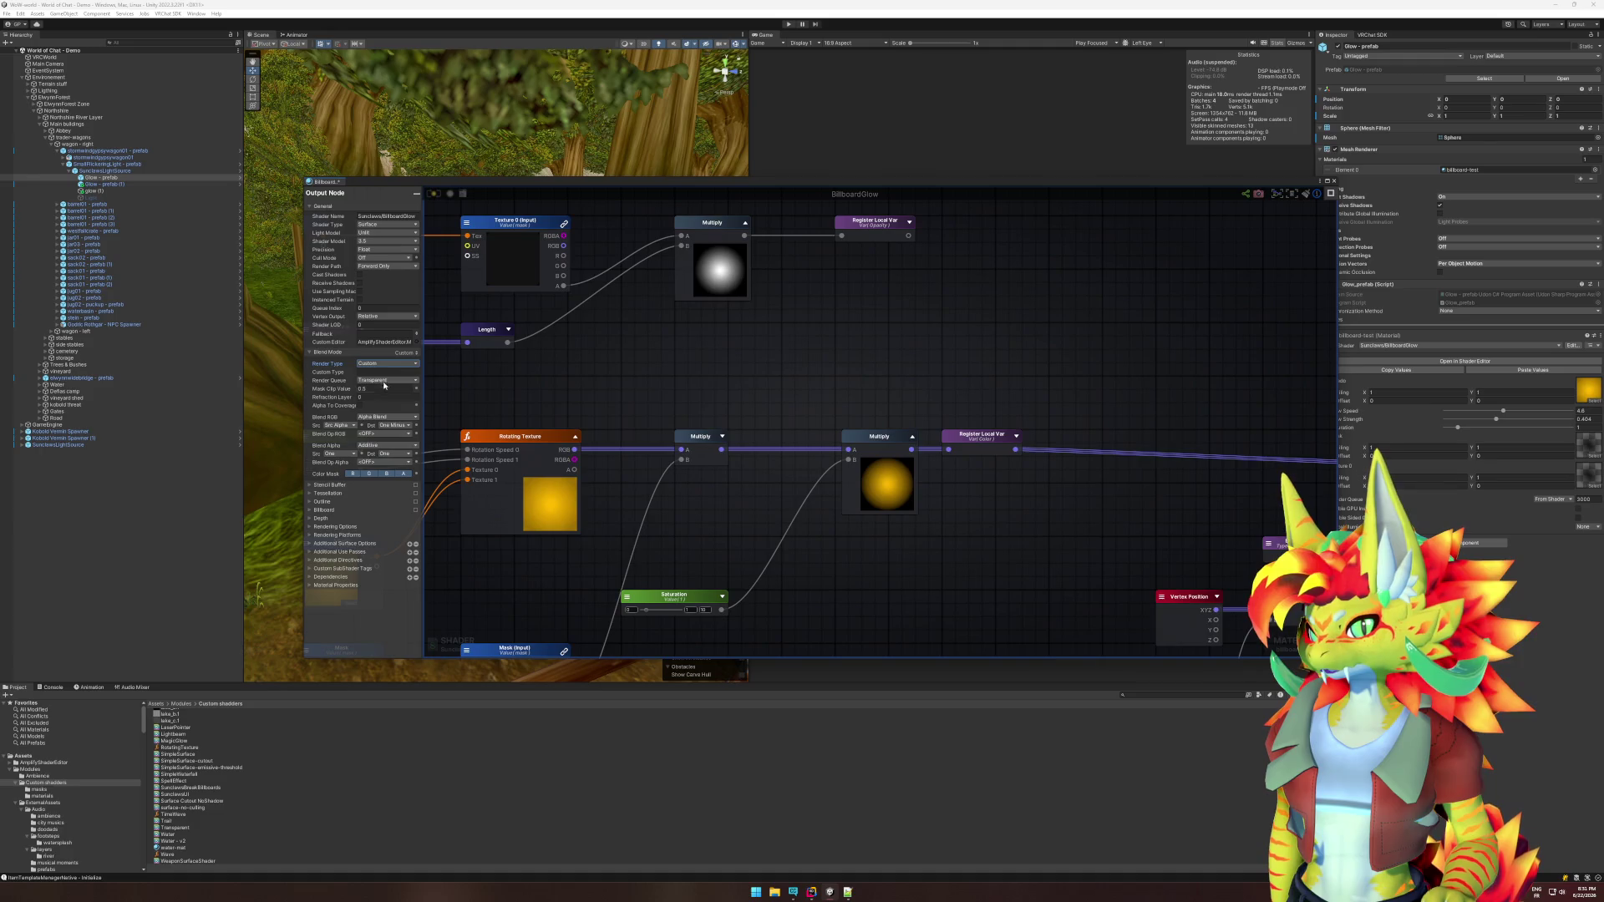
click(381, 419)
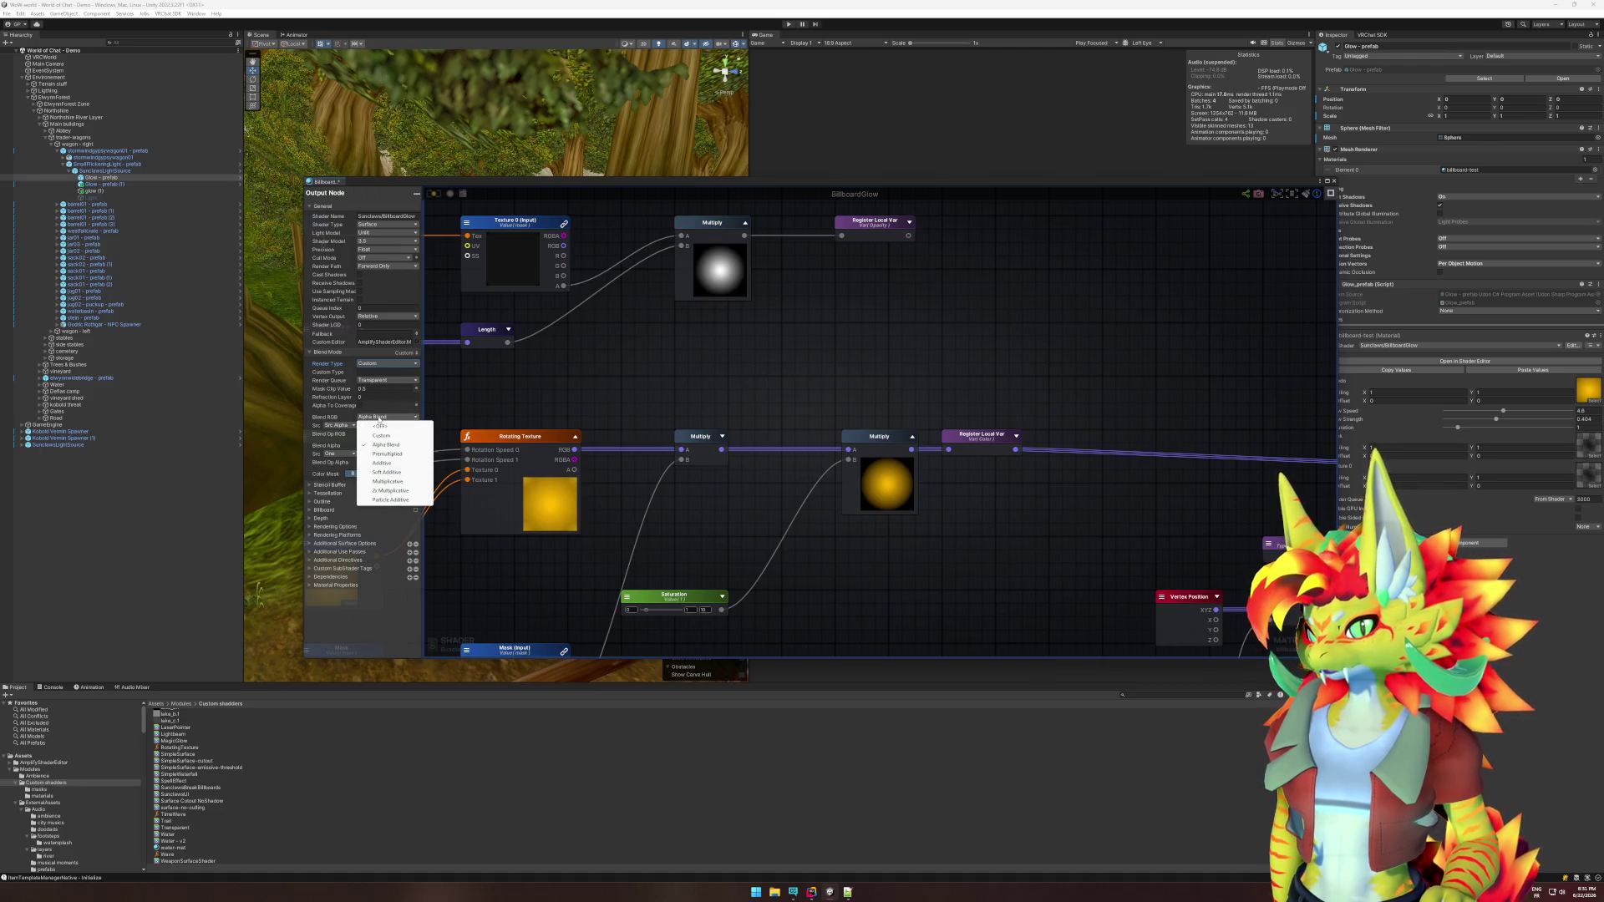
click(334, 413)
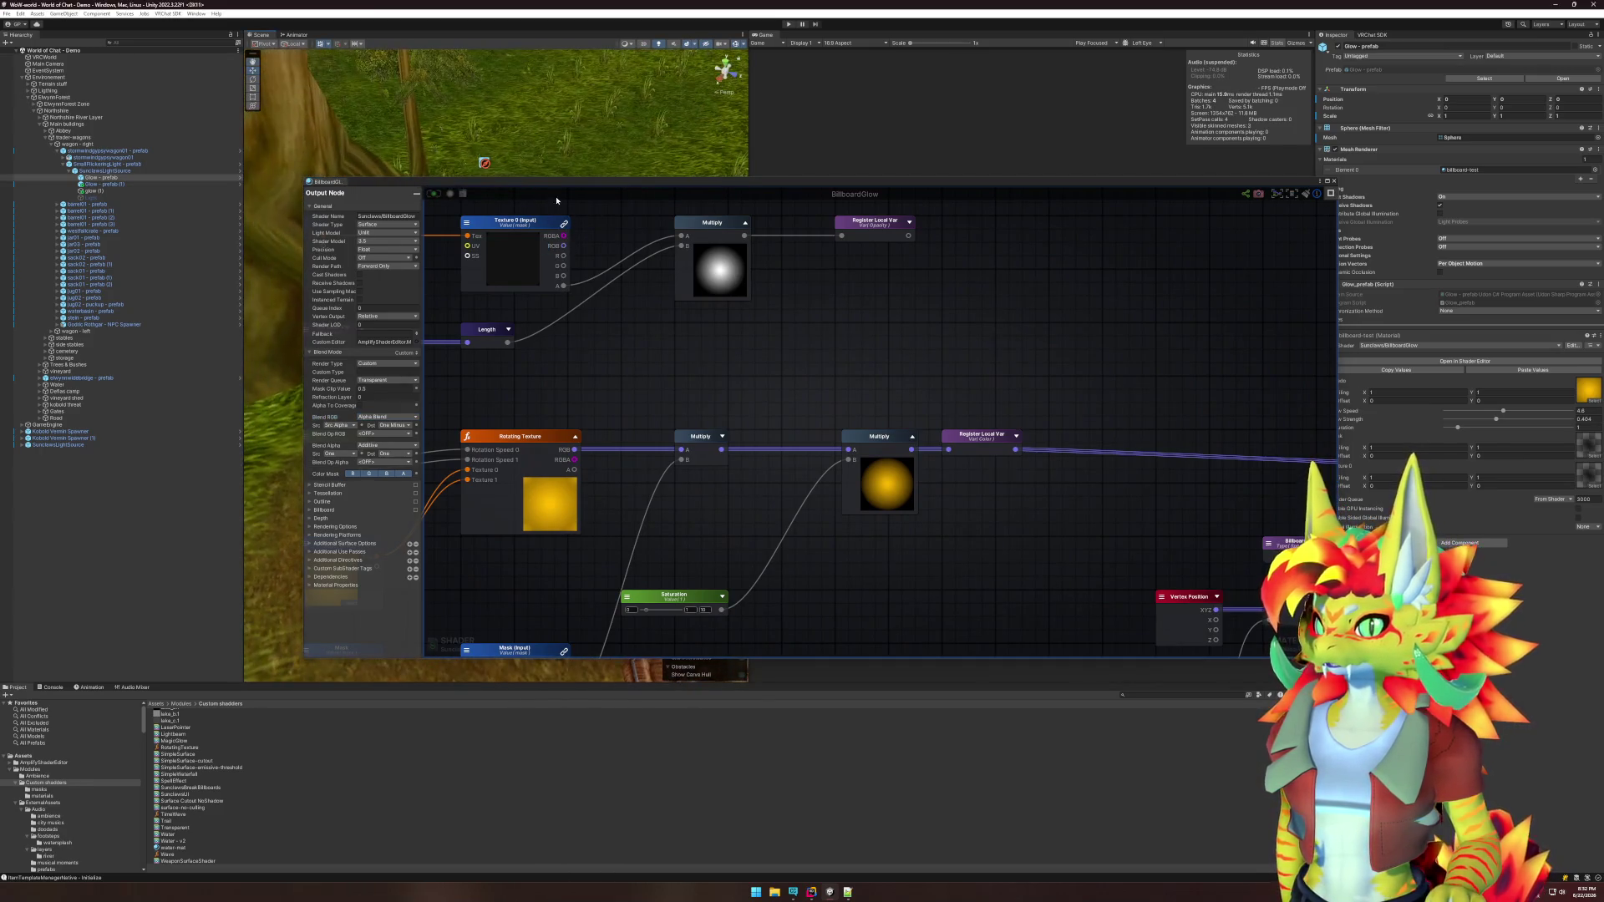
mouse_move(1154, 203)
mouse_down()
mouse_move(1452, 359)
mouse_move(1306, 418)
mouse_up()
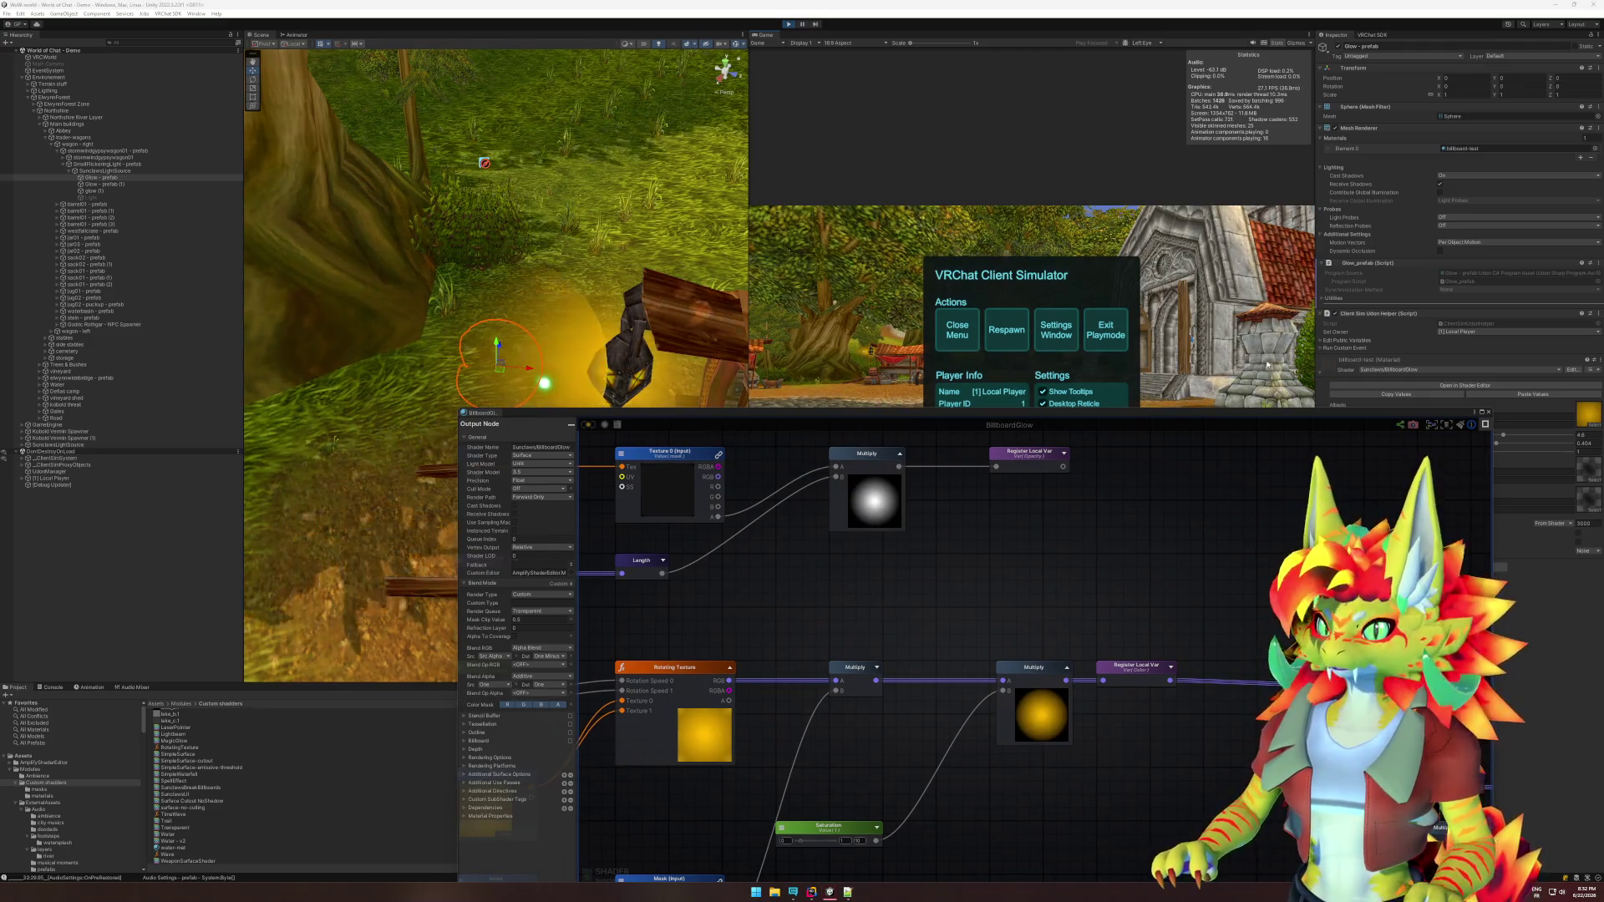
Close the shader editor and simulator menu, then walk the player toward the lit house and fence.
click(1489, 412)
click(958, 331)
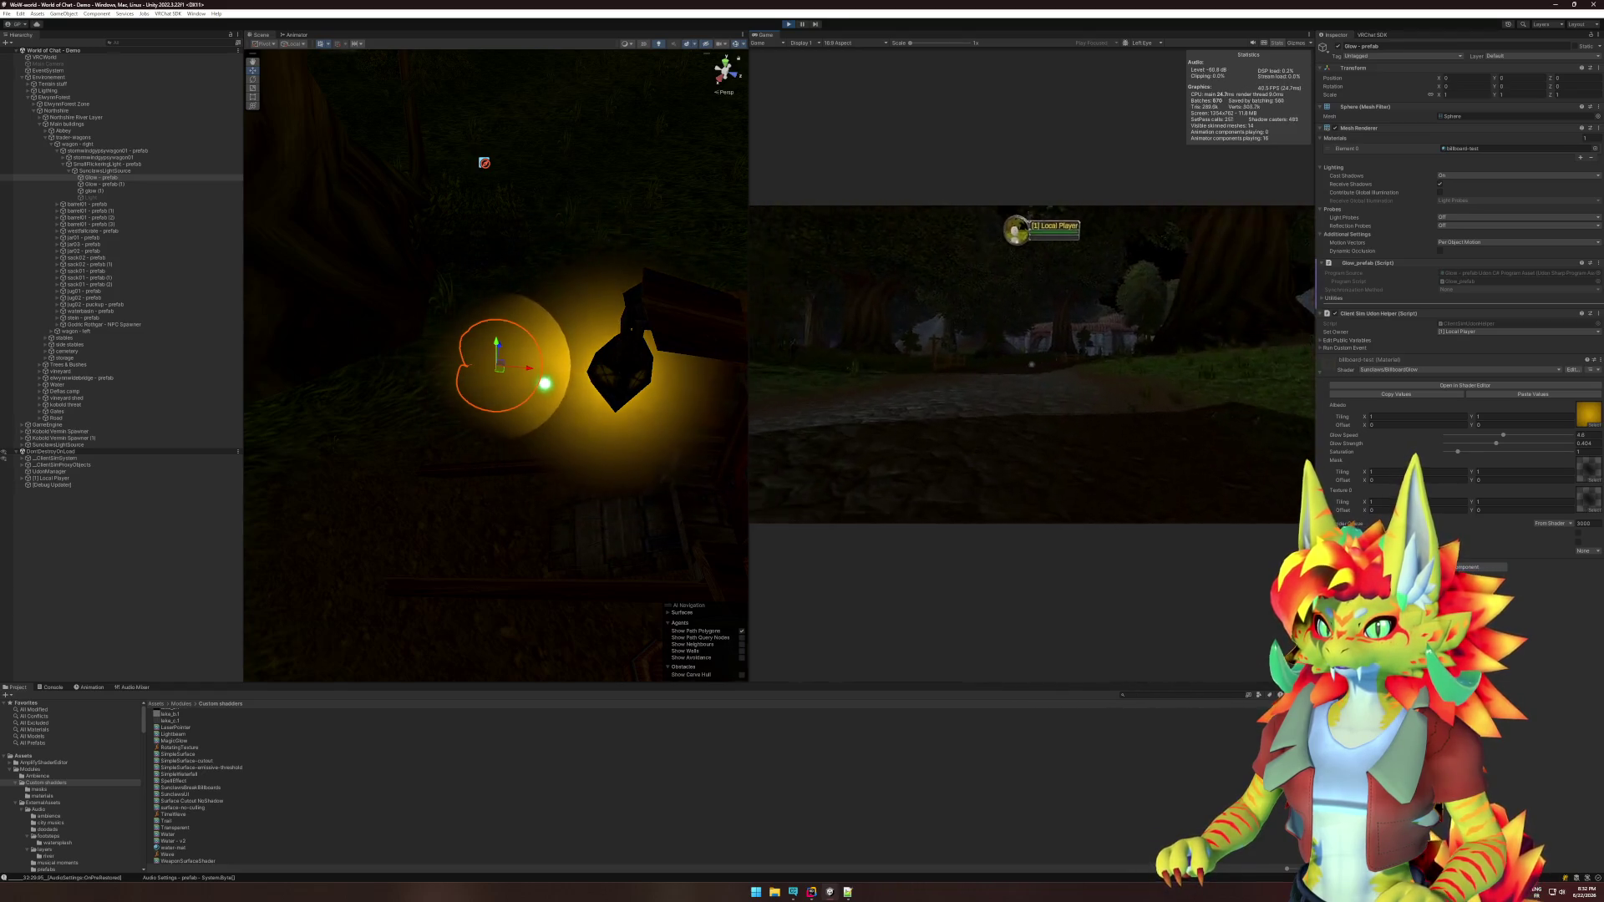
key(w)
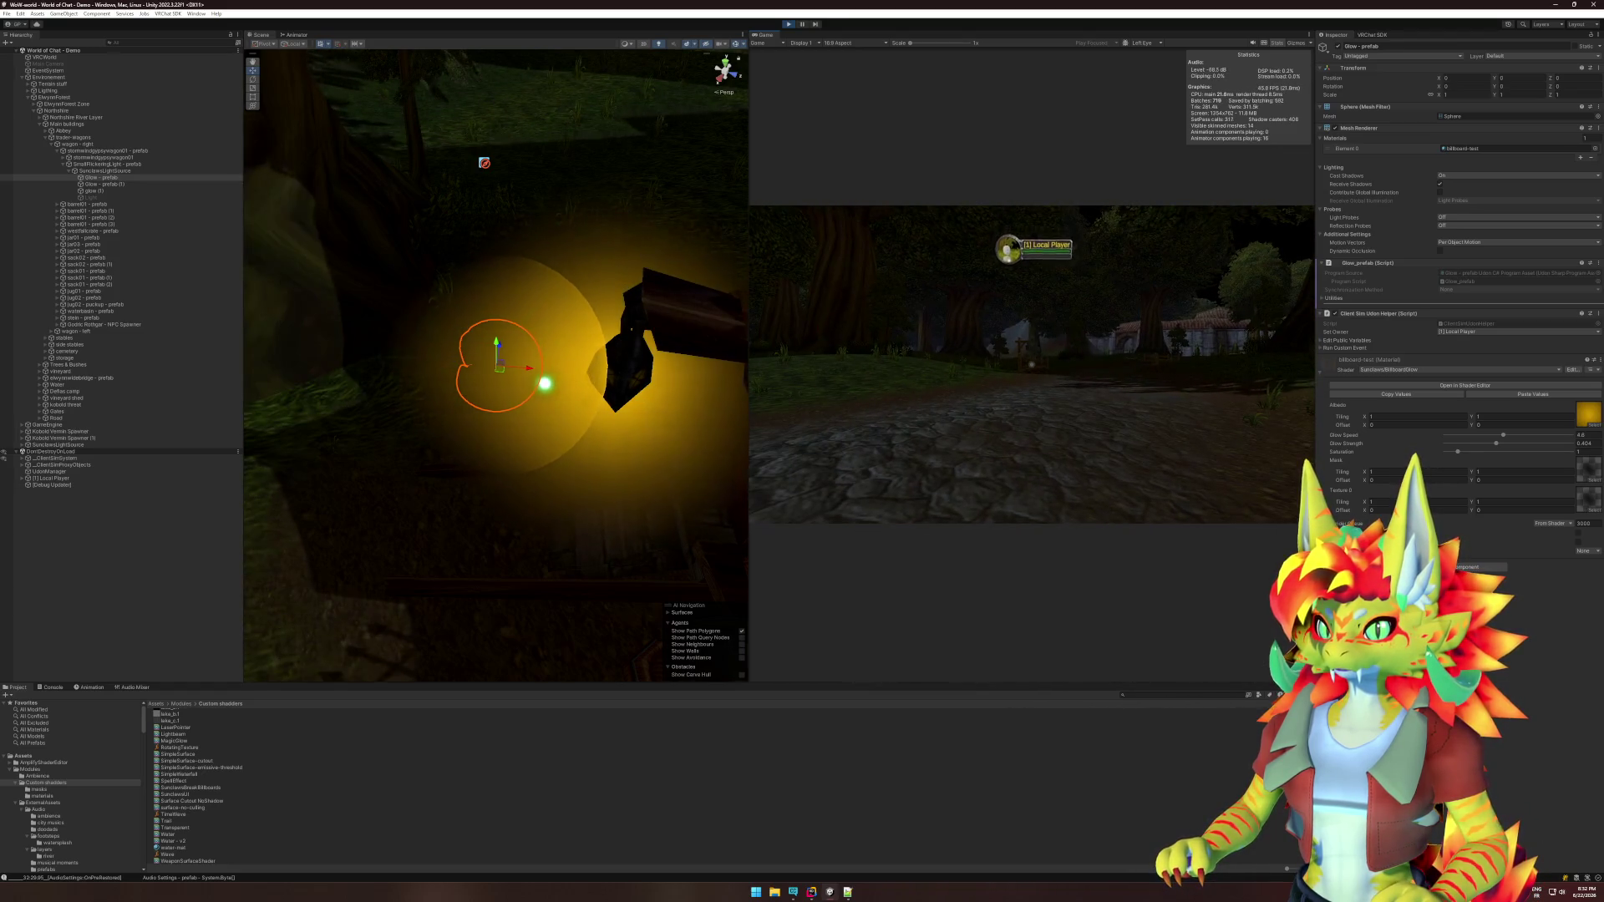
key(w)
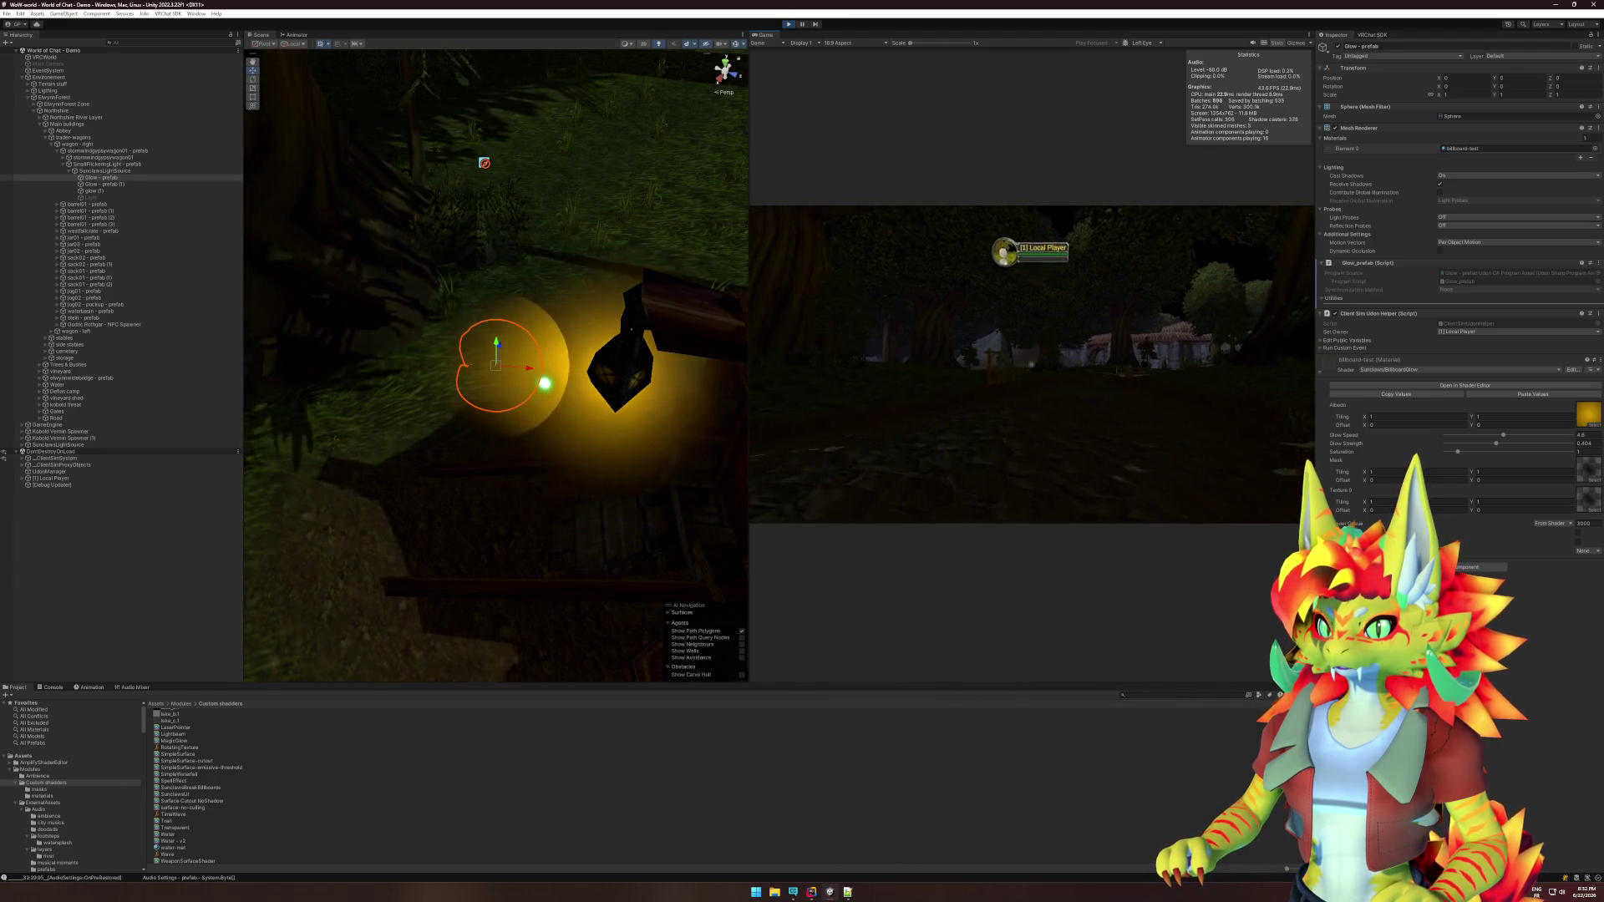
key(w)
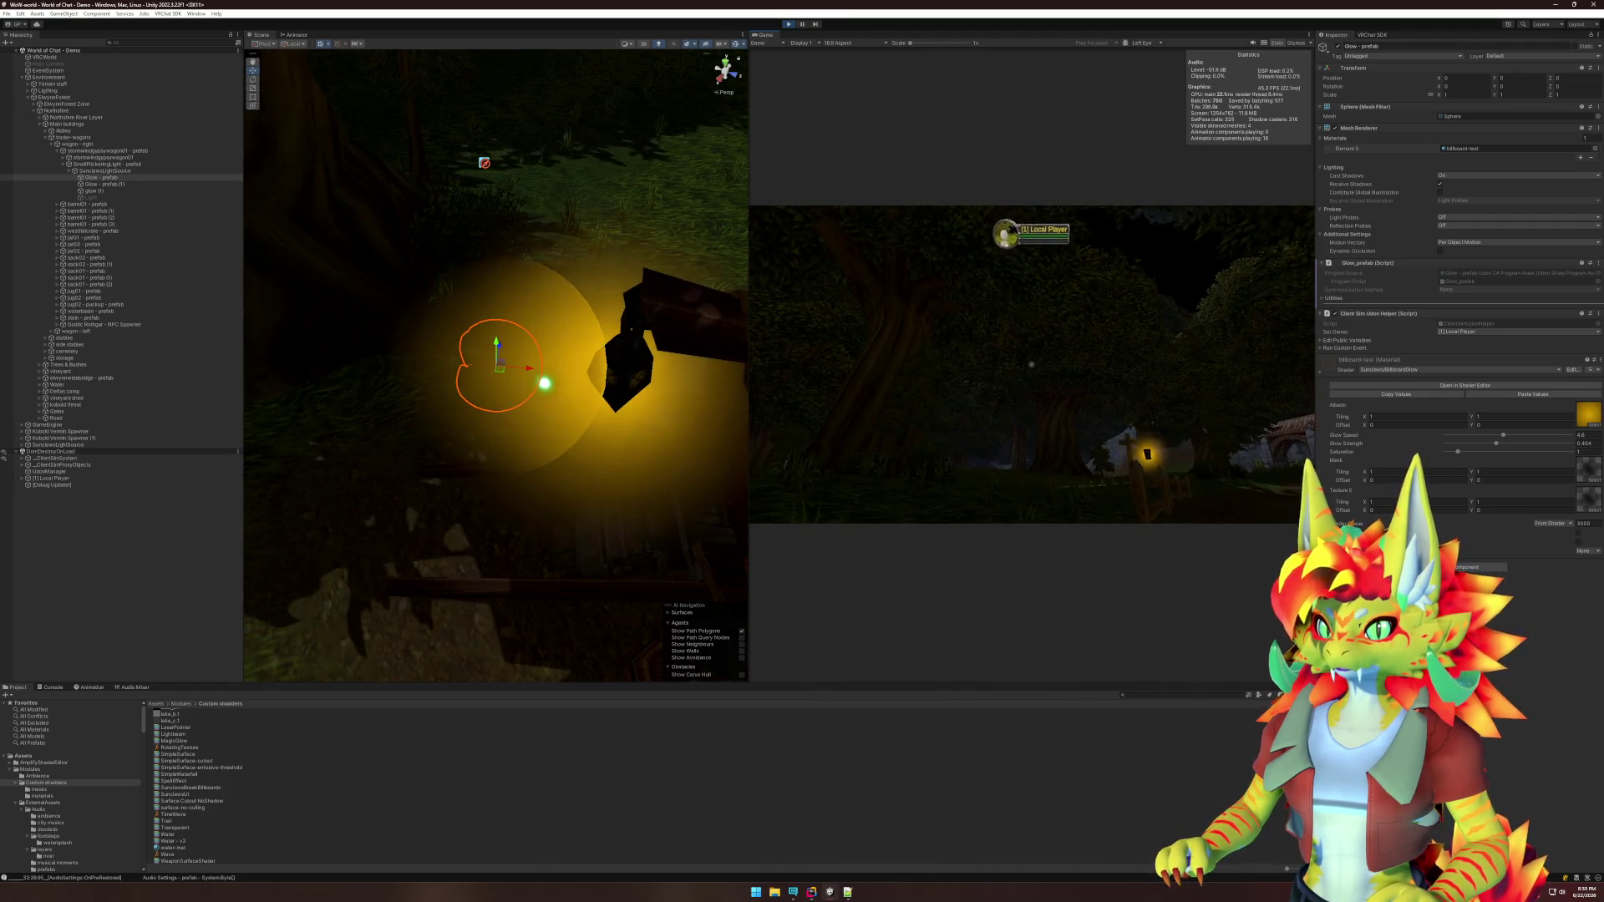
key(w)
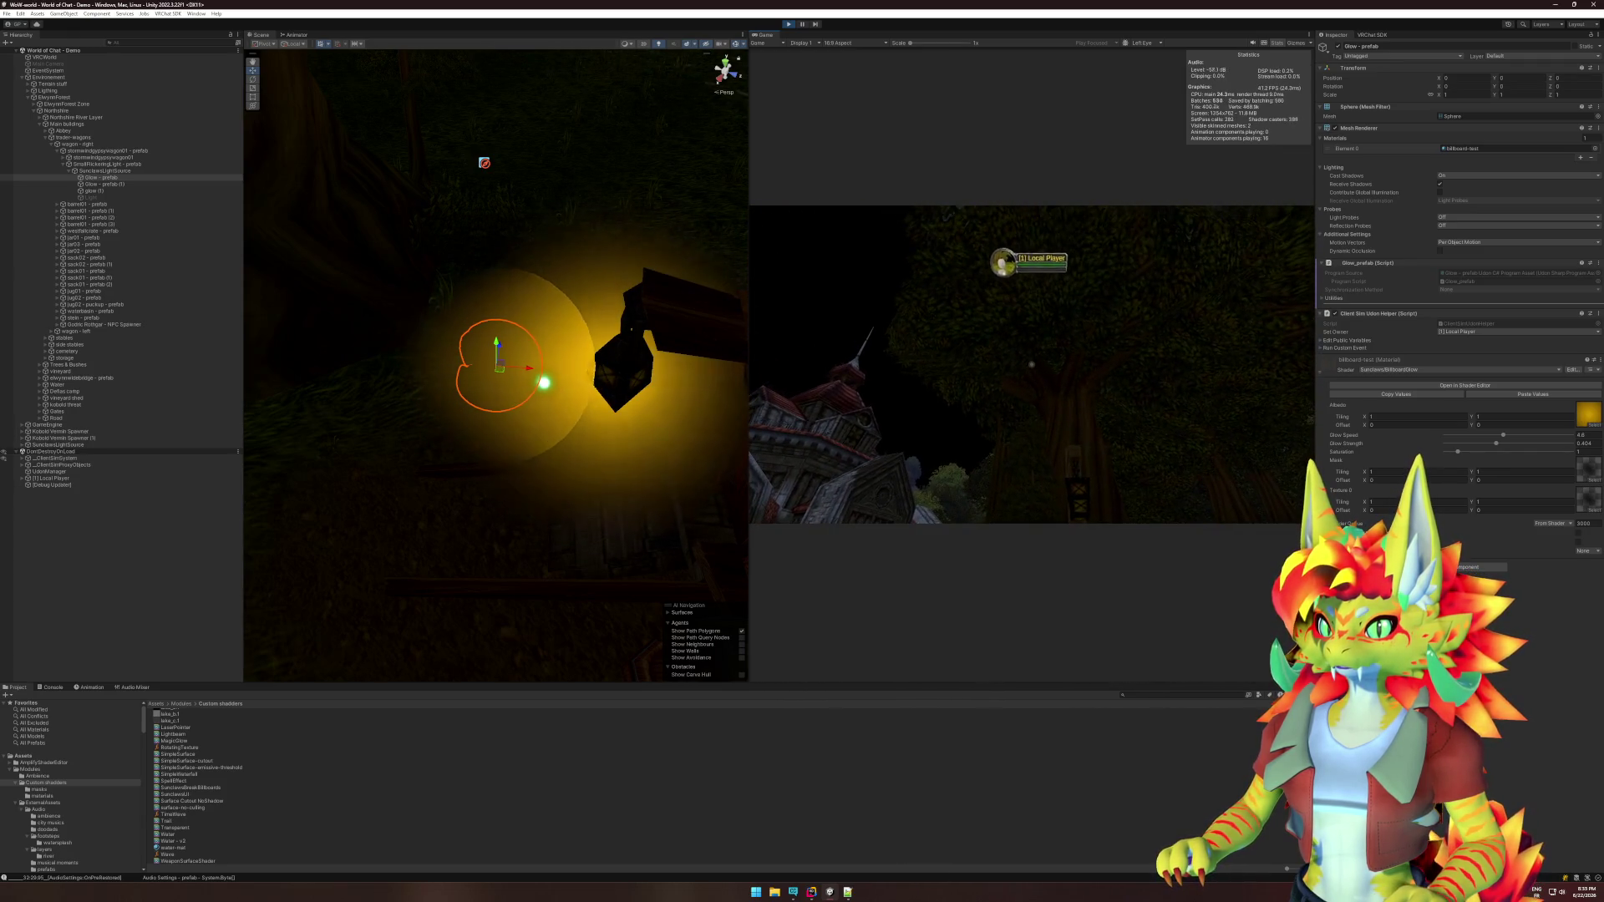
key(w)
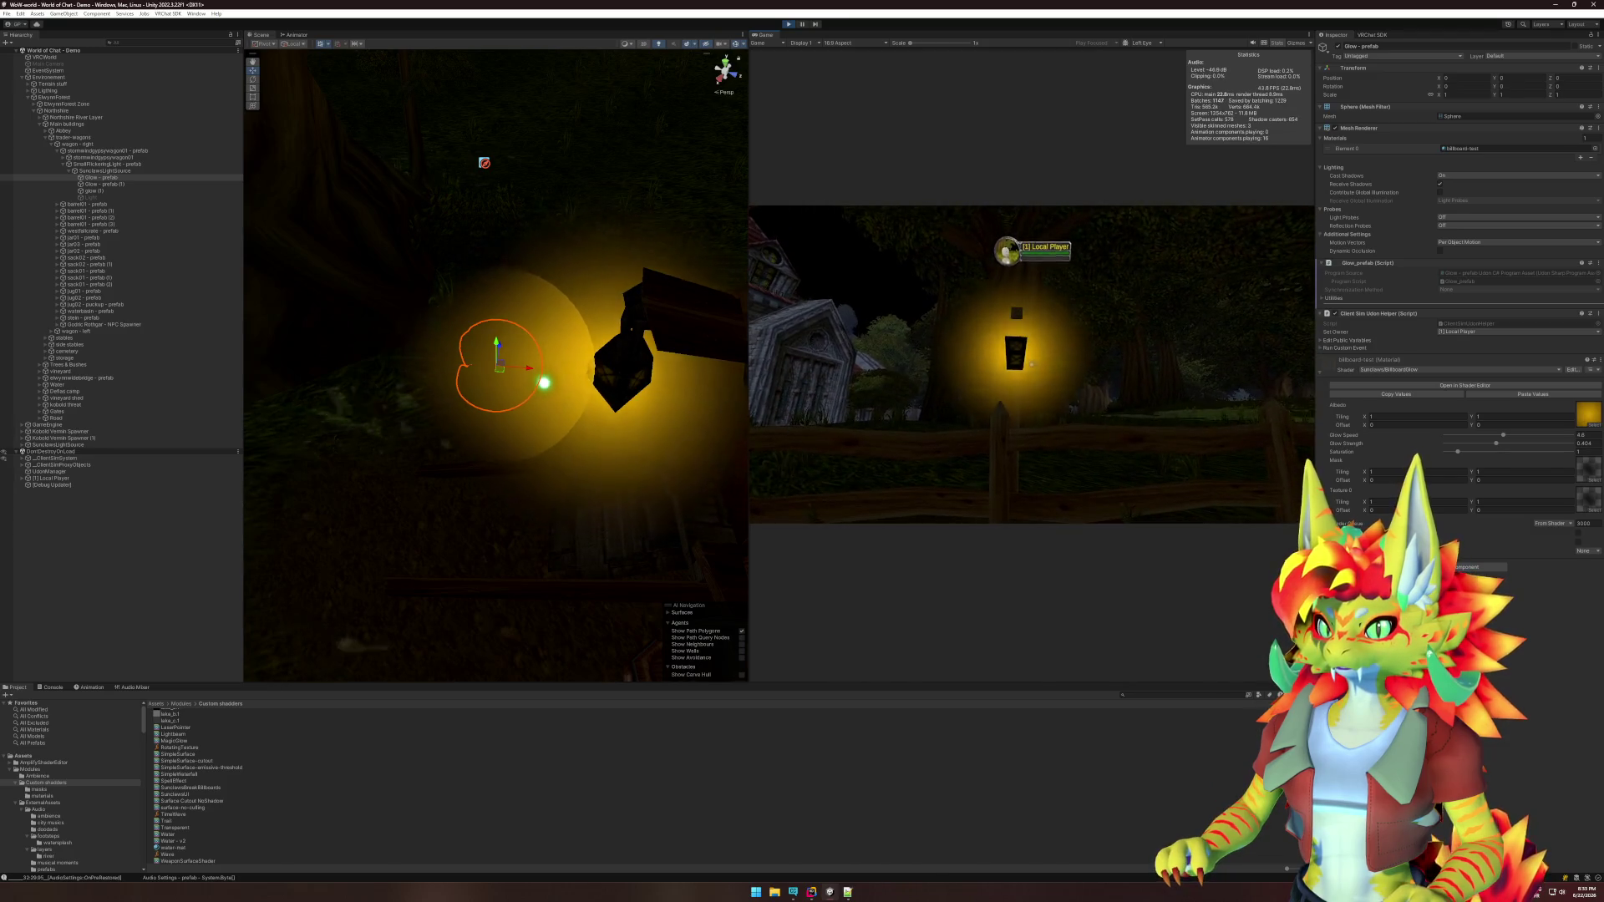
key(super)
Select the lantern's Glow prefab and drag it along the Z axis to -1.094.
drag(556, 439, 193, 340)
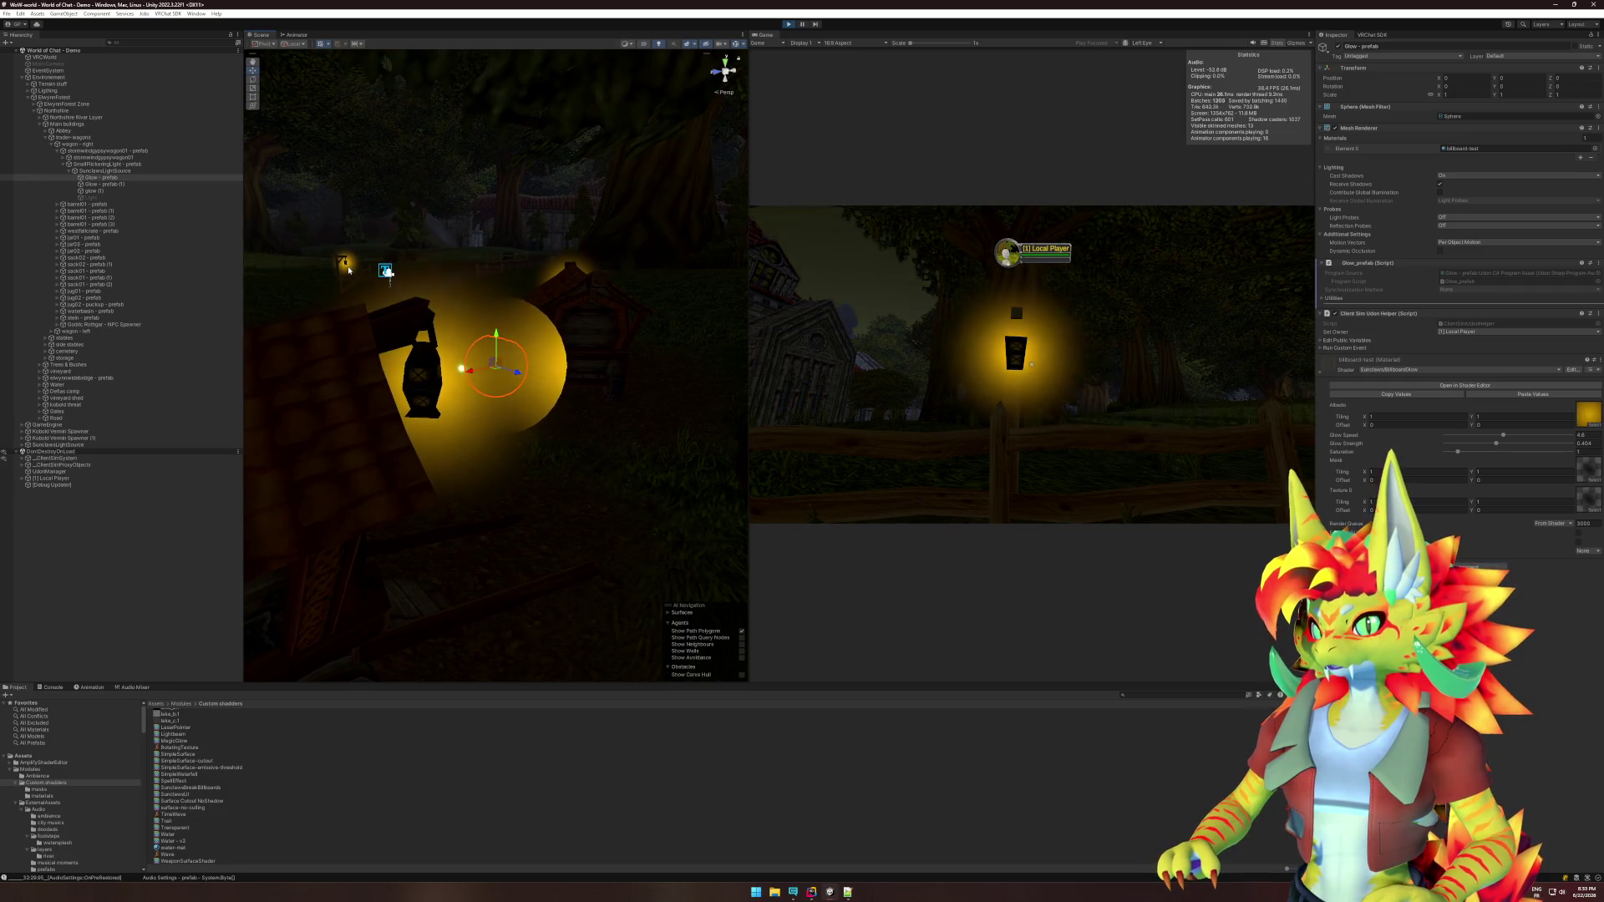
click(346, 267)
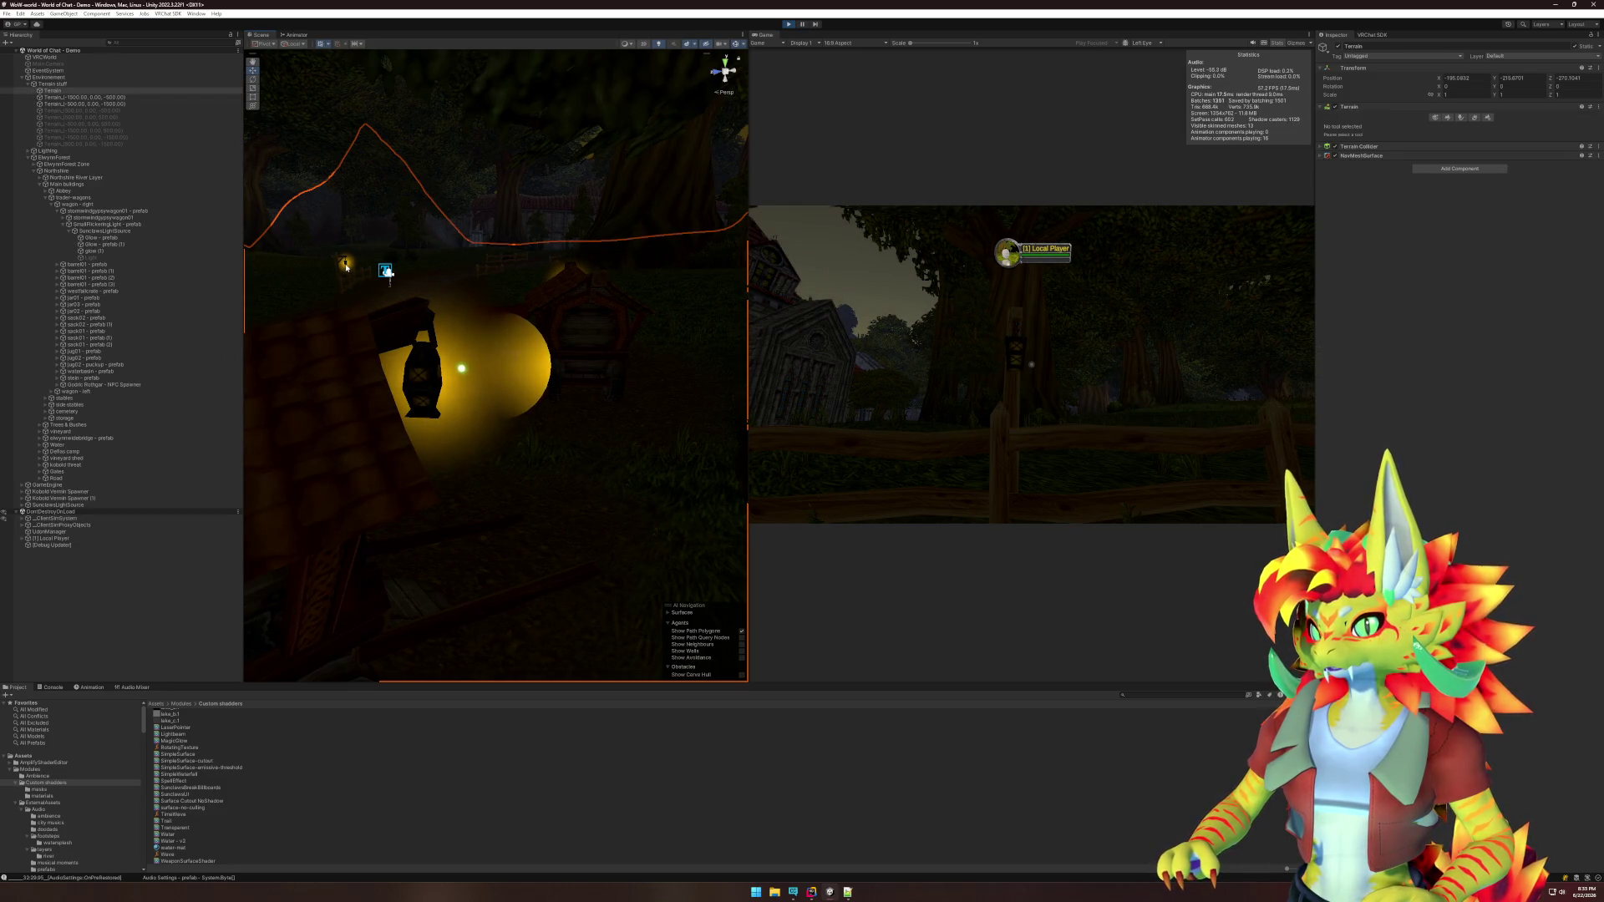
click(346, 267)
key(f)
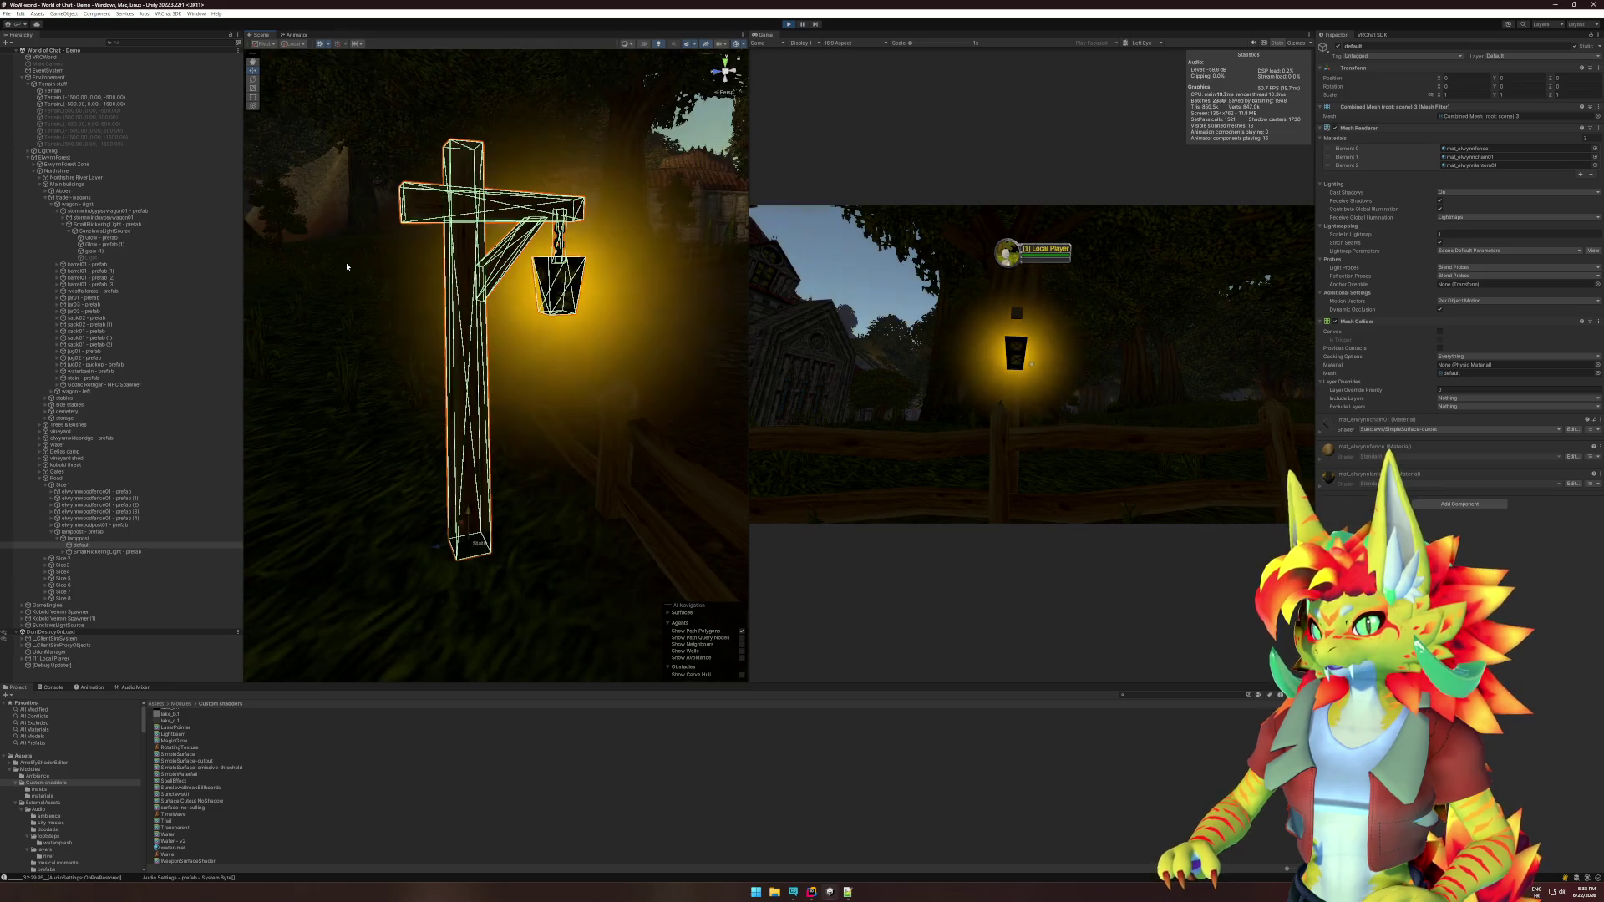
click(623, 333)
key(f)
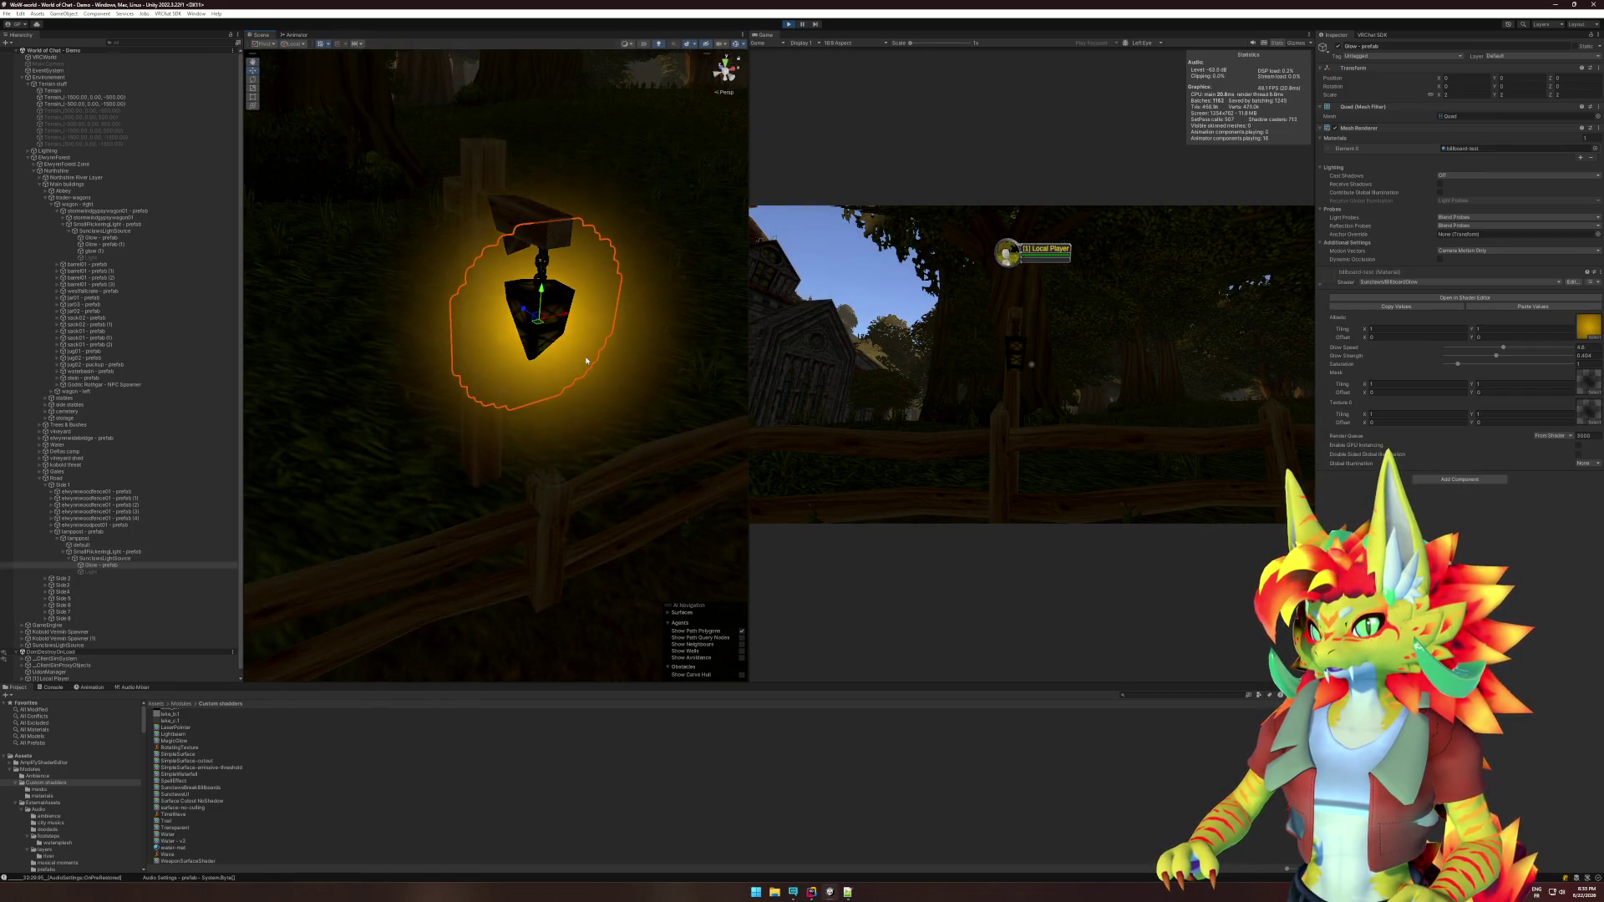
scroll(586, 361, down, 5)
drag(501, 341, 531, 371)
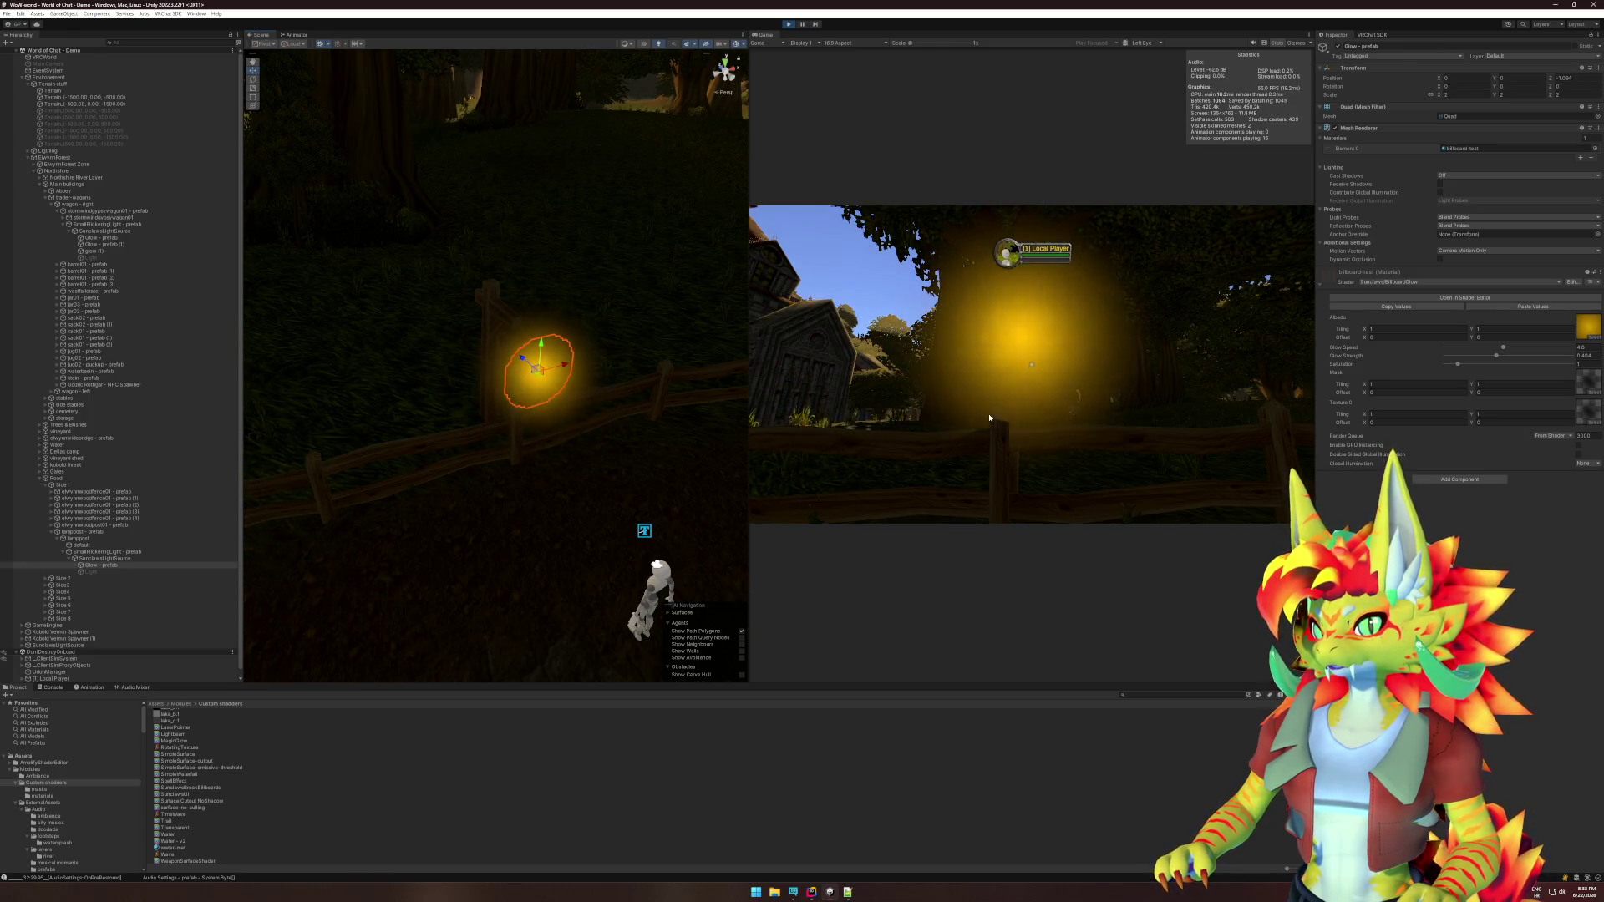
Walk the player around the lantern to see the yellow glow in the running game.
click(990, 418)
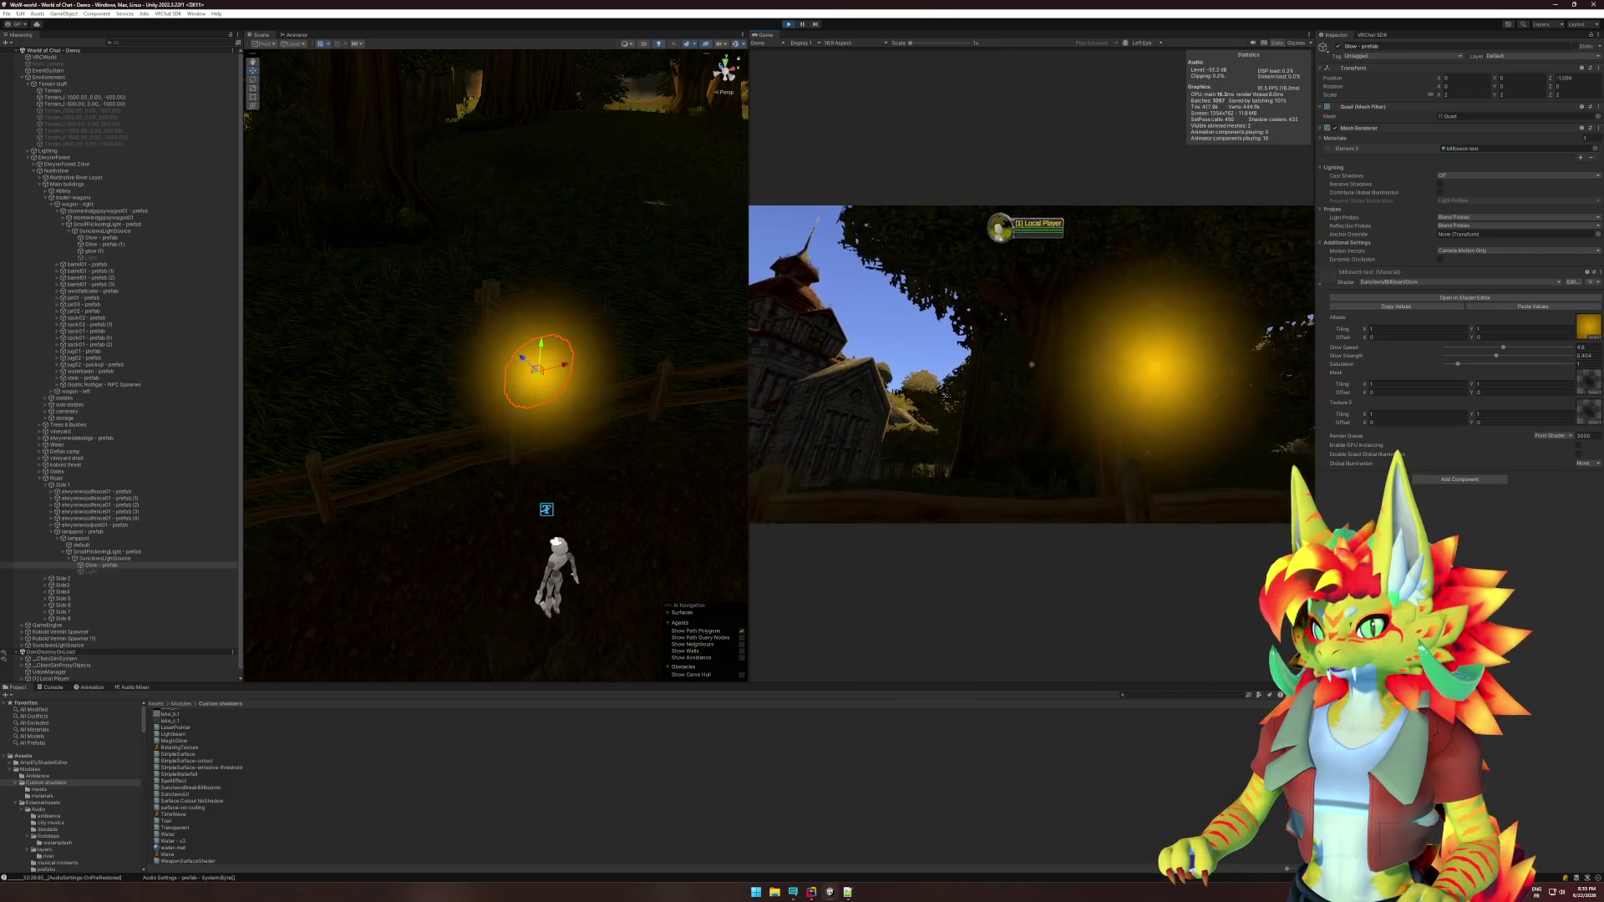
key(w)
key(w)
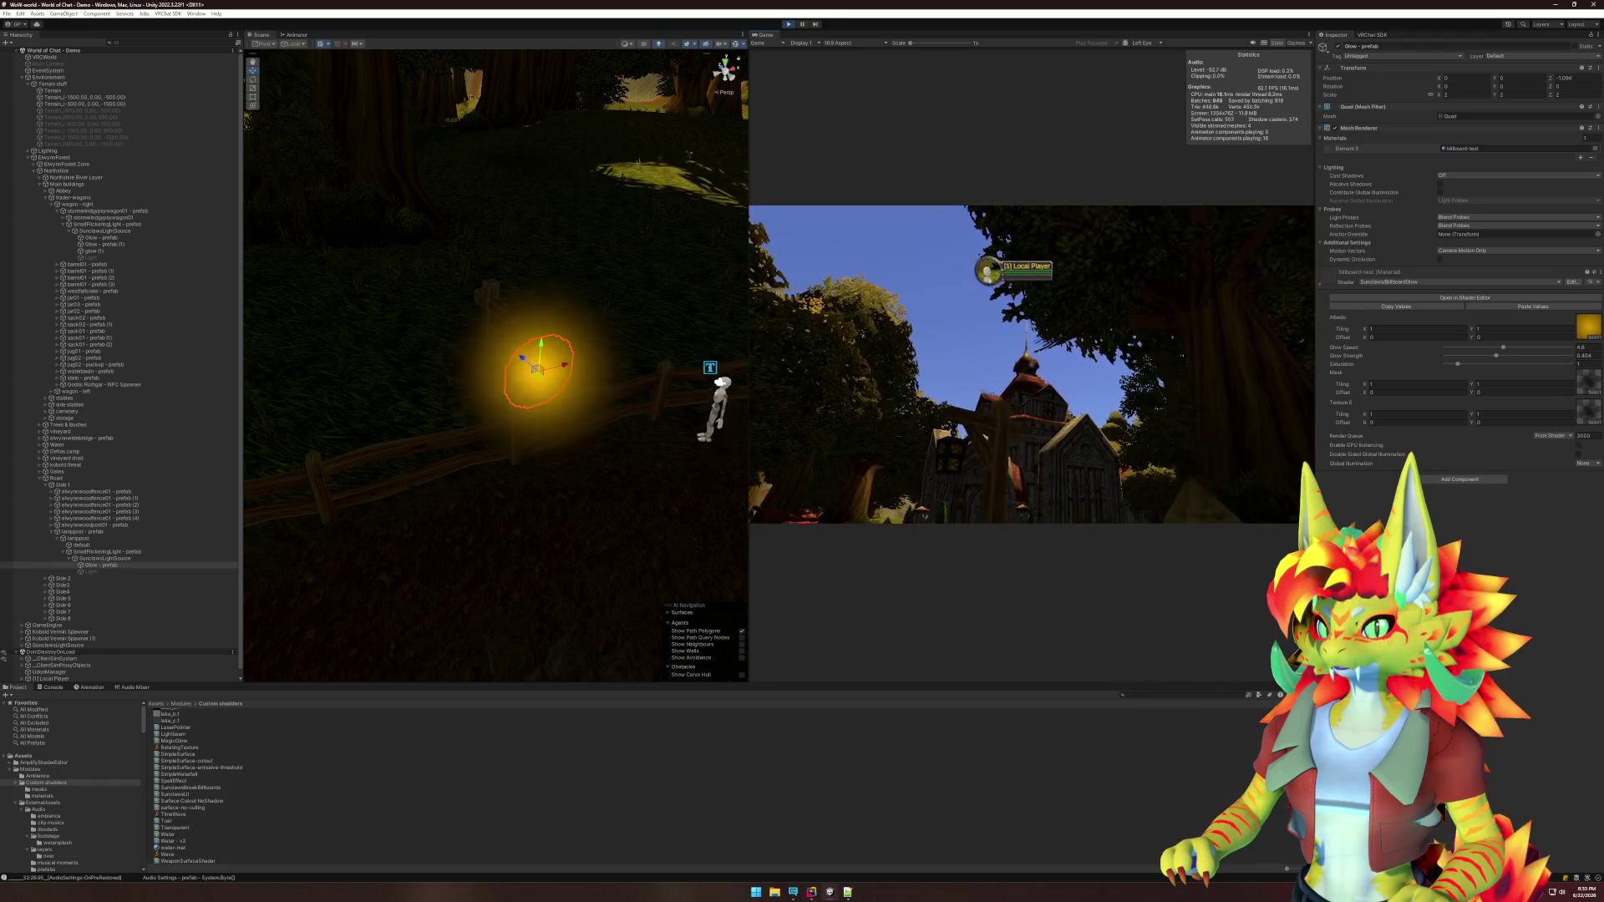
key(w)
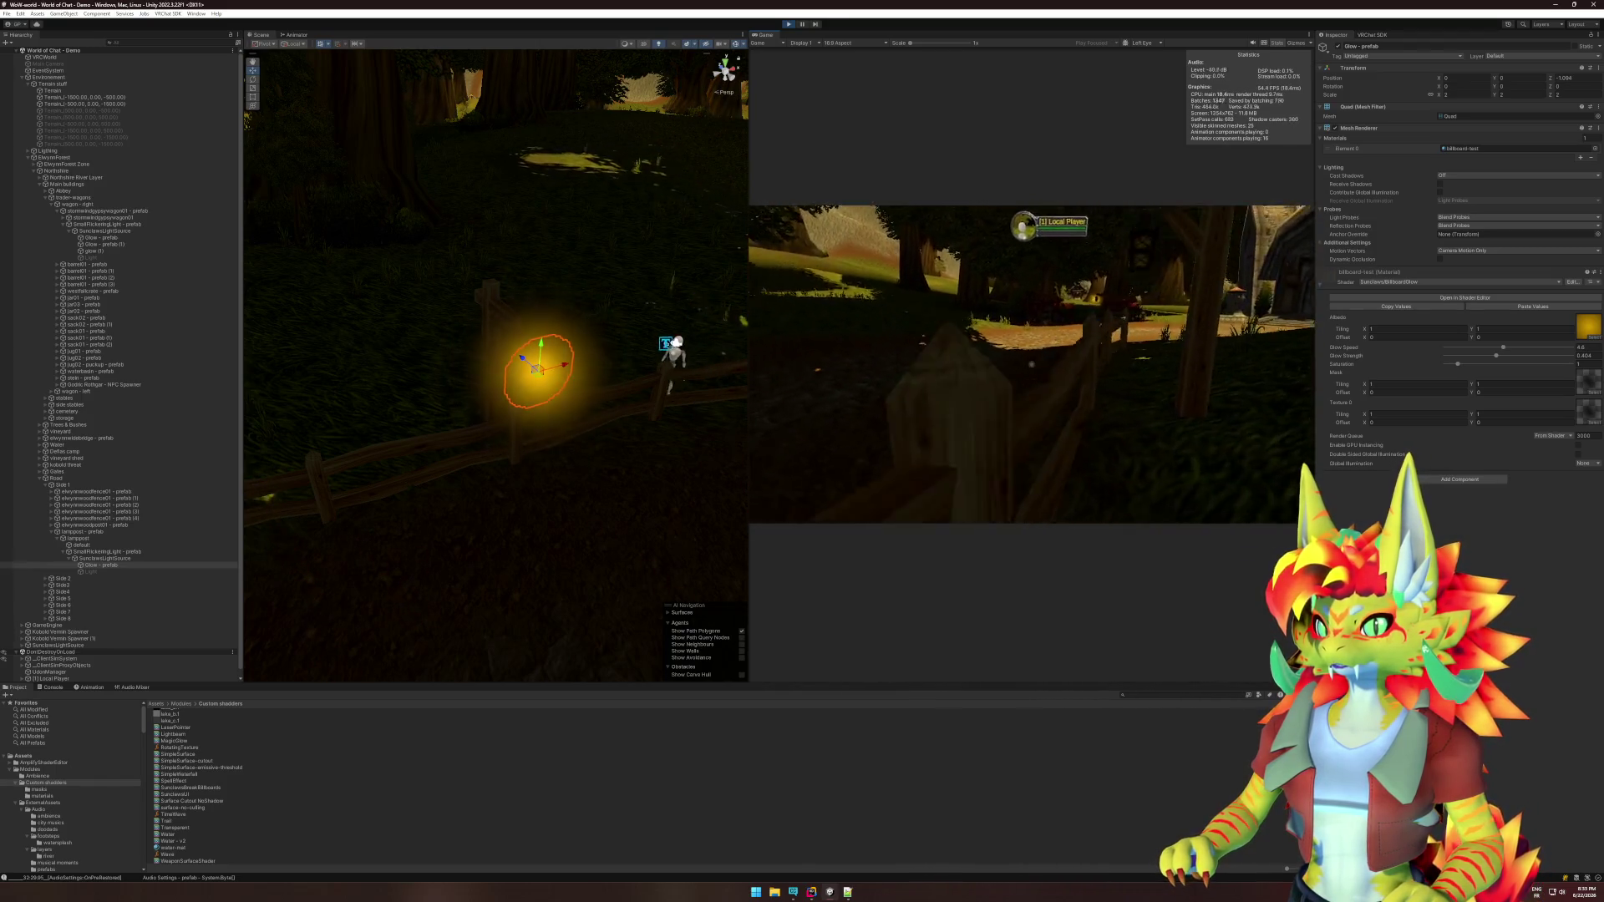
key(w)
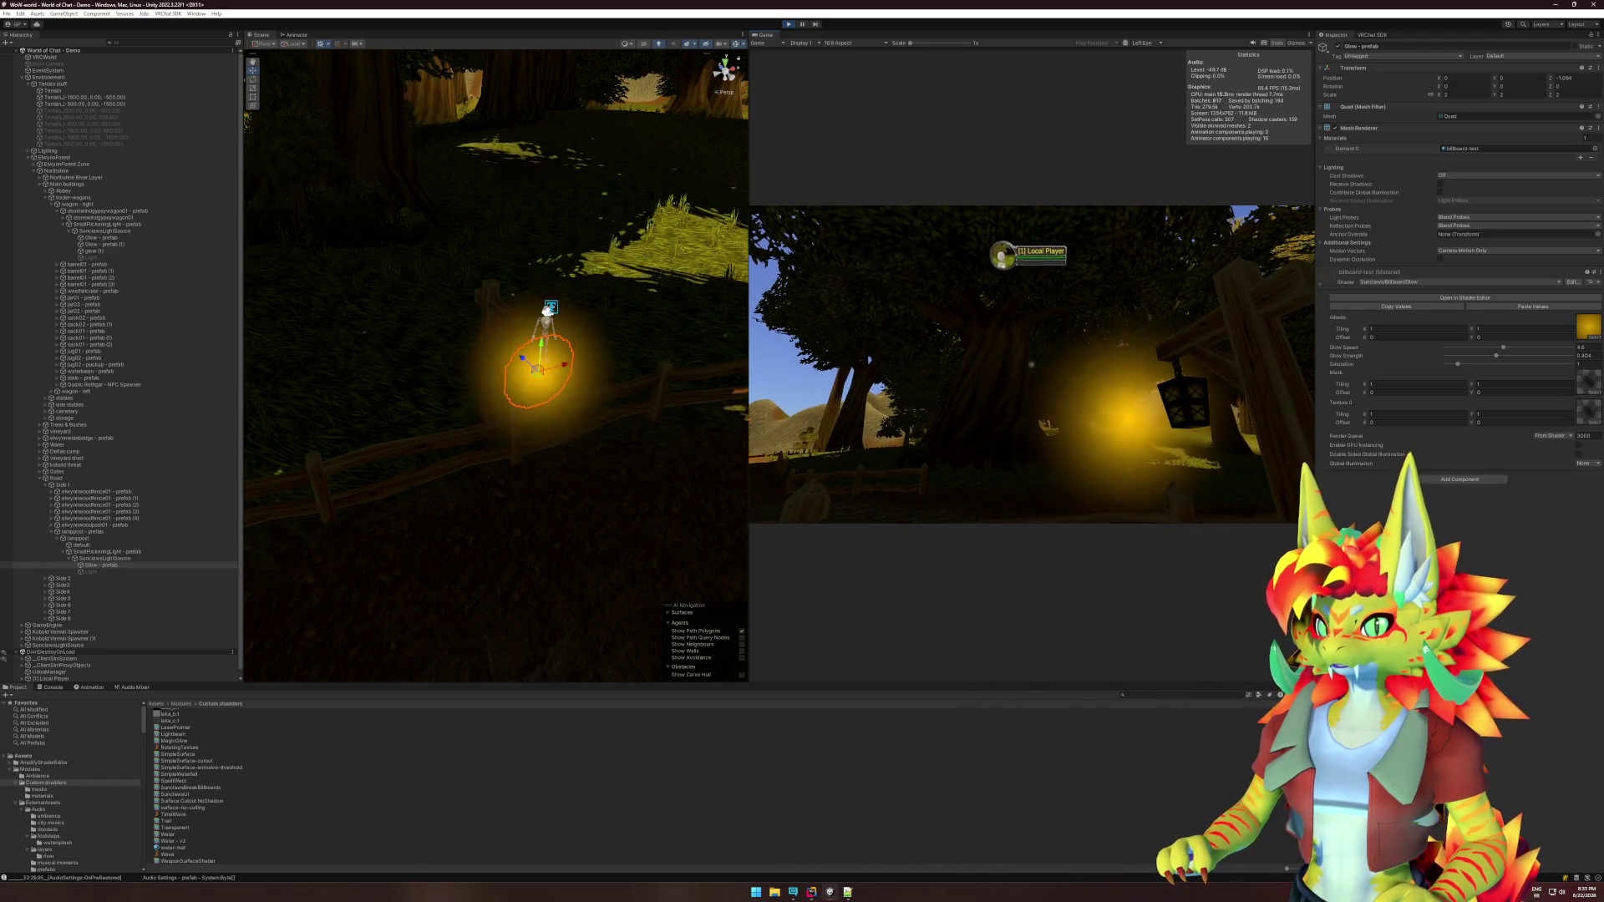
key(super)
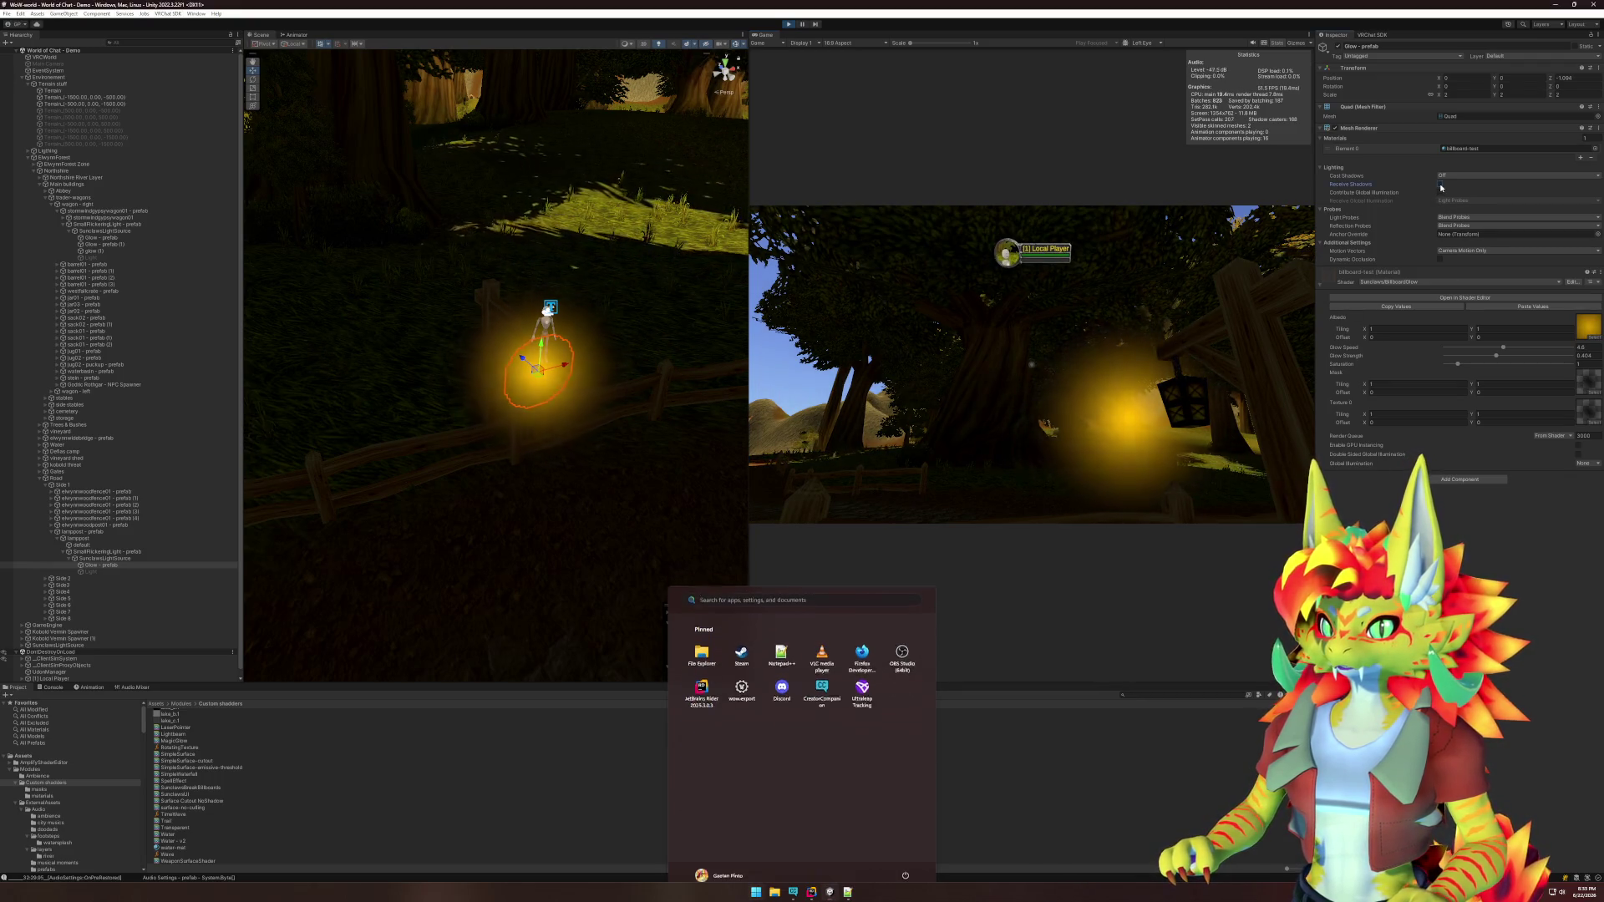
click(1440, 193)
click(1454, 176)
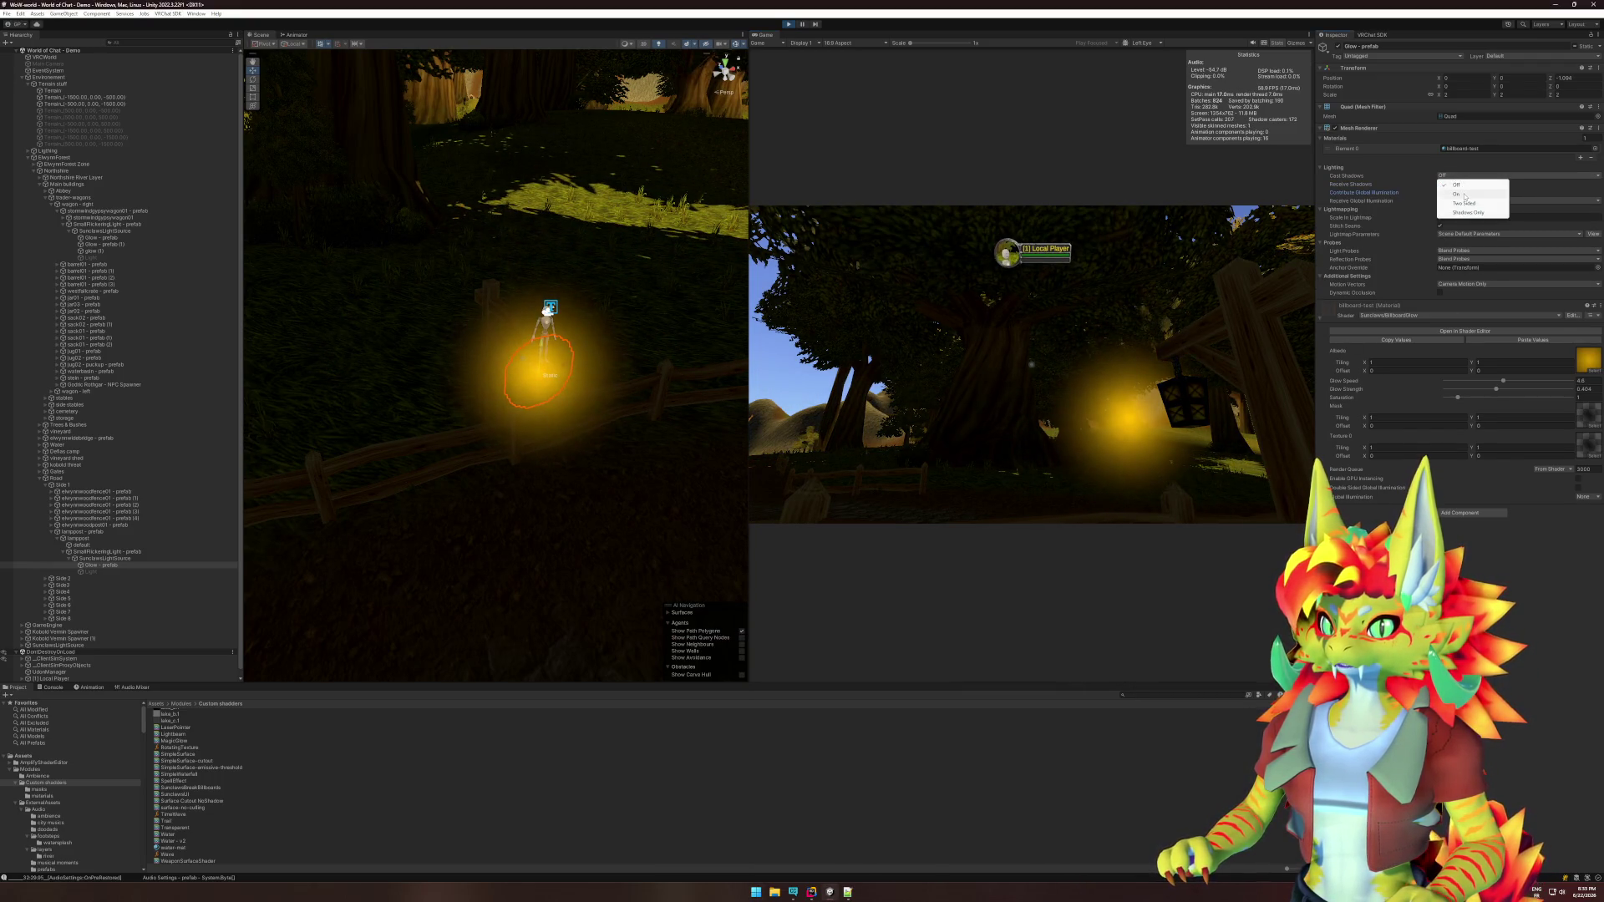
click(1465, 195)
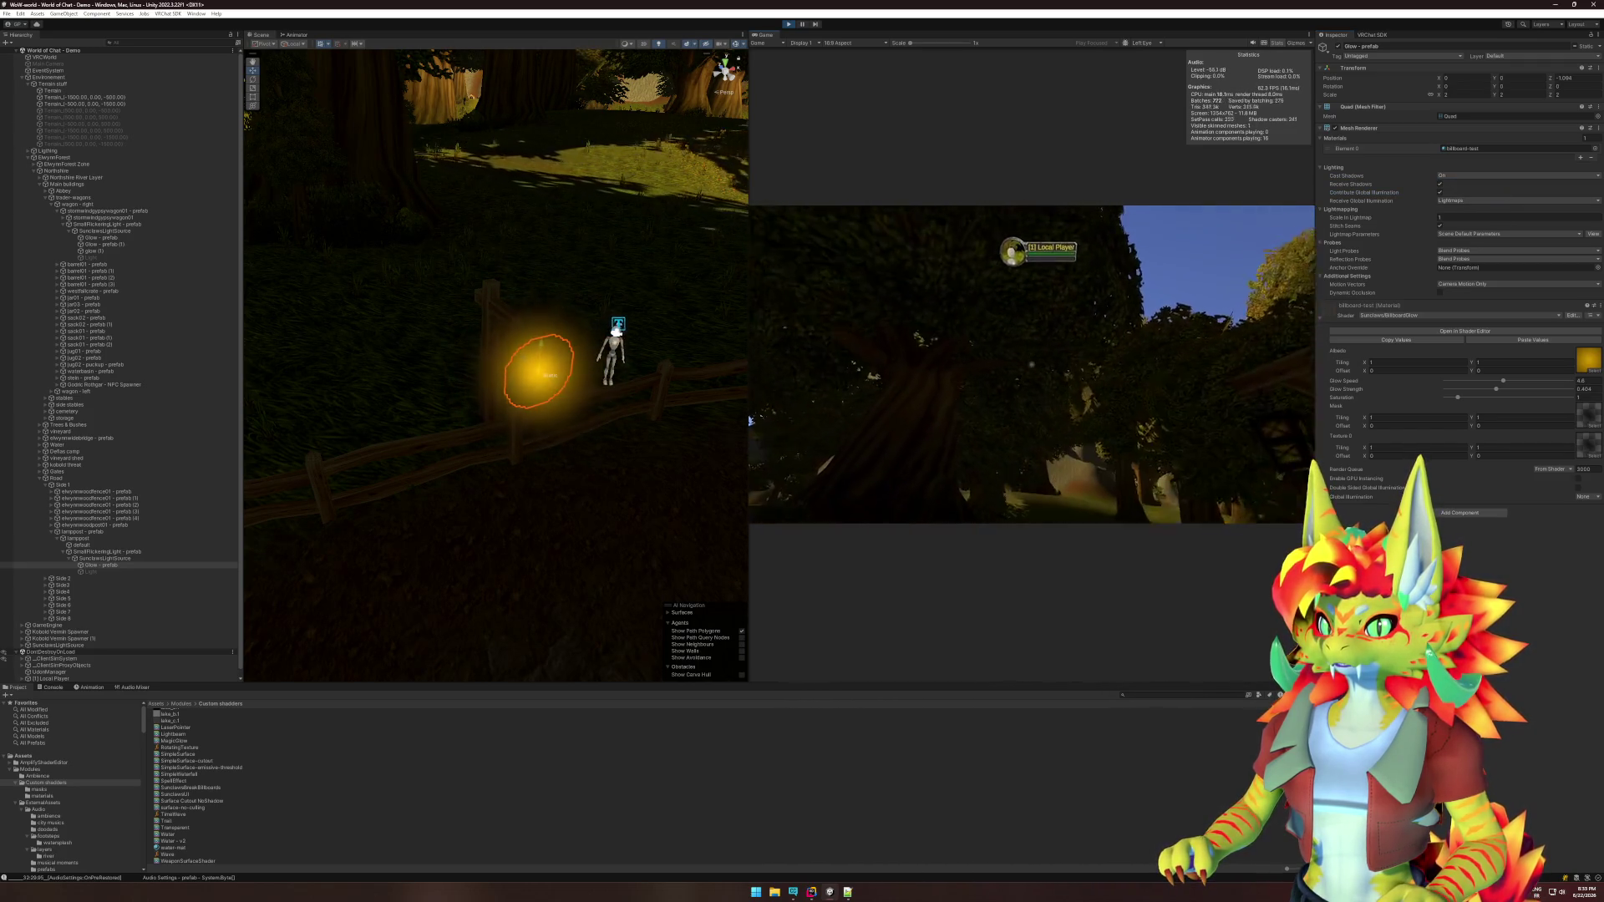
key(super)
key(Escape)
click(1471, 175)
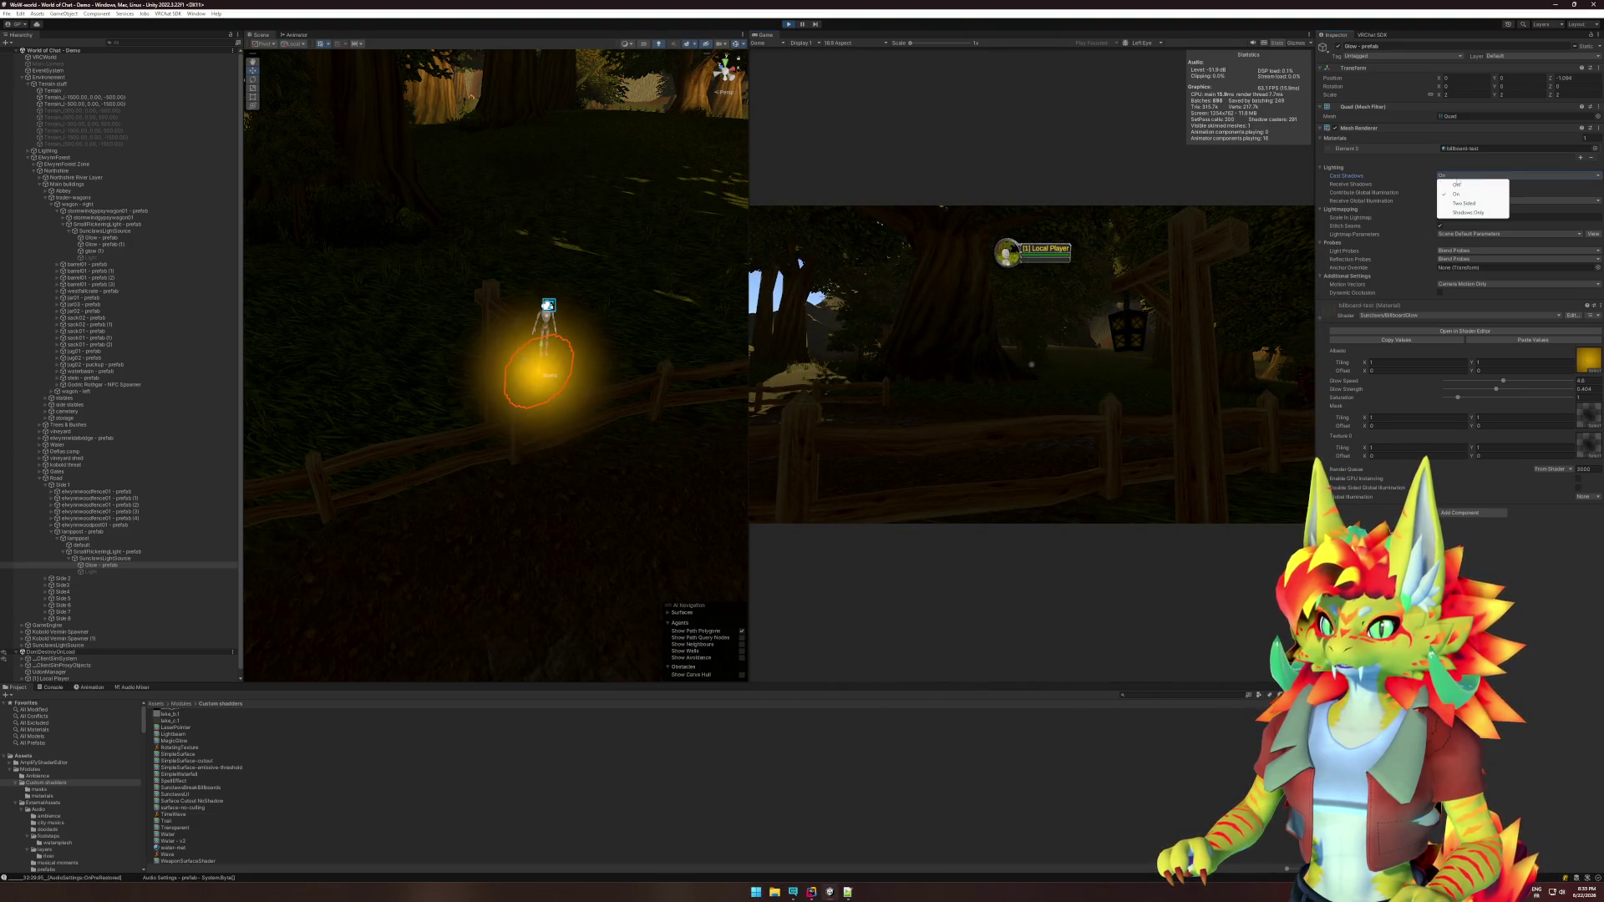
click(1458, 185)
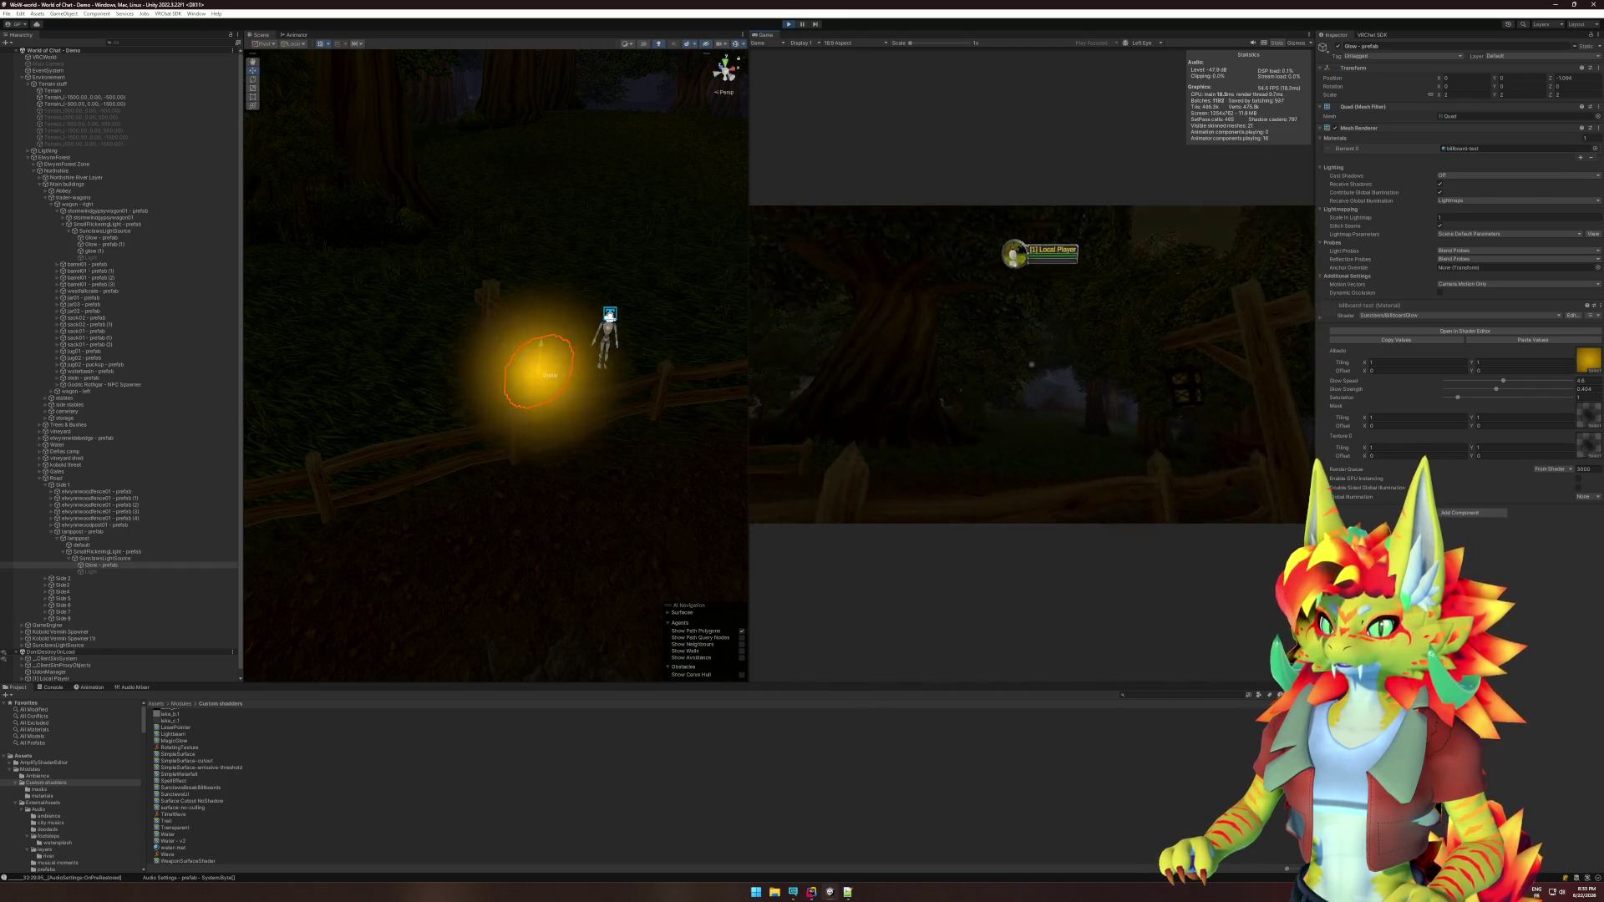
key(super)
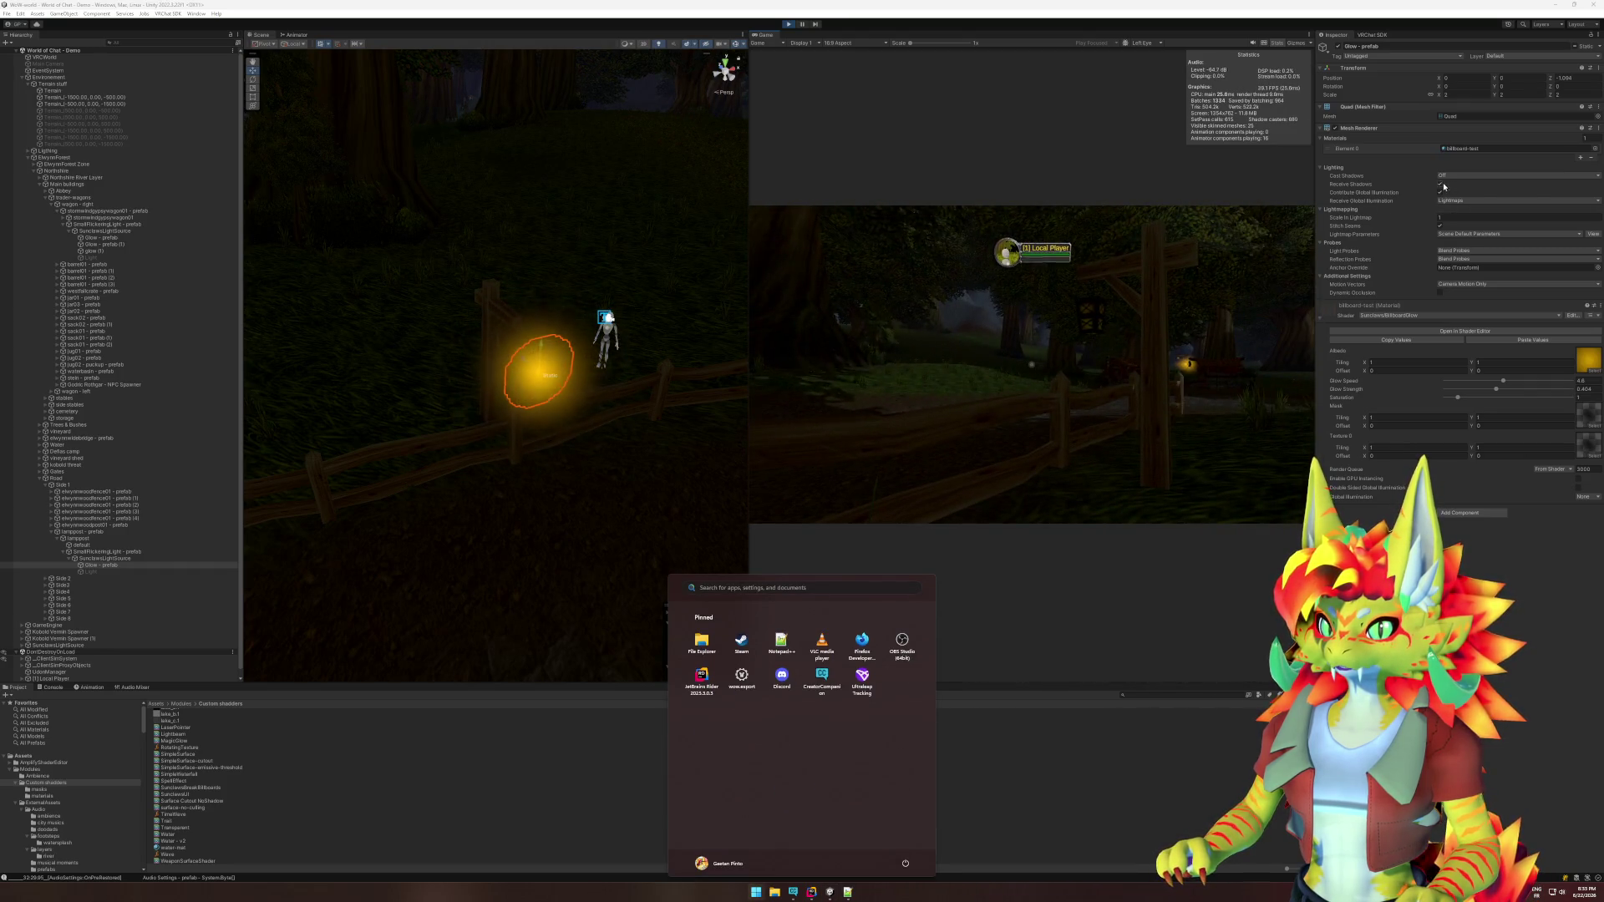
key(Escape)
click(1440, 193)
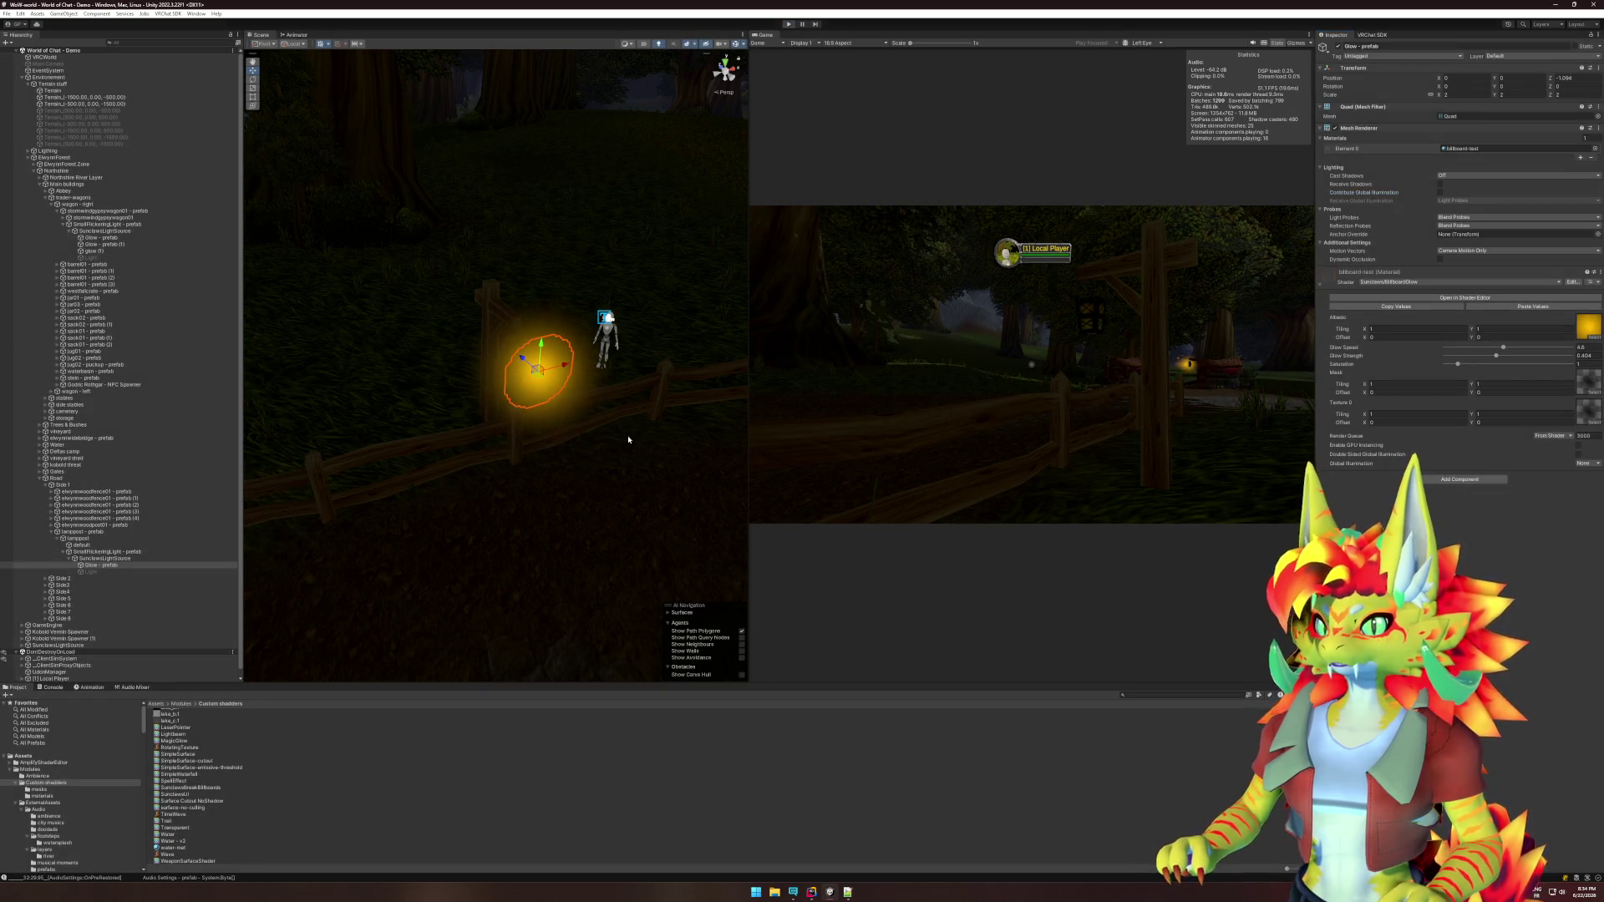
key(ctrl+p)
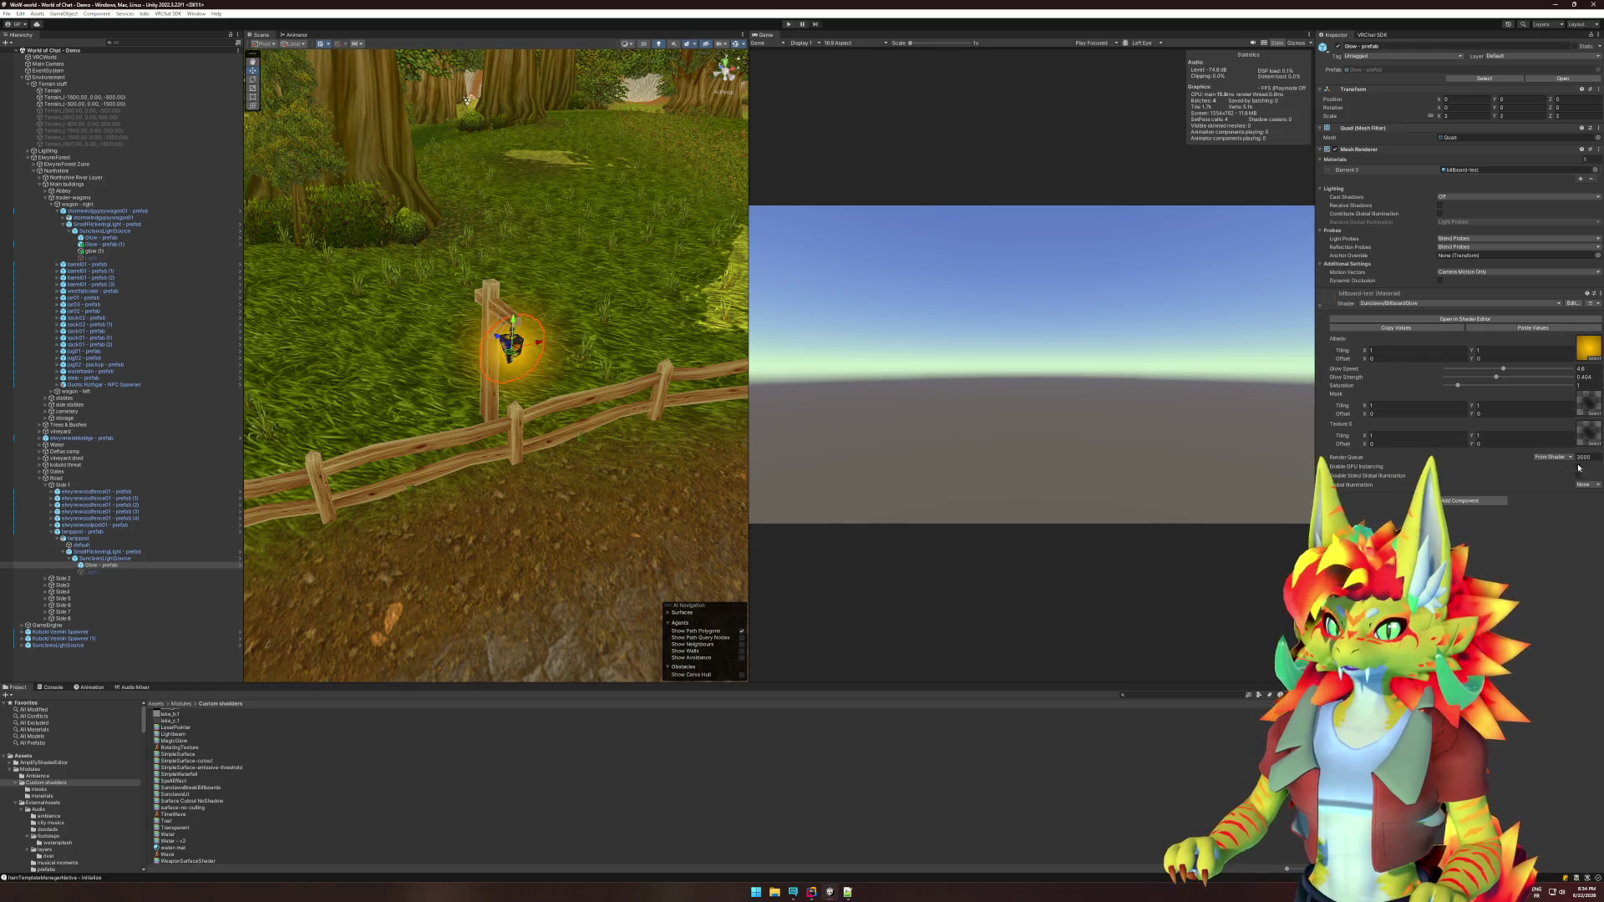
Set the glow material's Render Queue to 3100, restart Play mode, and bring Rider forward.
double_click(1583, 457)
text(3100)
key(Return)
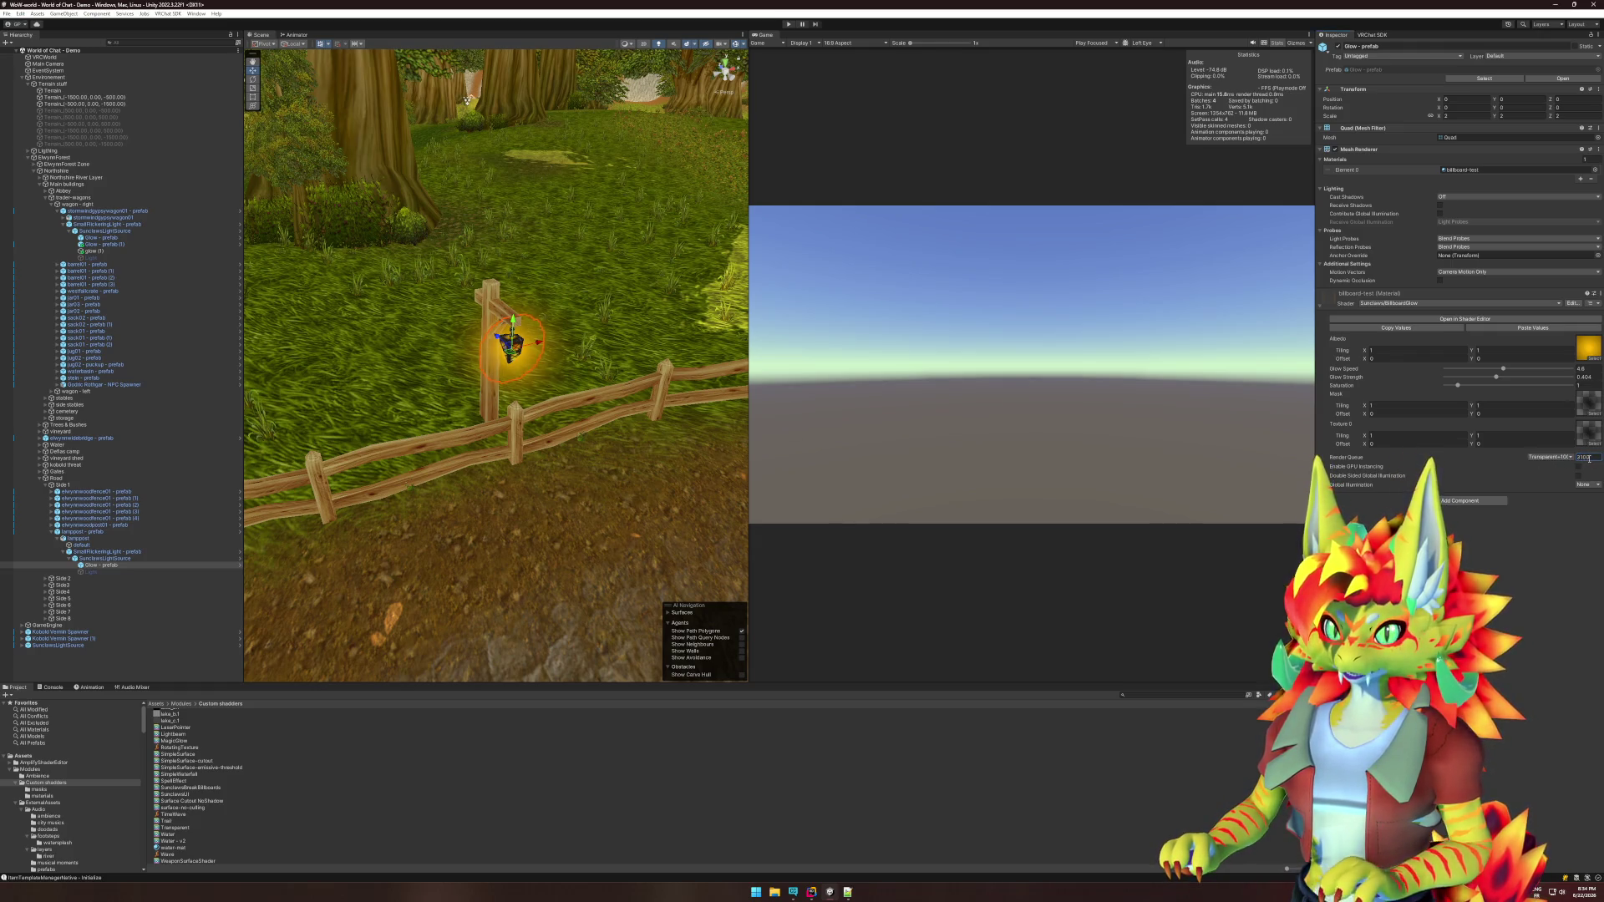
click(790, 25)
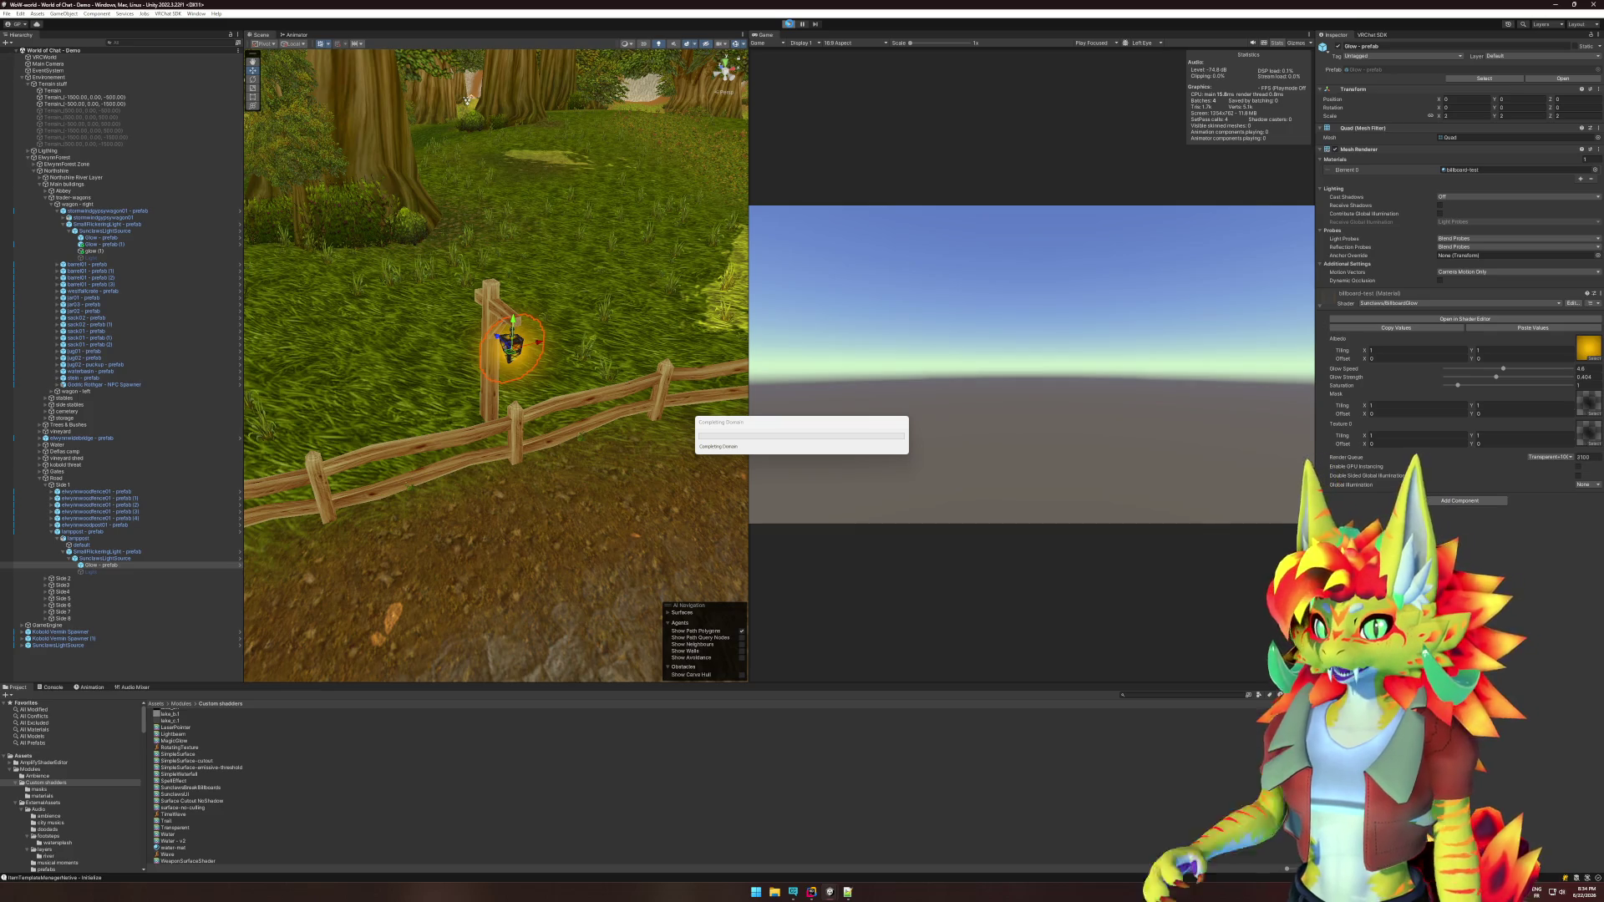
click(812, 892)
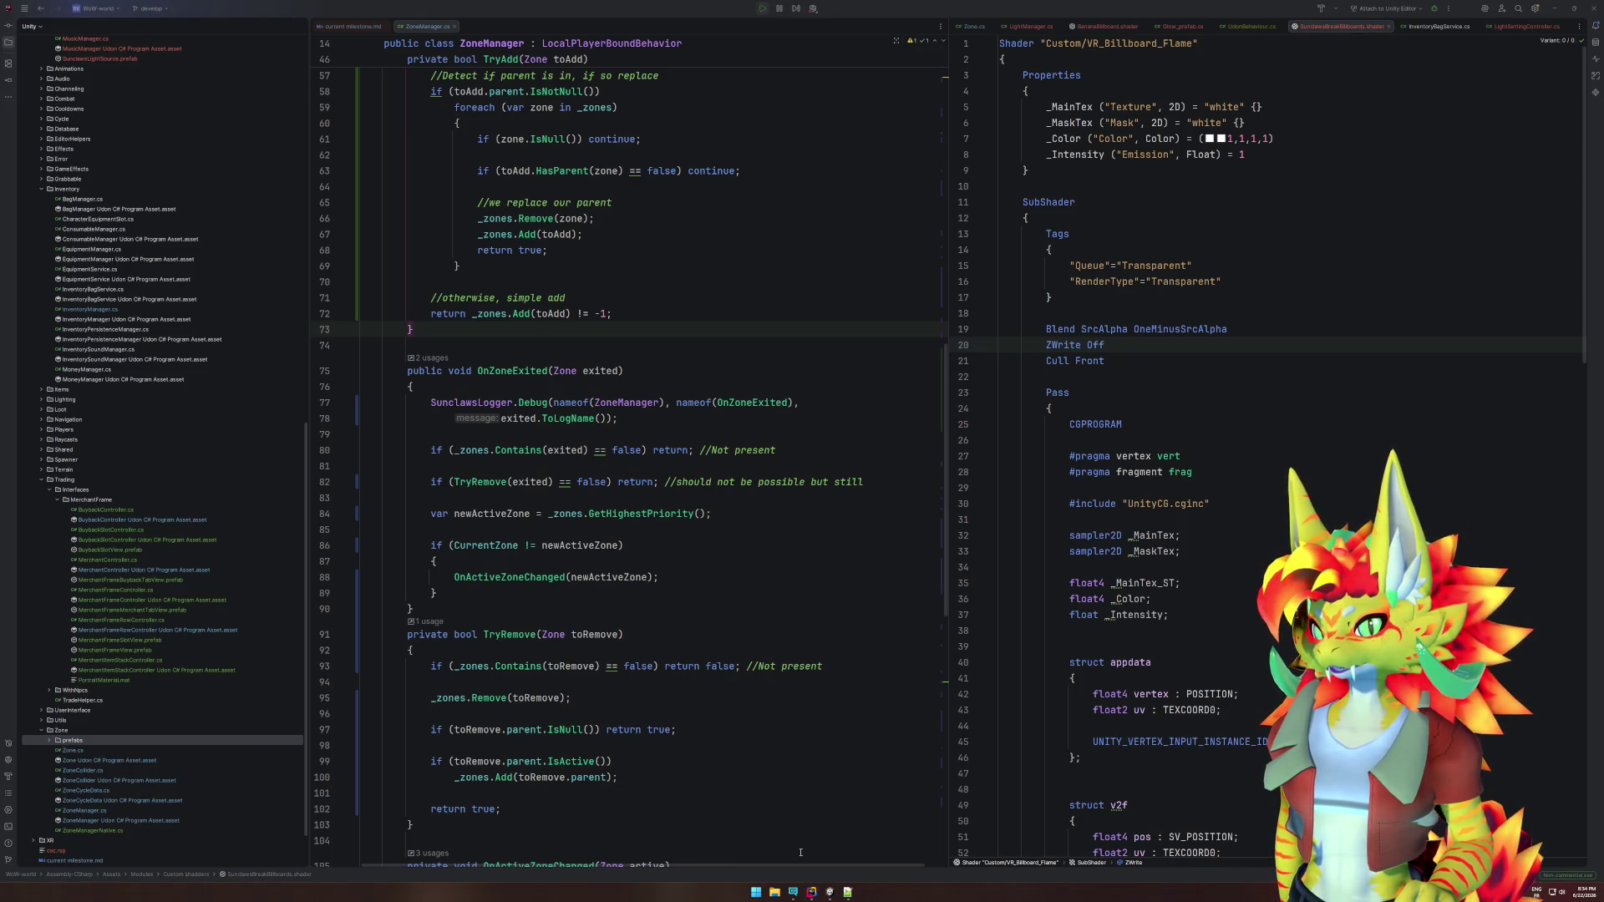
Review the VR_Billboard_Flame shader source in Rider, then return to the running Unity editor.
mouse_move(830, 892)
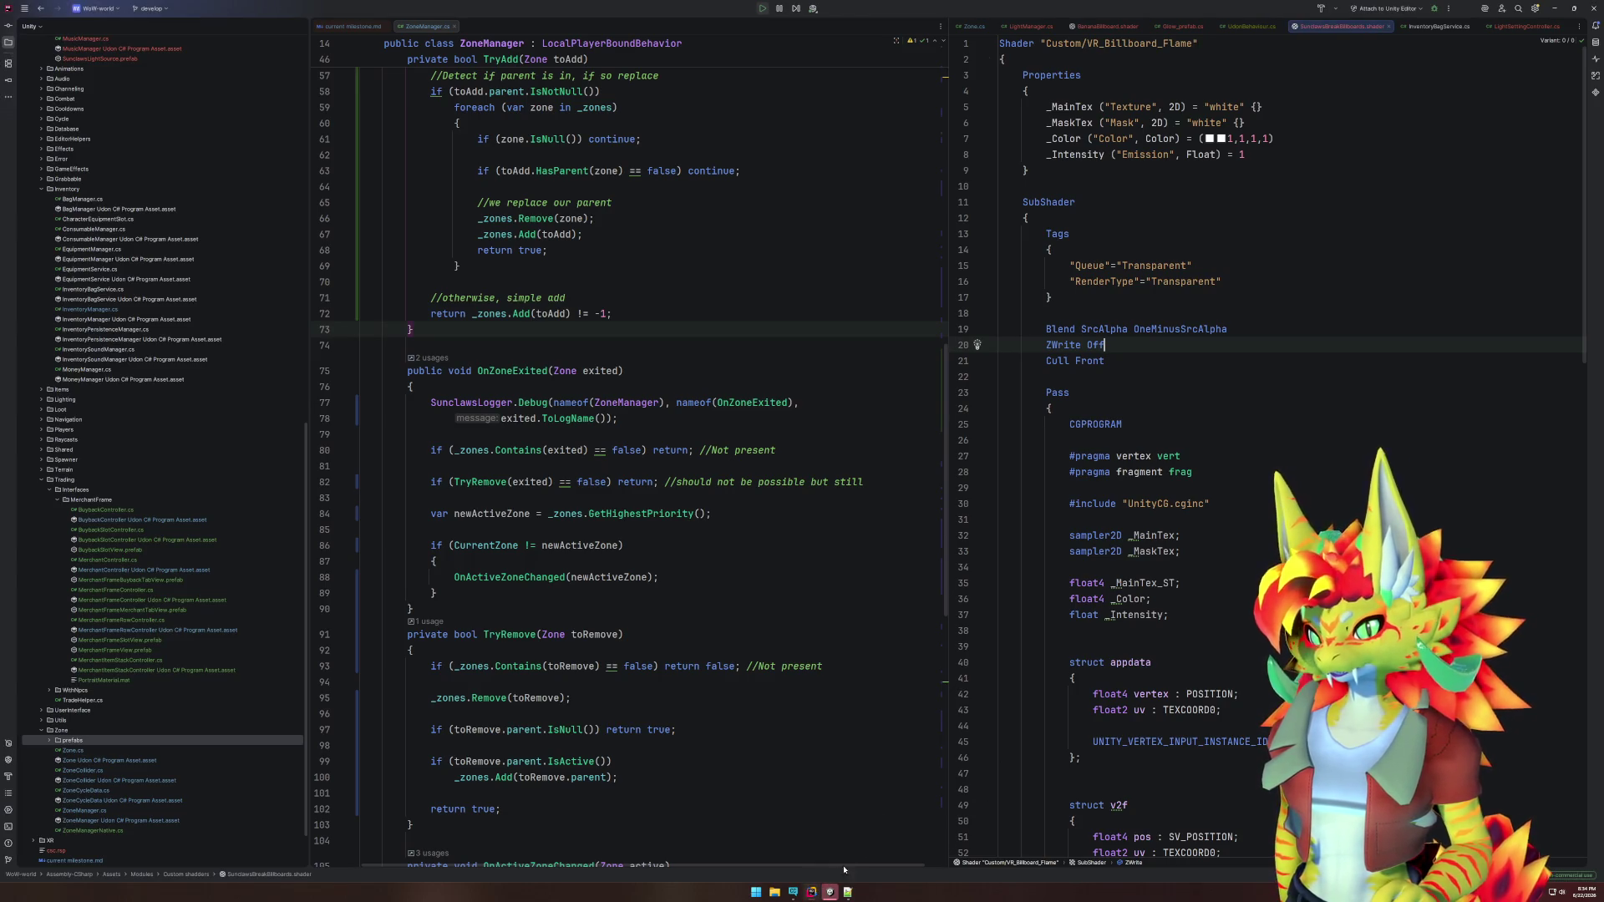
click(830, 891)
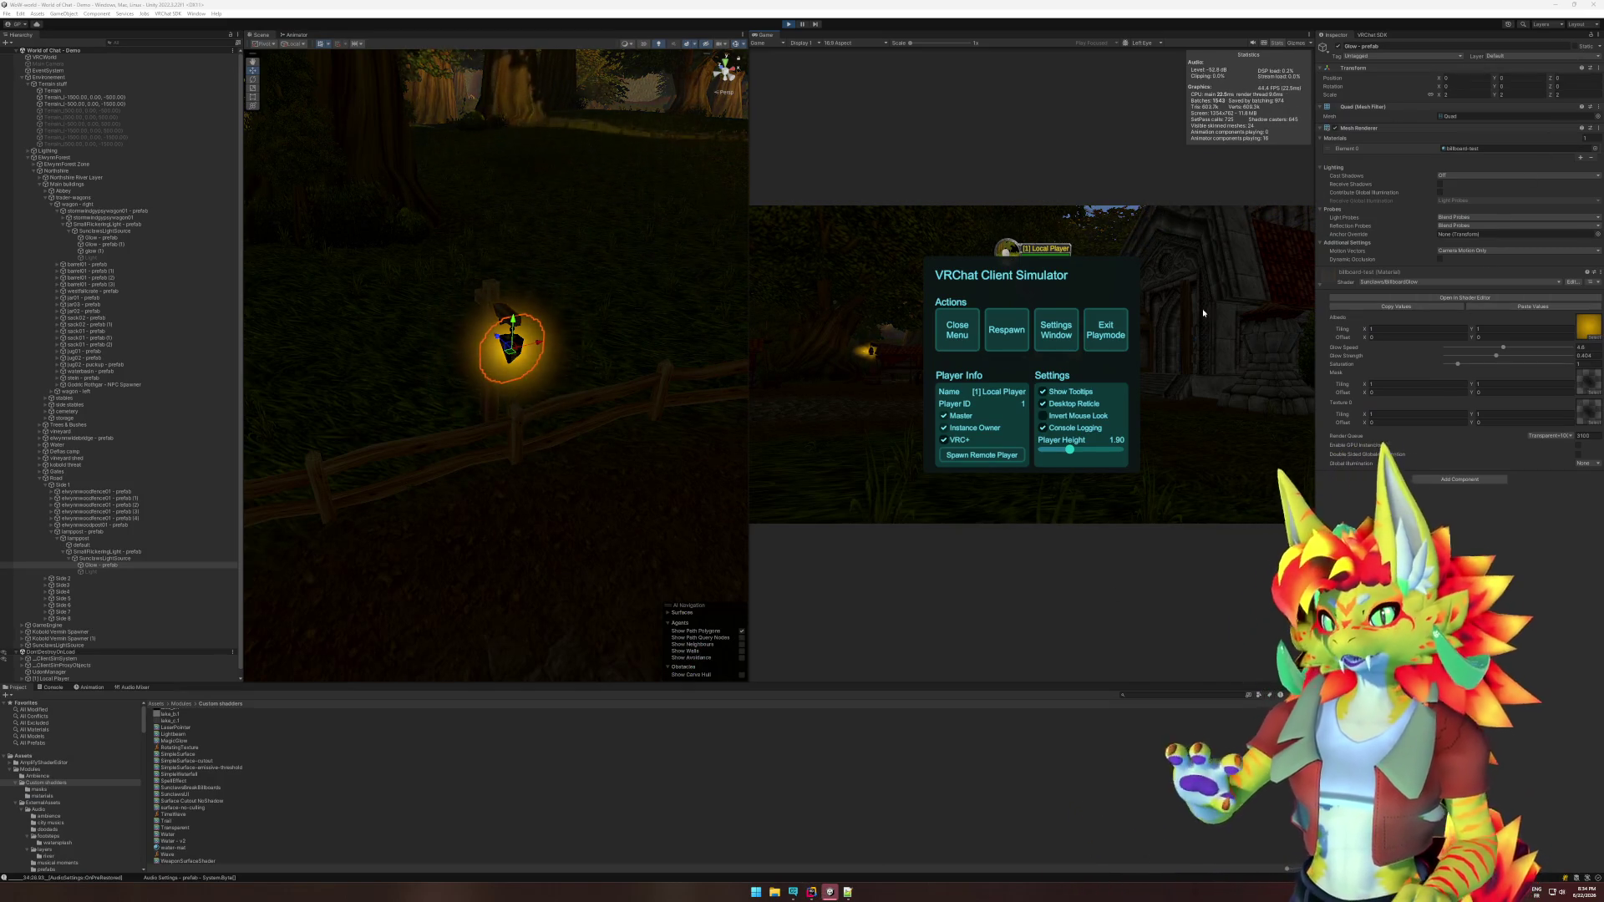
Close the ClientSim menu and walk around the lantern, approaching and backing away from the glowing orb.
key(Escape)
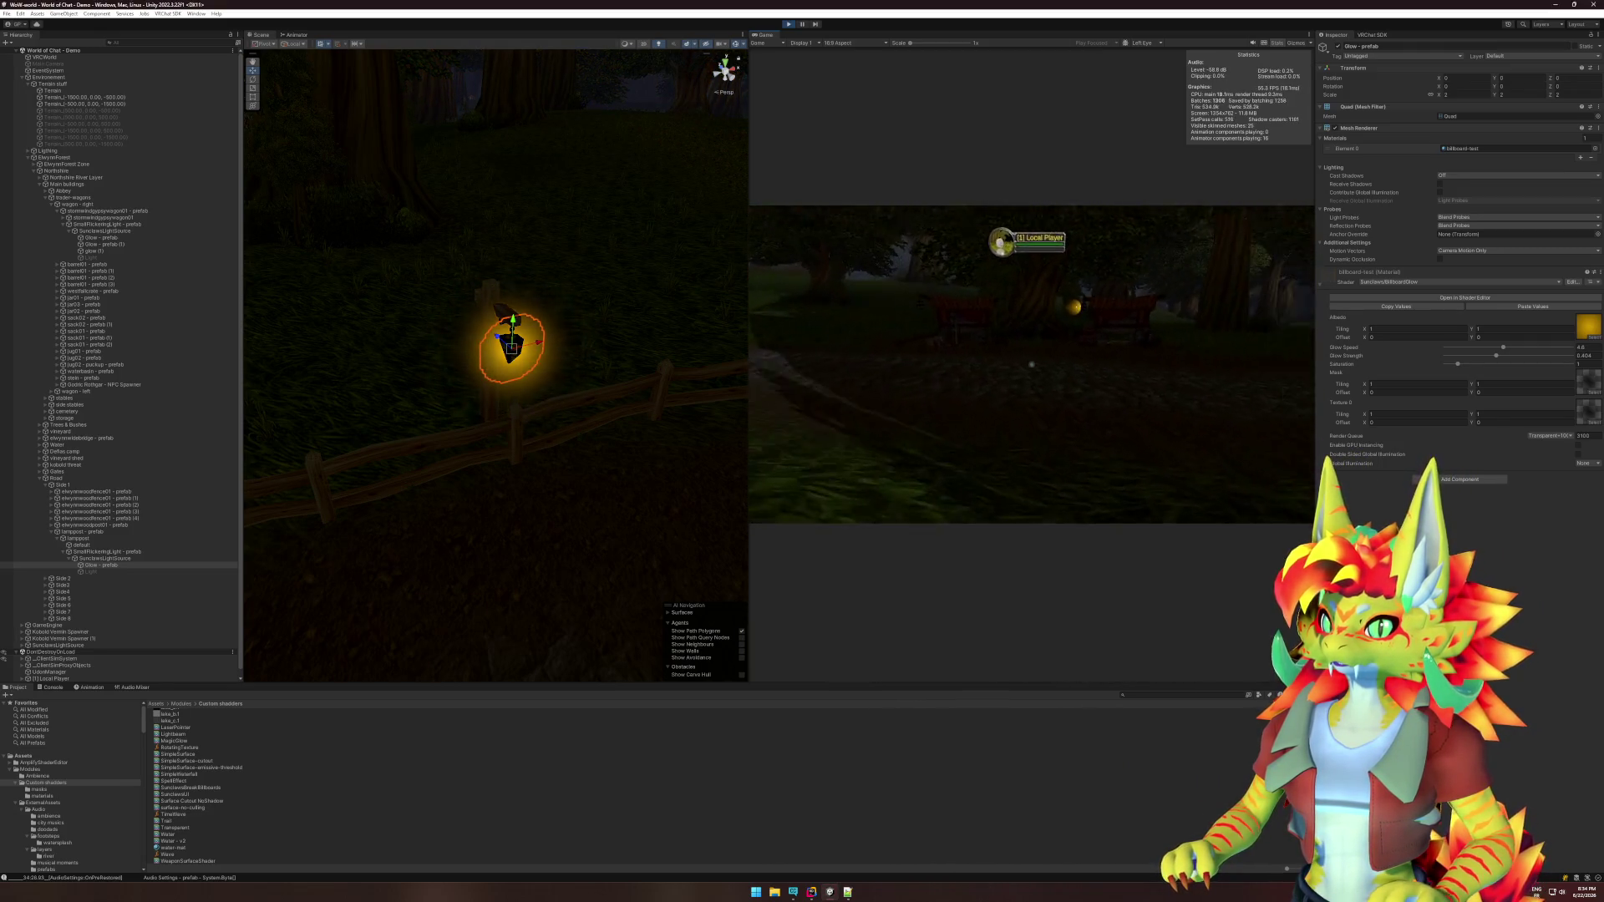
key(w)
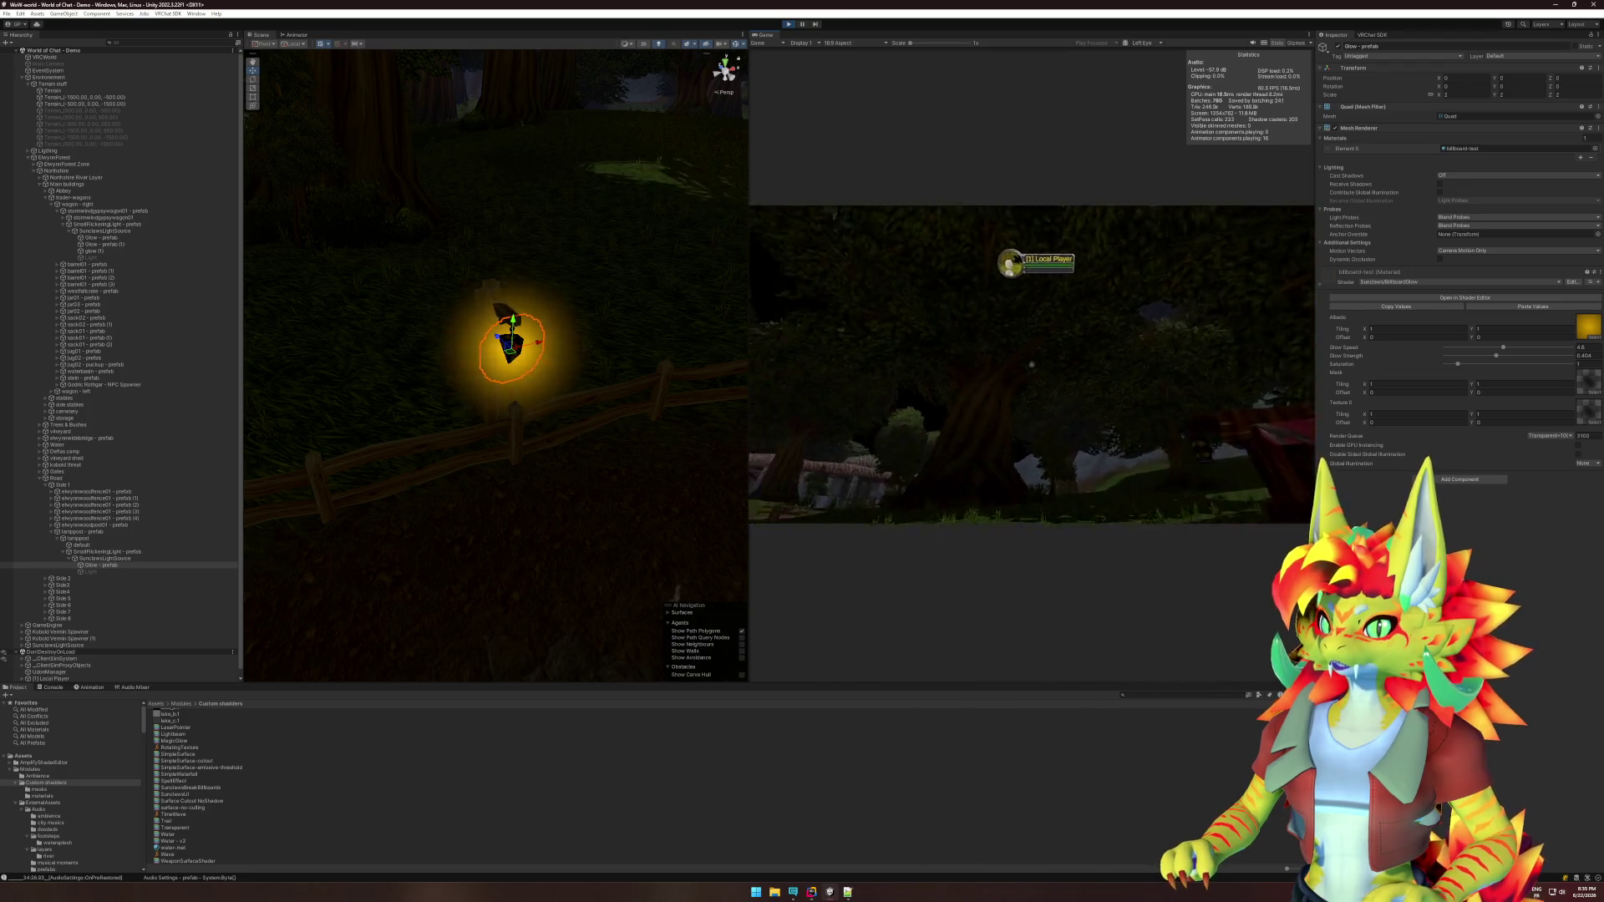
key(w)
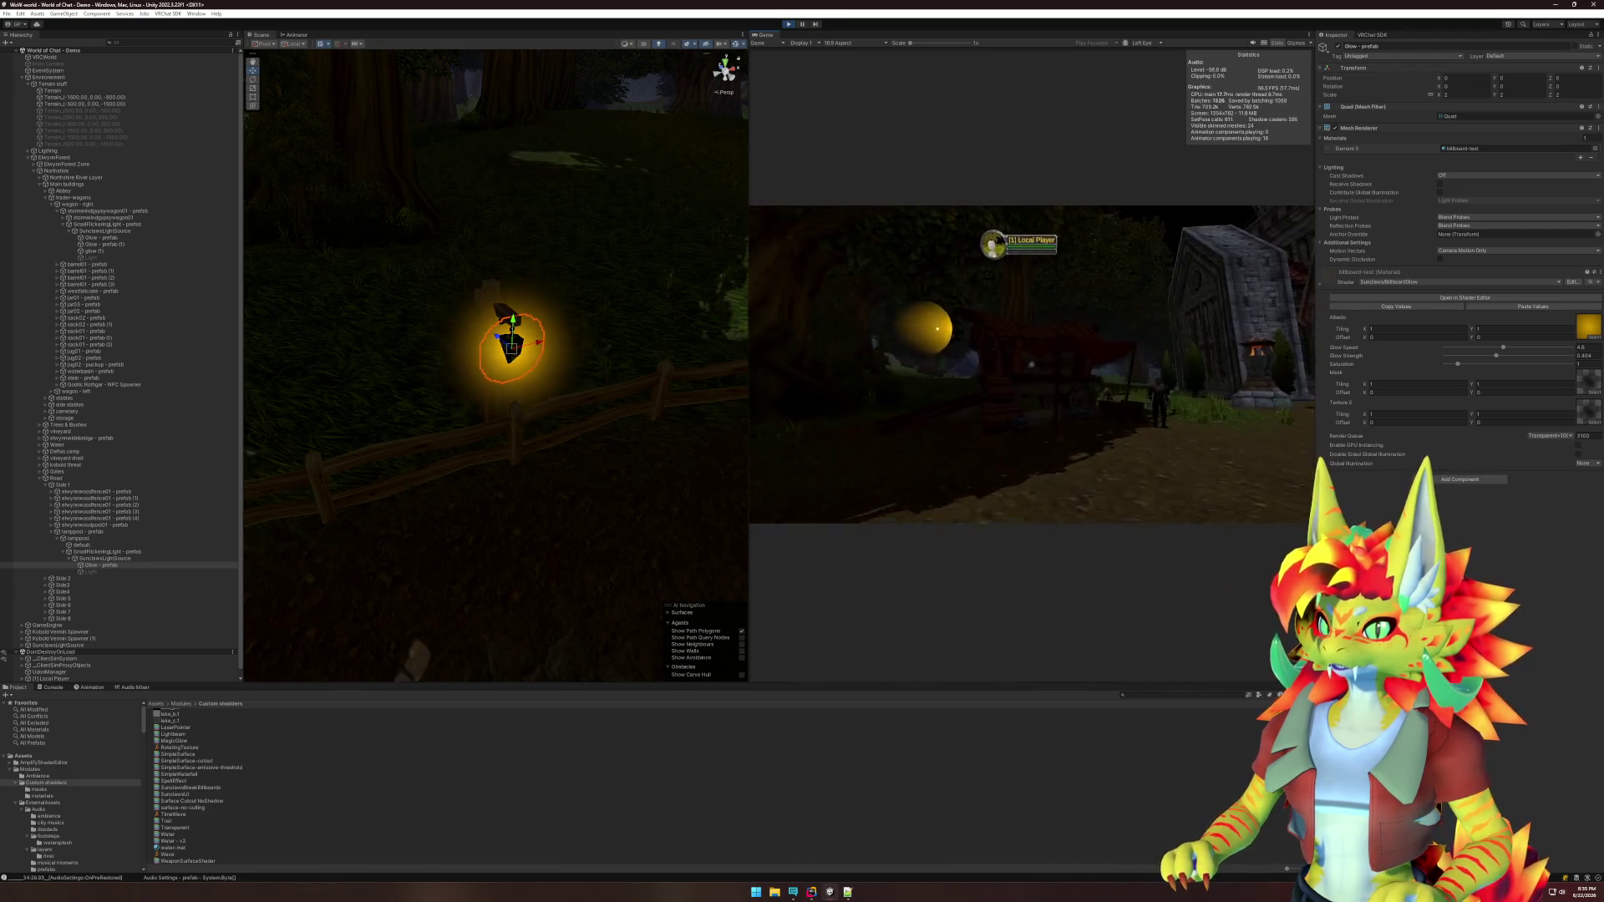
key(w)
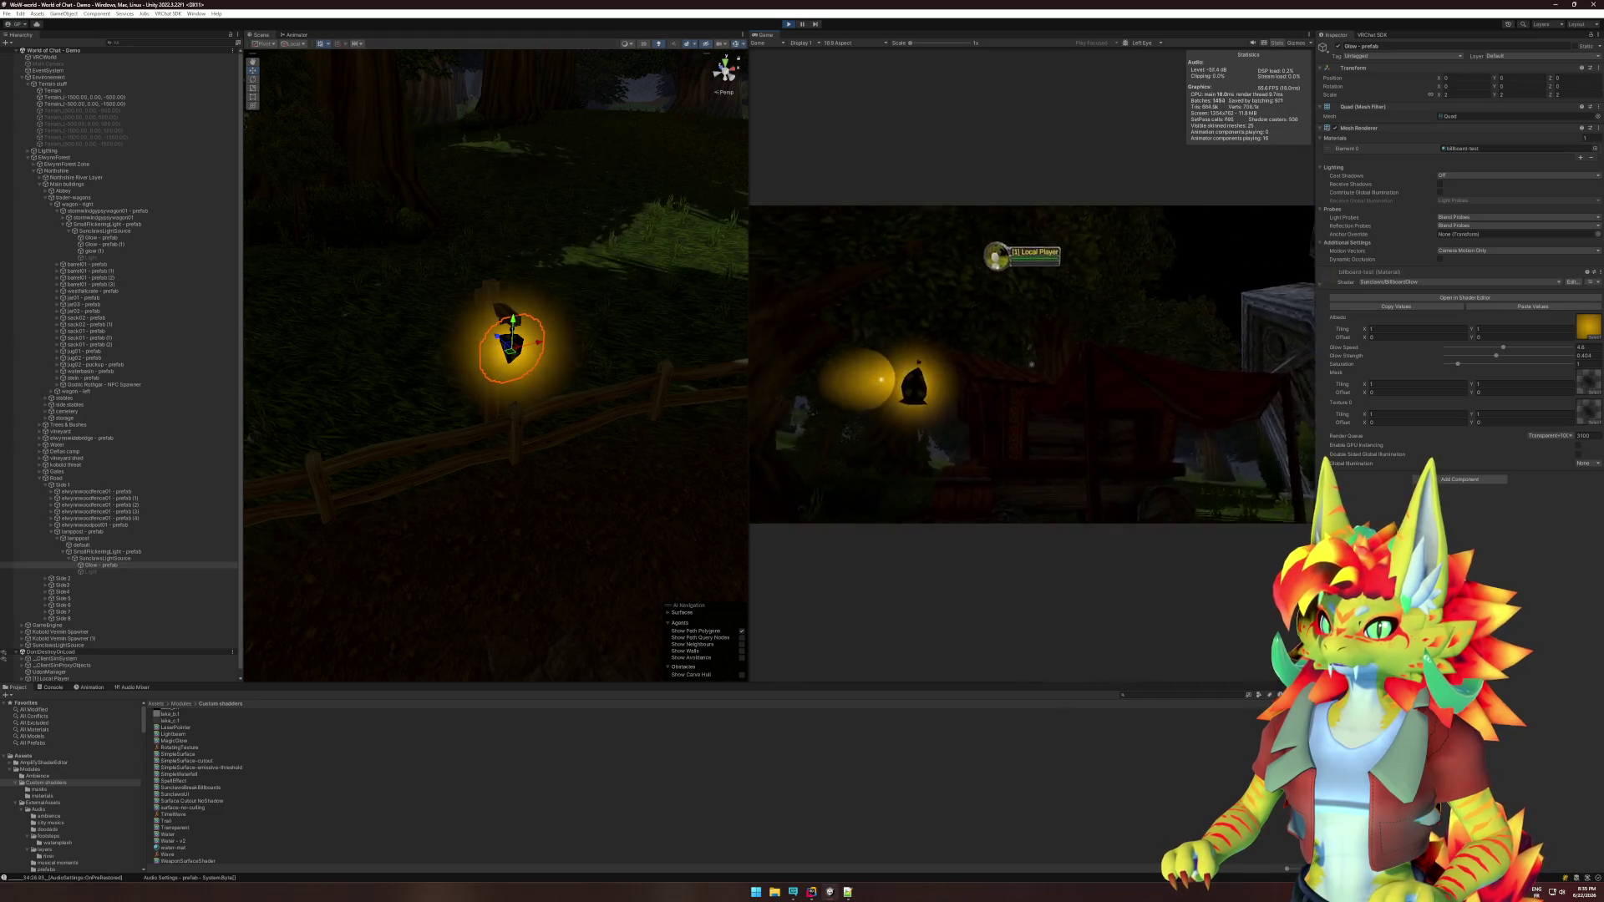
key(w)
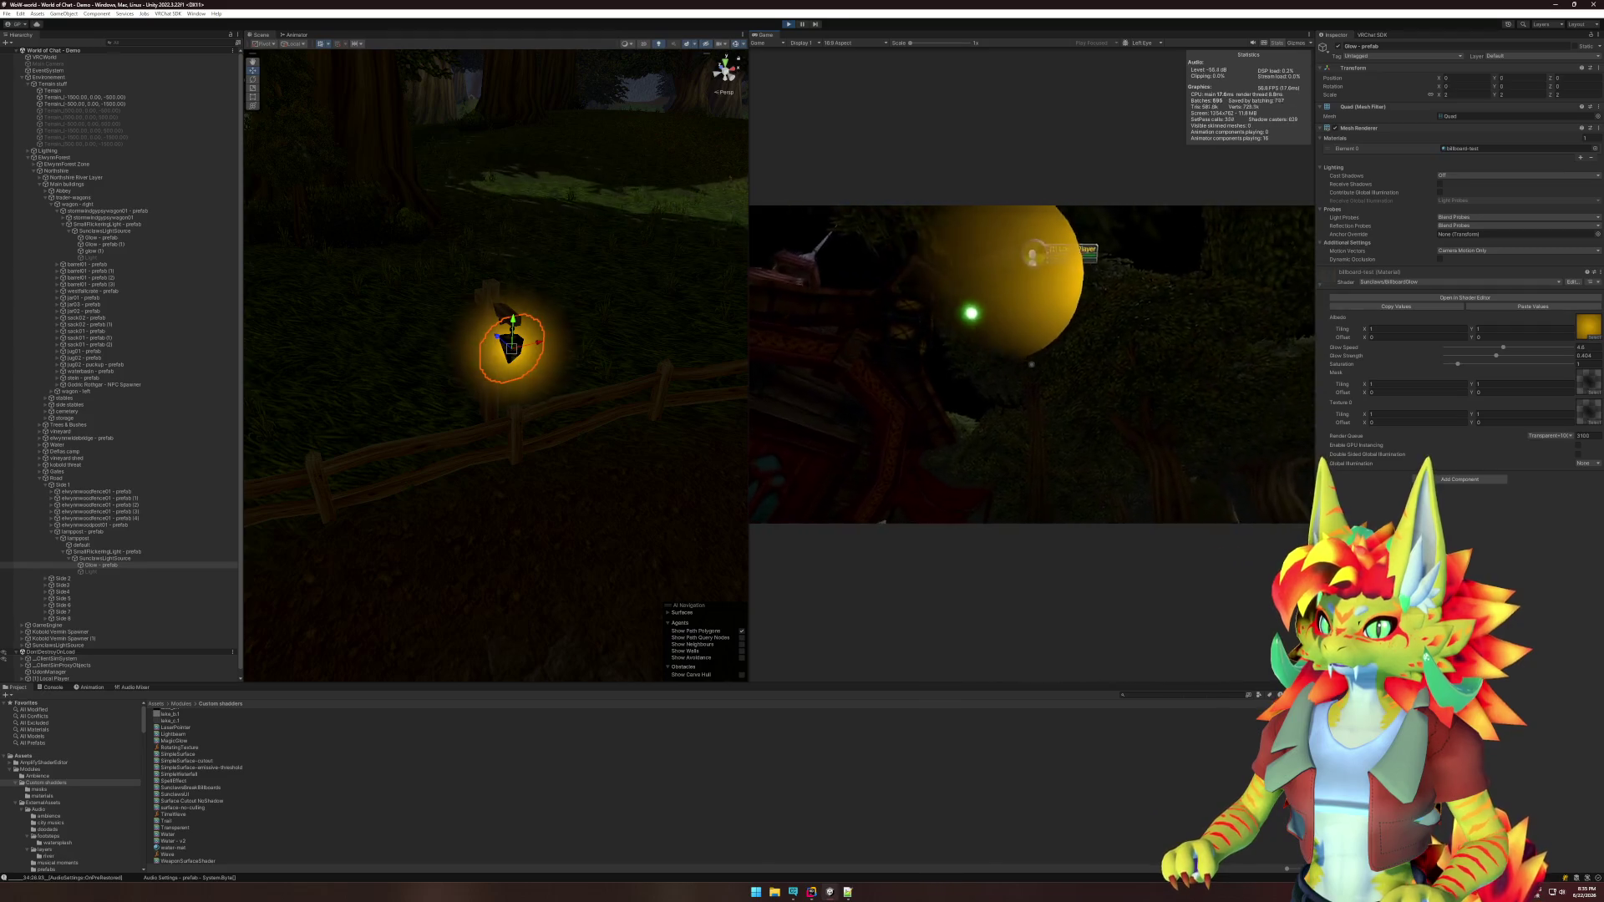
key(s)
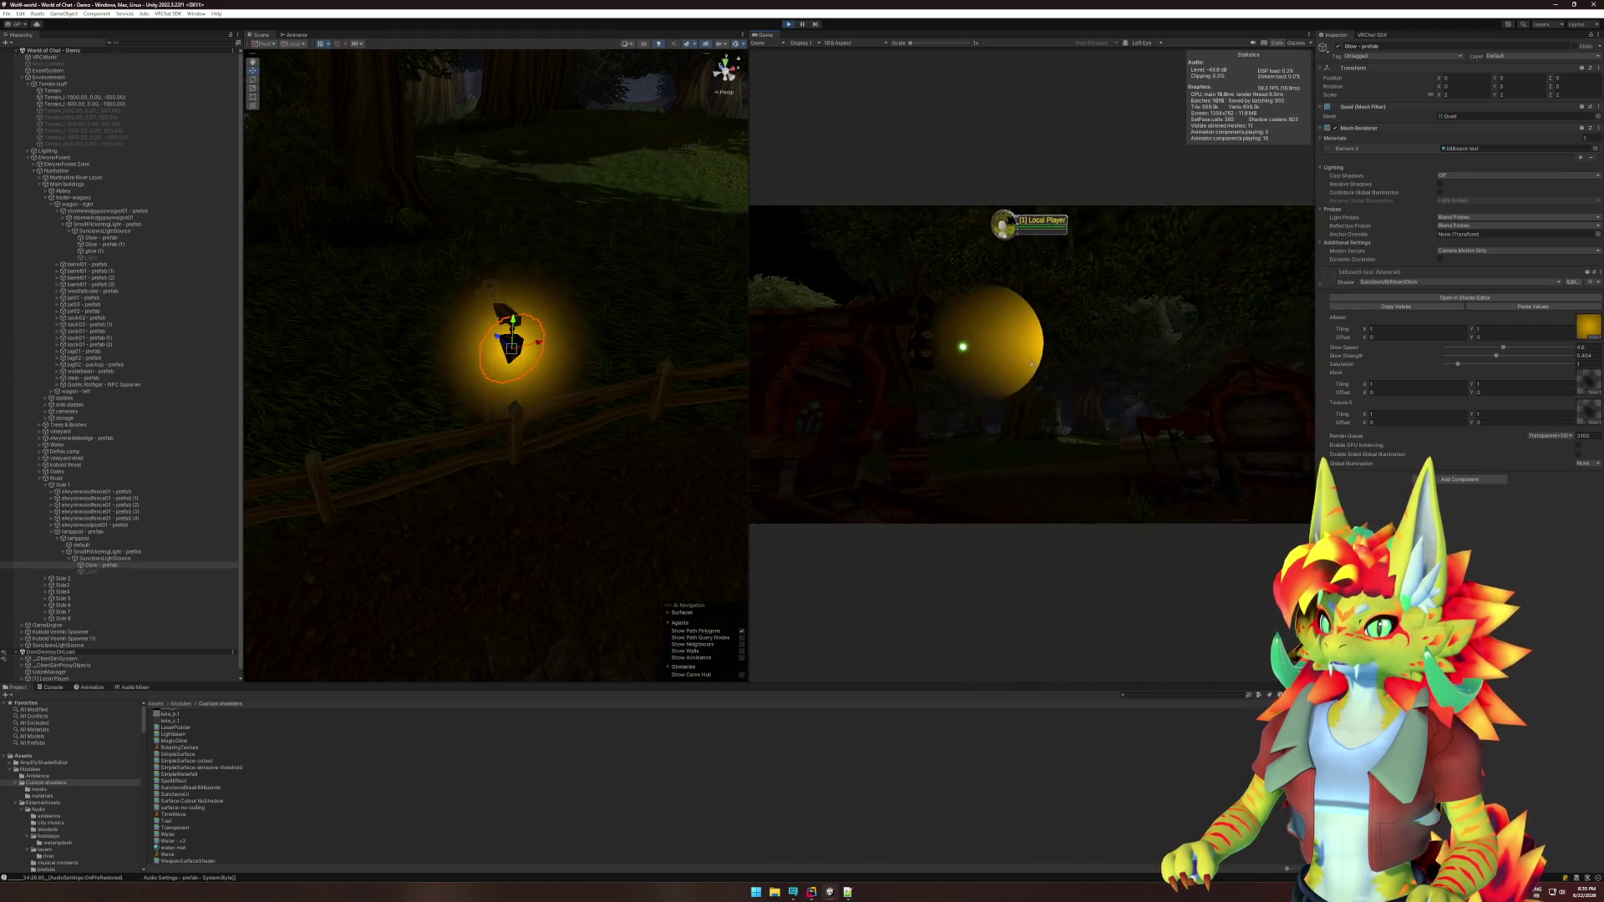
key(w)
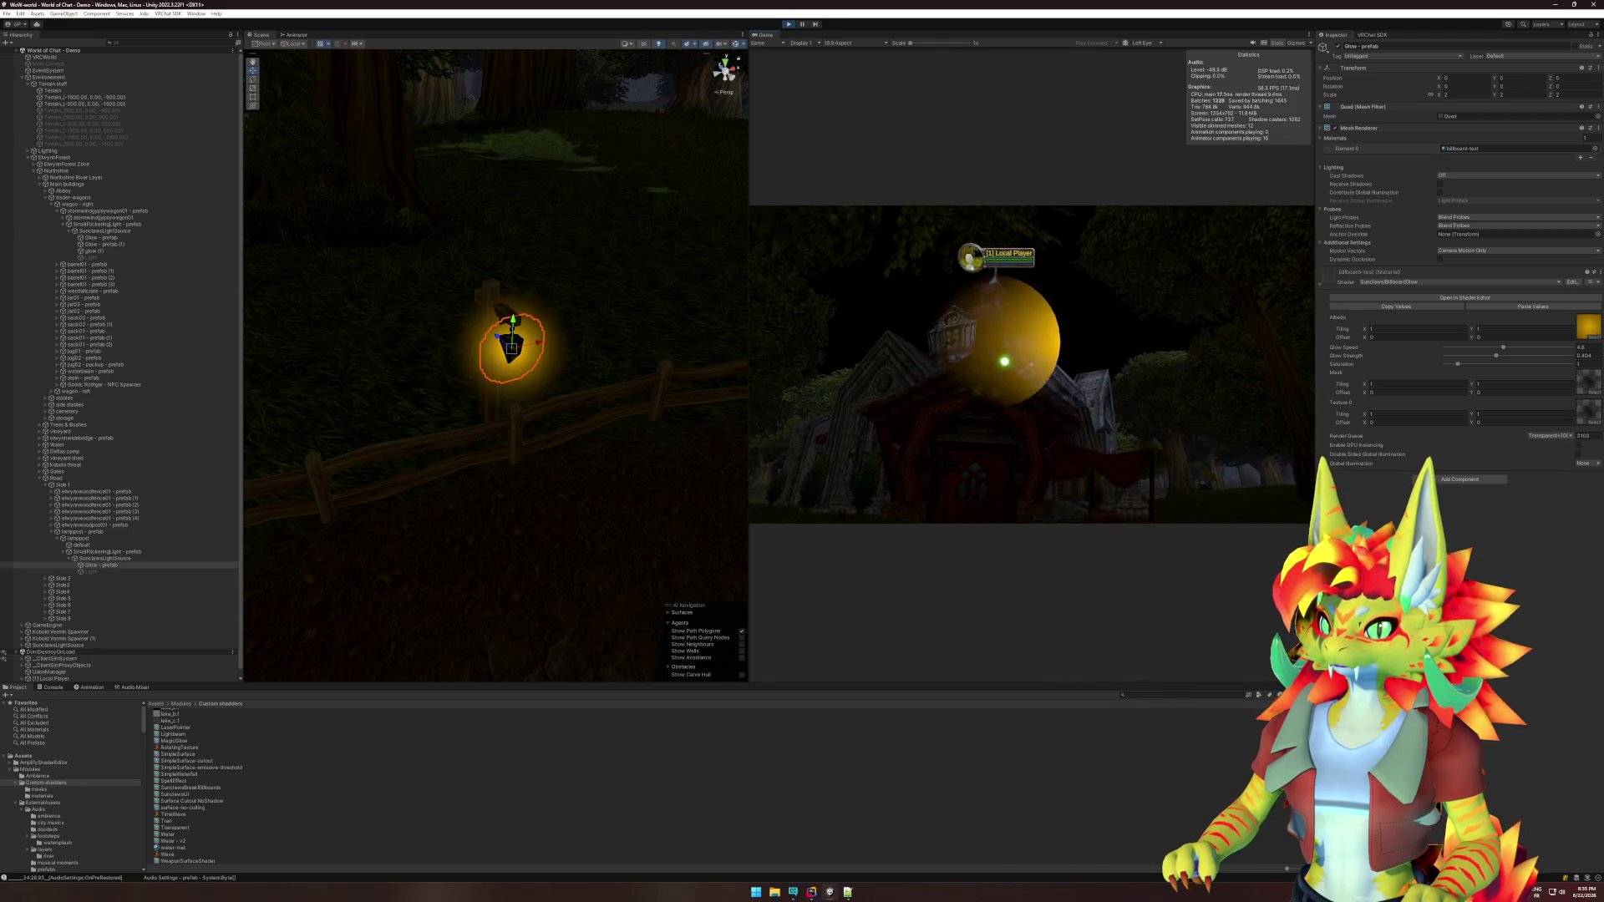
key(w)
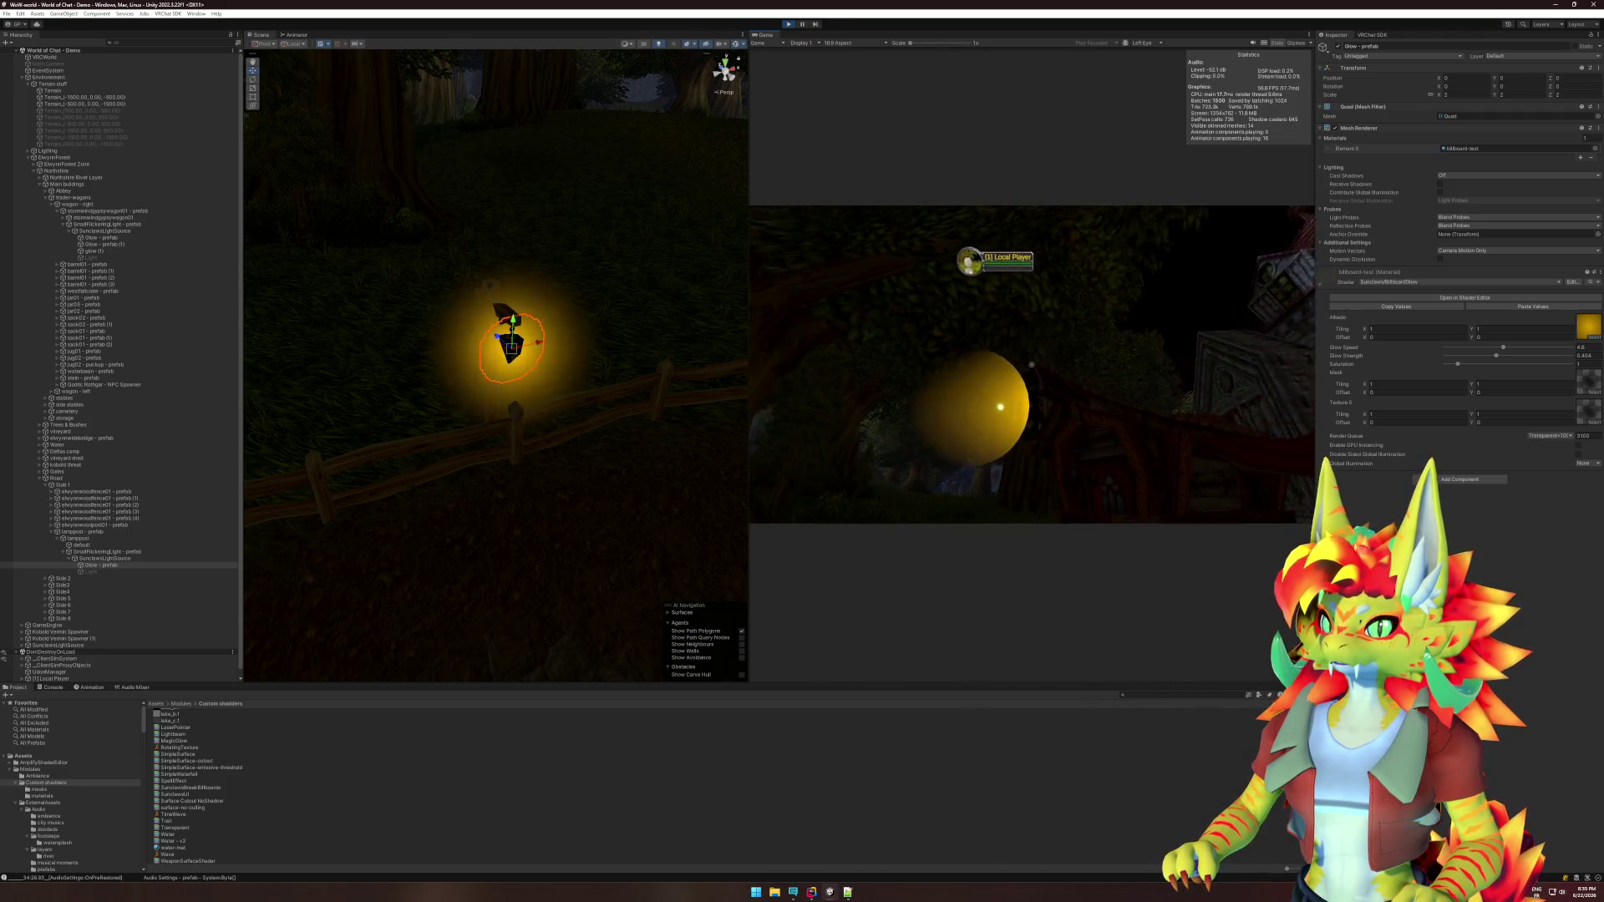
key(s)
key(d)
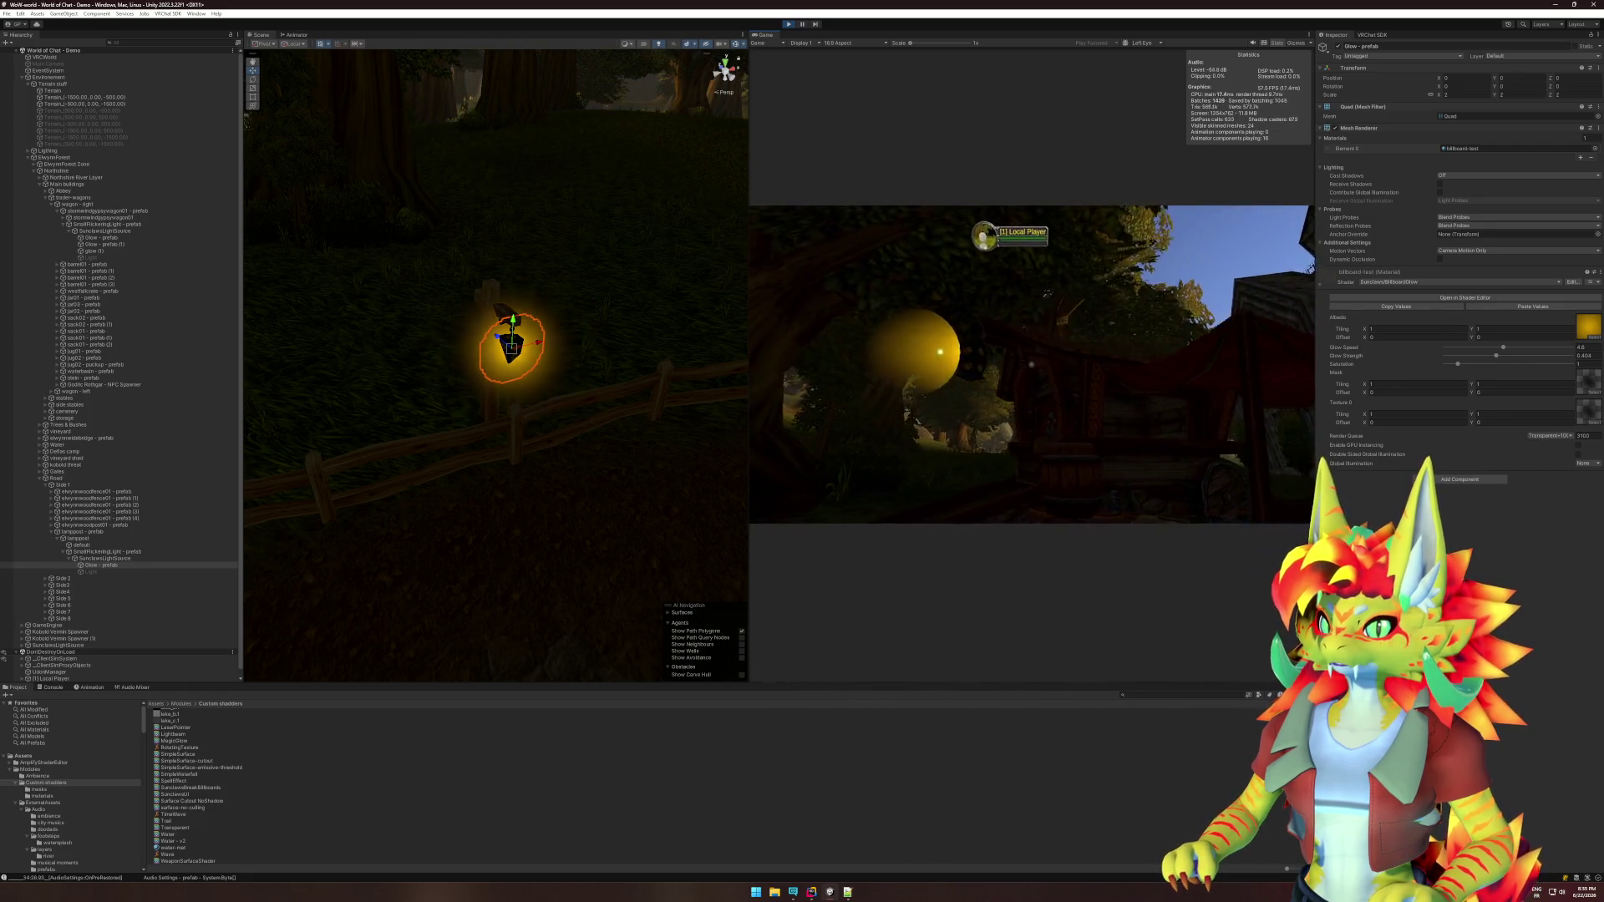
key(d)
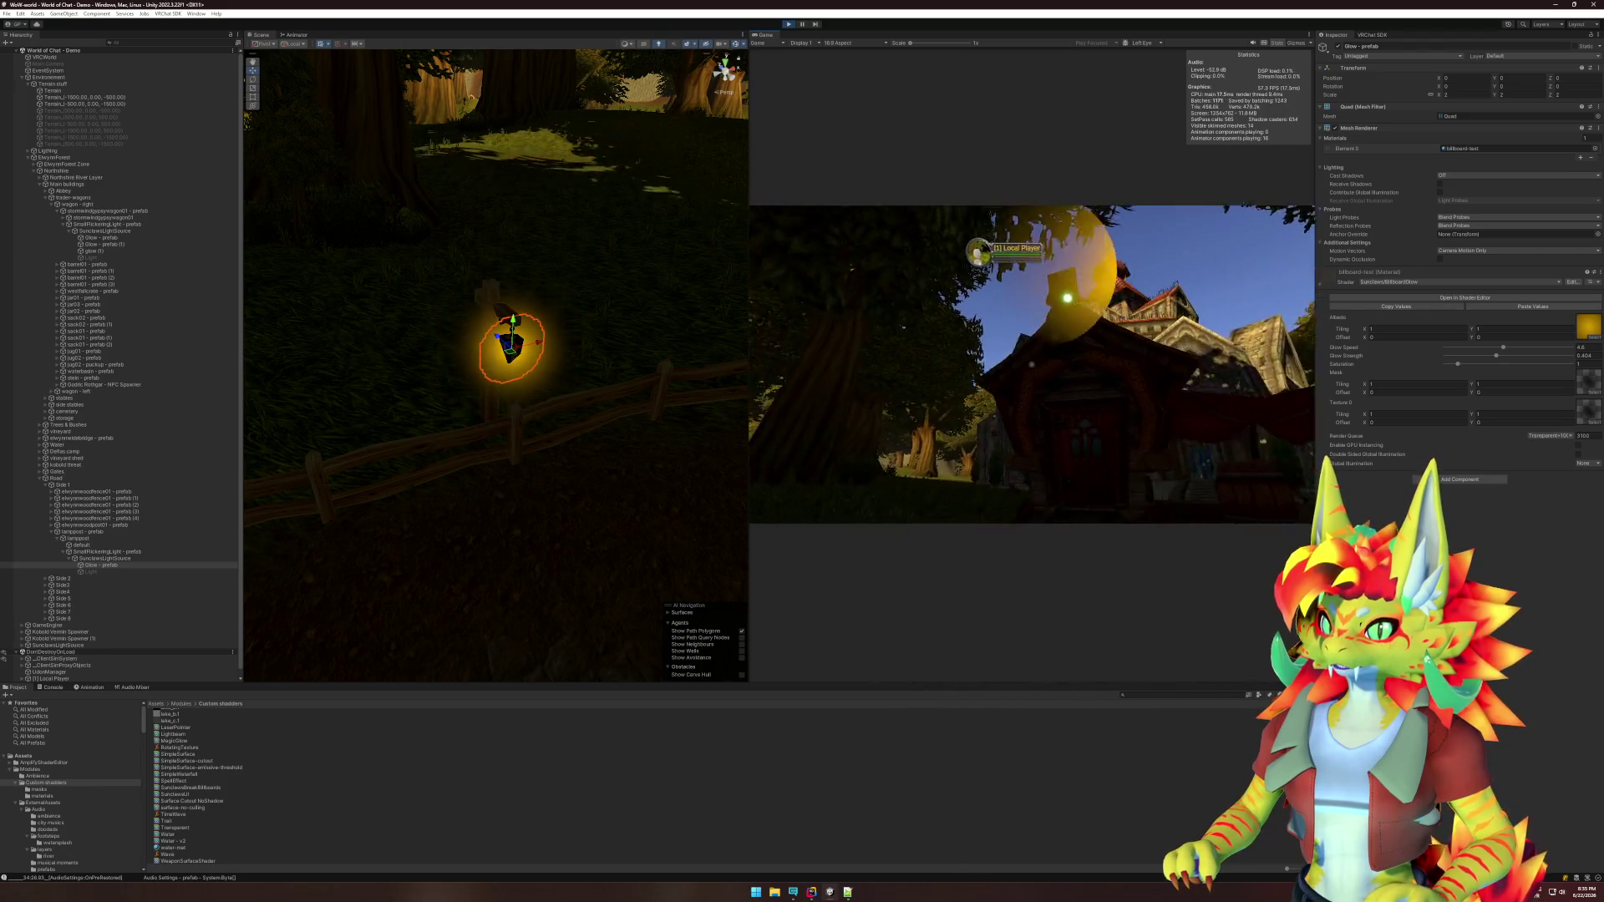
key(super)
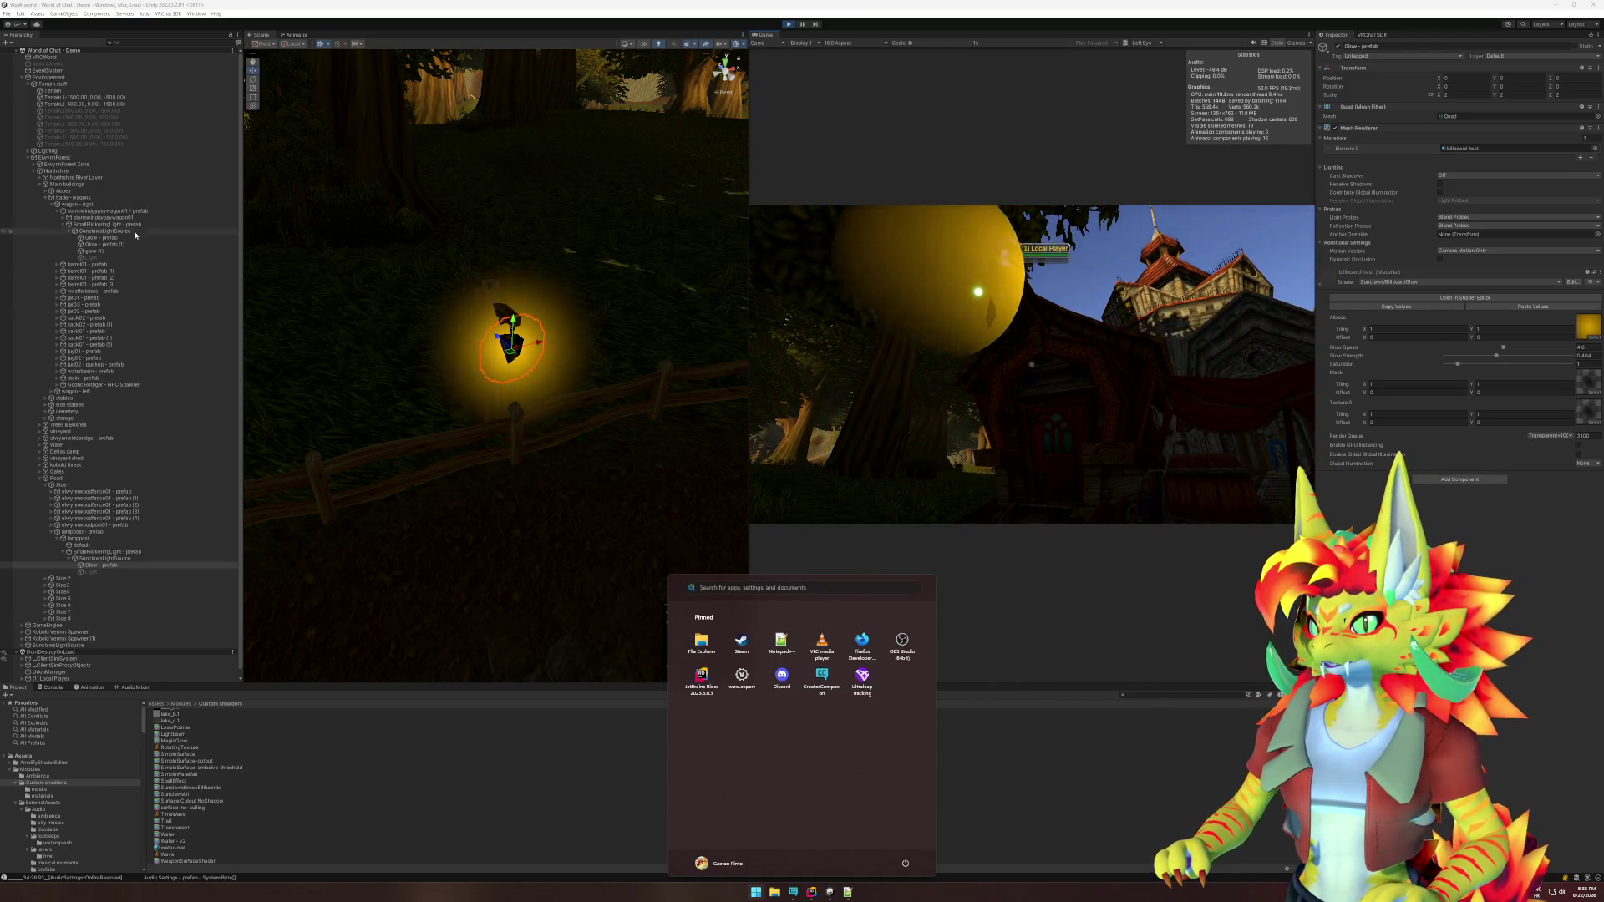
Select and frame Glow - prefab (1), comparing it with the original Glow prefab sphere.
click(122, 245)
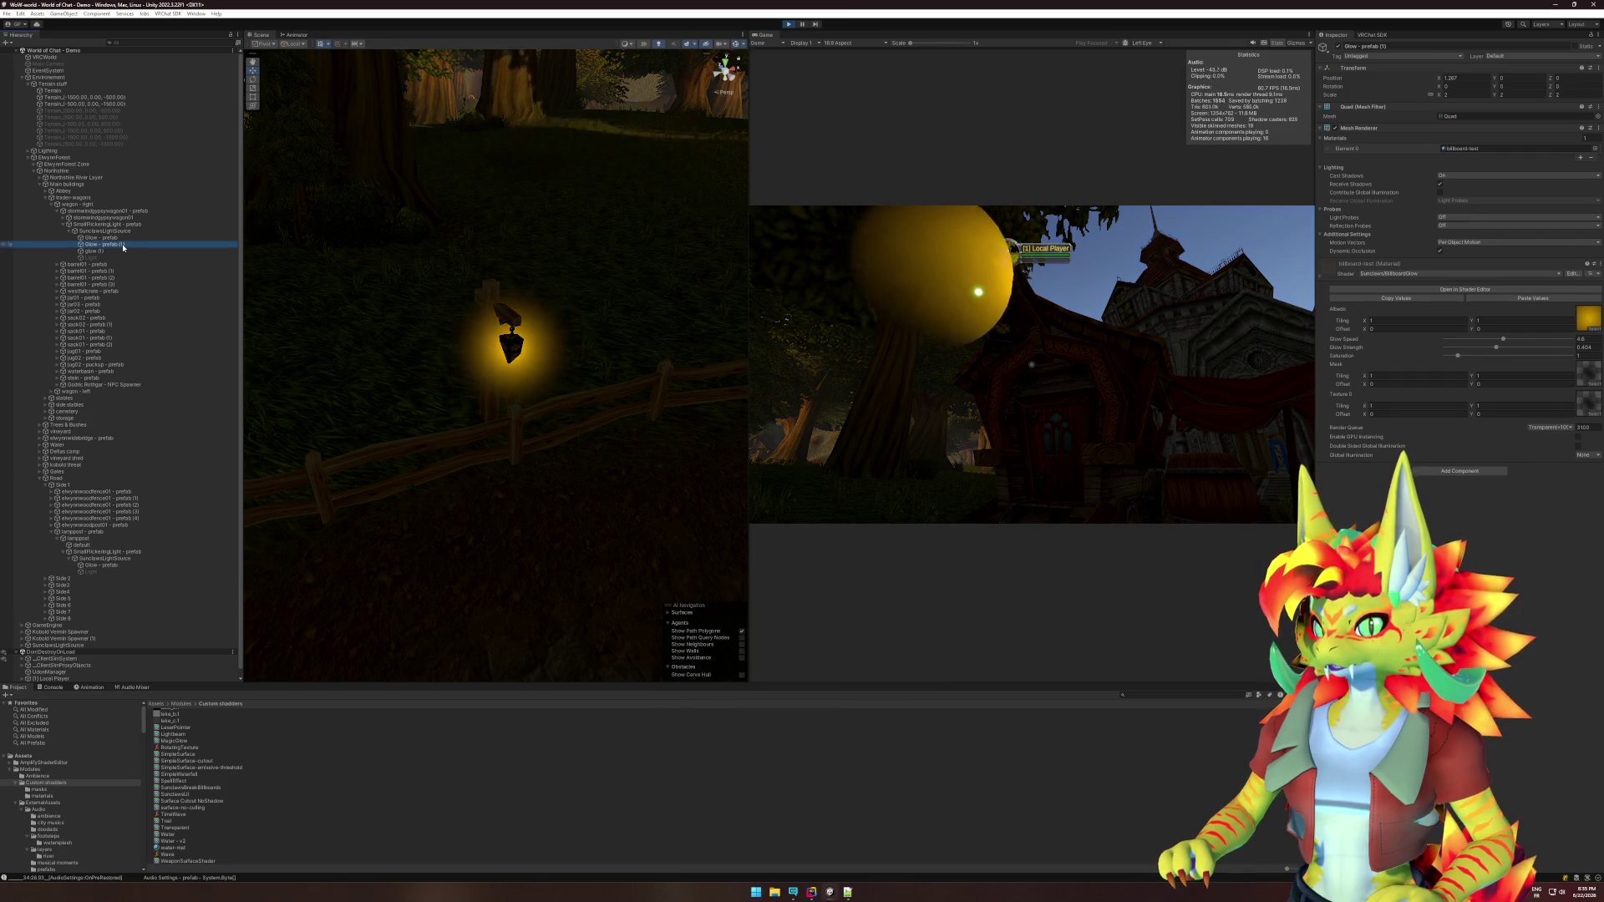
key(f)
scroll(569, 376, down, 3)
click(569, 376)
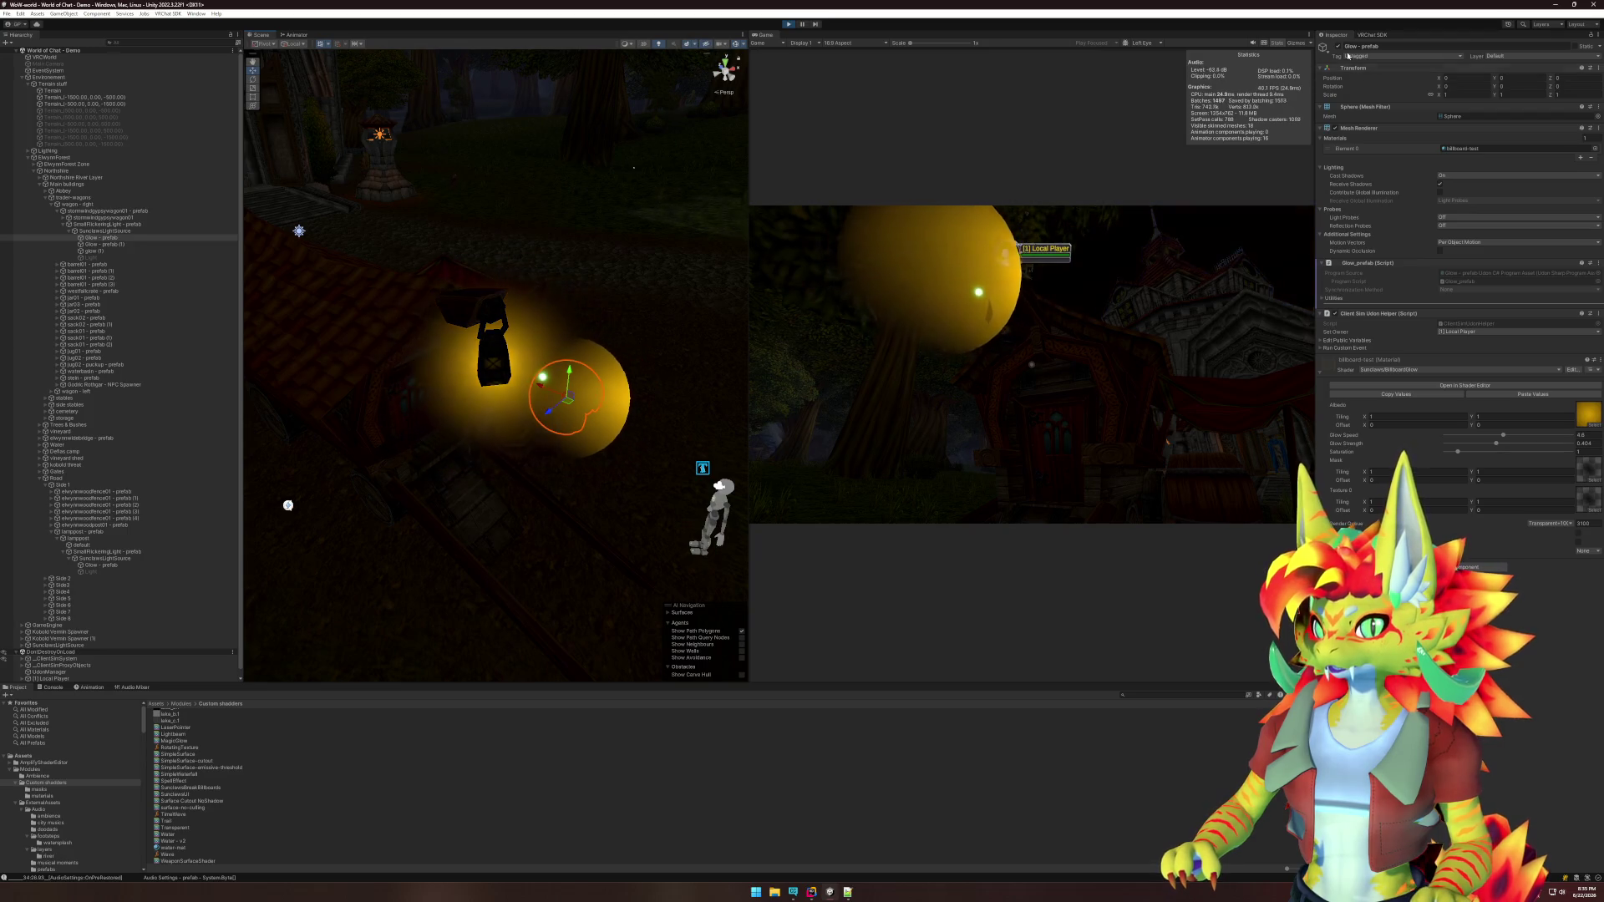
key(w)
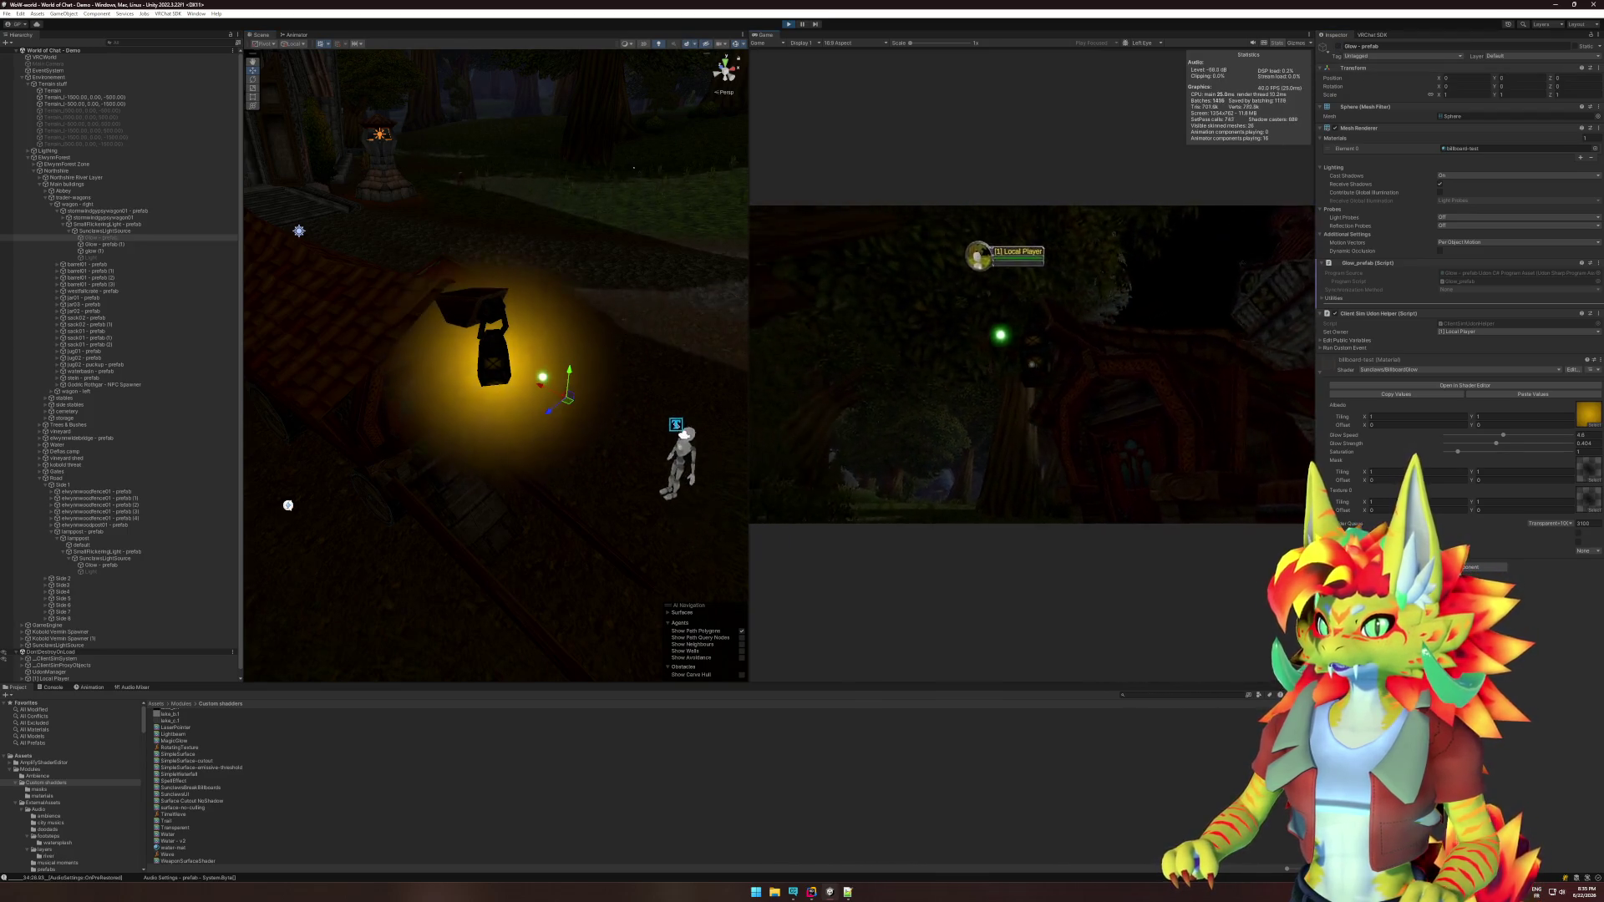
key(super)
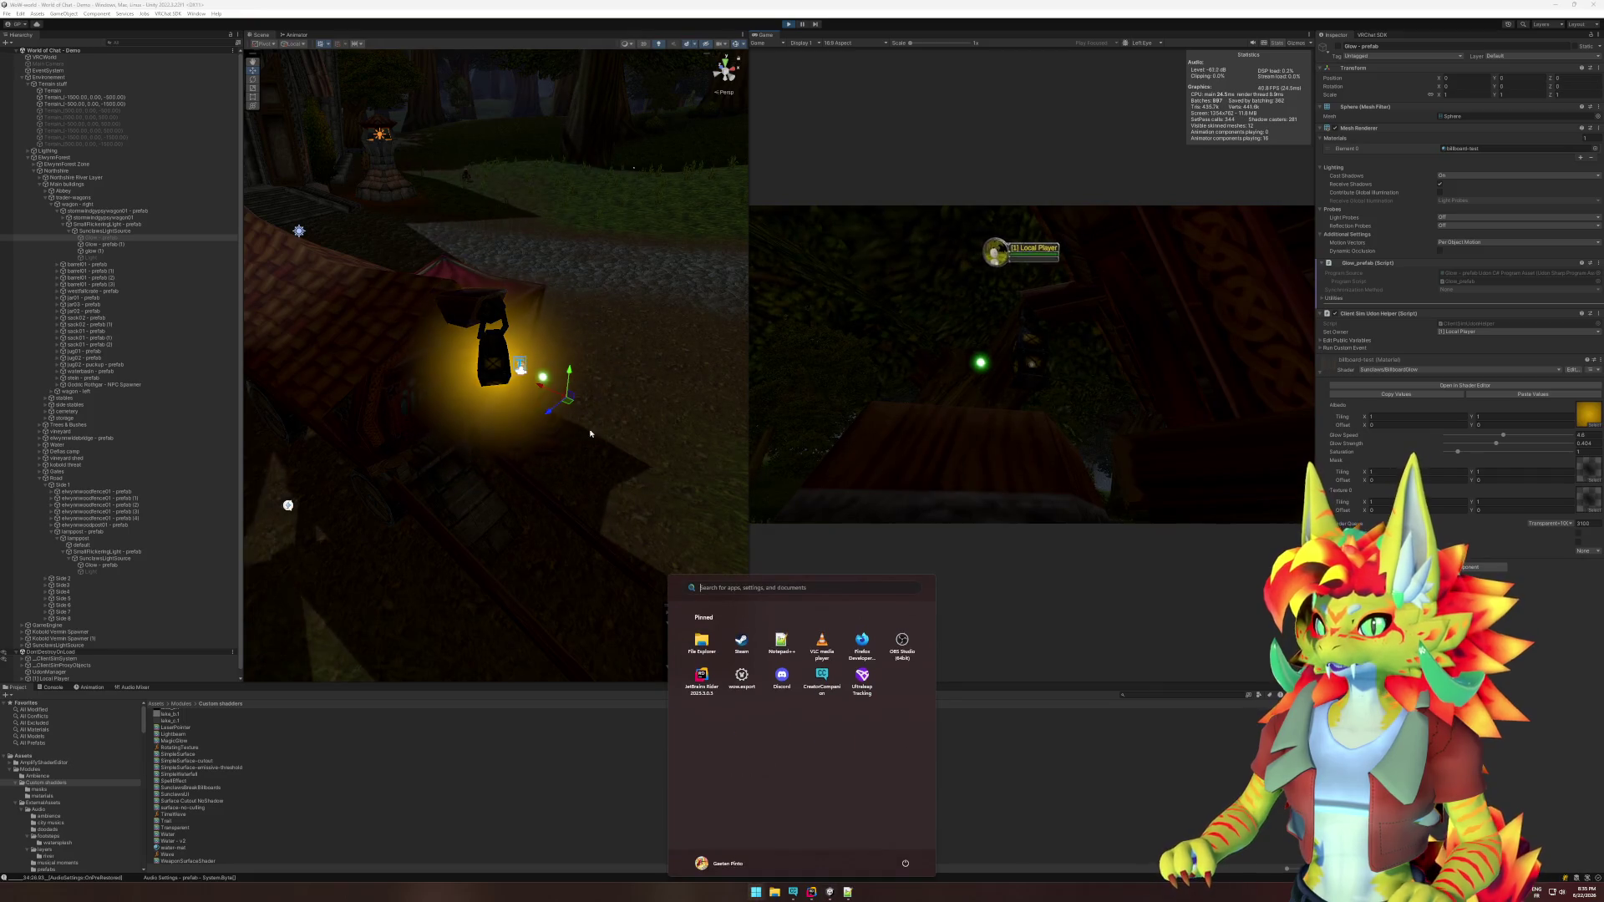
key(Escape)
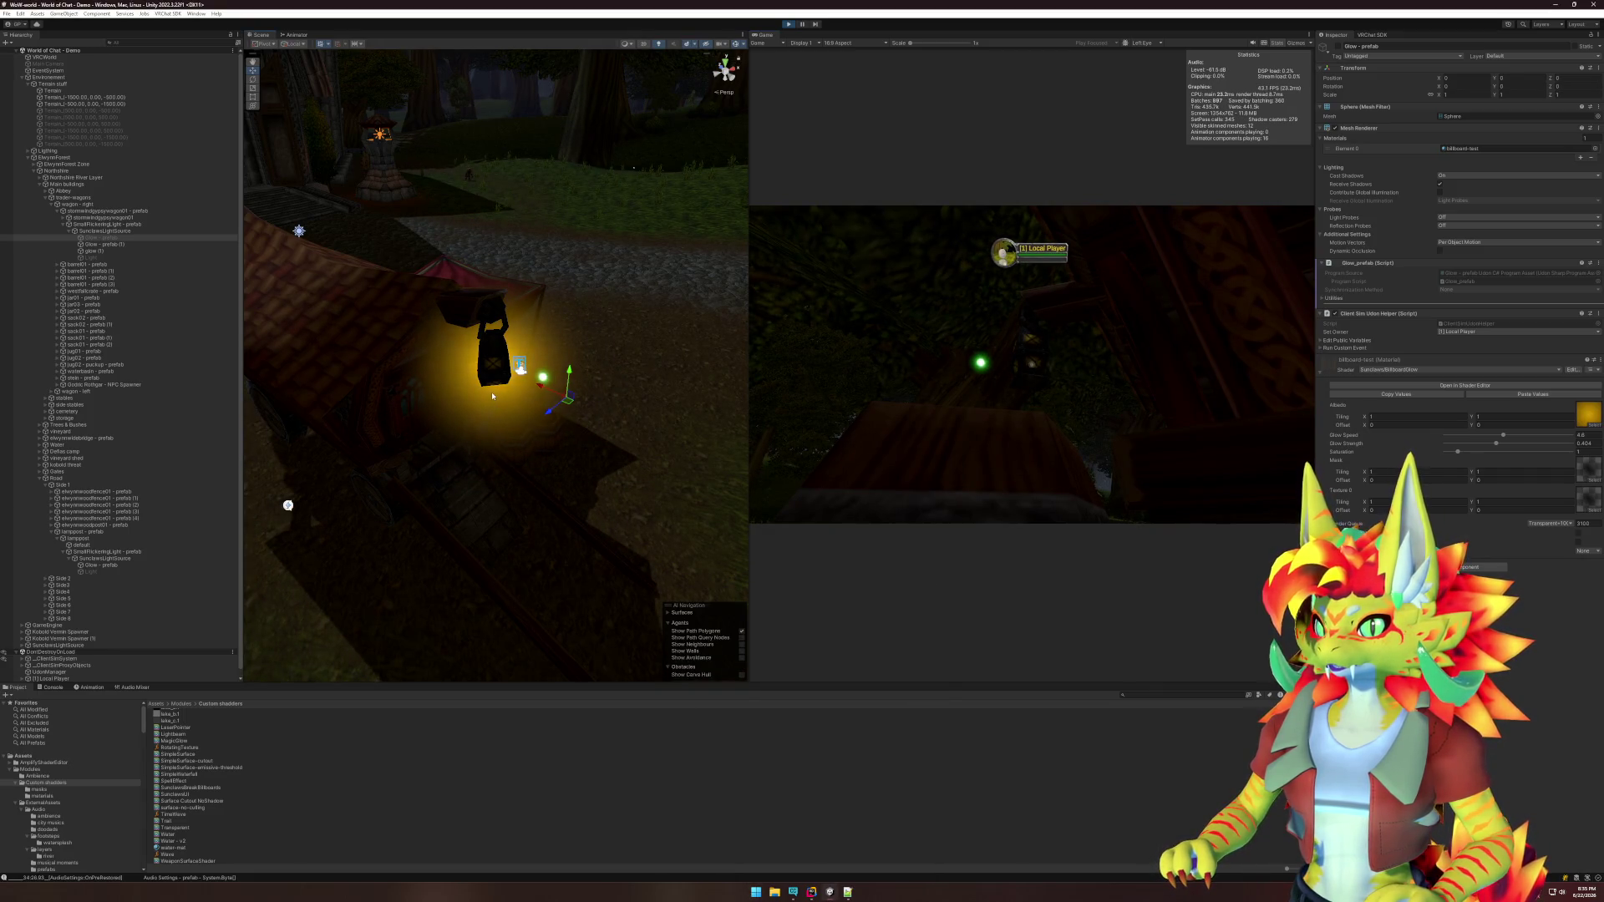
click(493, 396)
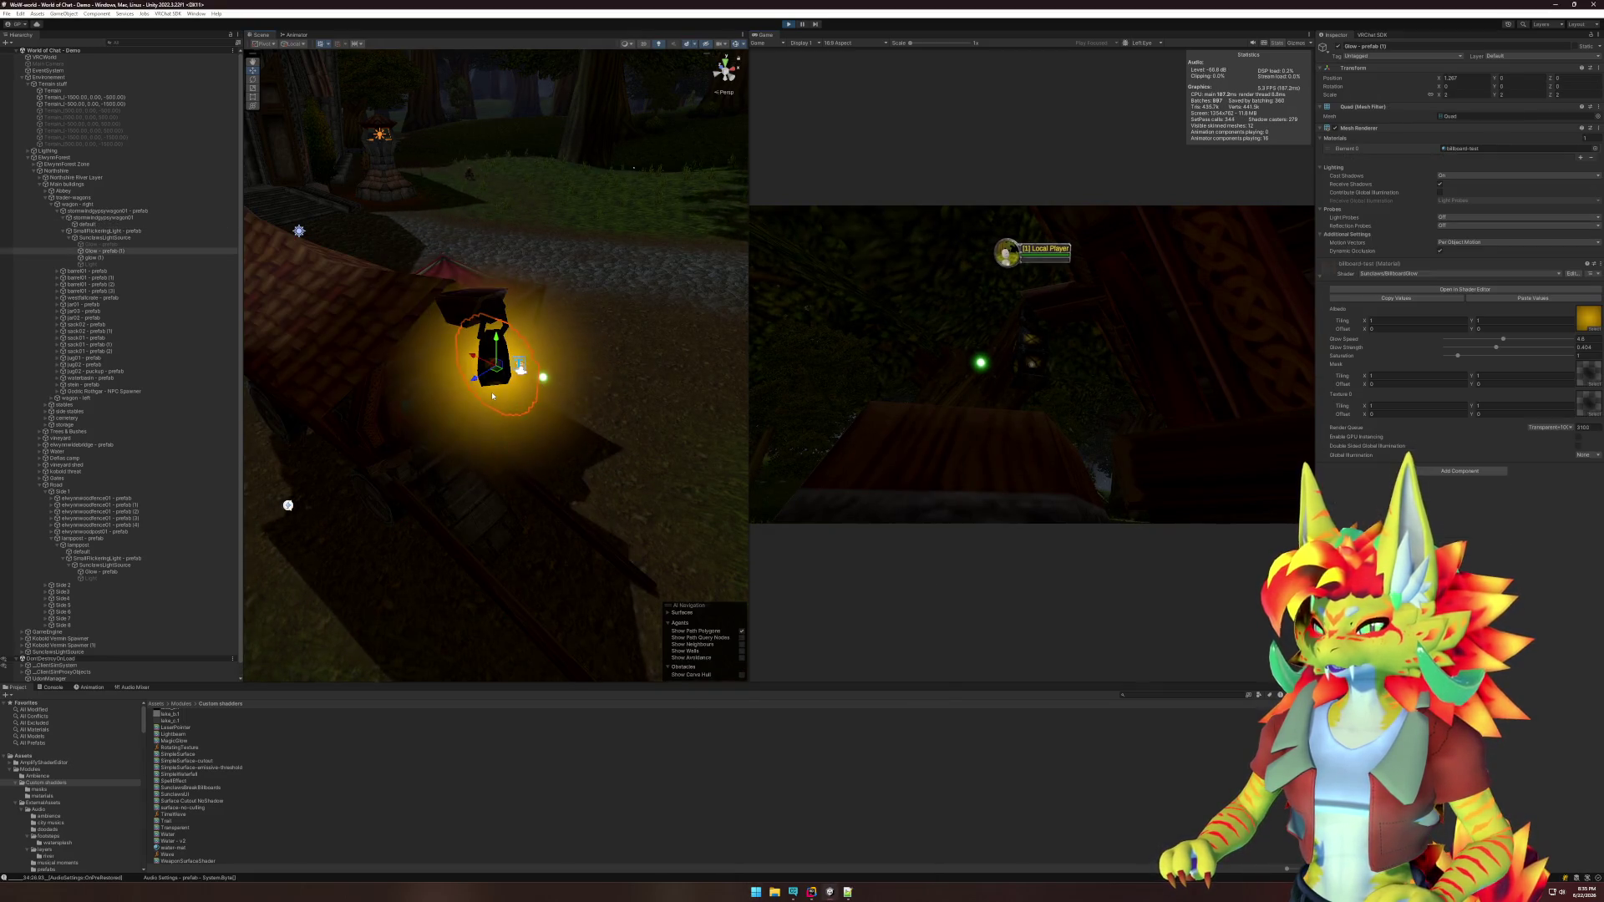
Walk around in the game, respawn via the ClientSim menu, and head back toward the lantern.
click(934, 437)
key(w)
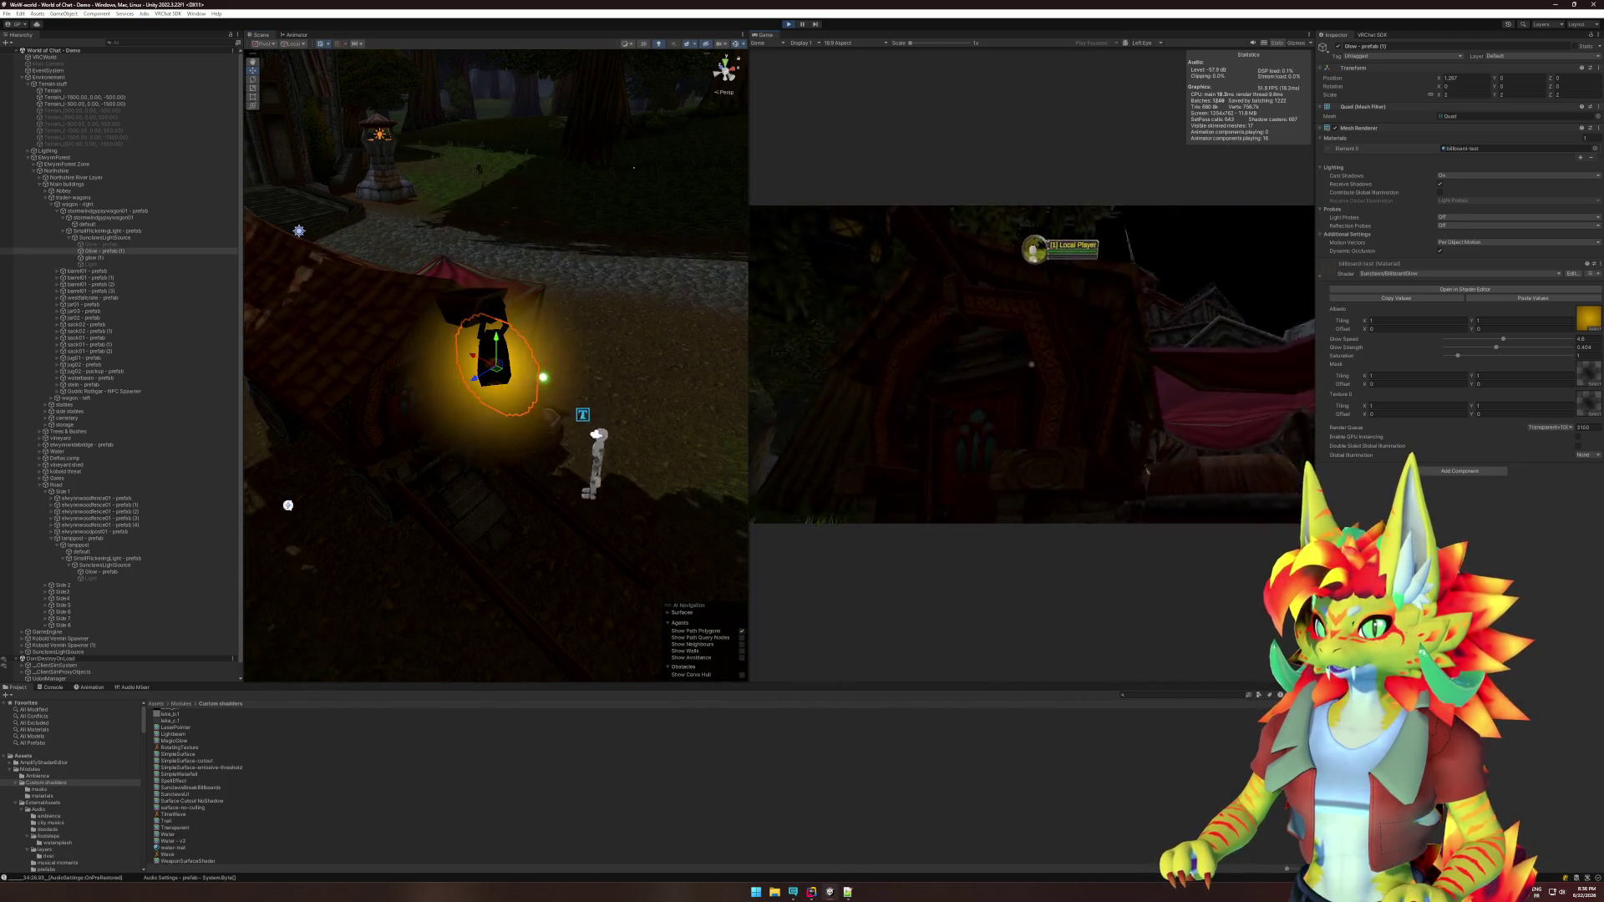
key(w)
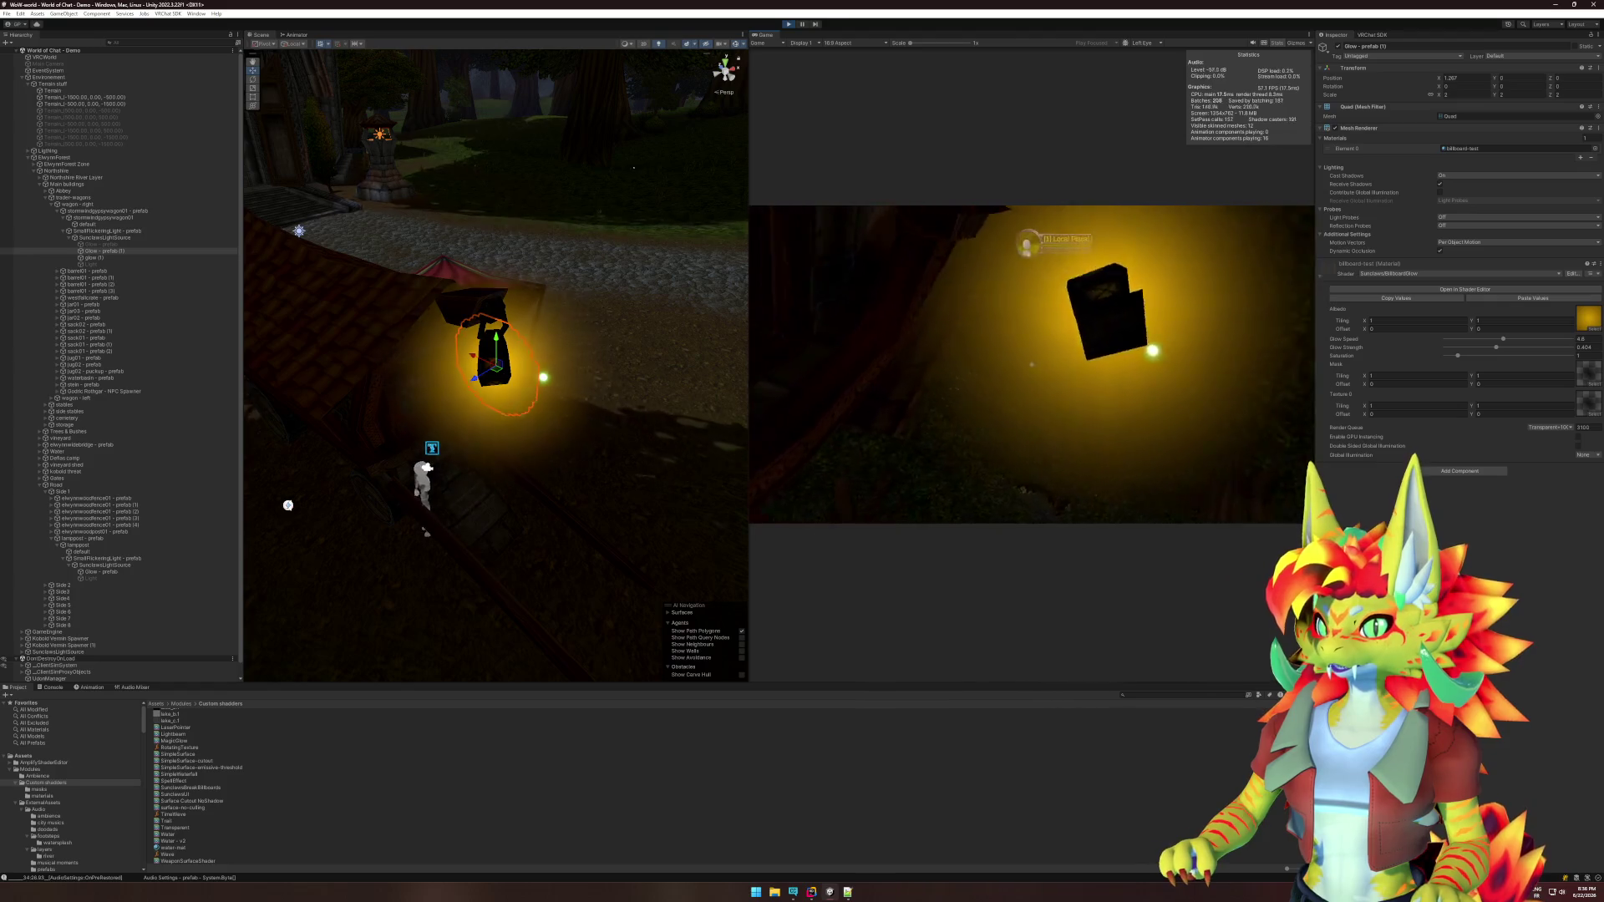
key(w)
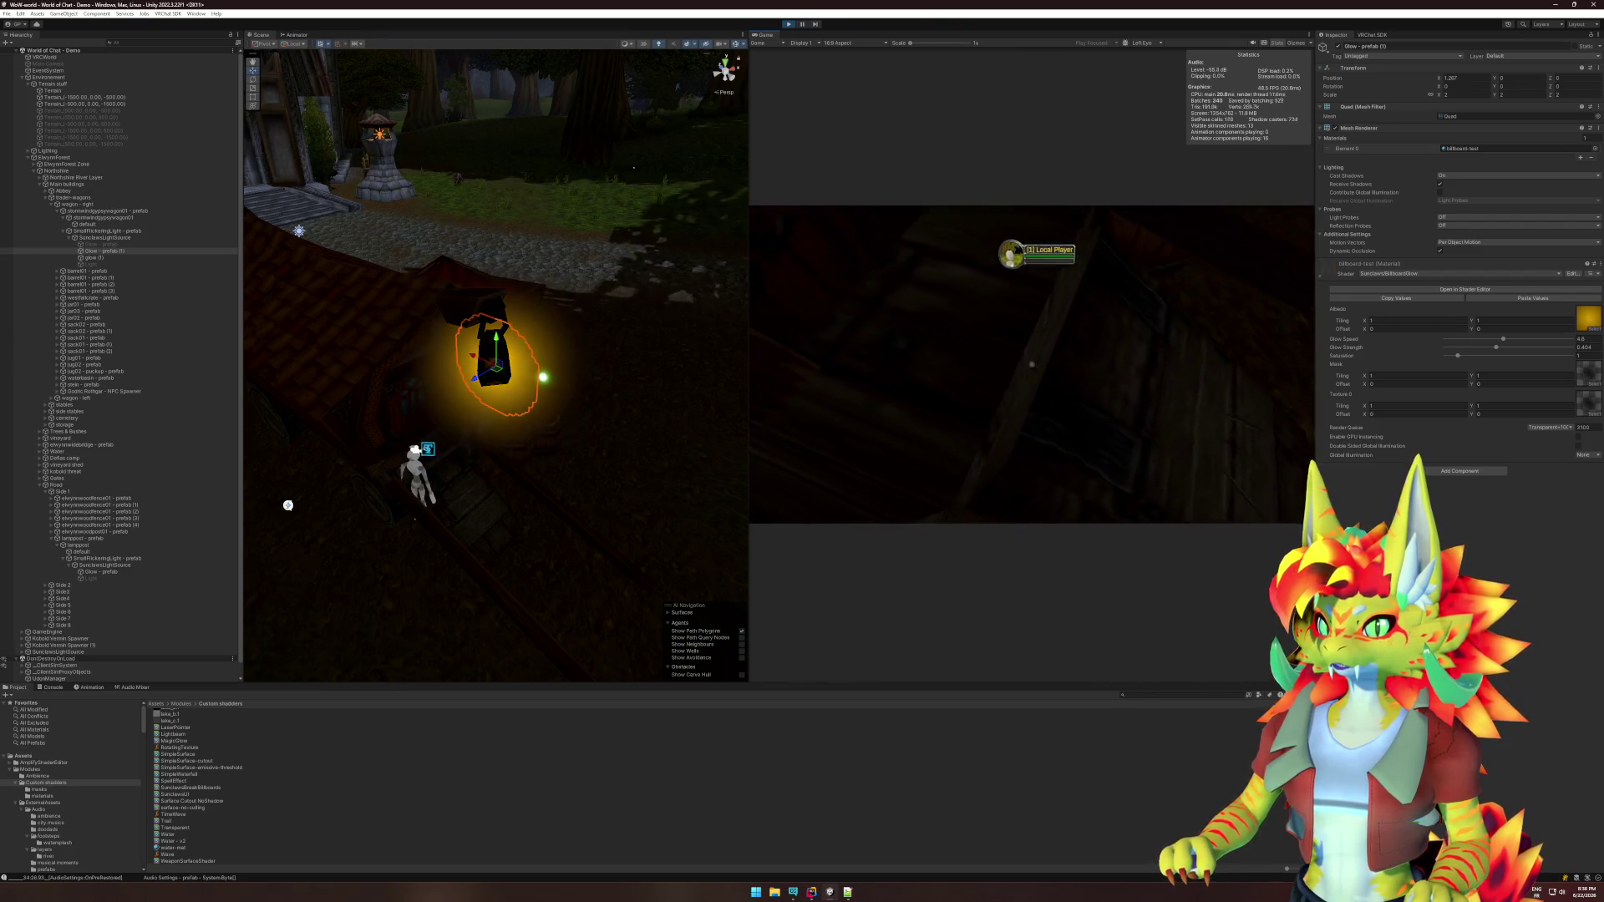
key(Escape)
click(1003, 329)
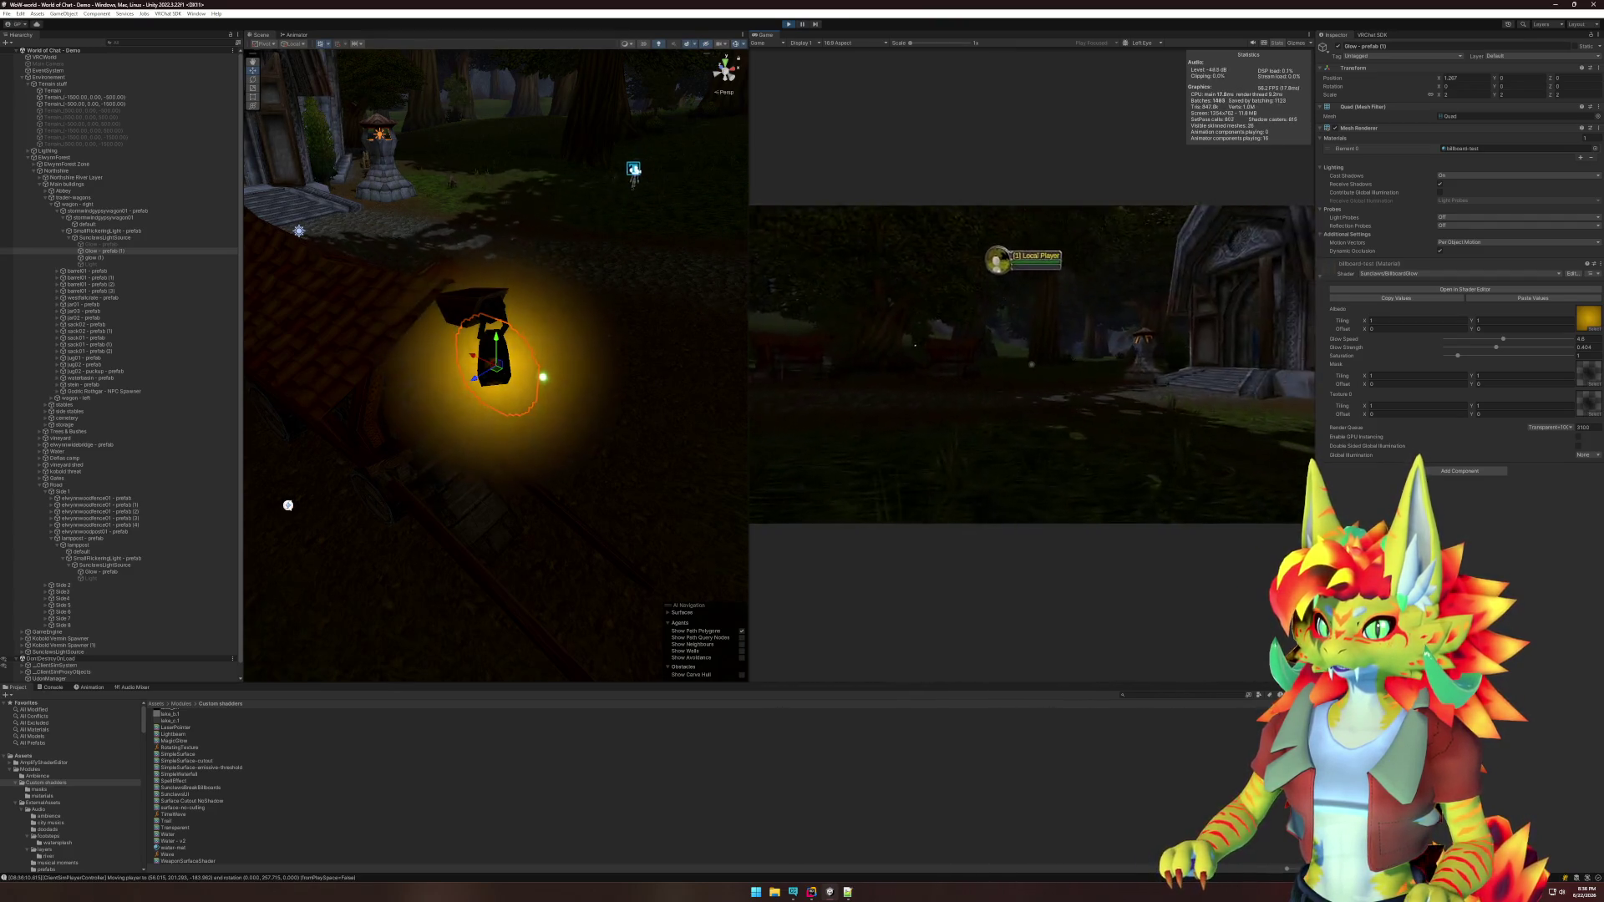
key(w)
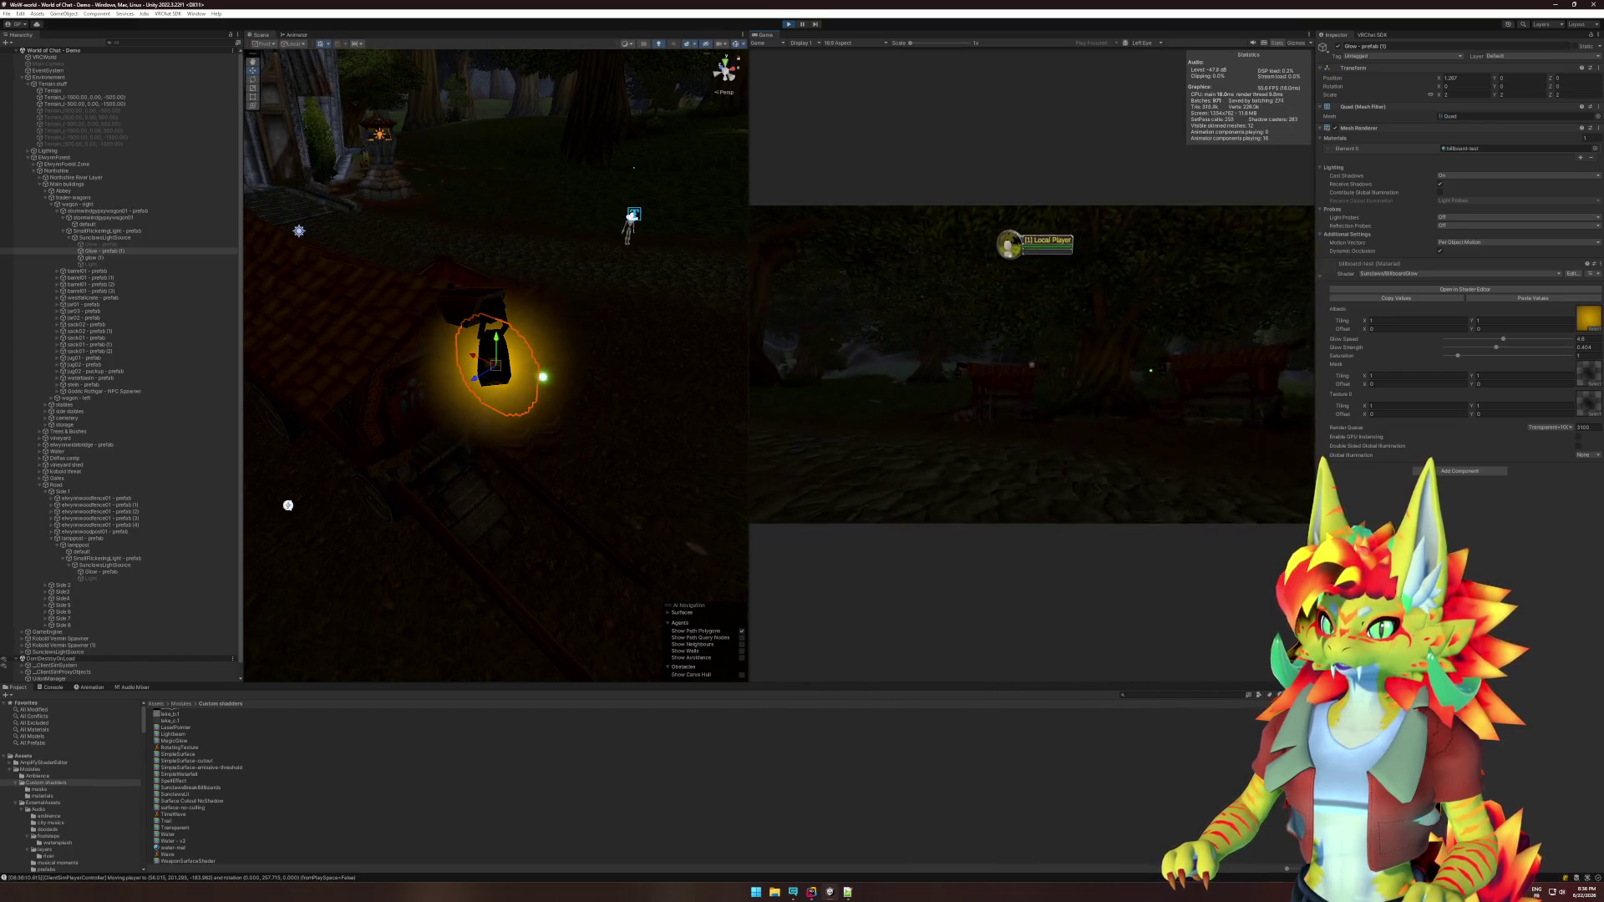
key(w)
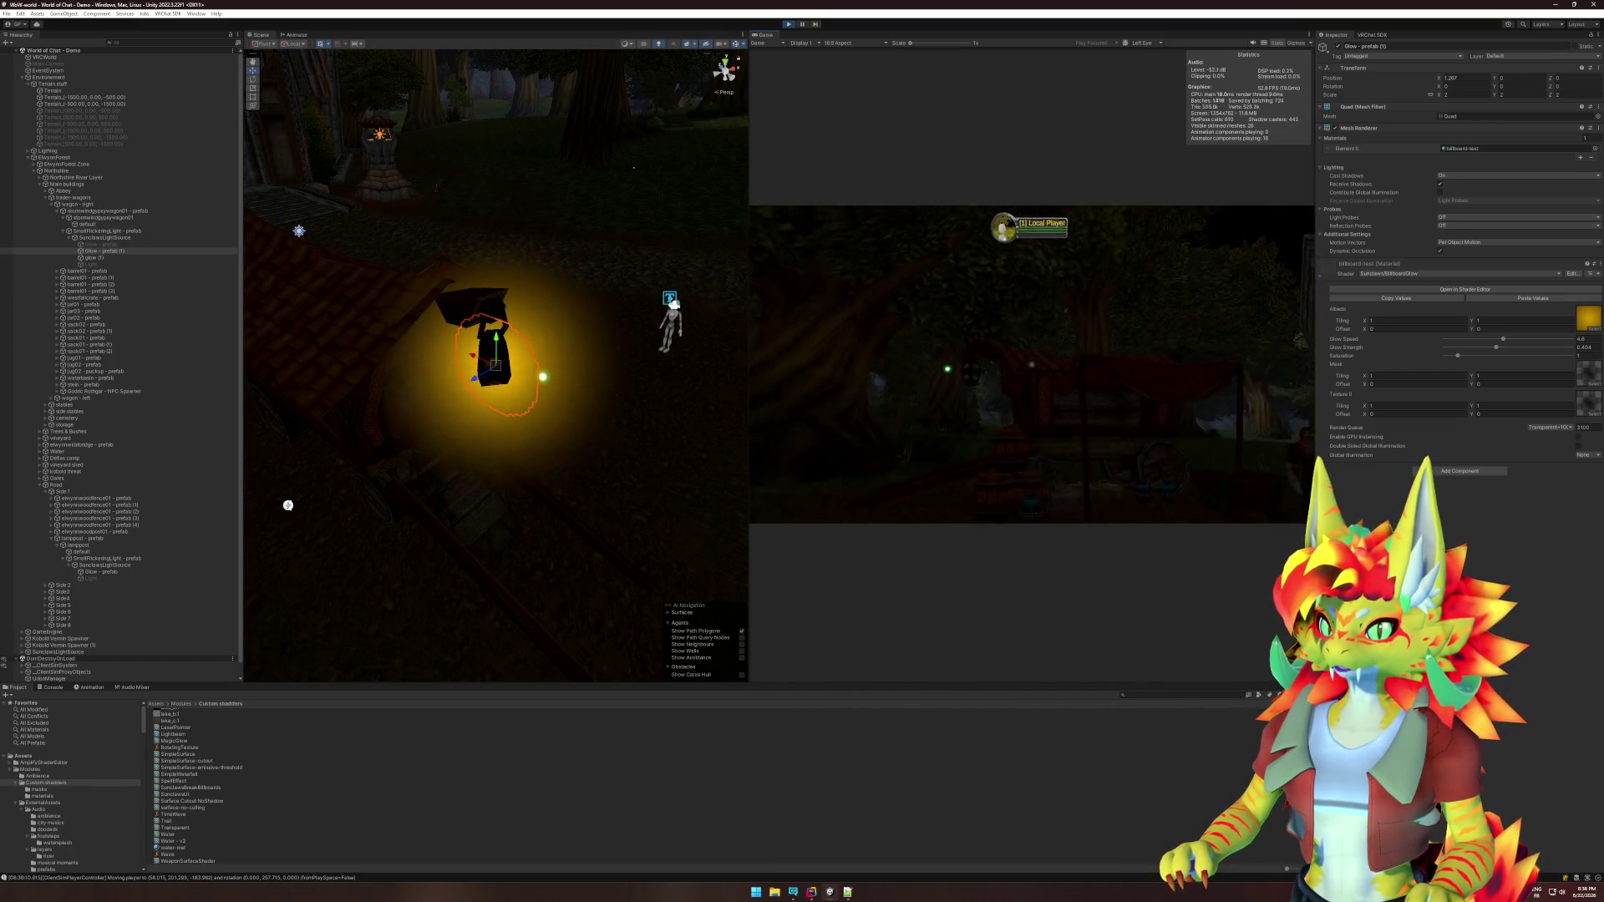
Walk among the trees past the glowing lantern, then stop Play mode.
key(w)
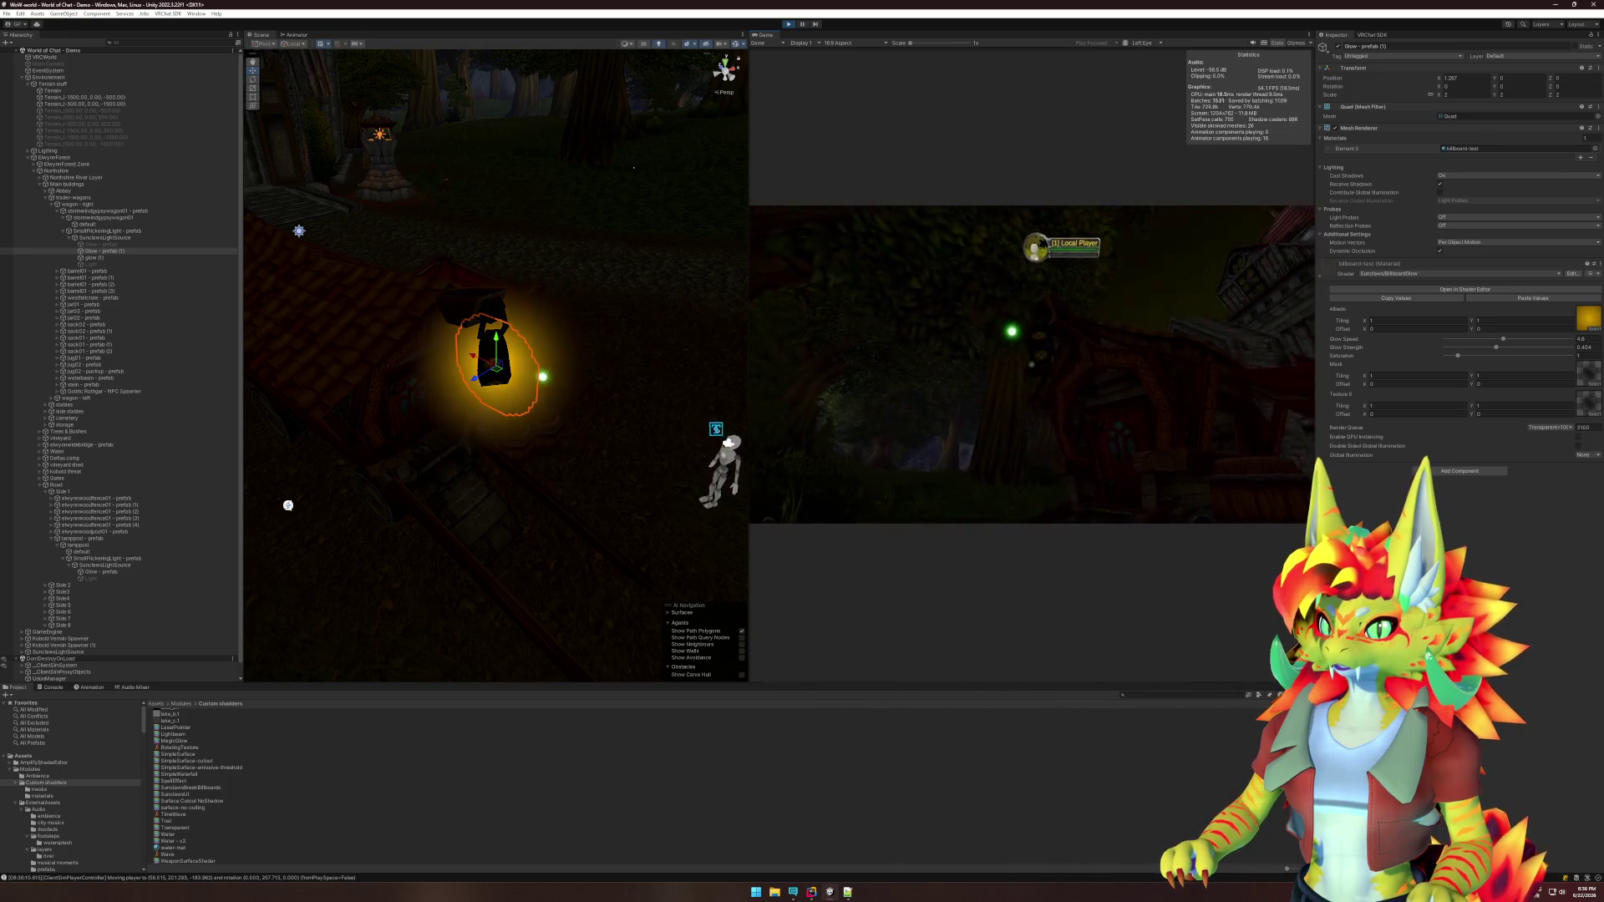
key(w)
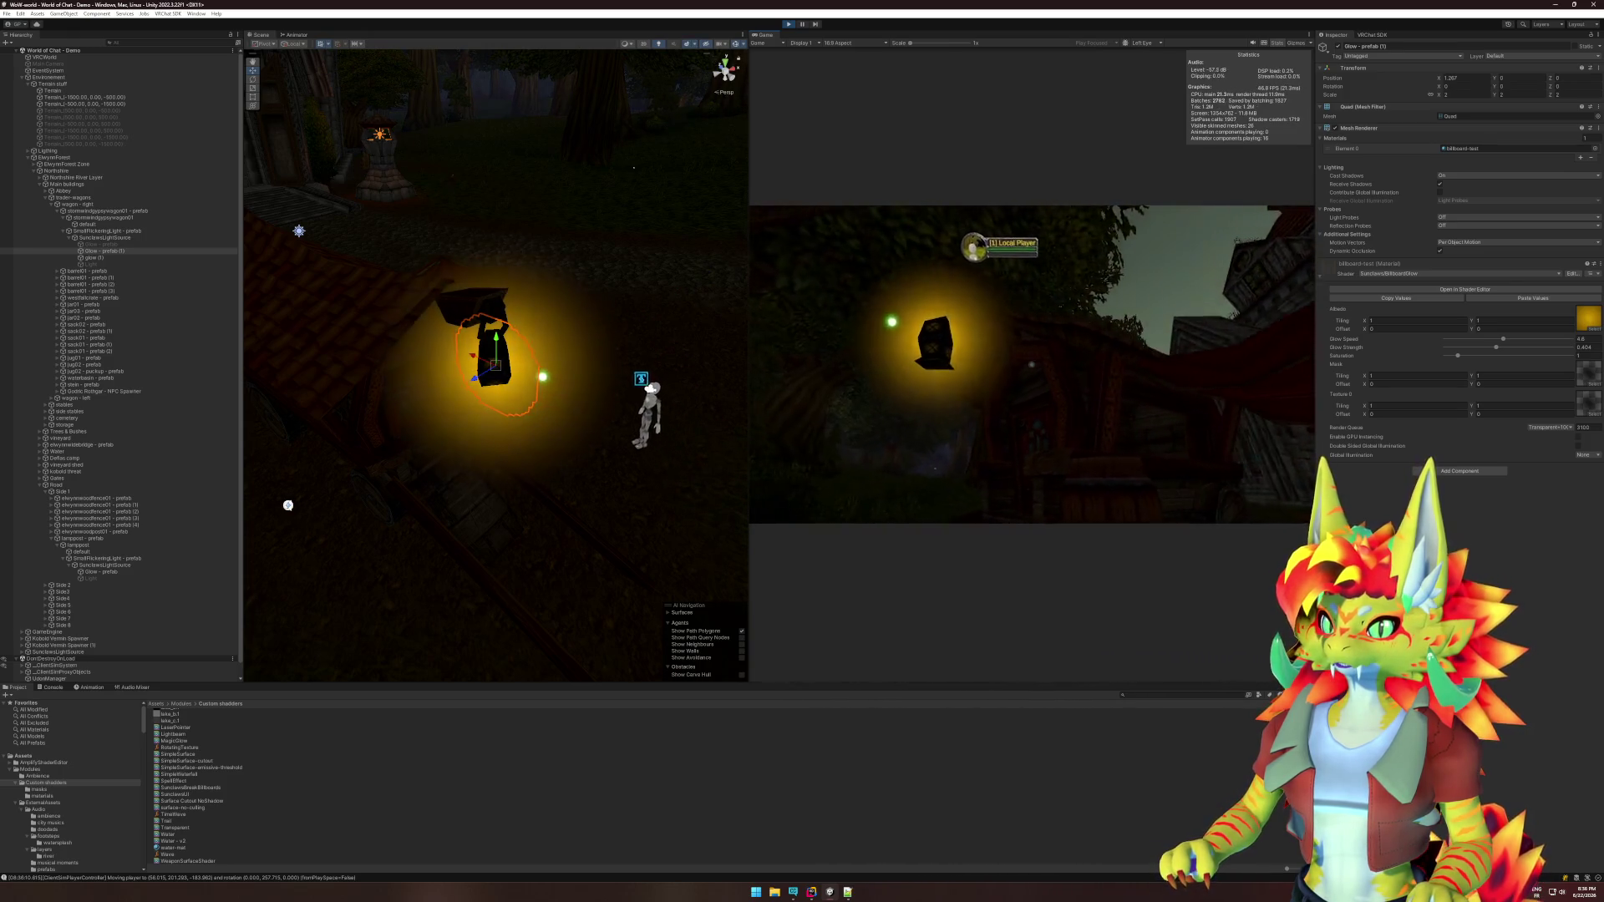
key(w)
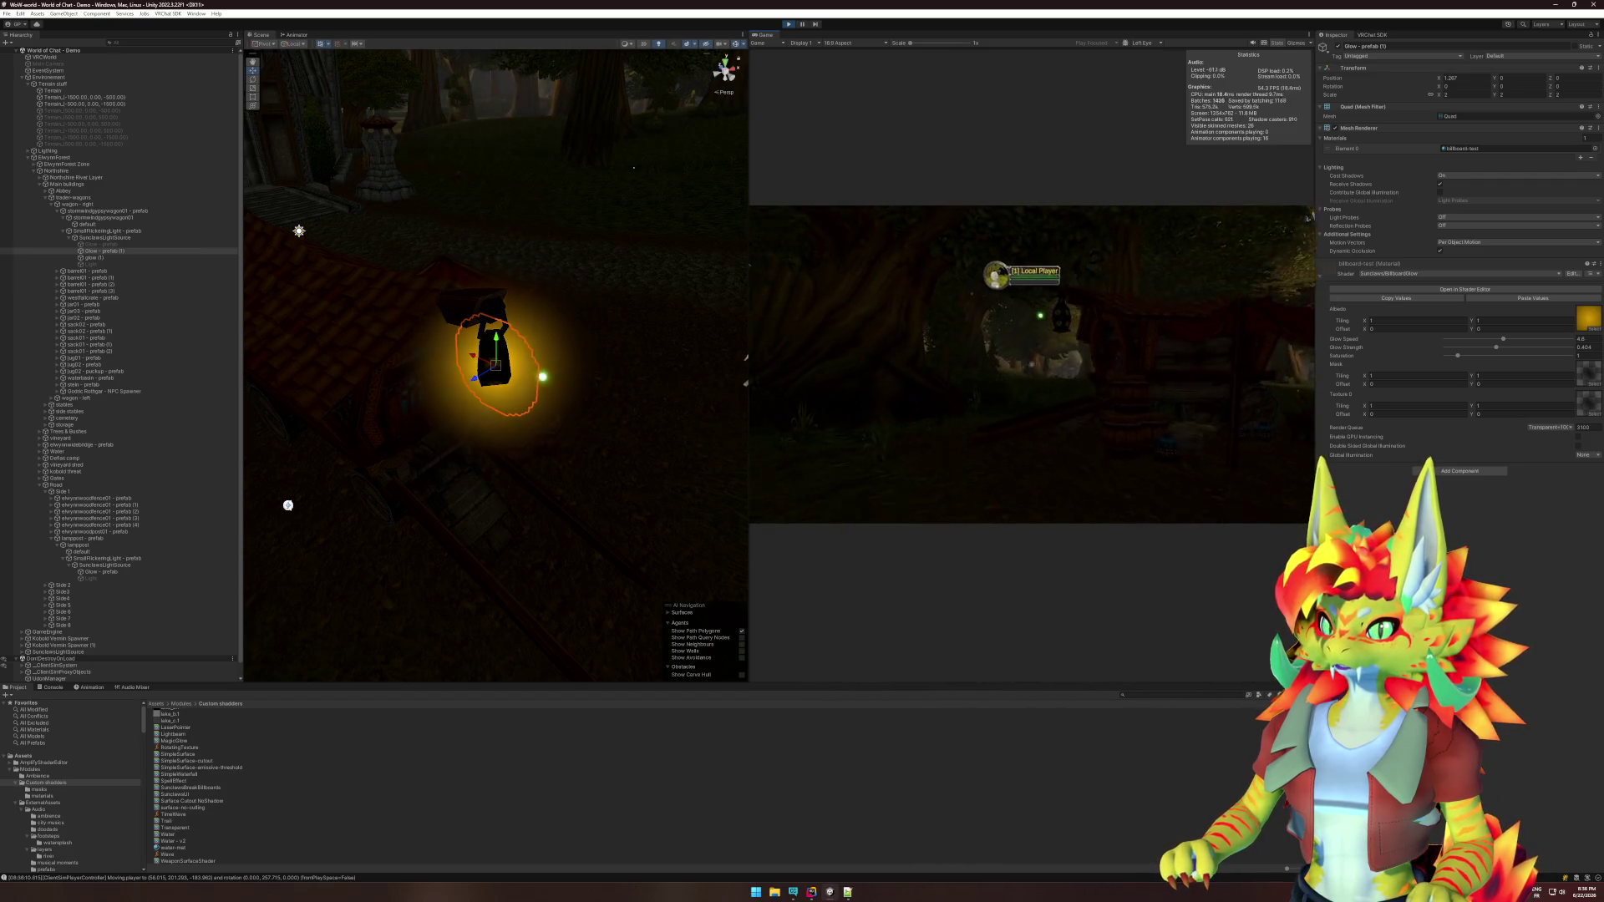
key(w)
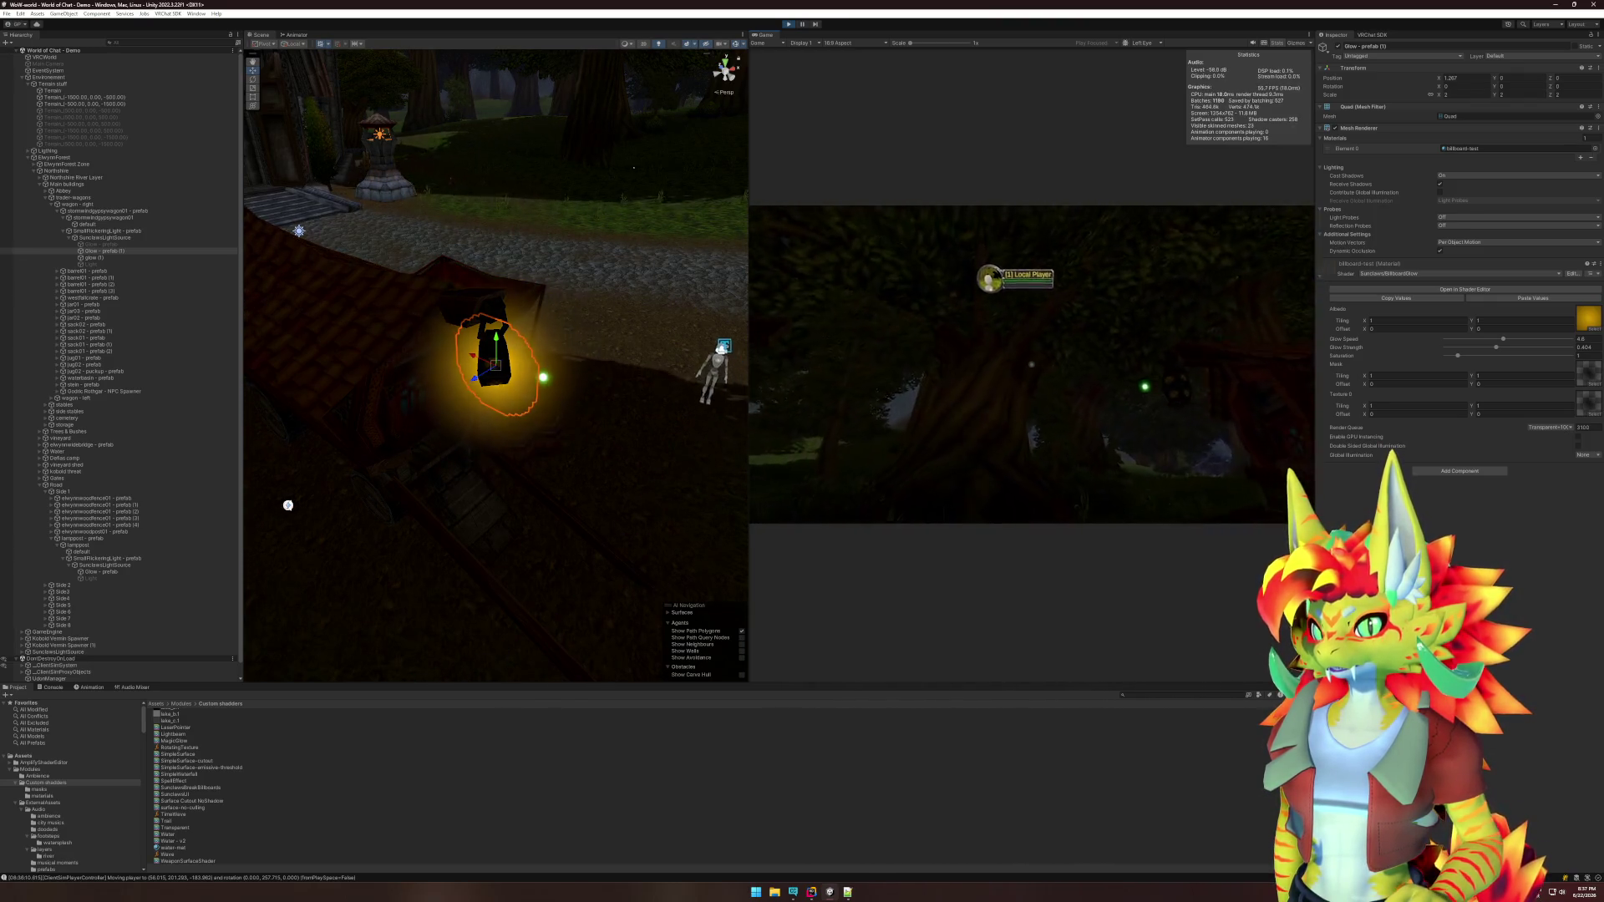
key(super)
click(796, 32)
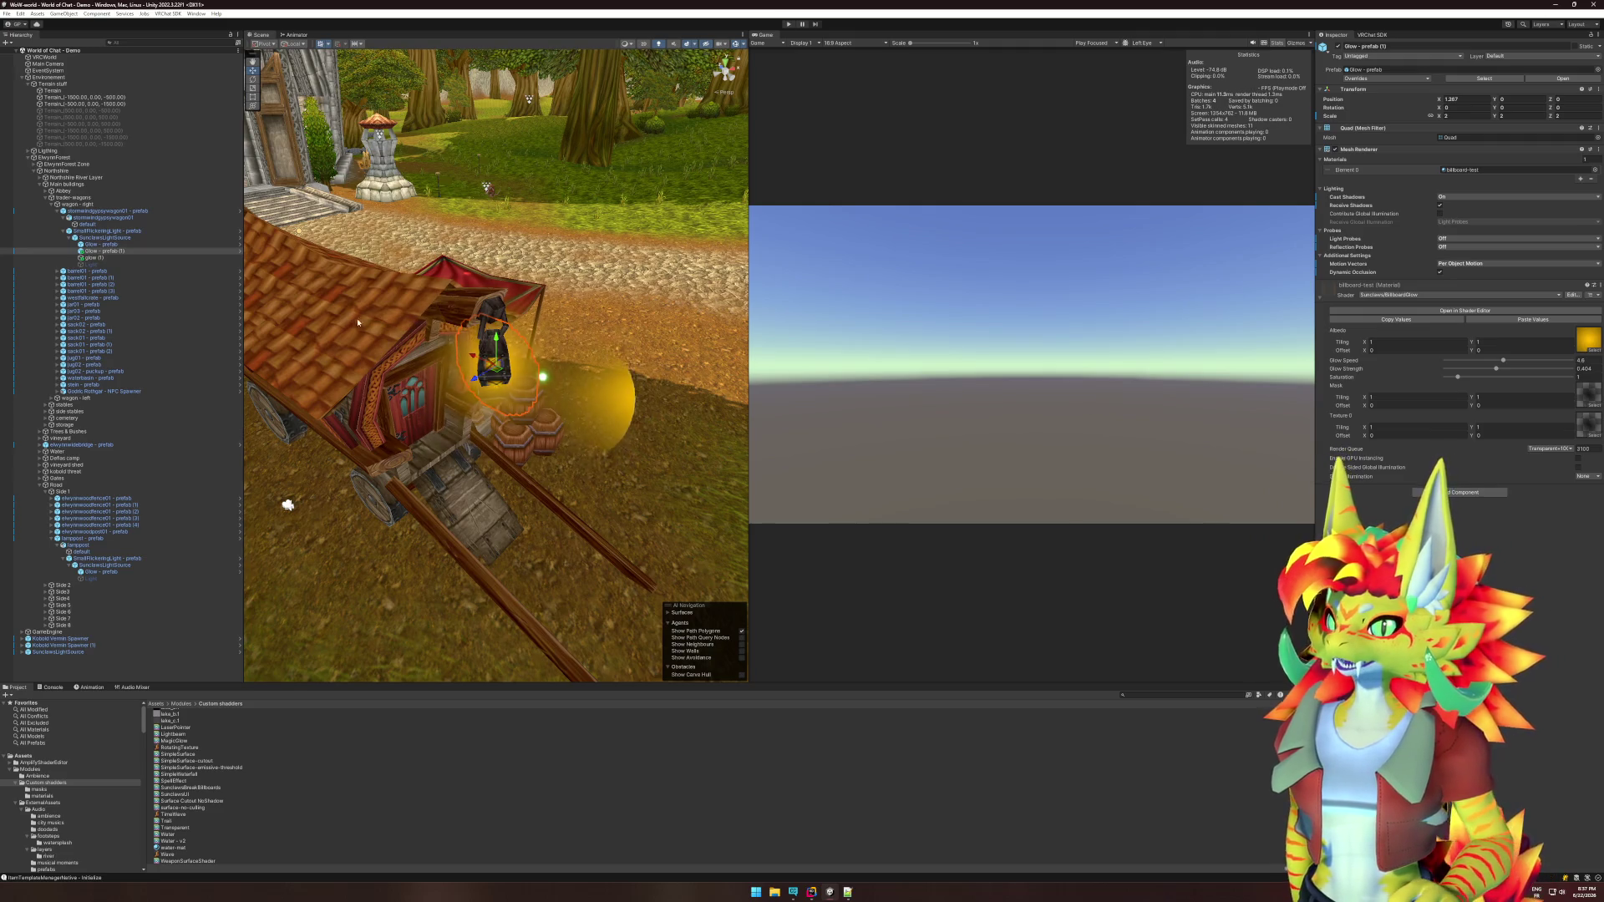
Move Glow - prefab (1) out of SunclawsLightSource to the Hierarchy root and focus the Game view.
click(408, 335)
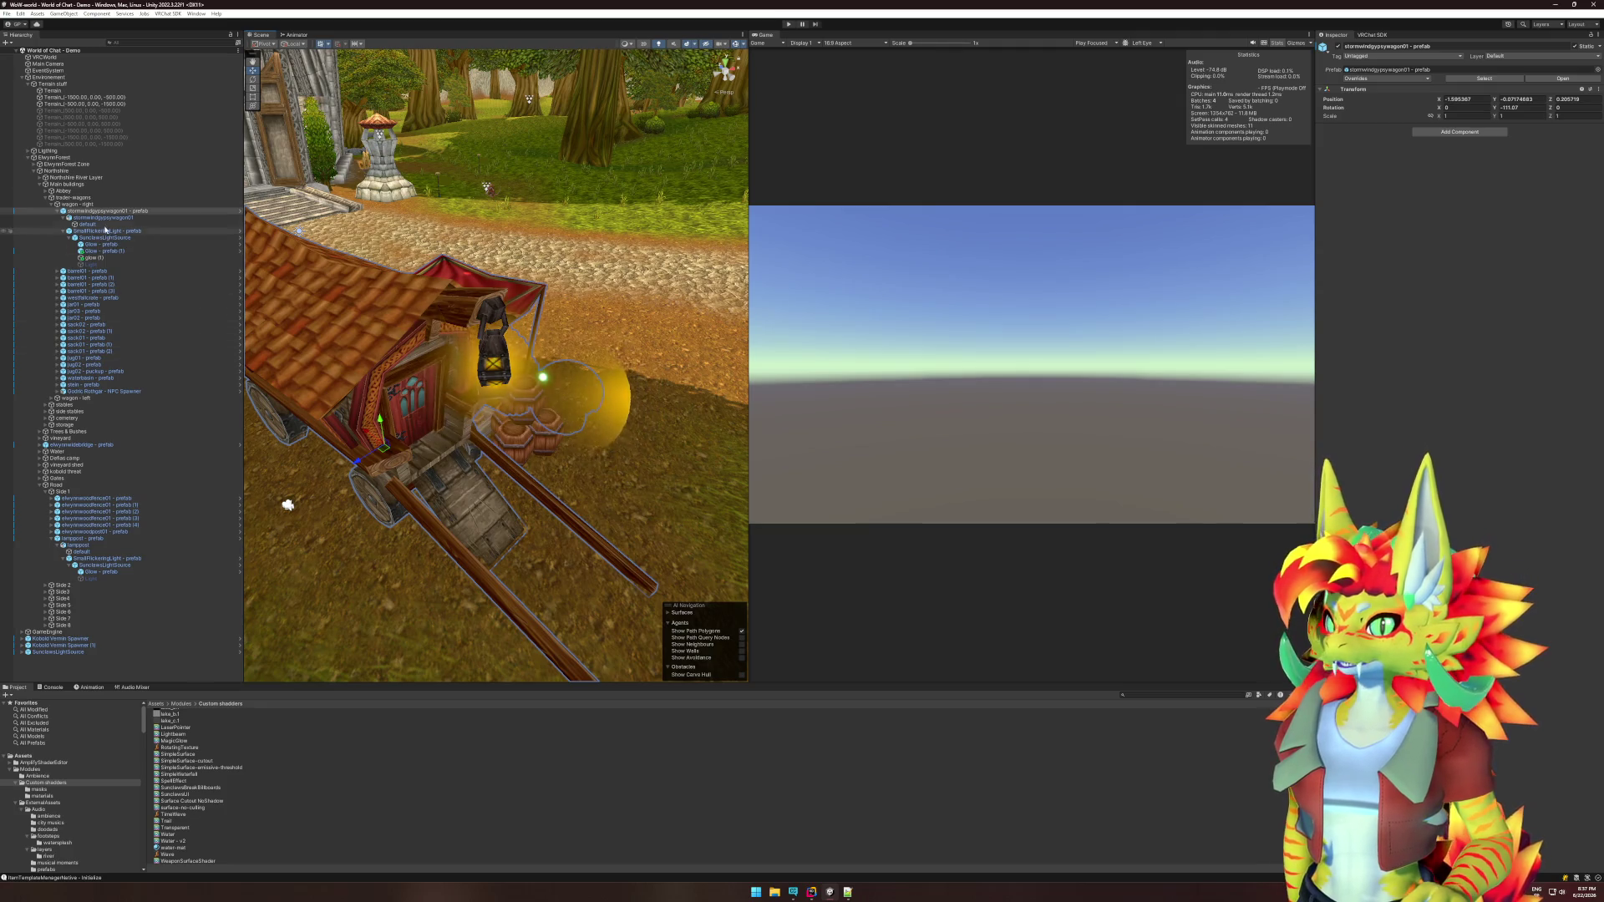
click(107, 251)
ctrl+click(112, 257)
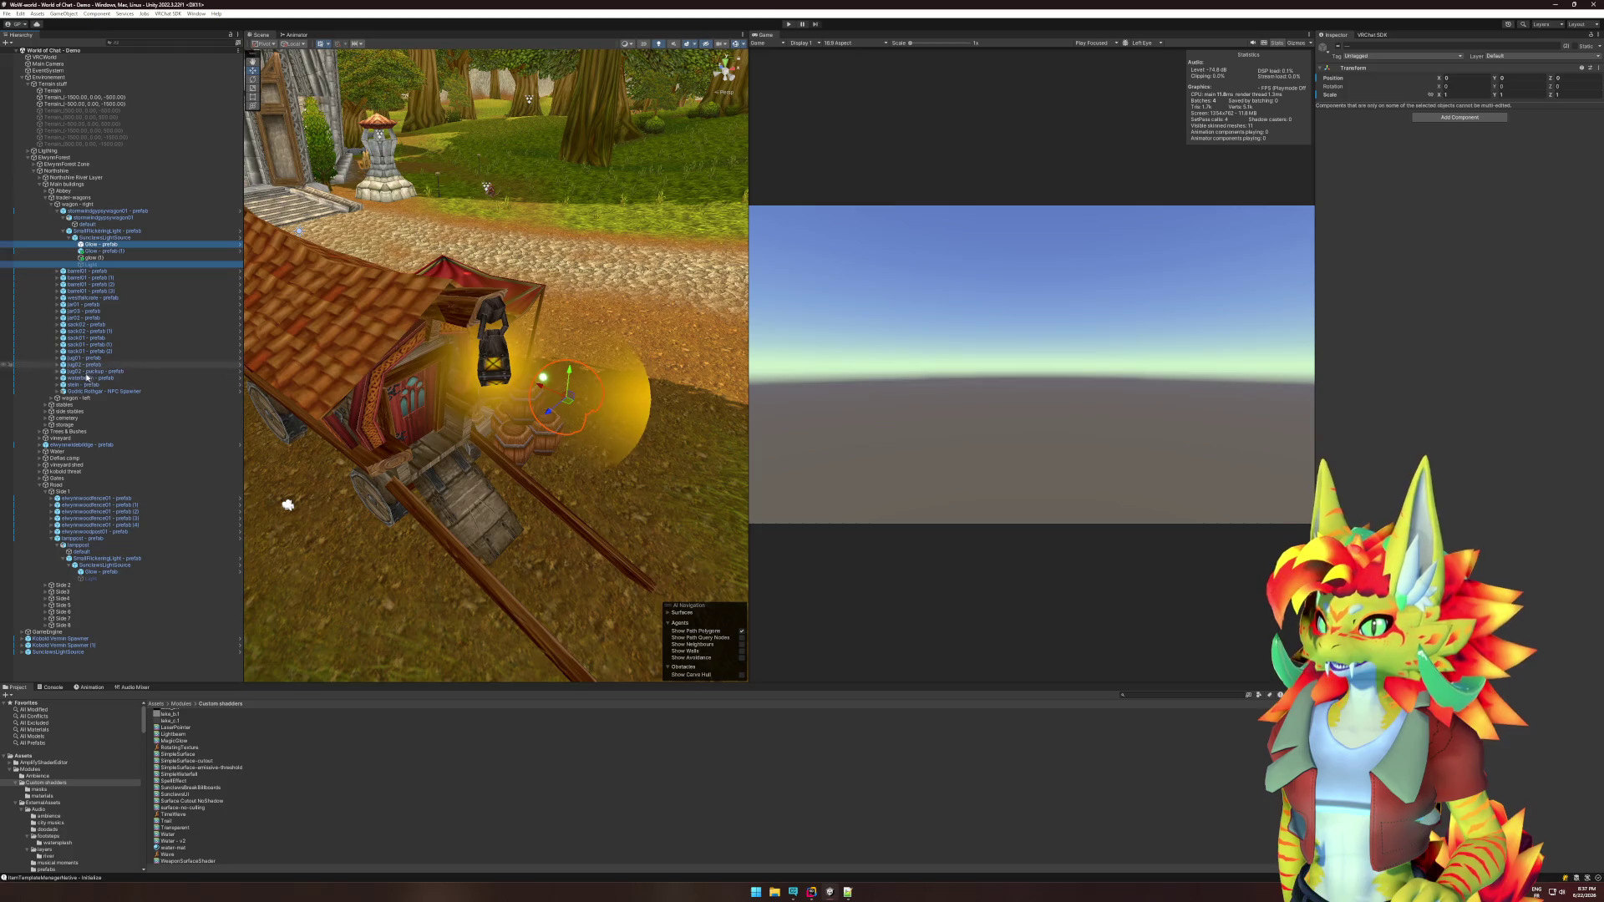
click(115, 252)
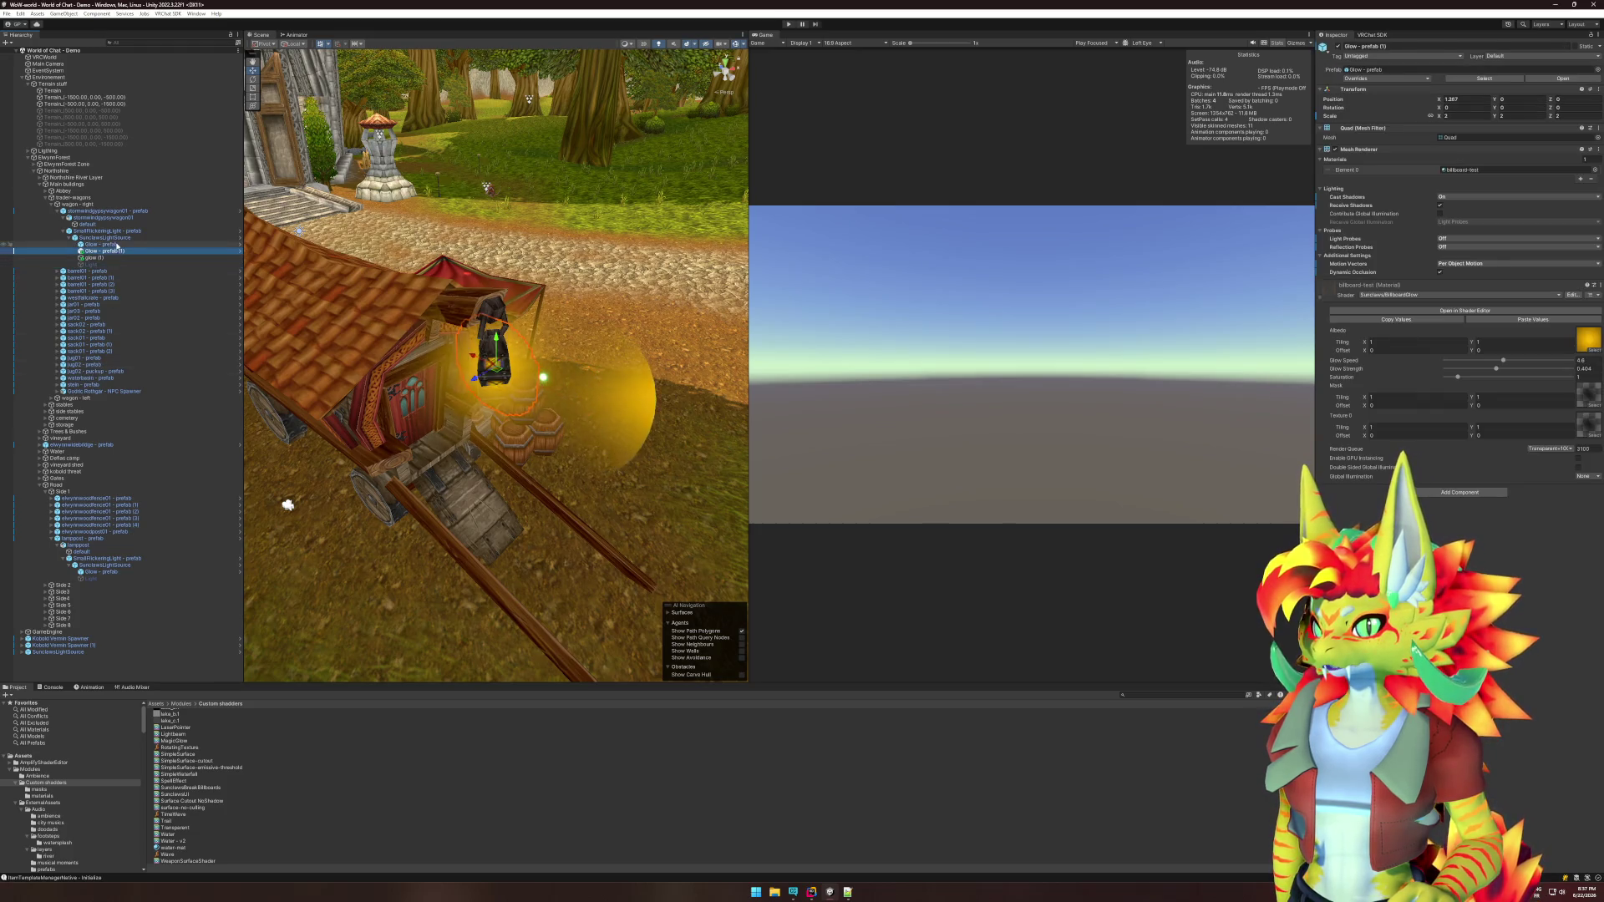
ctrl+click(112, 255)
click(114, 258)
click(113, 251)
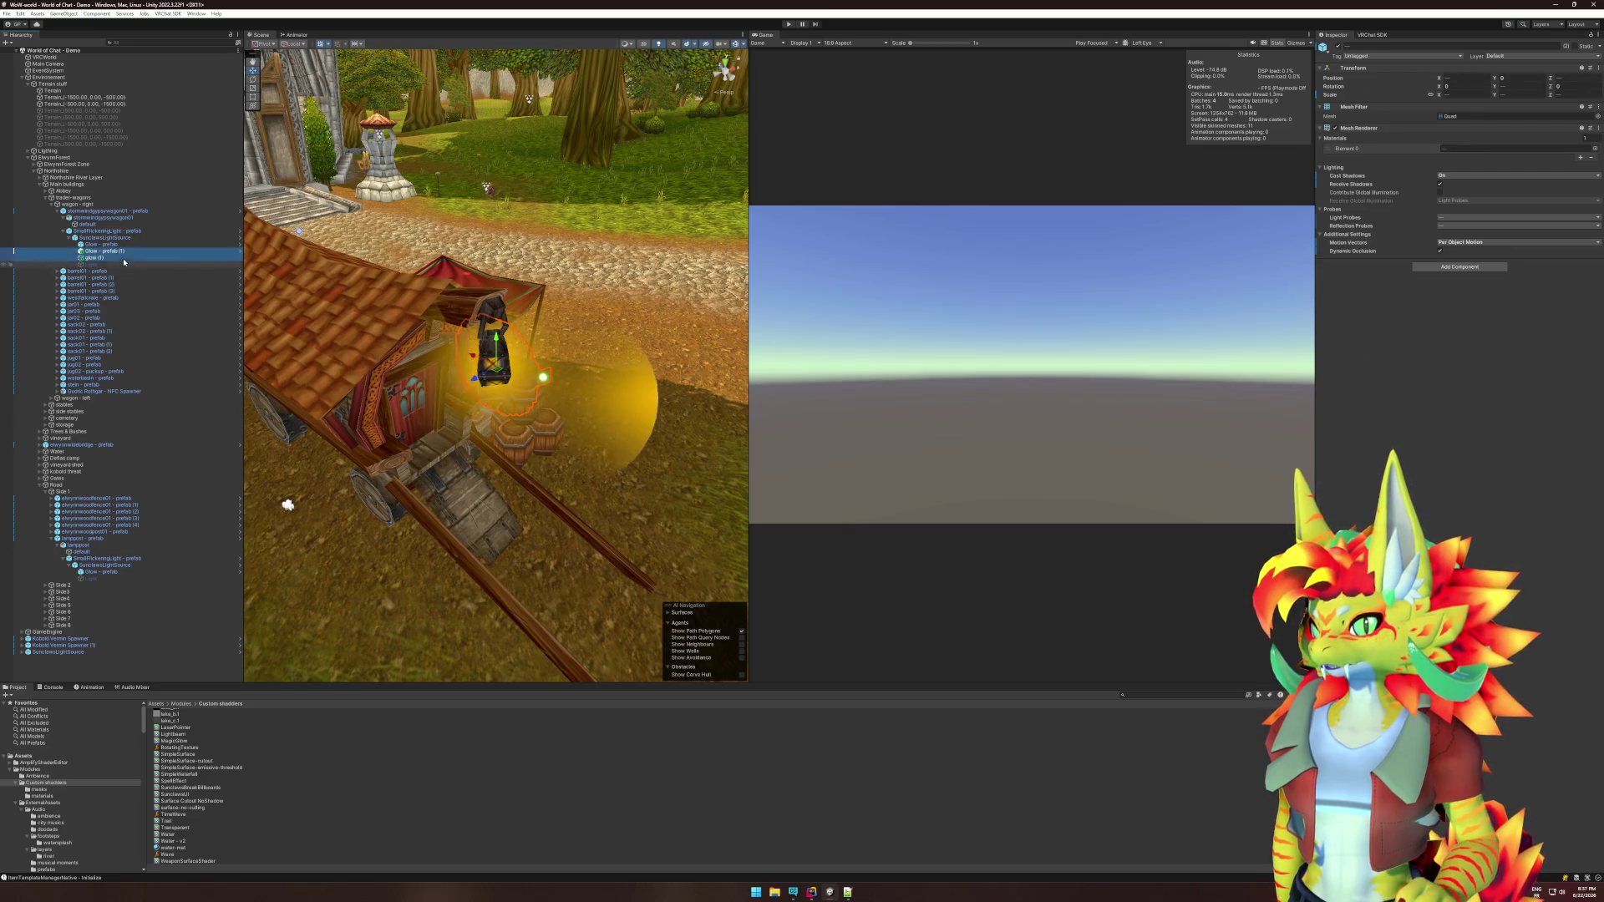
drag(122, 251, 55, 660)
click(936, 250)
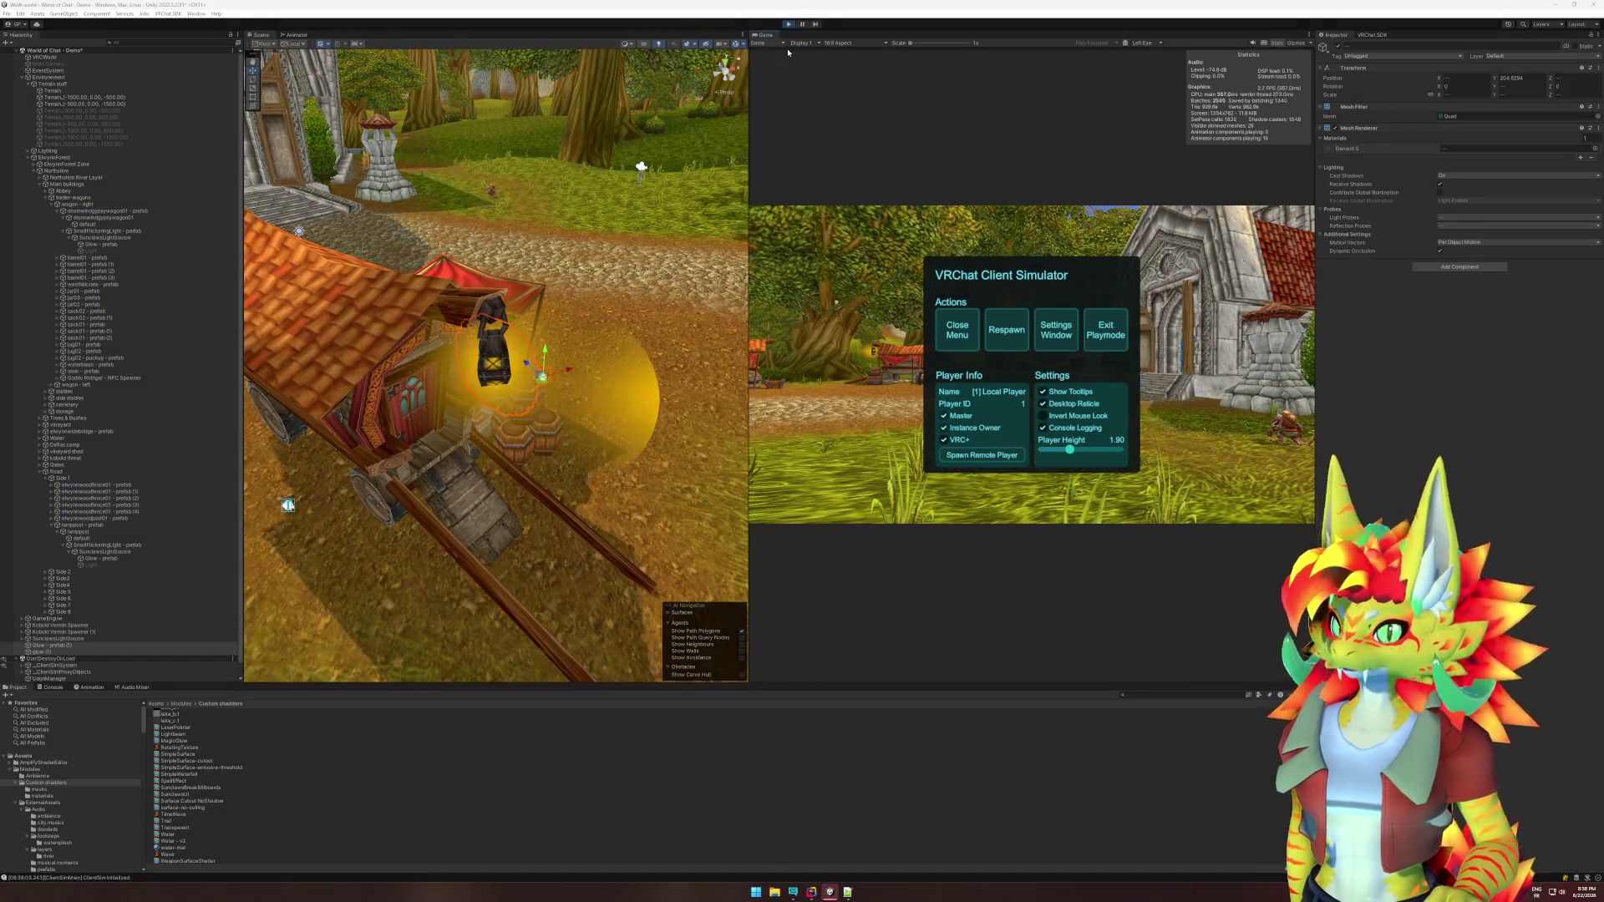
Close the simulator menu and walk toward the stalls, watching the glow follow the player.
click(958, 330)
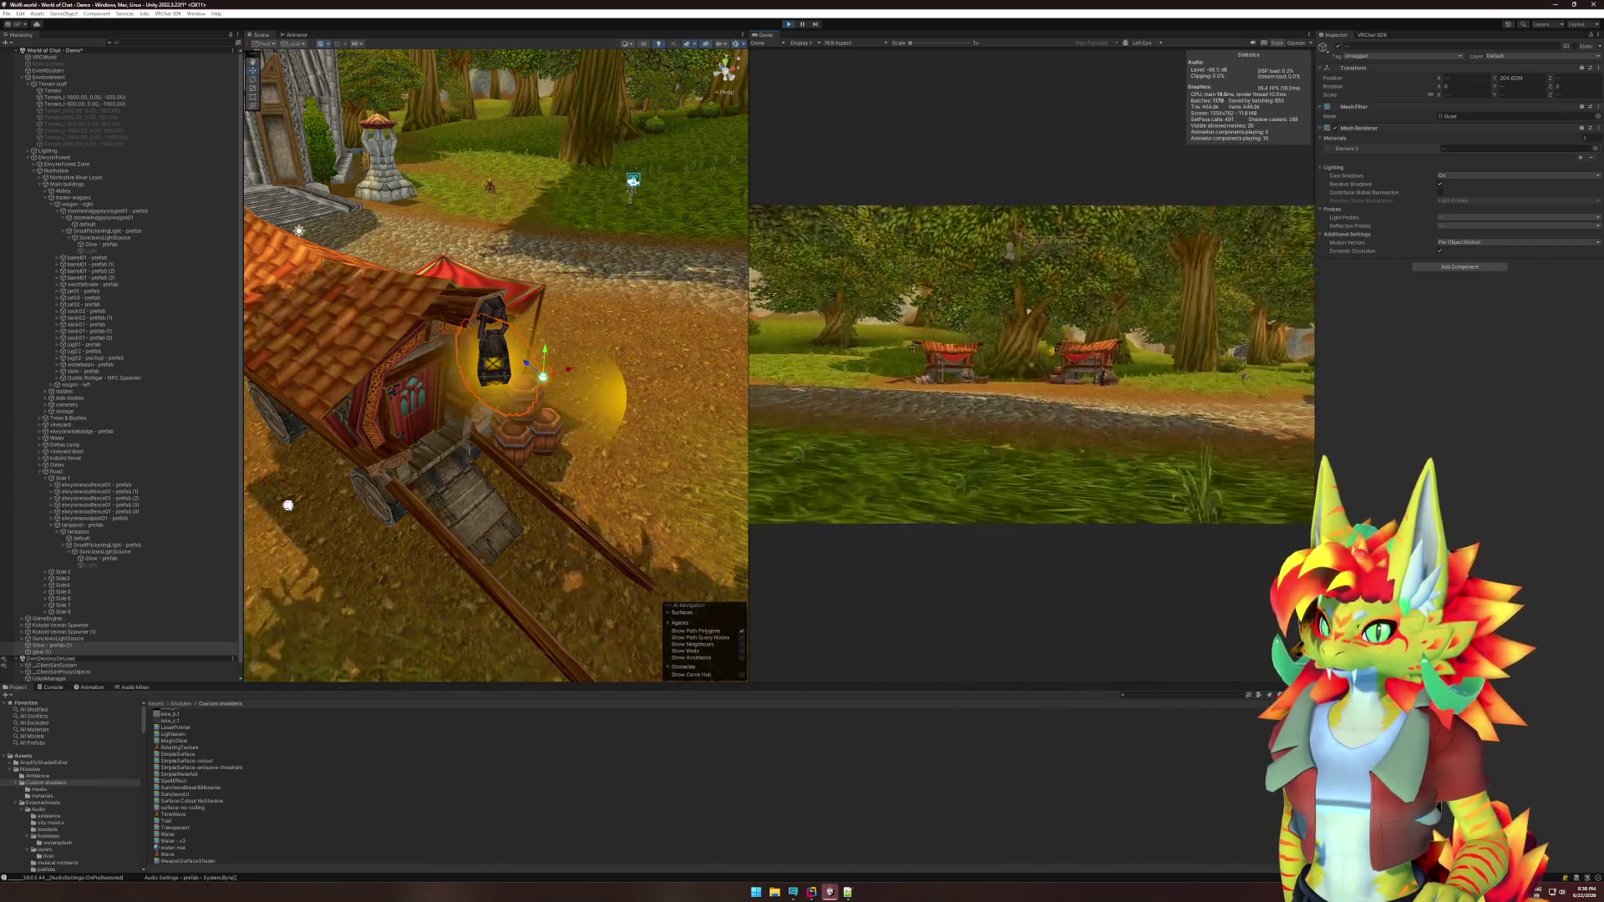
key(w)
key(w)
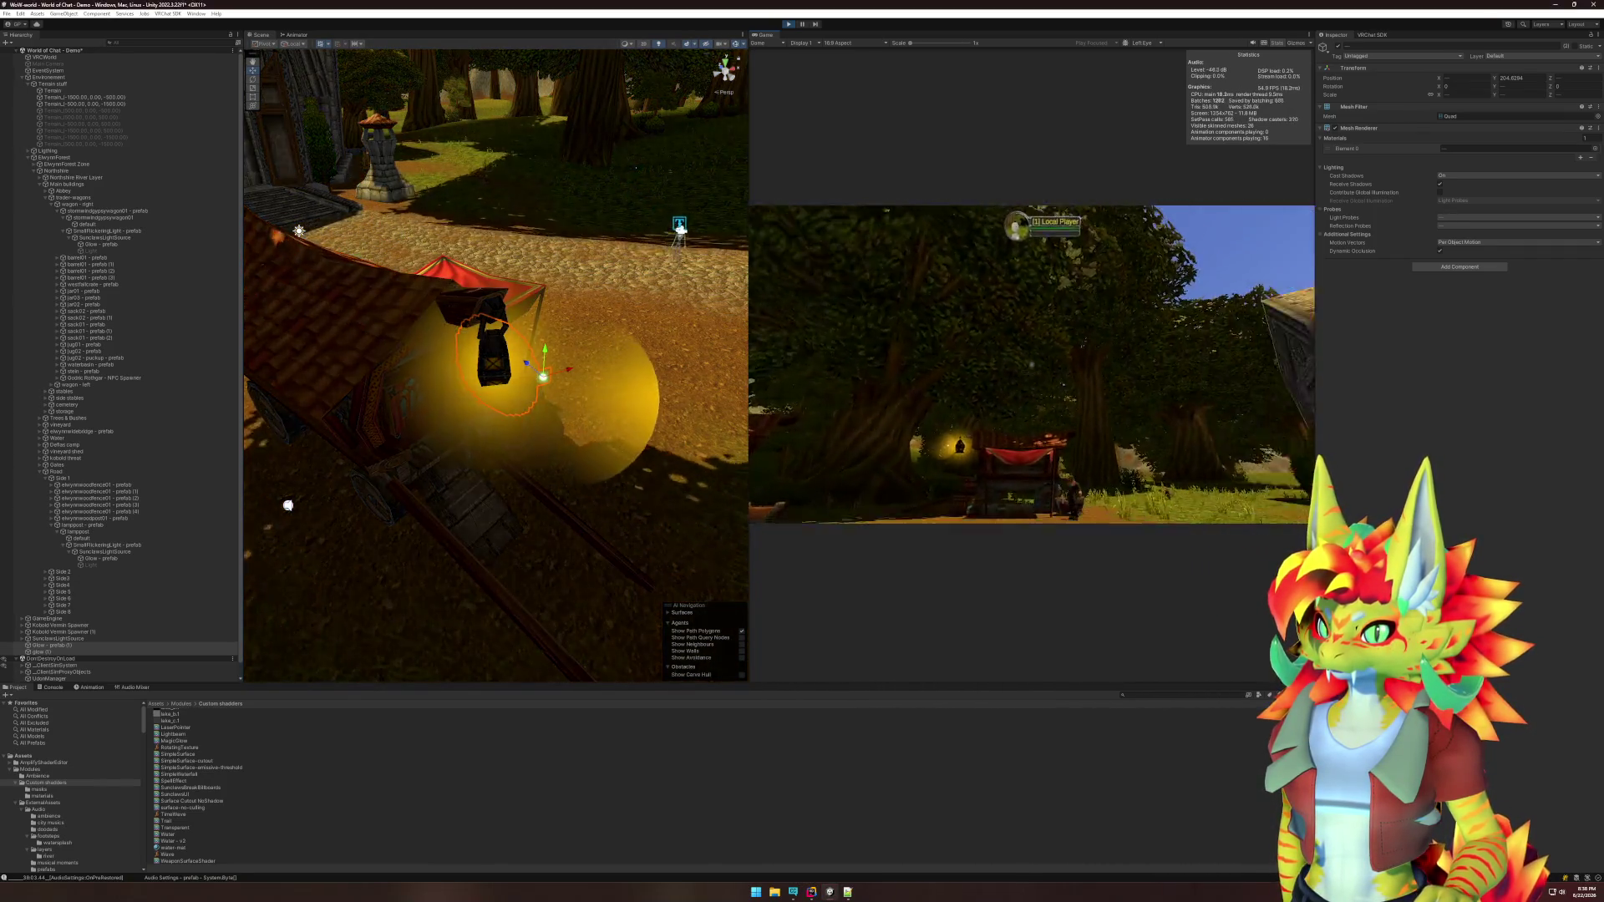
key(w)
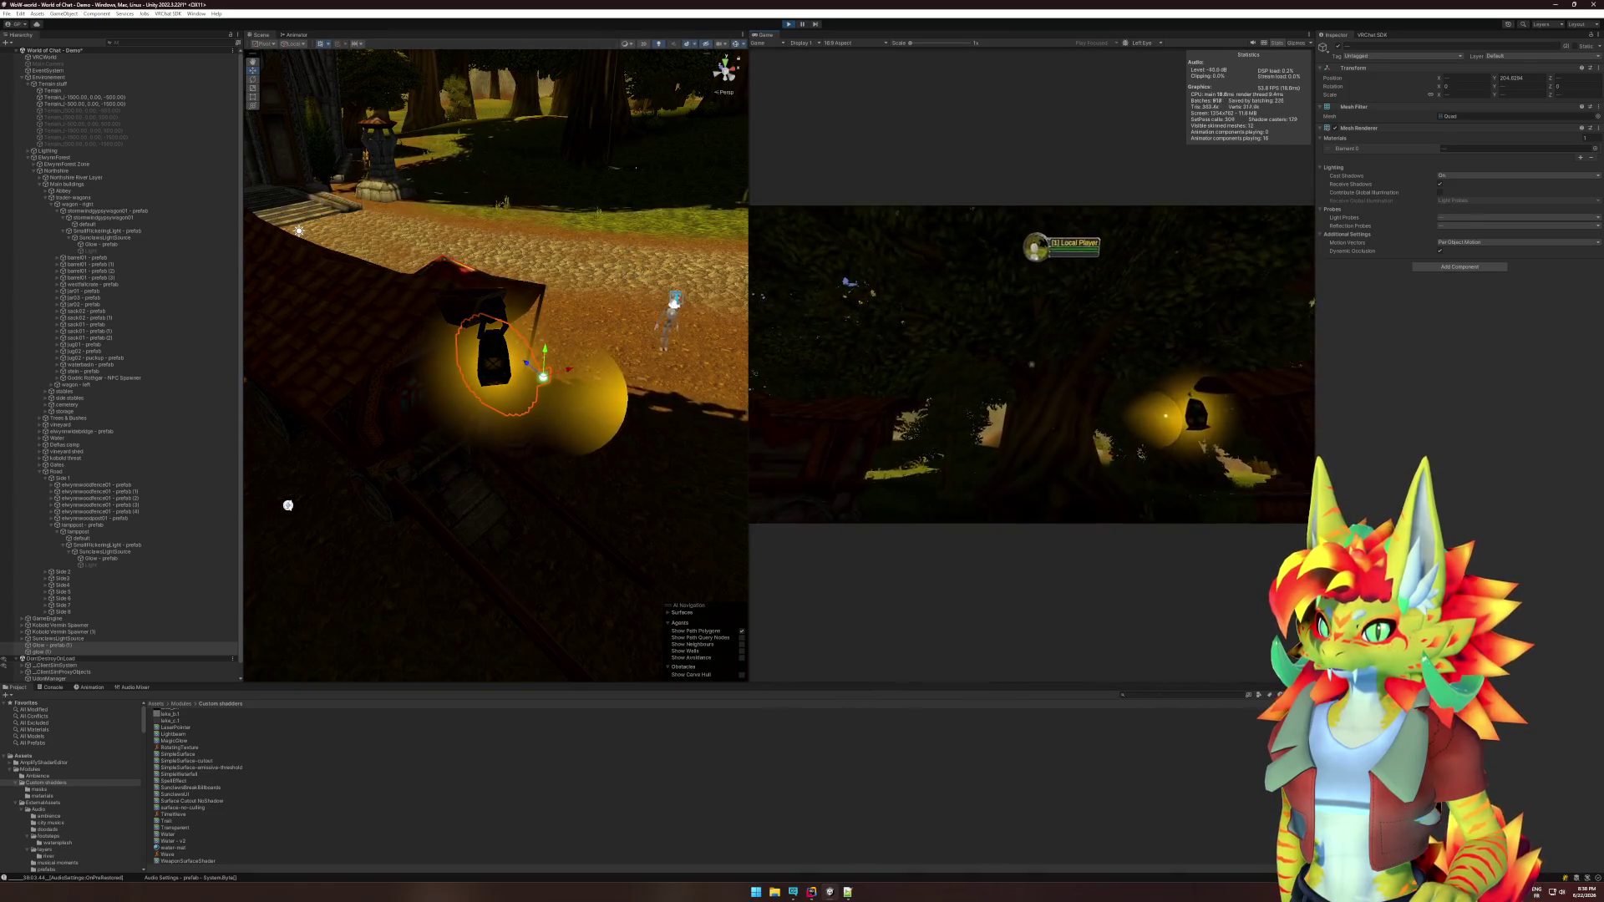
key(w)
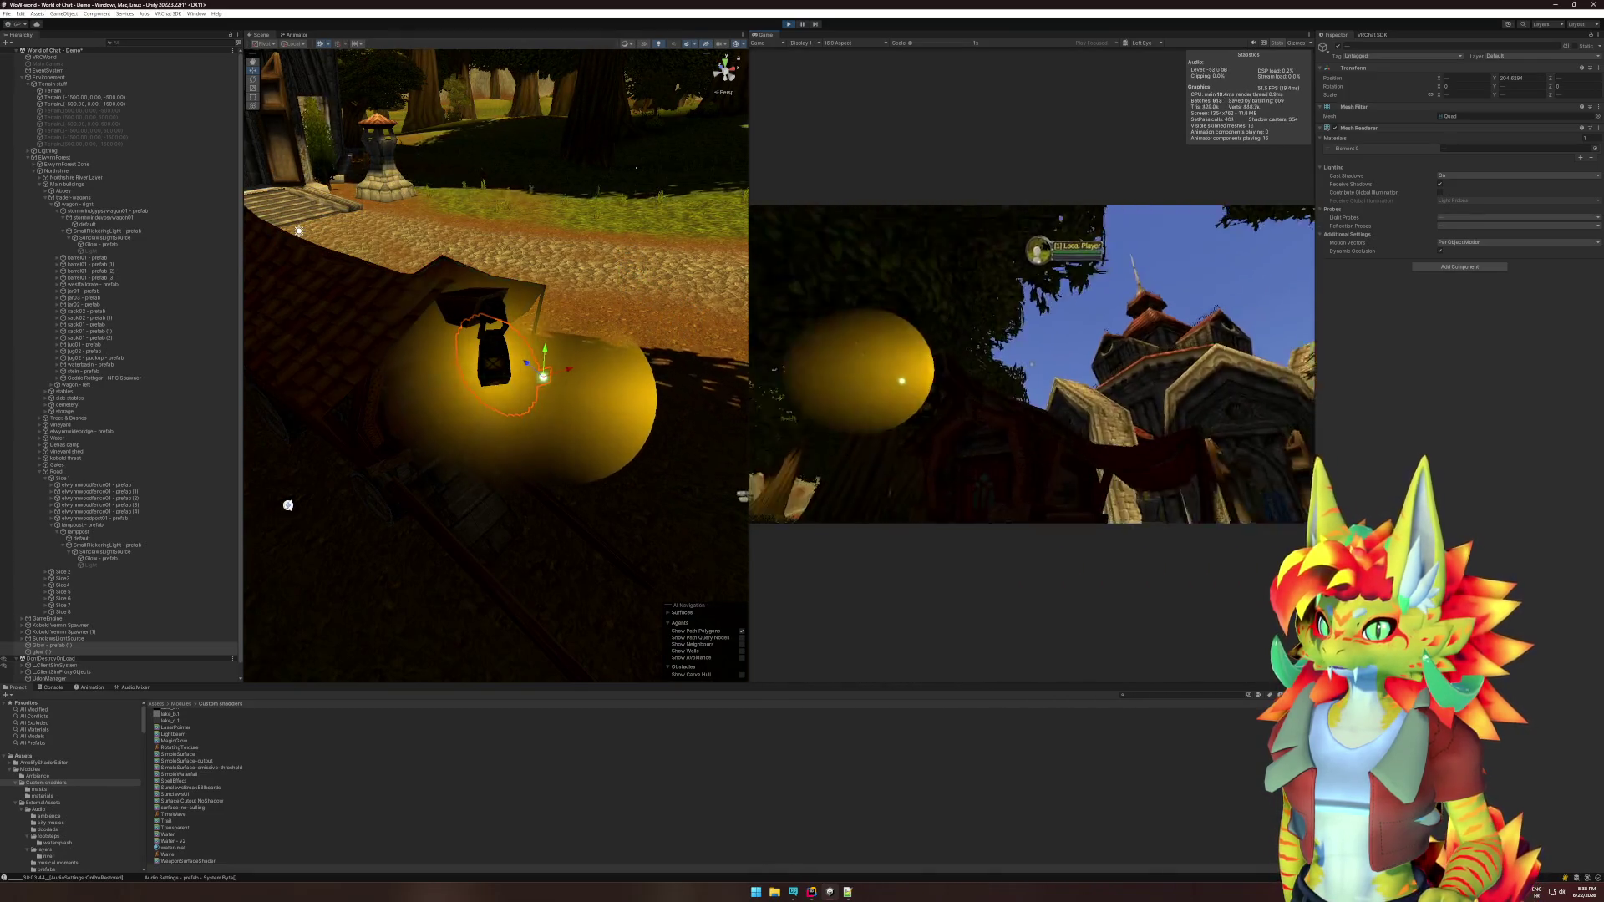
key(w)
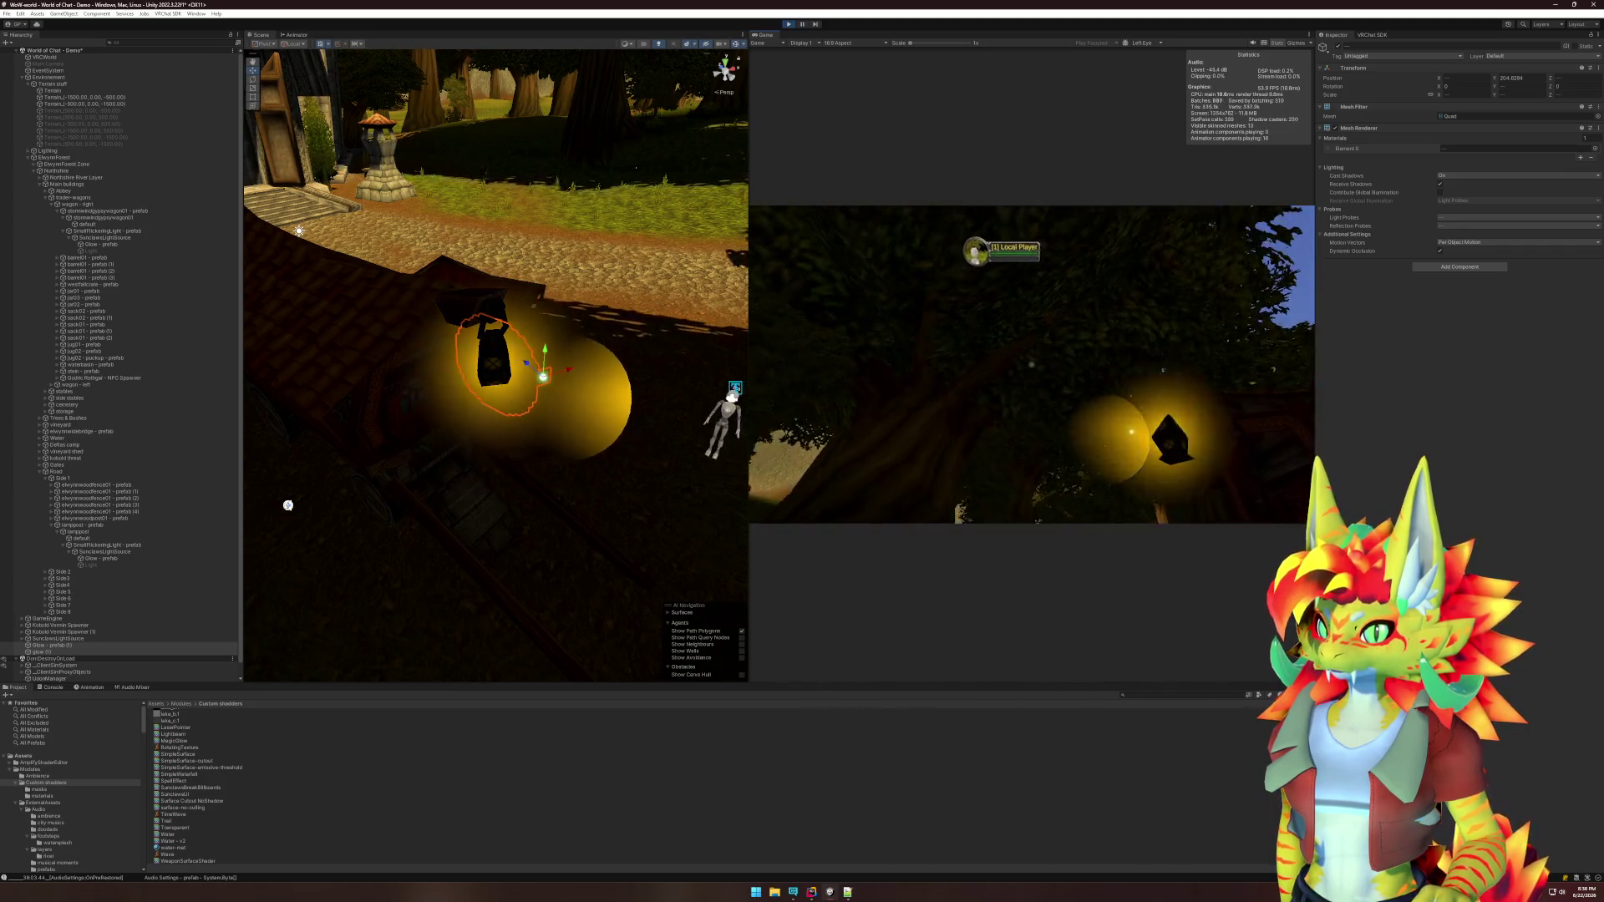
key(super)
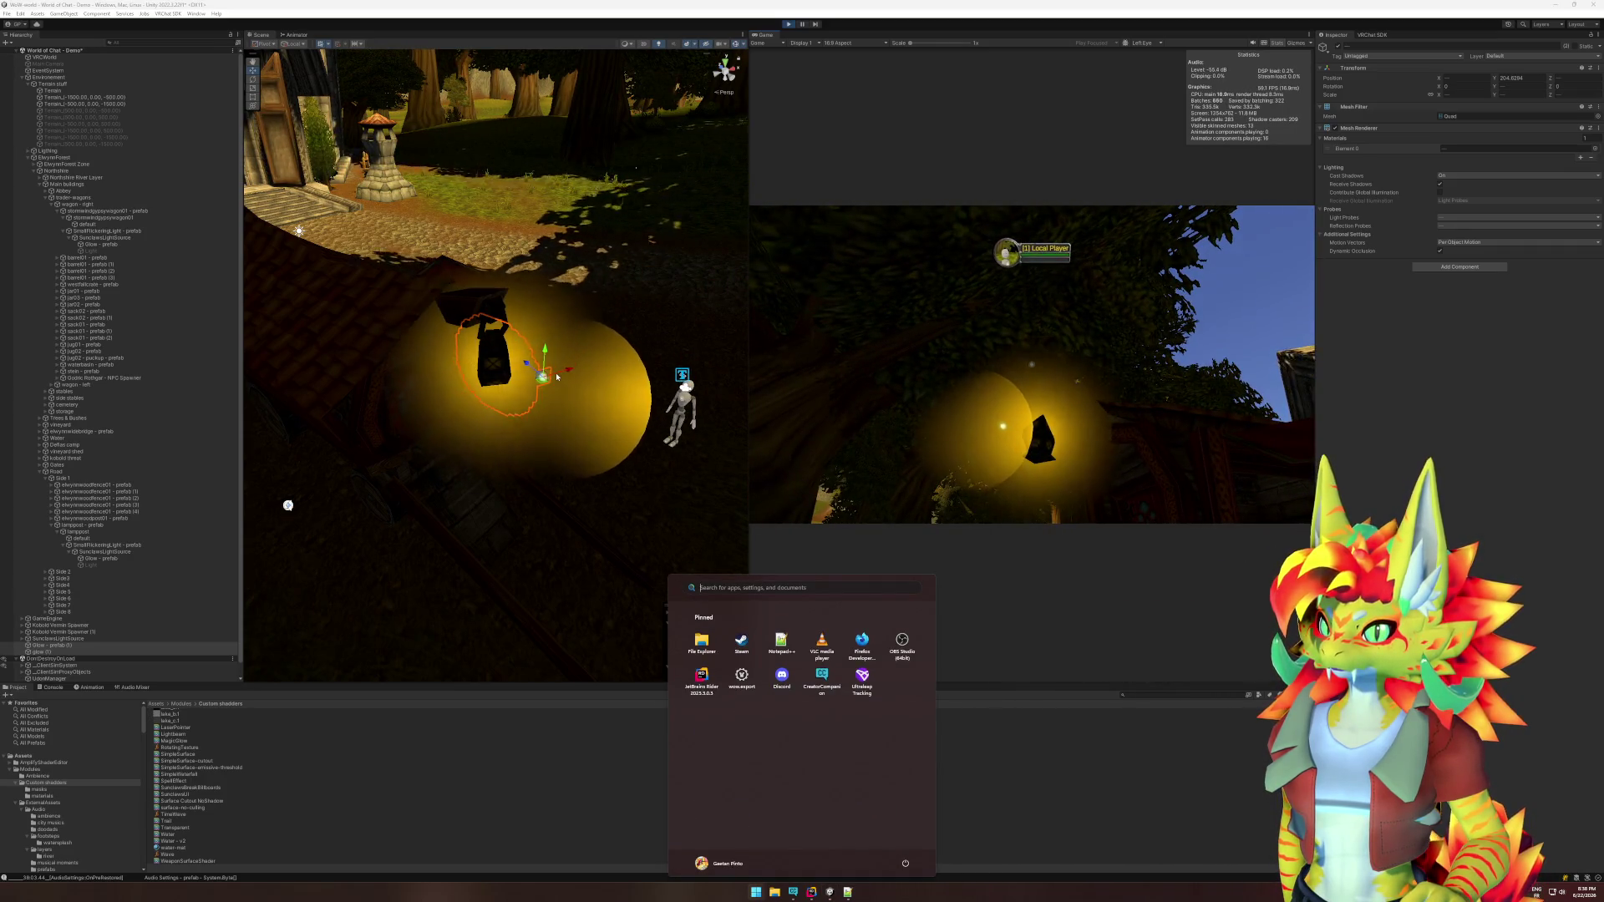
key(super)
key(w)
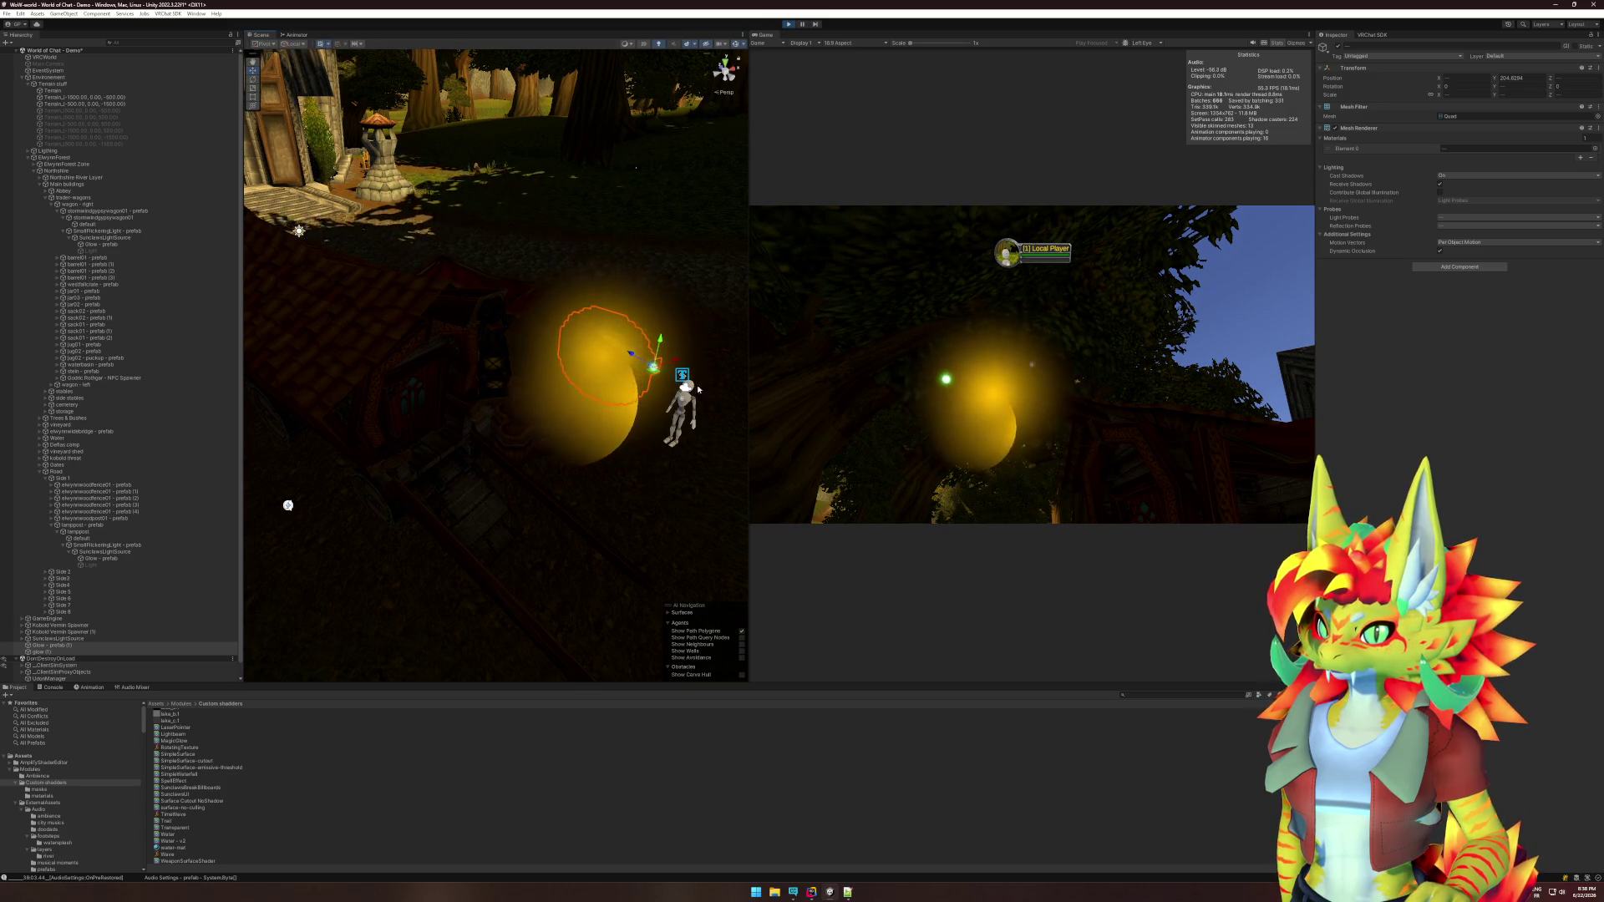
Walk in and out of the lamp glow, then select the Glow - prefab sphere in the Scene view.
key(w)
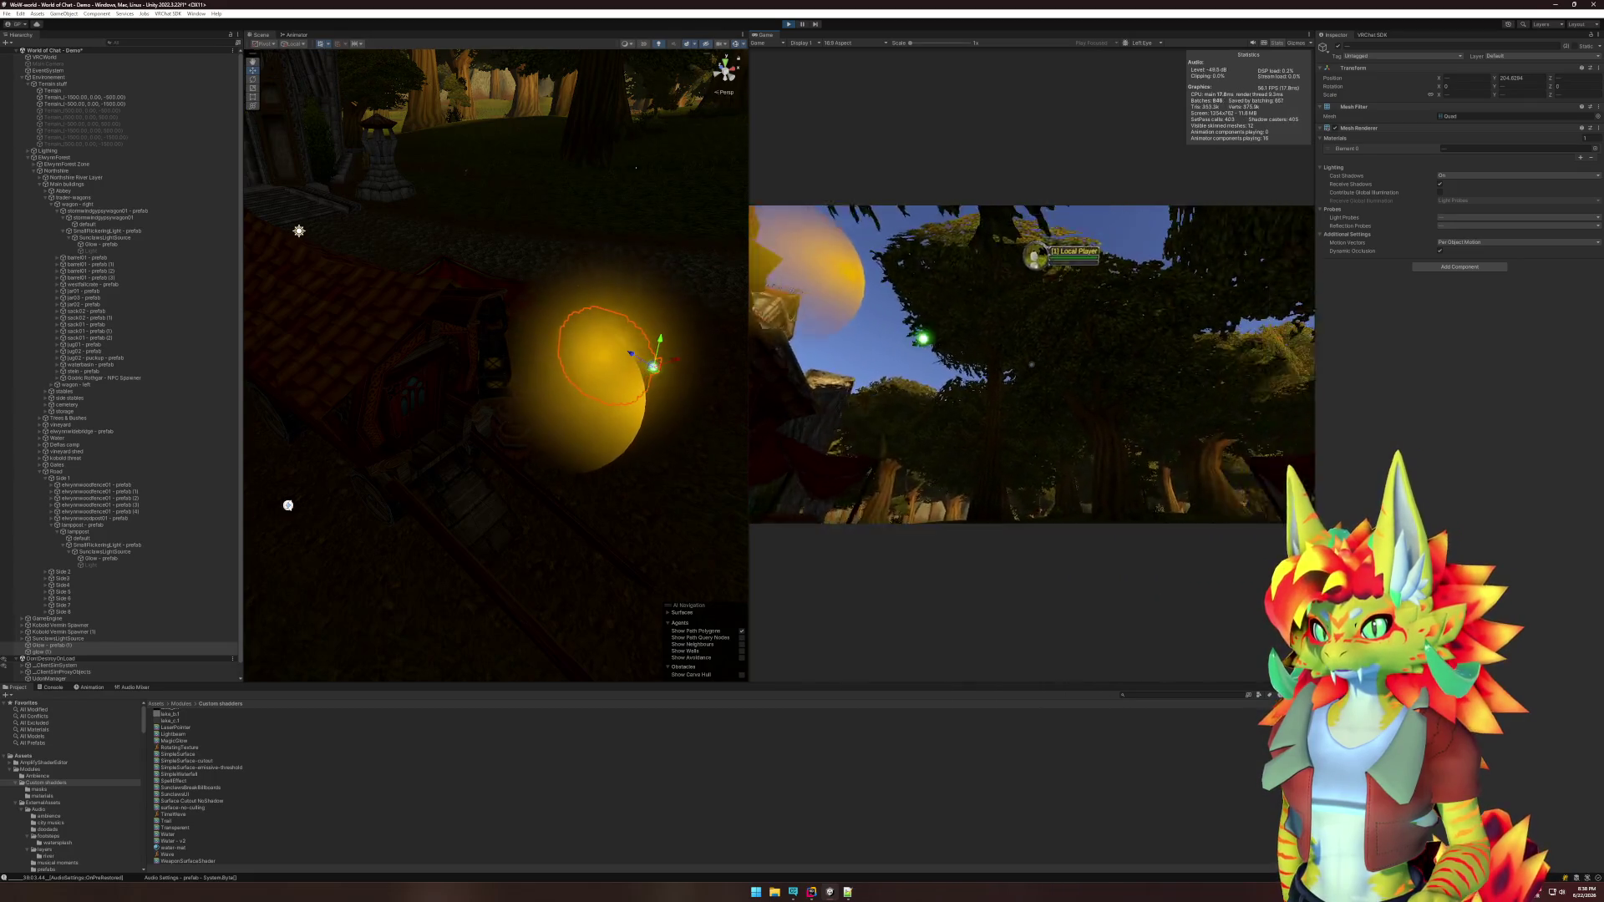
key(w)
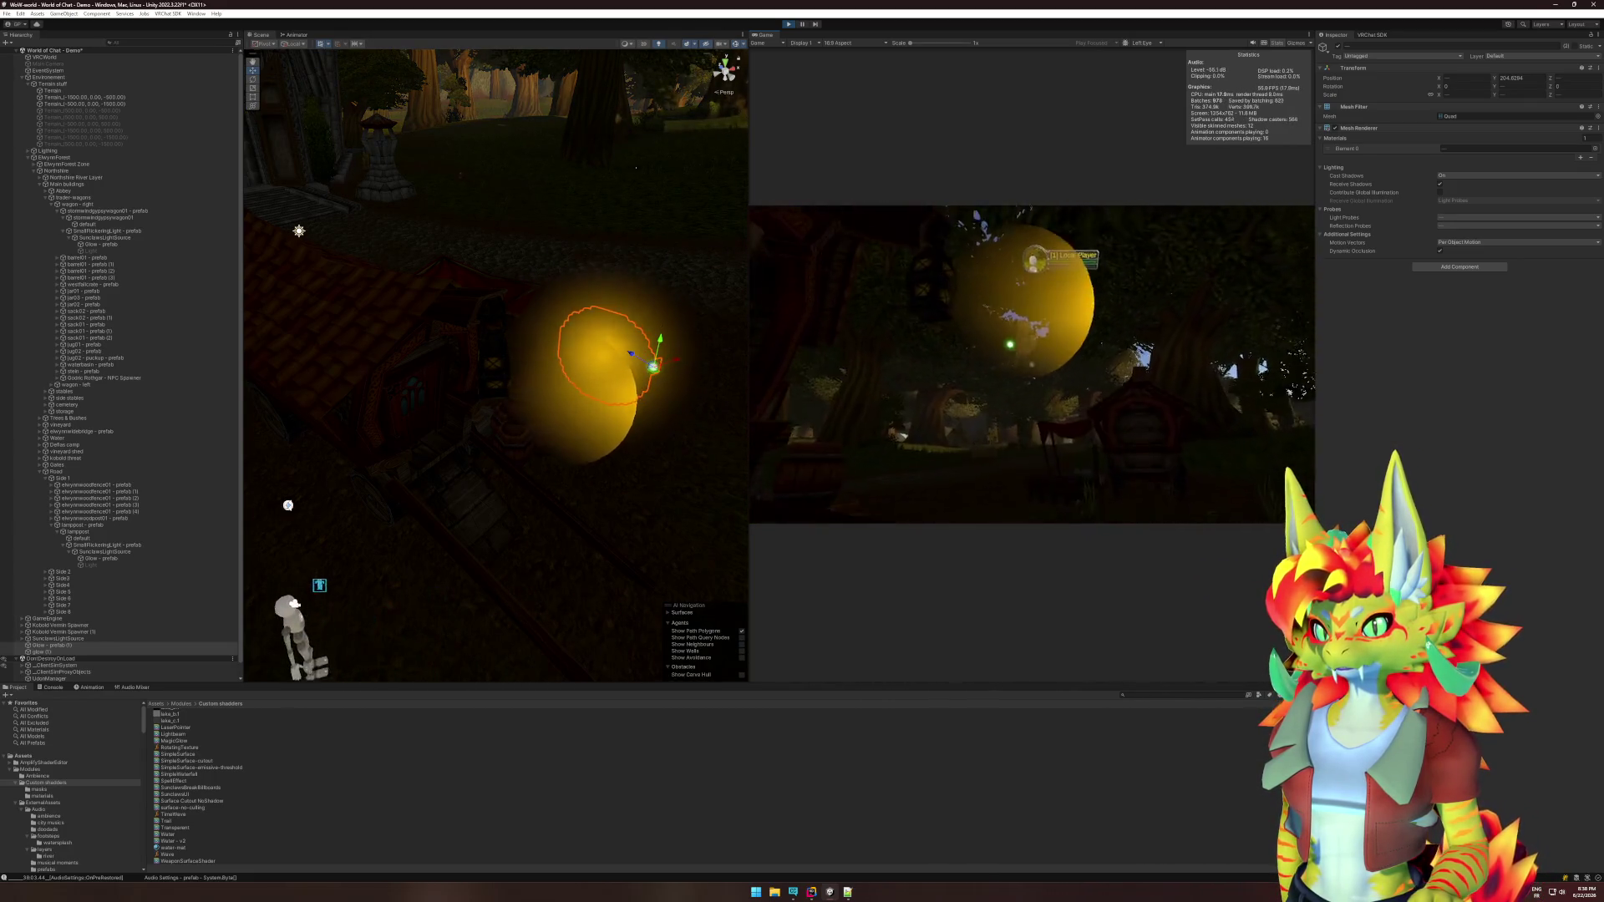
key(w)
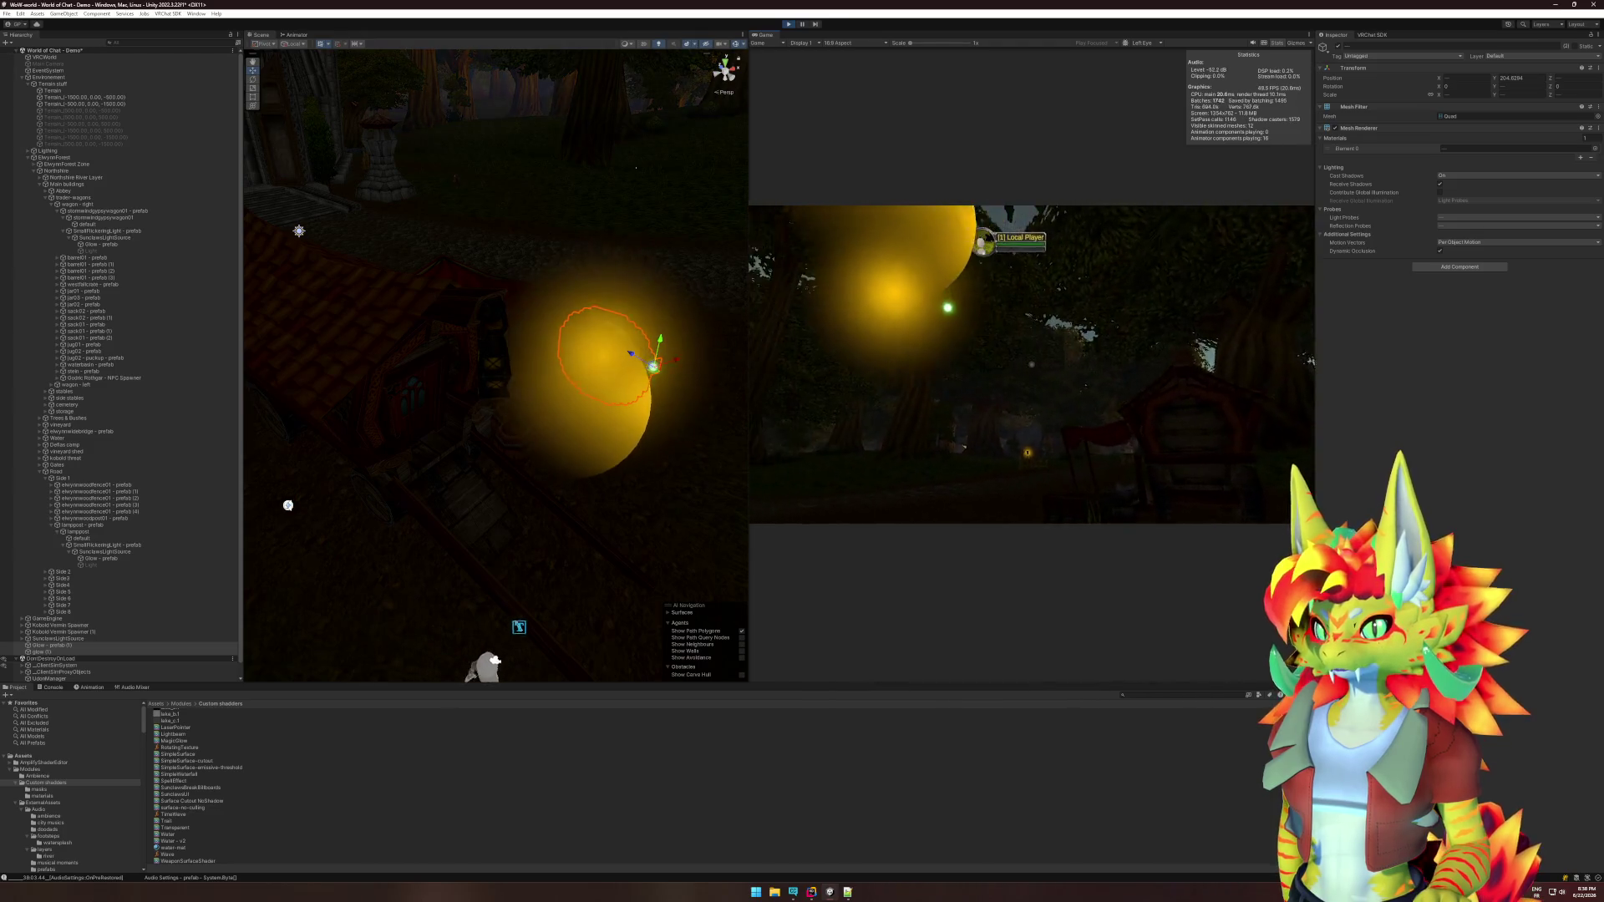
key(w)
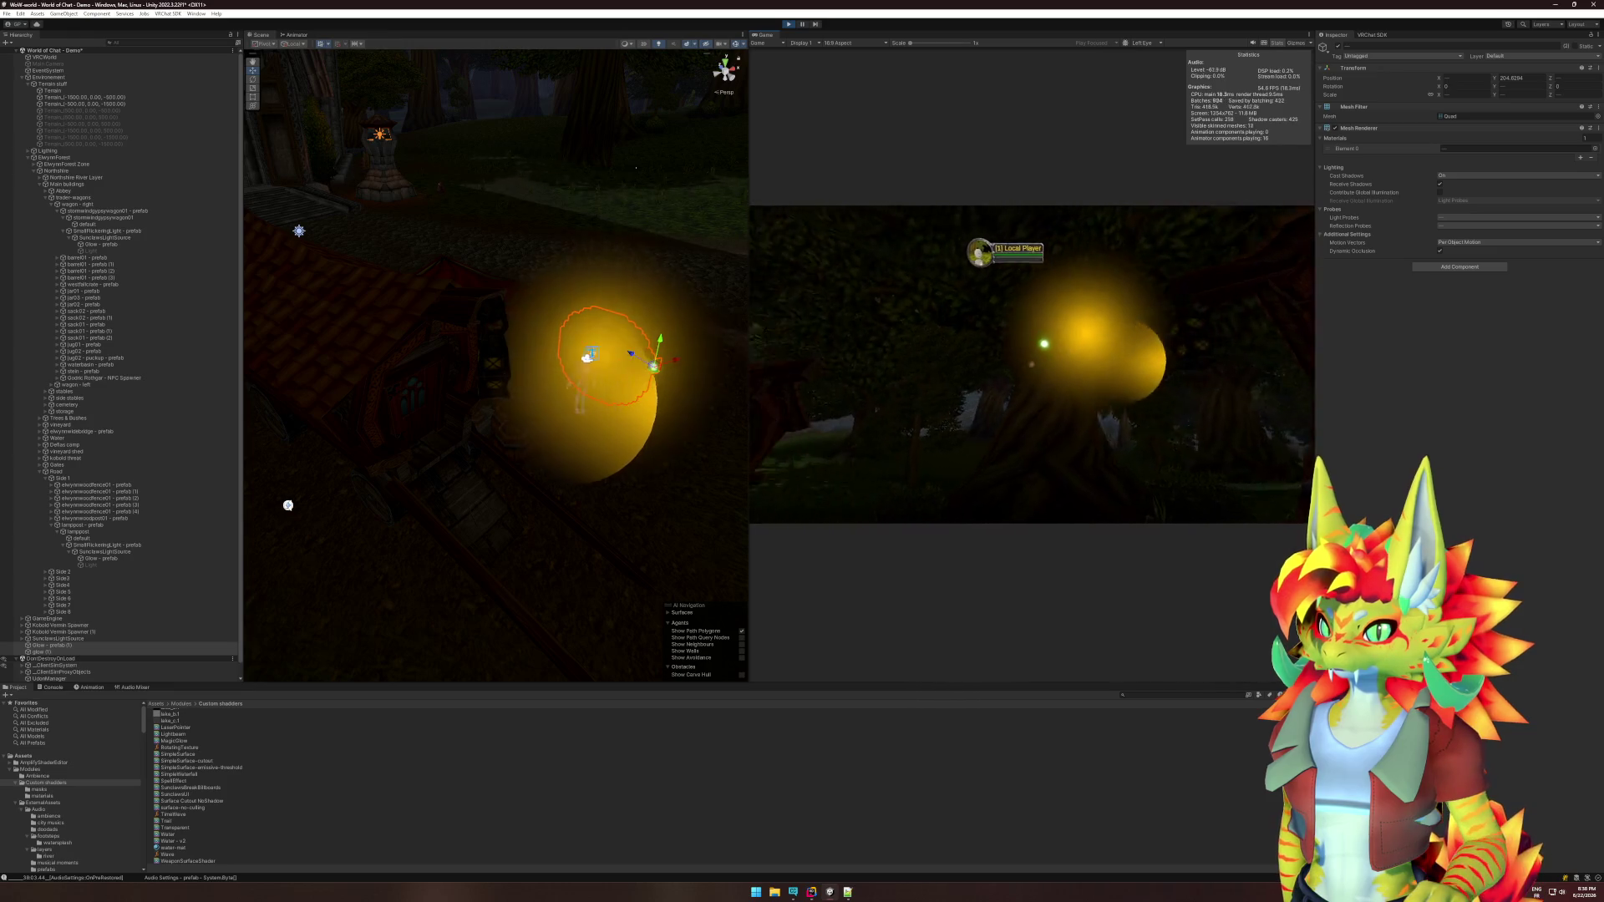
key(w)
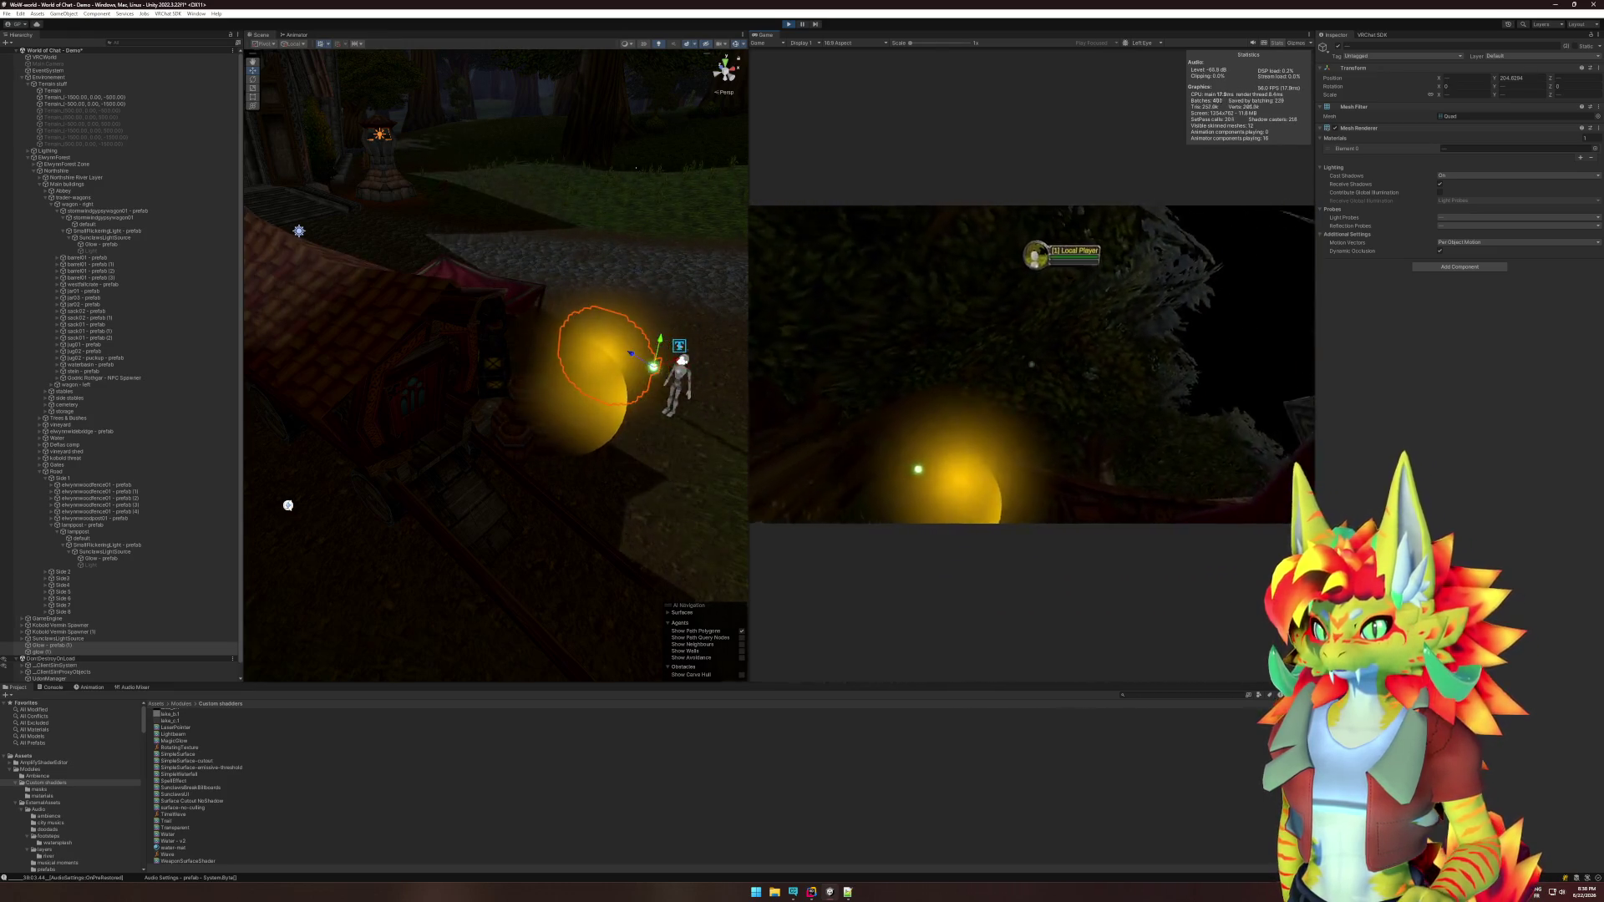
key(w)
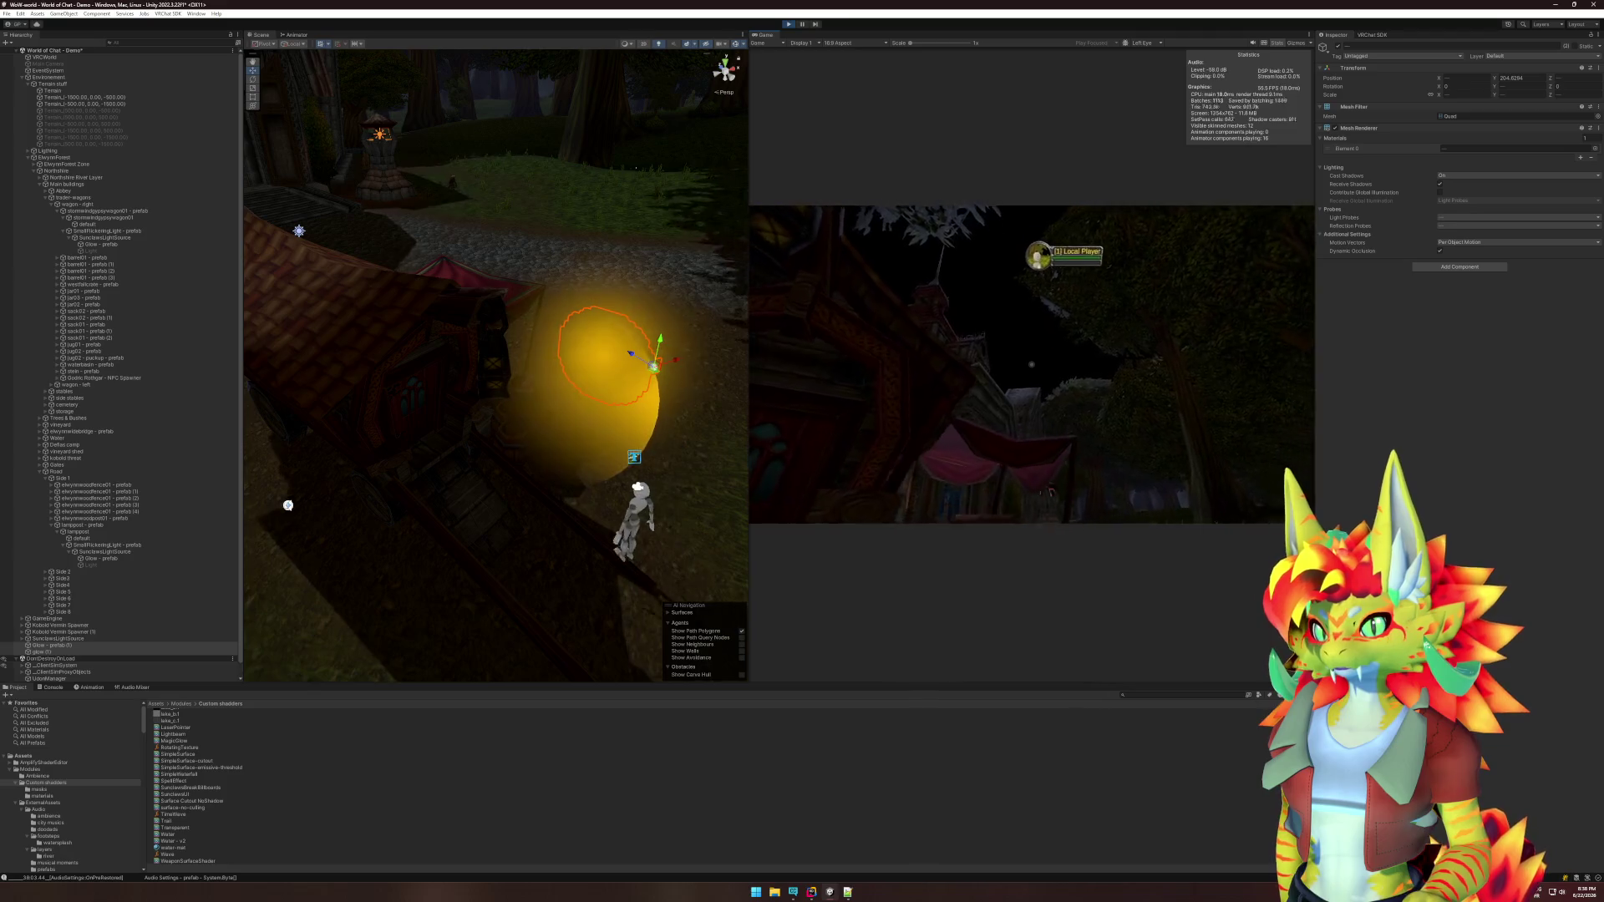
key(w)
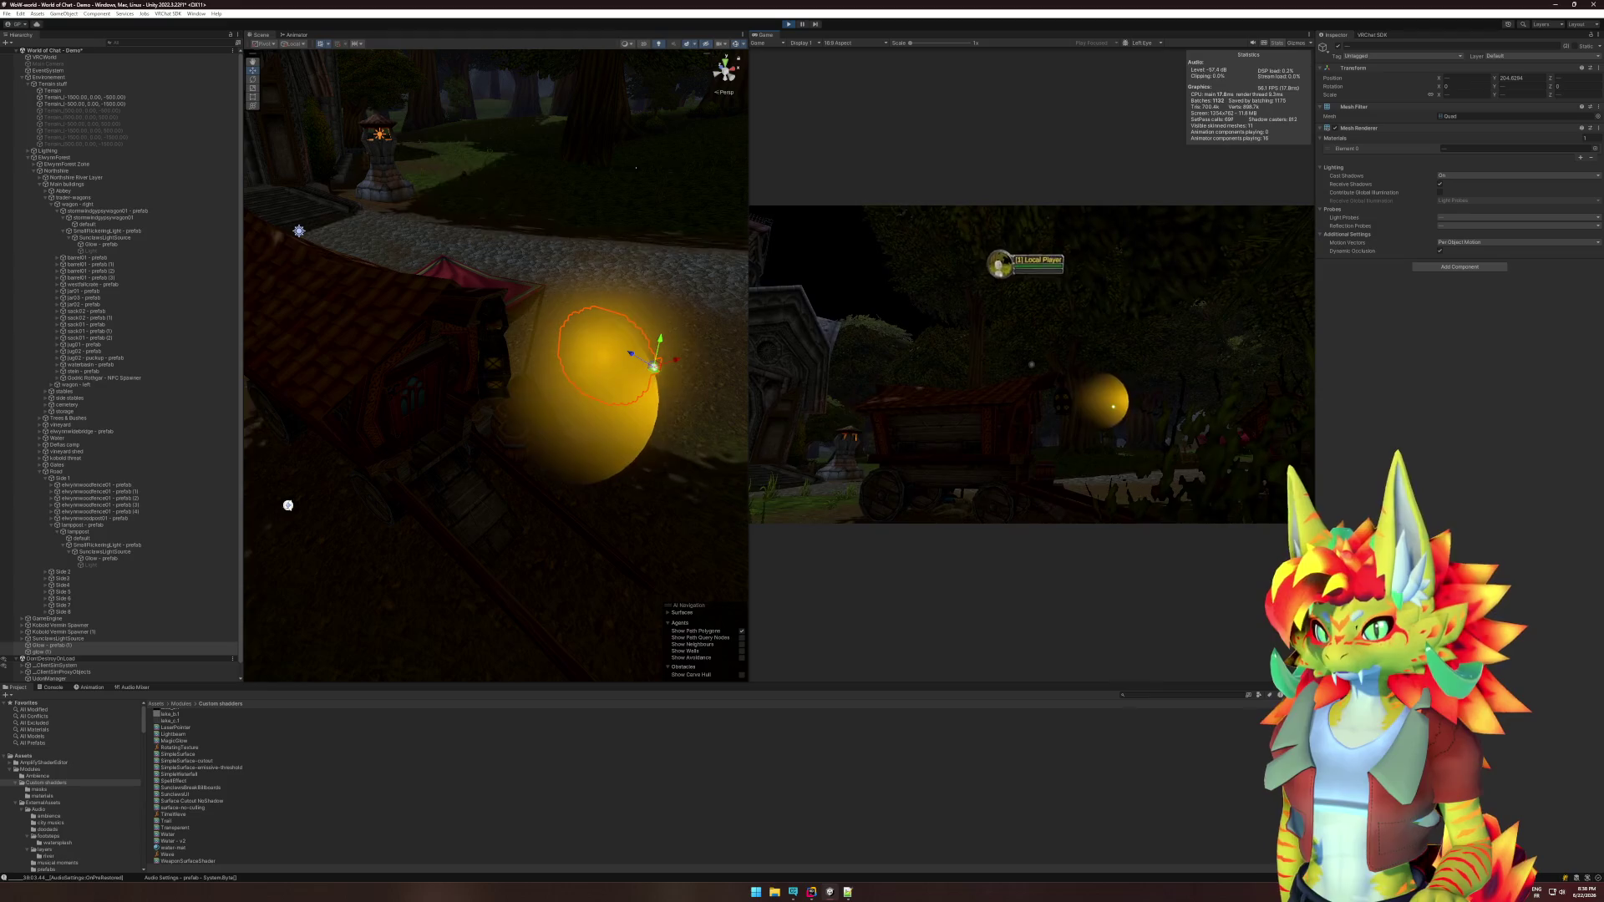
key(super)
click(575, 398)
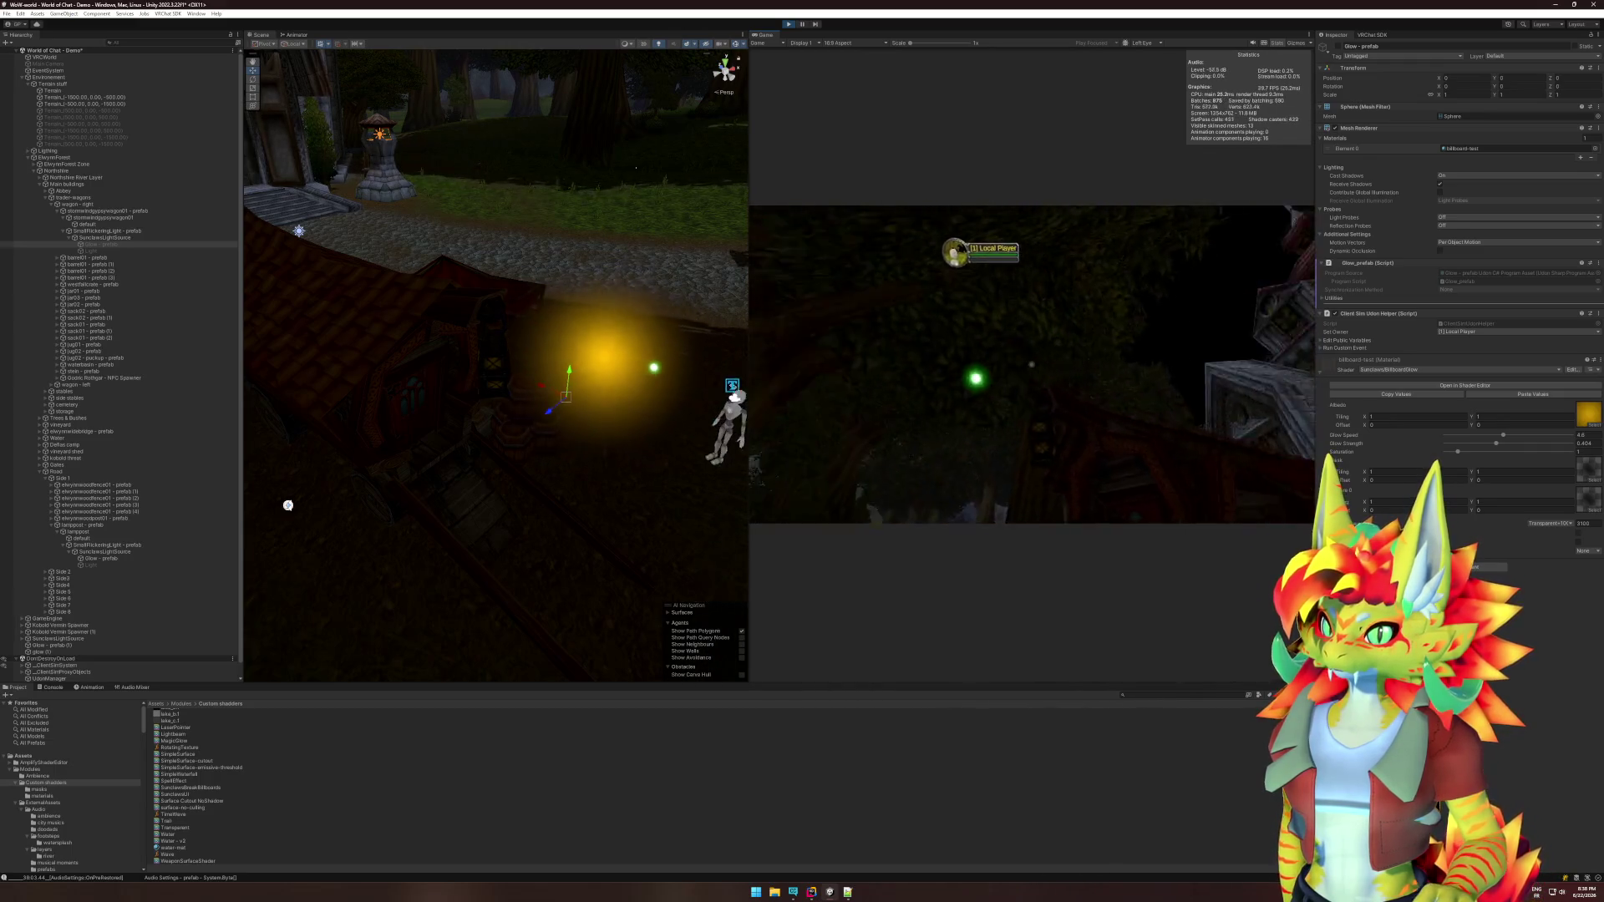
Walk toward the lit house and trees, then exit Play mode.
key(w)
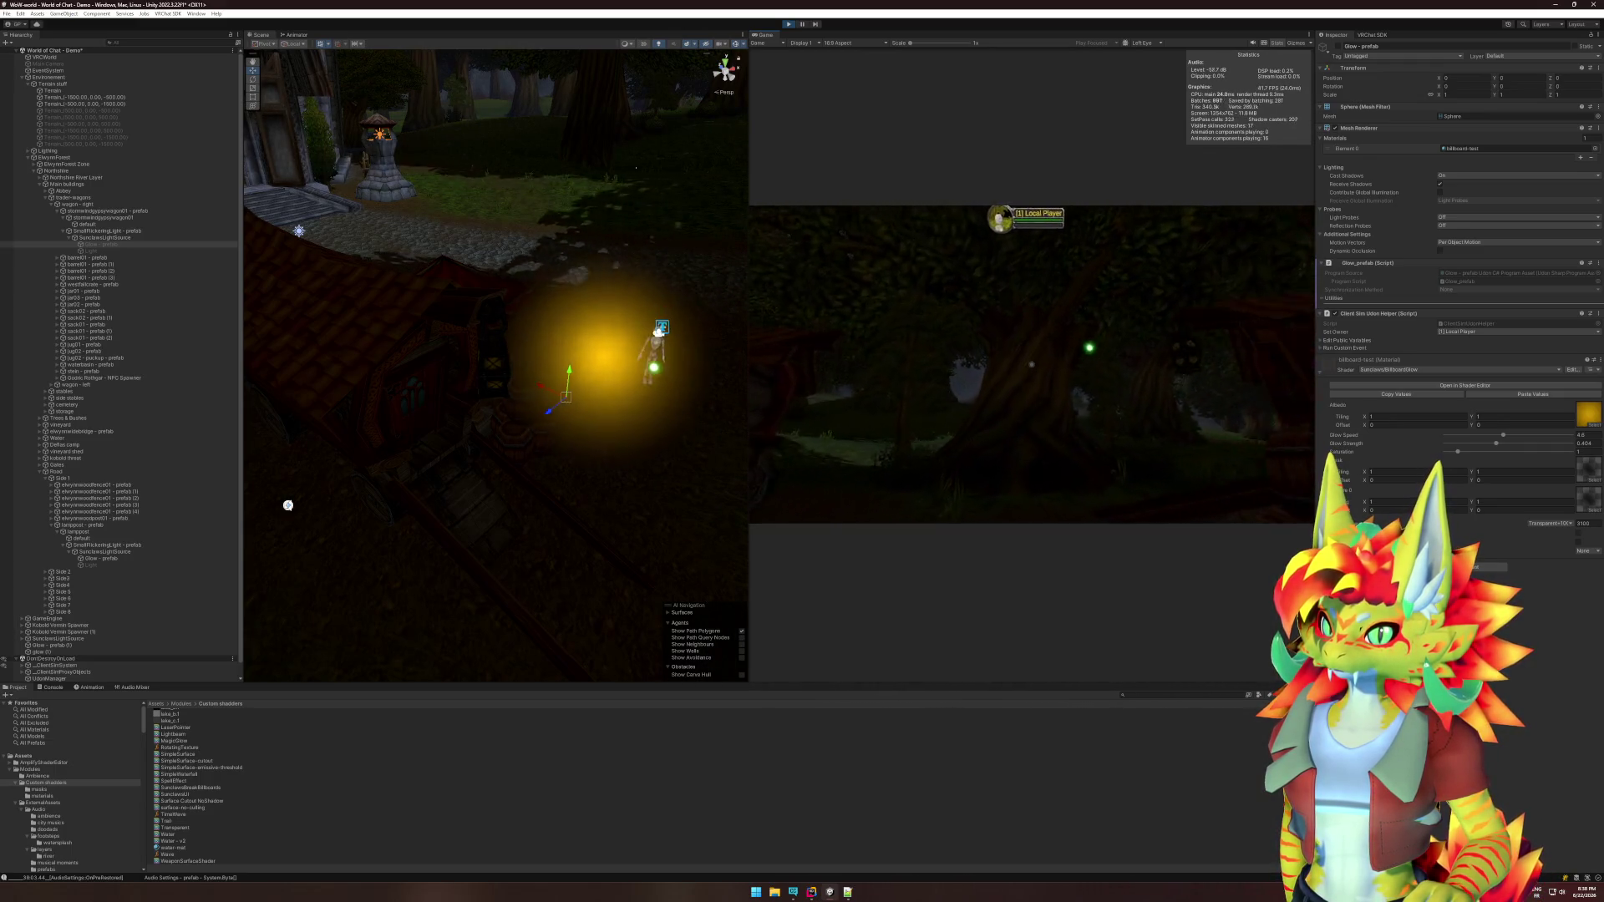
key(w)
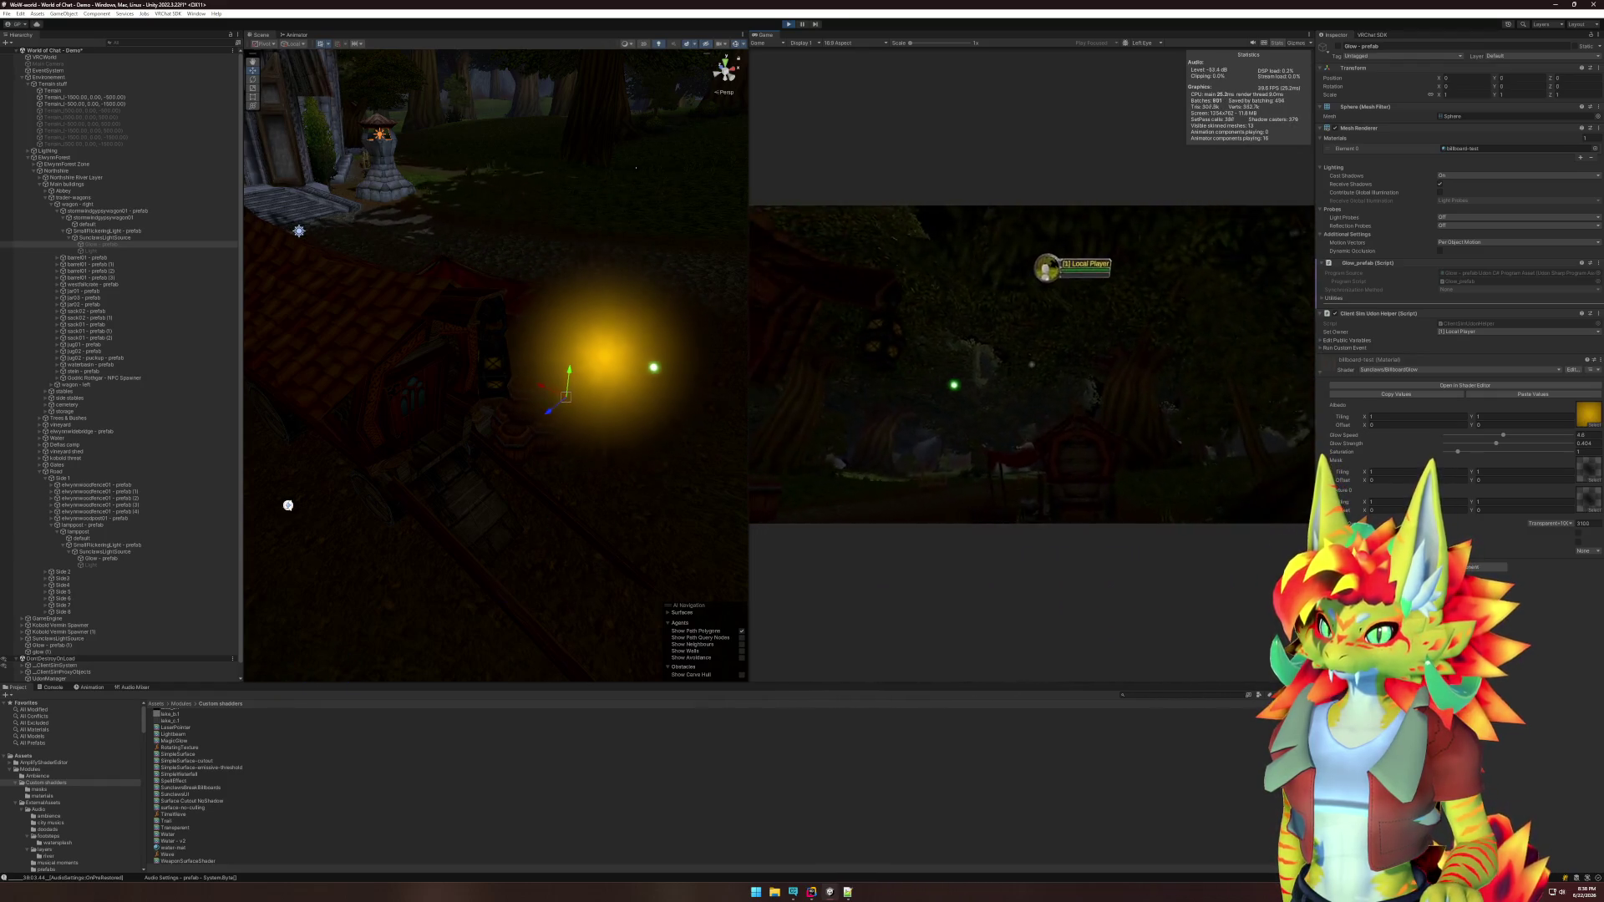
key(w)
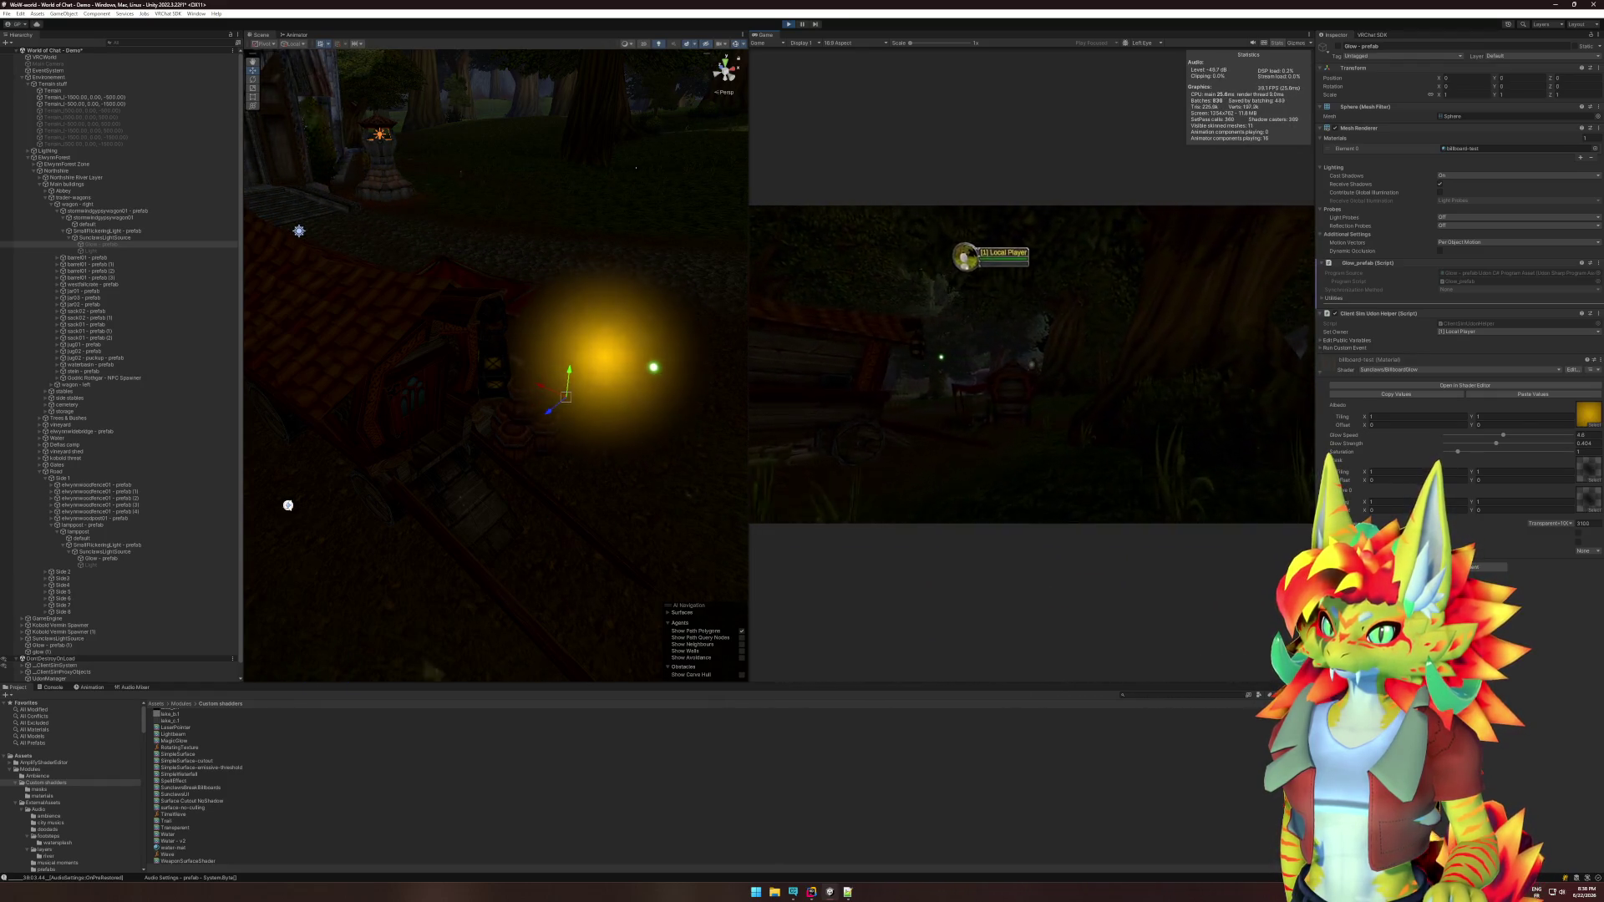
key(w)
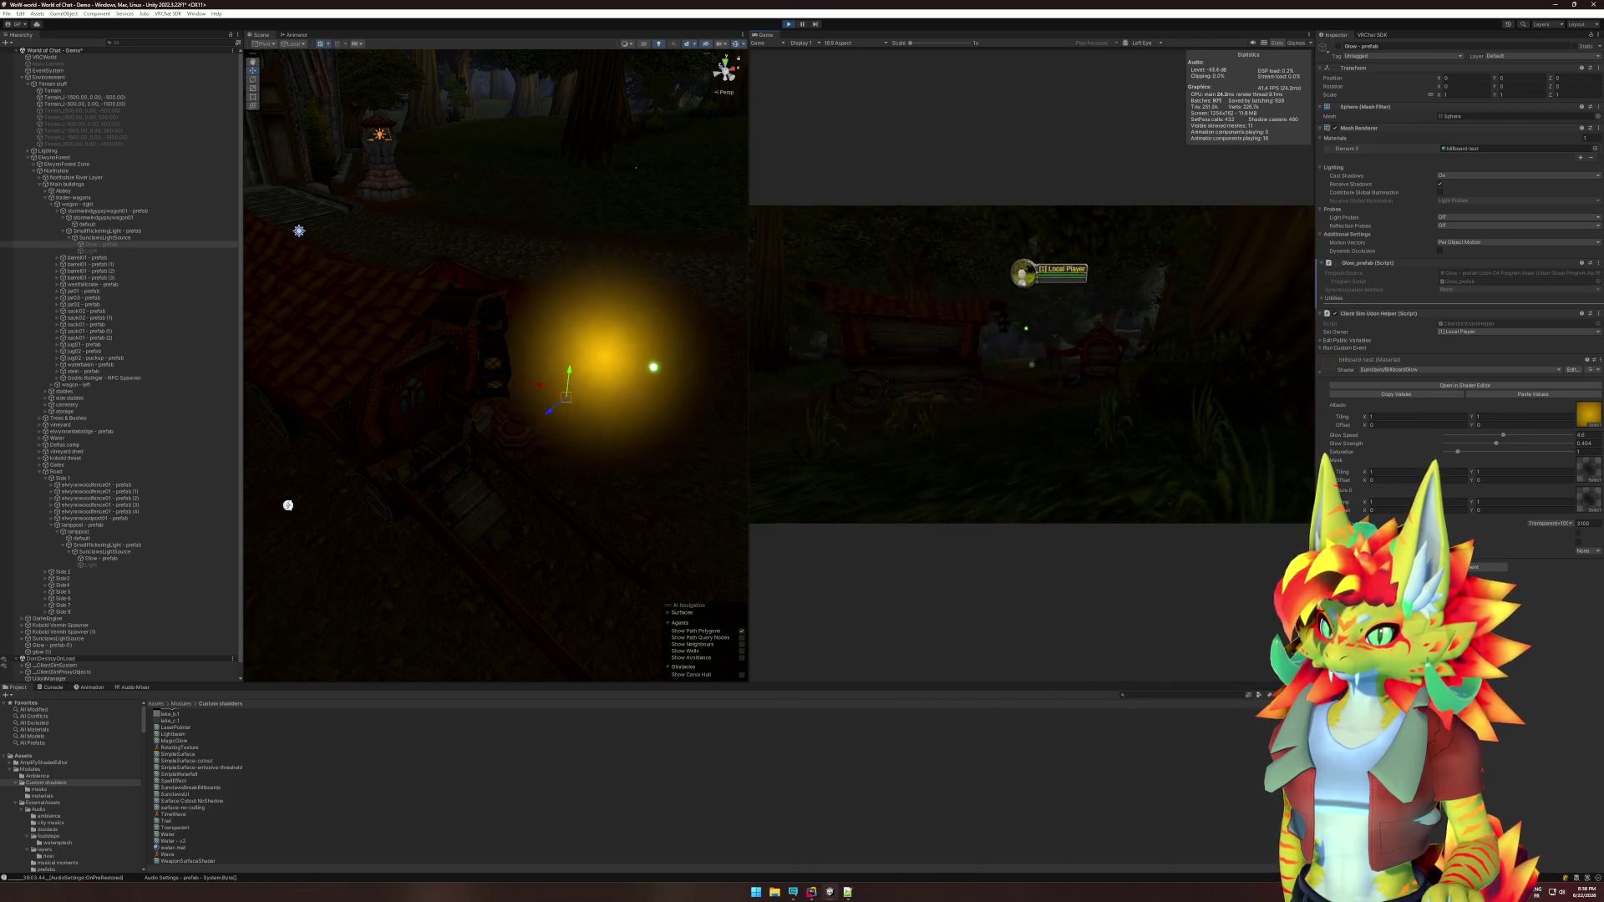
key(w)
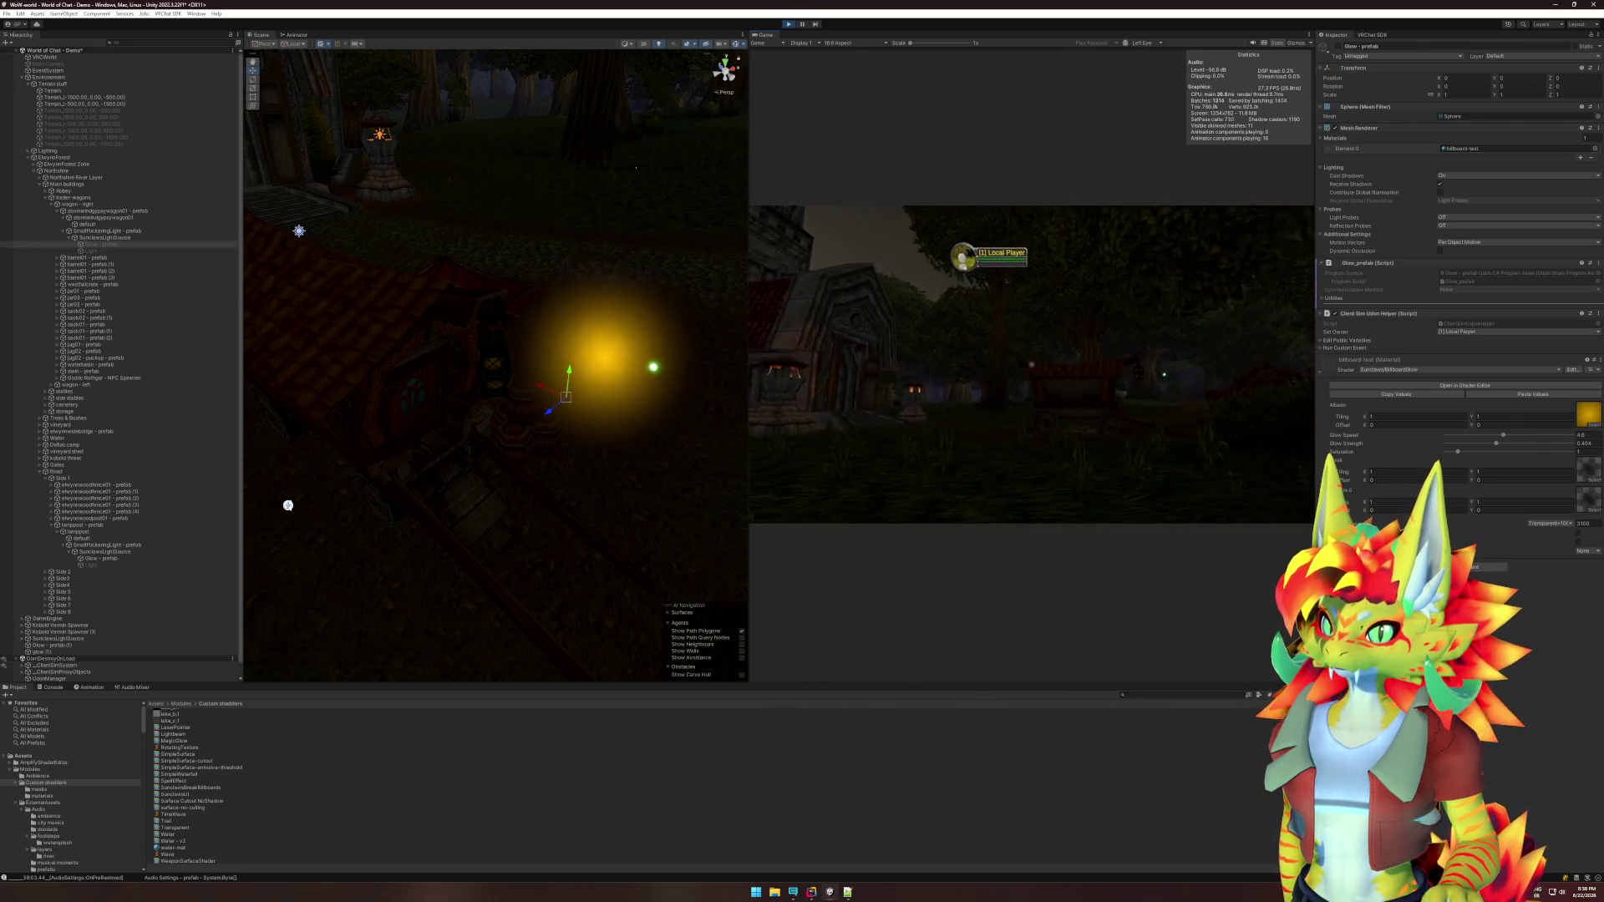
key(w)
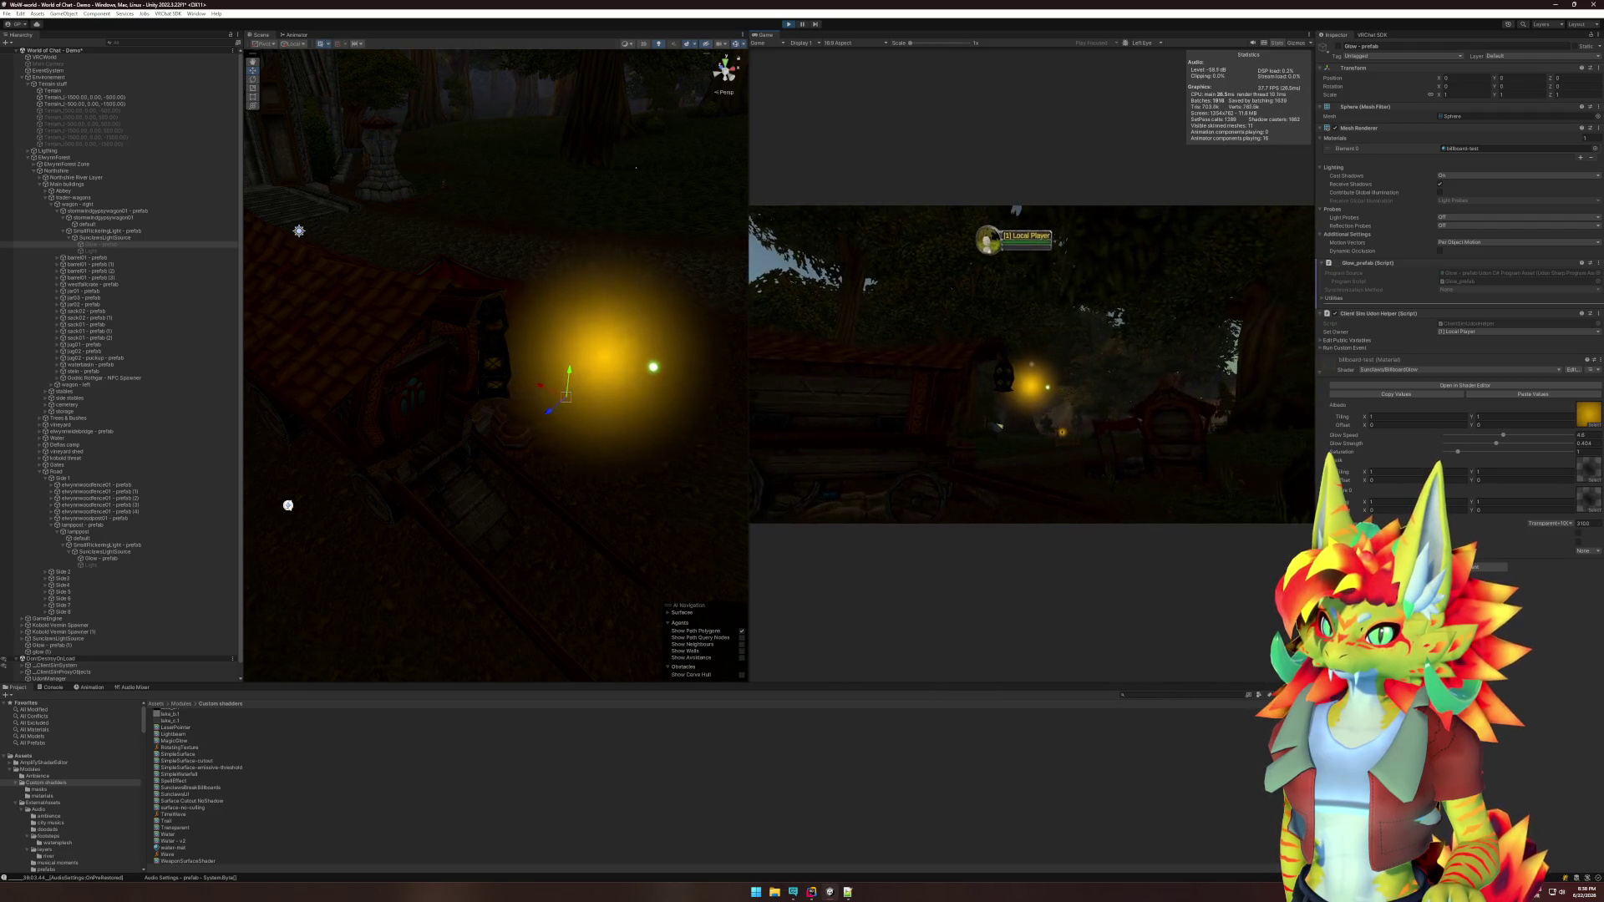
key(w)
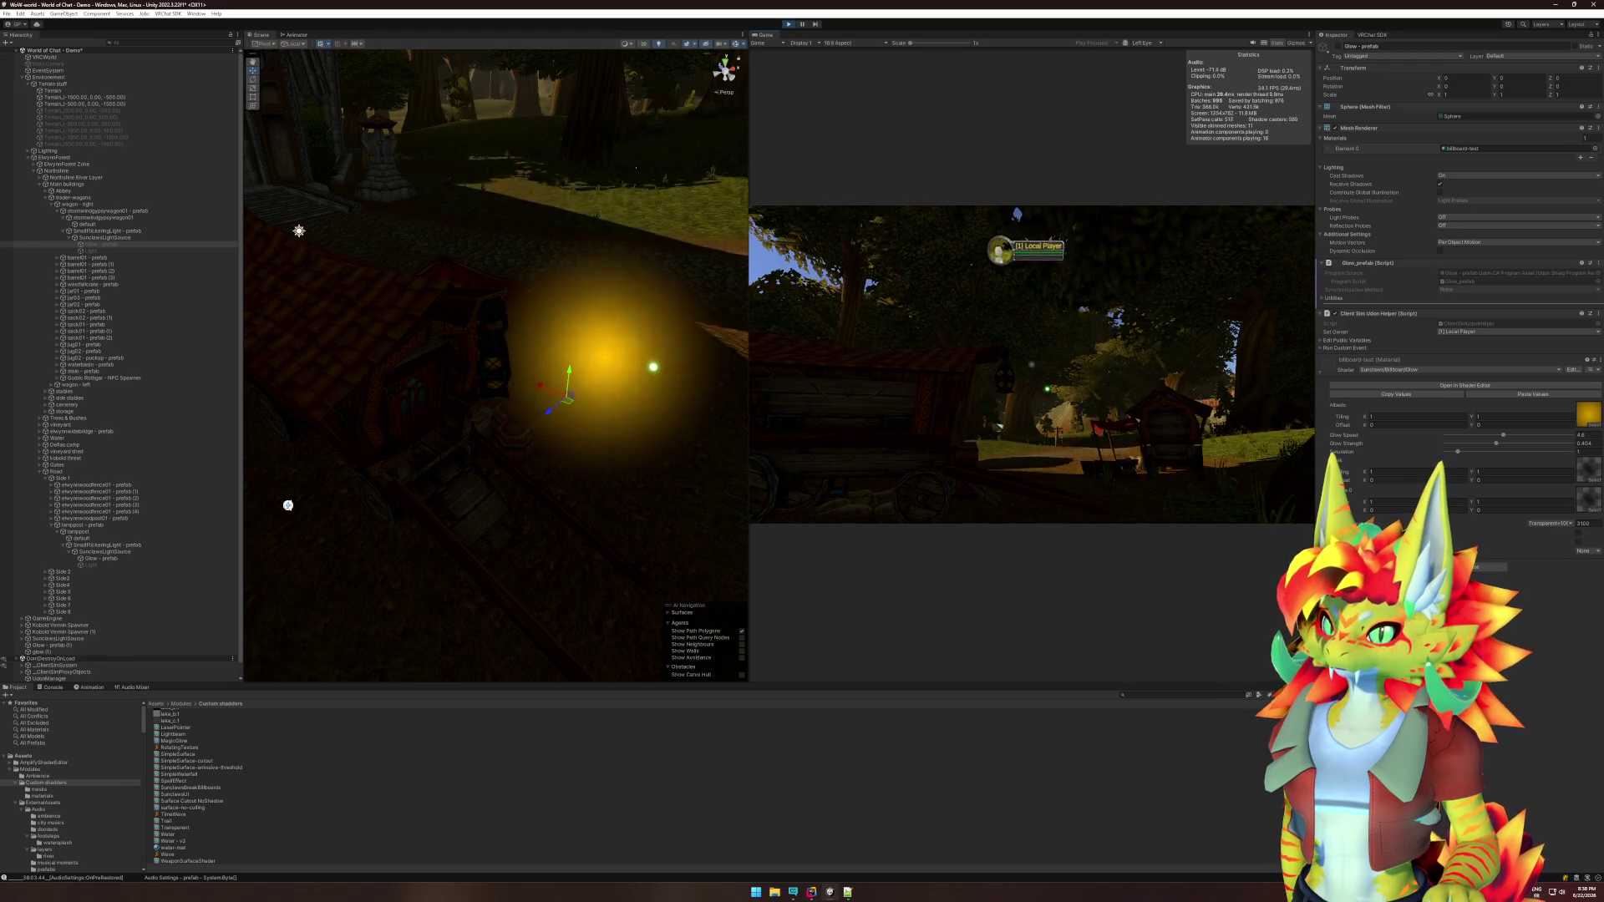
key(super)
click(789, 26)
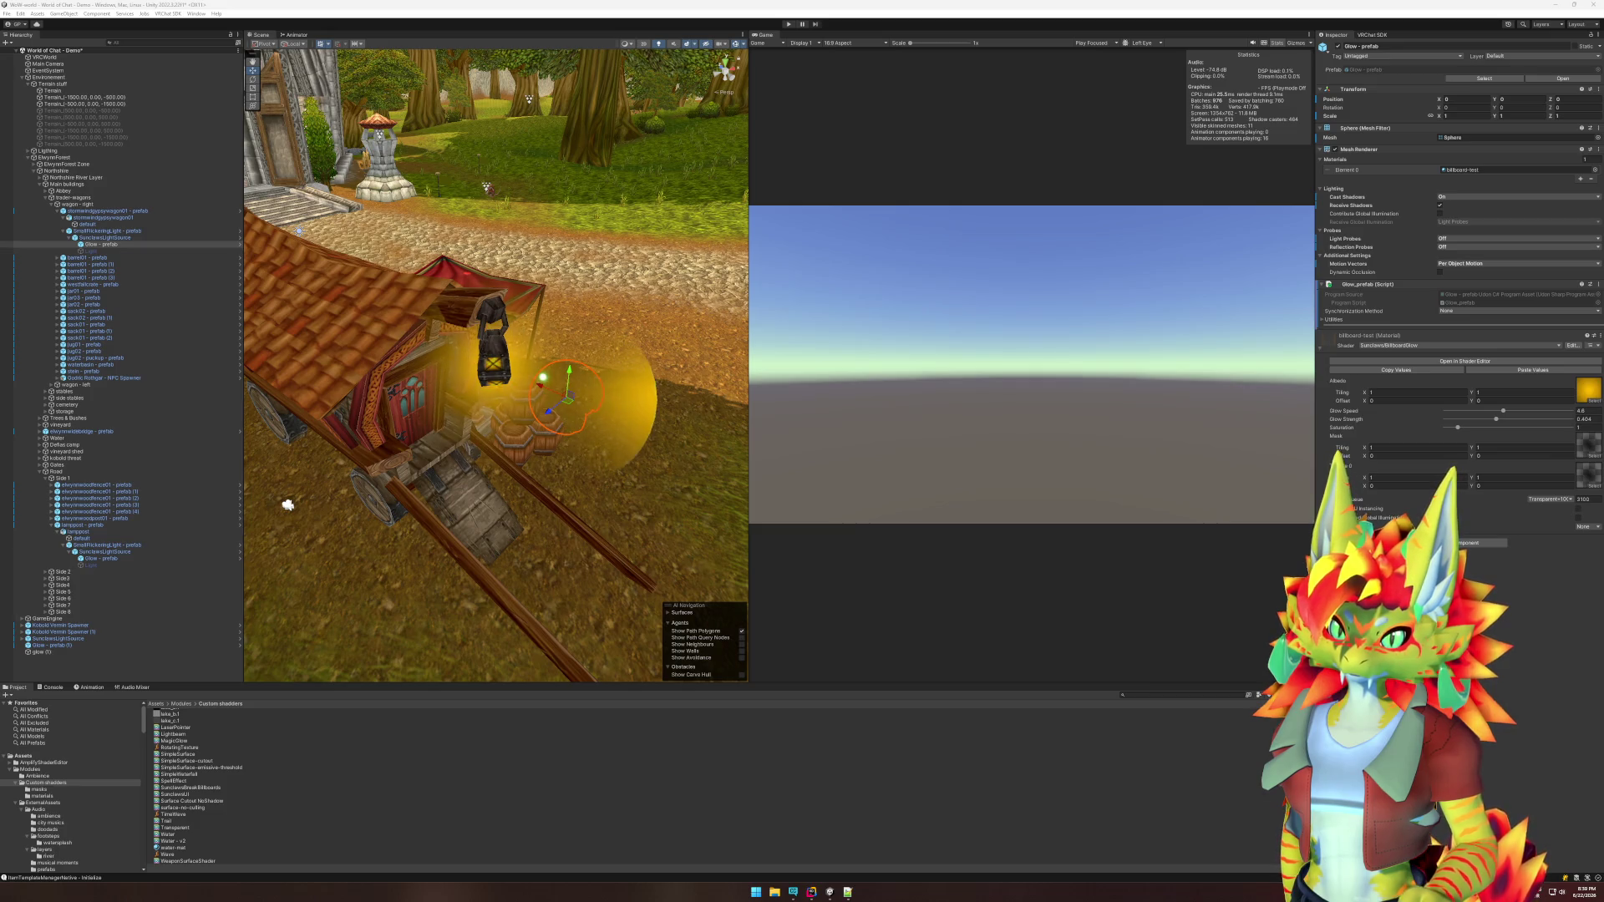
Open the BillboardGlow graph and check Blend RGB Src/Dst, leaving Src Alpha and One Minus Src Alpha.
mouse_move(808, 895)
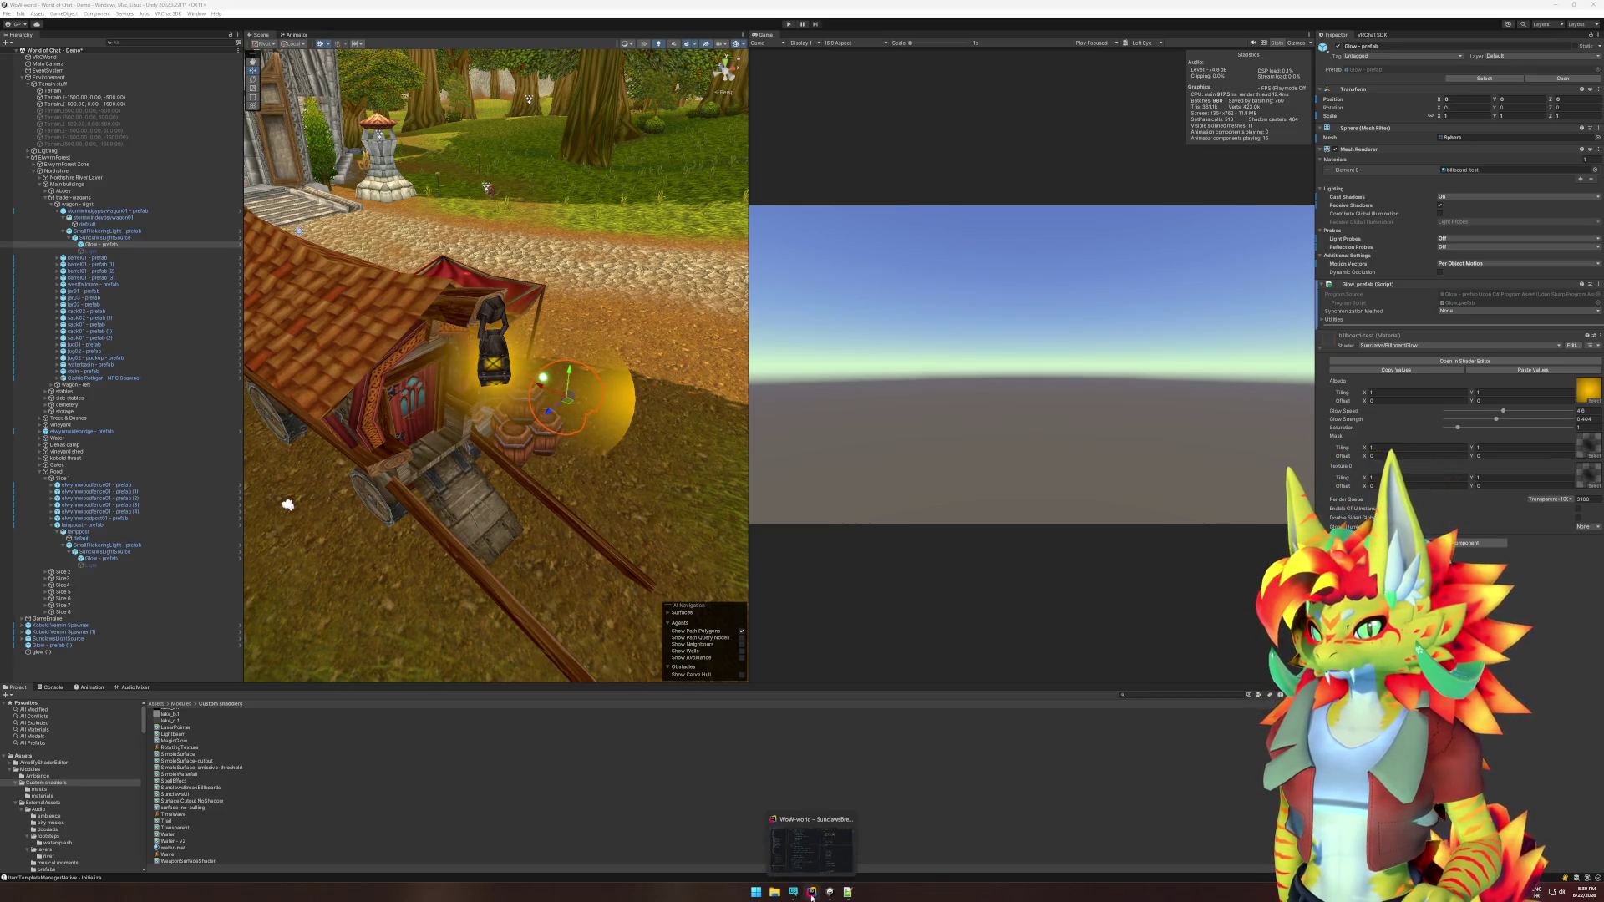
click(1465, 361)
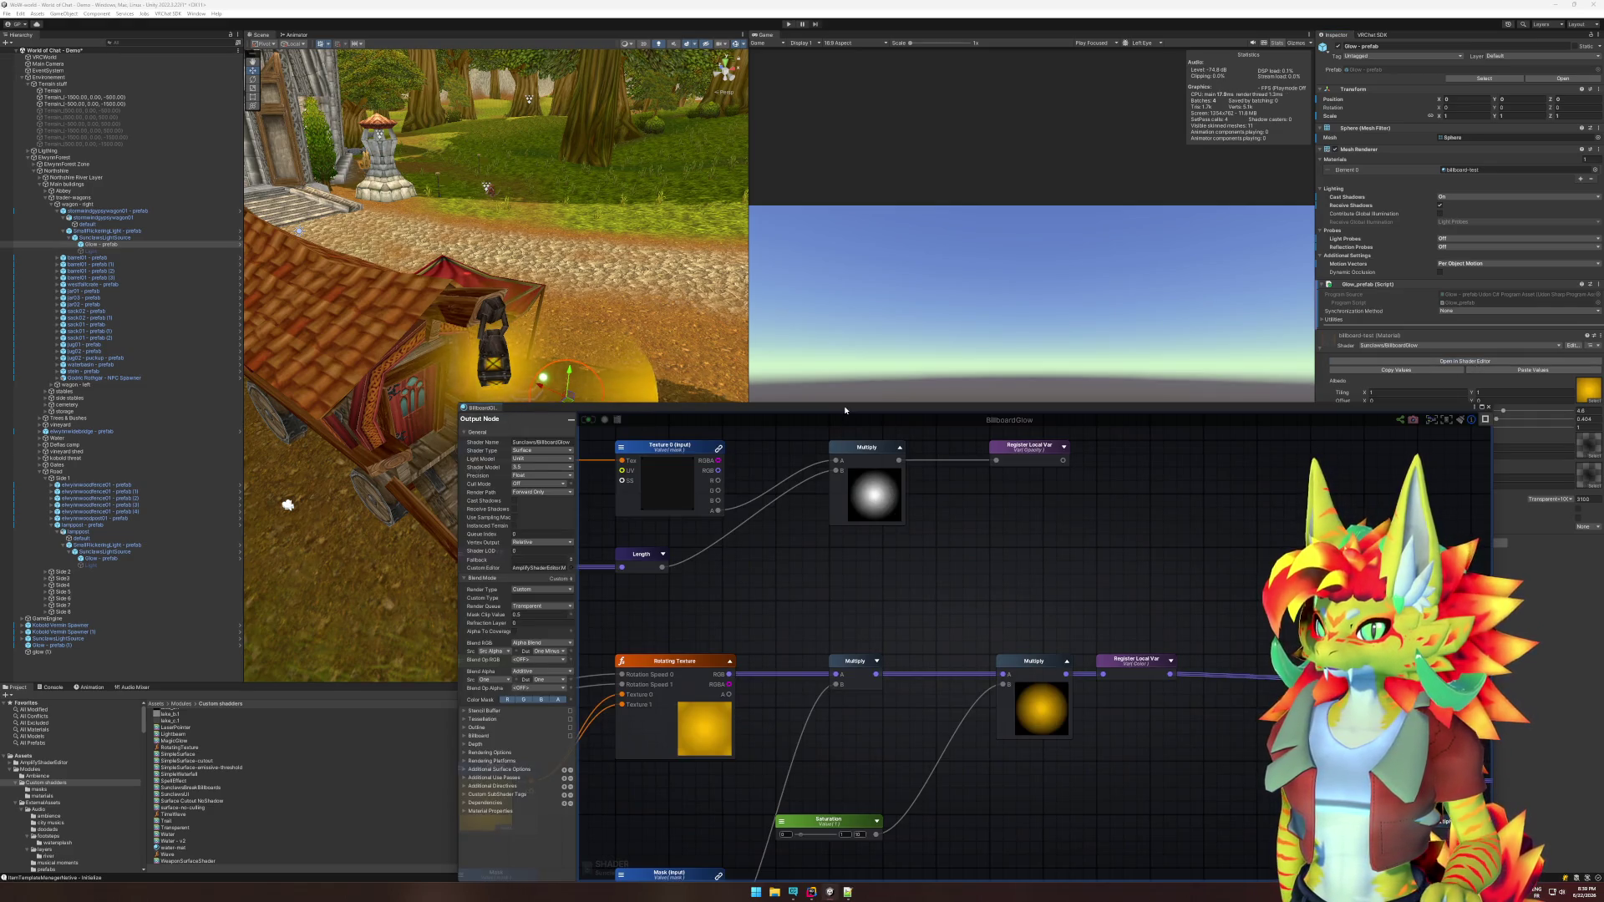
drag(845, 410, 798, 200)
click(455, 444)
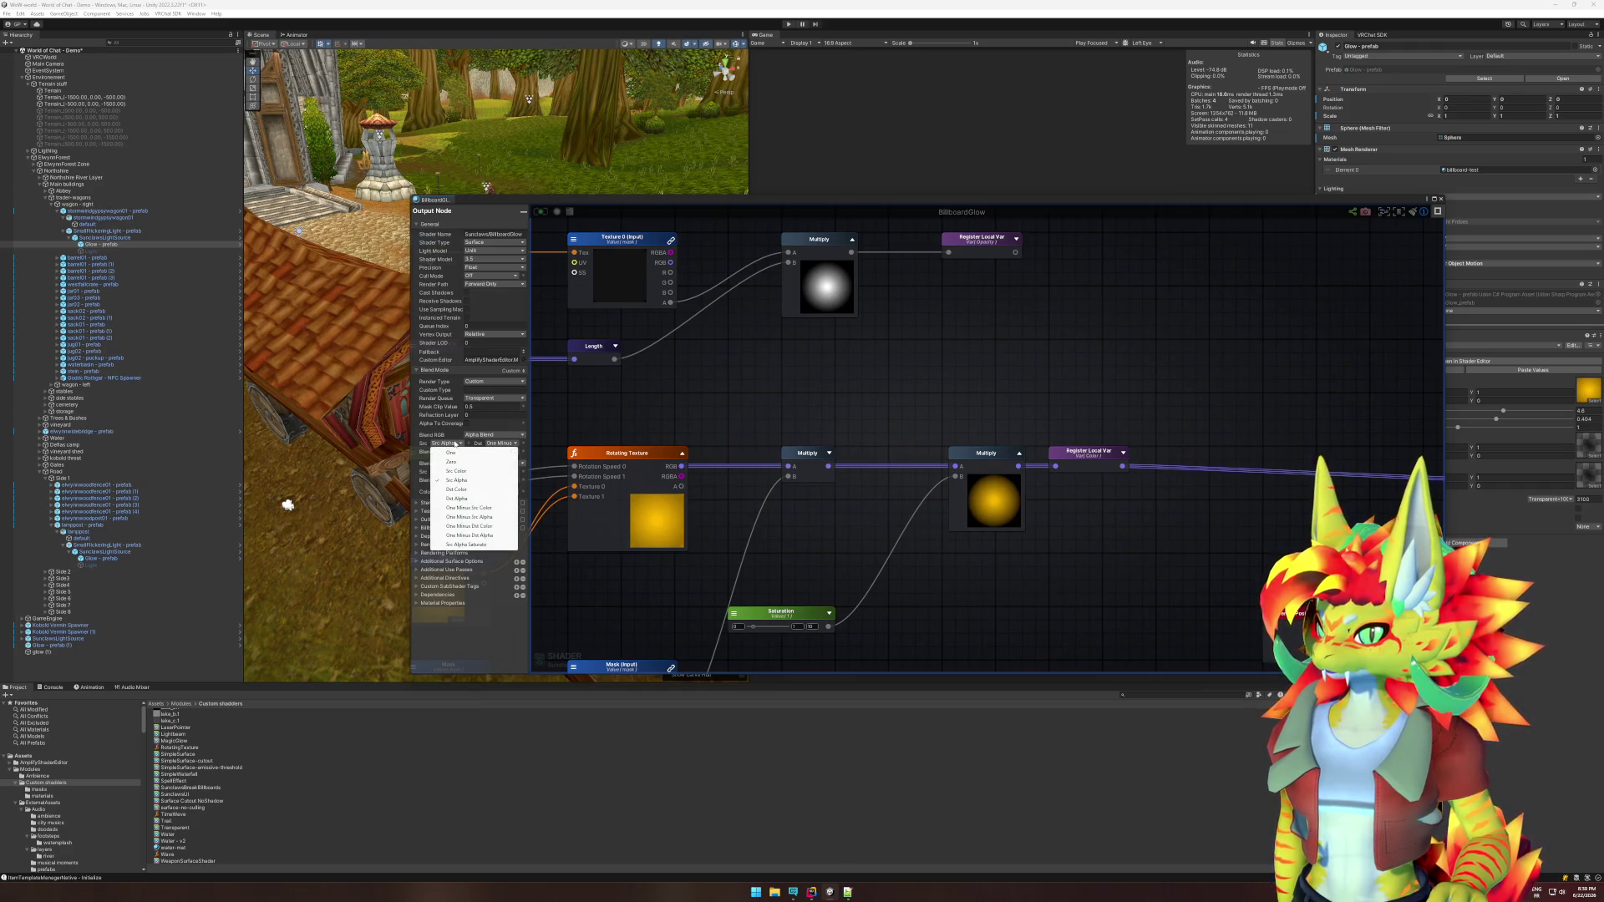
click(454, 432)
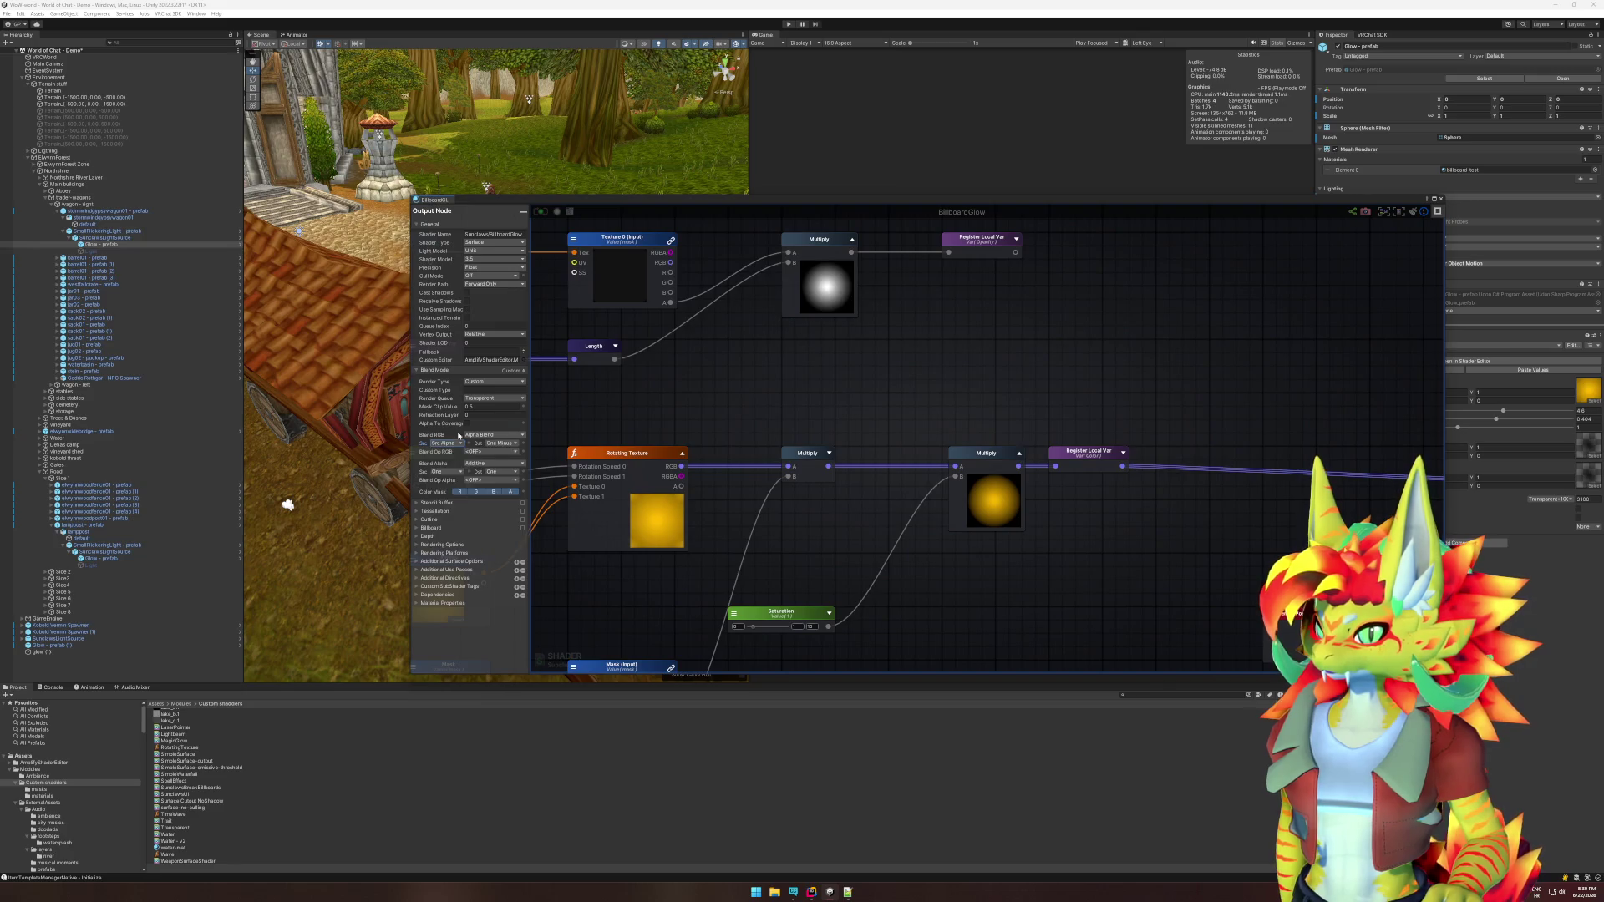
click(501, 444)
click(505, 427)
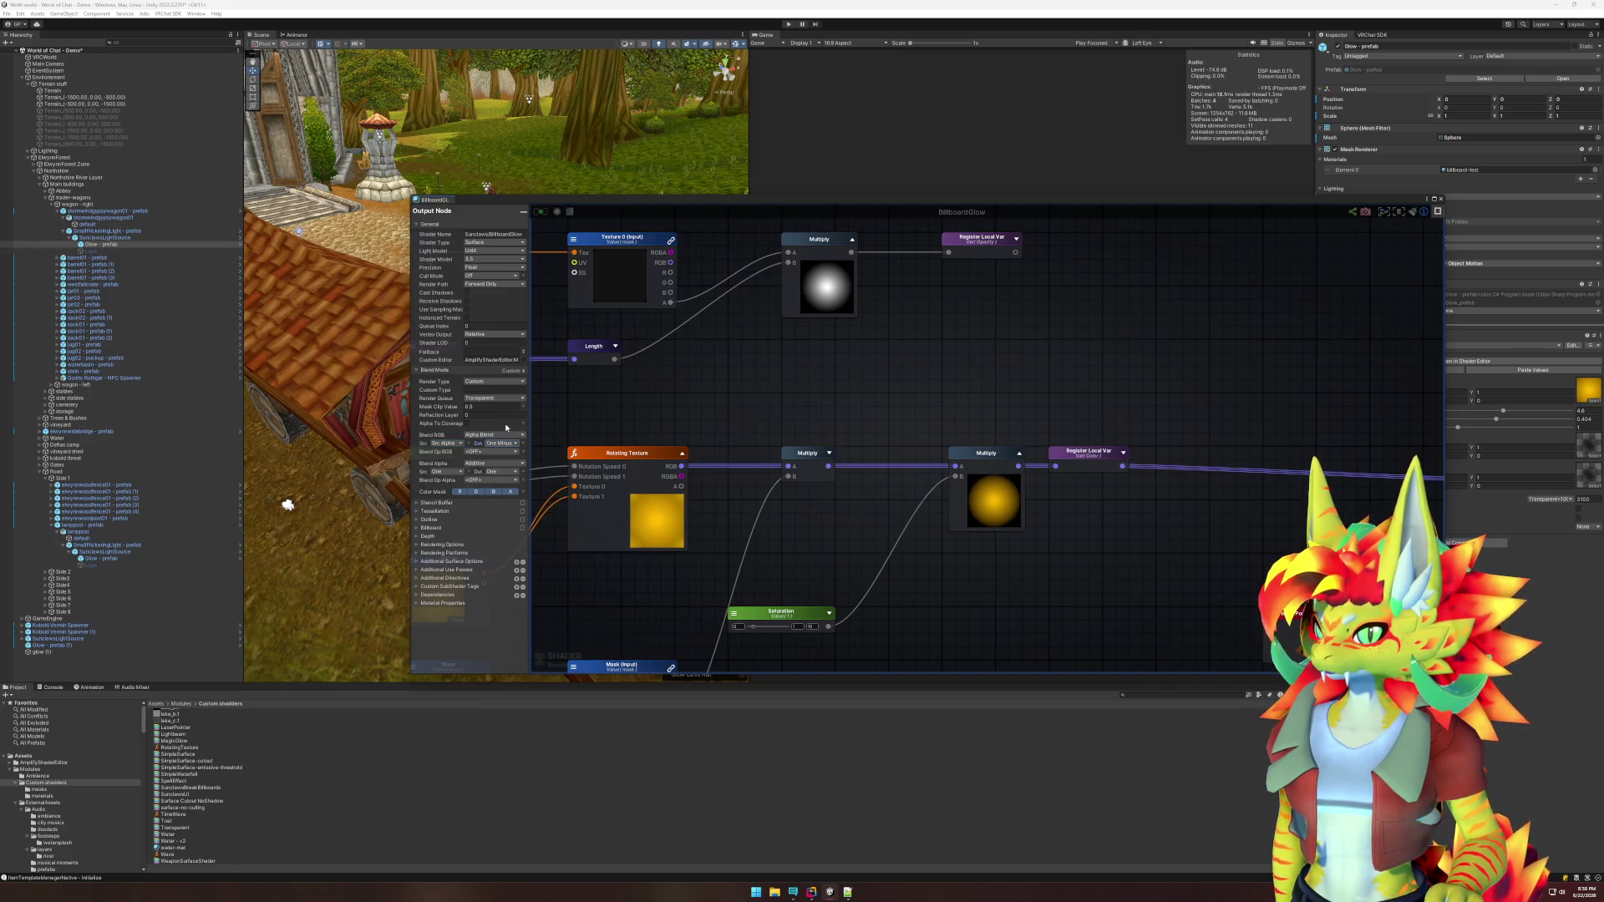
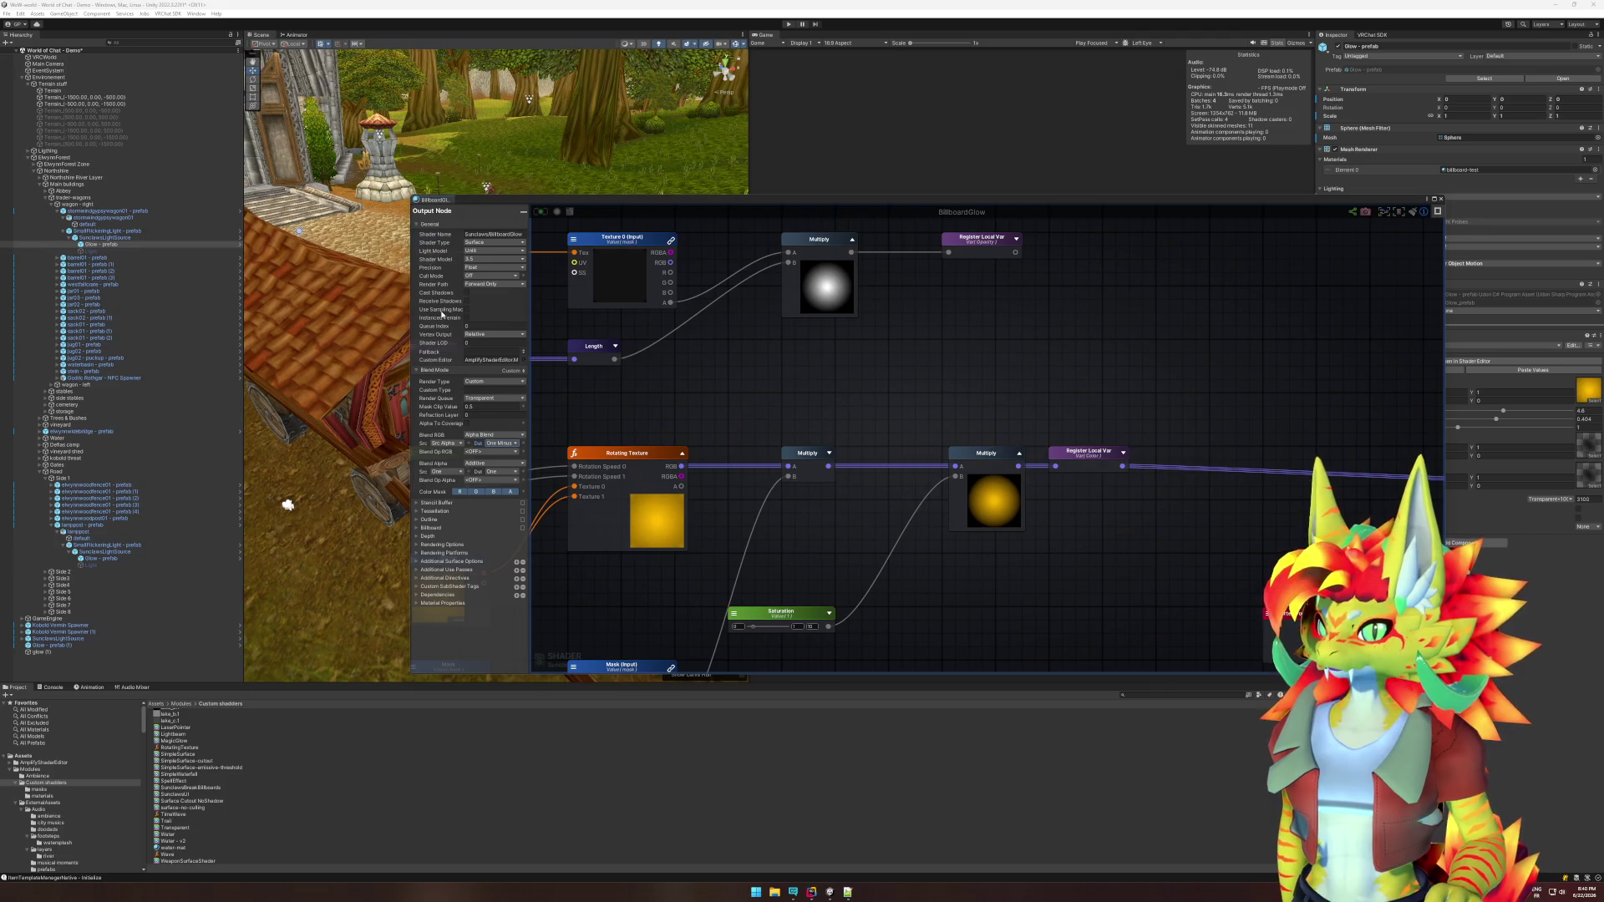
Keep vertex output at Relative, browse the output node's foldouts, and expand Depth.
click(482, 334)
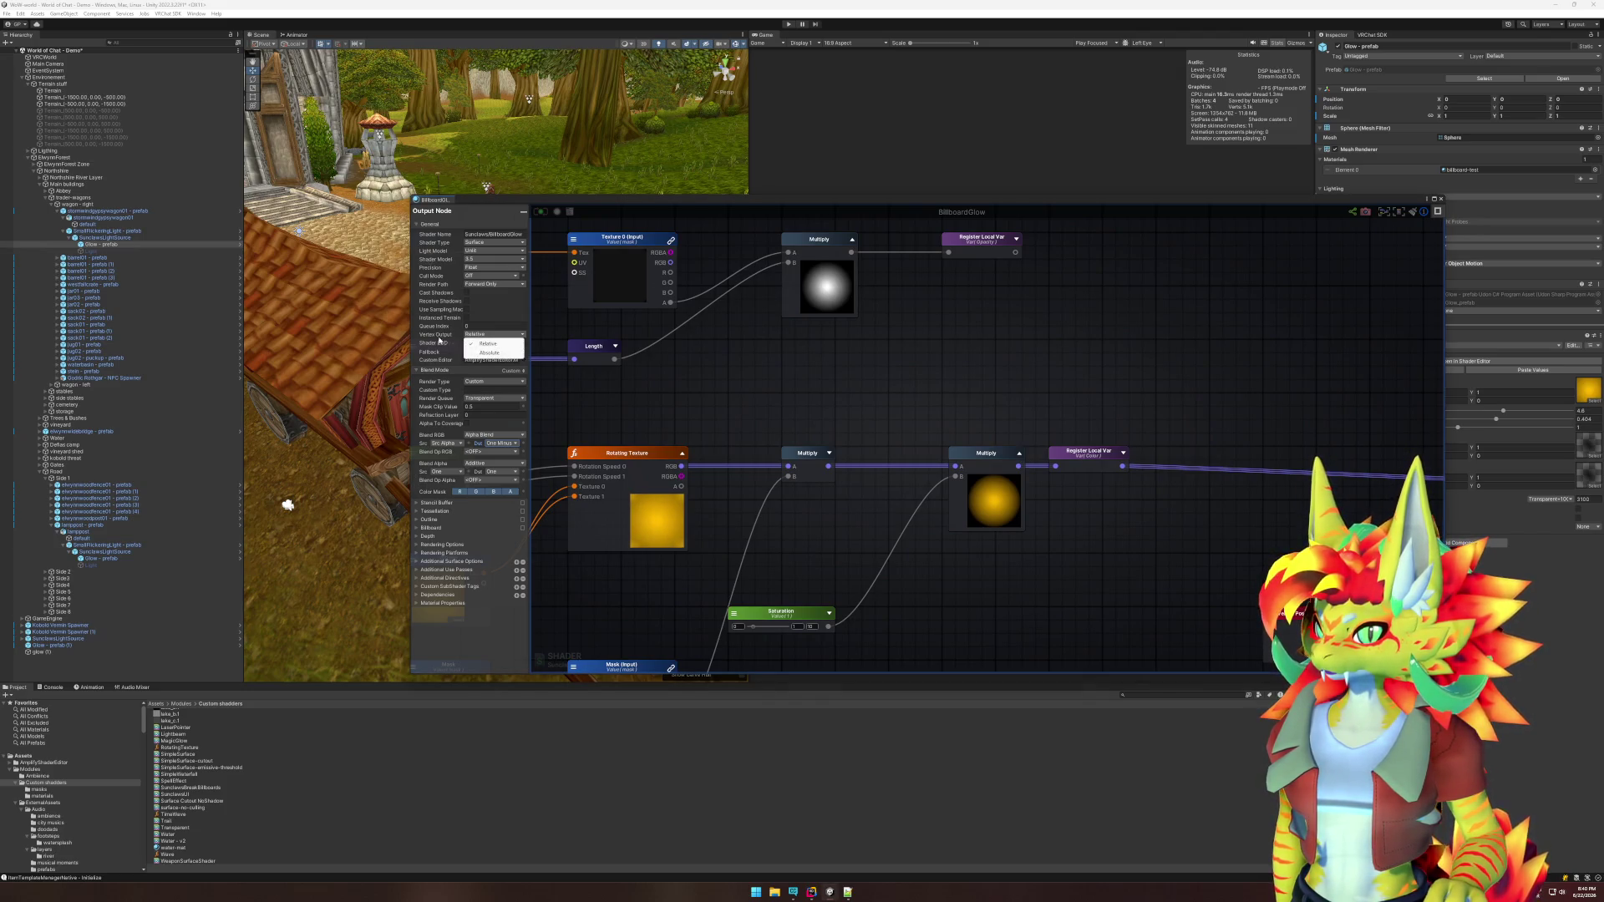
click(438, 339)
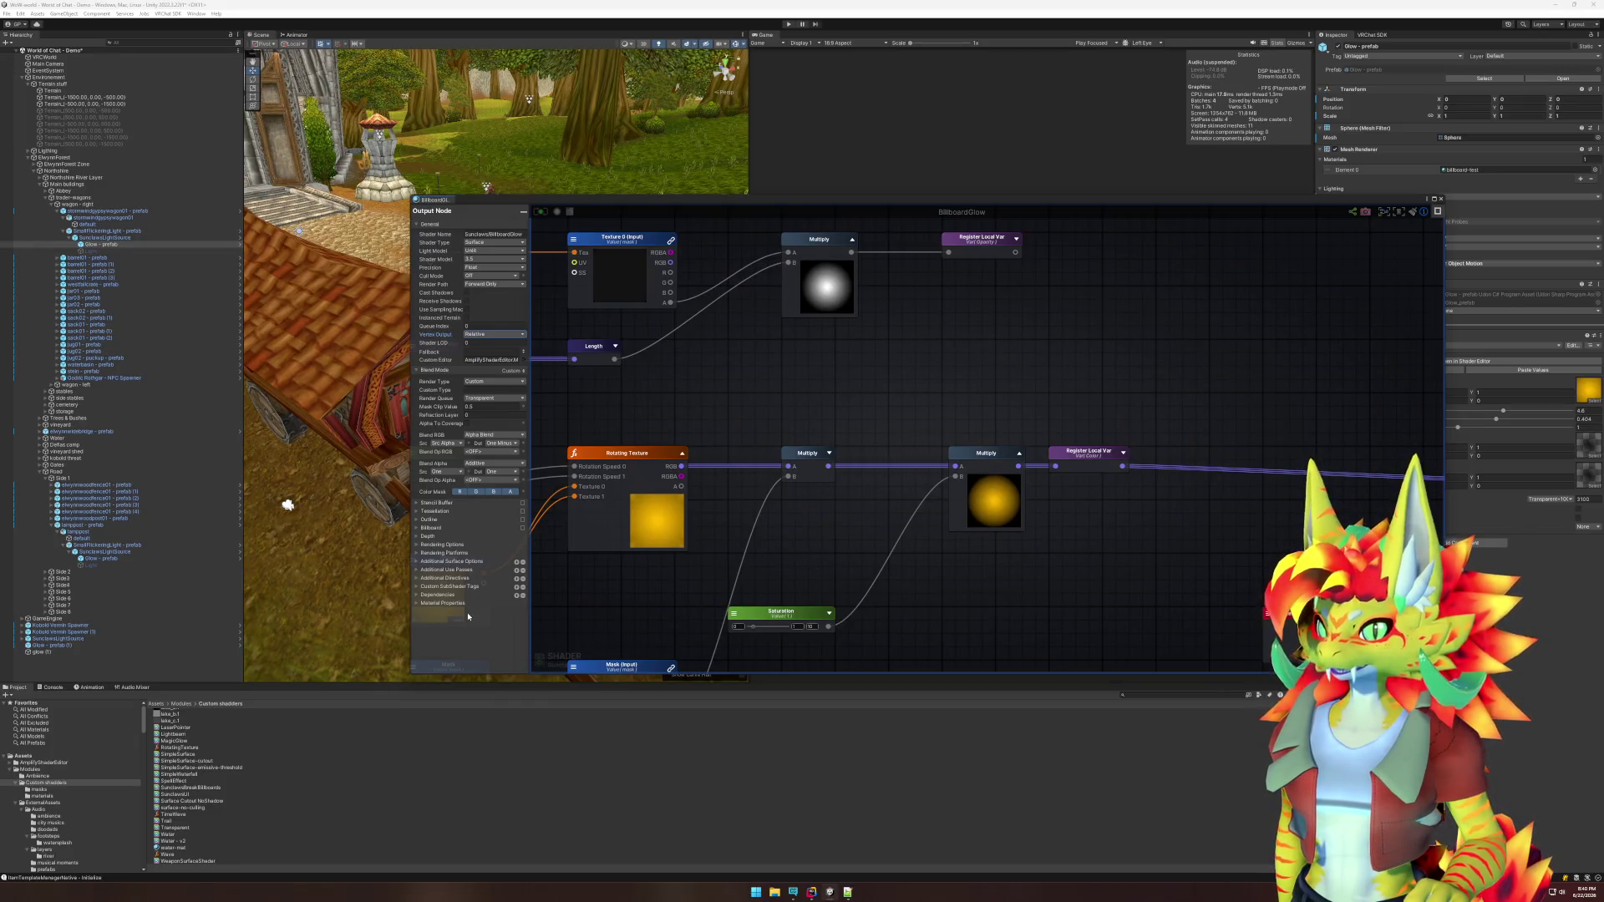
click(419, 504)
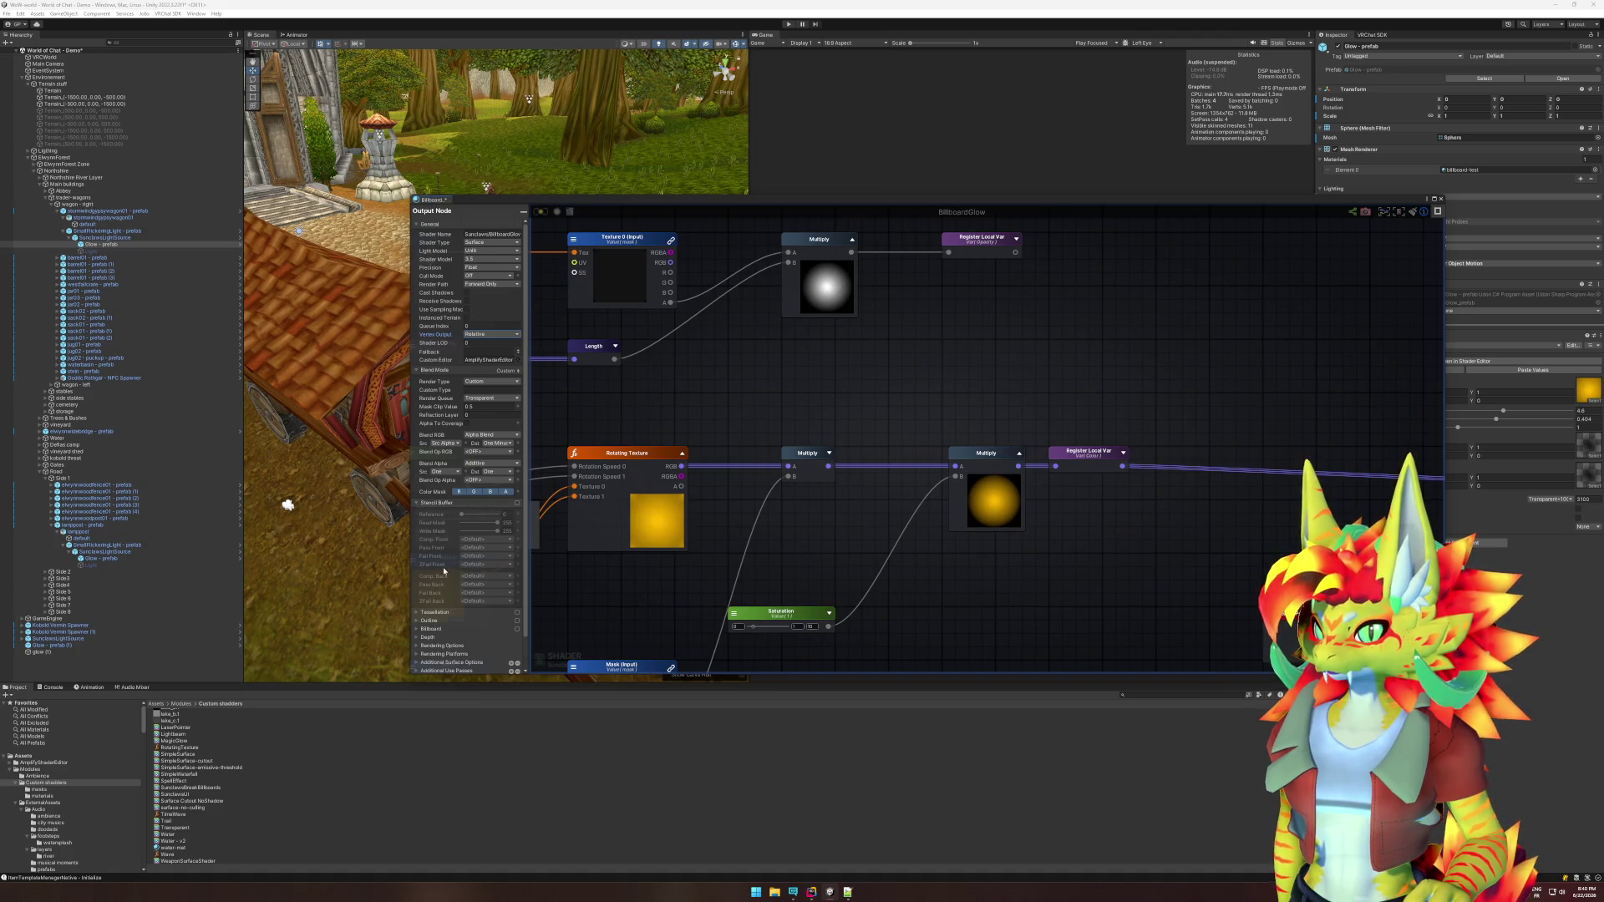
click(419, 503)
click(419, 512)
click(417, 511)
click(417, 520)
click(418, 520)
click(419, 528)
click(418, 528)
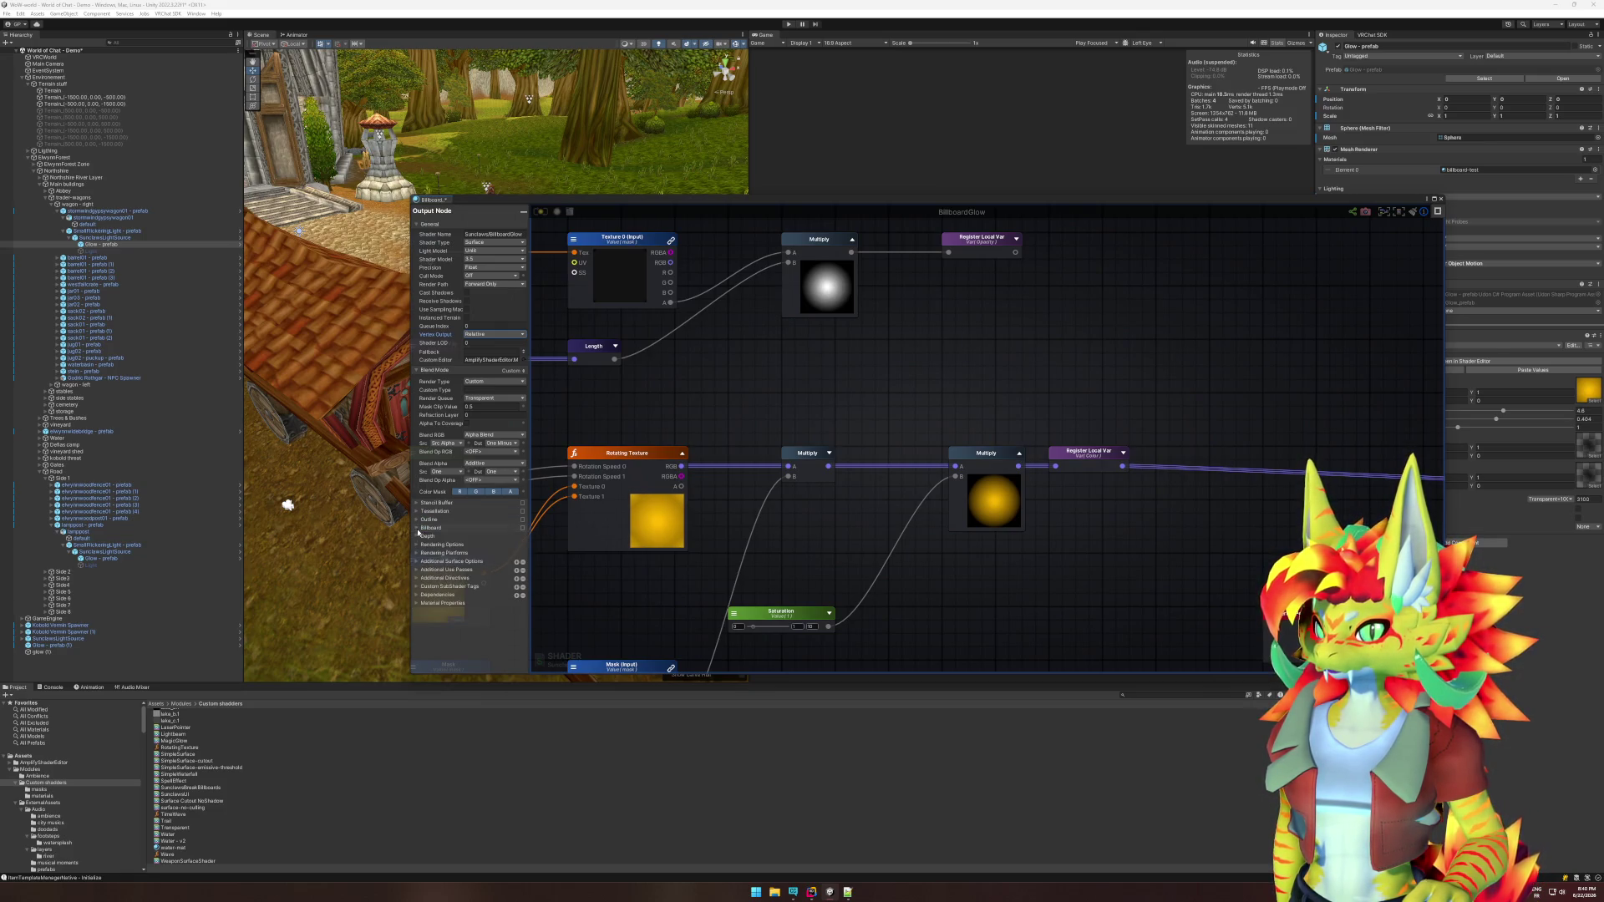
click(417, 536)
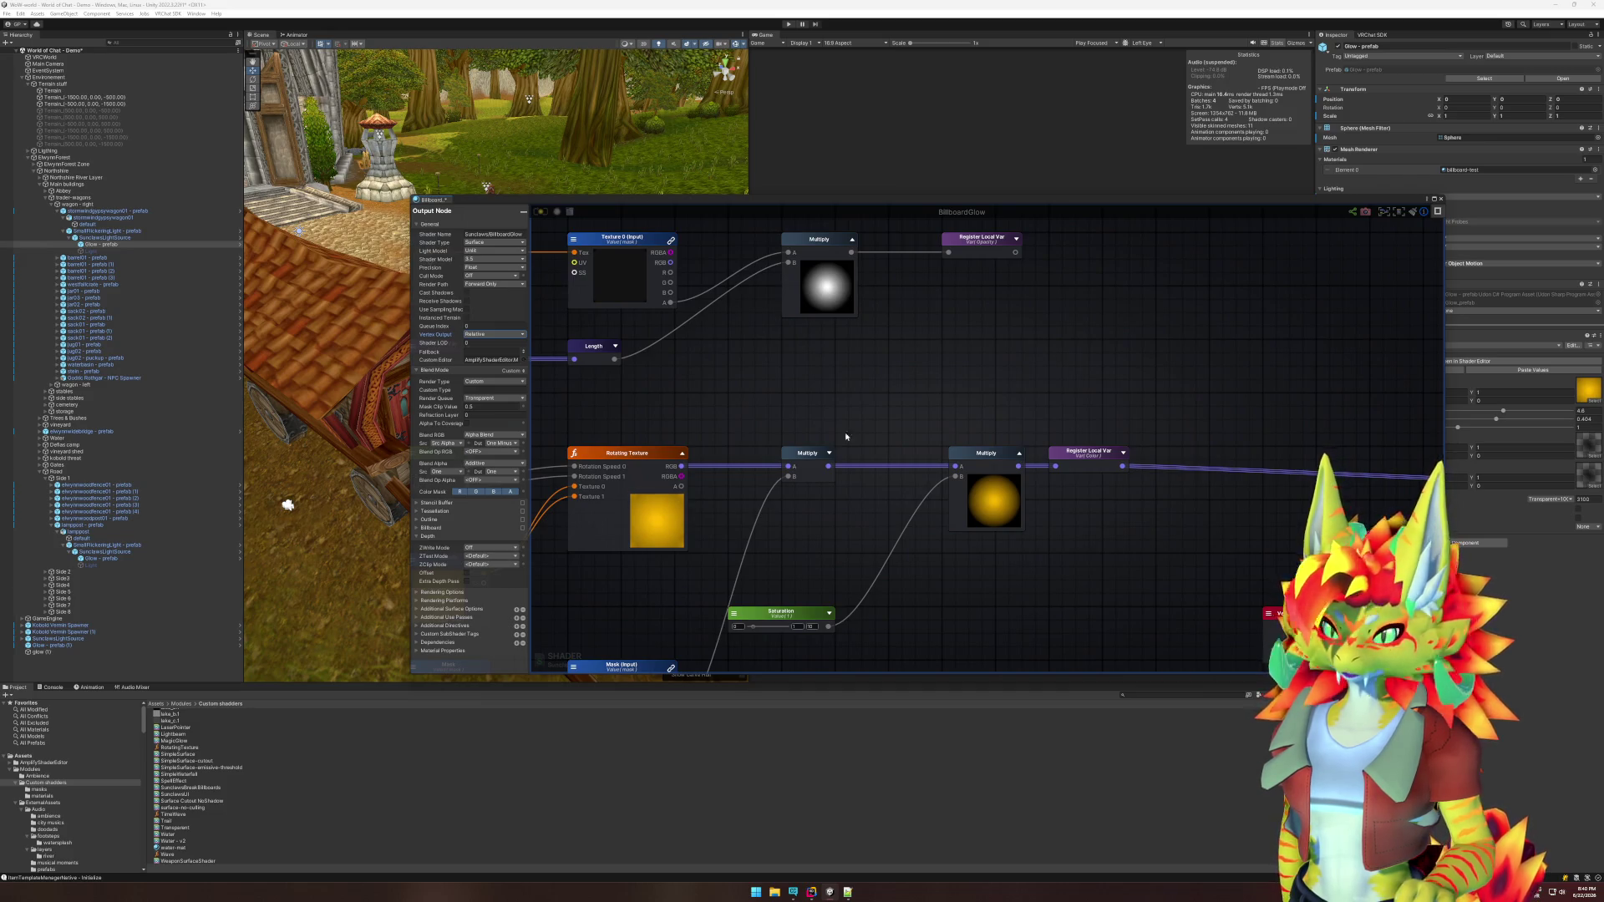
Set Blend Alpha to Additive, leave Blend Op Alpha off, and collapse Depth.
click(484, 464)
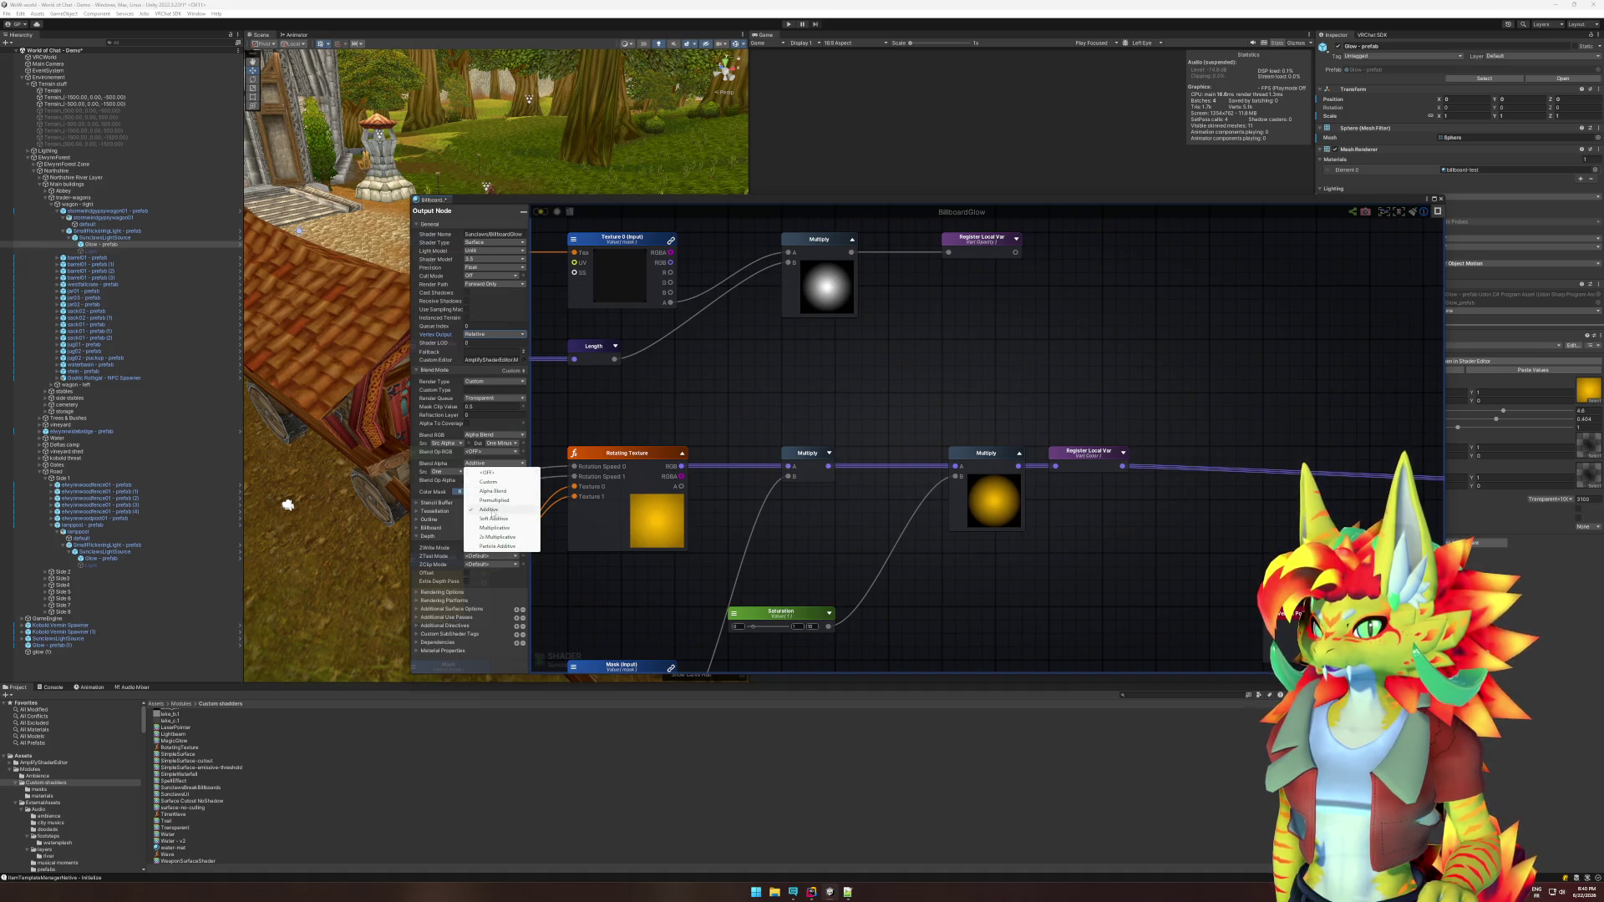
click(493, 514)
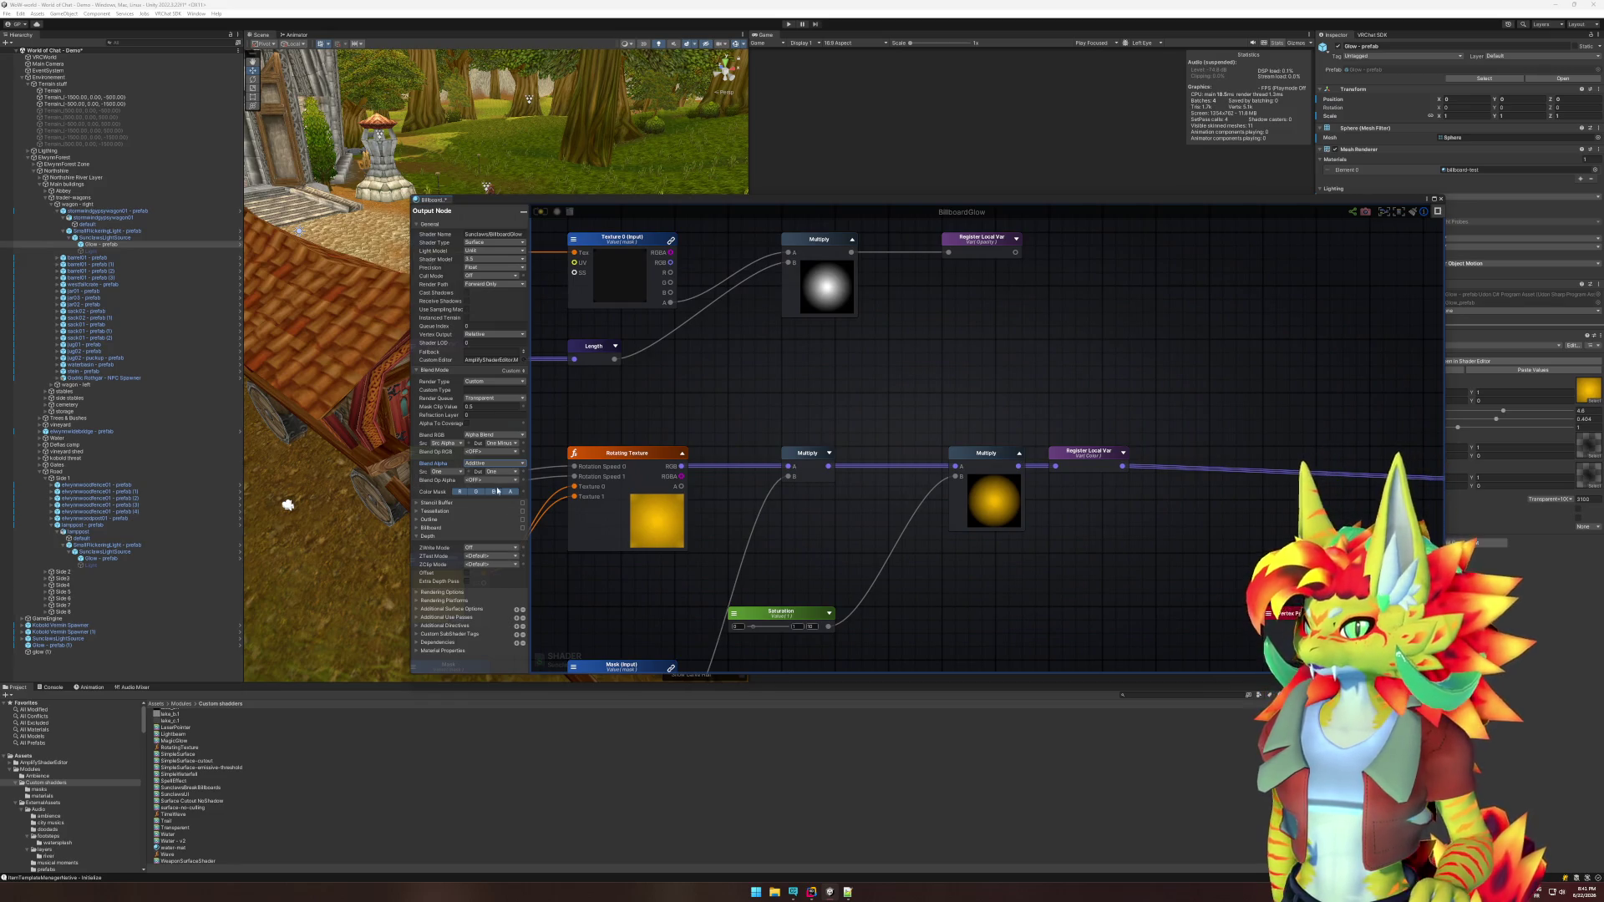
click(489, 464)
click(443, 466)
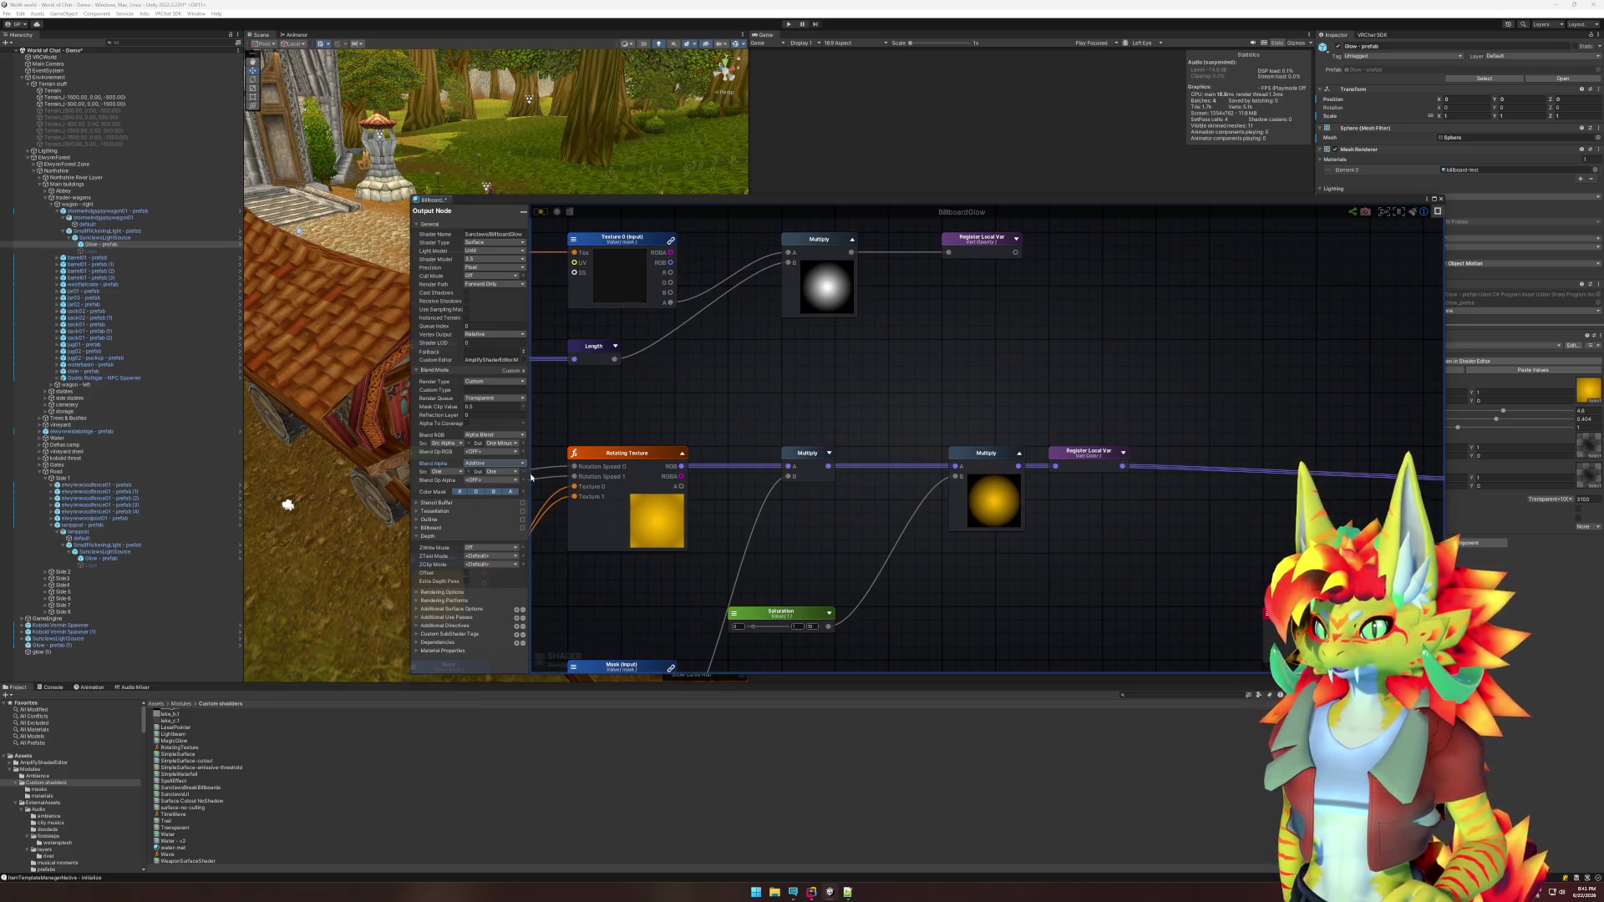
click(492, 480)
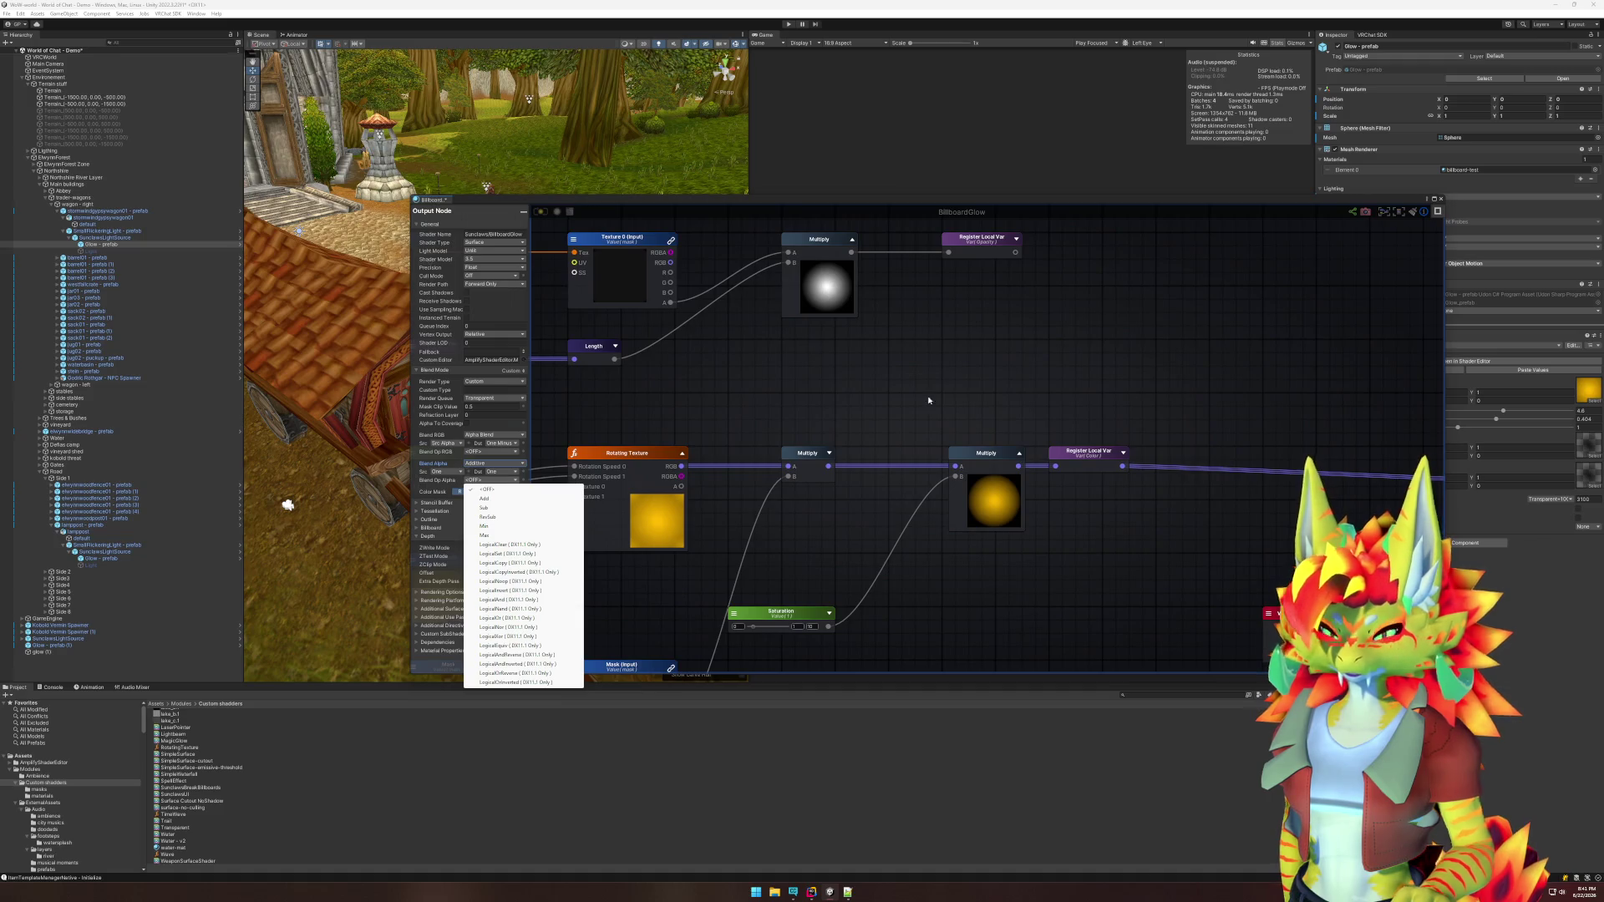
click(543, 433)
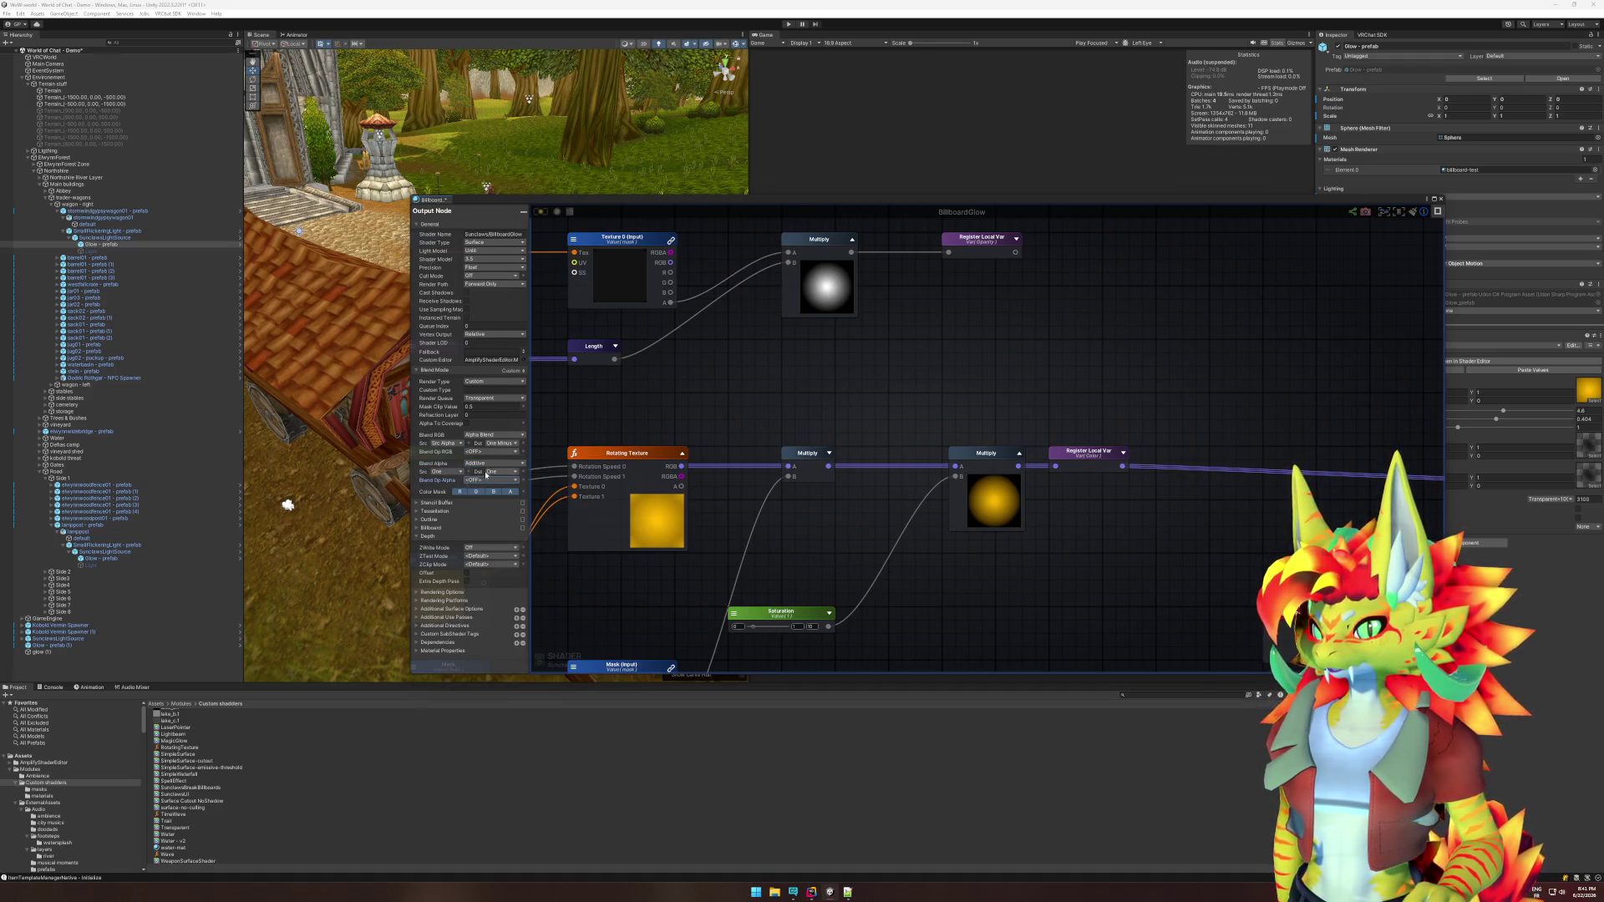
click(427, 538)
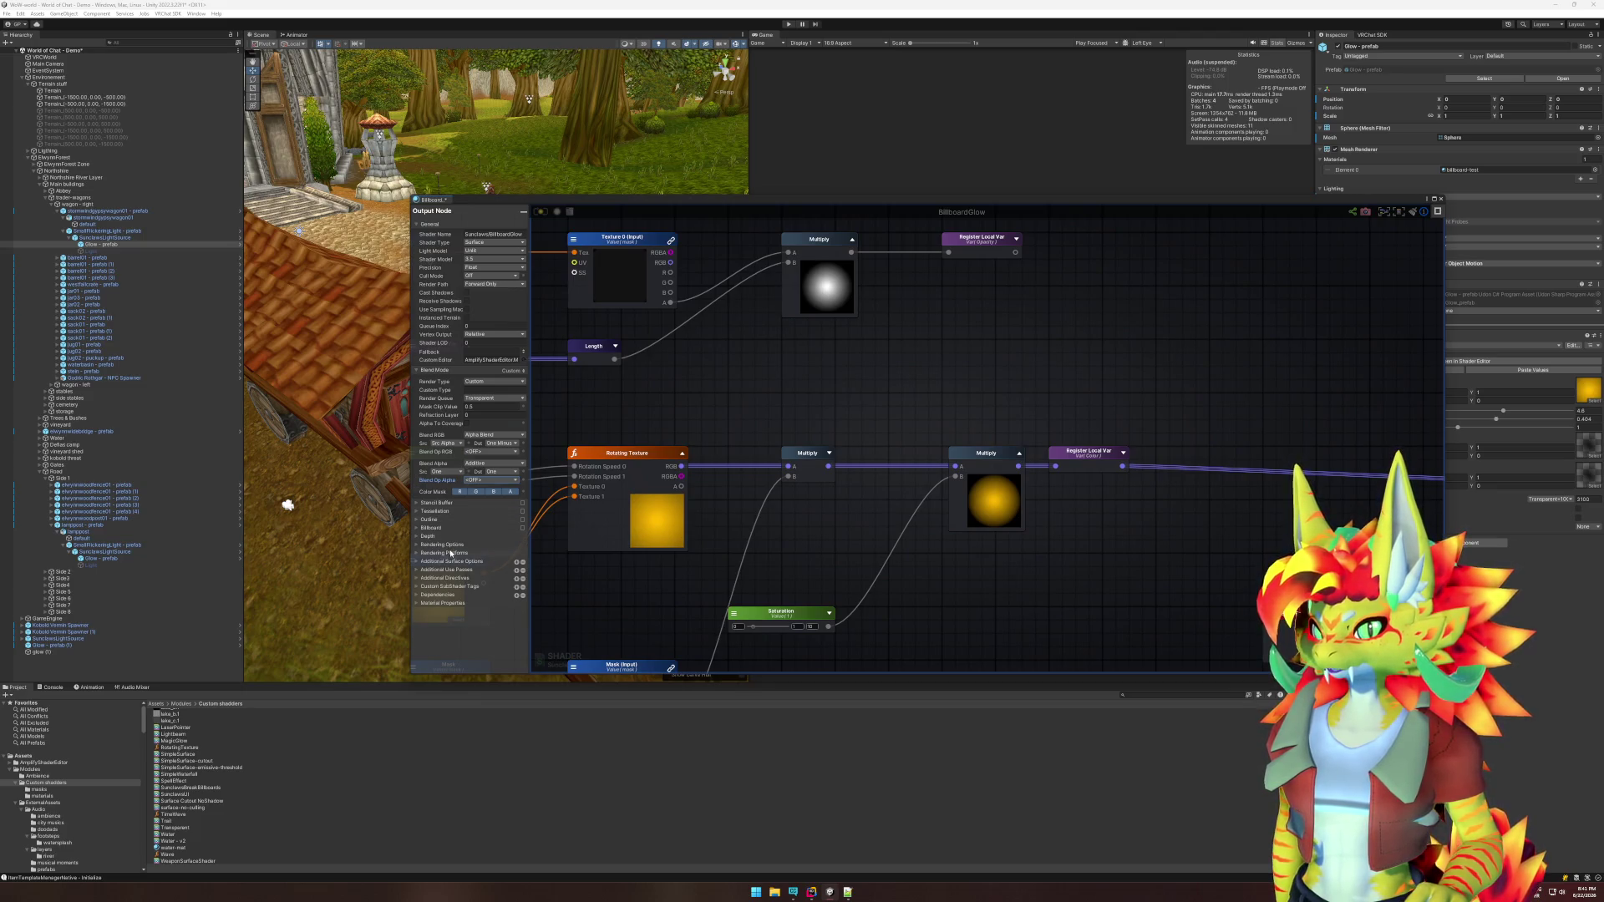
Review the Rendering Options and keep the render queue at Transparent.
click(452, 546)
scroll(453, 549, down, 3)
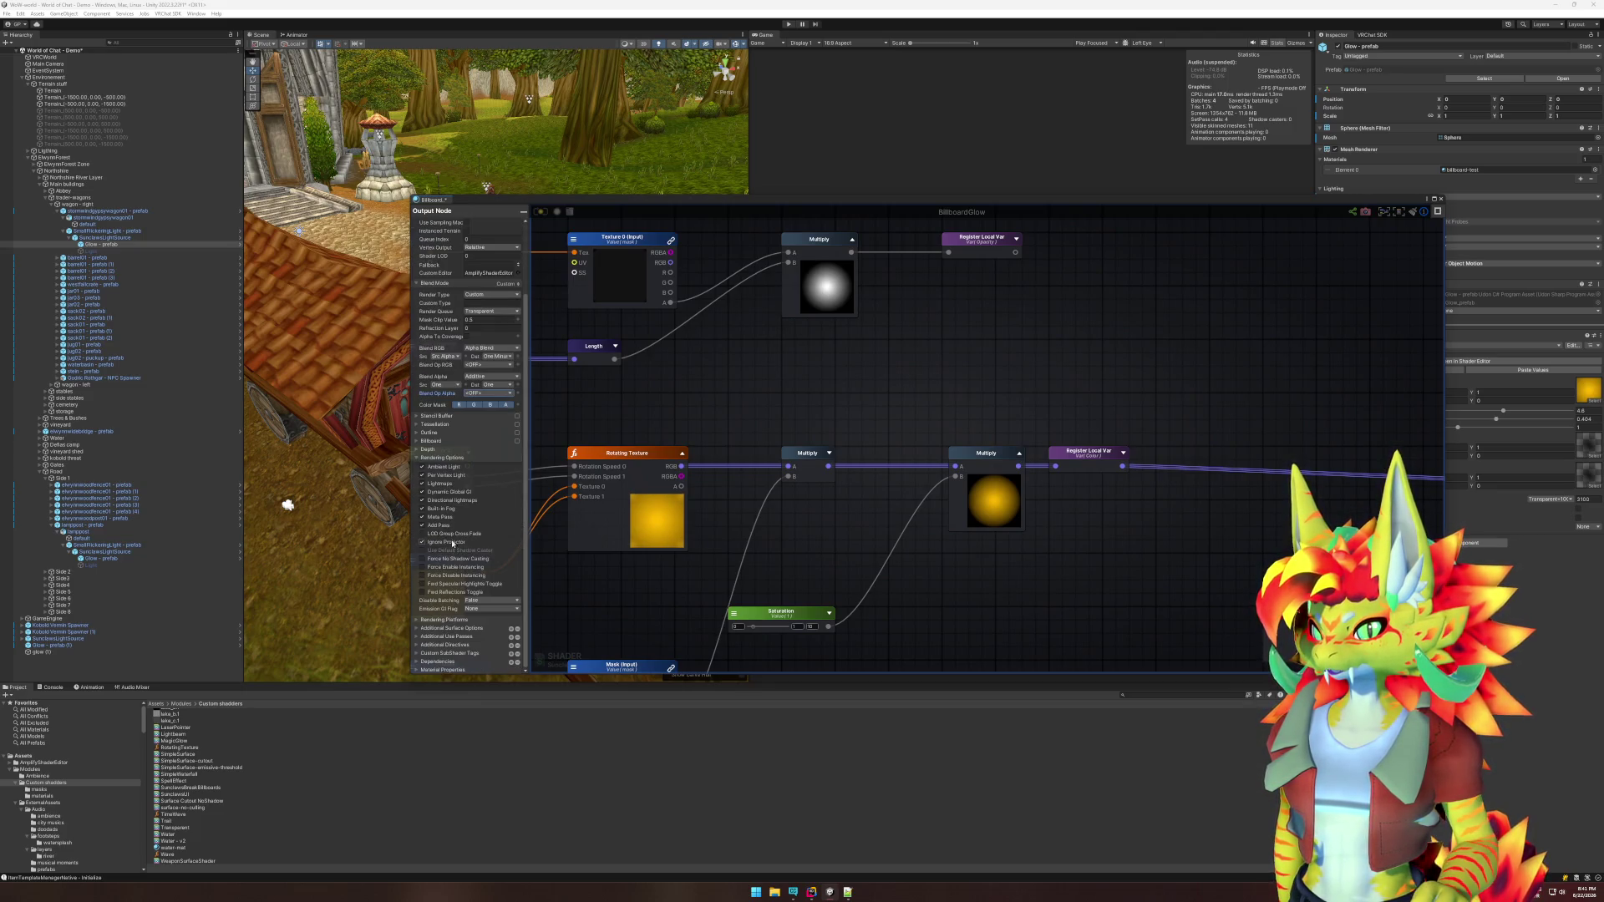
click(452, 460)
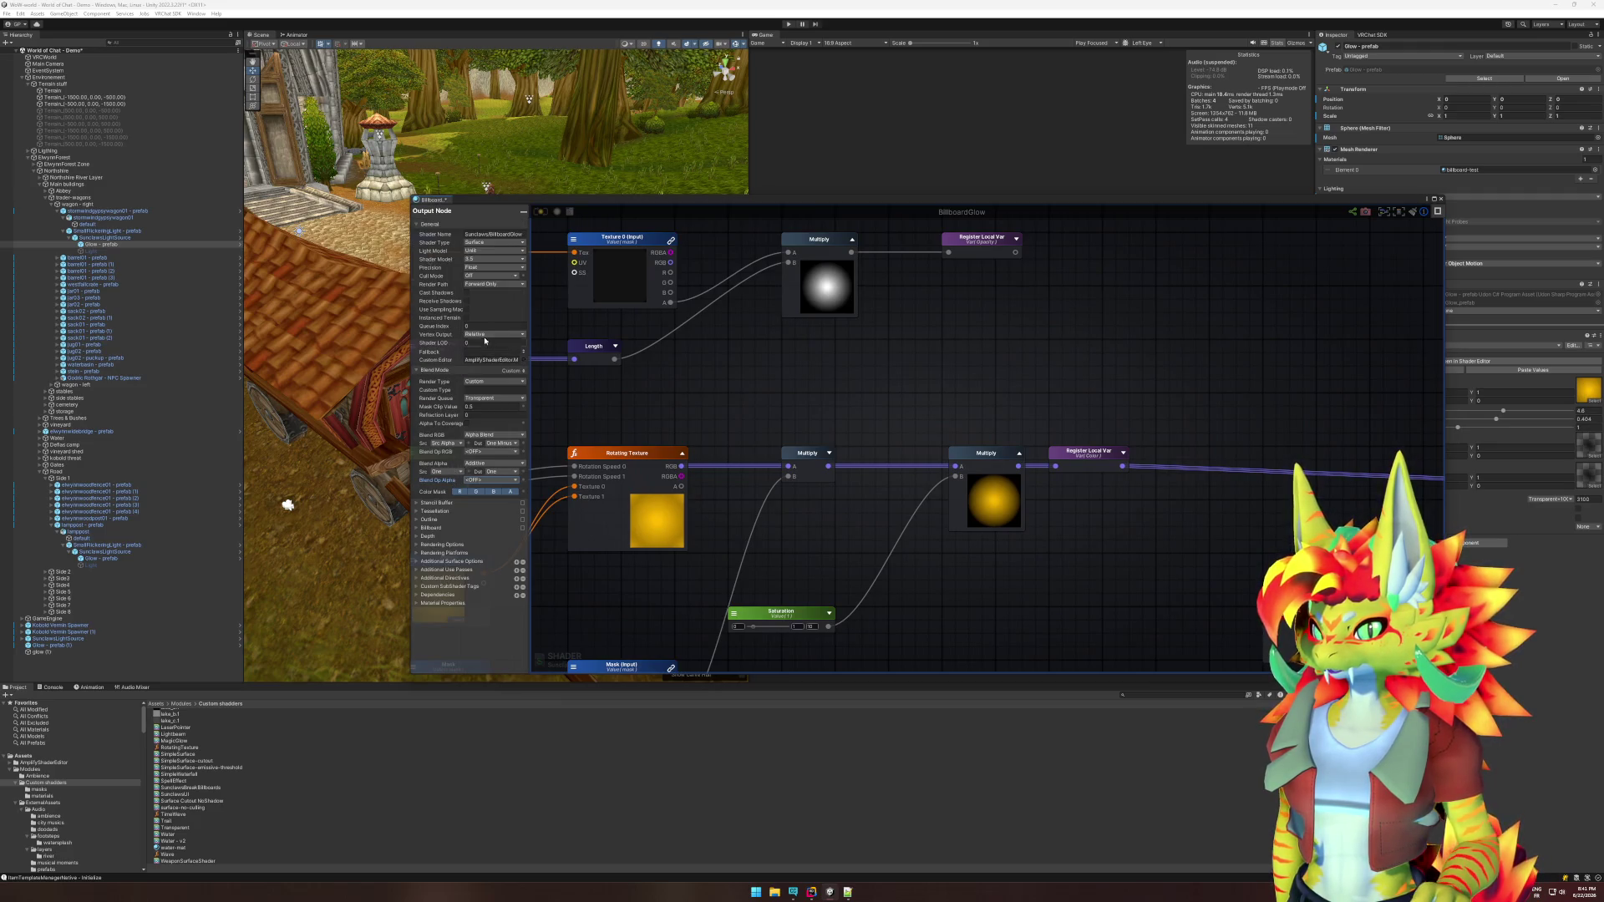
click(481, 399)
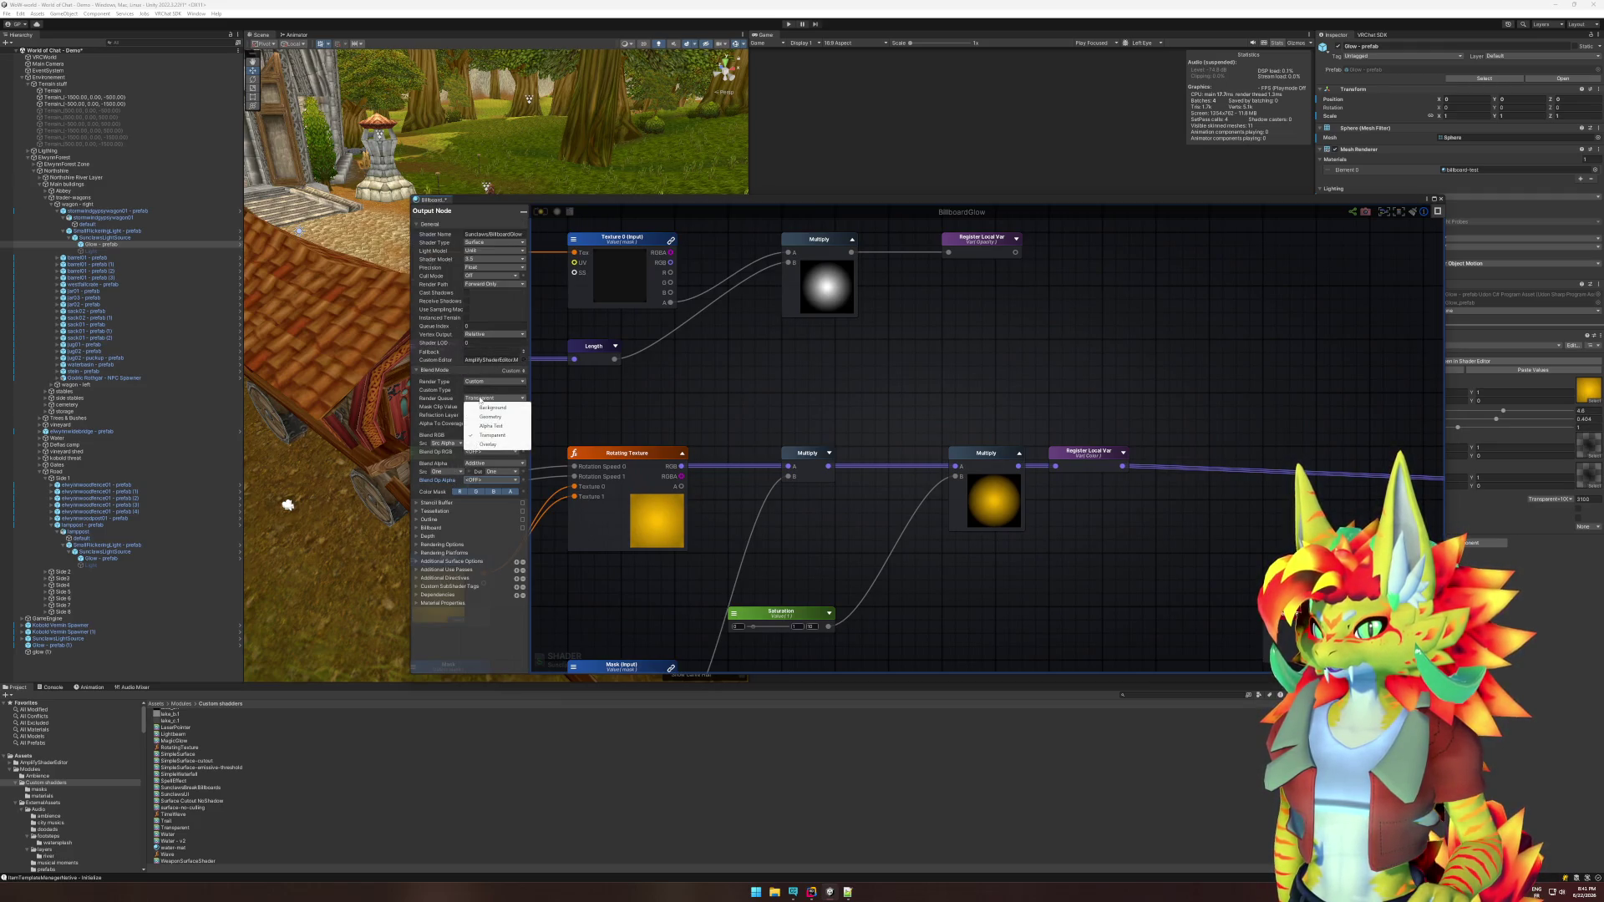
click(466, 391)
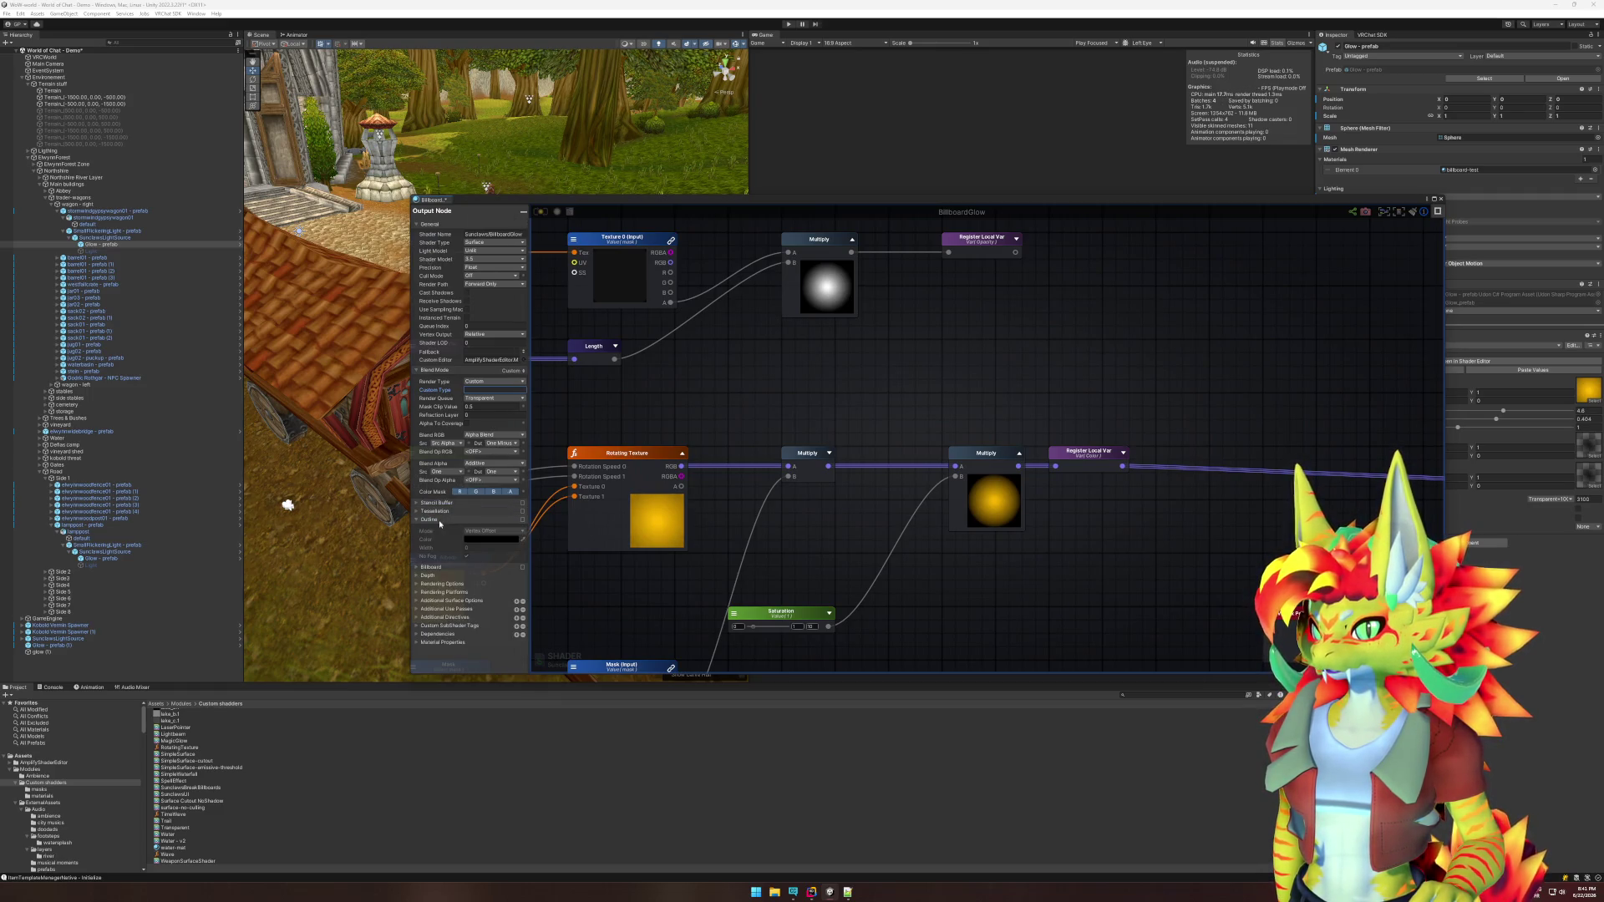
Expand Material Properties (Albedo, Glow Speed, Glow Strength, Saturation, Mask, Texture 0) and pan to the Texture 0 nodes.
click(439, 536)
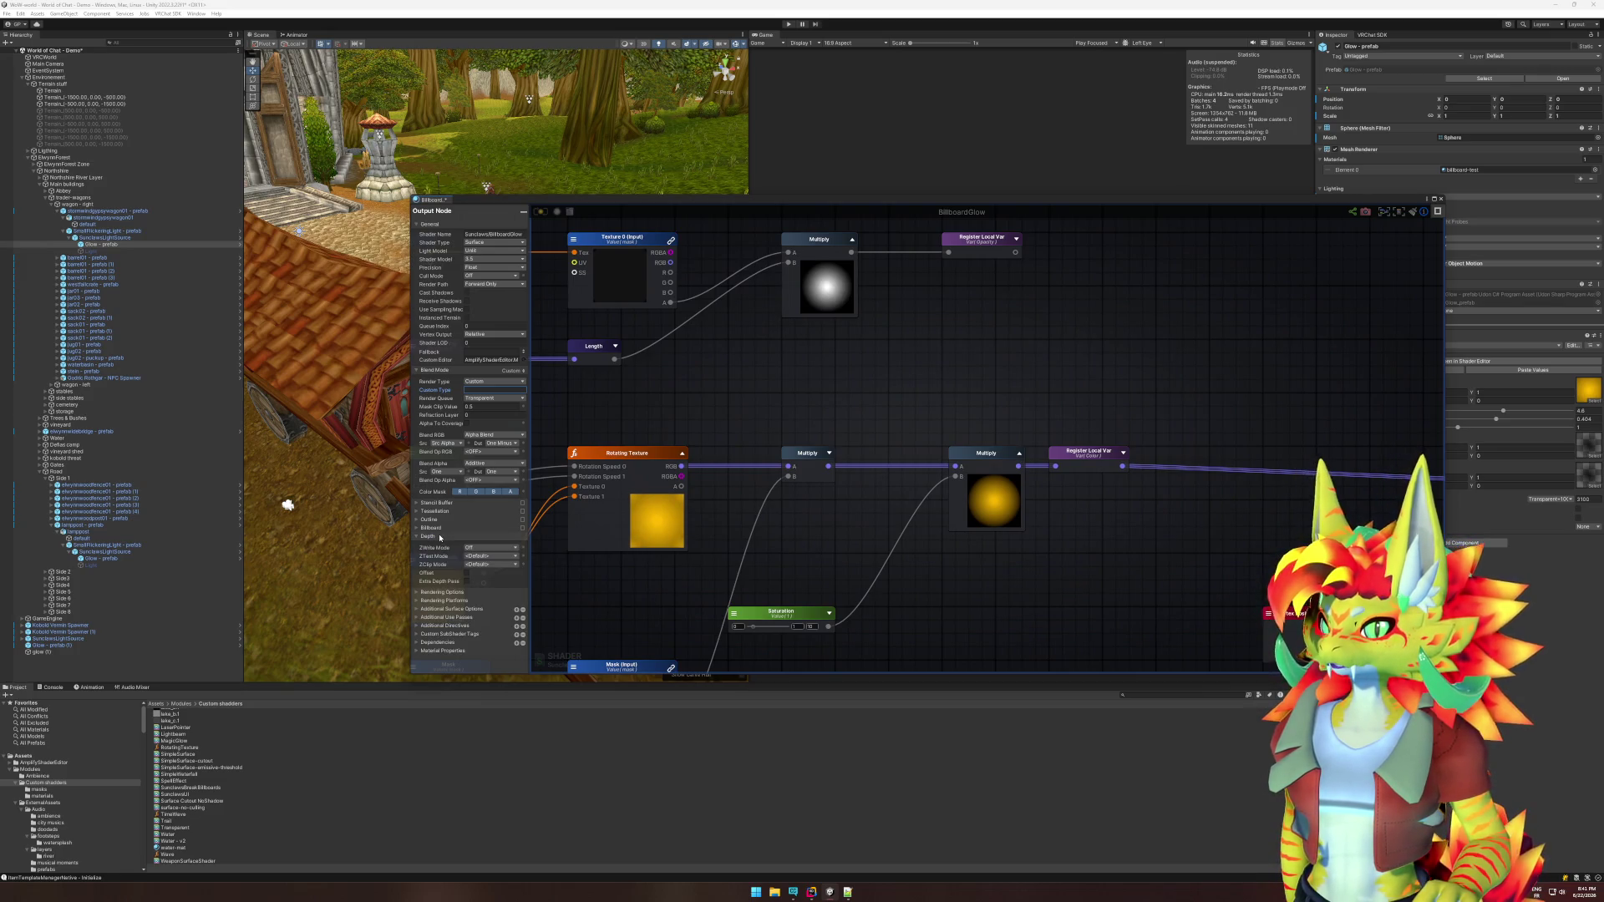
click(440, 536)
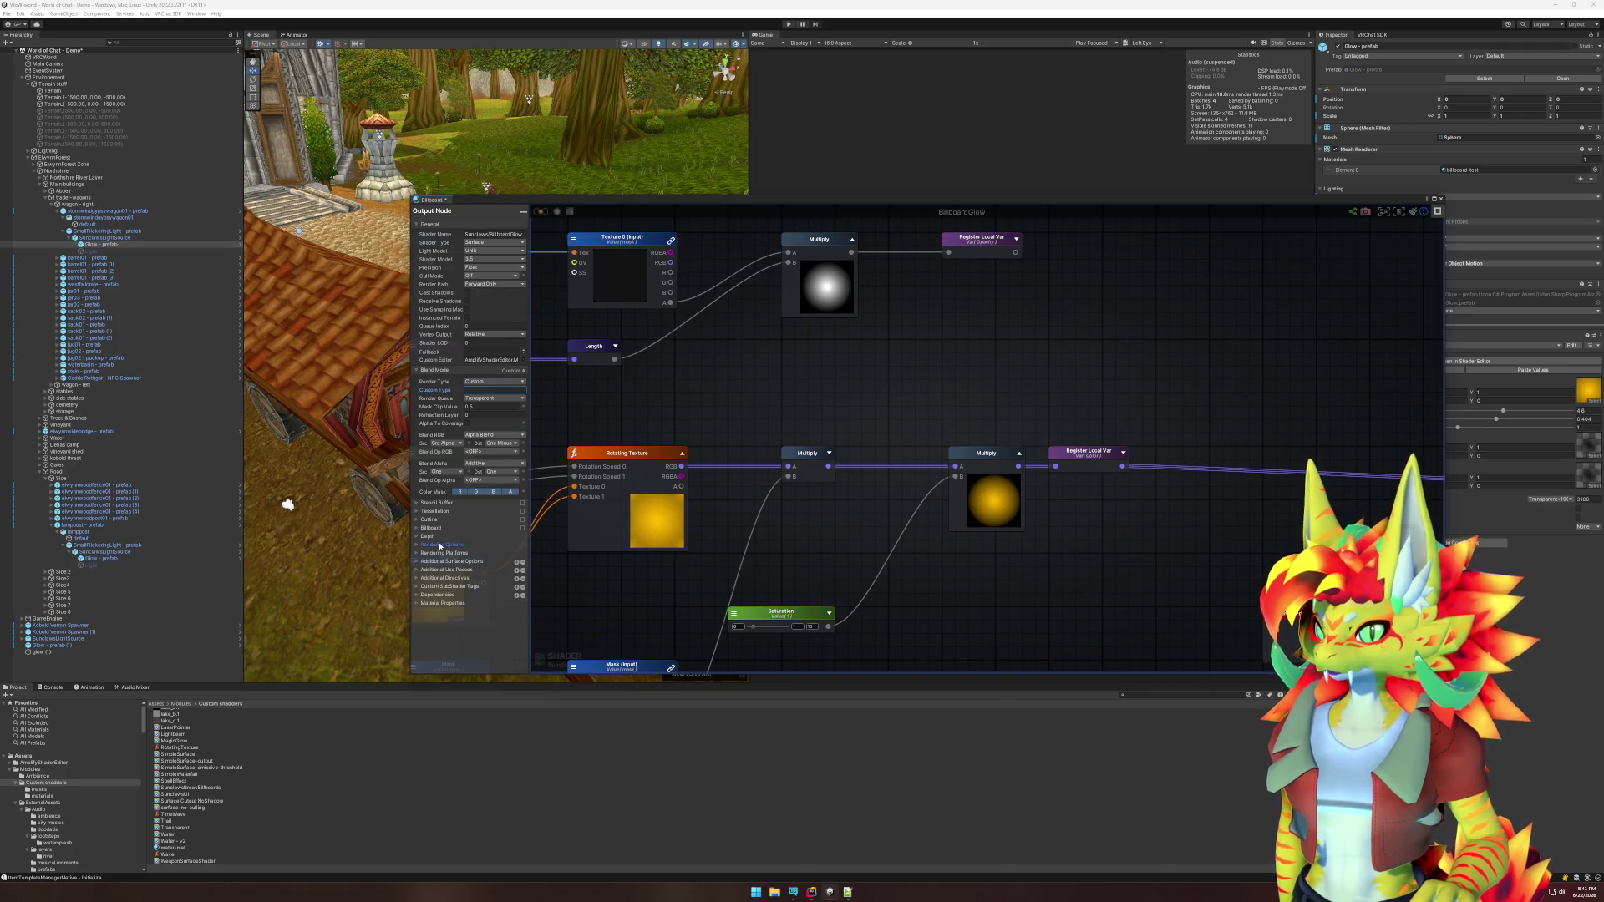
click(441, 544)
scroll(446, 502, down, 3)
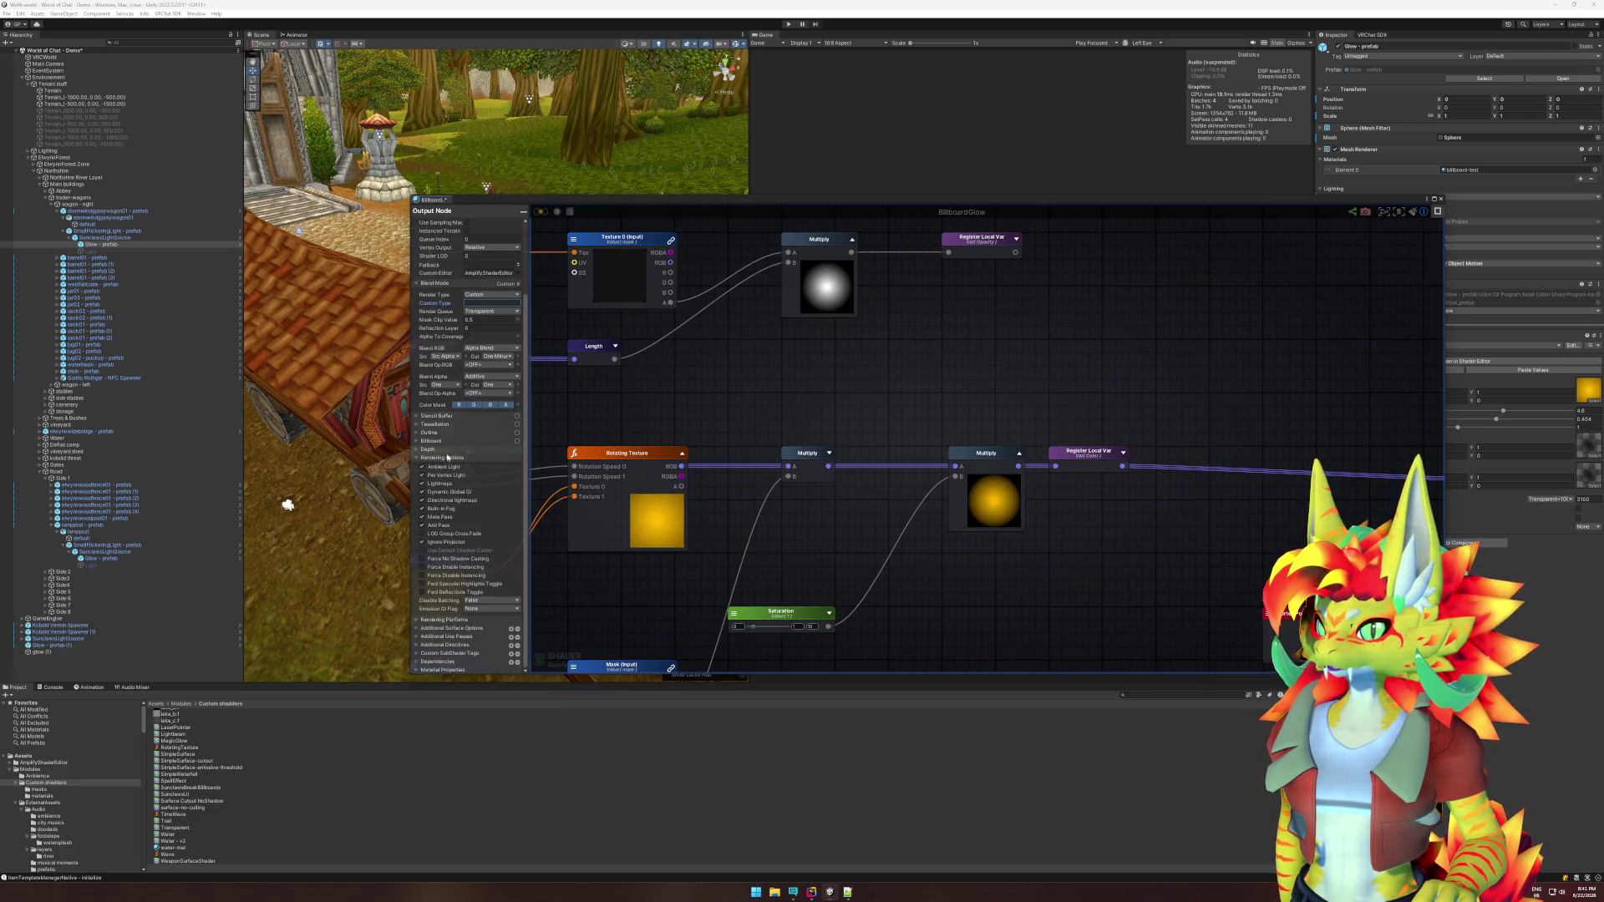
click(447, 458)
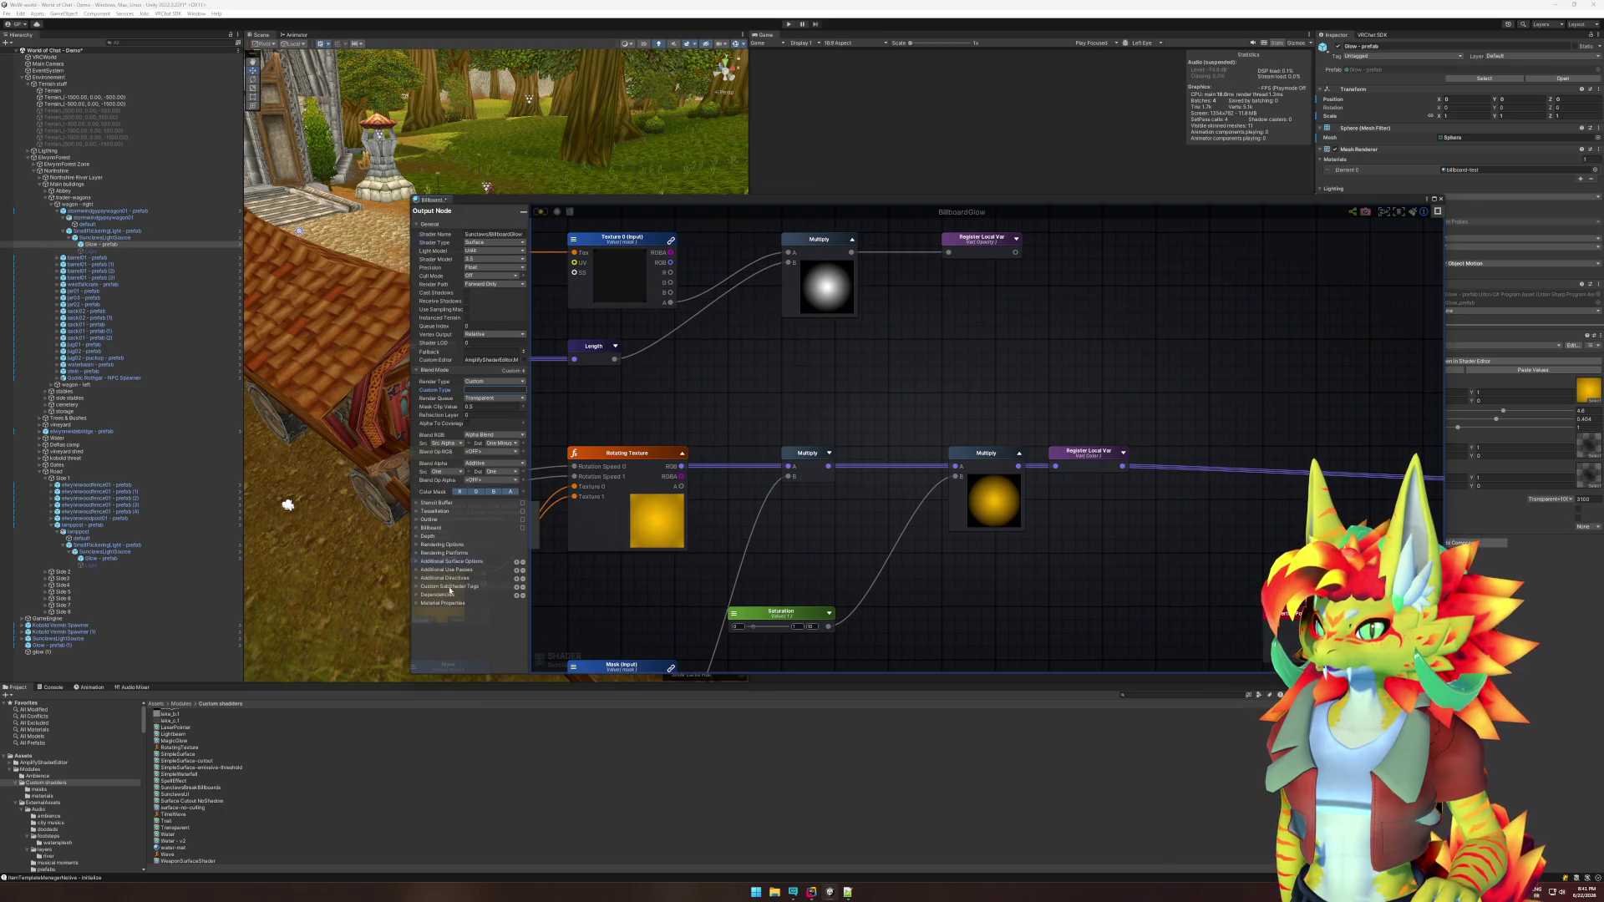
click(418, 603)
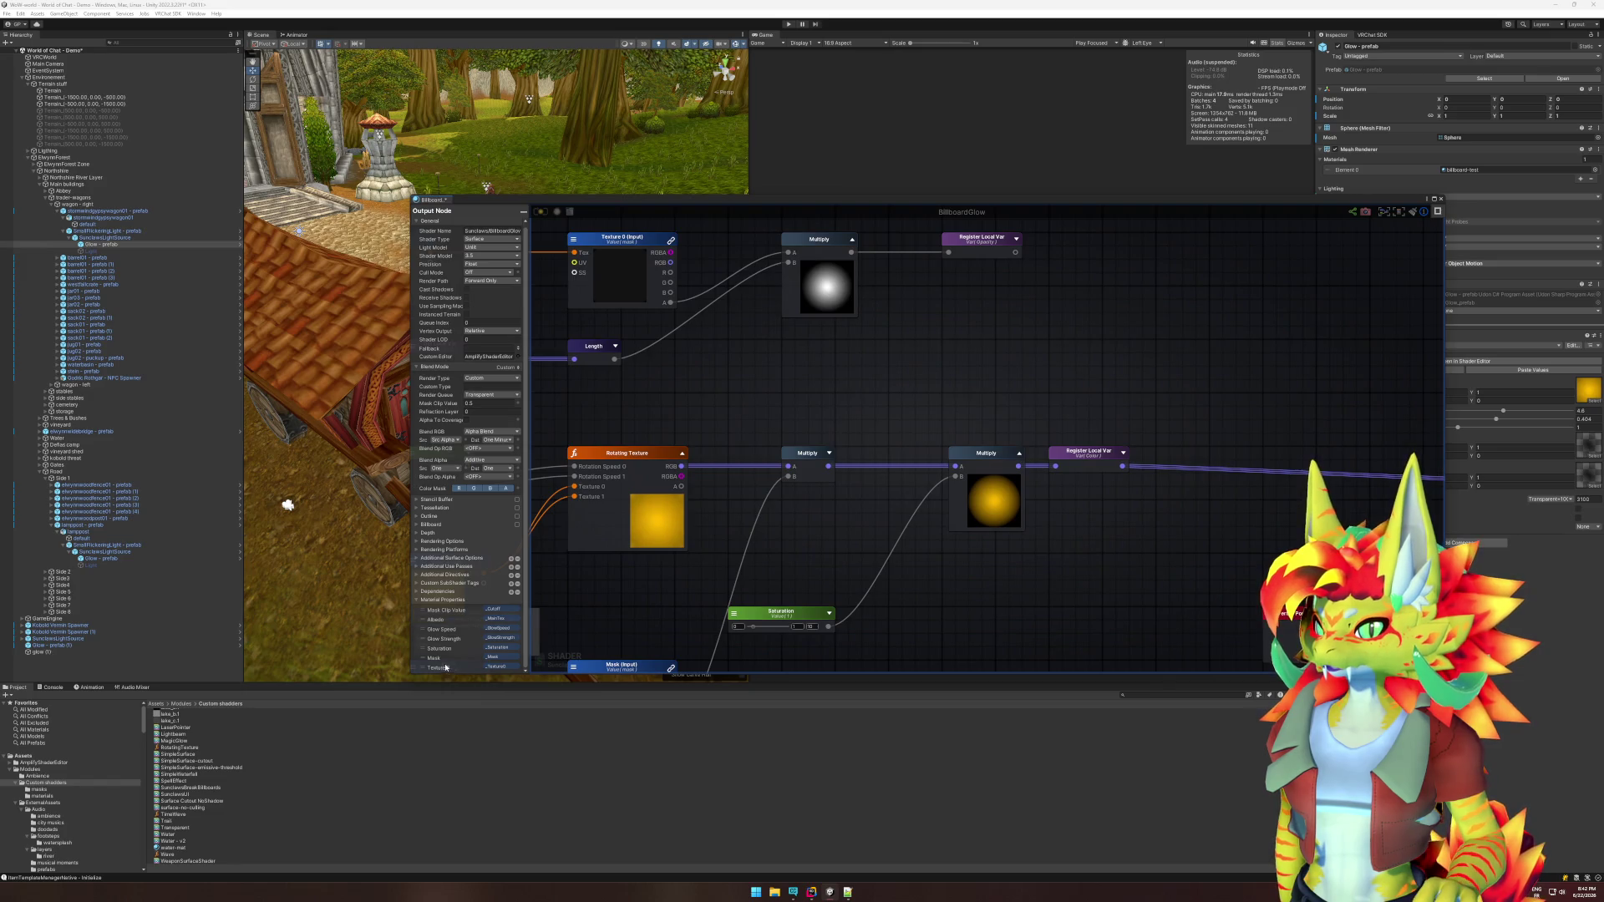
drag(675, 338, 1029, 454)
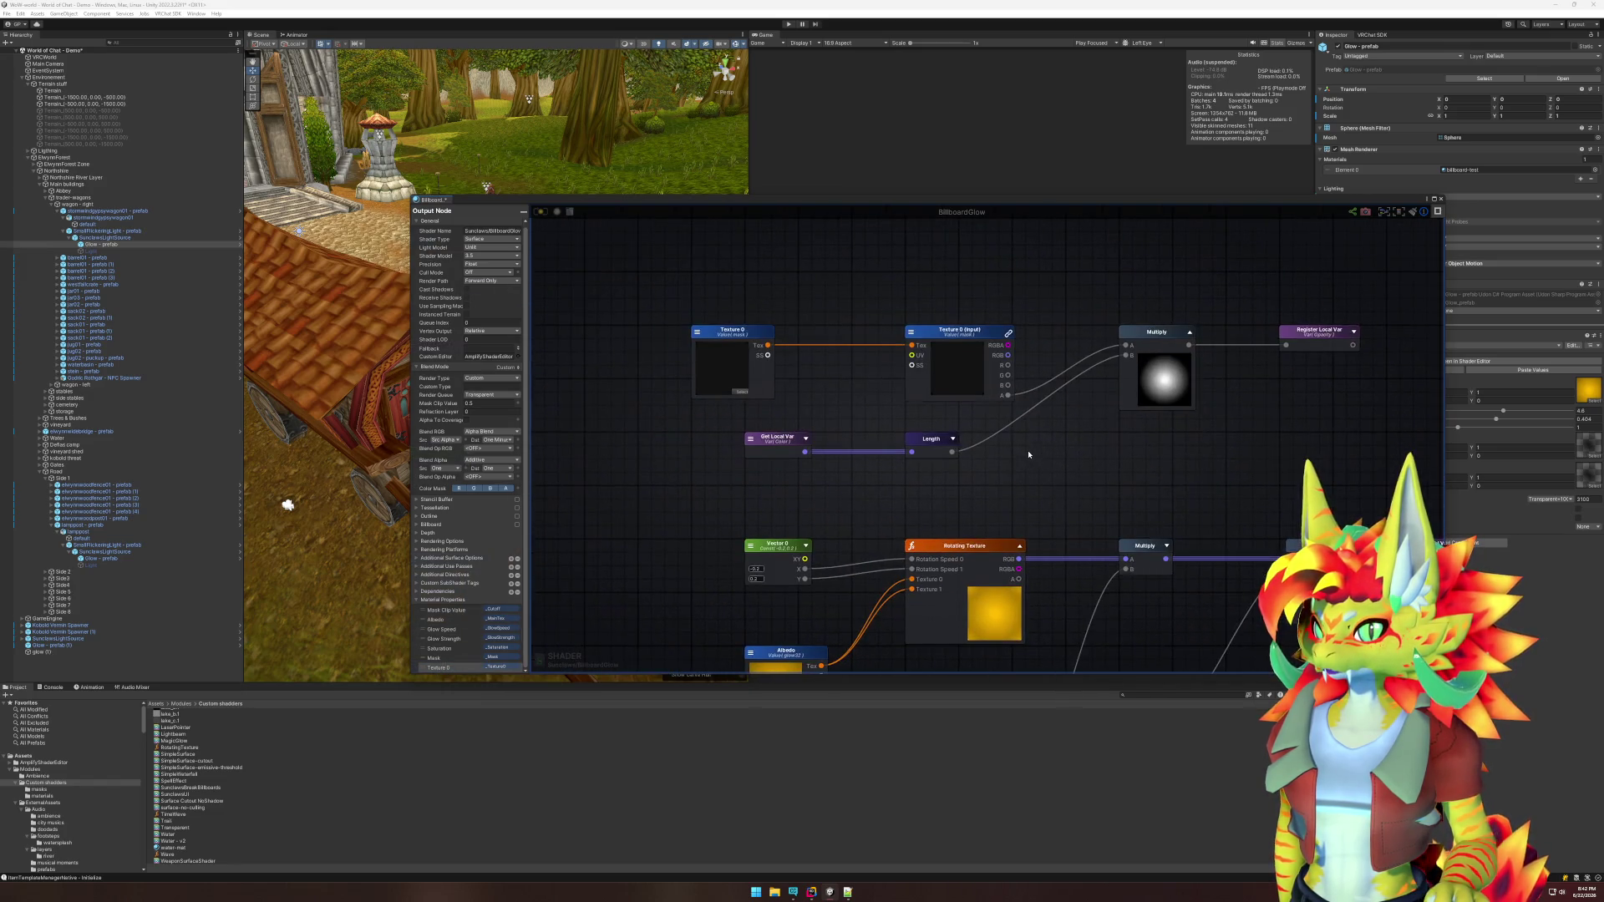
Inspect the Texture 0 nodes, then deselect them to return to the output settings.
click(742, 337)
click(1002, 332)
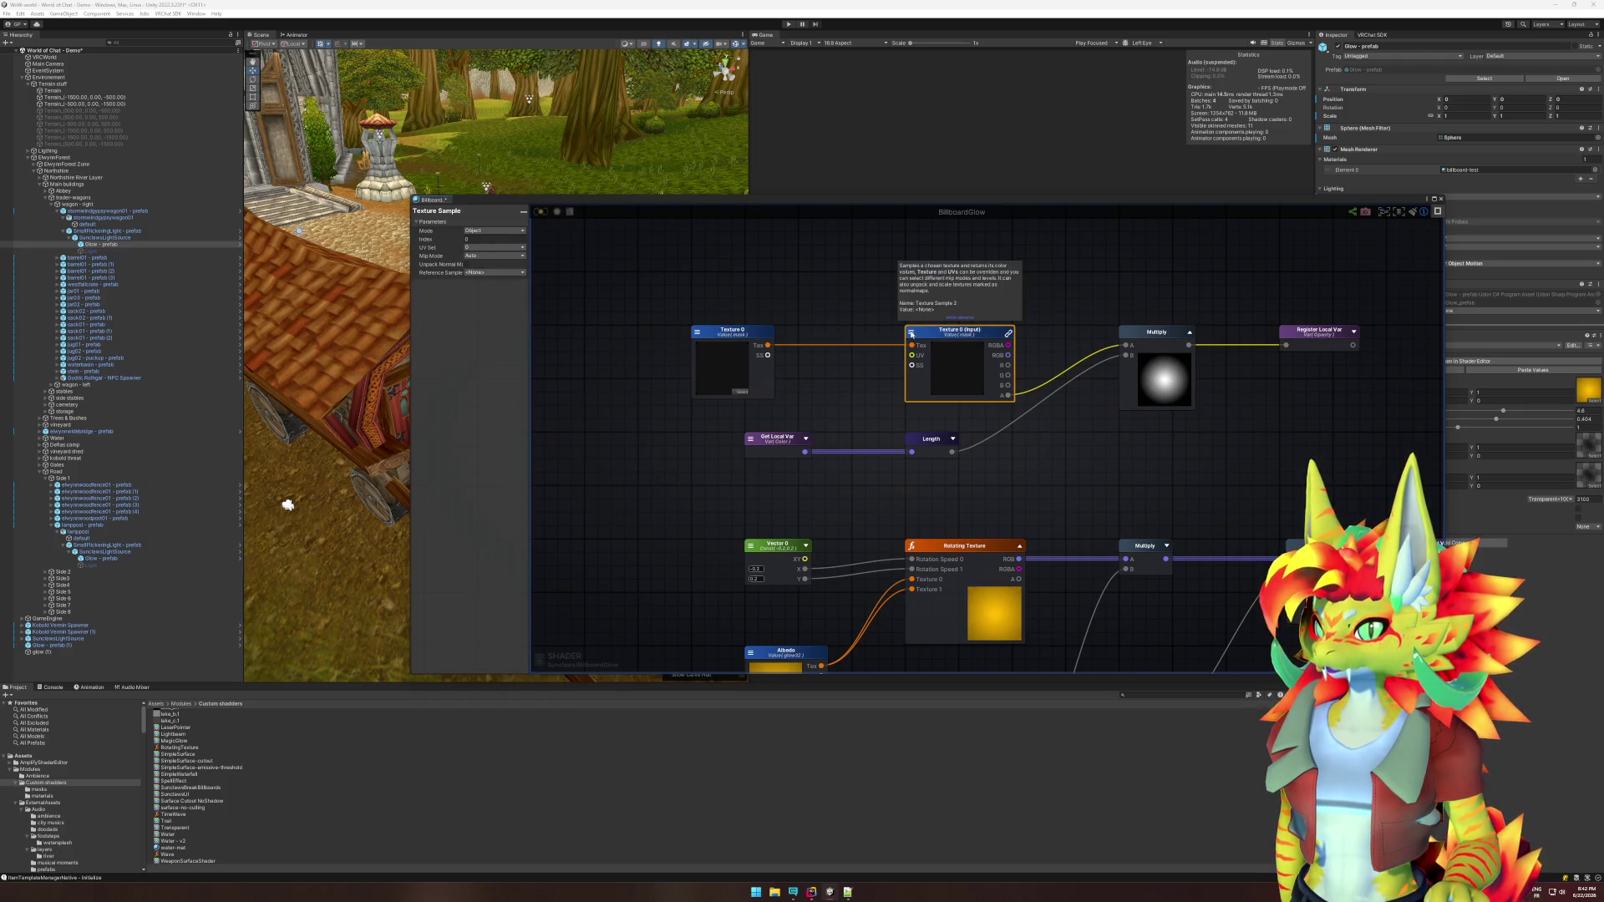
click(732, 333)
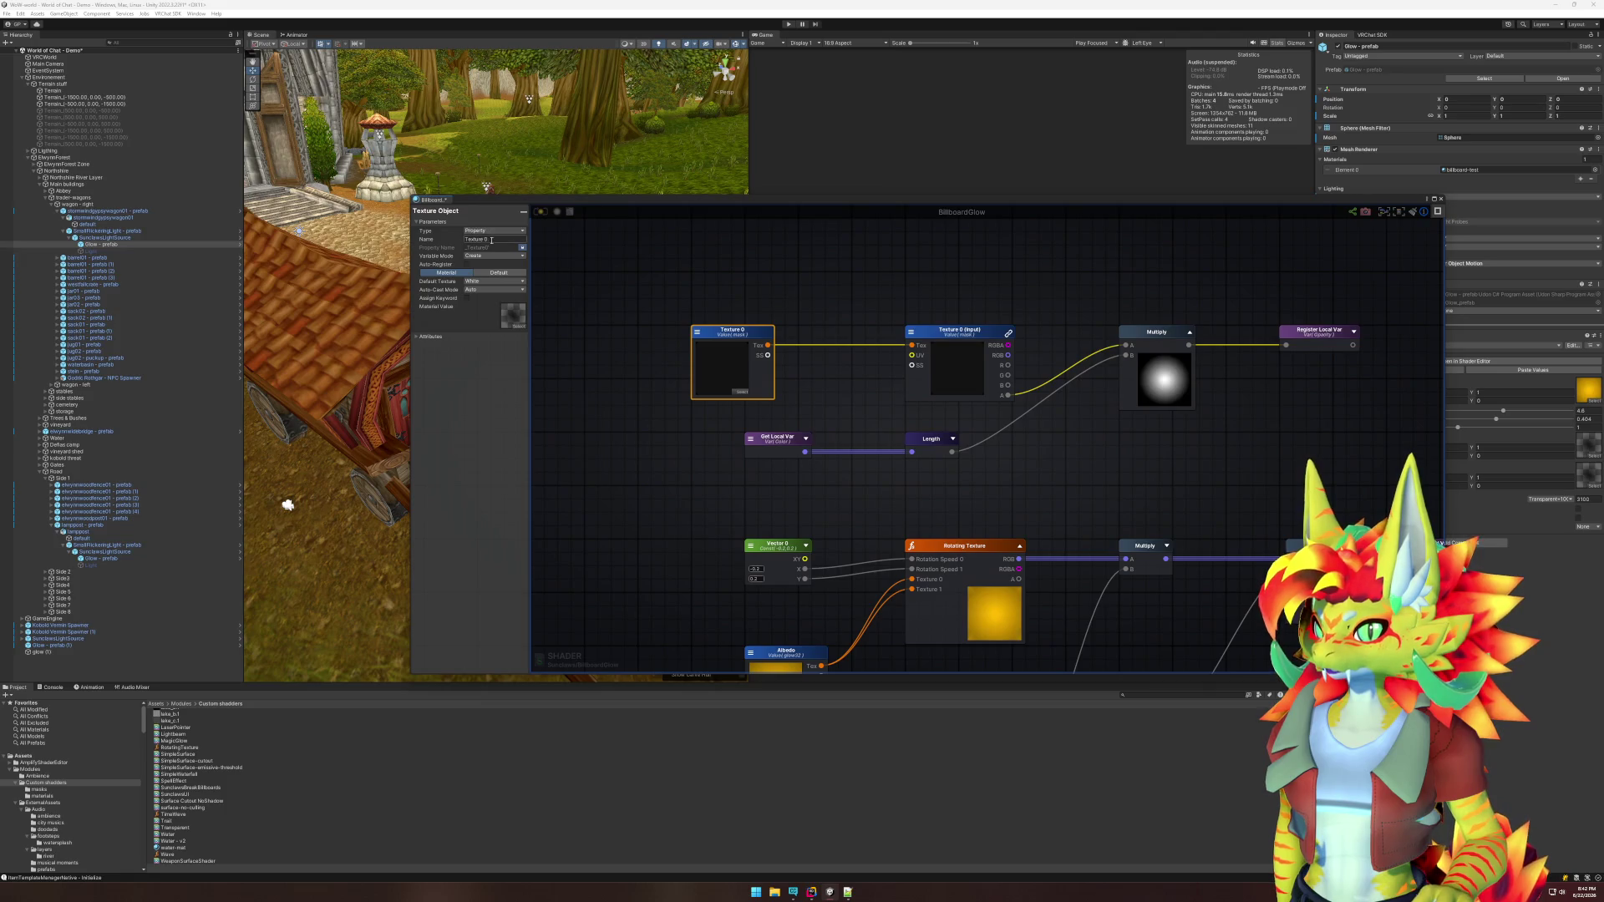
click(600, 314)
scroll(472, 666, down, 1)
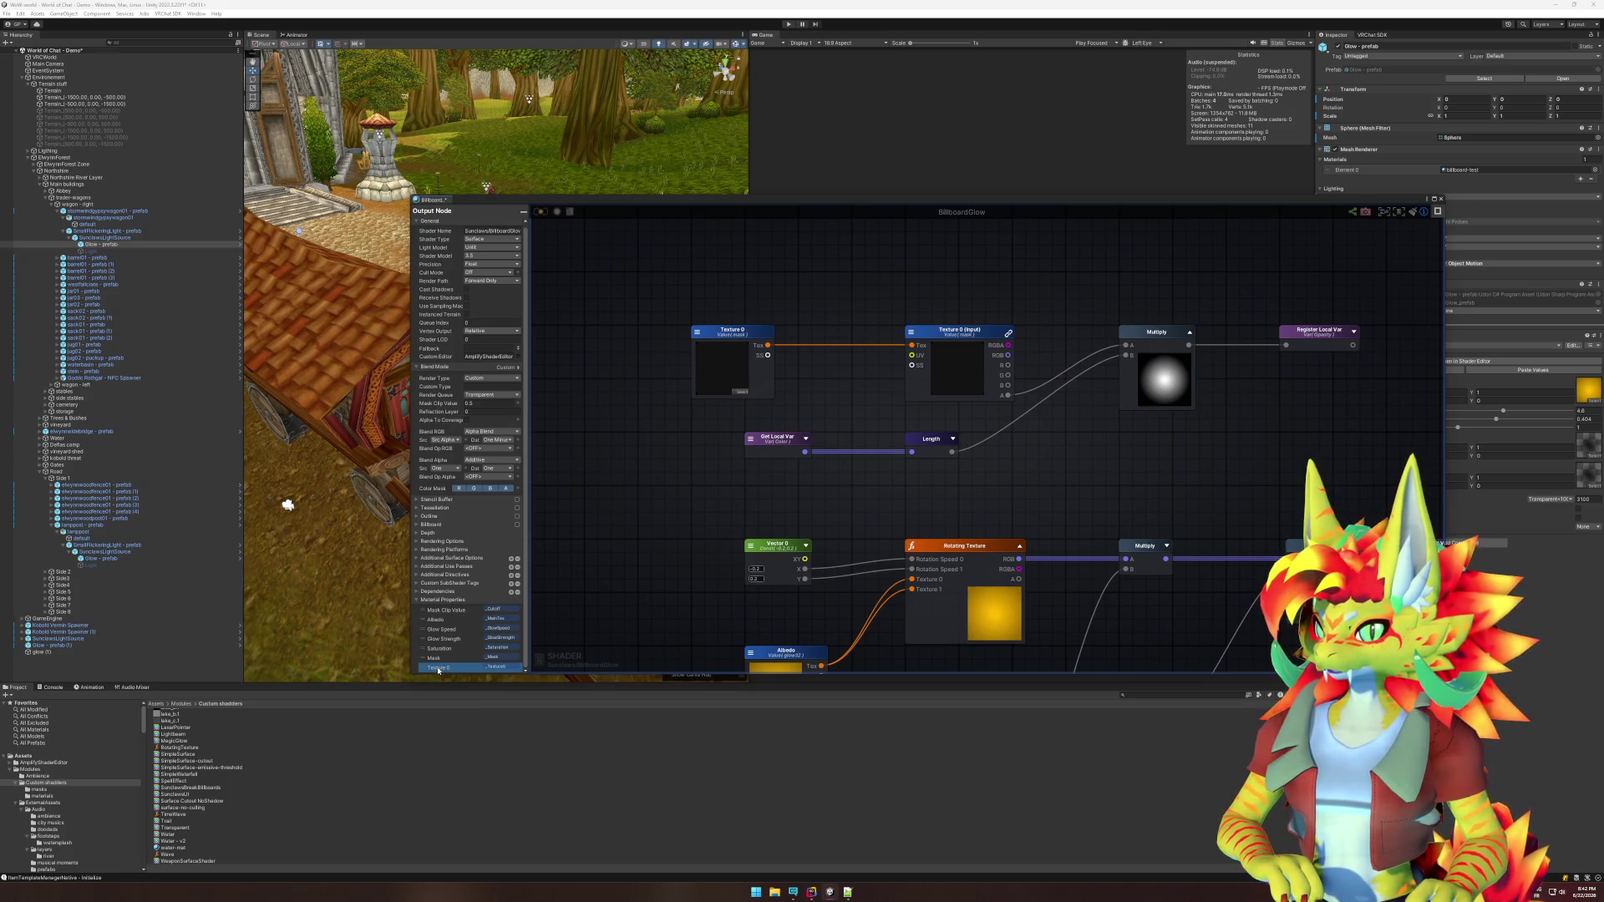
Open the billboard-test material, locate the mask texture, and preview Texture 0's alpha checkerboard.
double_click(1462, 169)
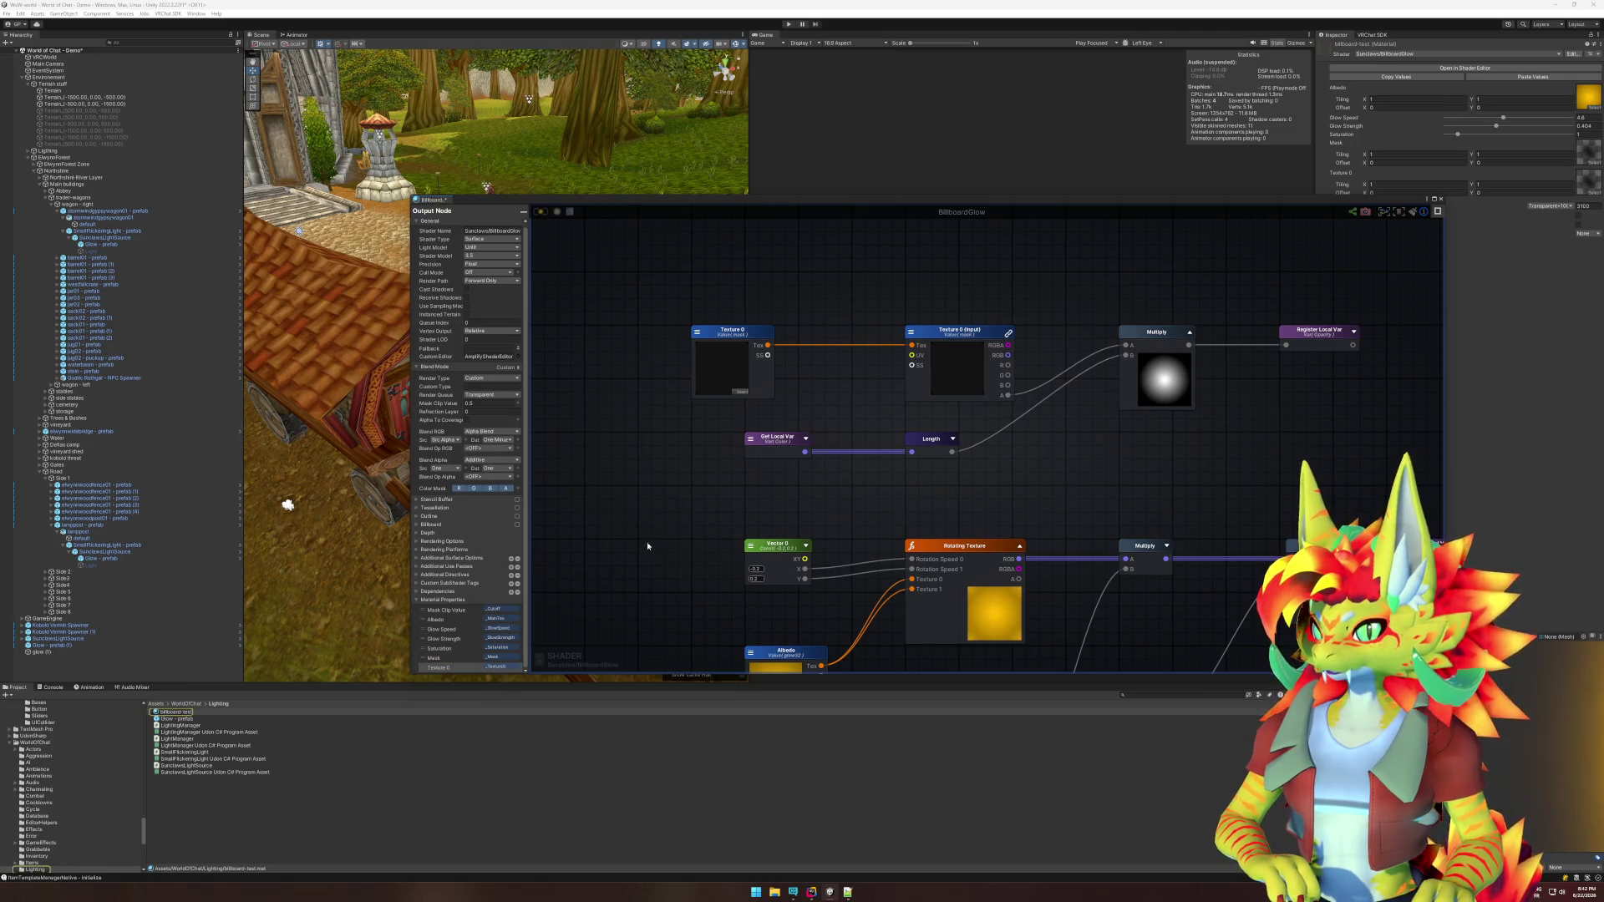
click(720, 368)
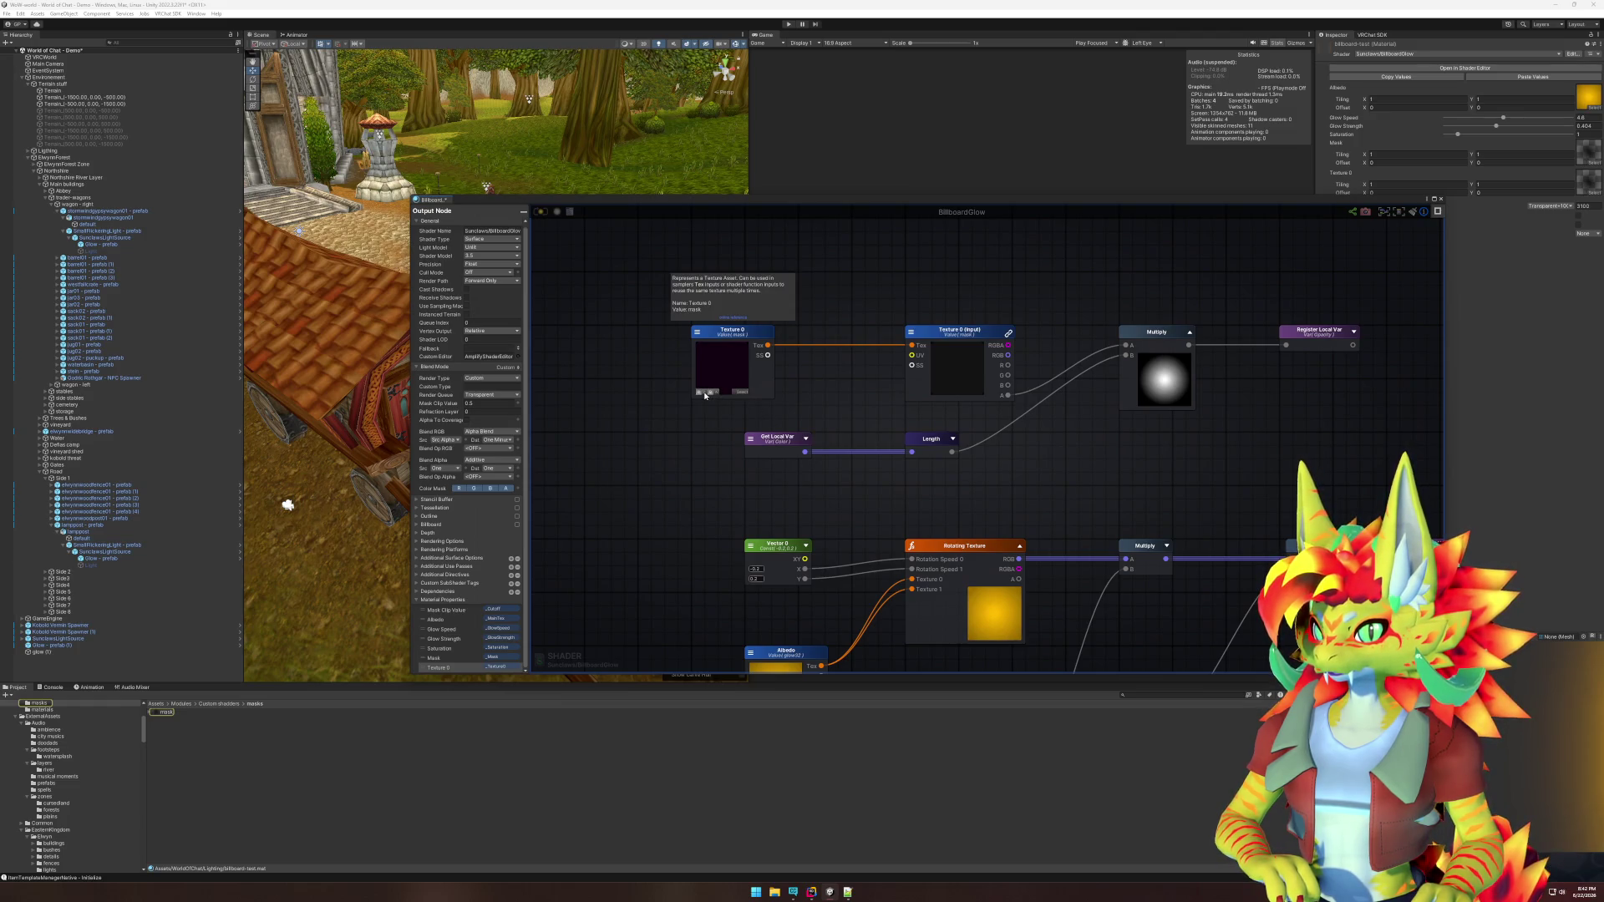
click(715, 396)
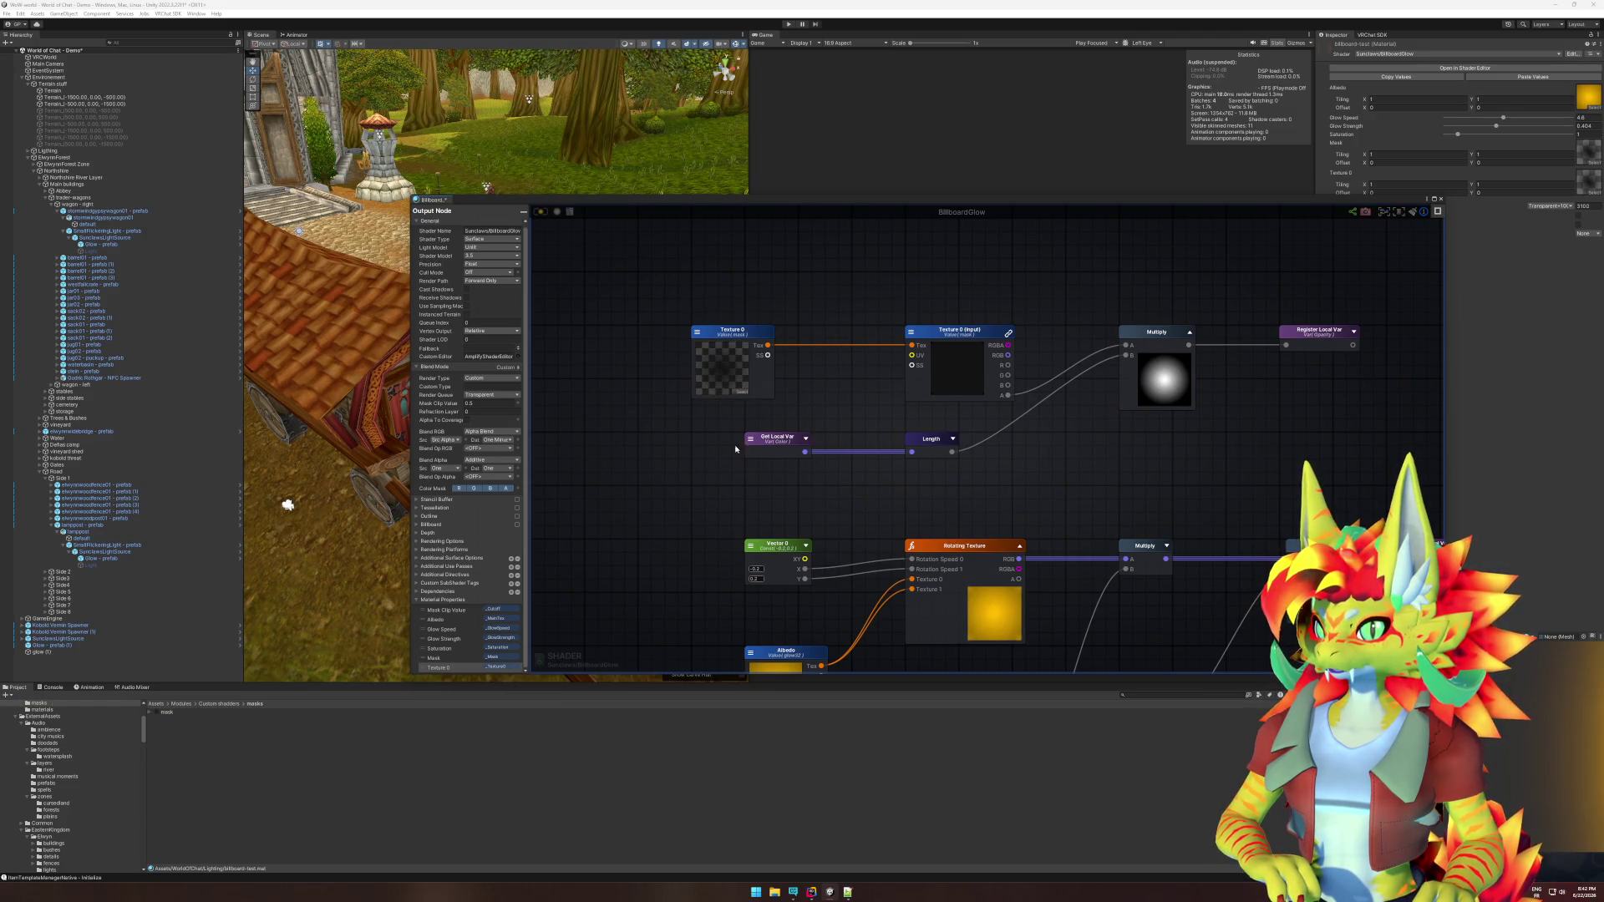
scroll(736, 448, down, 5)
scroll(856, 424, up, 5)
click(777, 371)
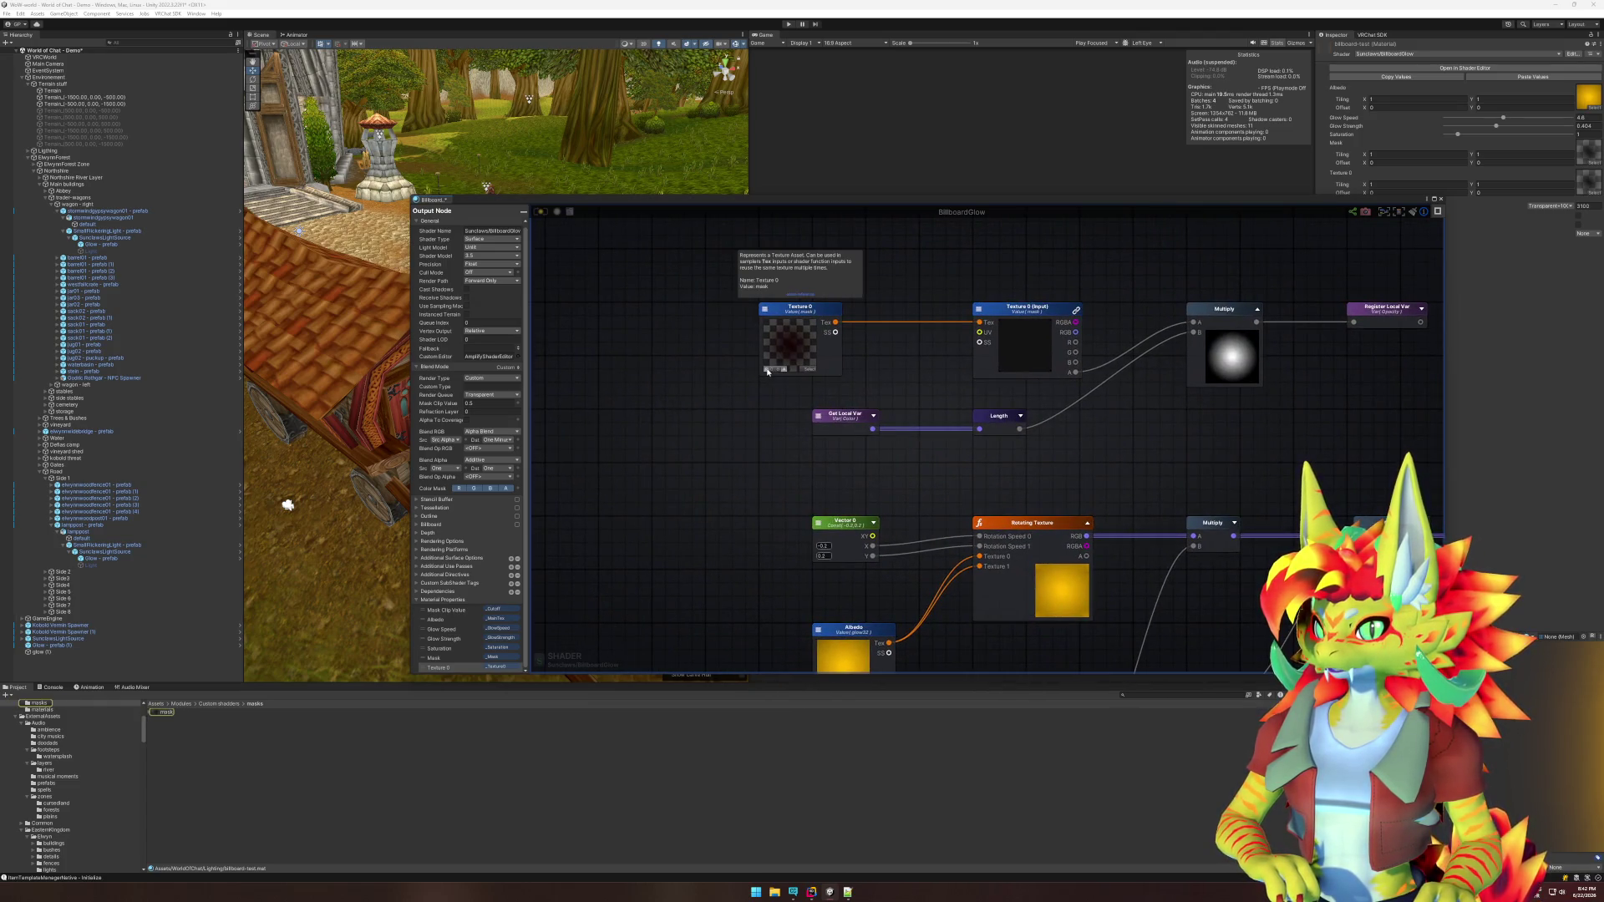
scroll(867, 467, down, 5)
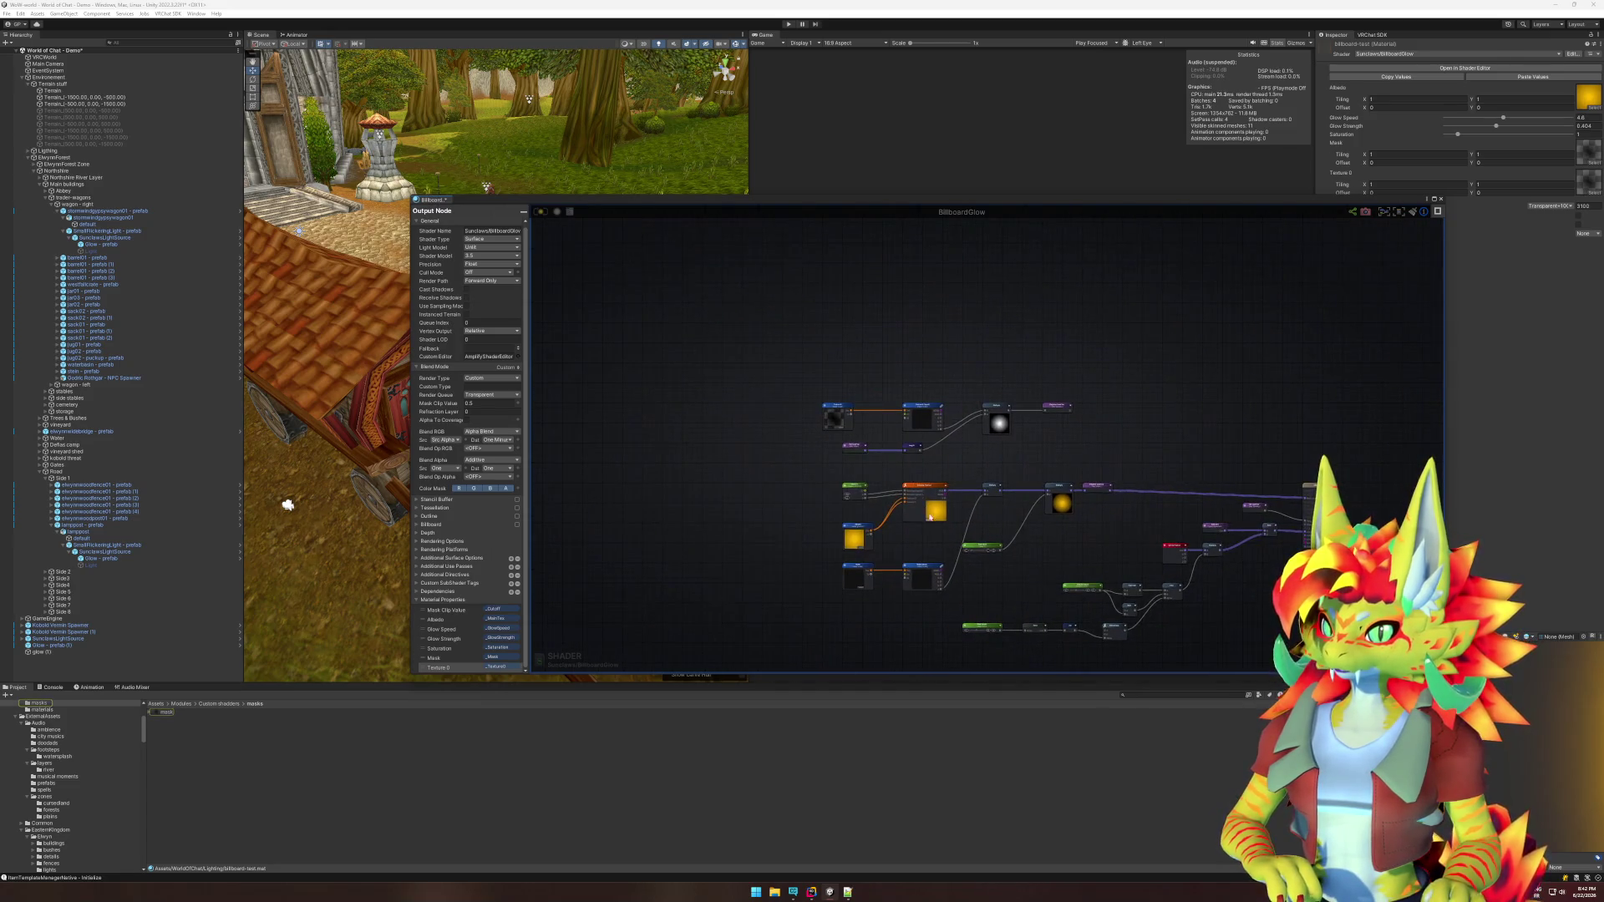
scroll(930, 516, up, 5)
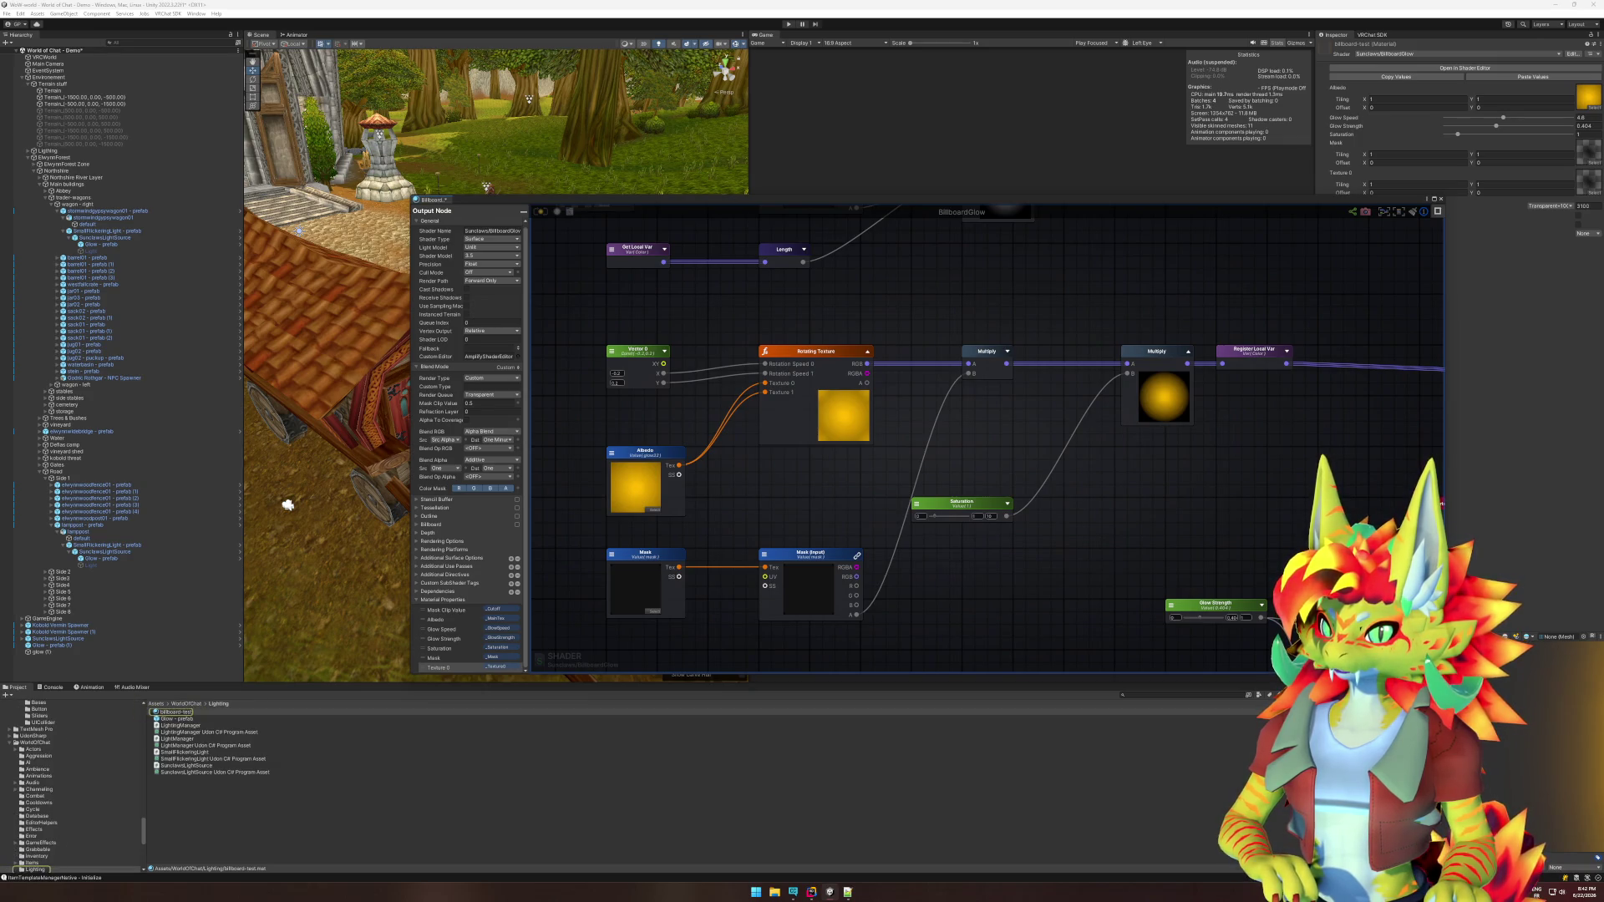
drag(808, 479, 942, 613)
click(696, 283)
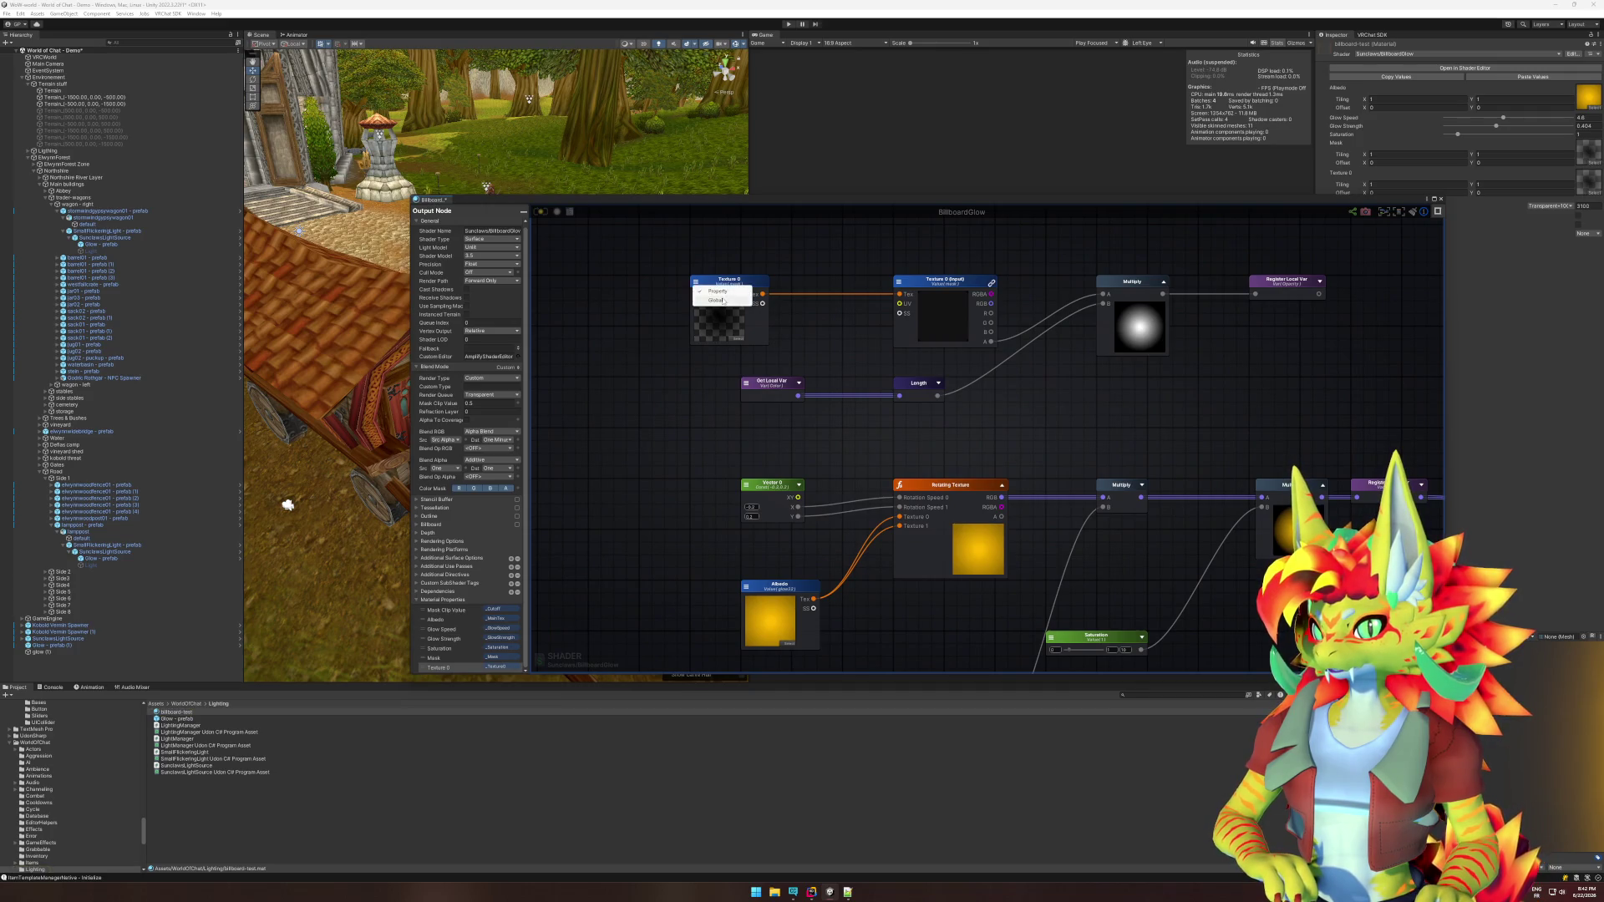
click(642, 290)
click(742, 284)
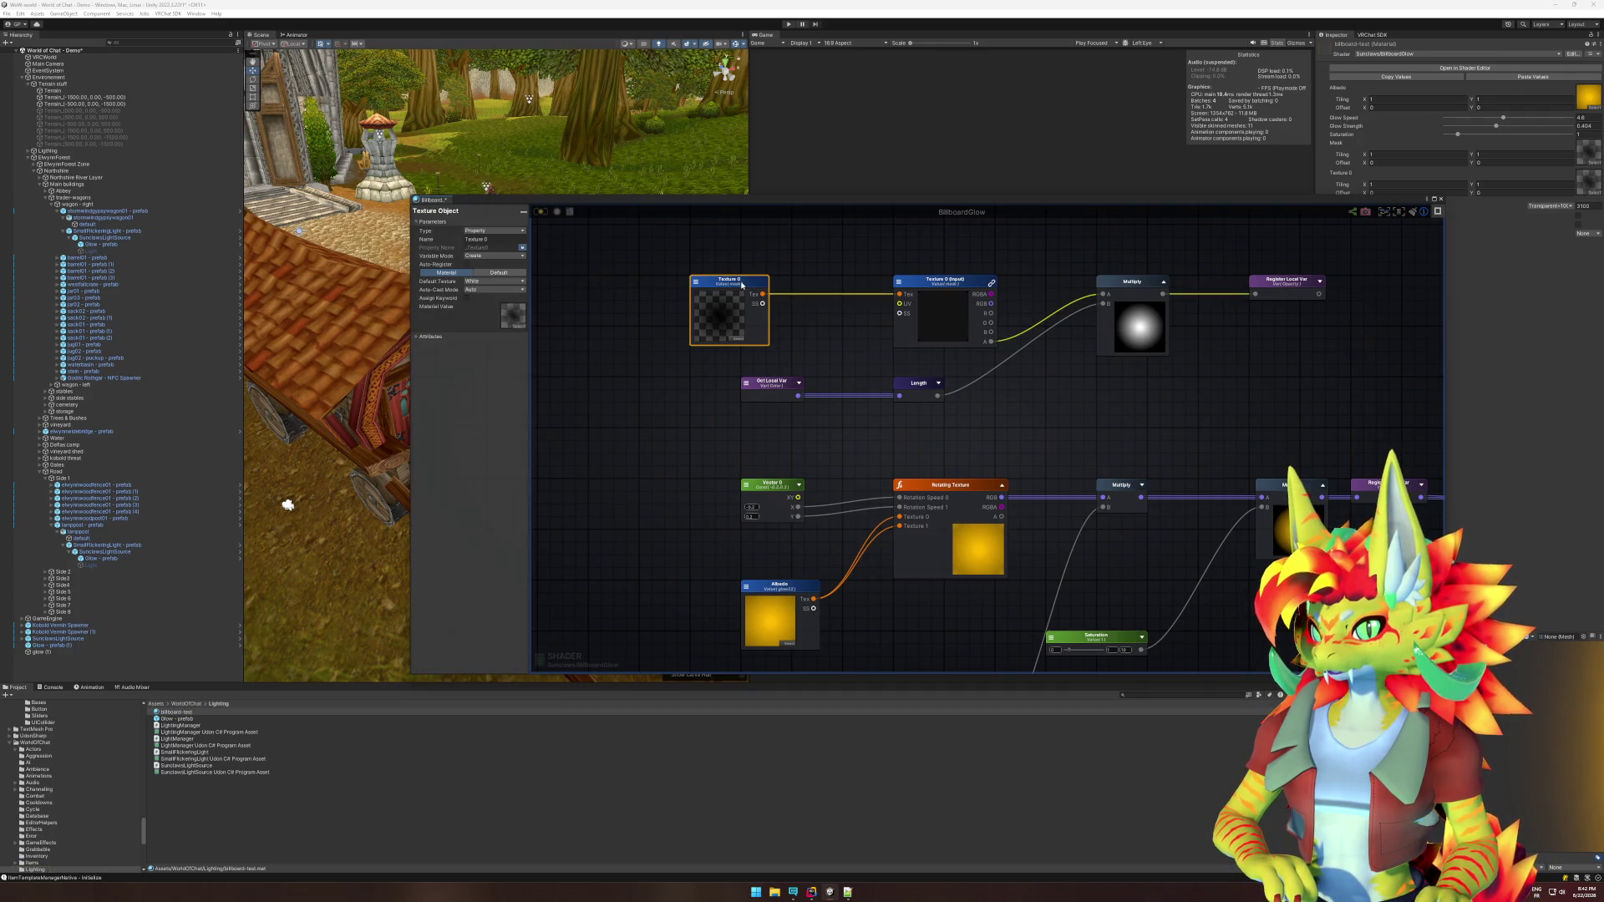
click(502, 232)
click(459, 343)
click(428, 336)
click(587, 368)
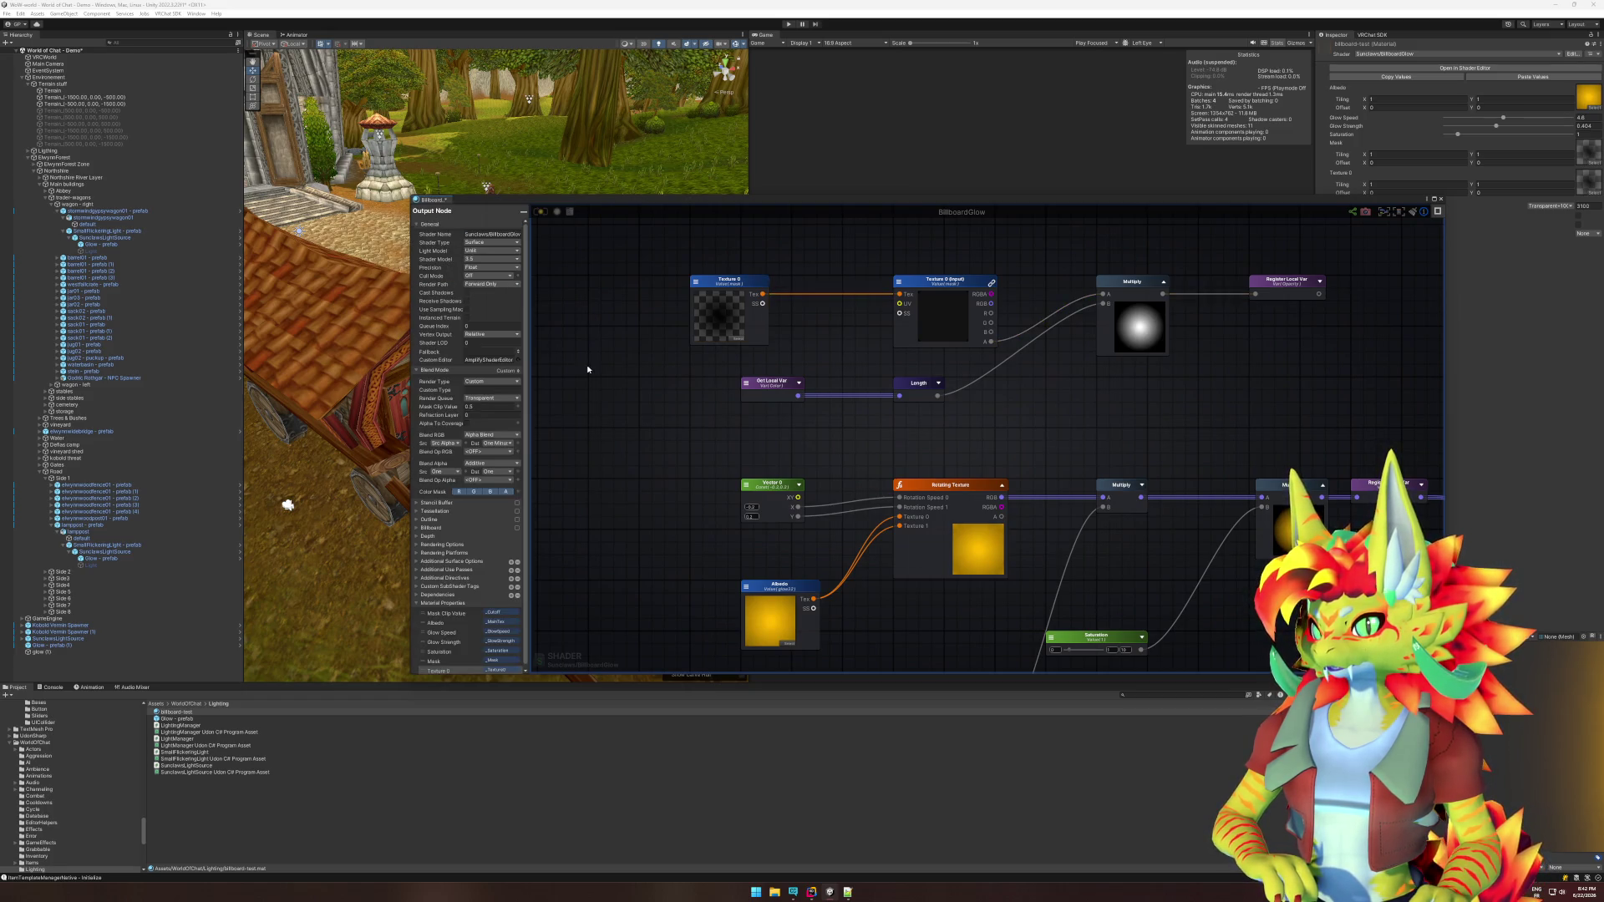
scroll(453, 557, down, 1)
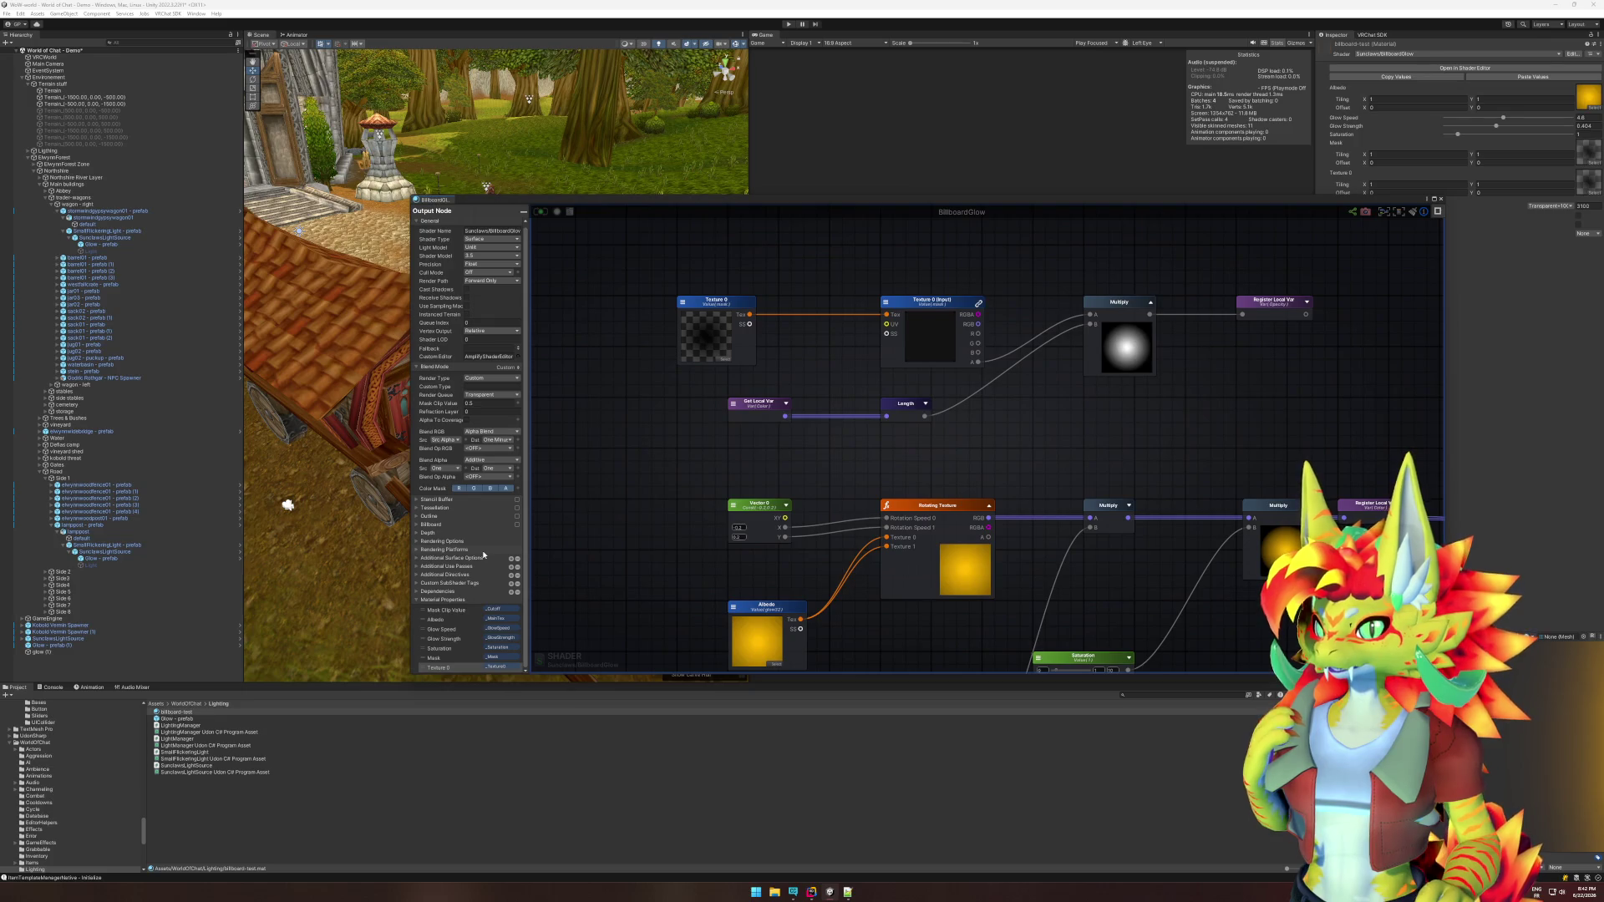
click(725, 305)
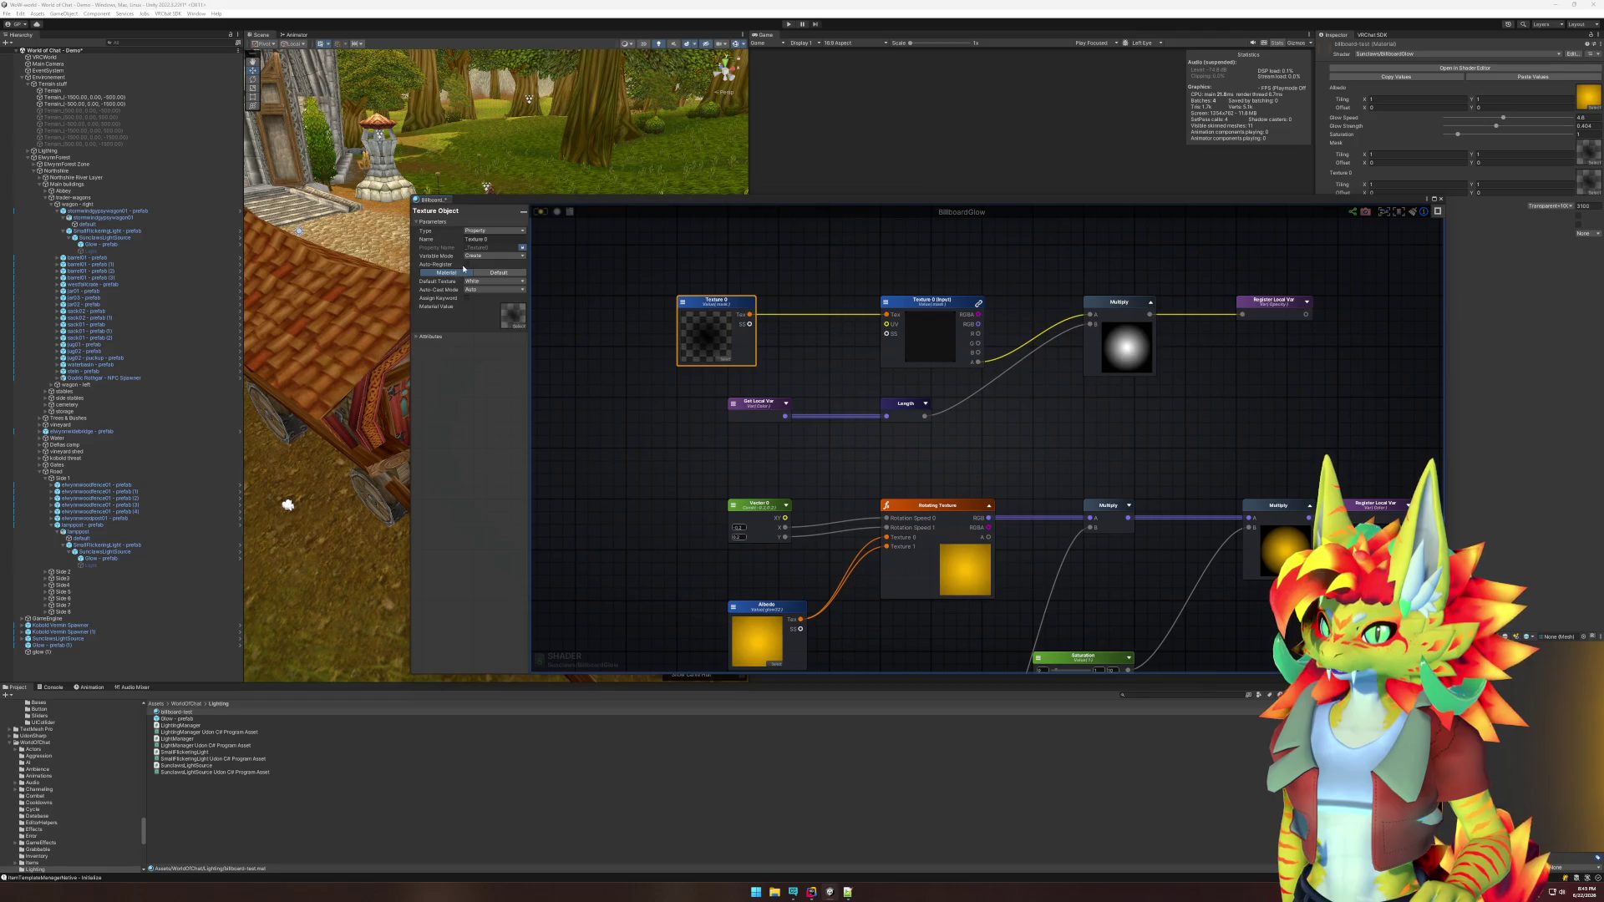
click(477, 258)
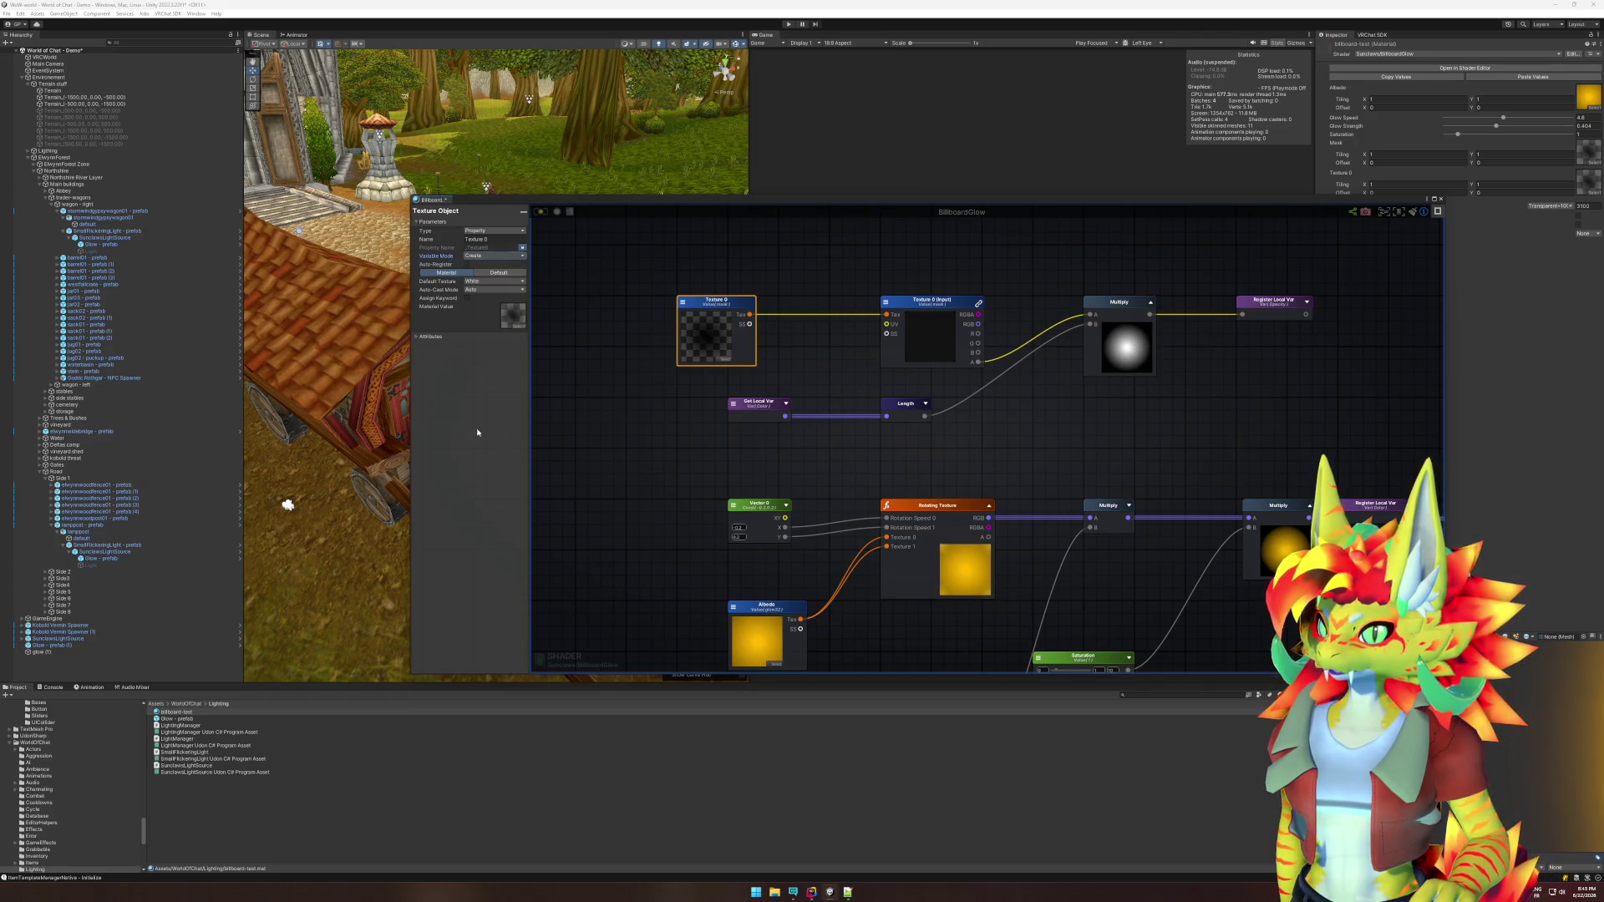
click(612, 399)
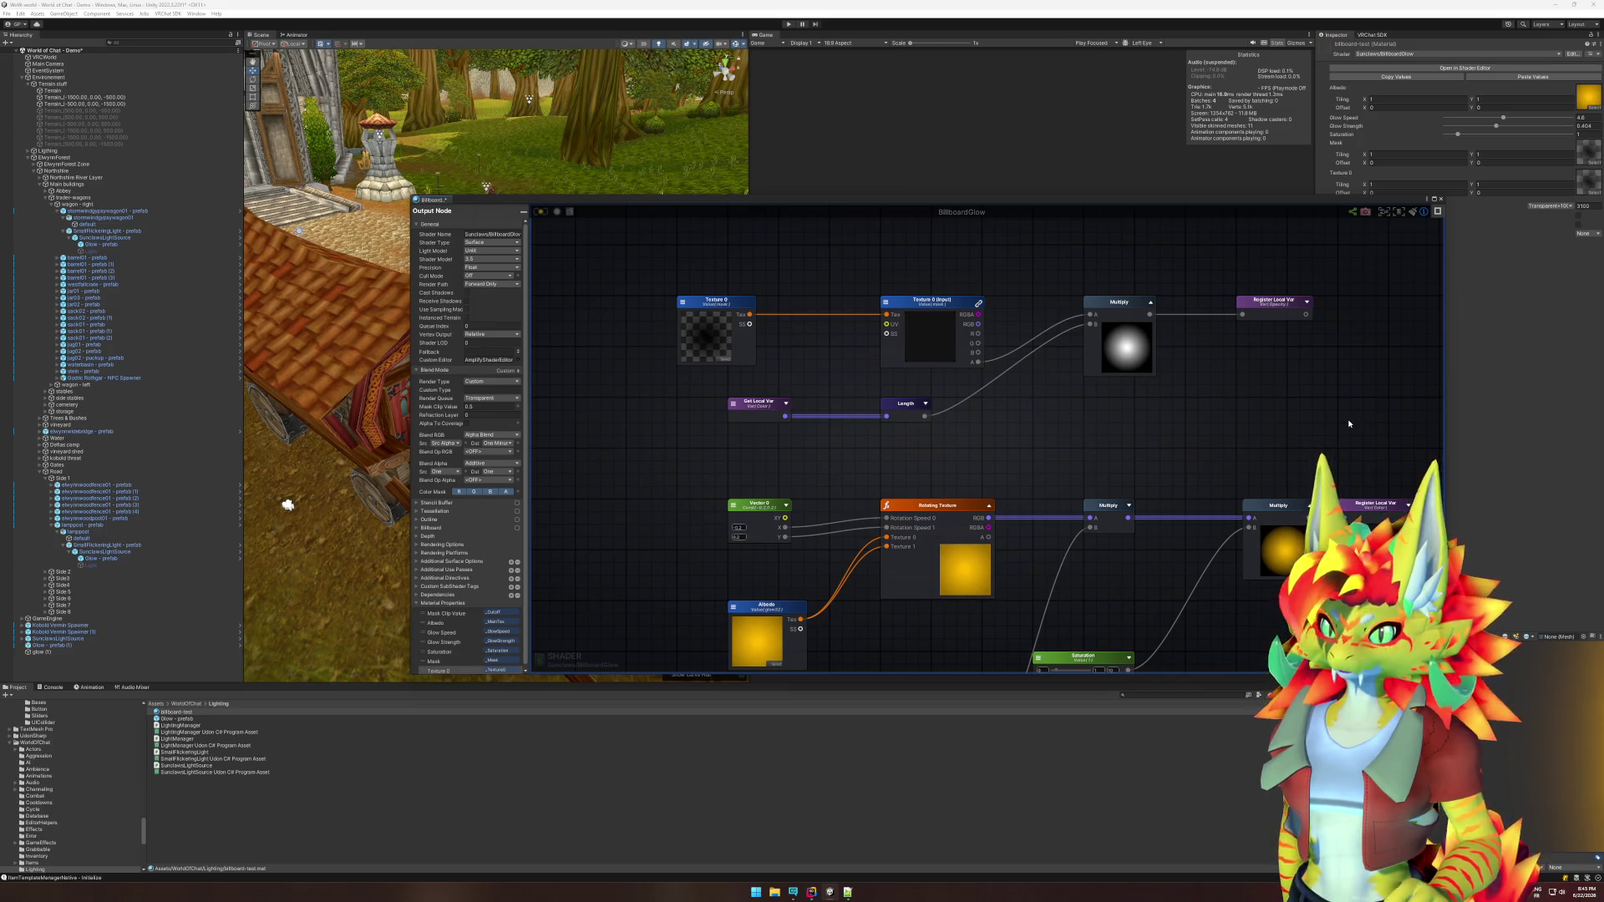
Zoom the graph out and back in, then close the Amplify Shader Editor window.
scroll(1273, 422, down, 5)
scroll(1171, 443, up, 5)
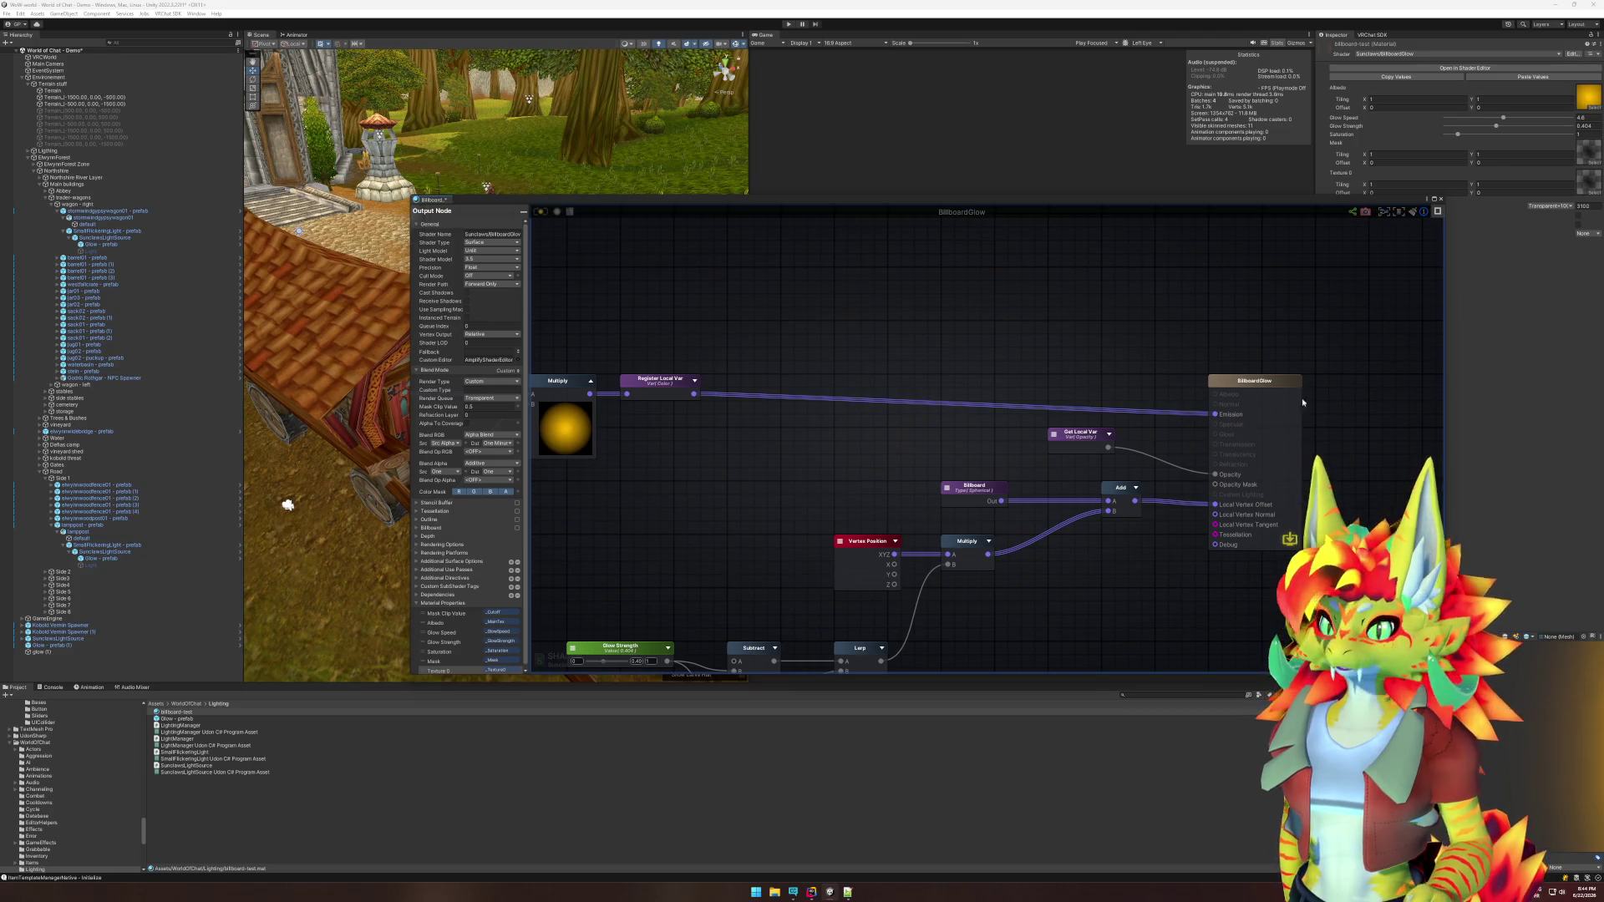
click(1440, 198)
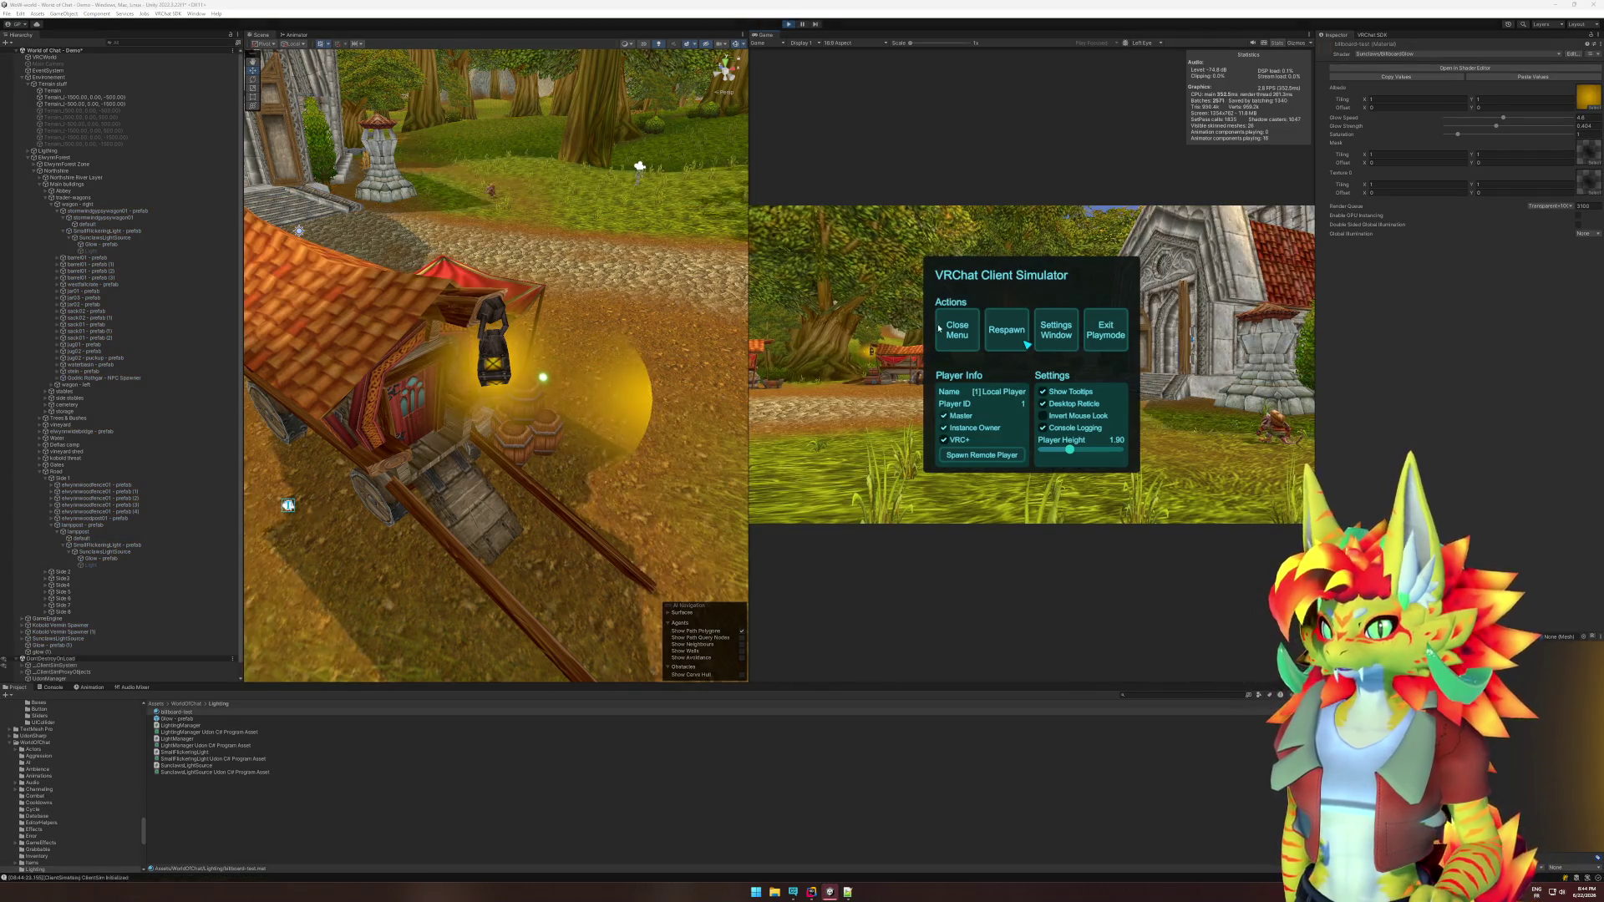
Walk the player to the wagon to inspect the lantern's yellow glow, then stop play mode.
key(Escape)
key(w)
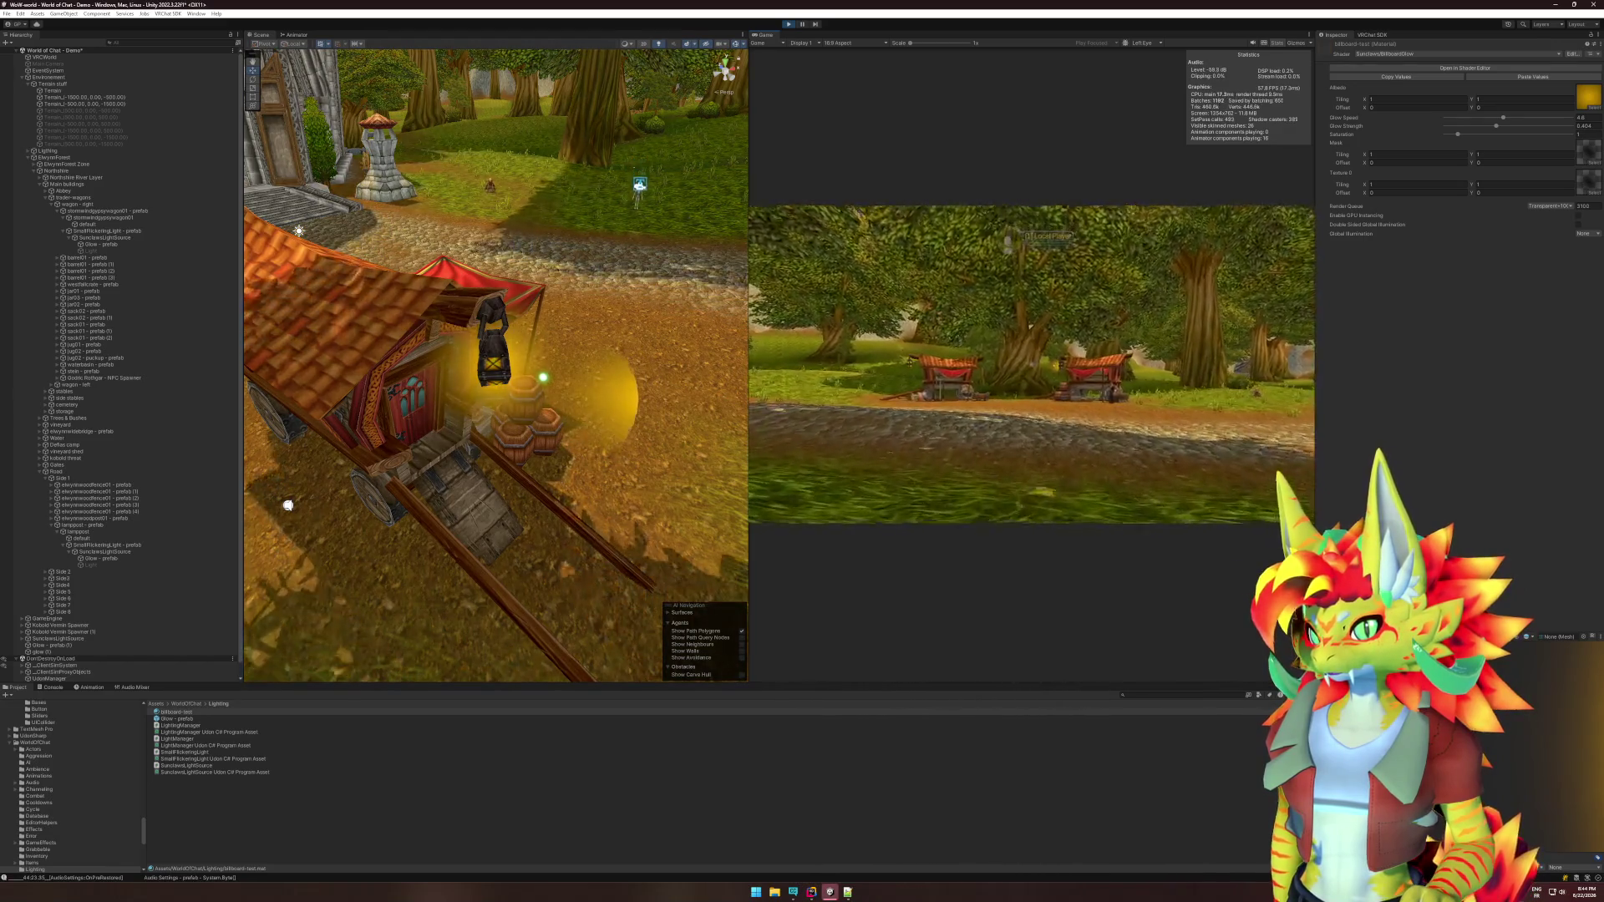
key(w)
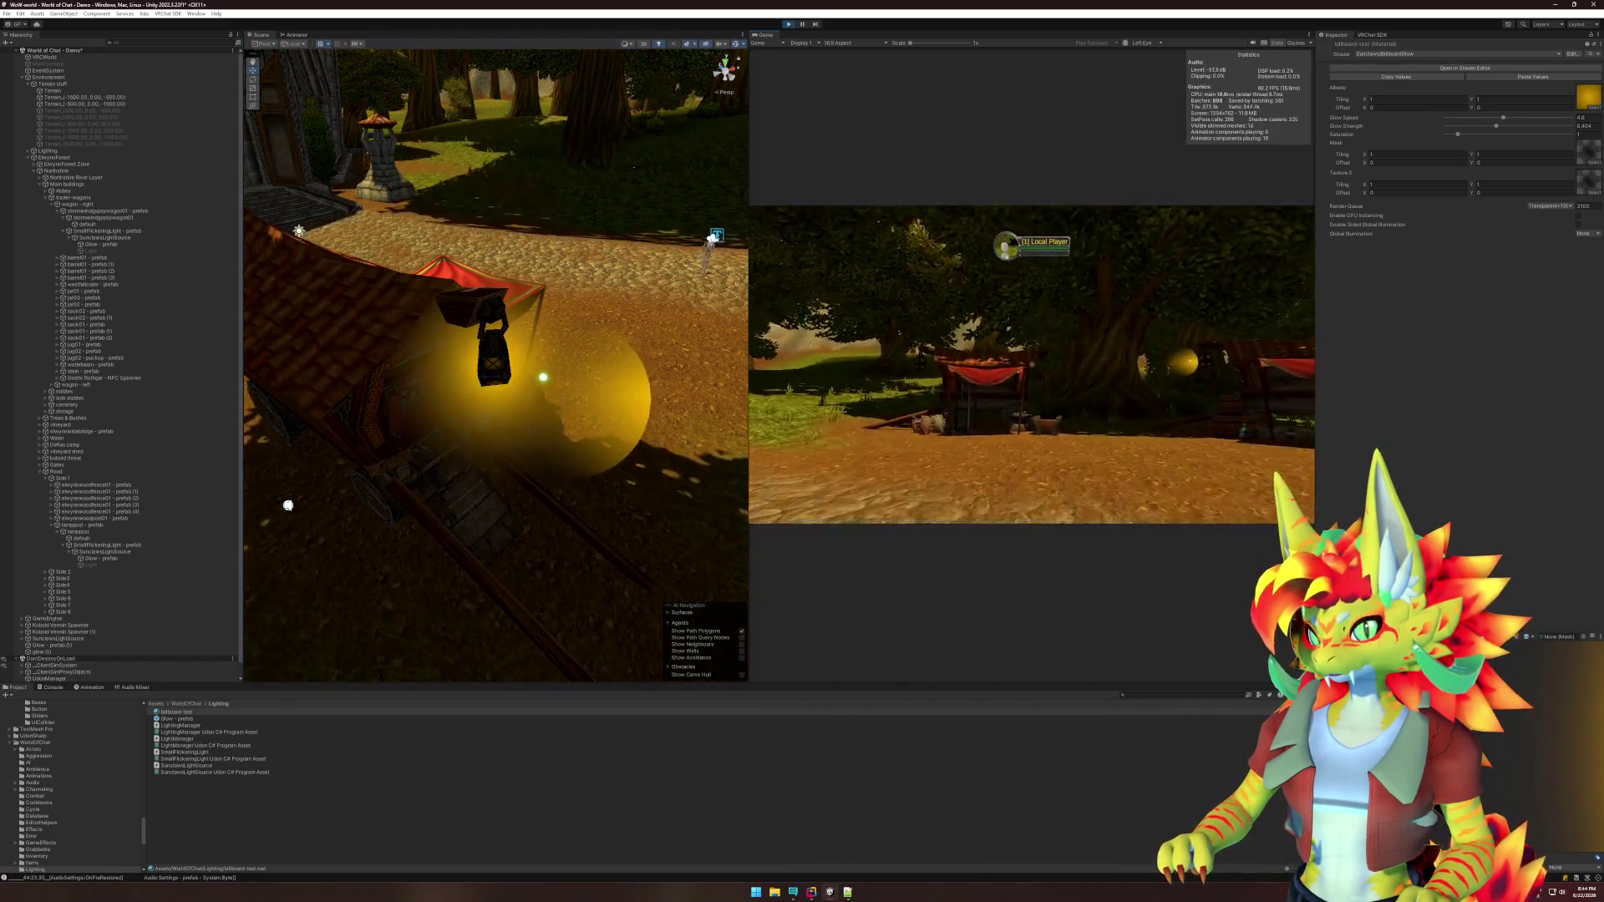
key(w)
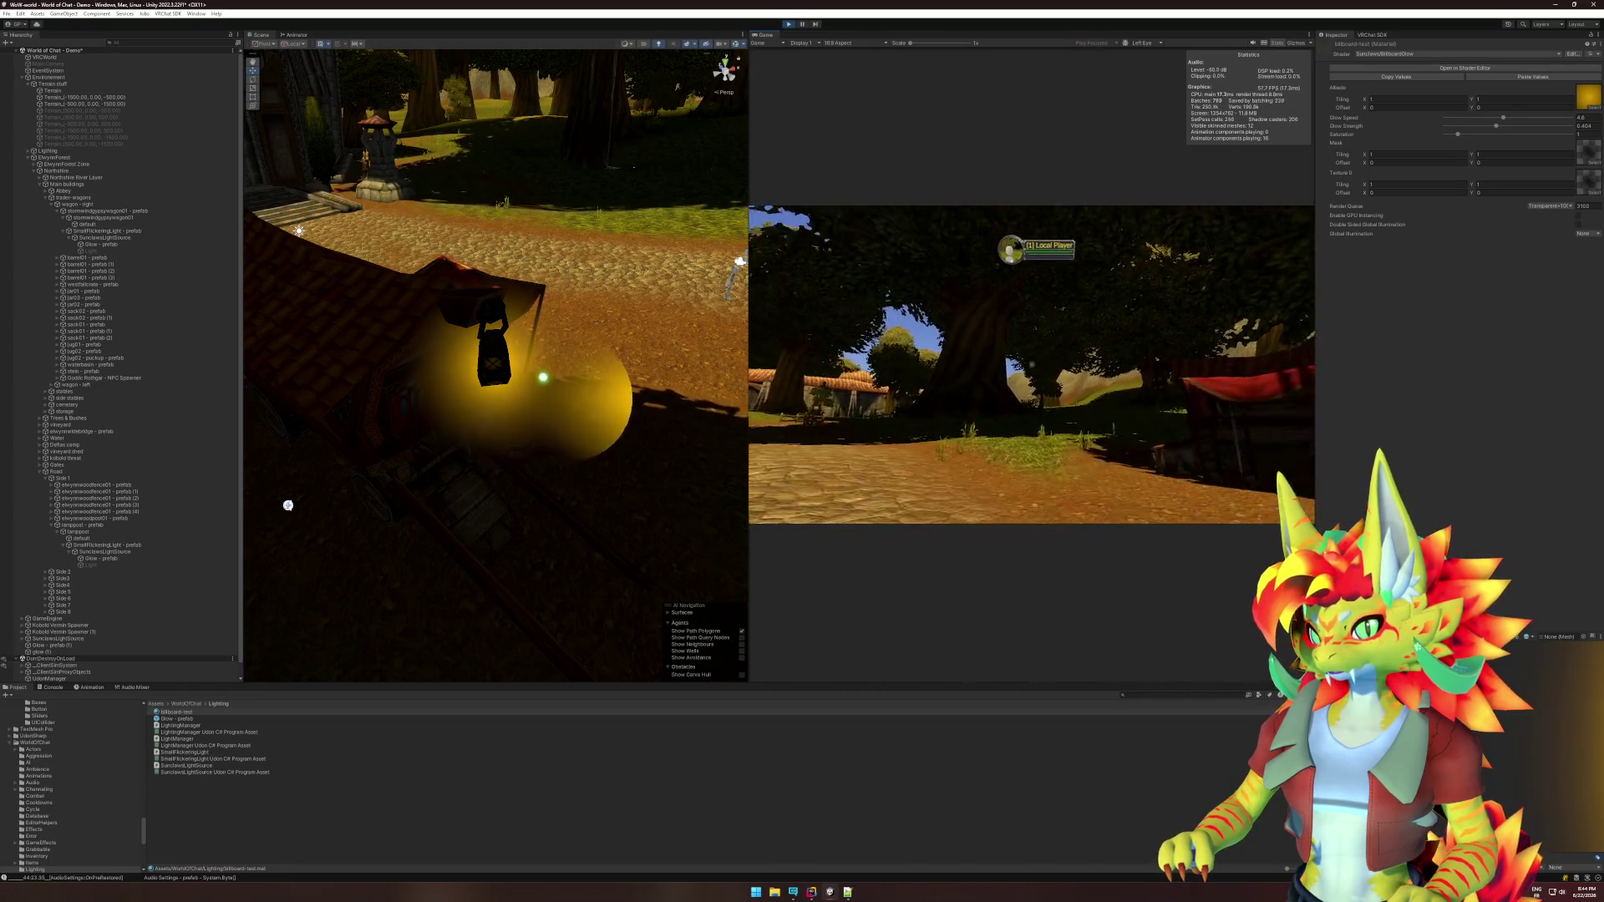
key(super)
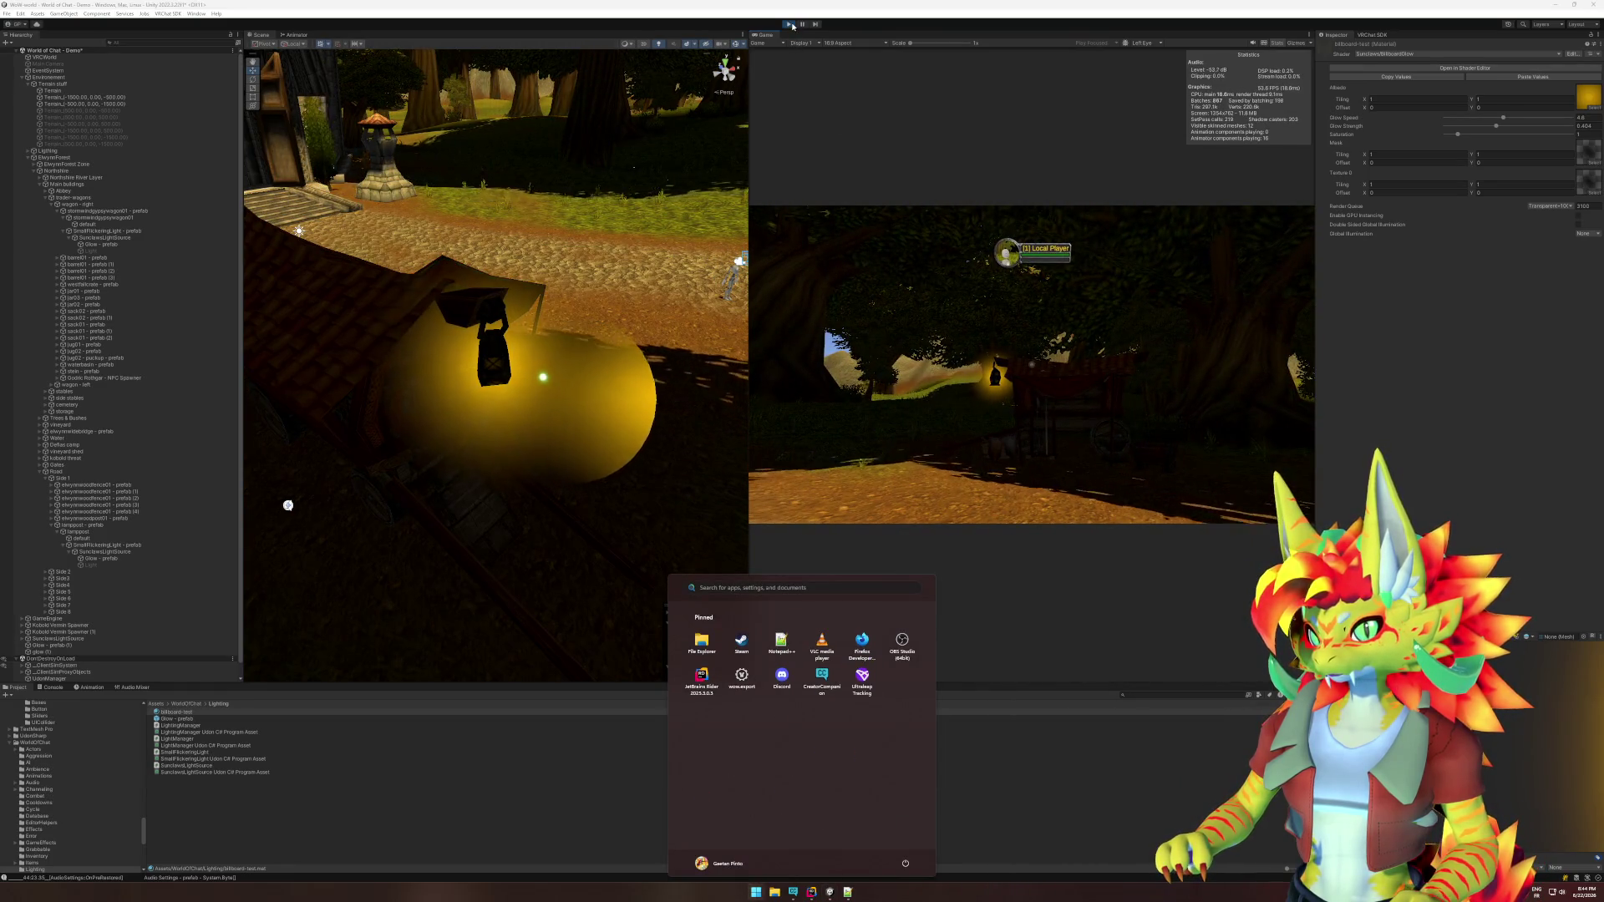
key(super)
key(w)
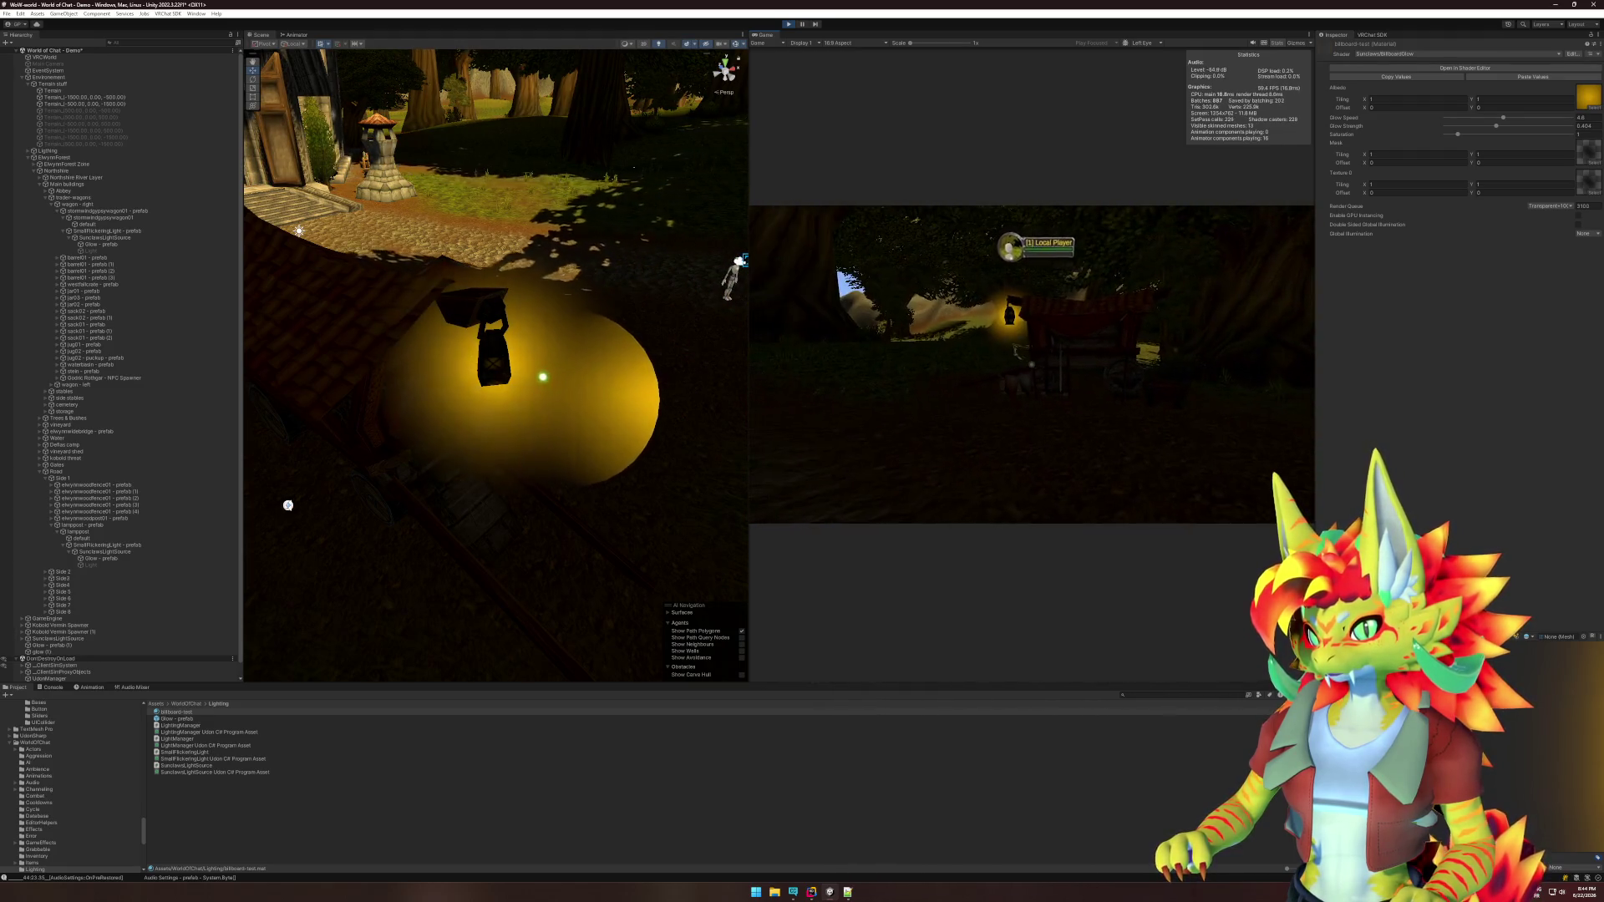
key(super)
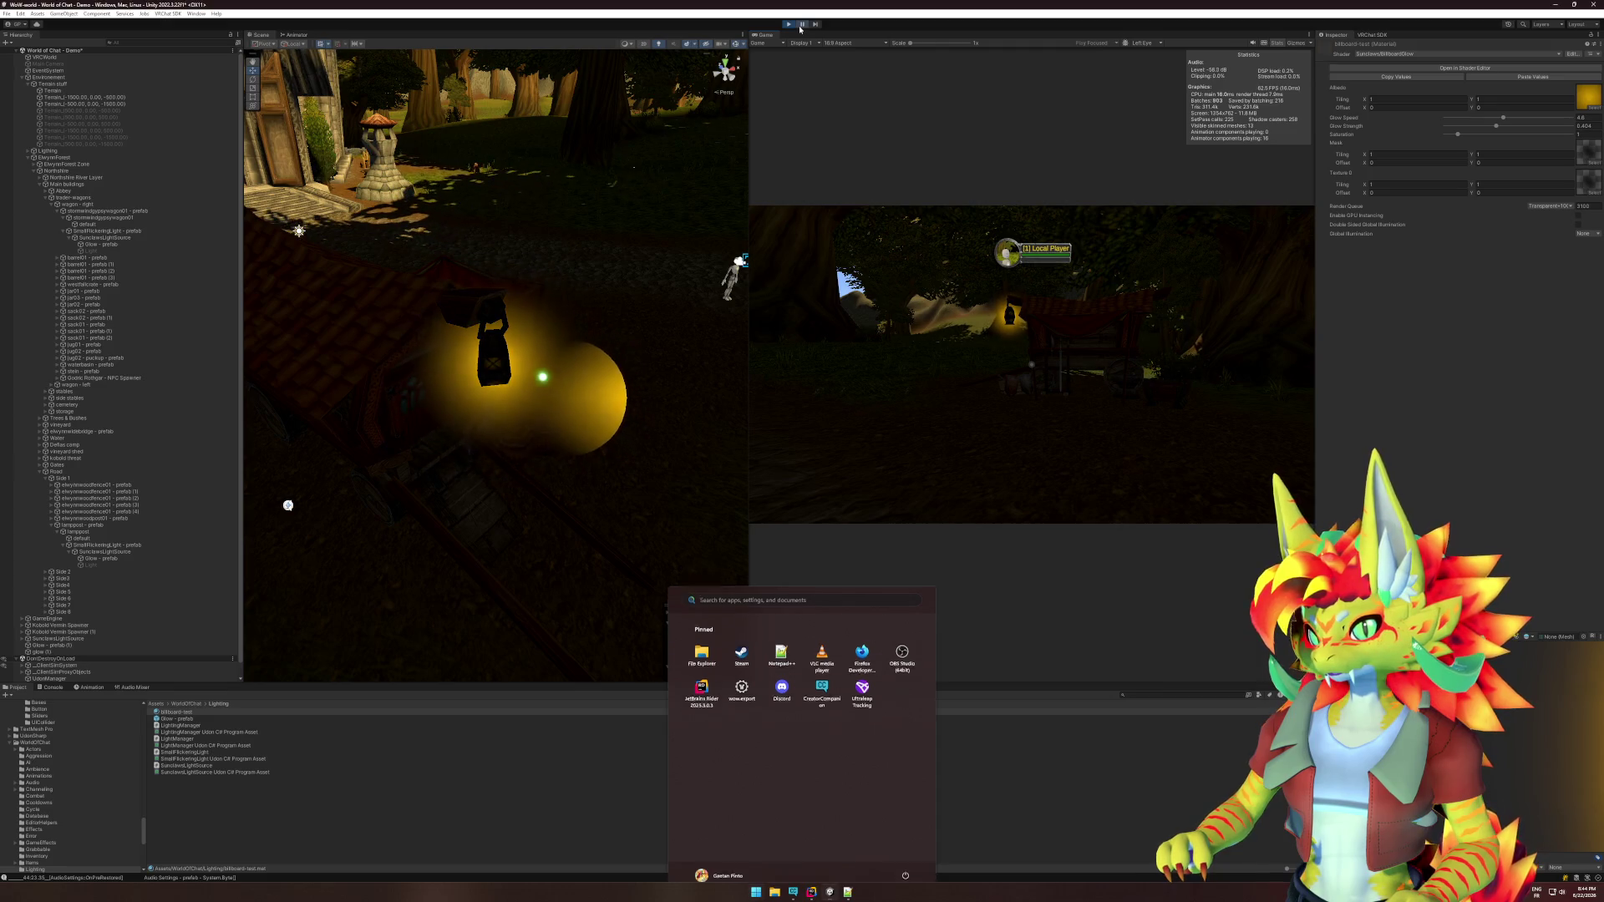
key(super)
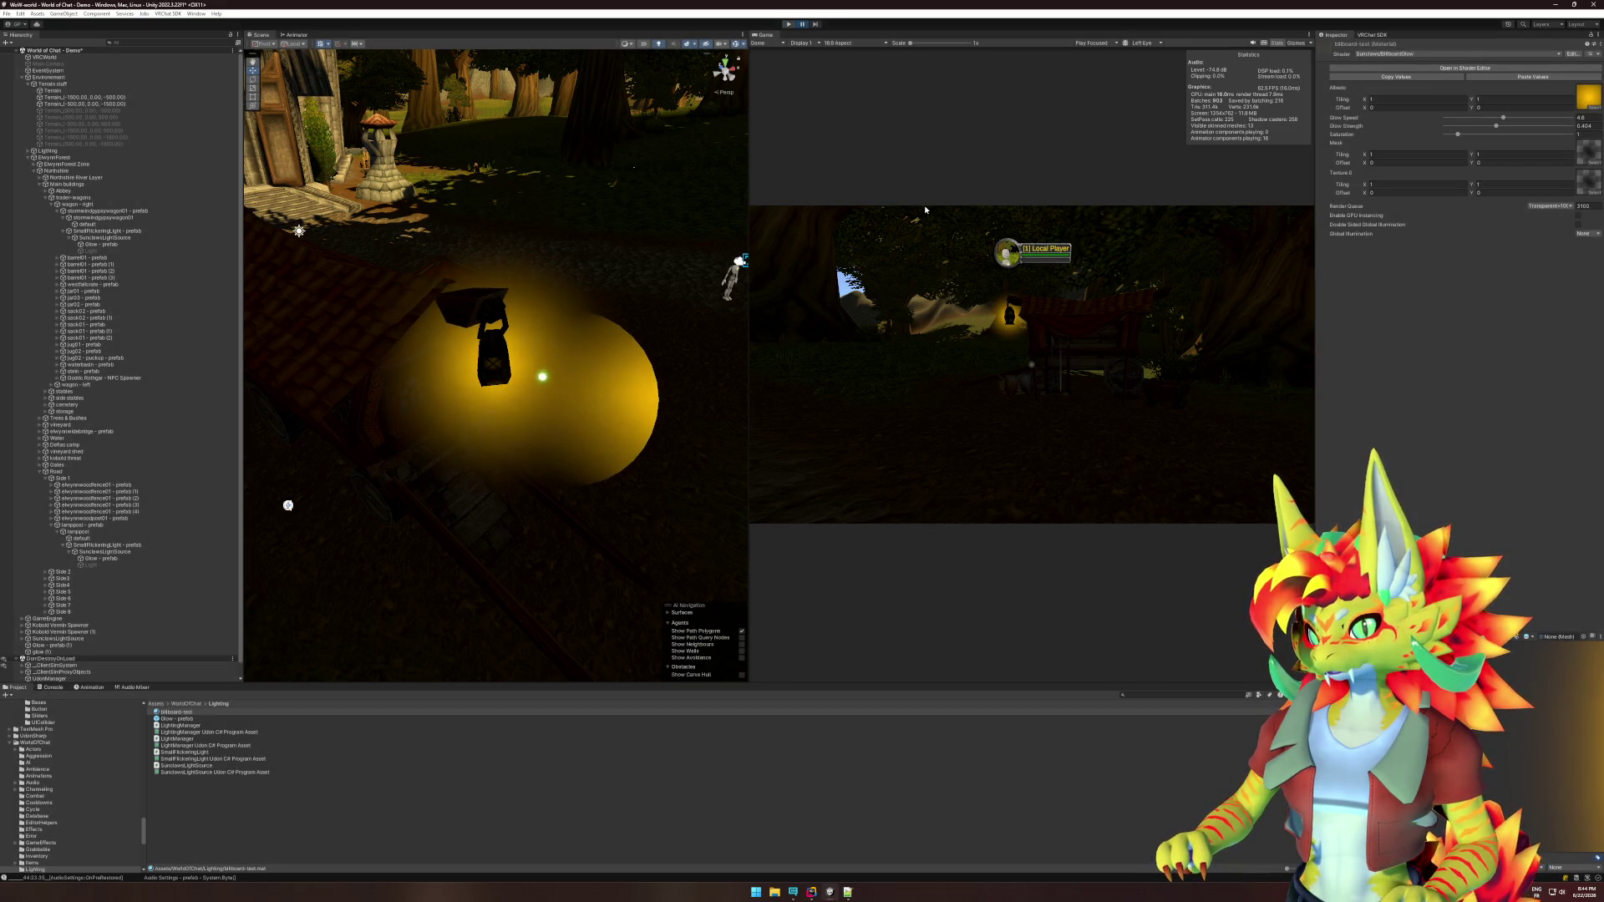
key(ctrl+p)
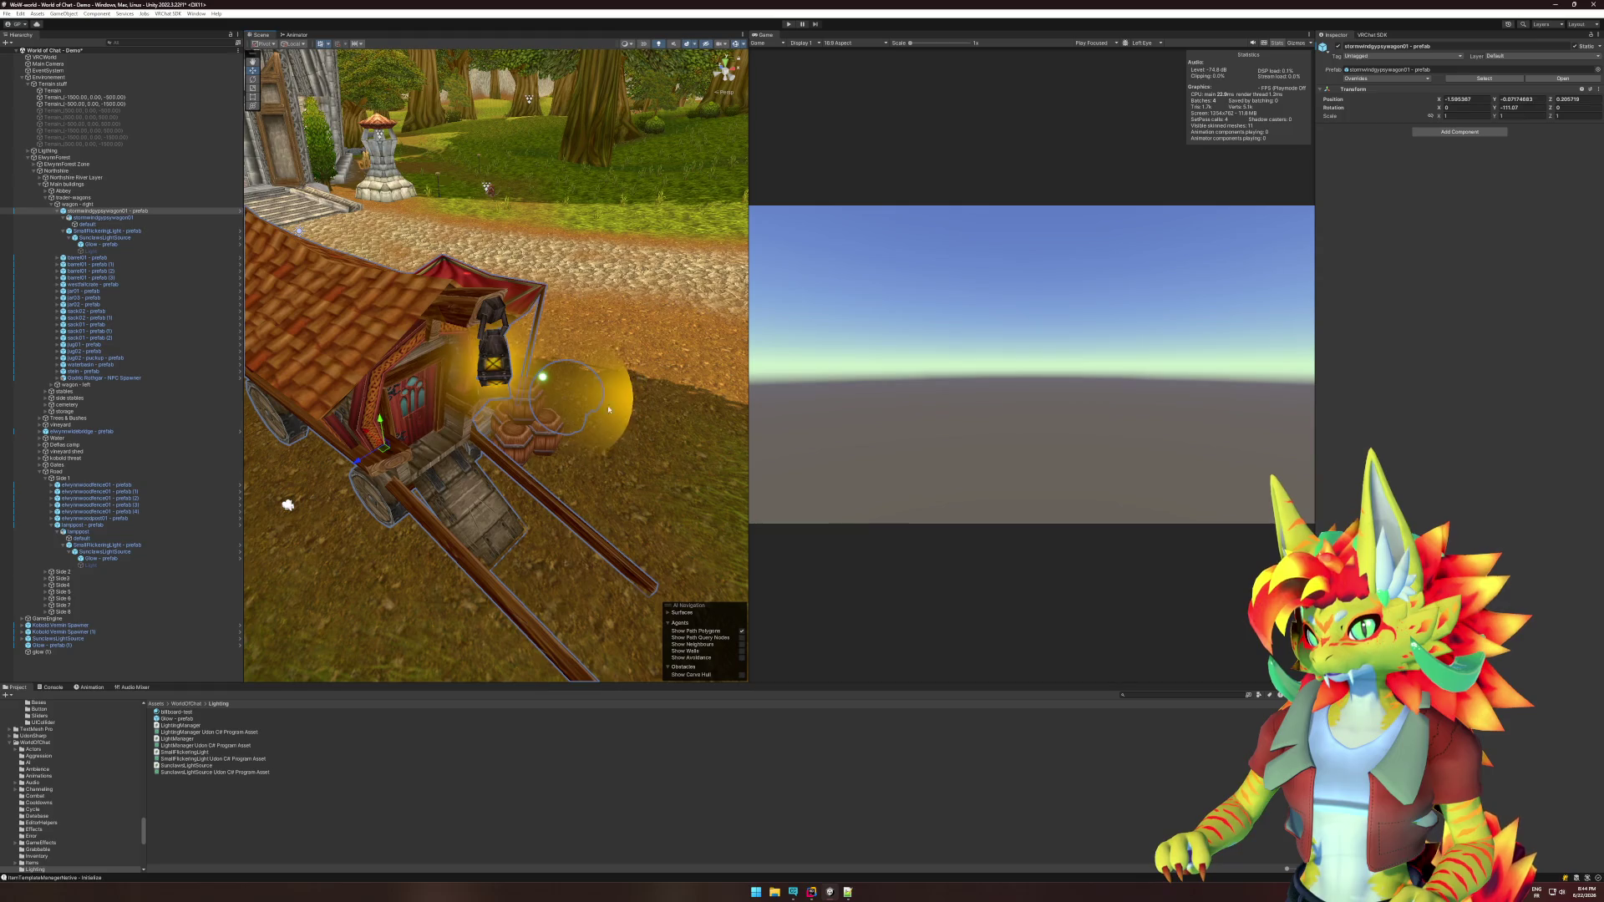
Open the Glow prefab's BillboardGlow shader in Amplify Shader Editor and pan to its output node.
click(577, 397)
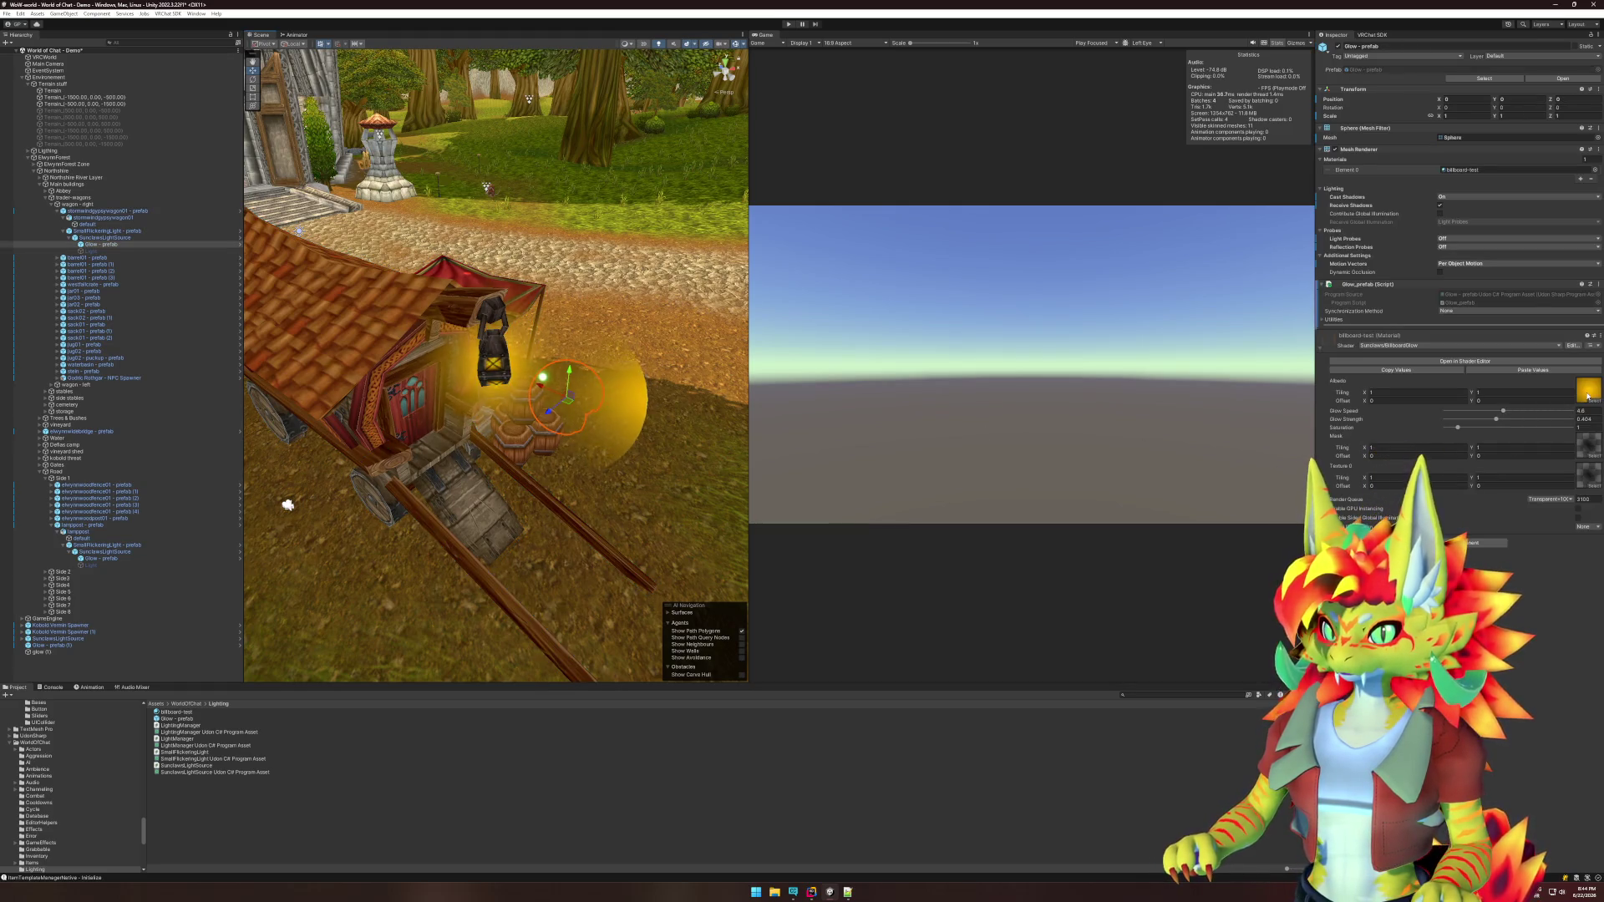
click(1515, 365)
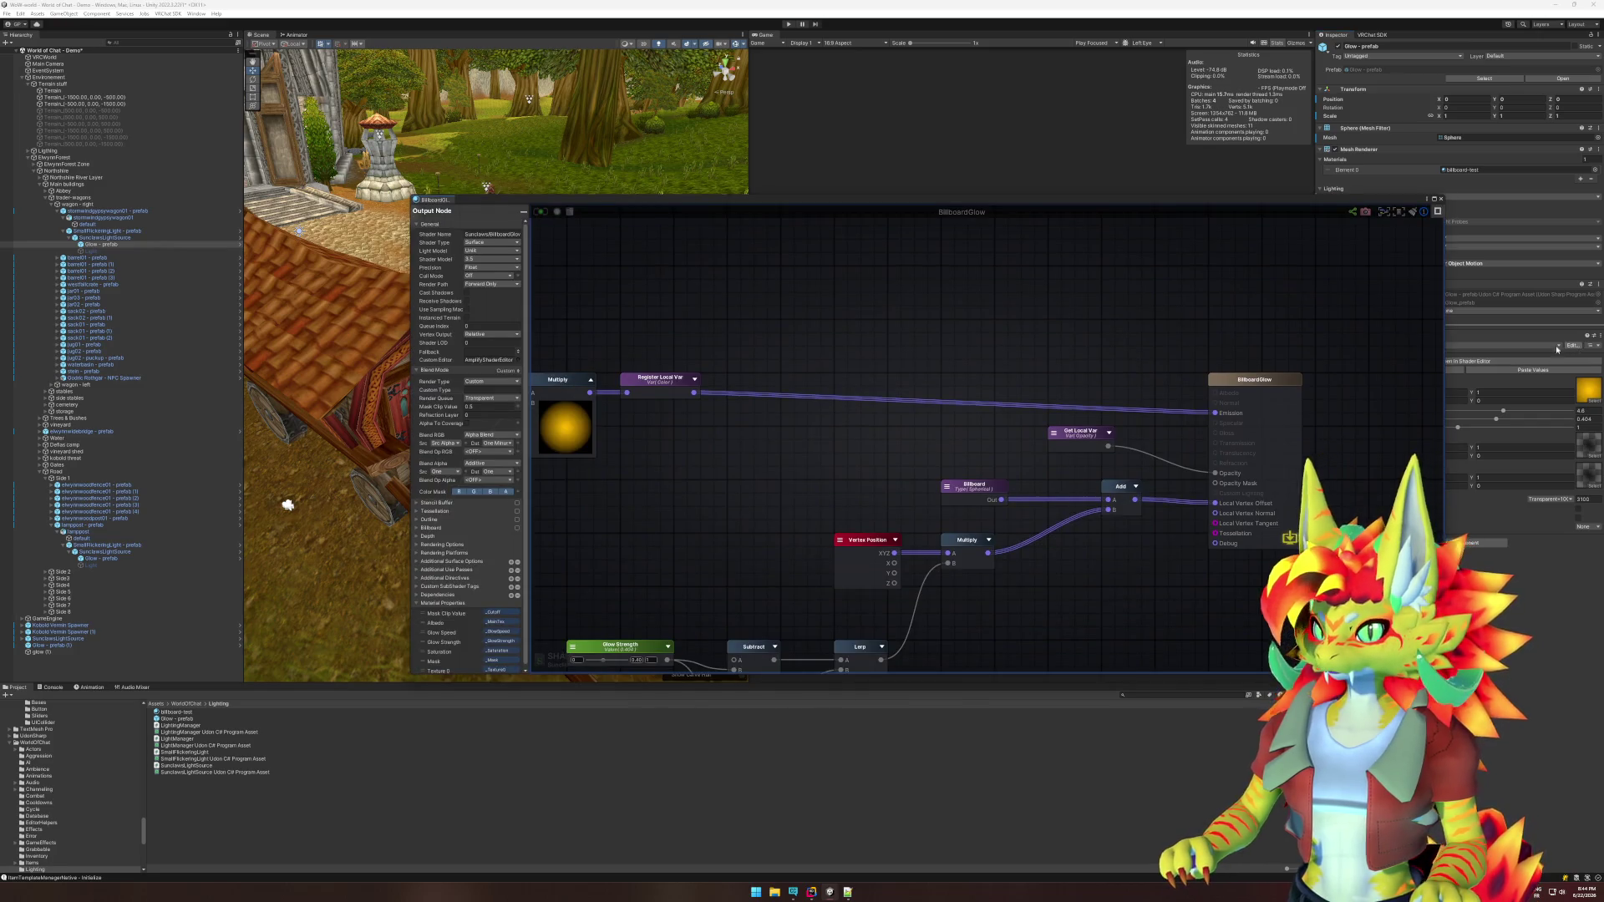
drag(936, 320, 1344, 438)
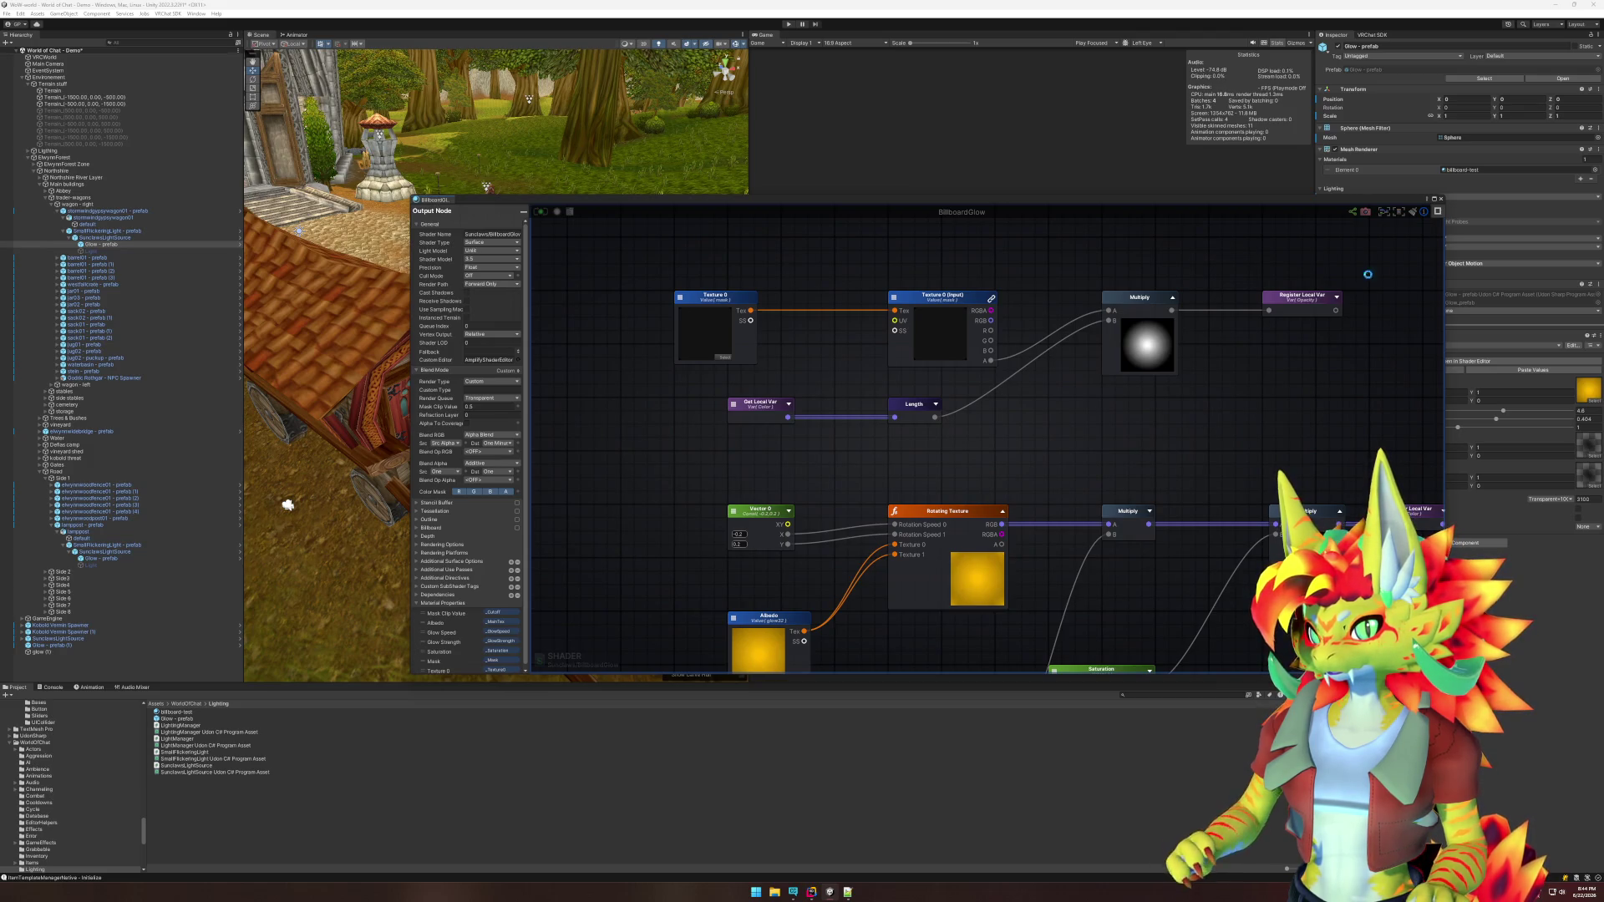
click(1438, 202)
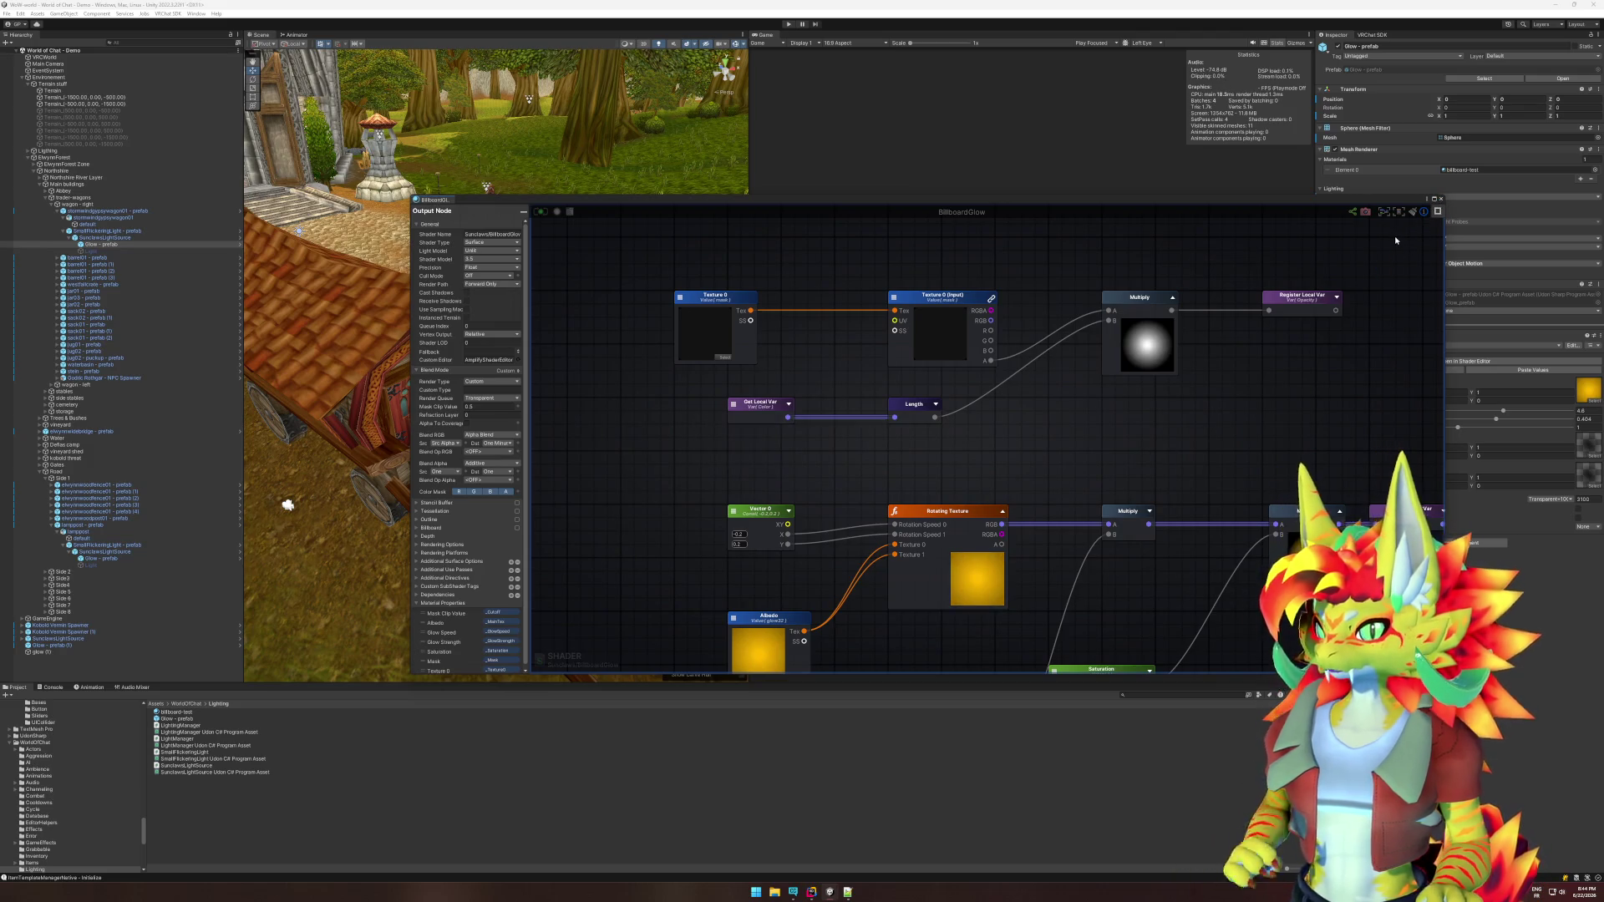
scroll(1111, 401, down, 2)
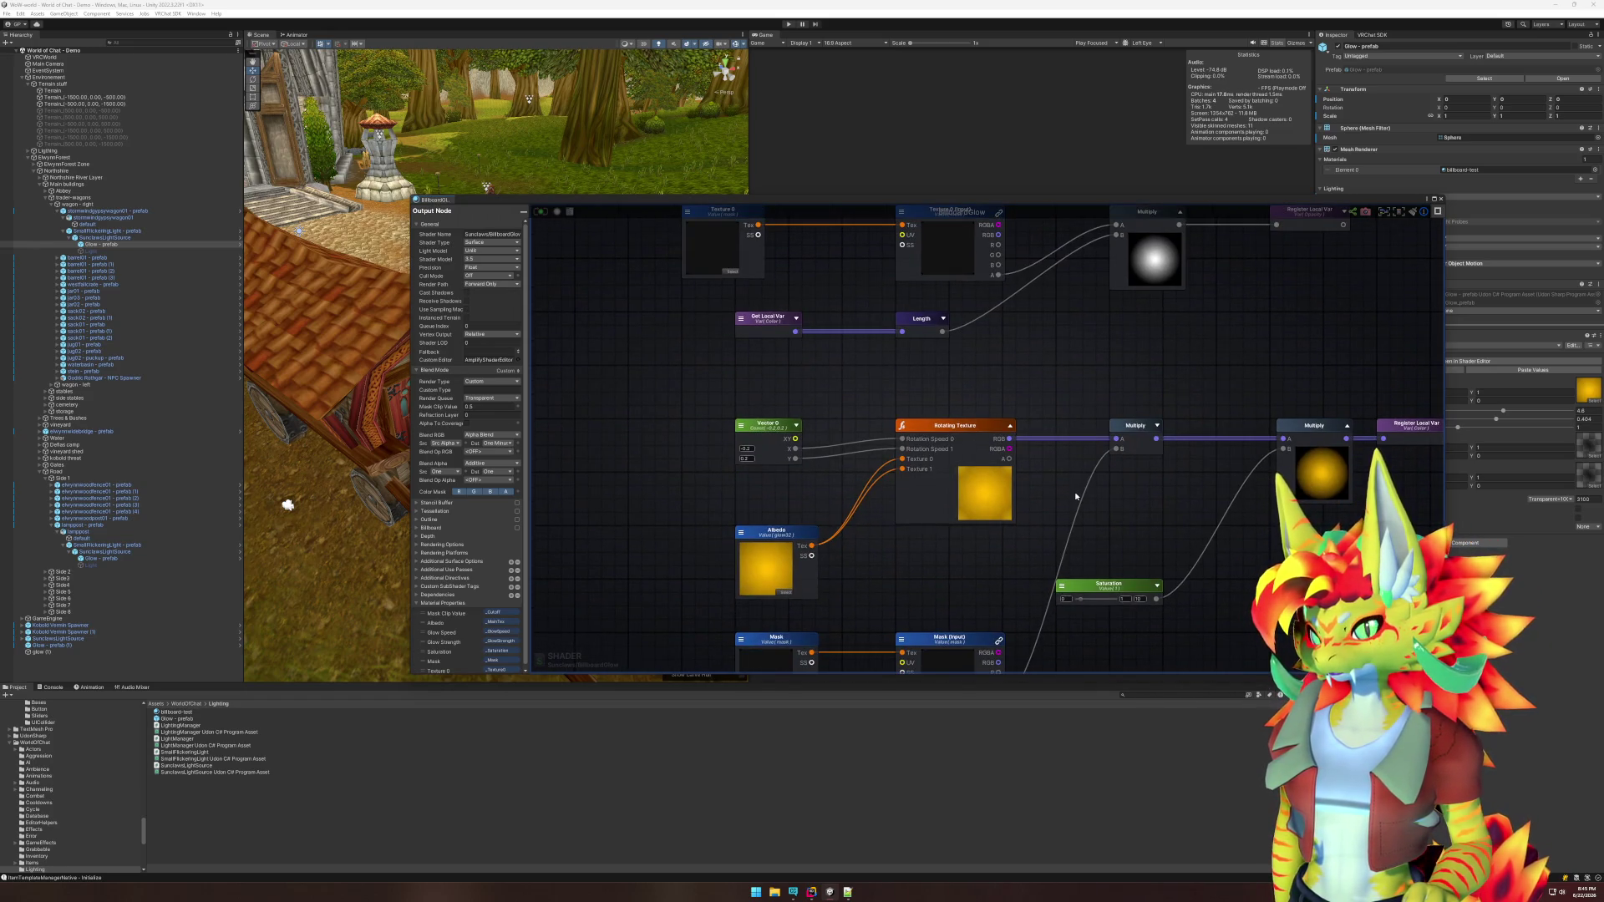
drag(1075, 496, 1035, 401)
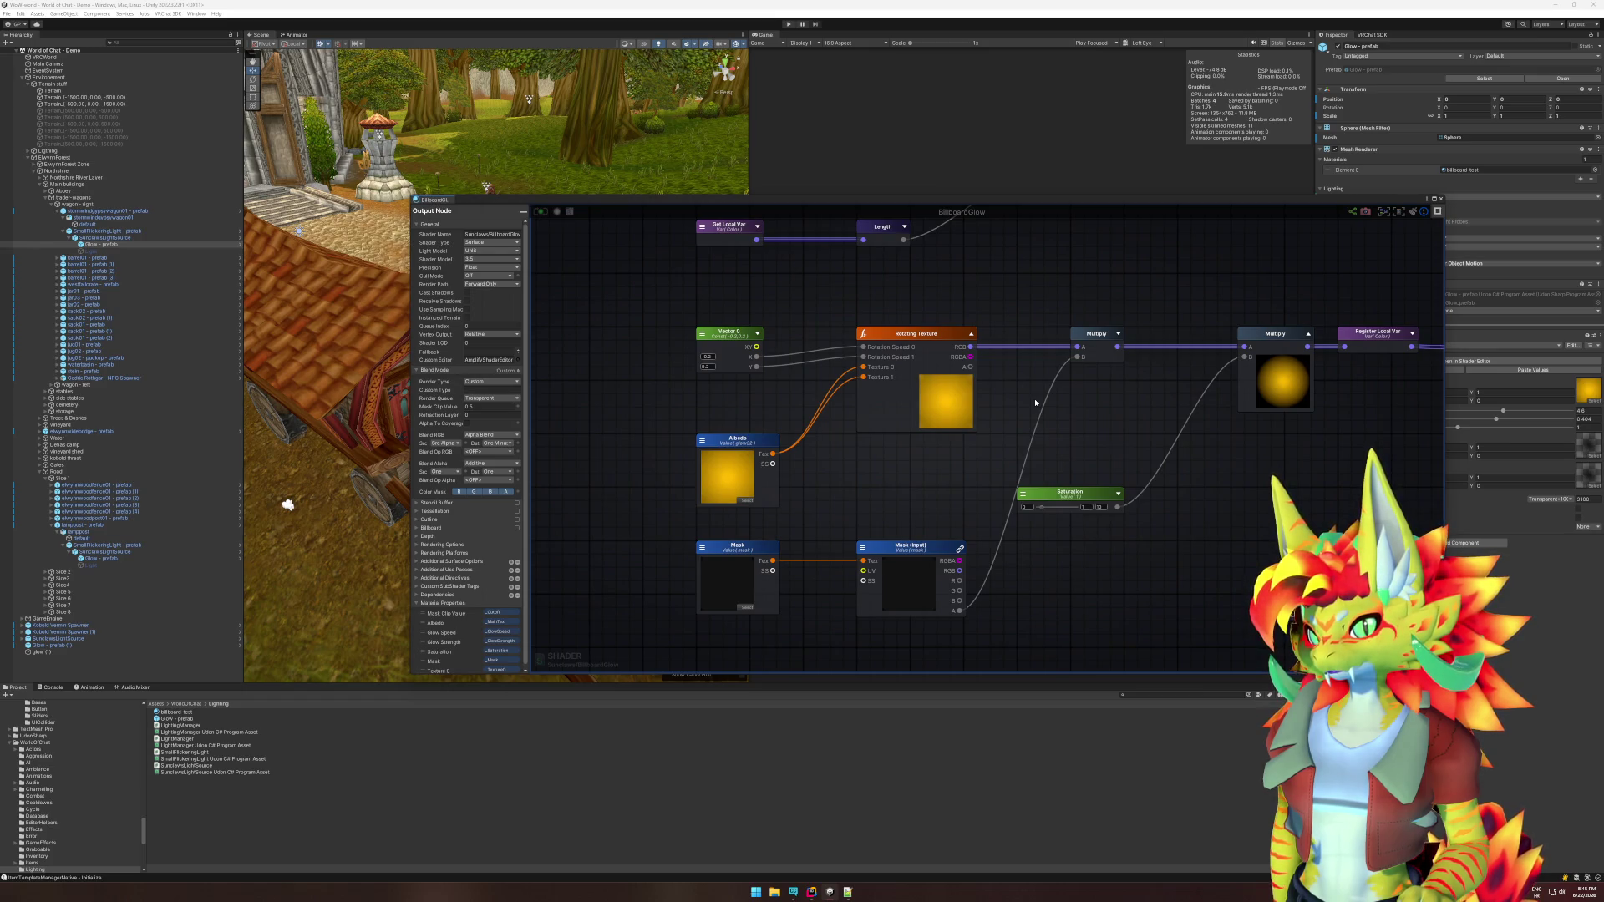
drag(1236, 456, 809, 484)
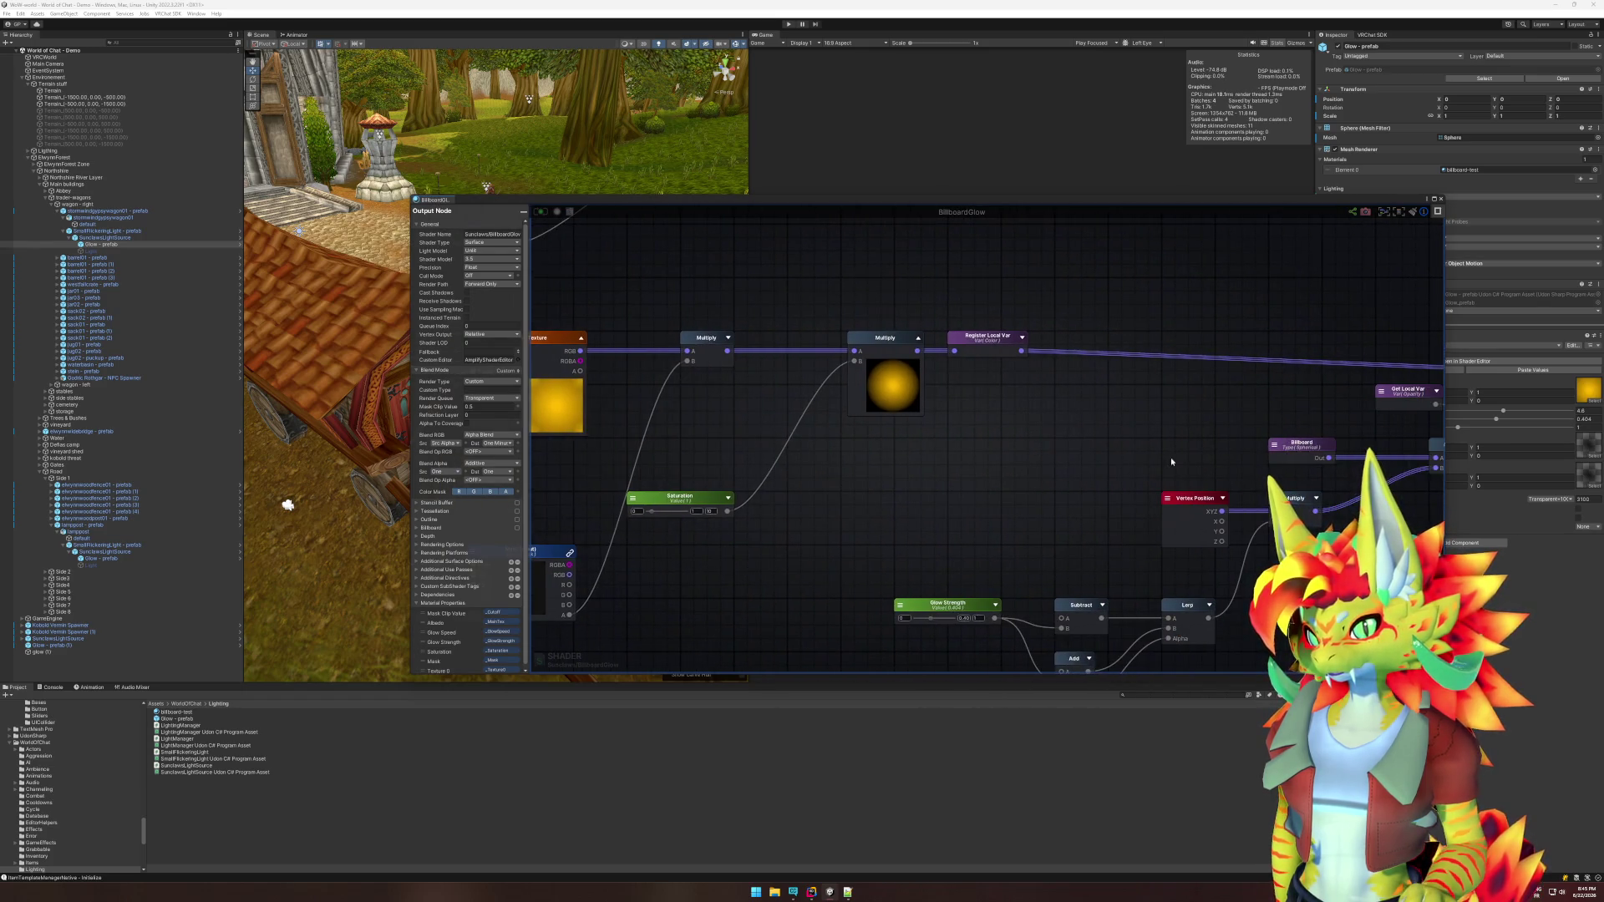
drag(1237, 414, 819, 469)
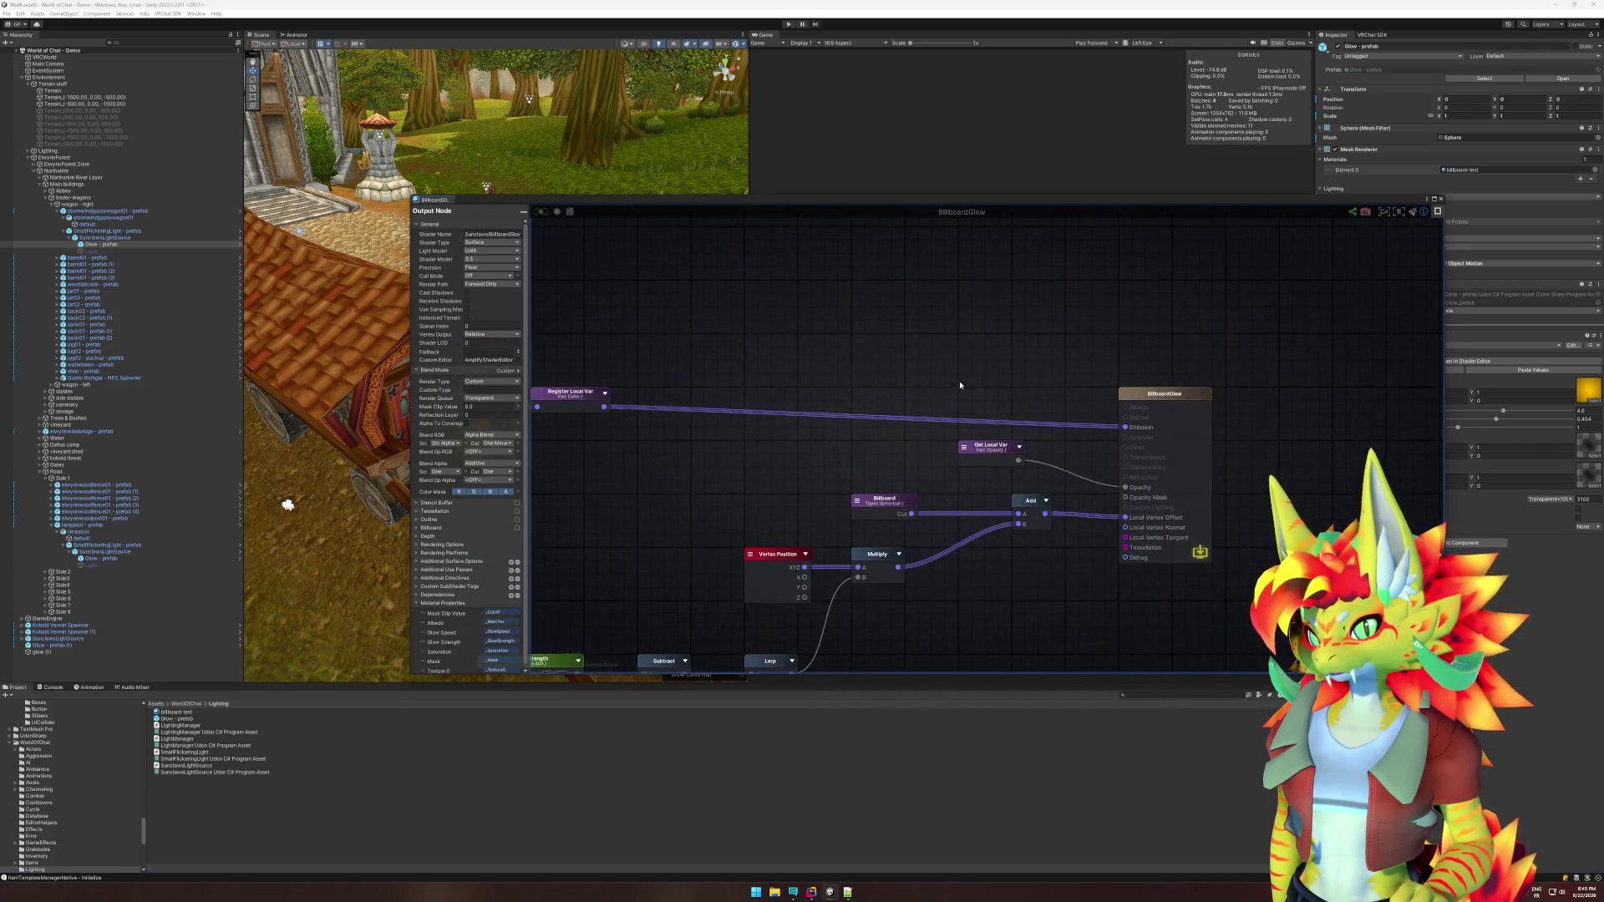
right_click(927, 349)
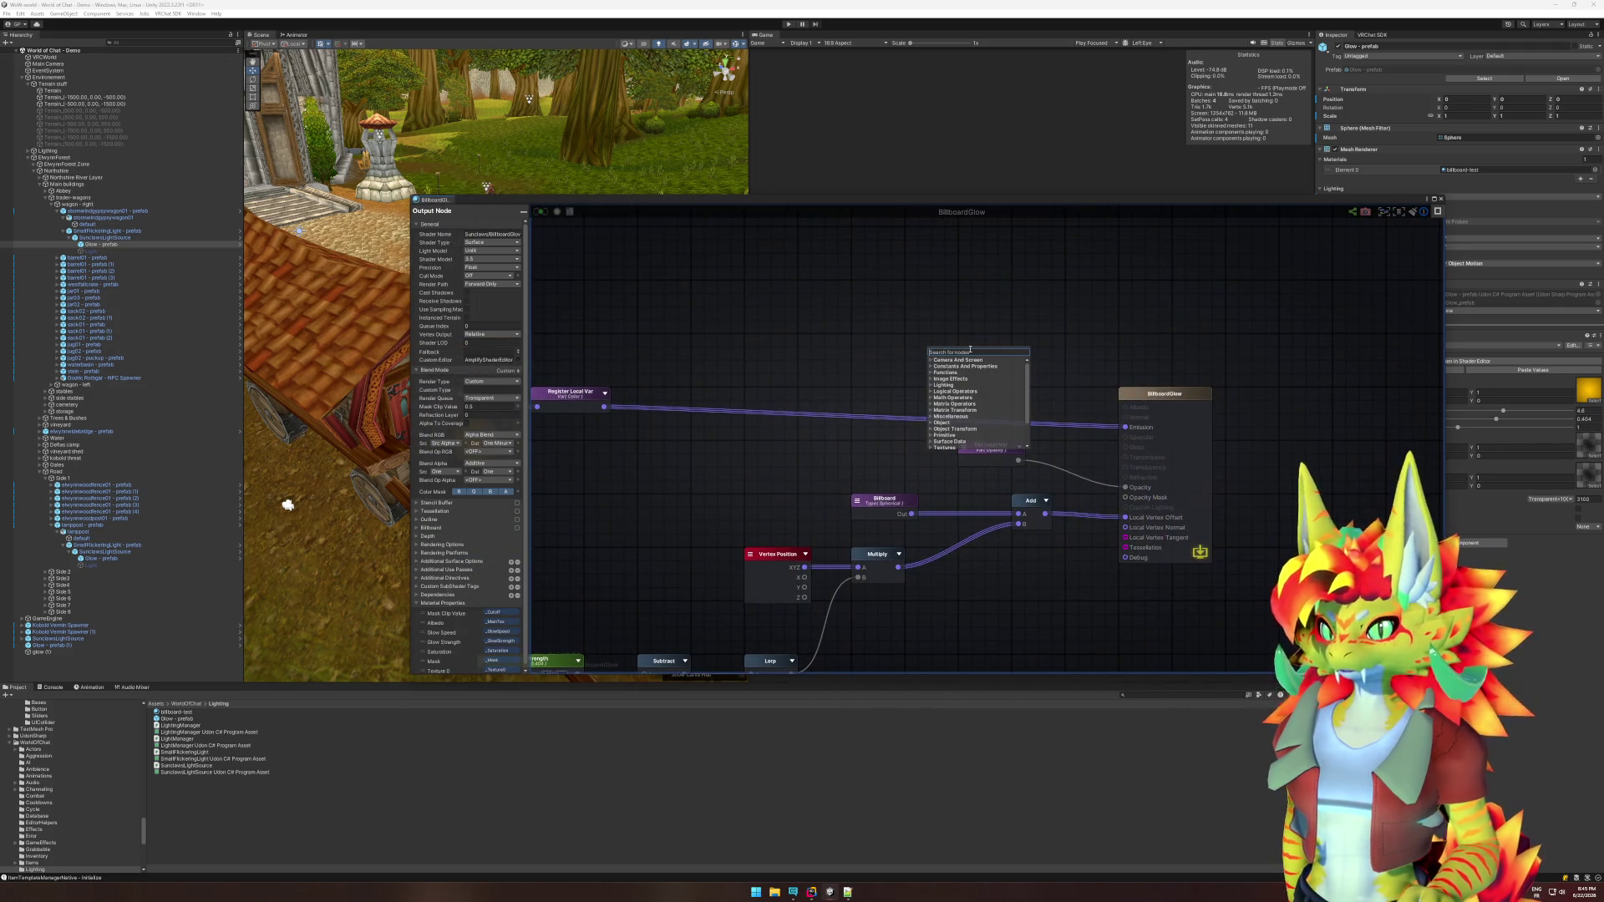
Add a magenta FF00F7 Color node wired into Emission, then close the shader editor.
text(color)
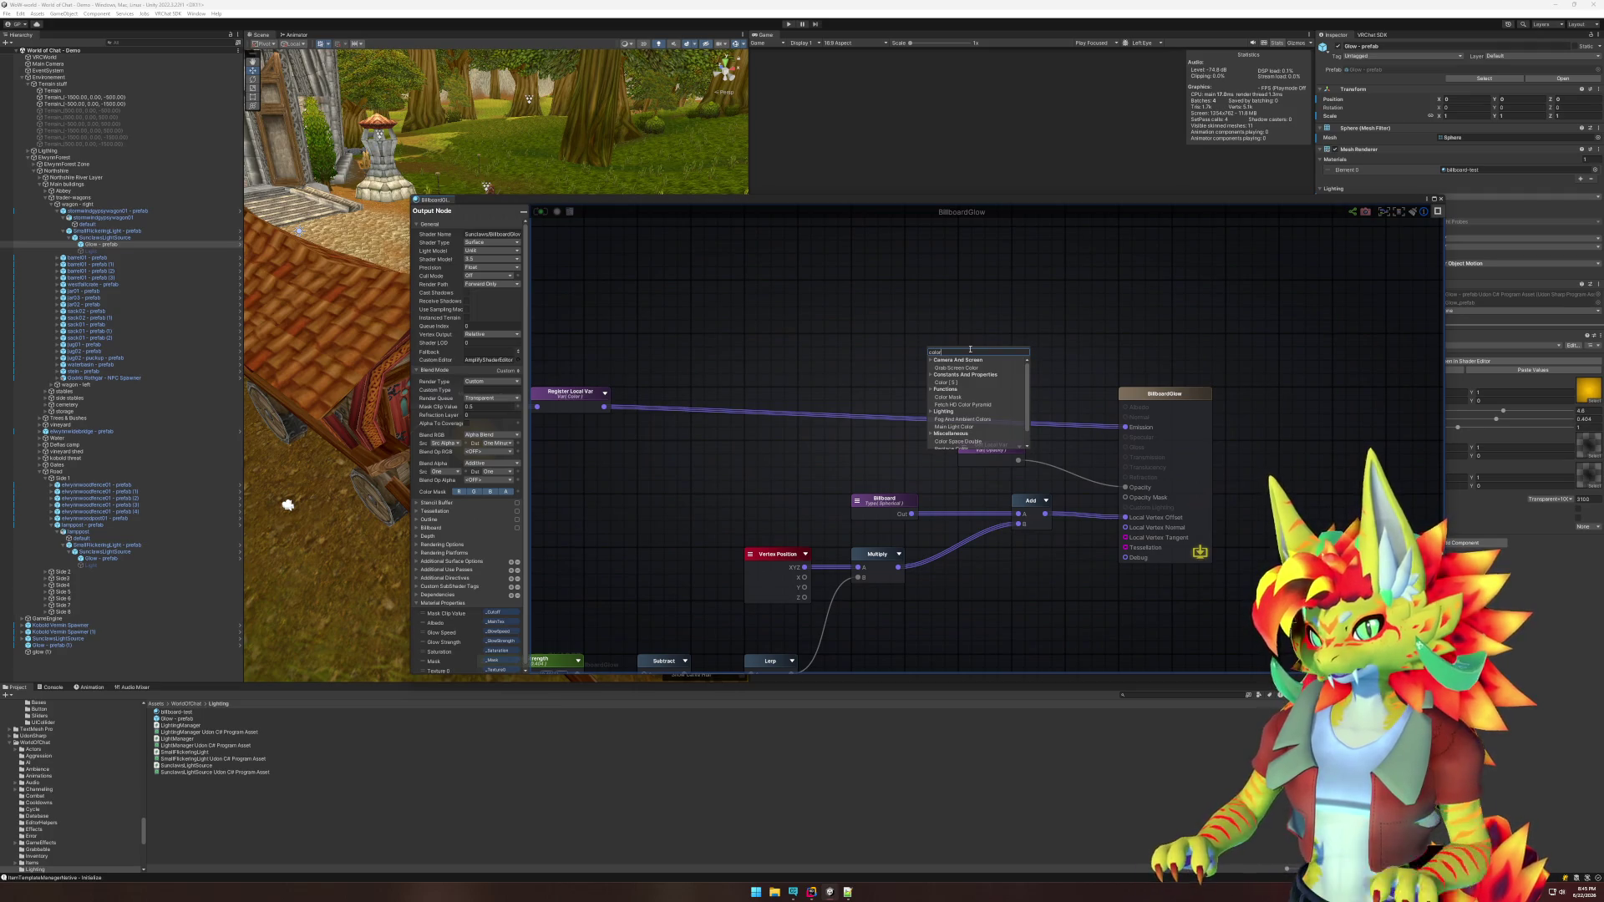
click(950, 381)
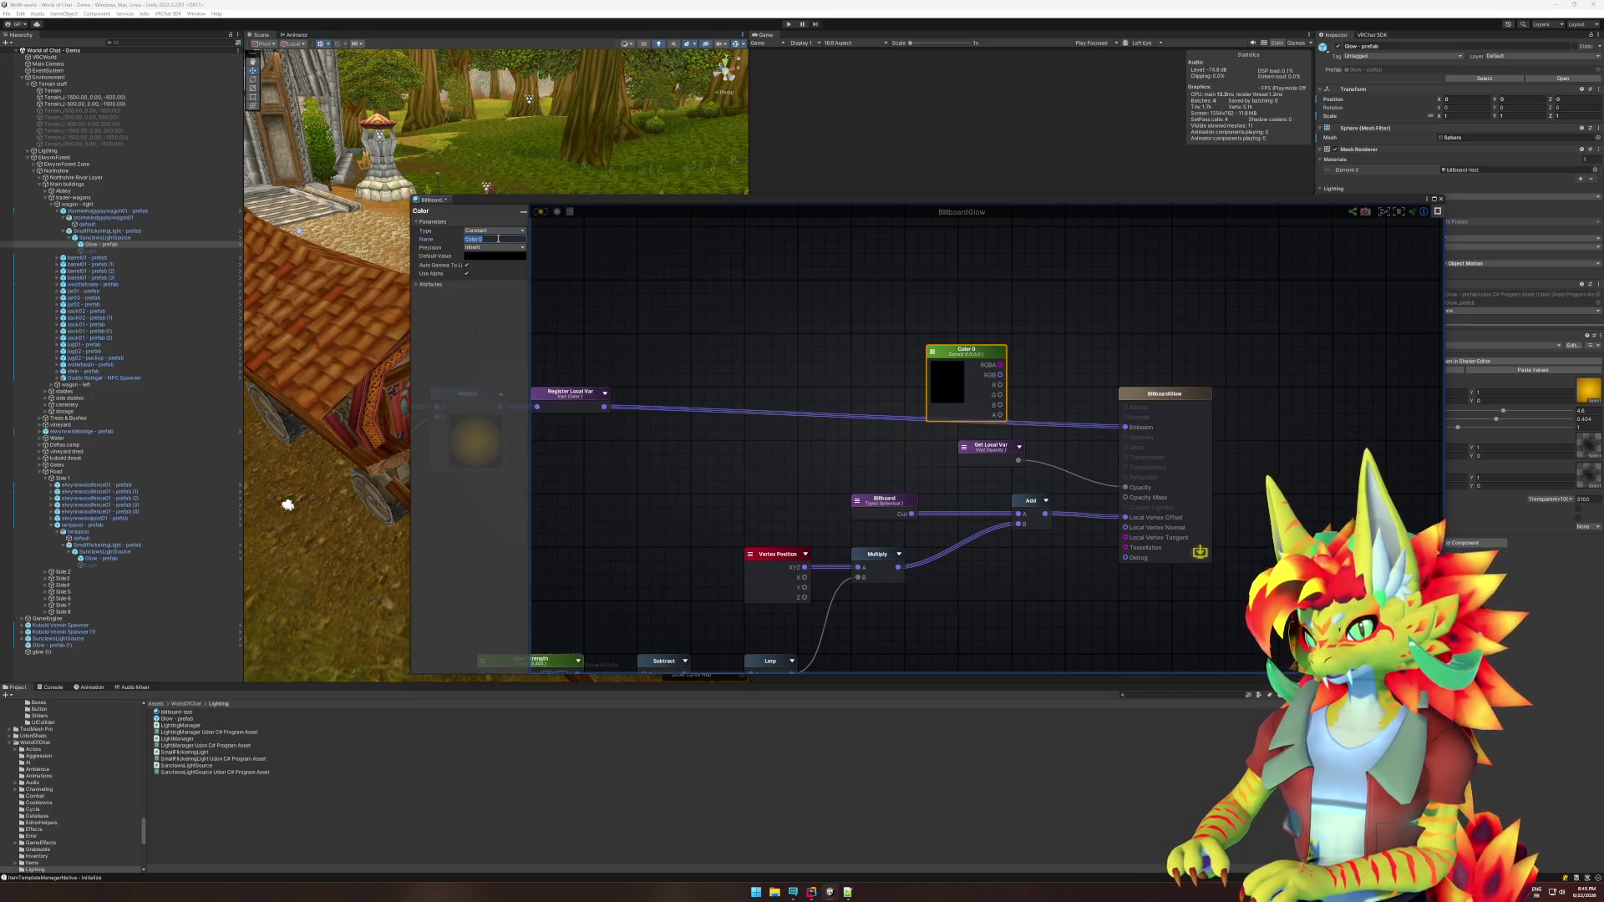
click(500, 257)
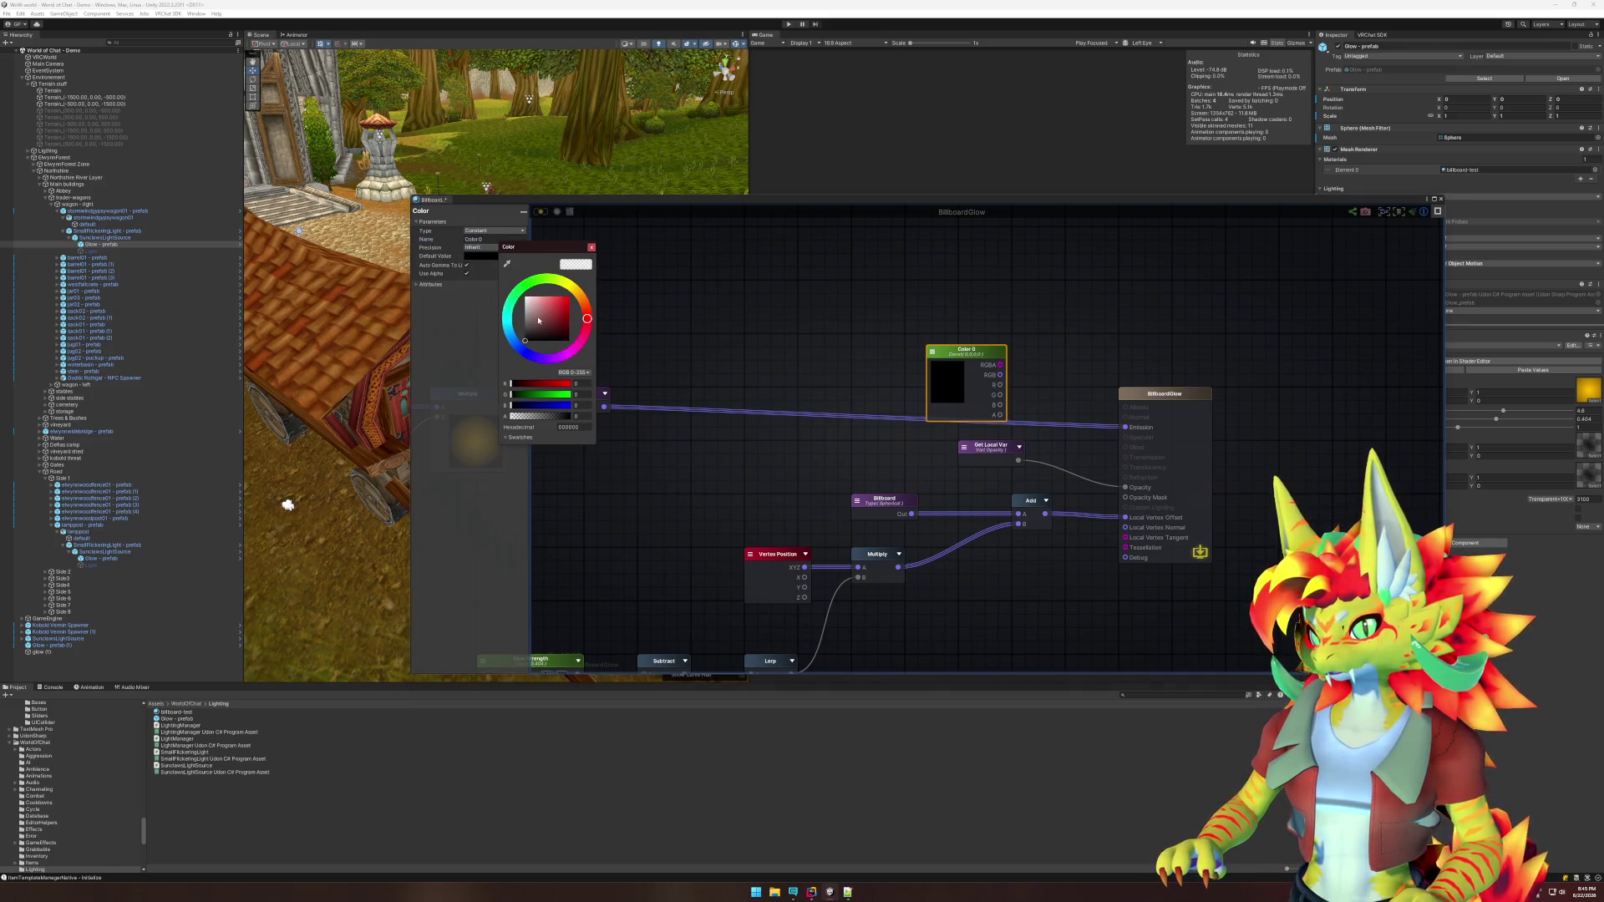
click(570, 354)
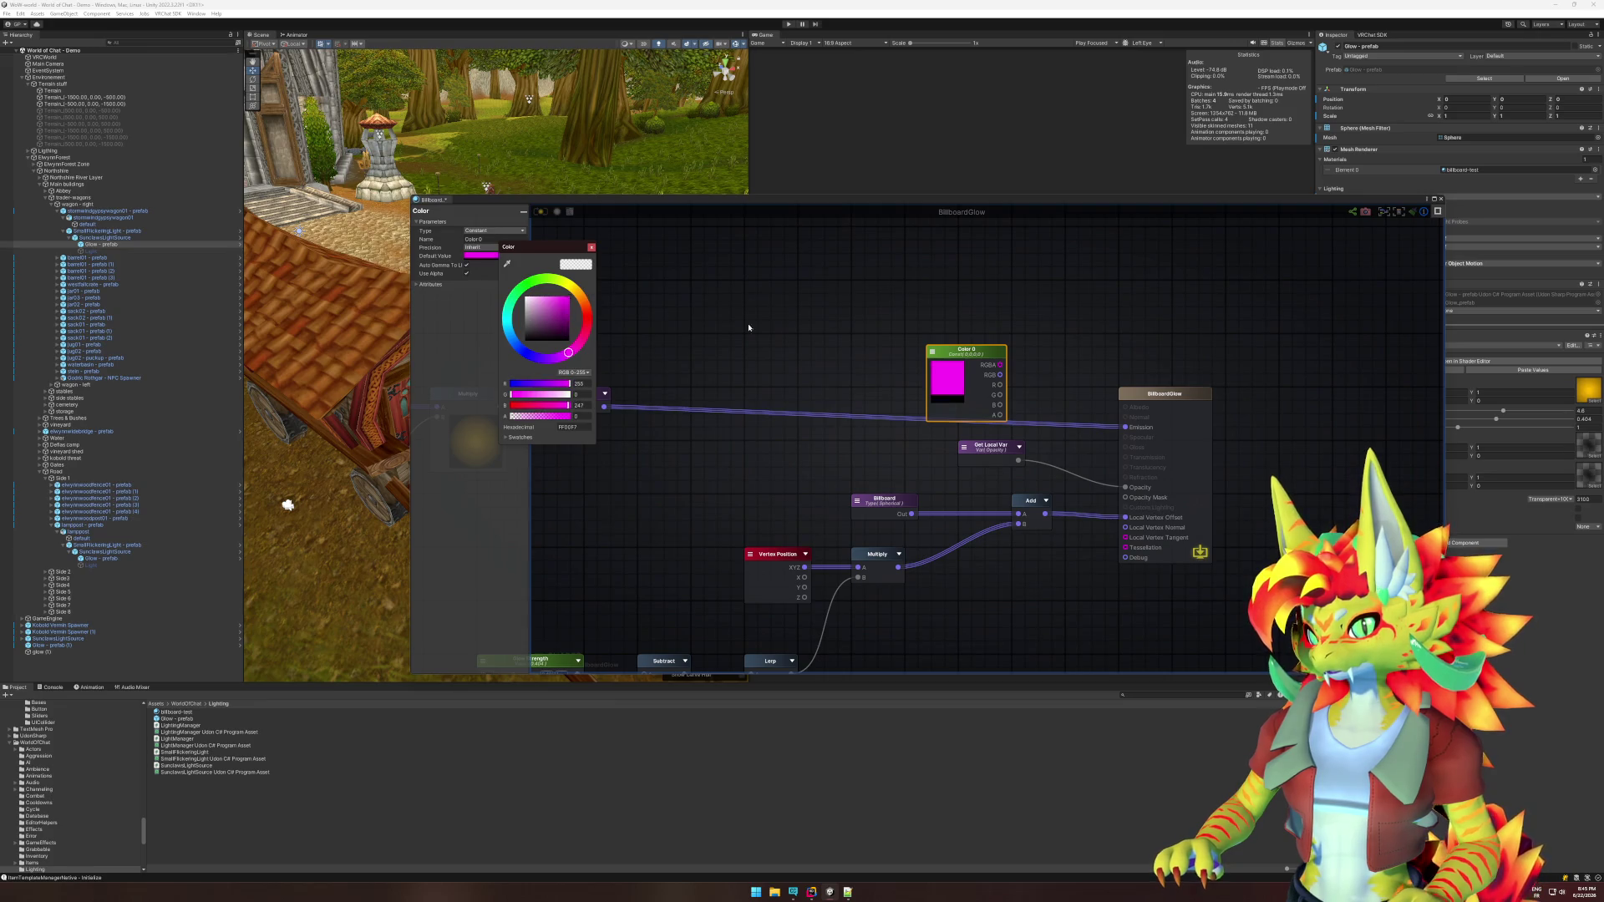
drag(1002, 378, 1126, 428)
click(1067, 381)
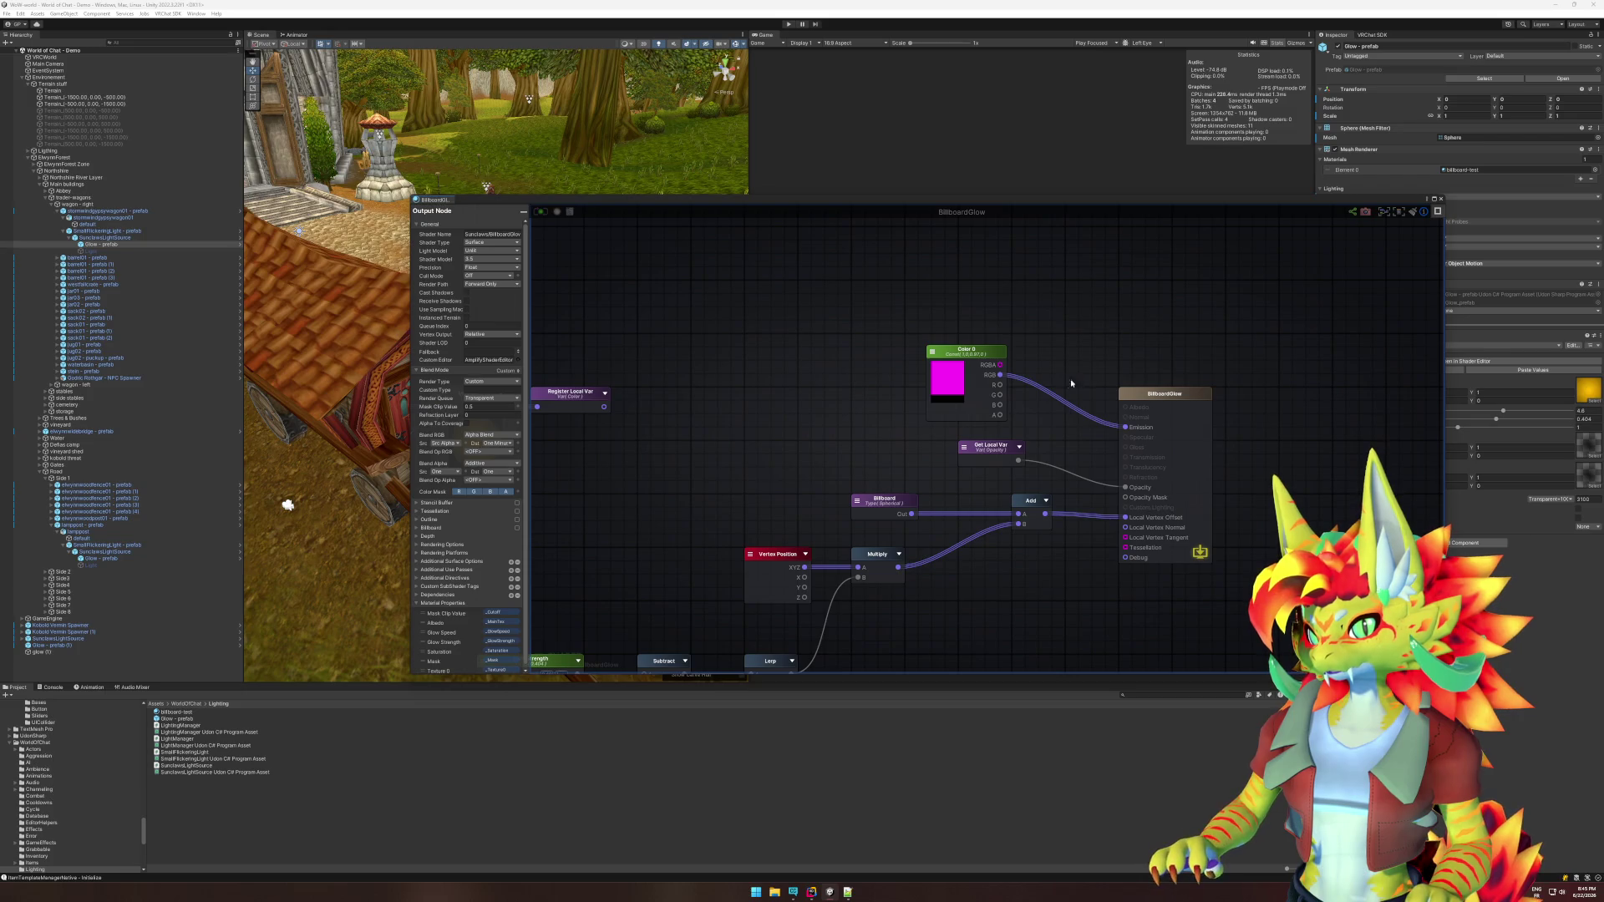
click(1440, 200)
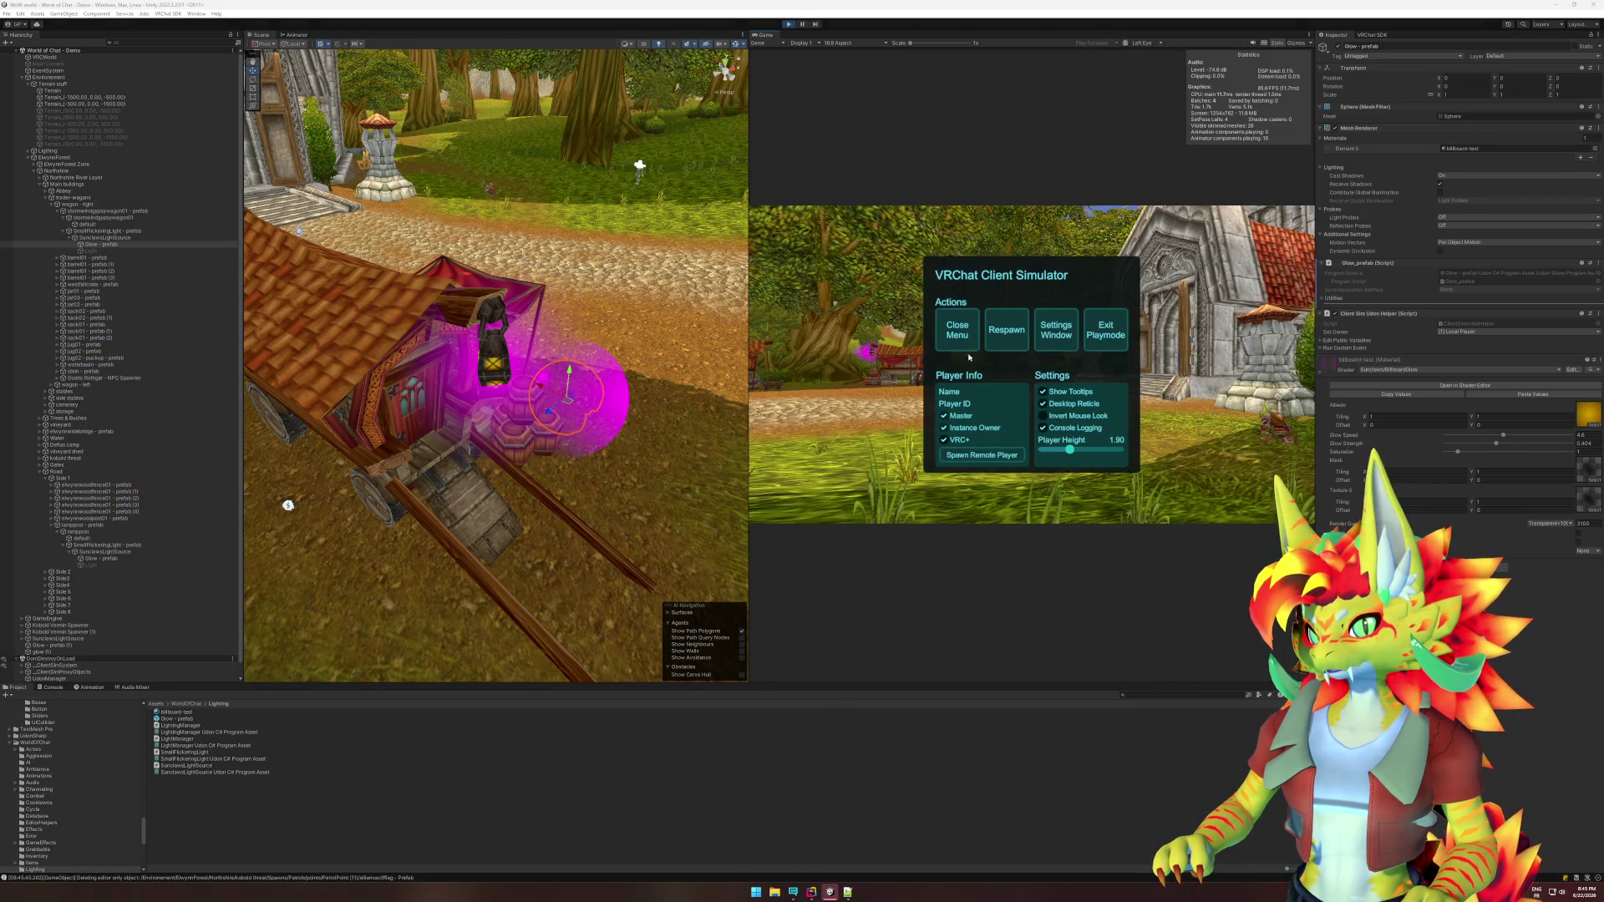
Walk through the village in play mode to view the magenta glow sphere from several angles.
click(961, 334)
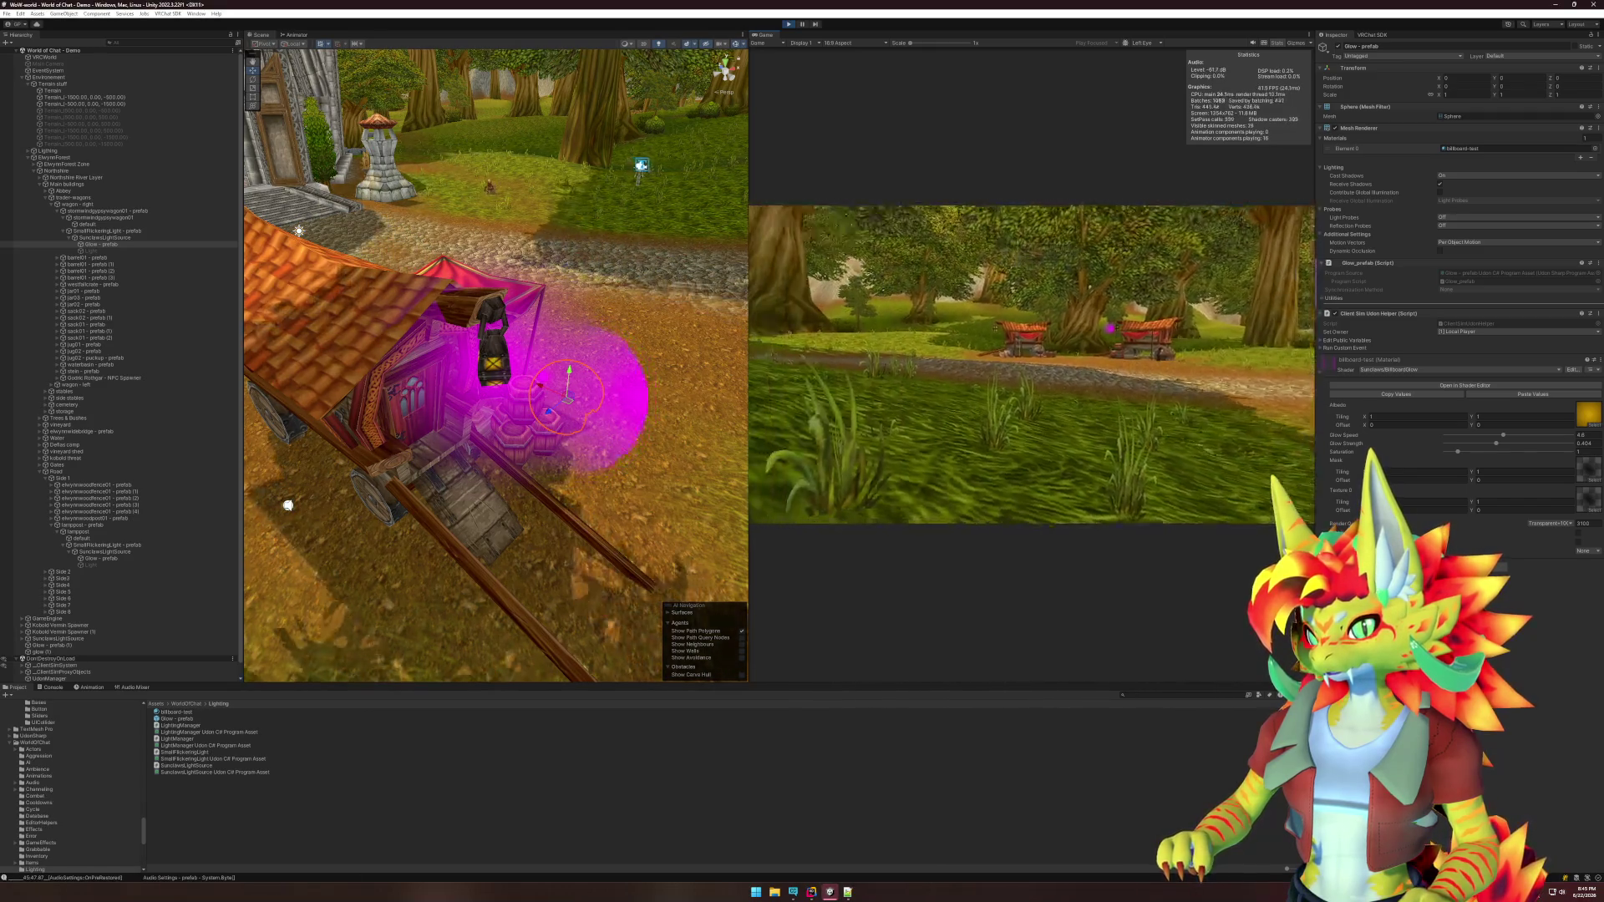
key(w)
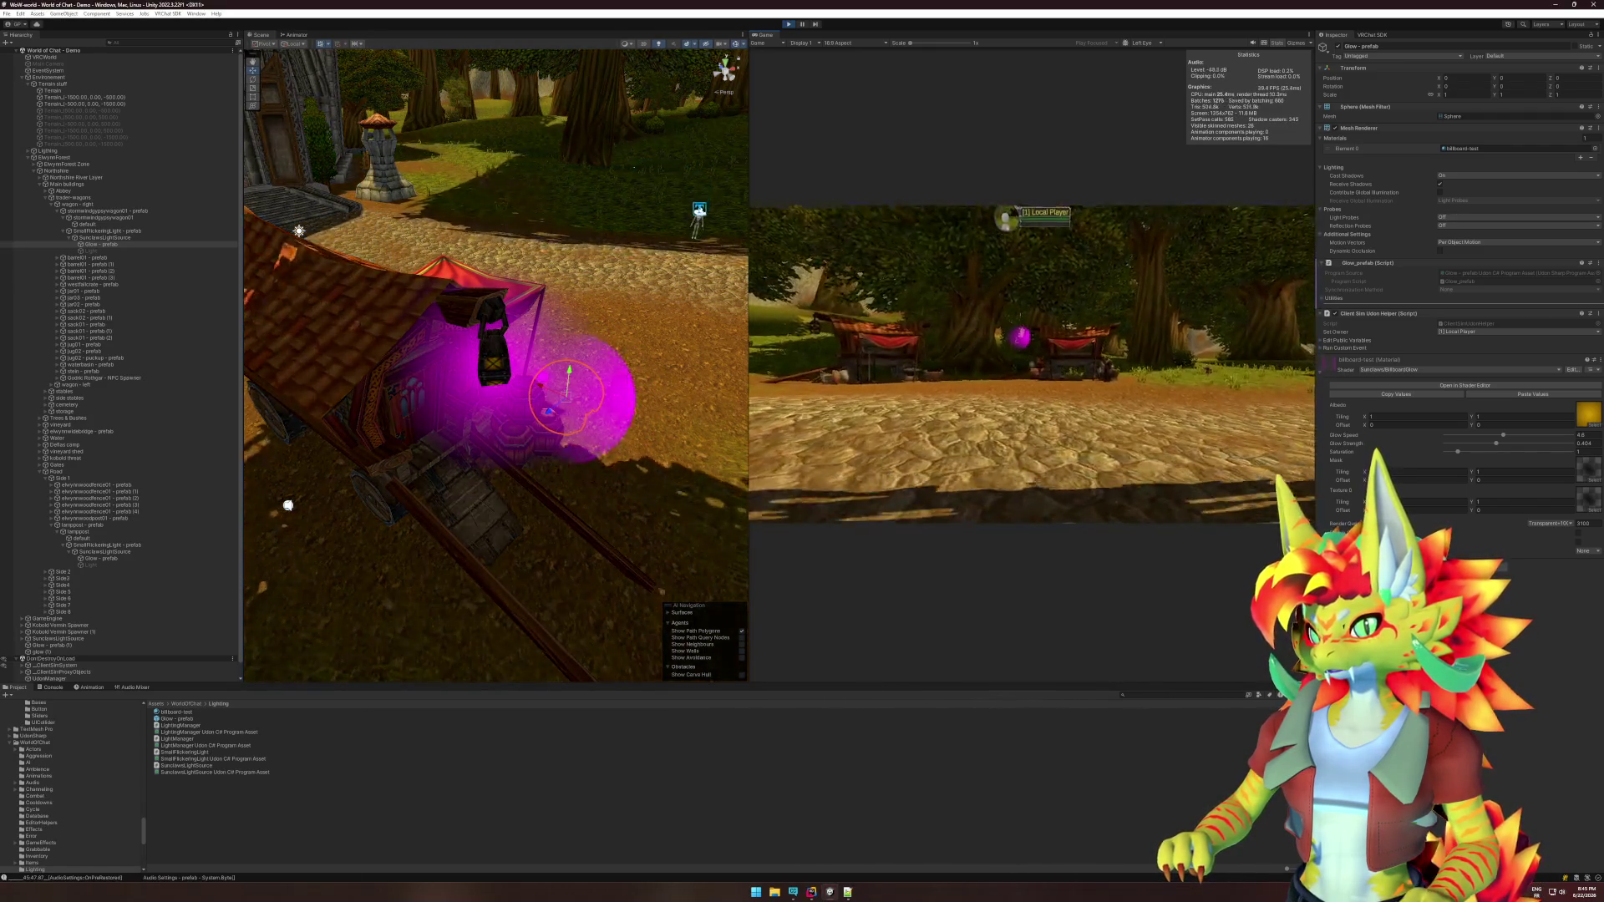
key(w)
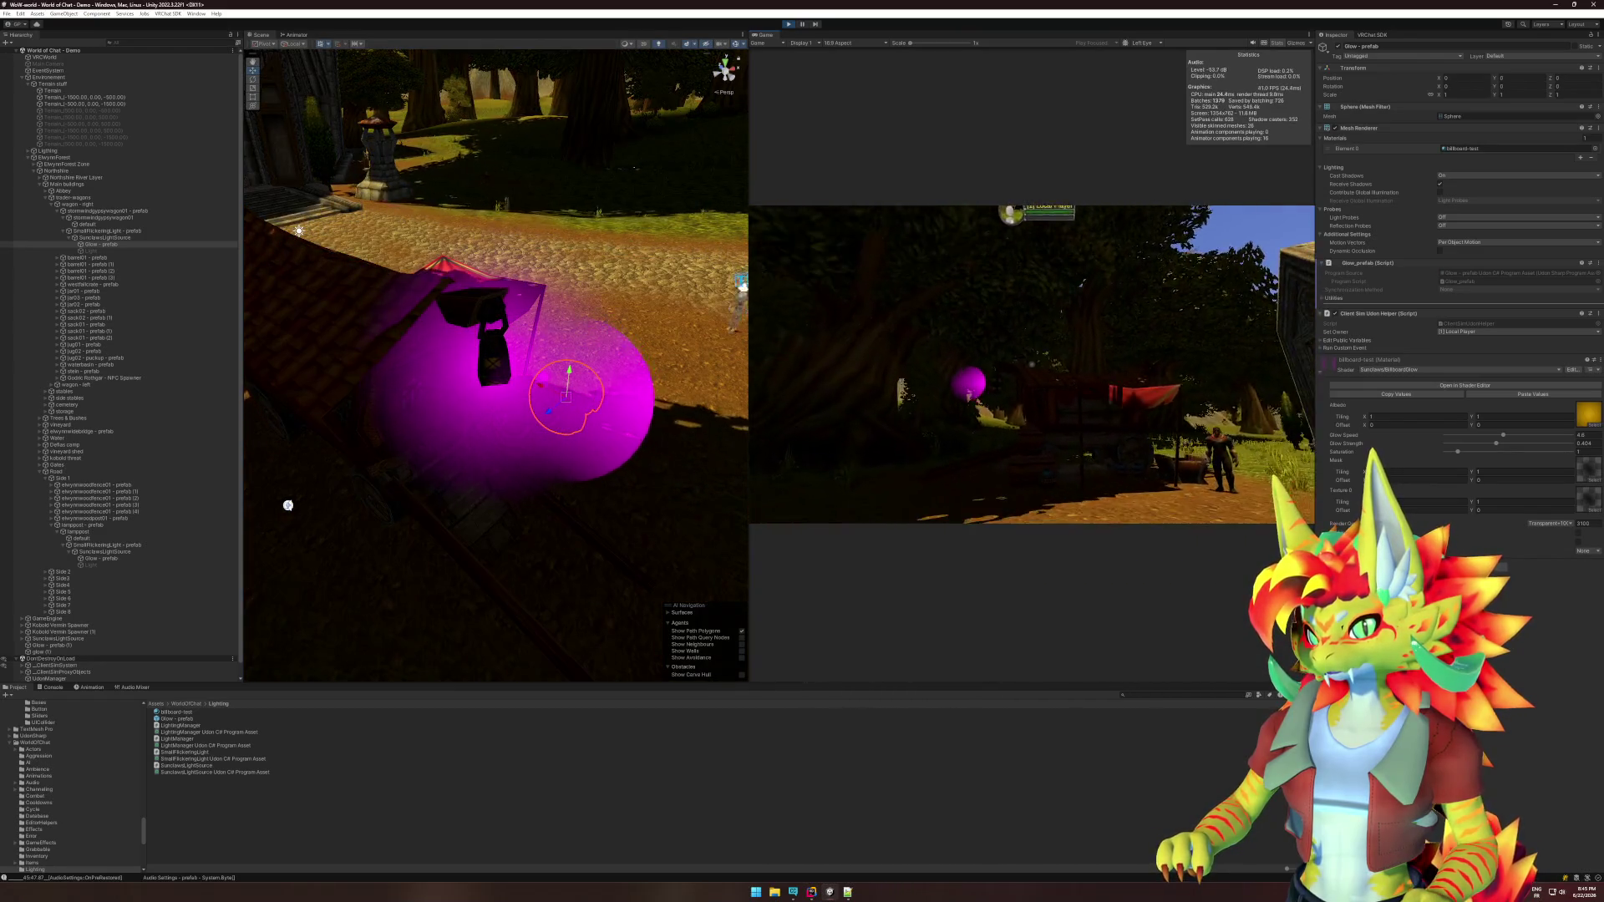
key(w)
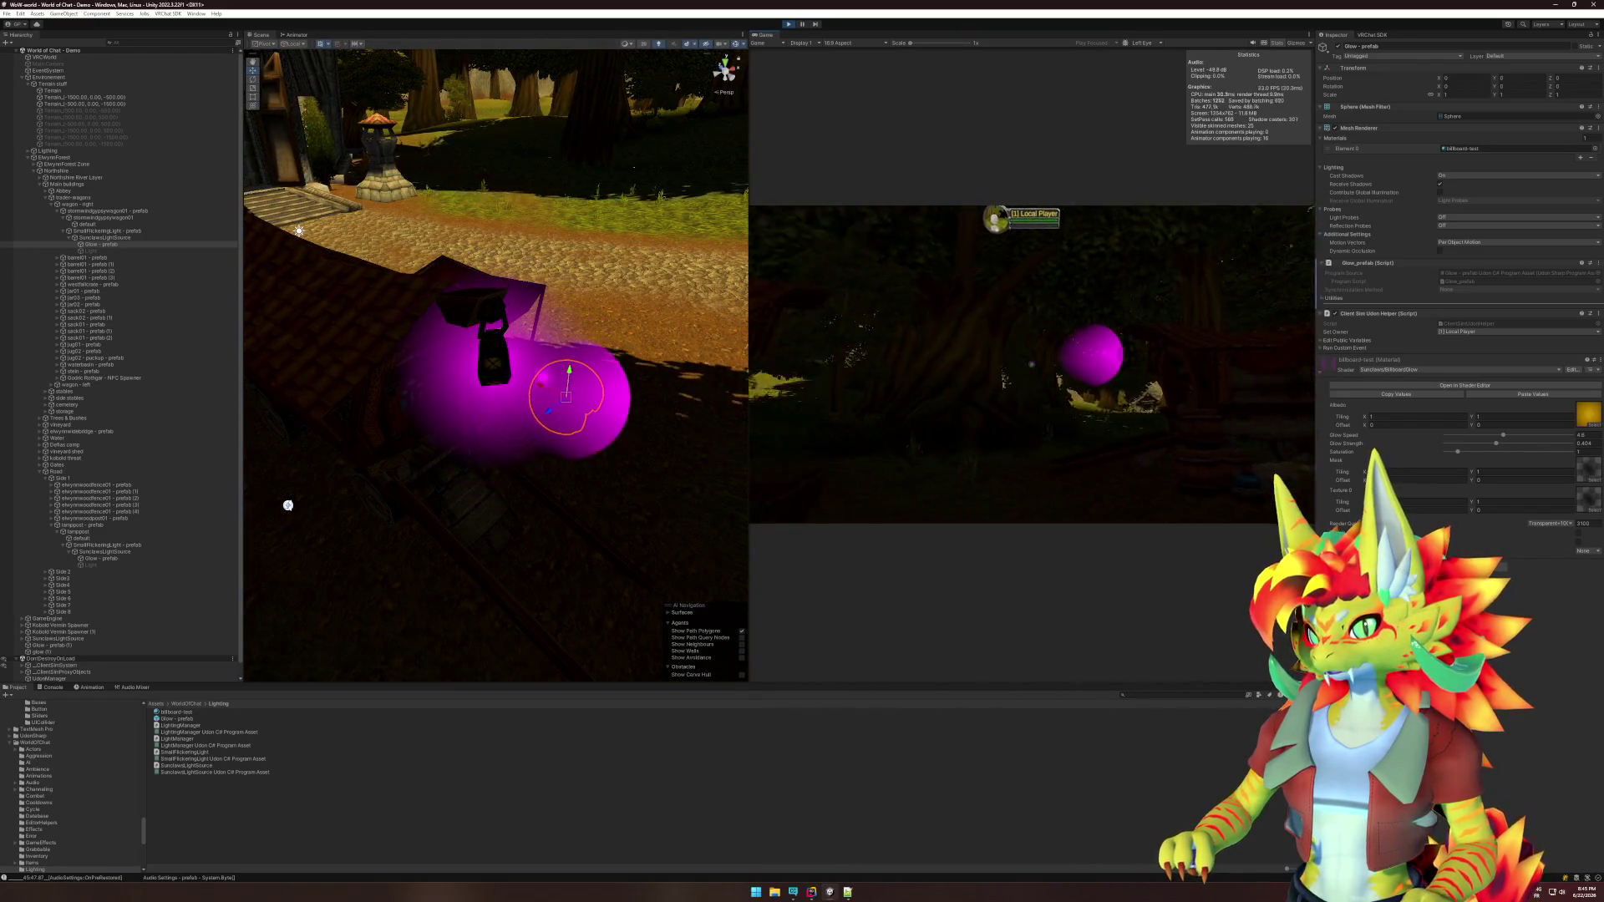
key(w)
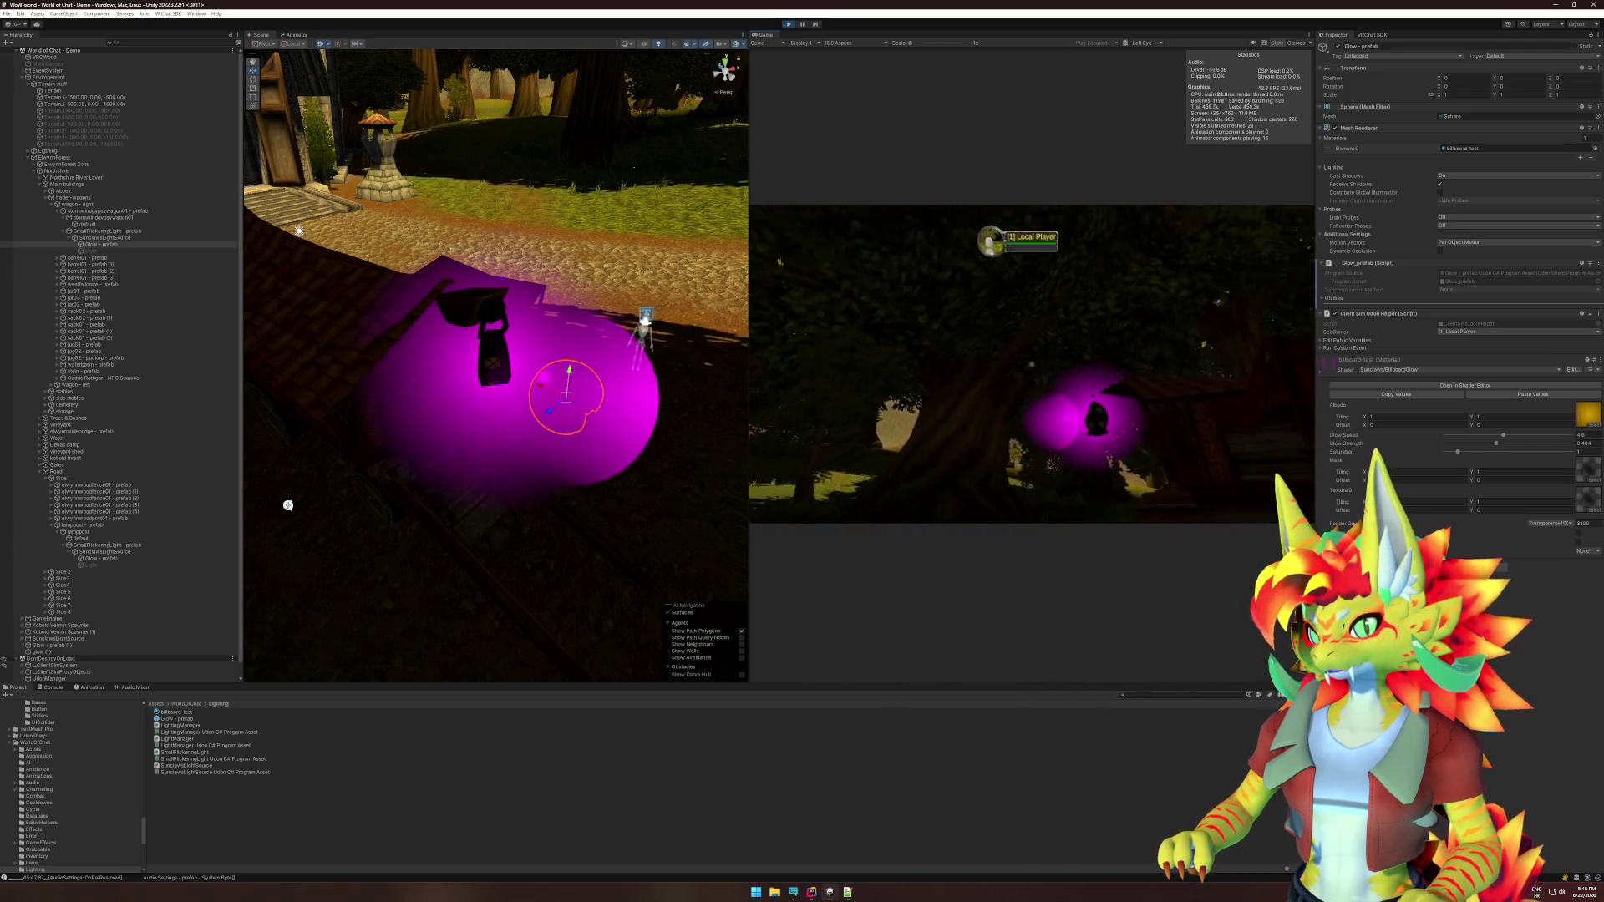
key(w)
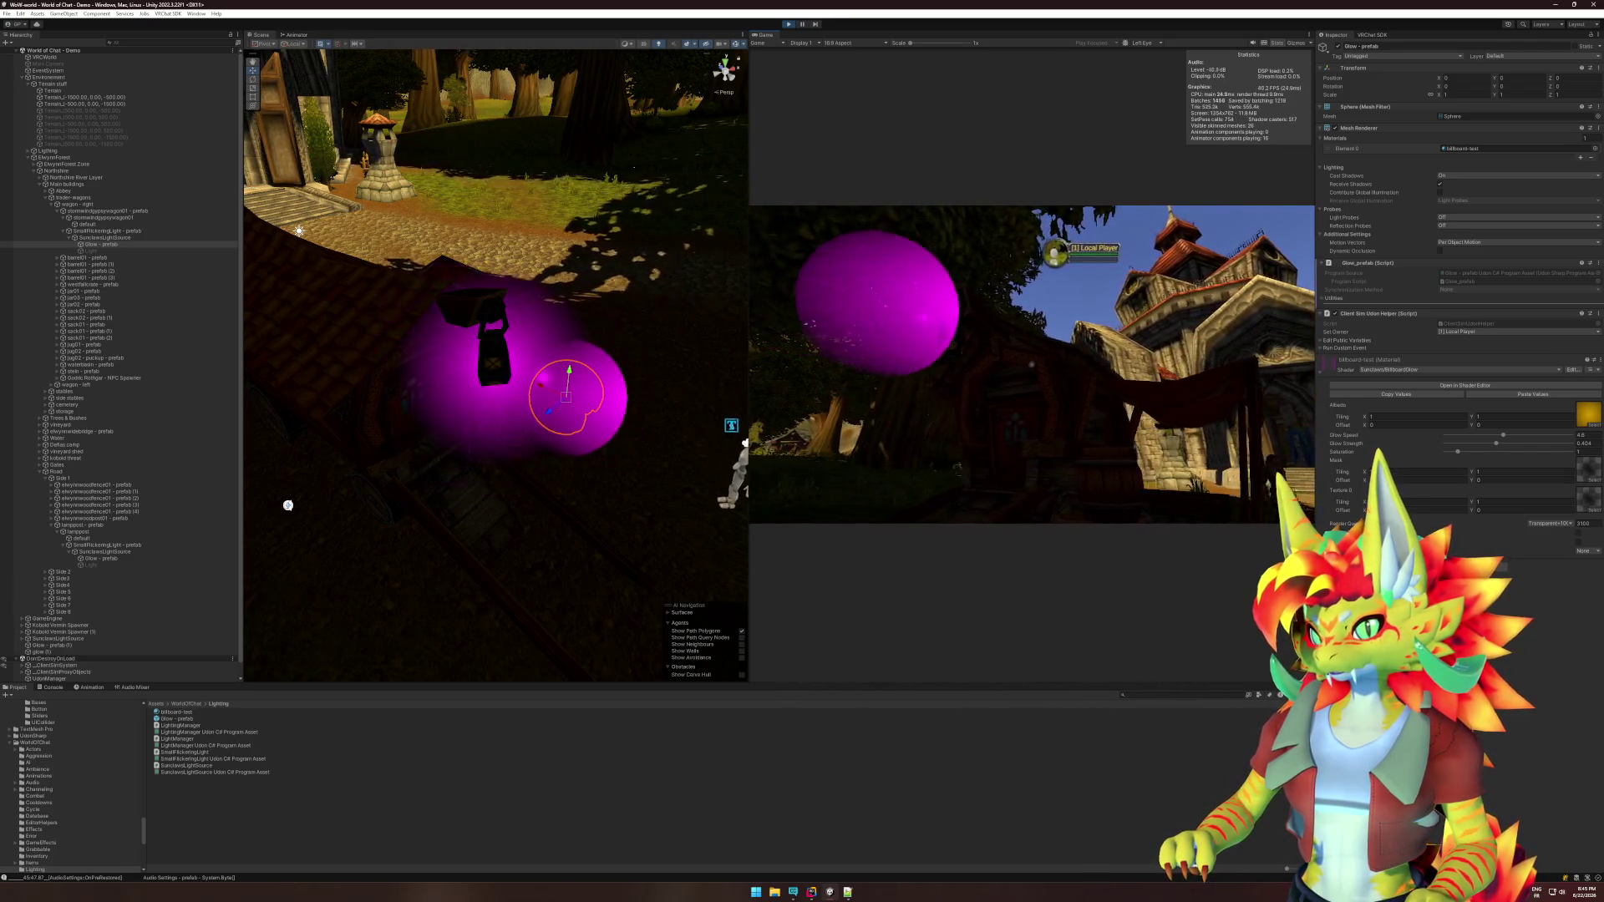
key(w)
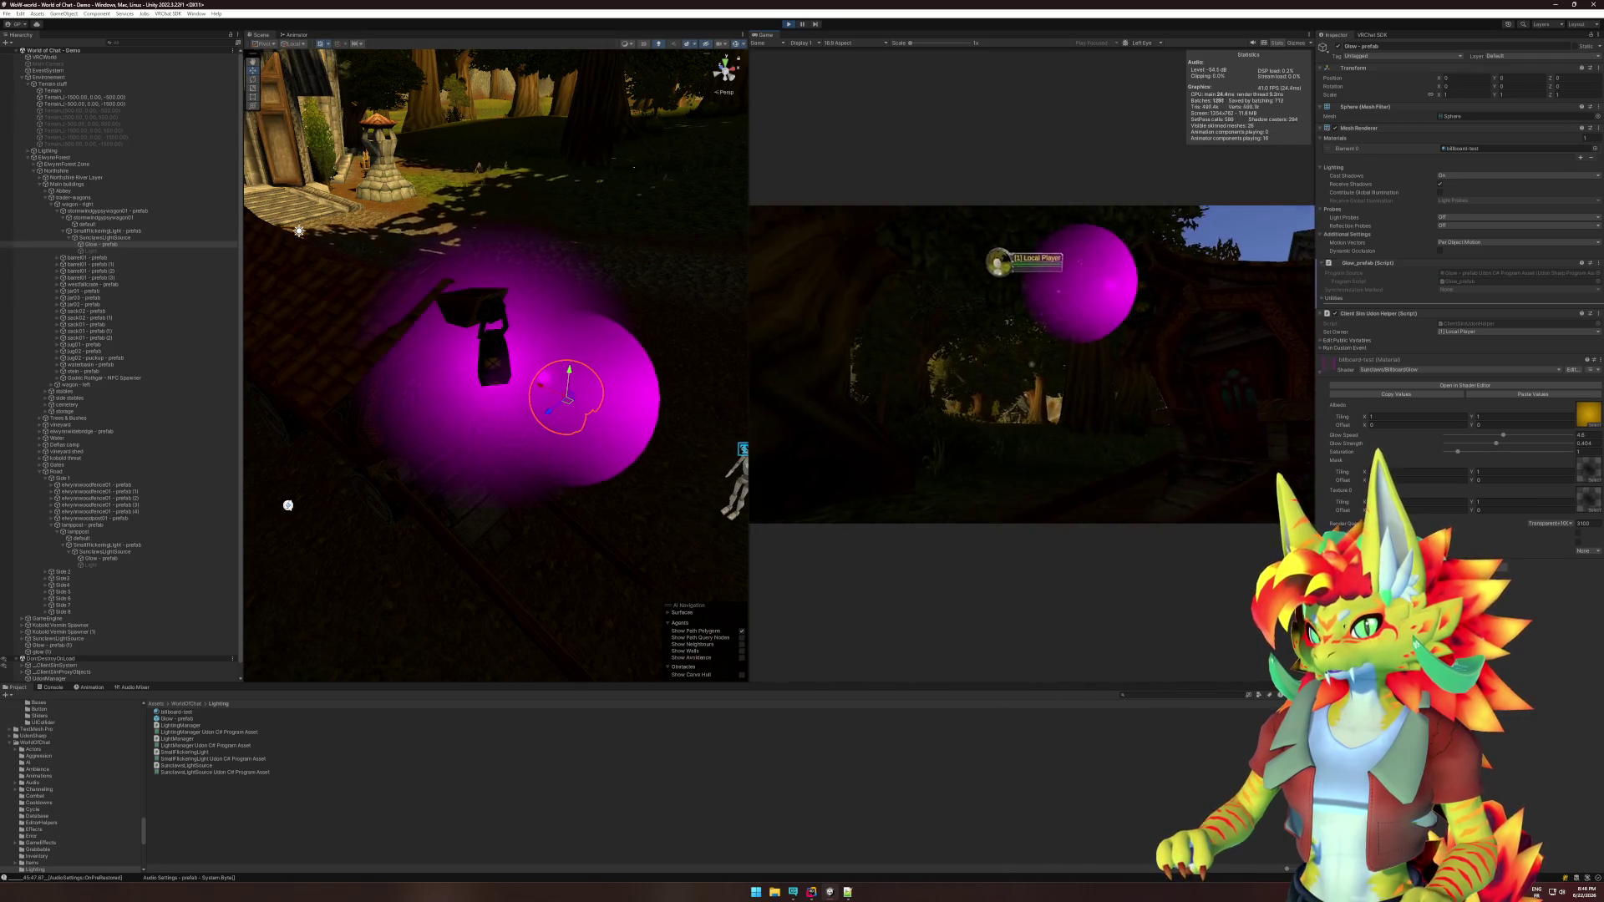
key(super)
Rotate the glow sphere to about -24 on Y, then stop play mode.
click(585, 398)
key(e)
mouse_move(586, 399)
mouse_down()
mouse_move(652, 429)
mouse_move(1022, 358)
mouse_move(865, 407)
mouse_move(537, 424)
mouse_move(579, 421)
mouse_move(478, 410)
mouse_up()
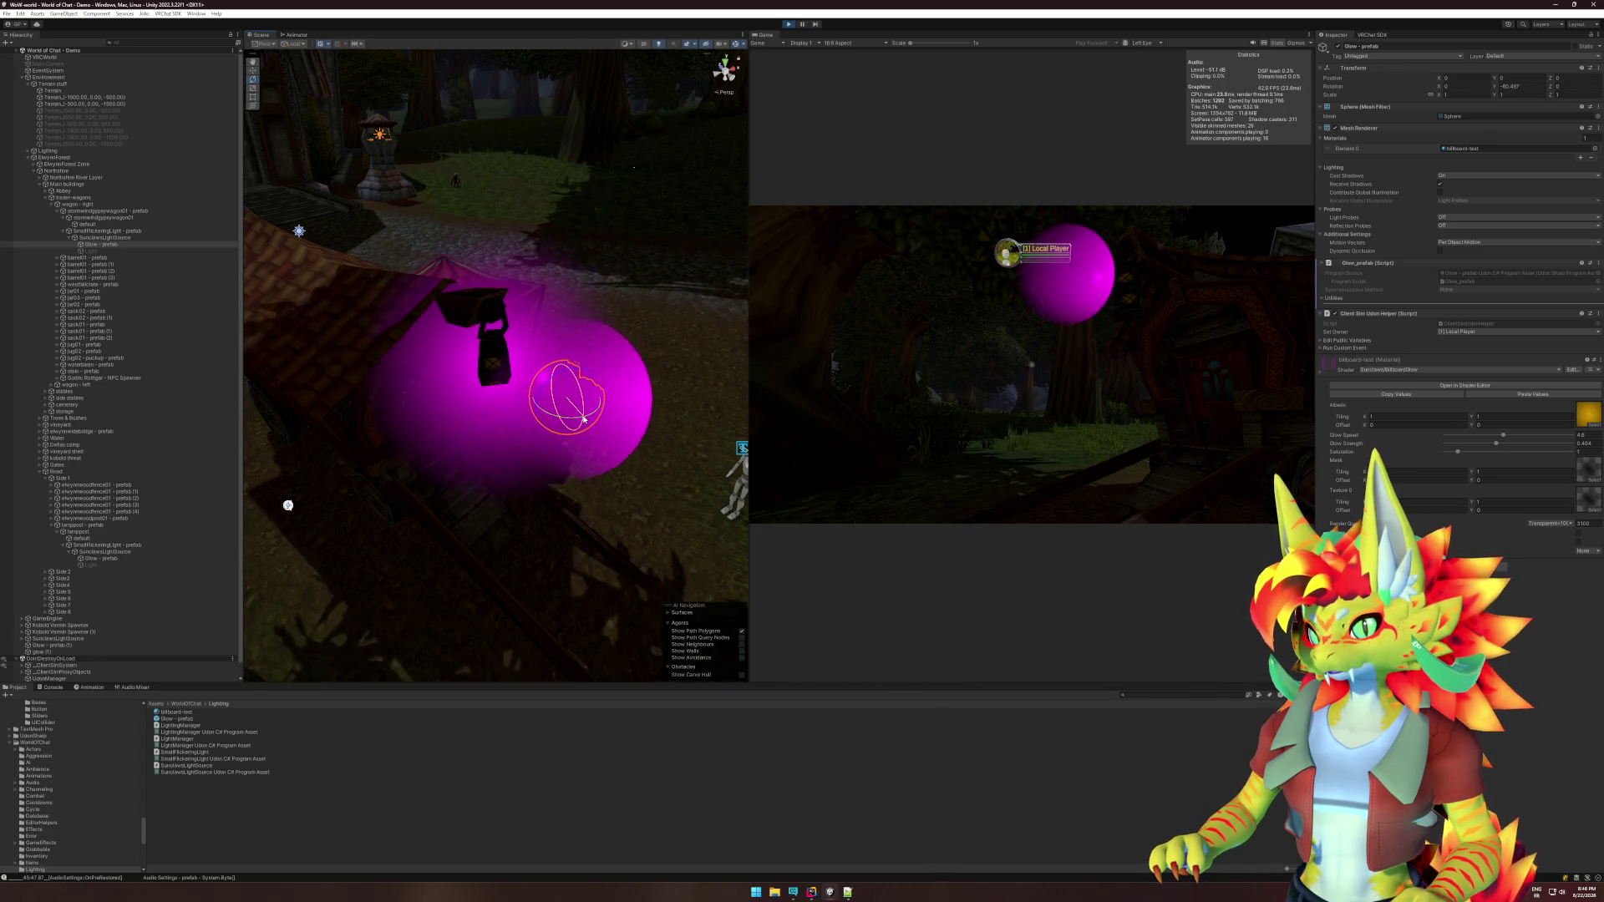
drag(583, 418, 610, 418)
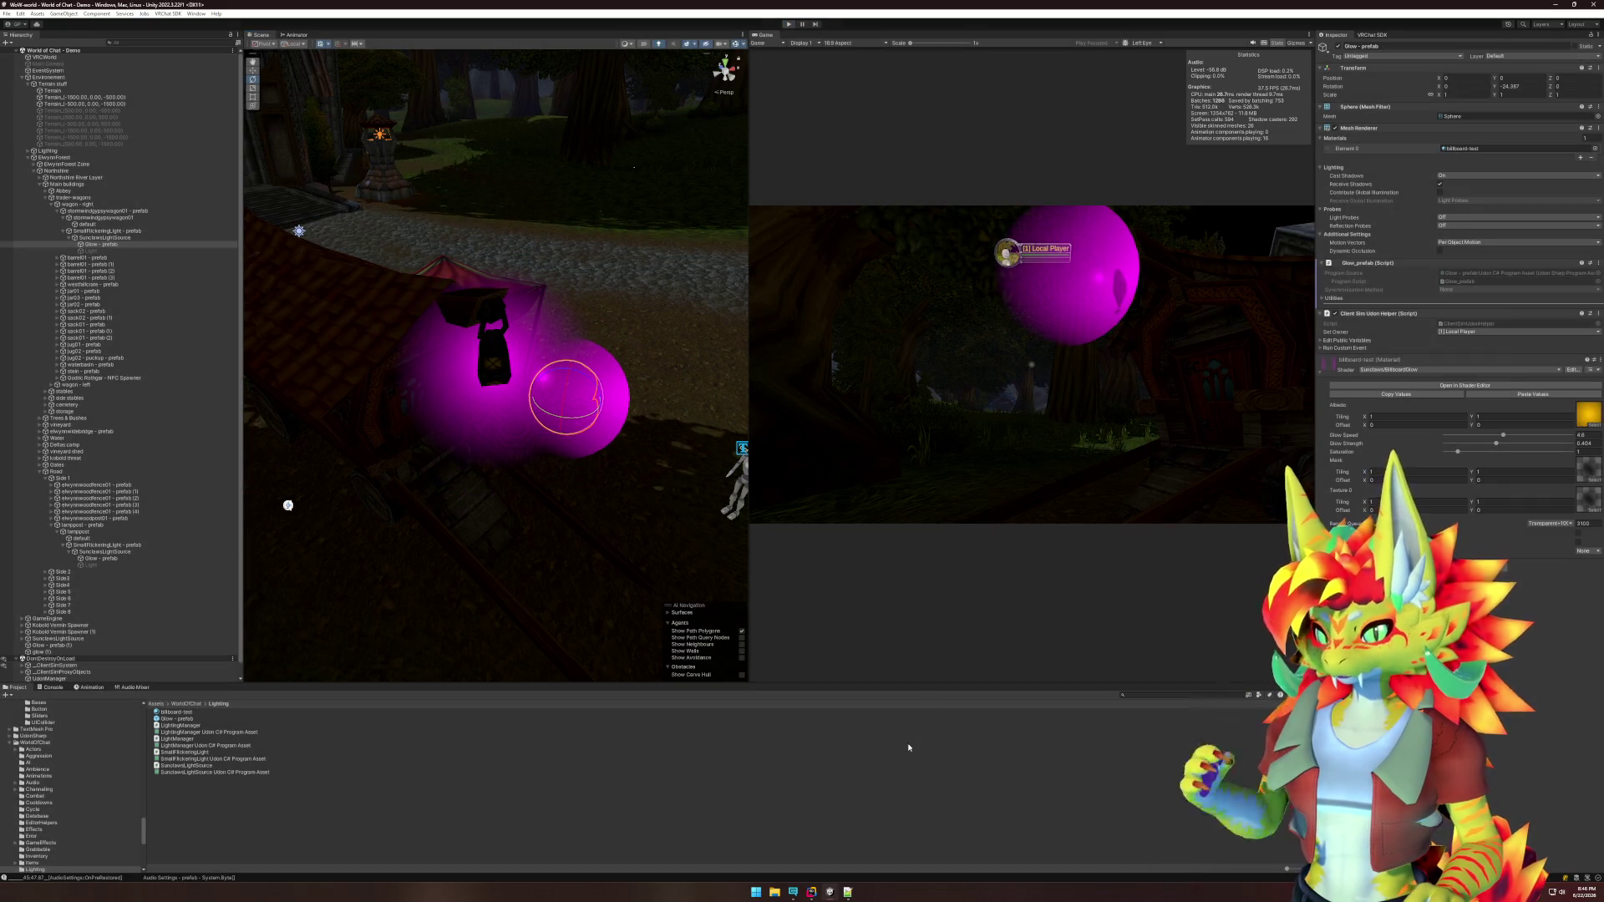
key(ctrl+p)
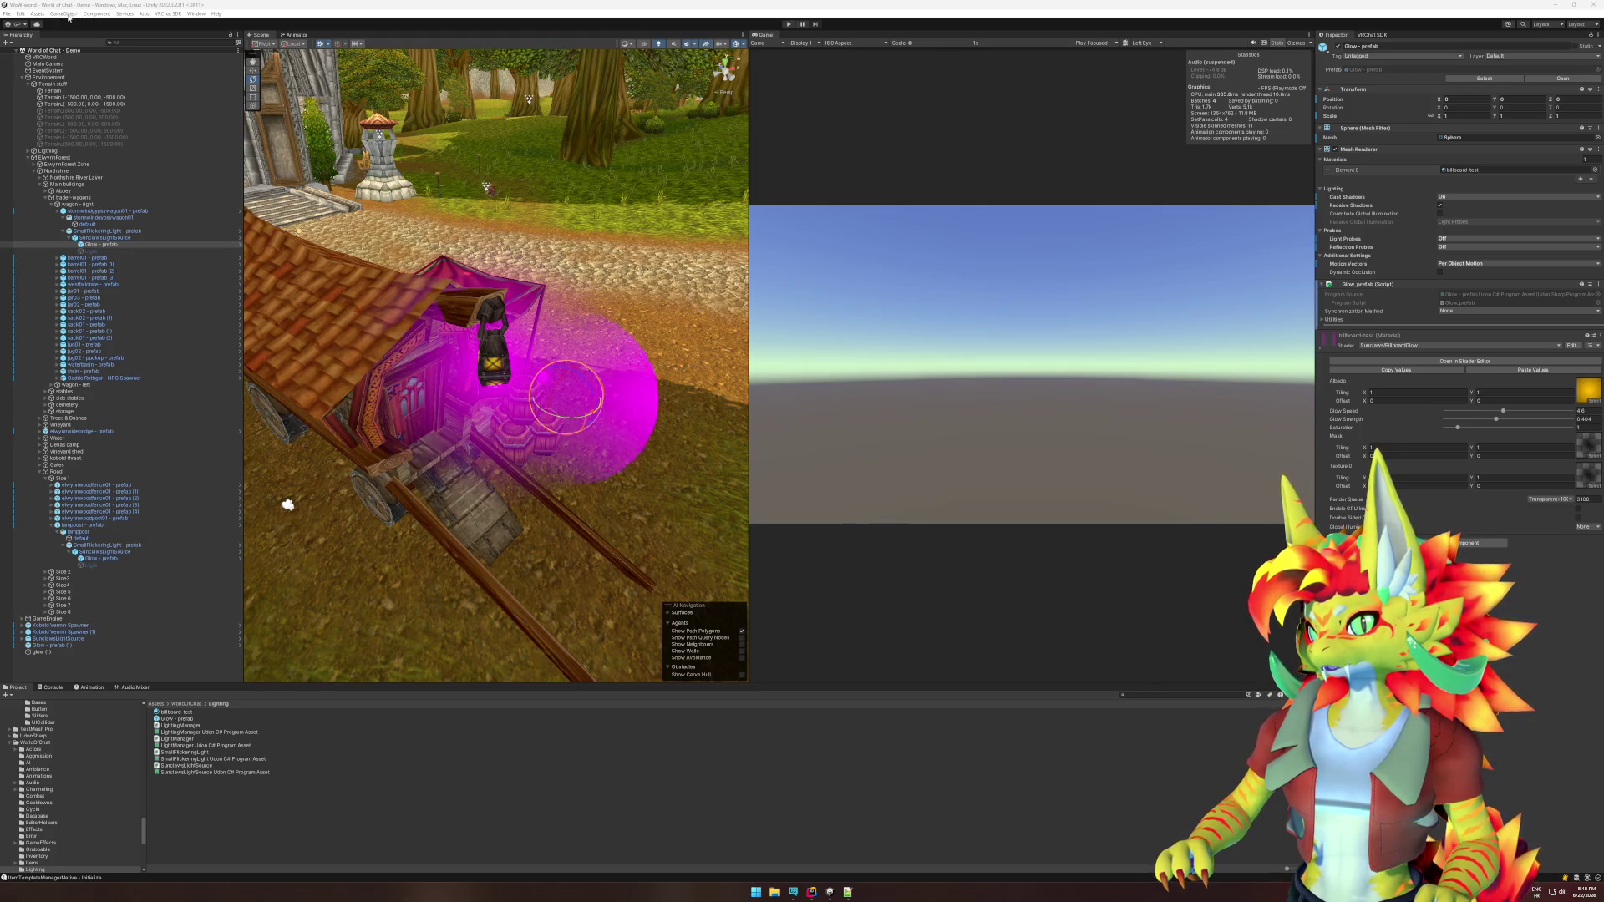
click(7, 13)
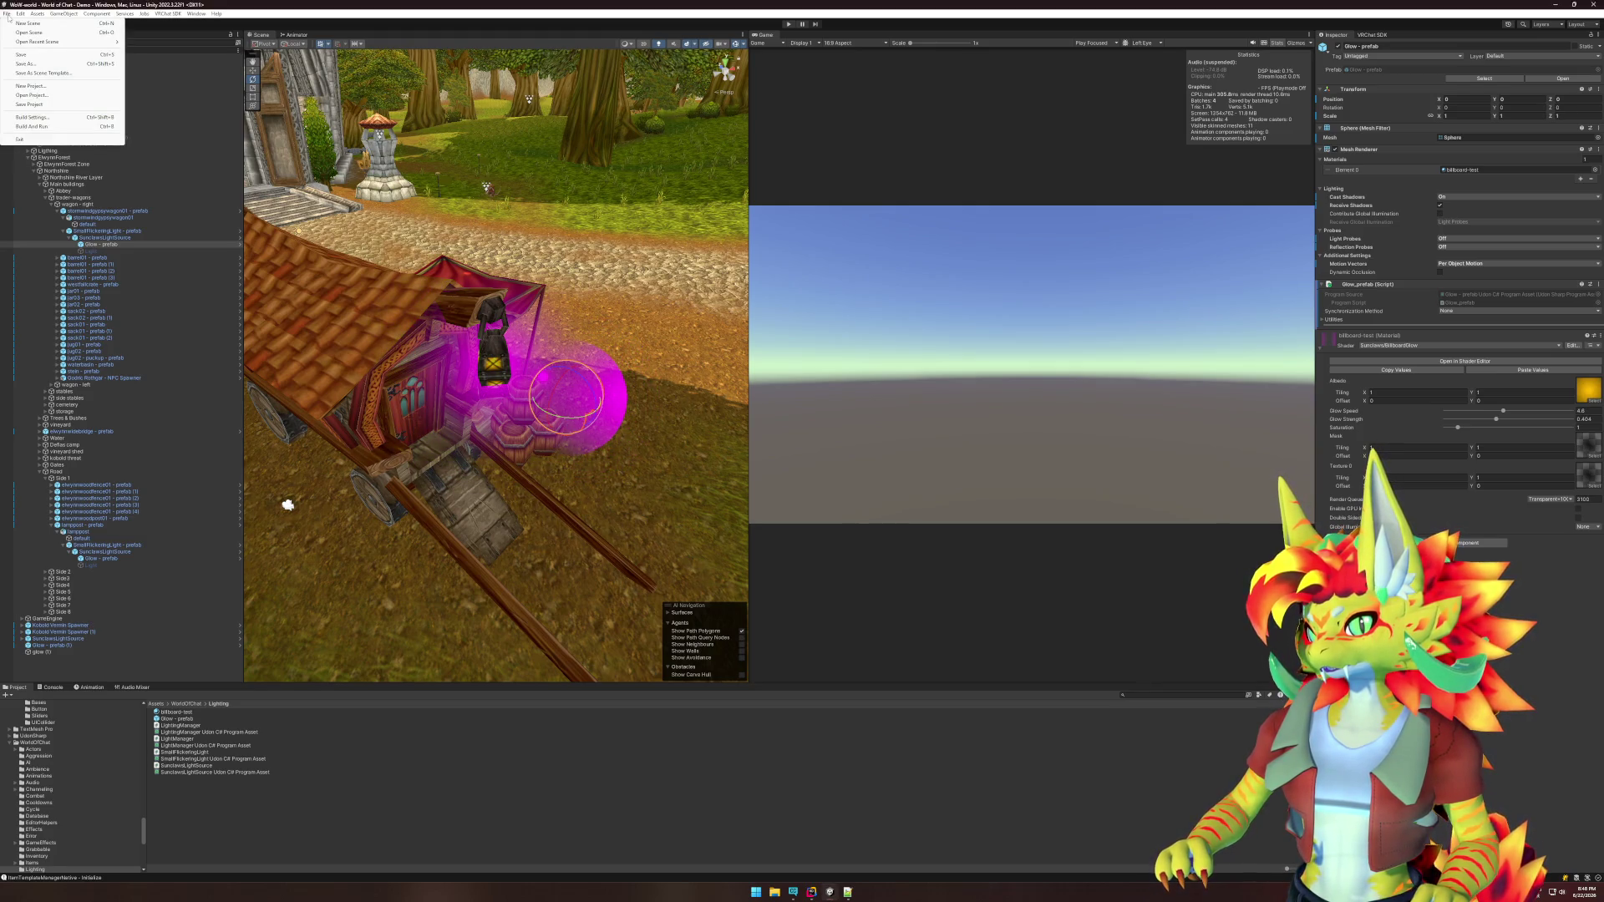
mouse_move(25, 14)
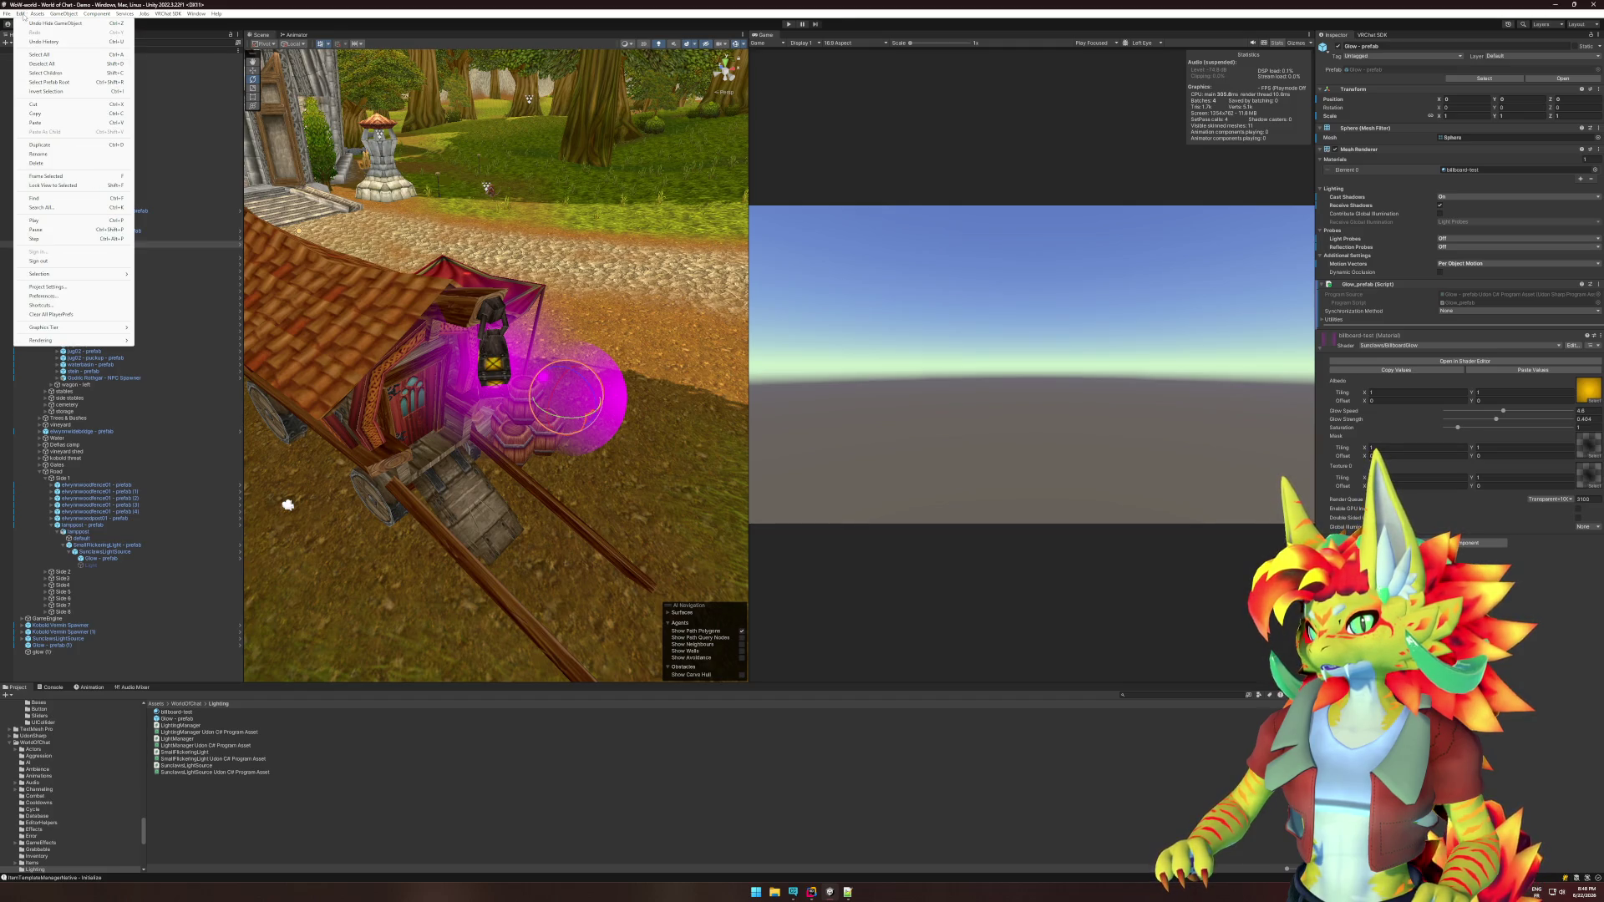
click(54, 287)
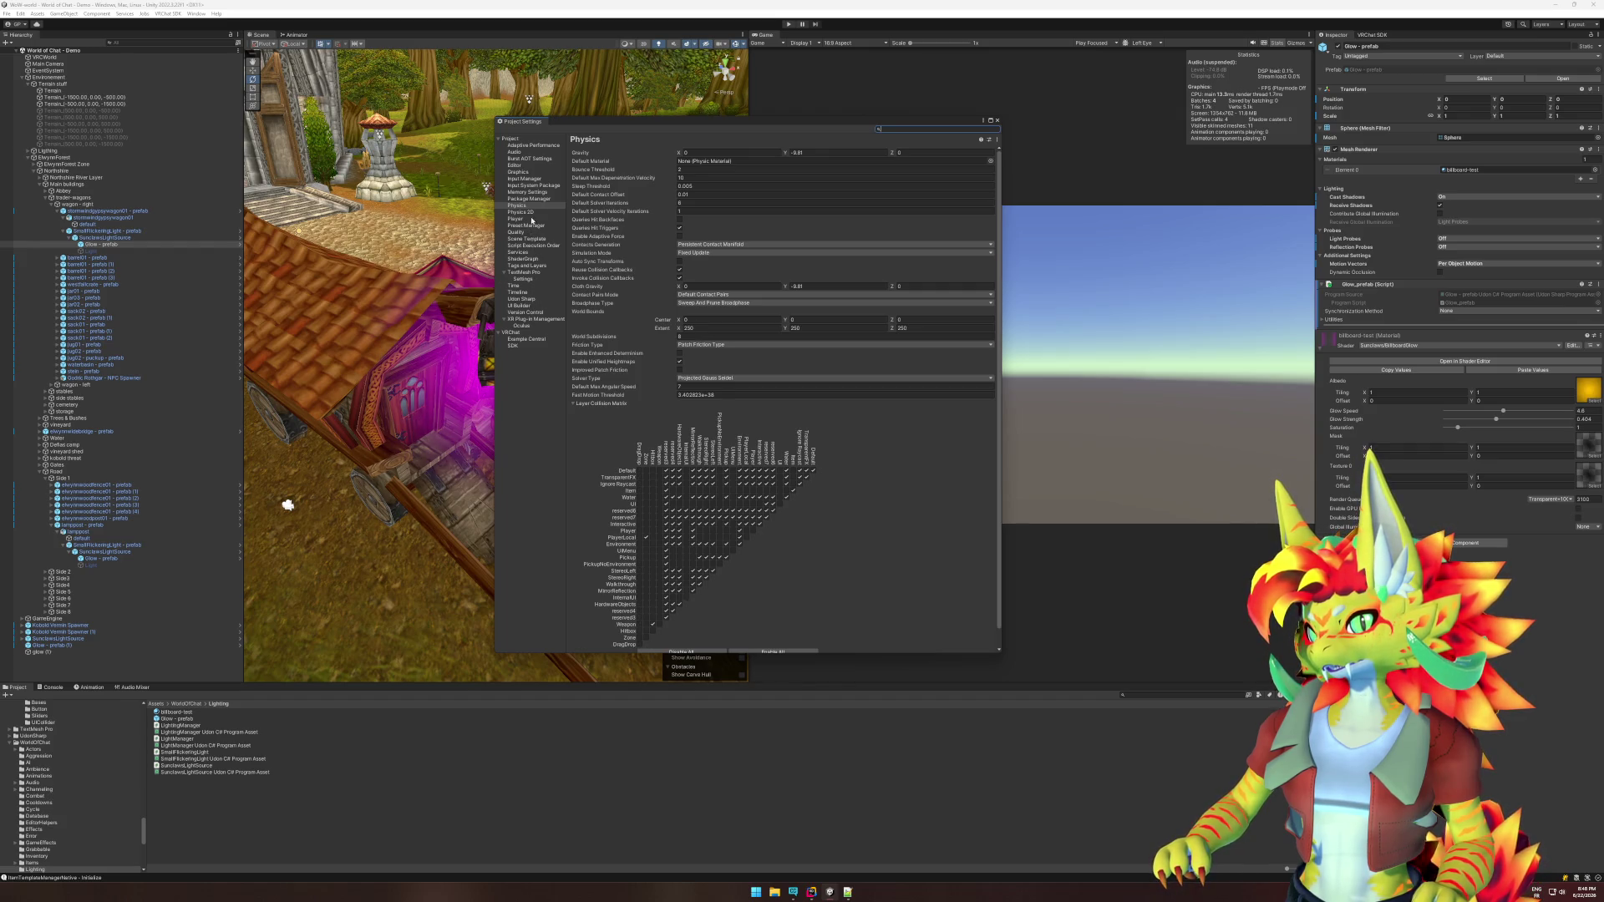
click(518, 171)
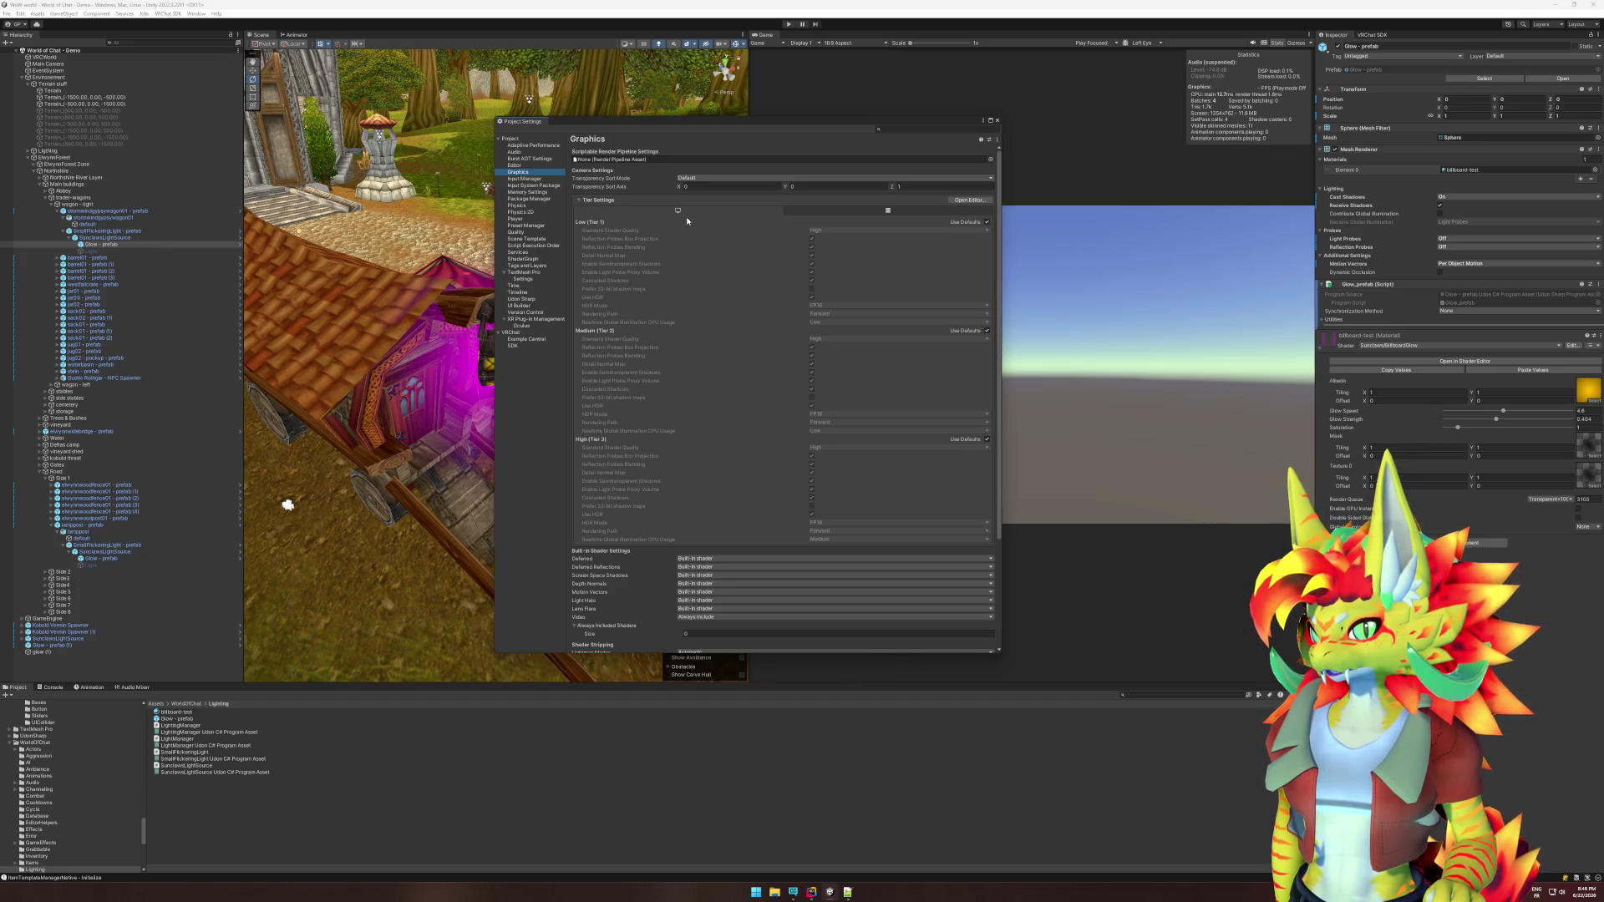
scroll(688, 221, down, 2)
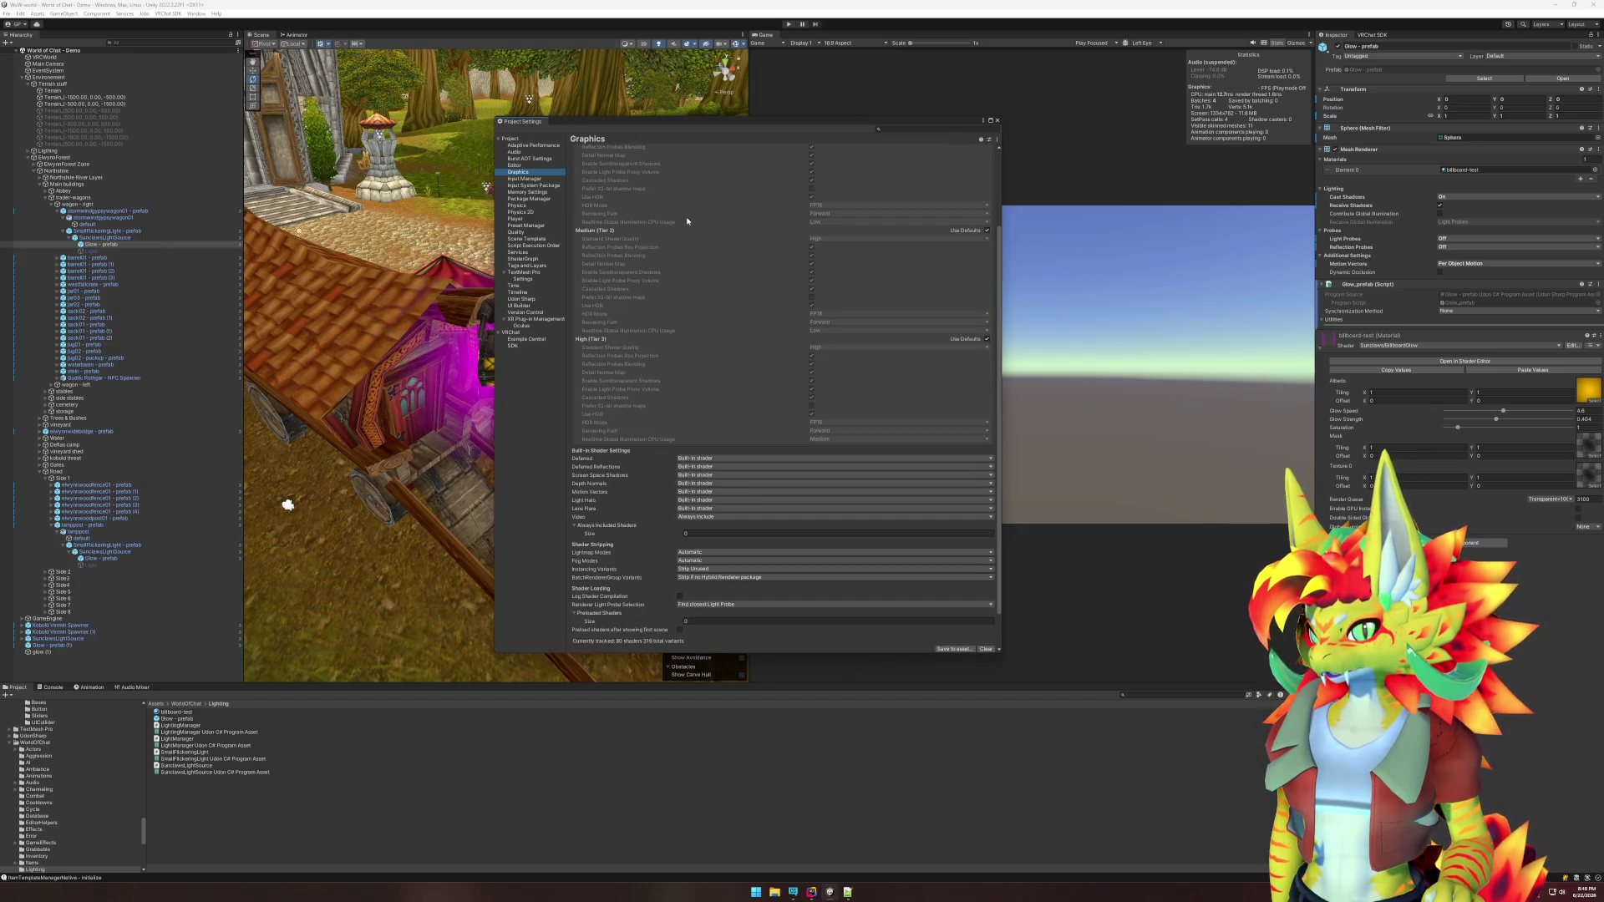
scroll(687, 221, down, 1)
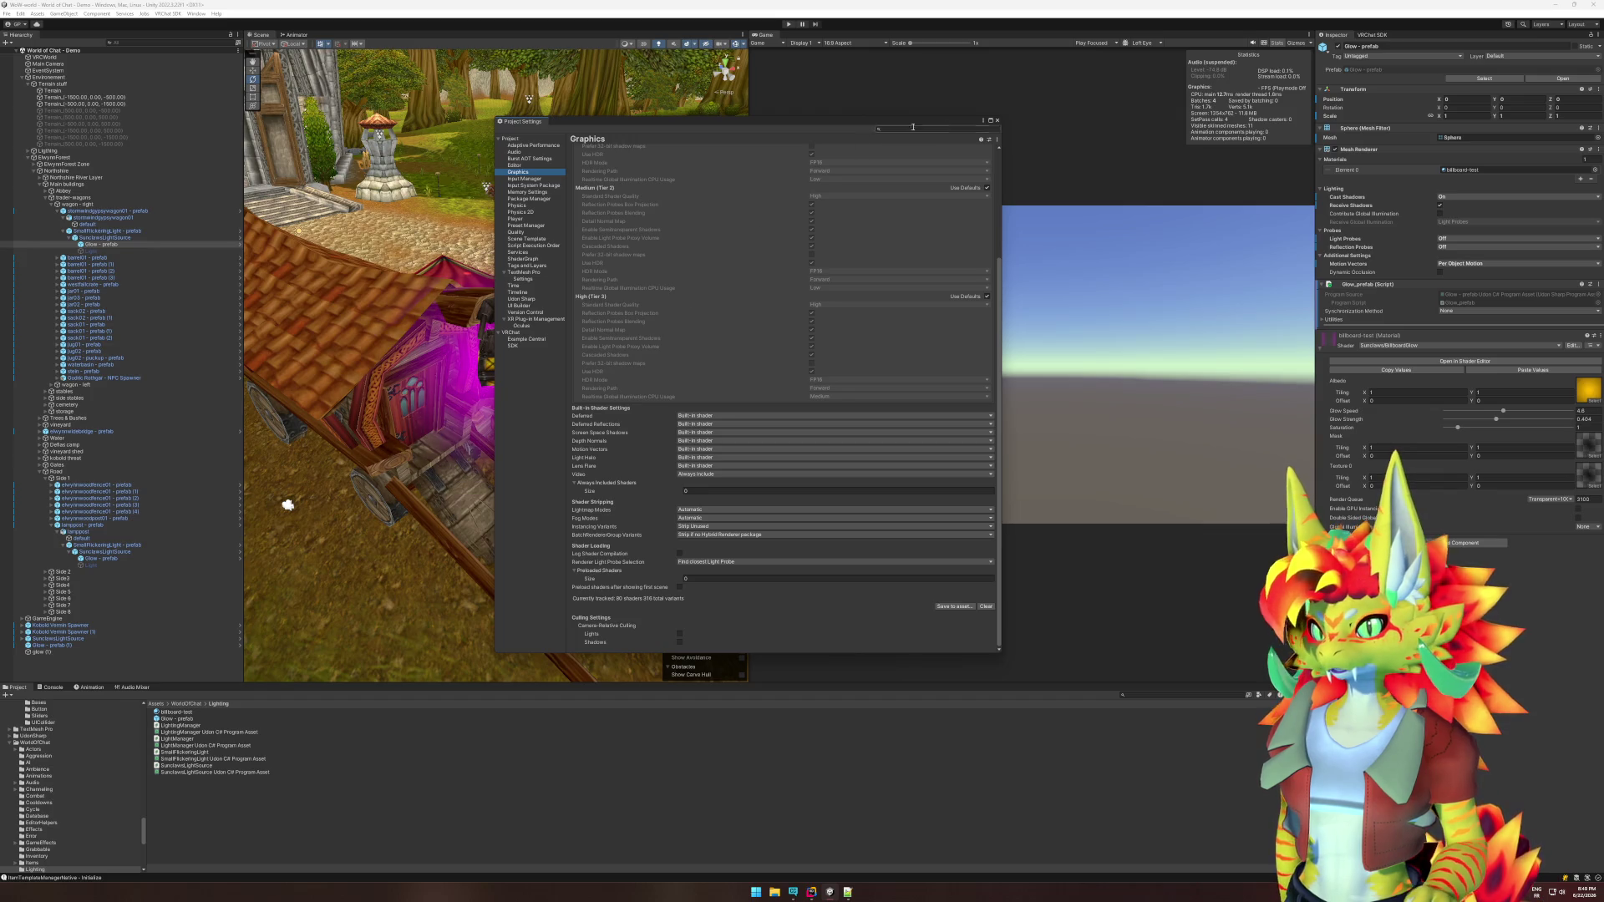
click(997, 121)
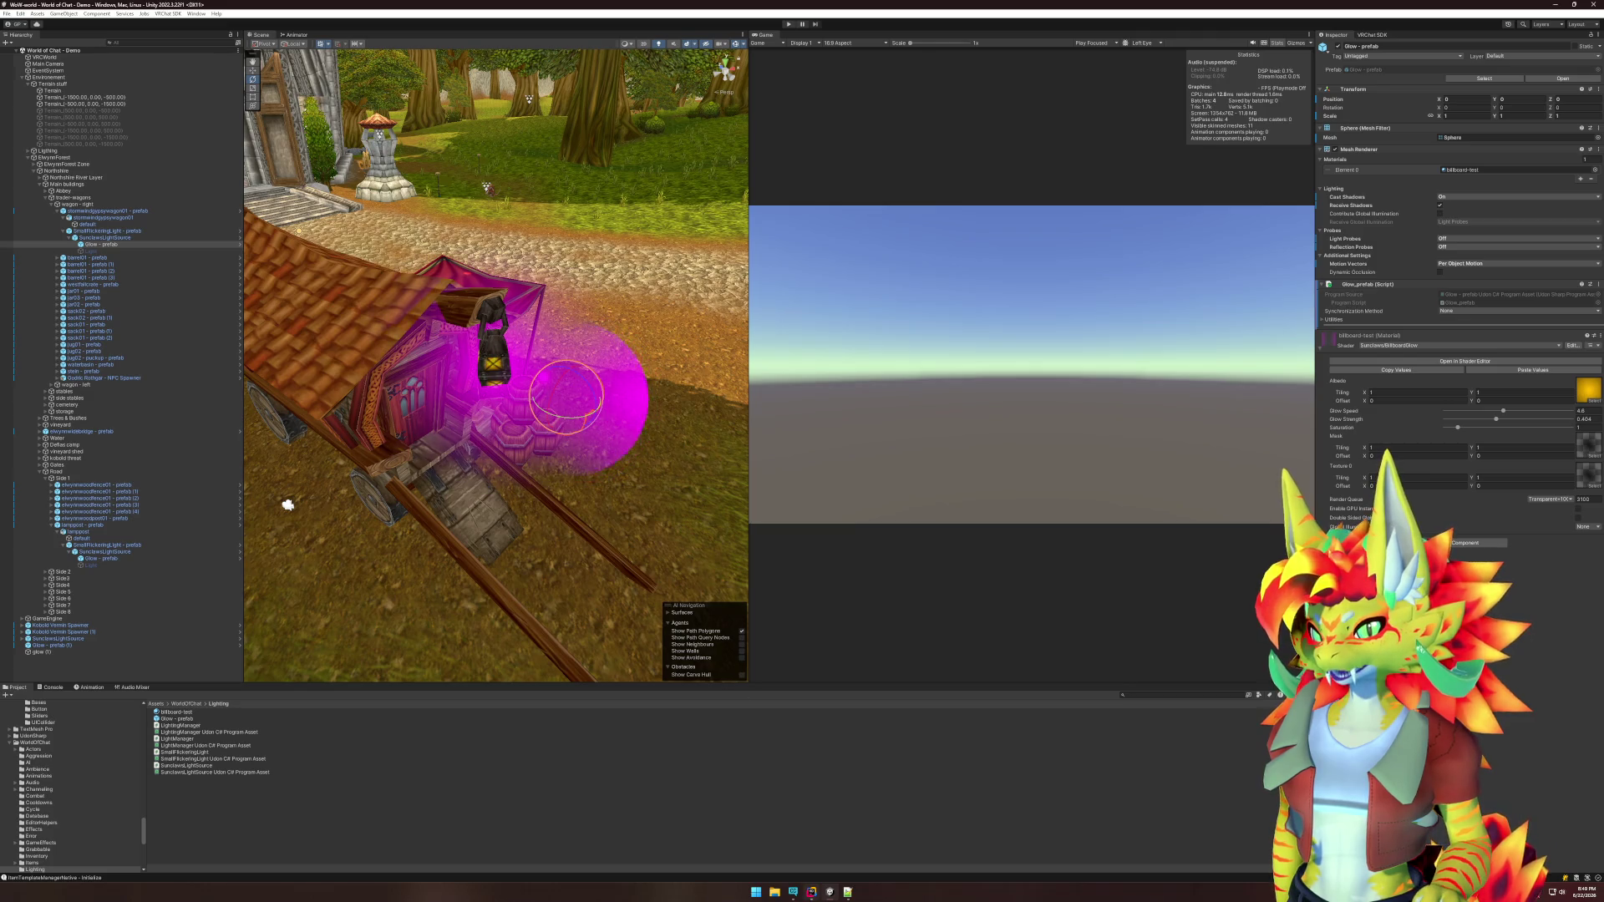
Reopen BillboardGlow in the shader editor, set Render Queue to Alpha Test, and close it.
click(1482, 361)
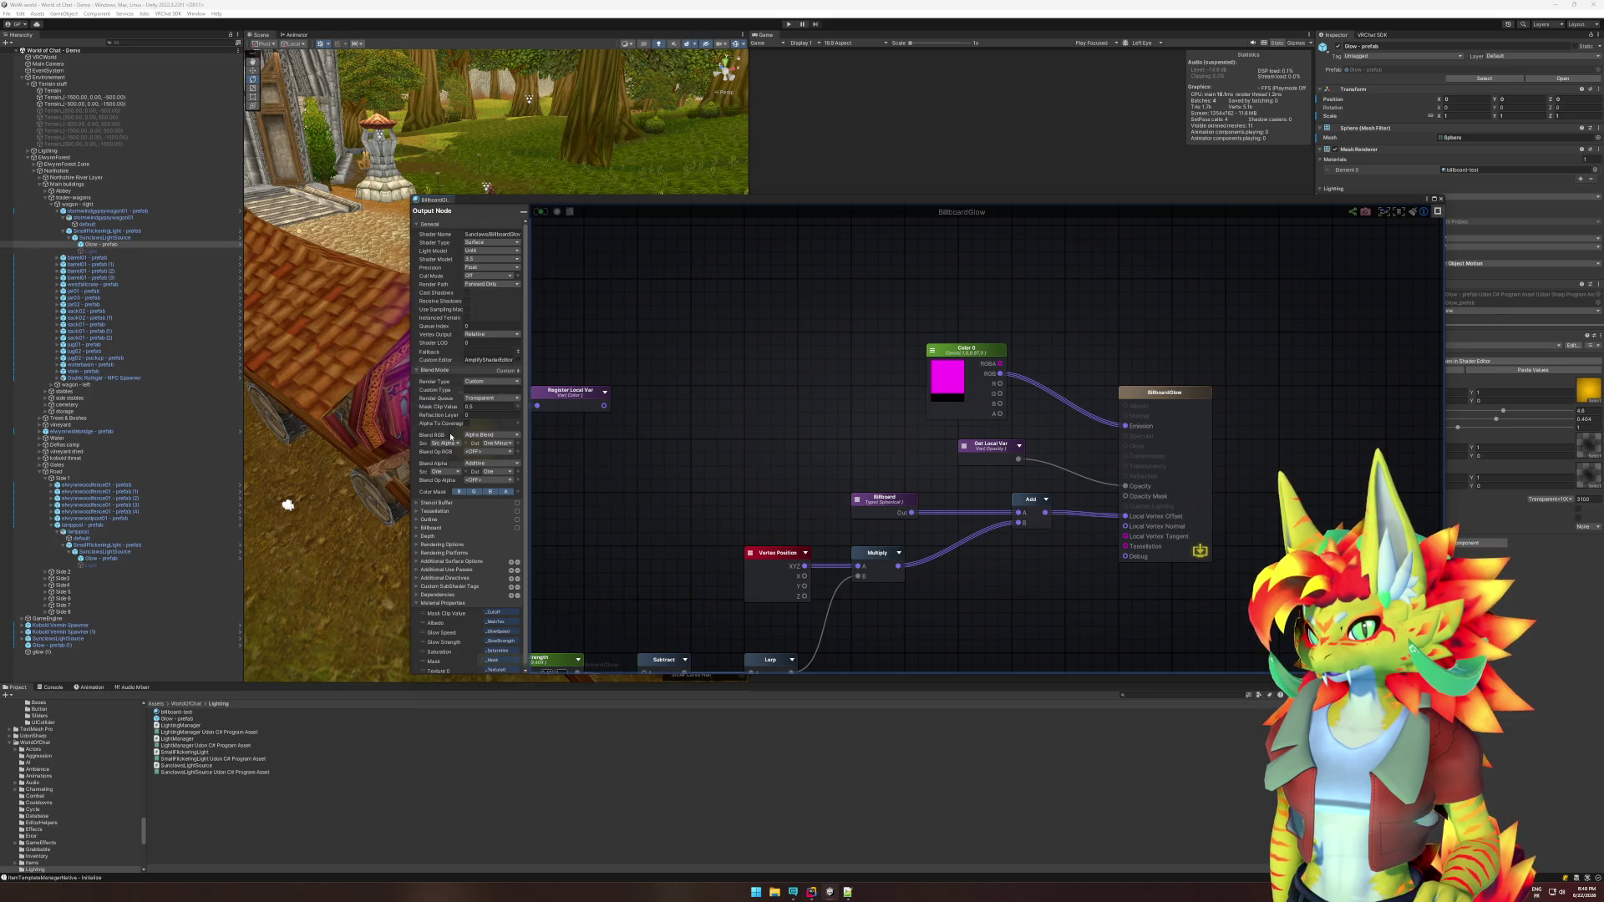
click(502, 382)
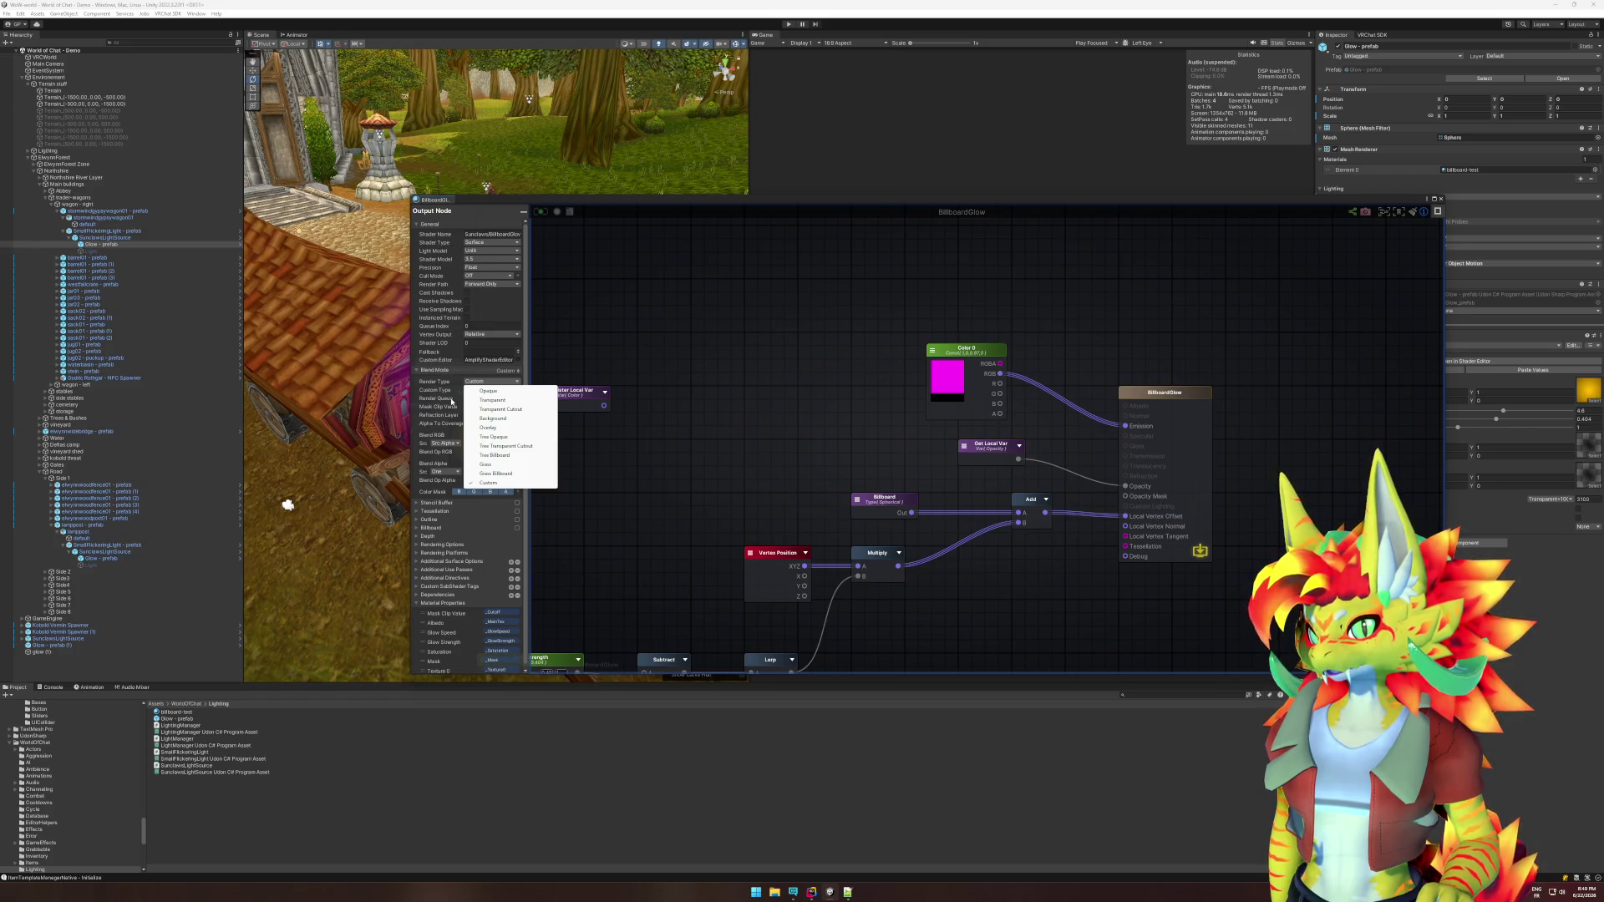
click(457, 393)
click(479, 399)
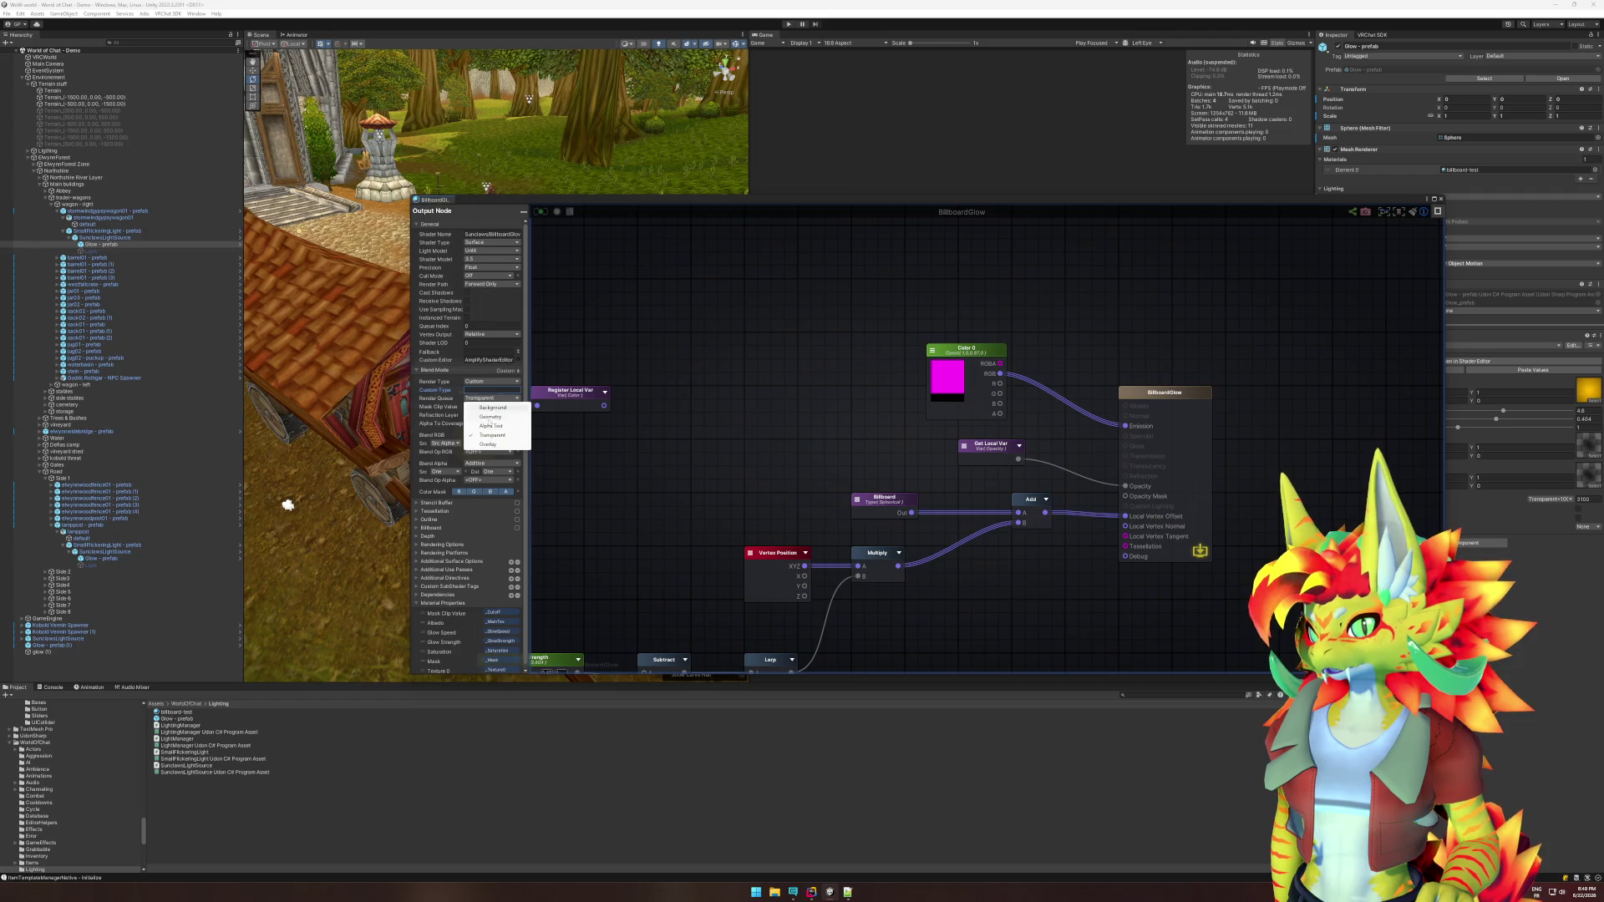
click(491, 426)
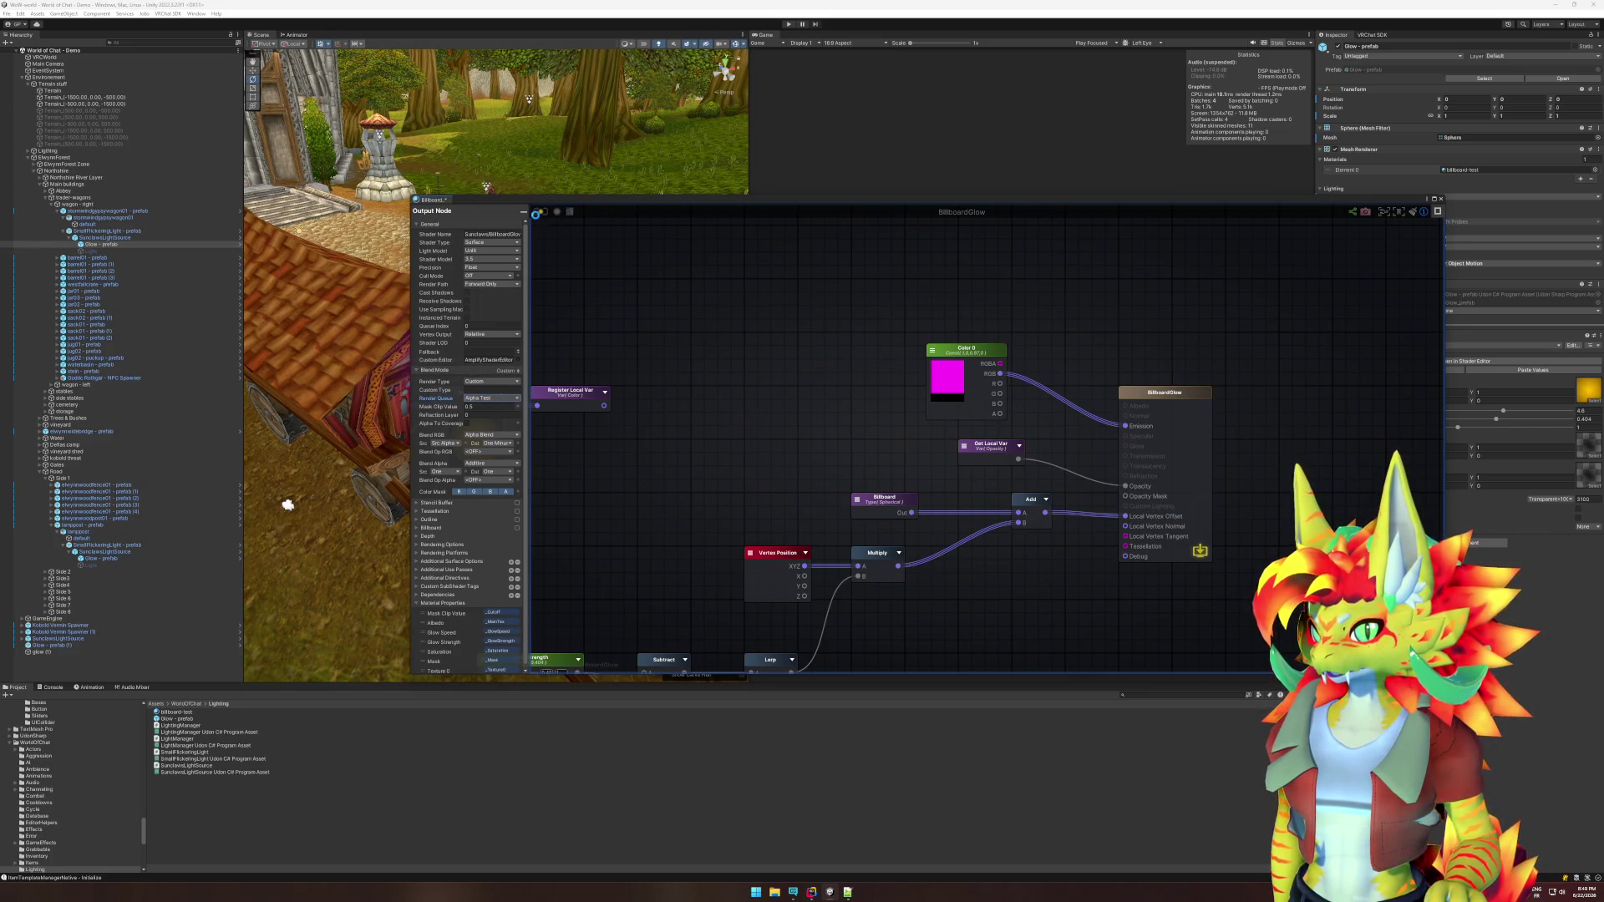
click(1441, 199)
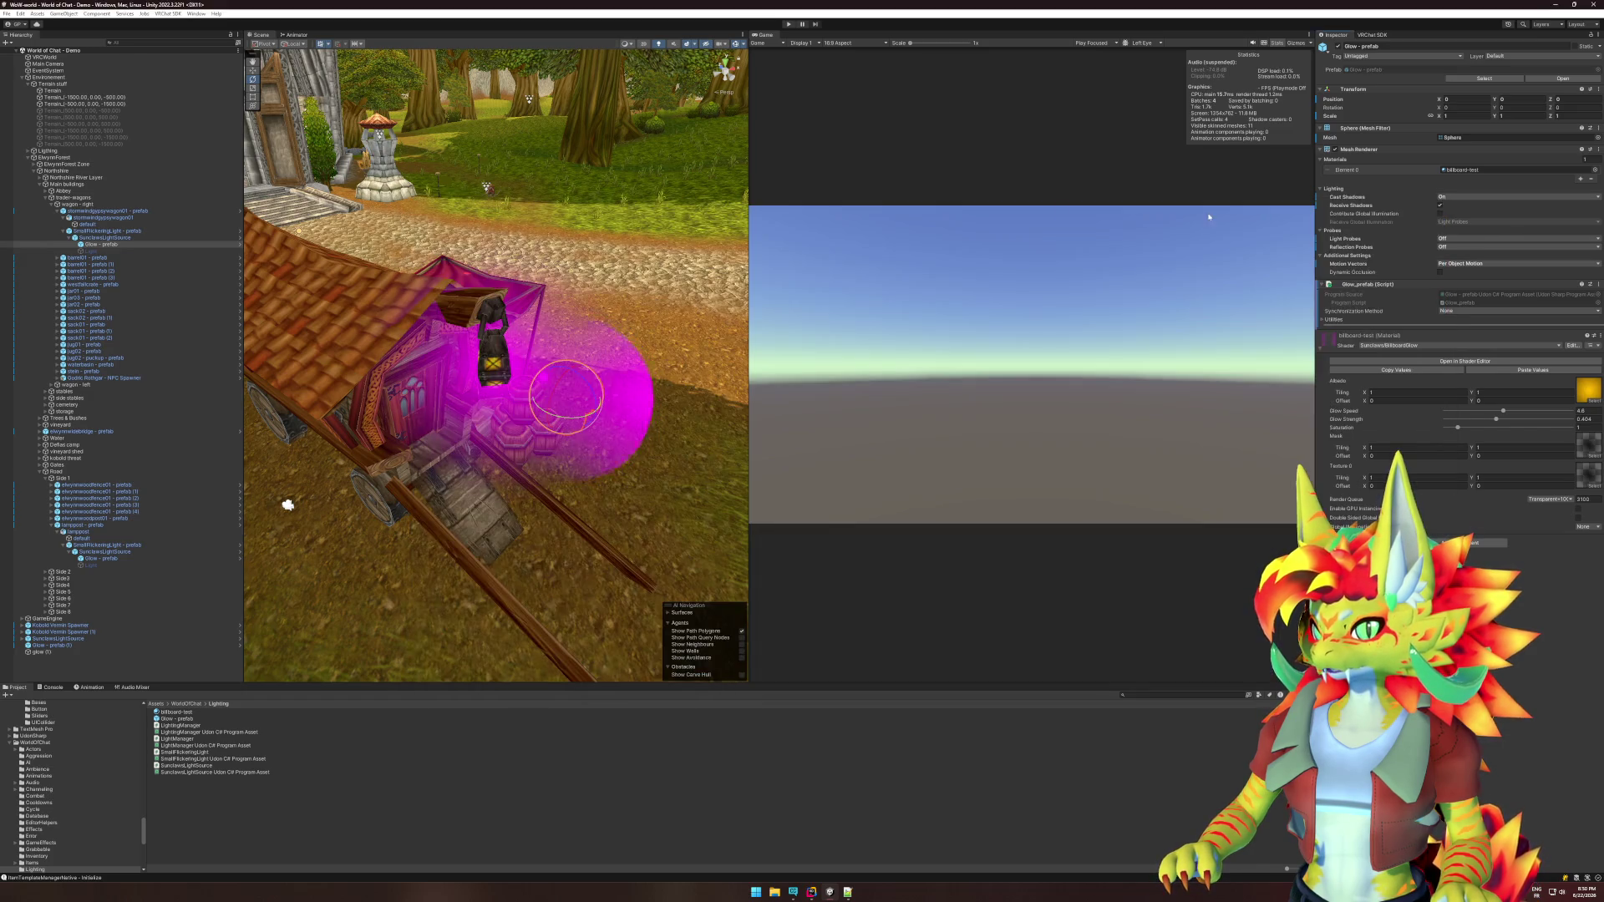
Enter Play Mode to test the glow and wait while the shaders compile.
click(791, 25)
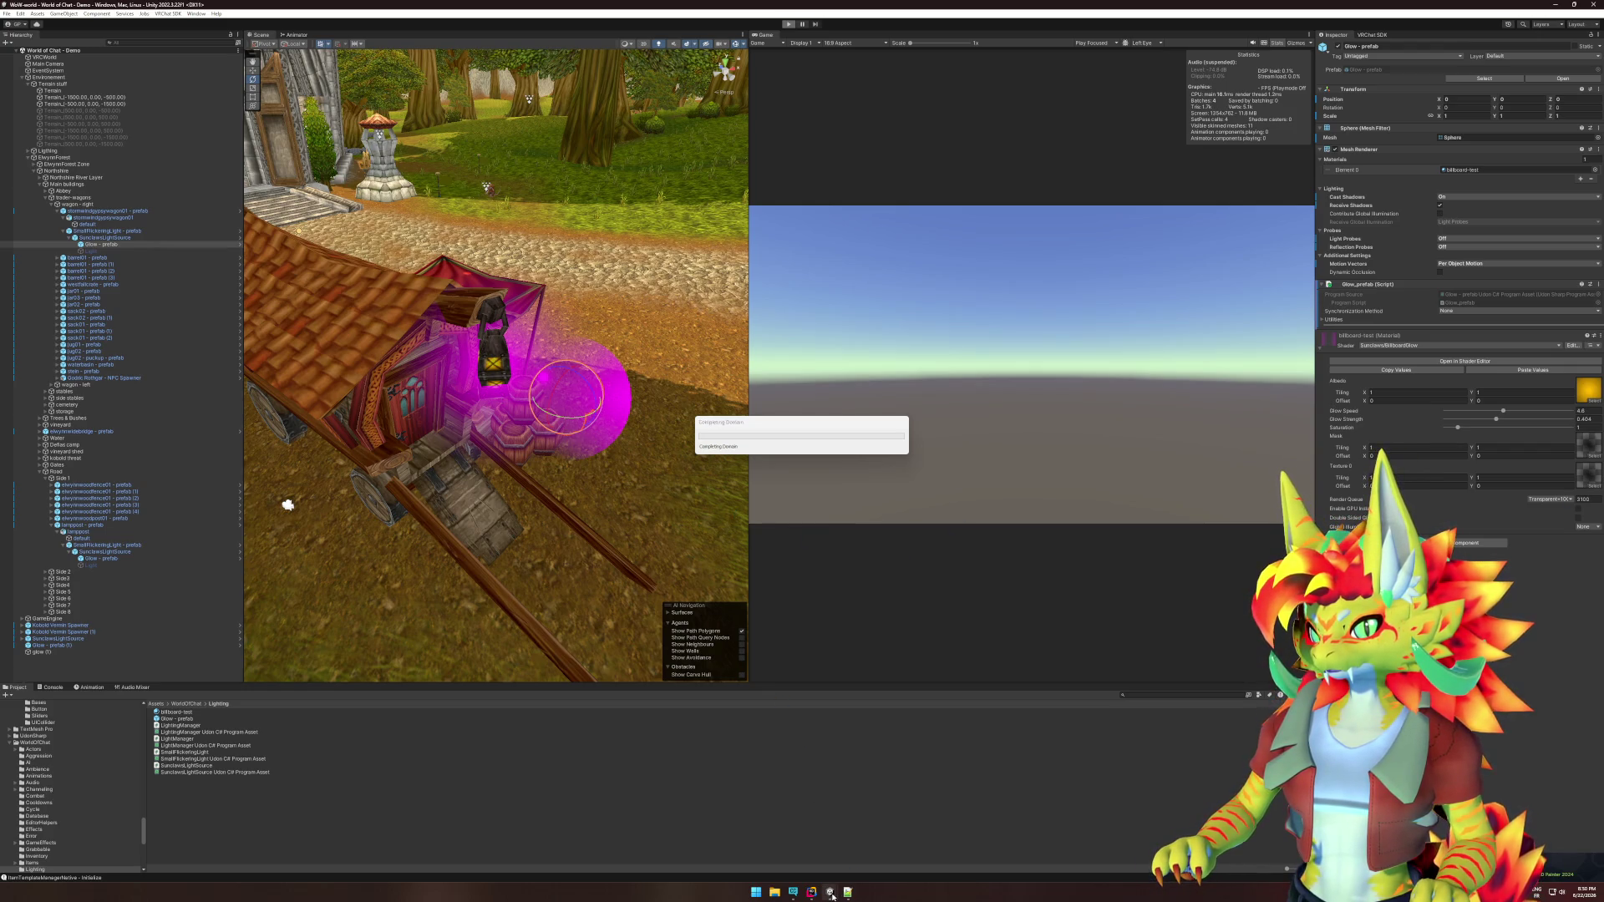
mouse_move(833, 896)
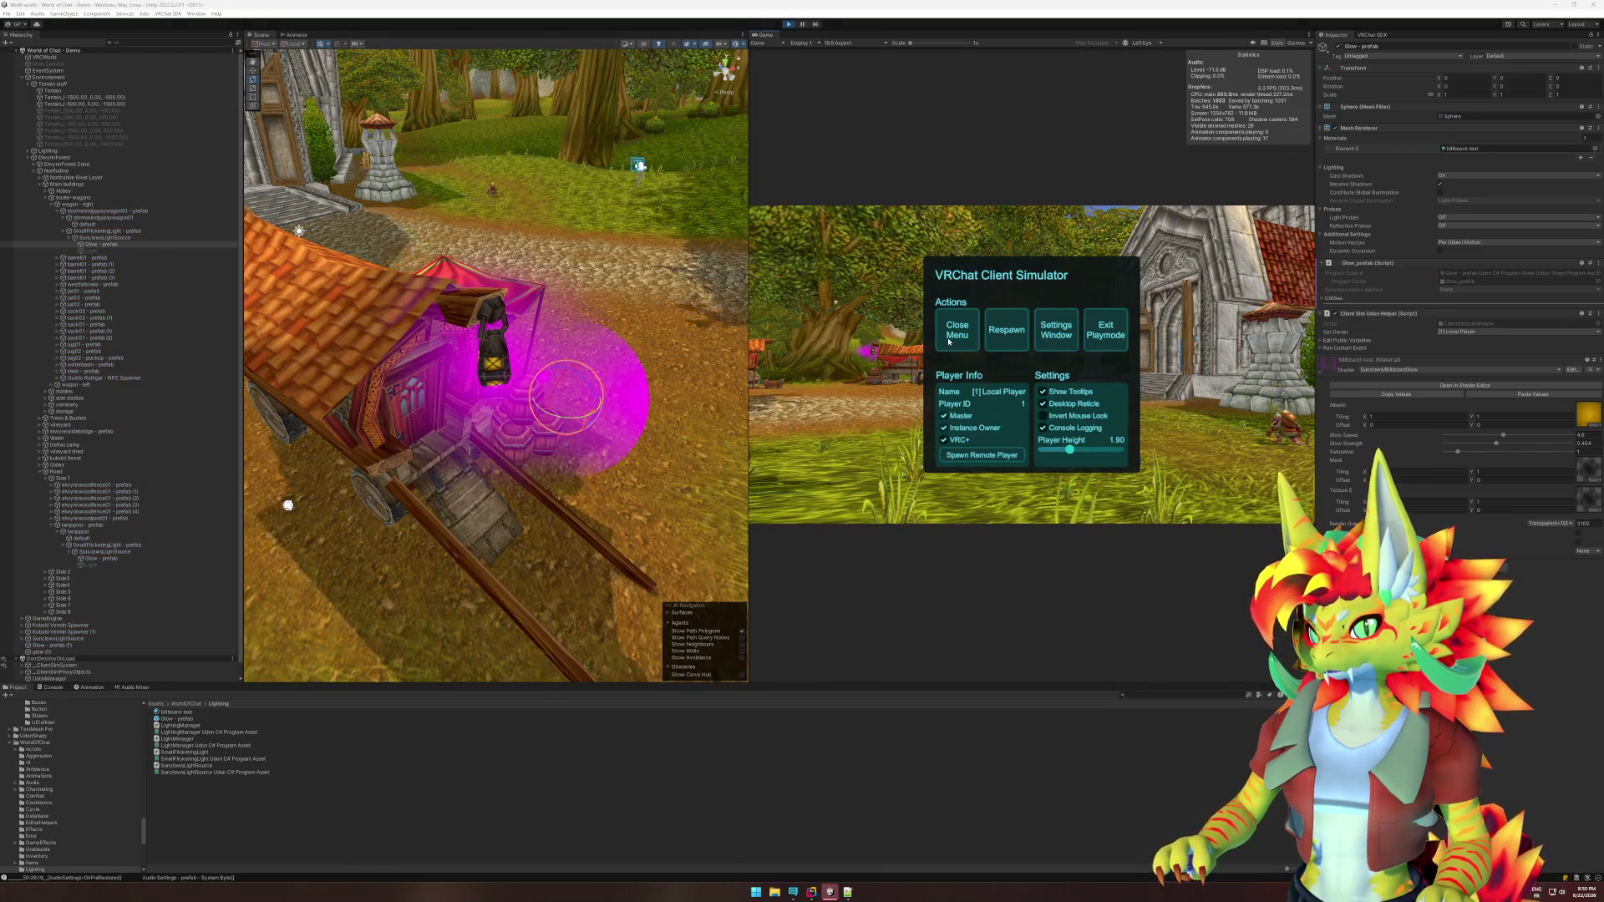
Walk the player up to the wagon lantern's magenta glow, then free the mouse.
key(w)
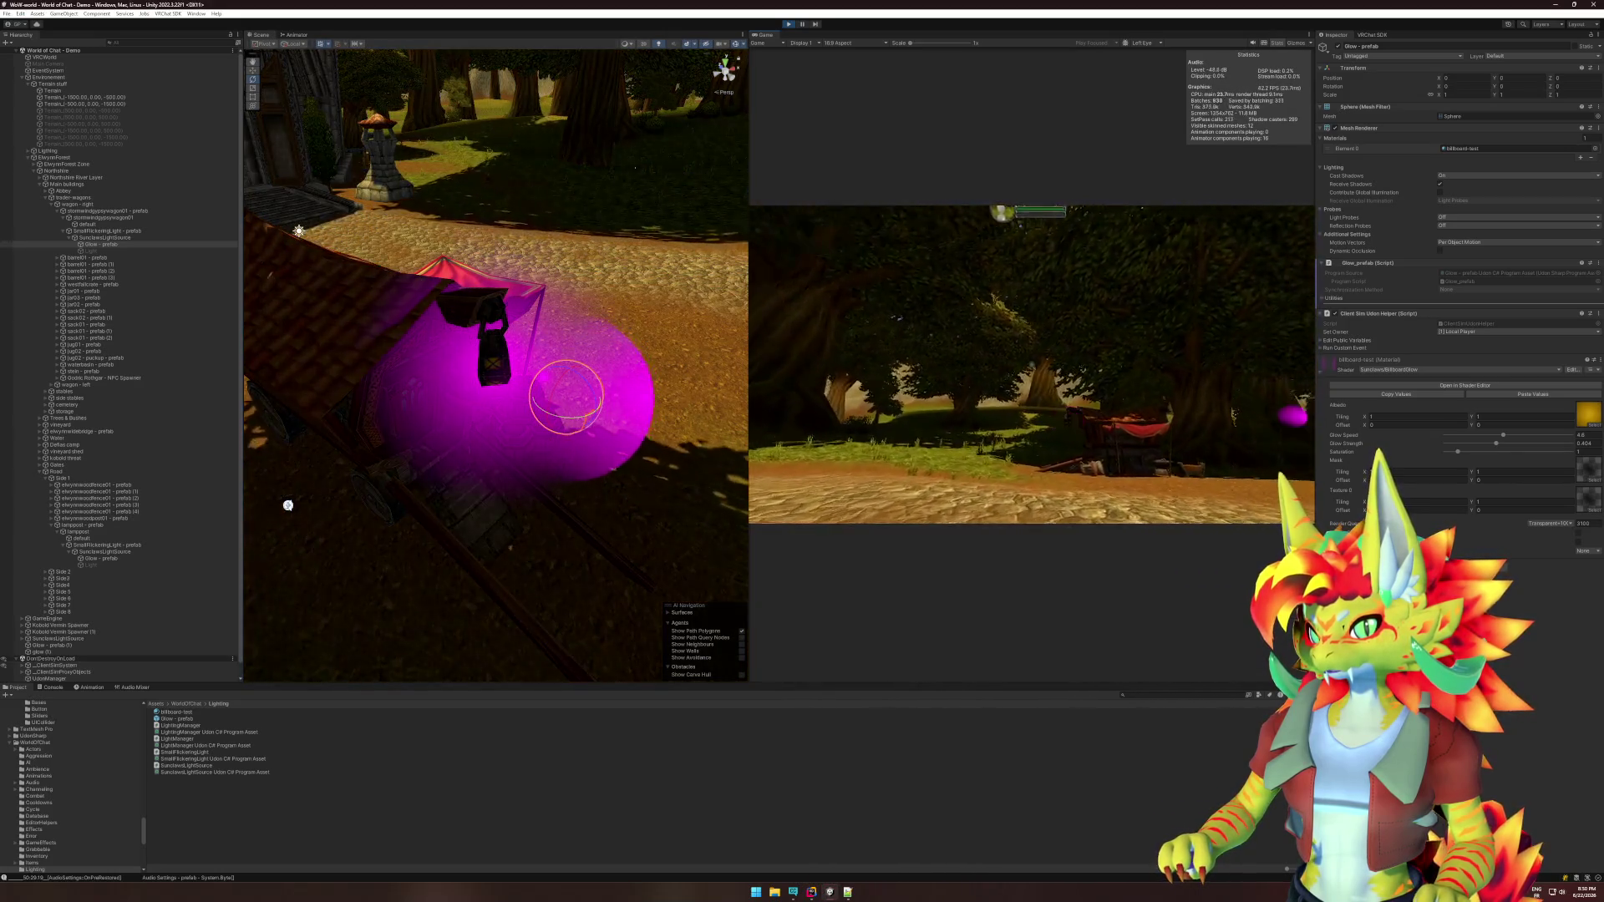
key(w)
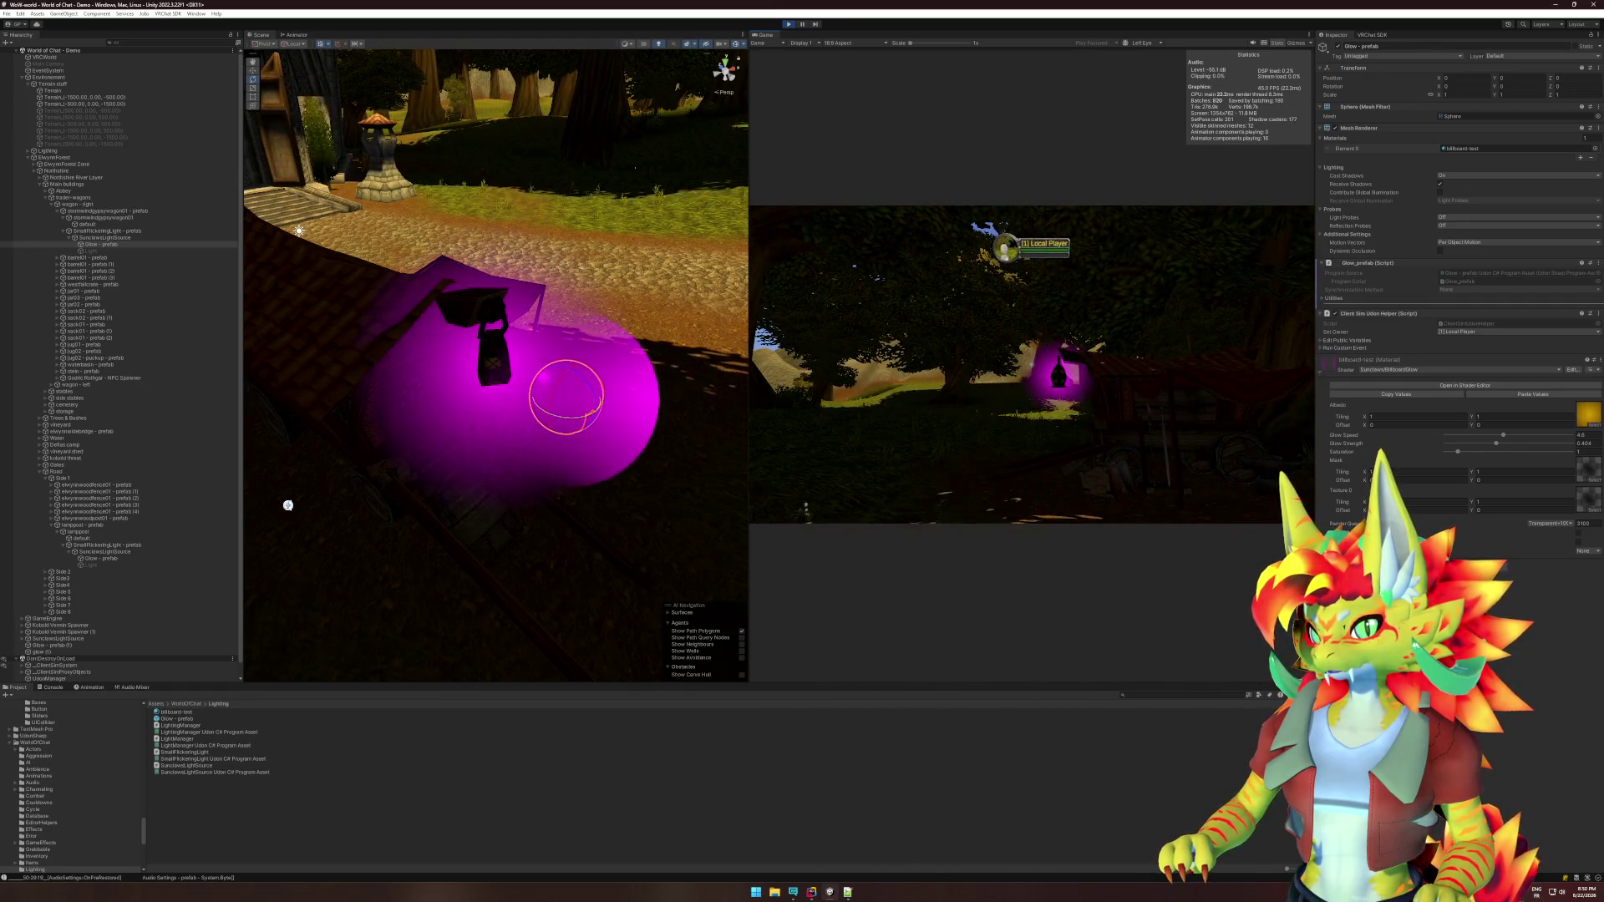
key(super)
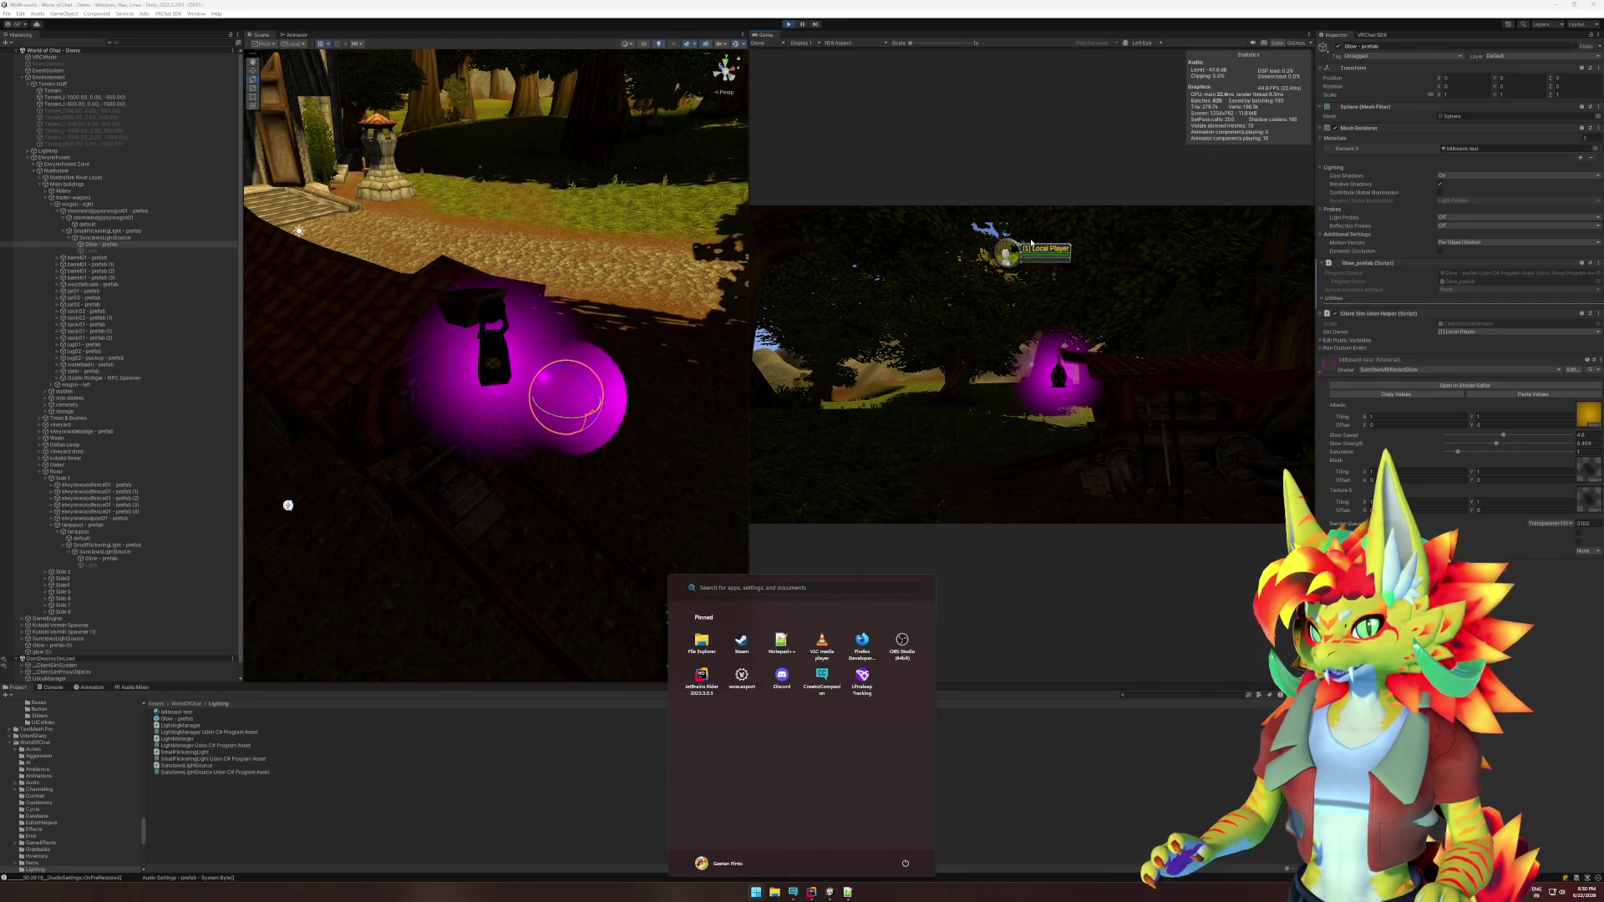
key(Escape)
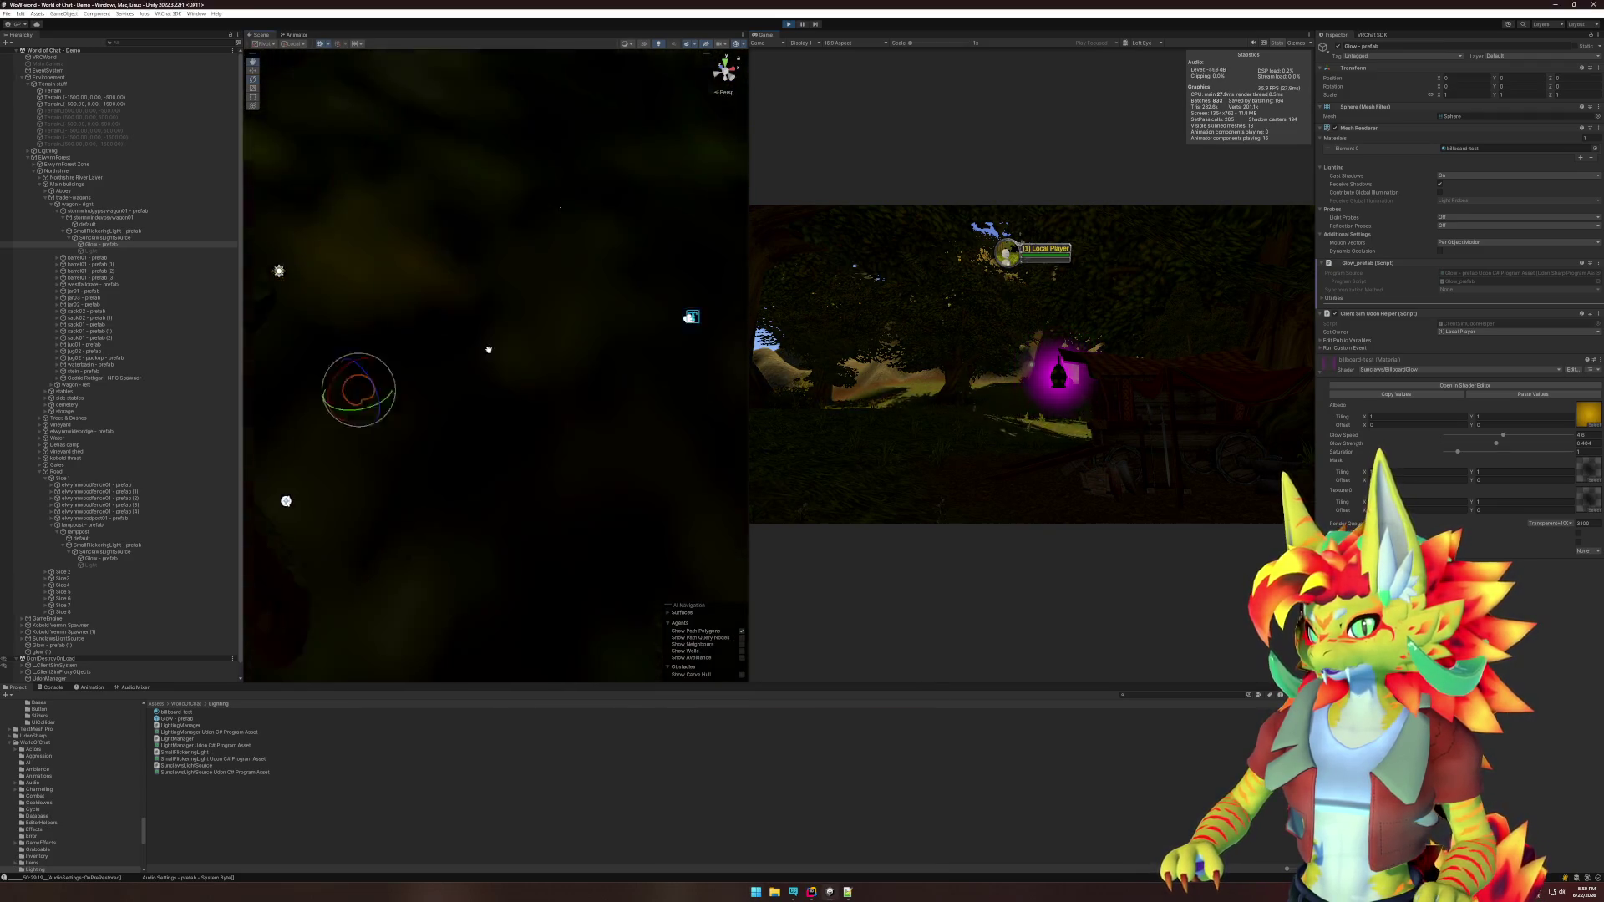
Untick the VR object's active checkbox so the Local Player nameplate disappears.
click(584, 322)
key(f)
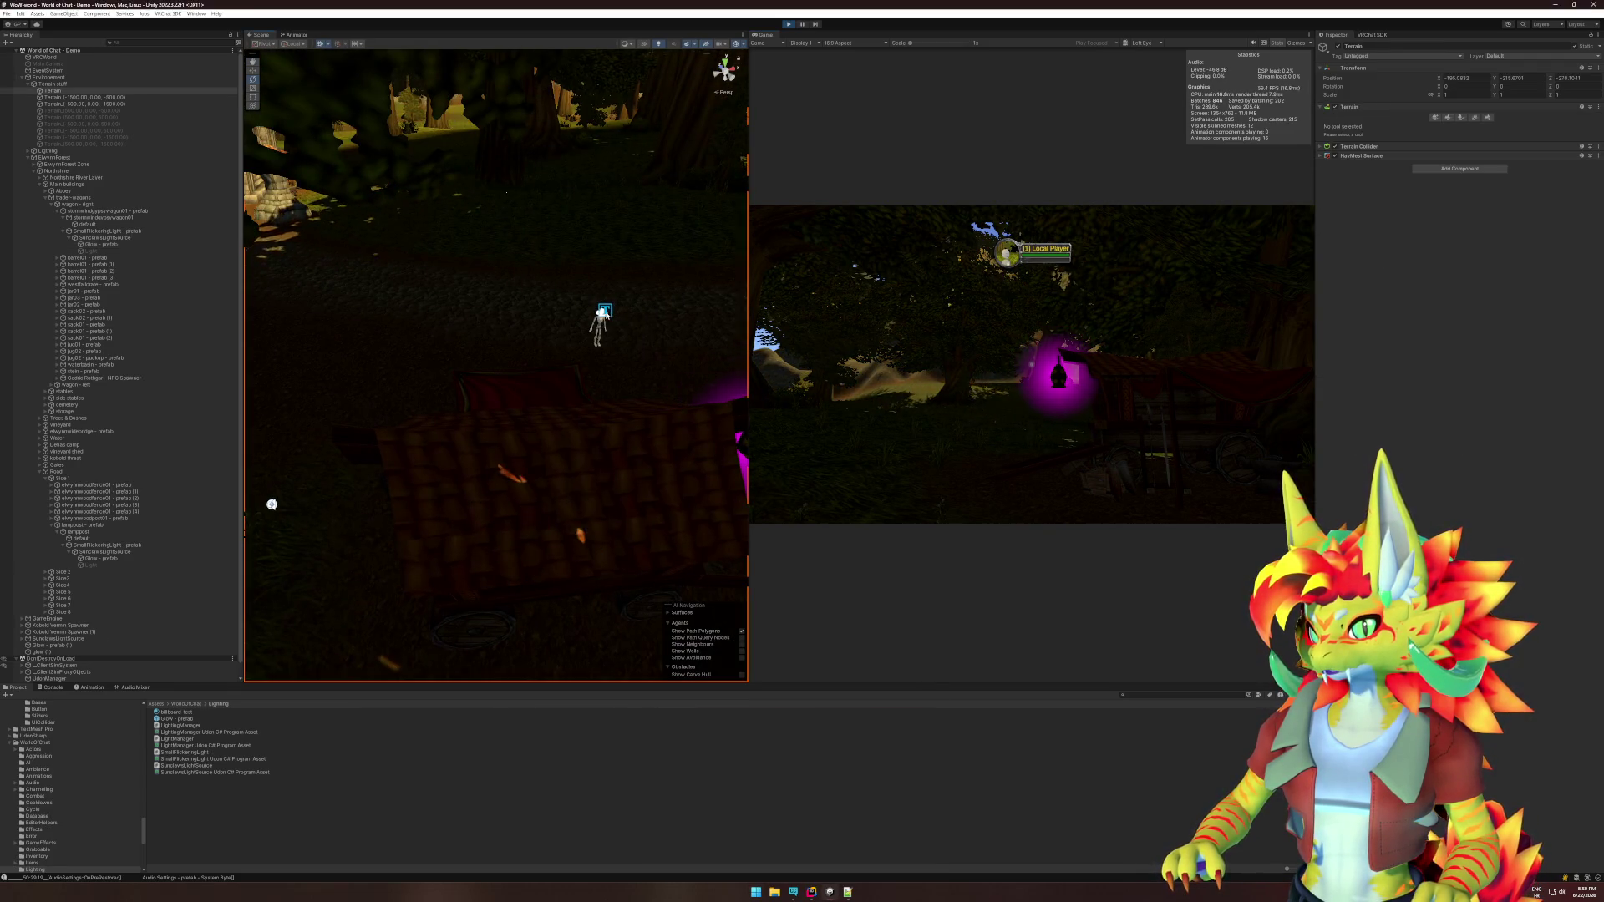
scroll(593, 368, up, 5)
drag(578, 407, 496, 395)
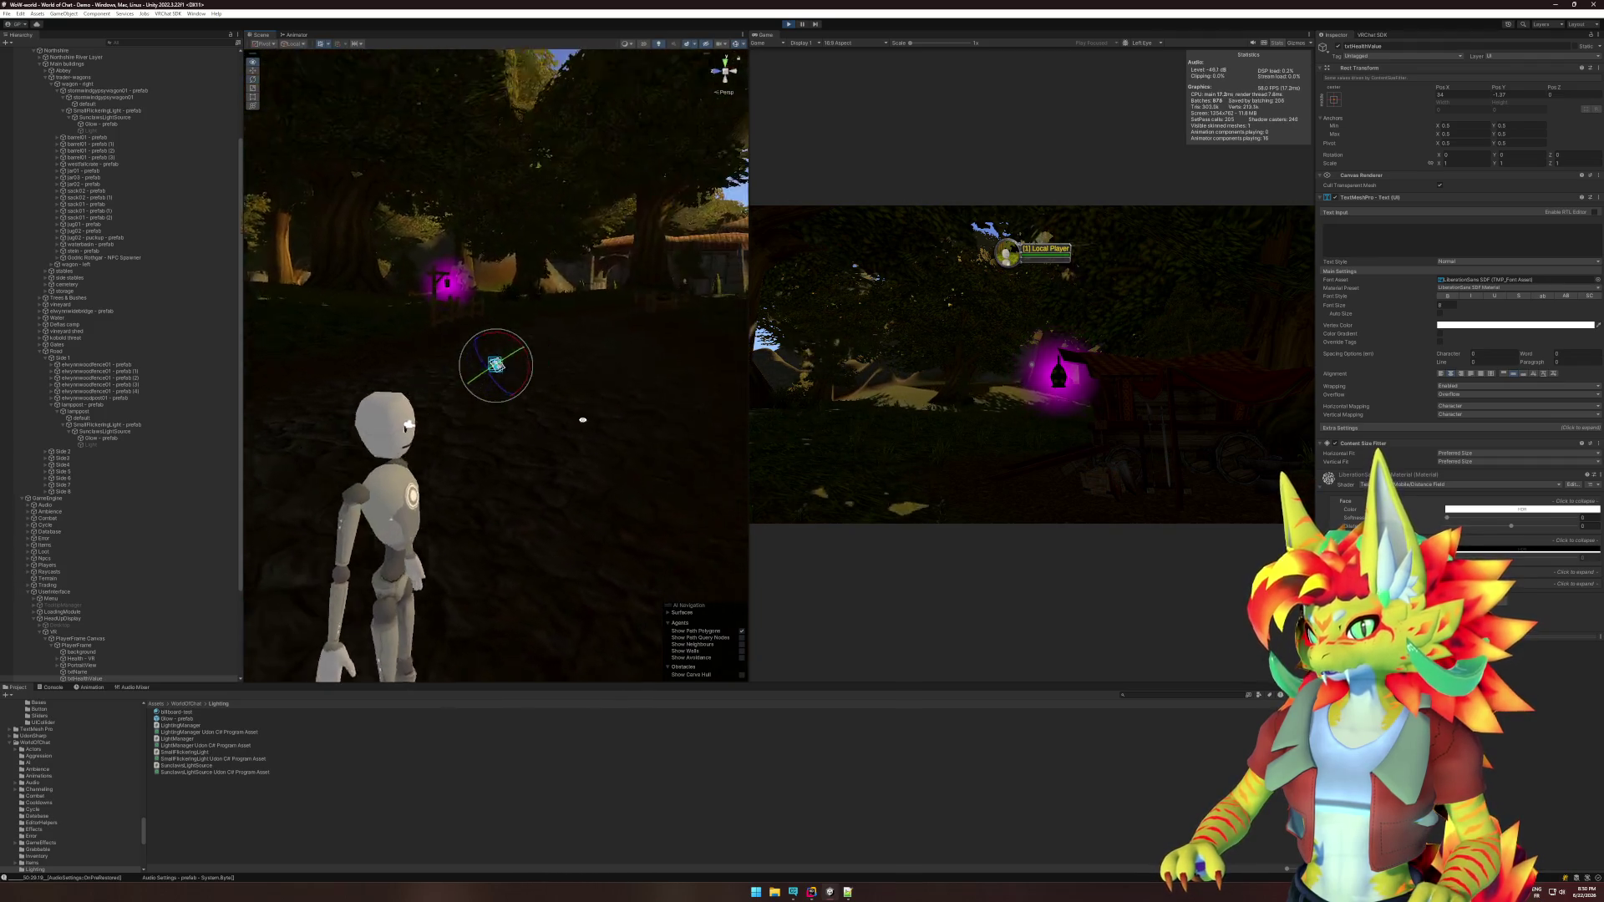
scroll(133, 455, down, 5)
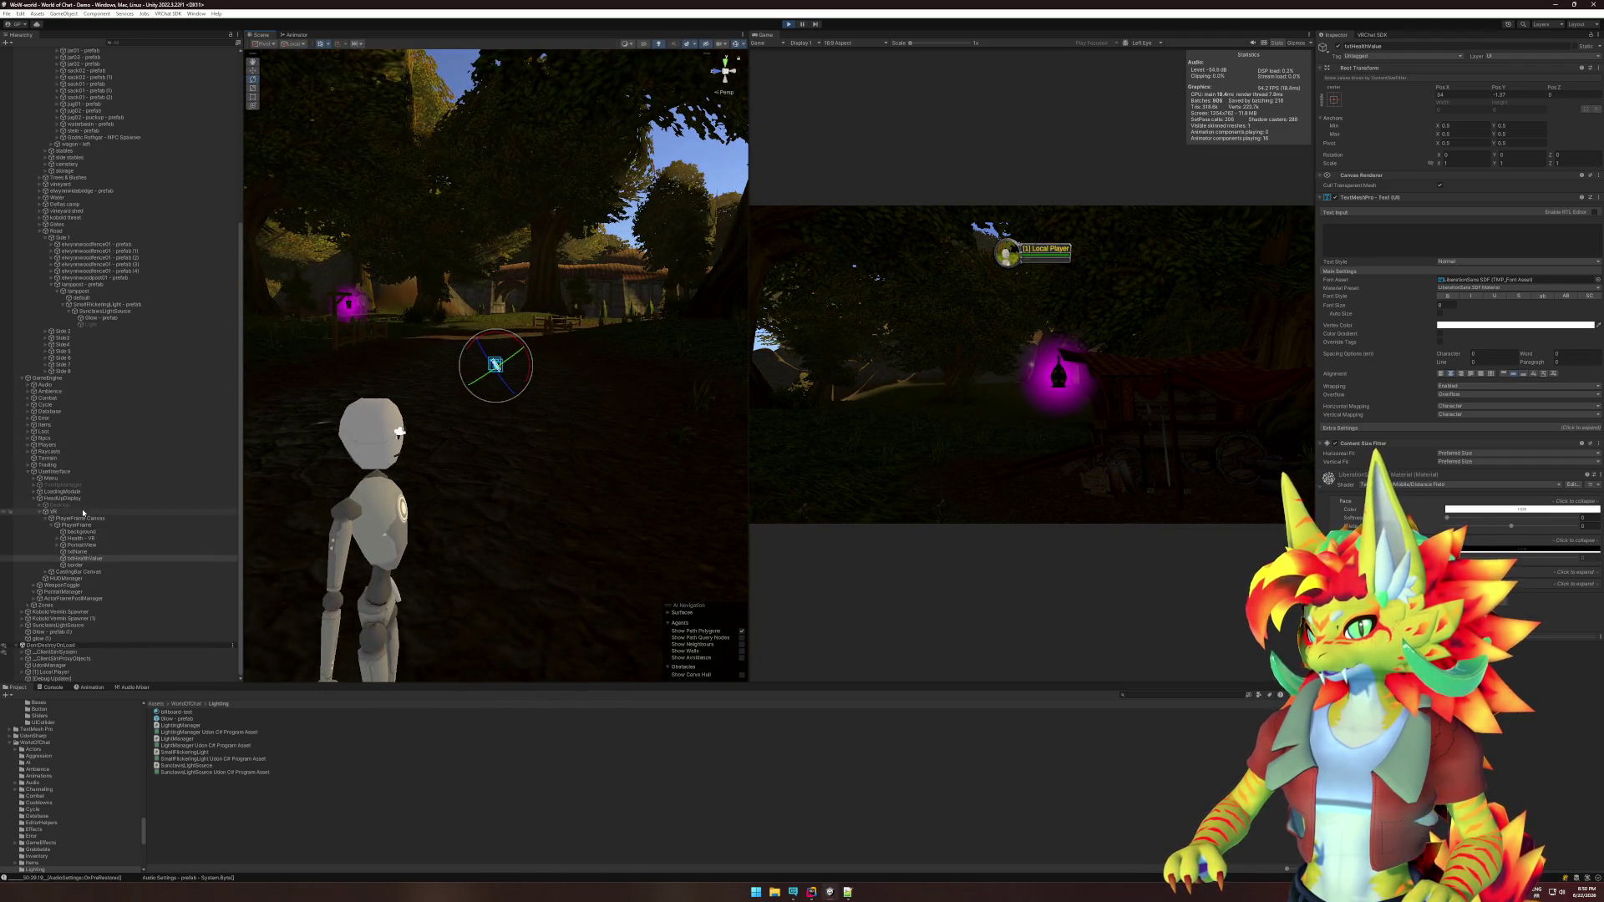
click(77, 513)
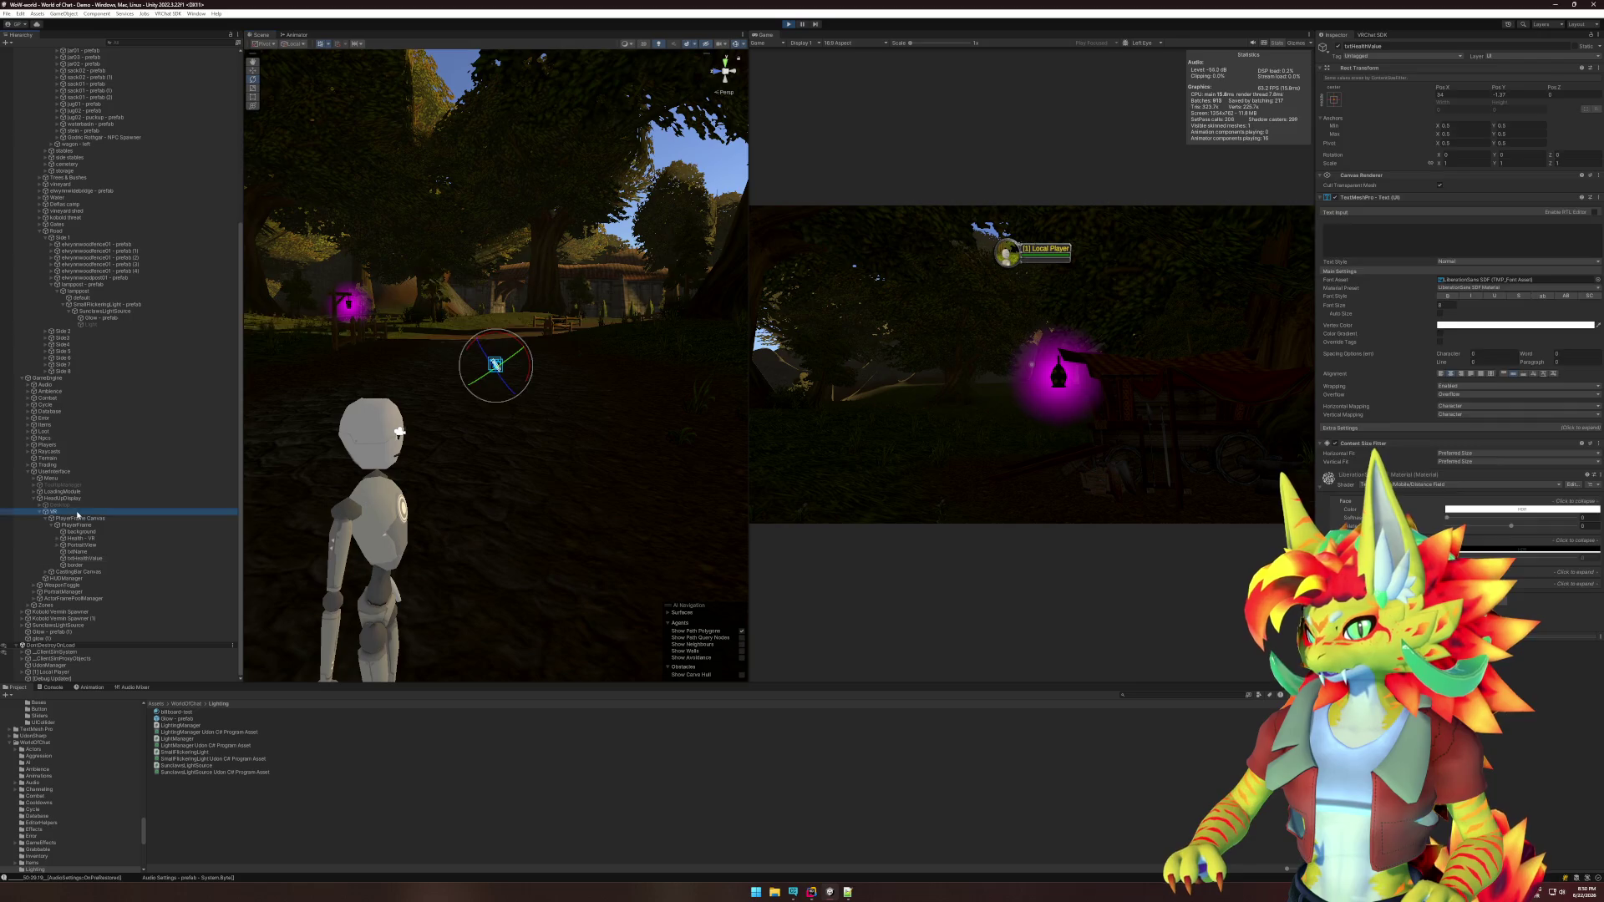
click(1338, 46)
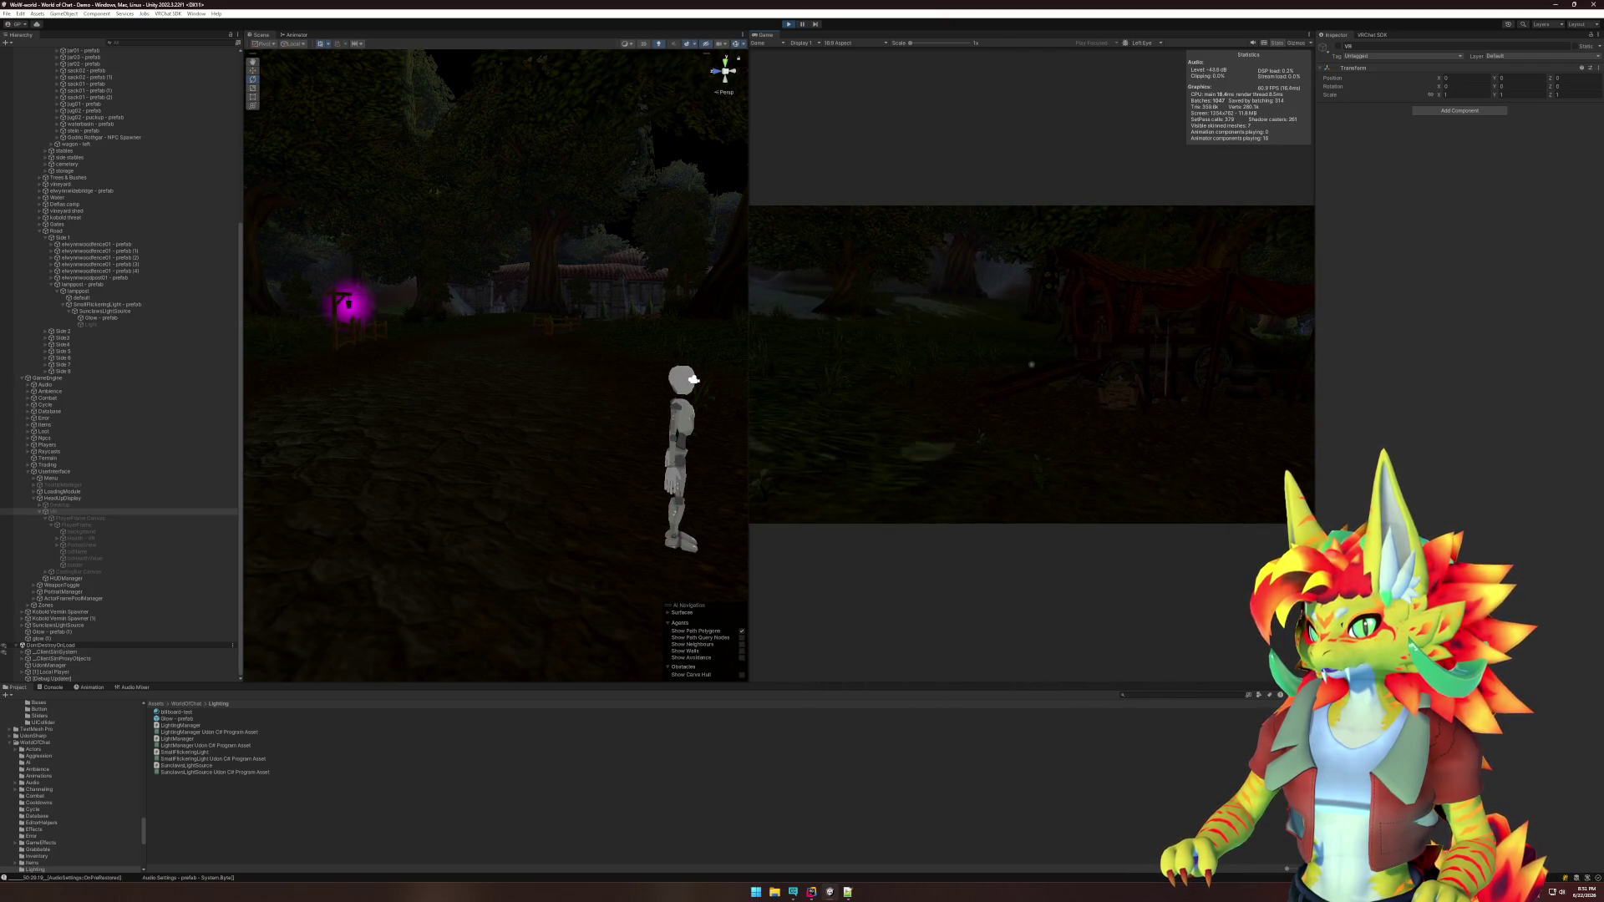
key(super)
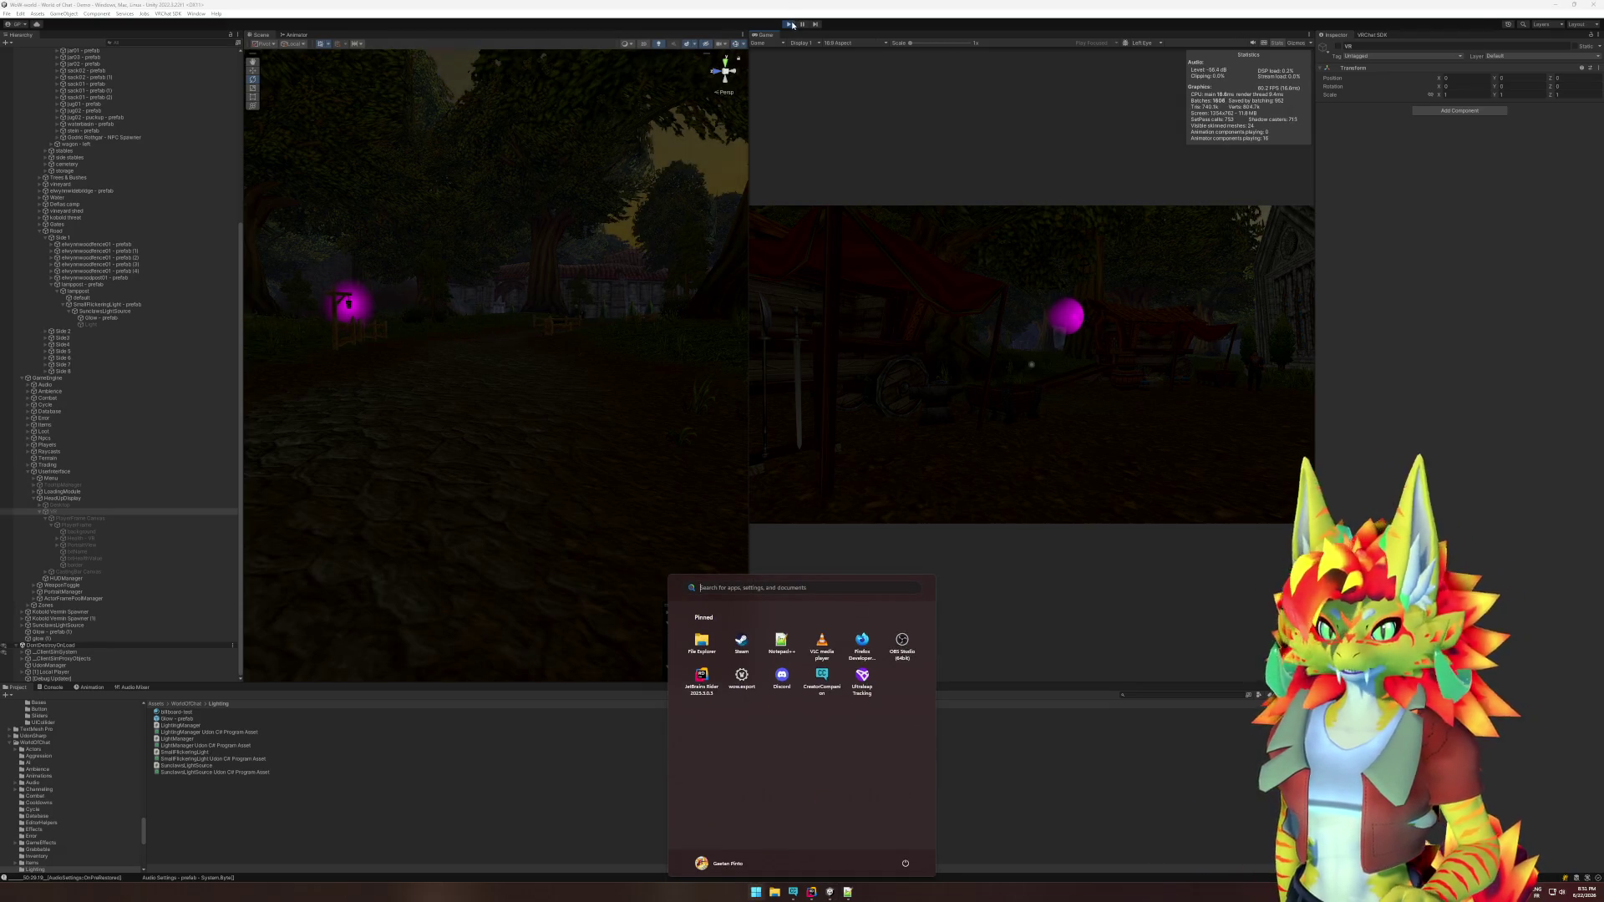
Stop Play Mode and select scene objects near the gate.
key(super)
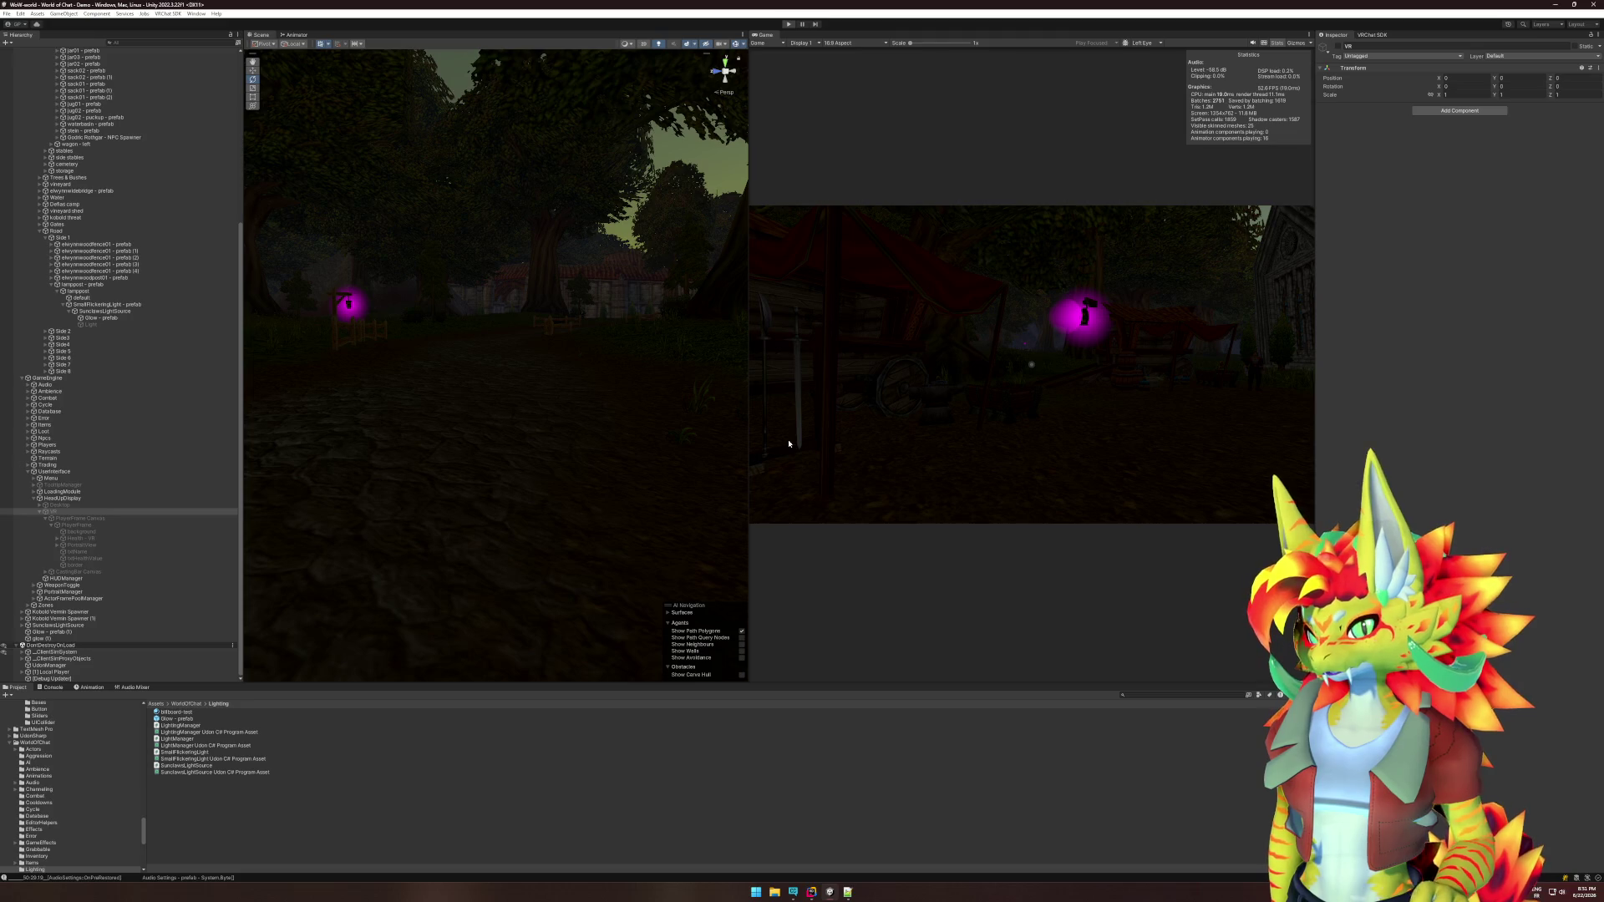
key(ctrl+p)
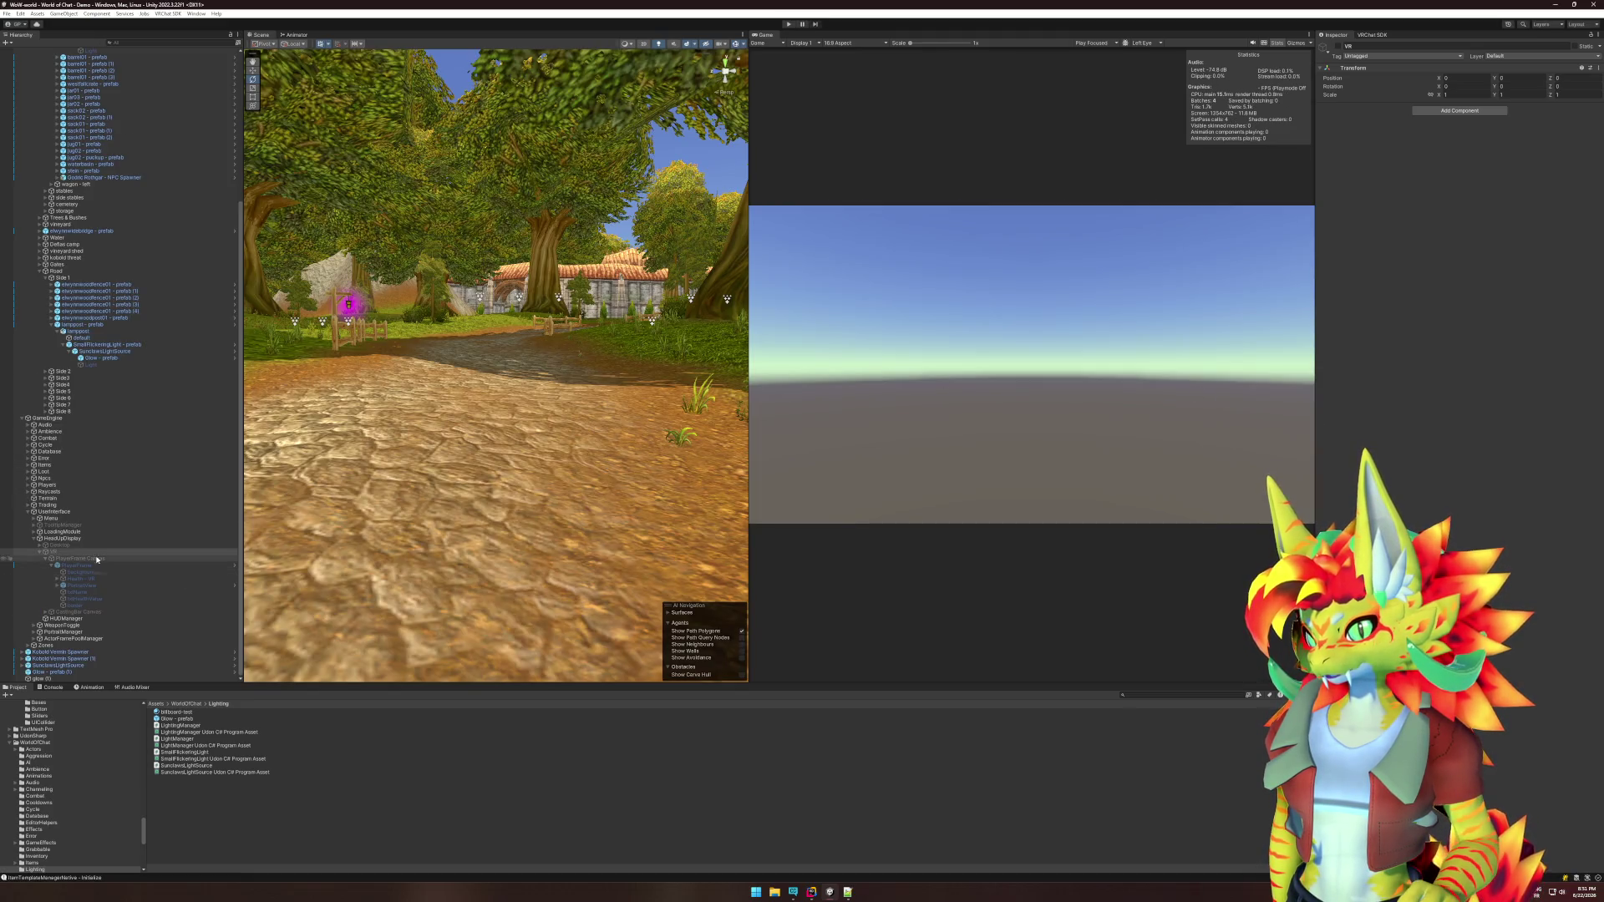
click(354, 307)
click(346, 305)
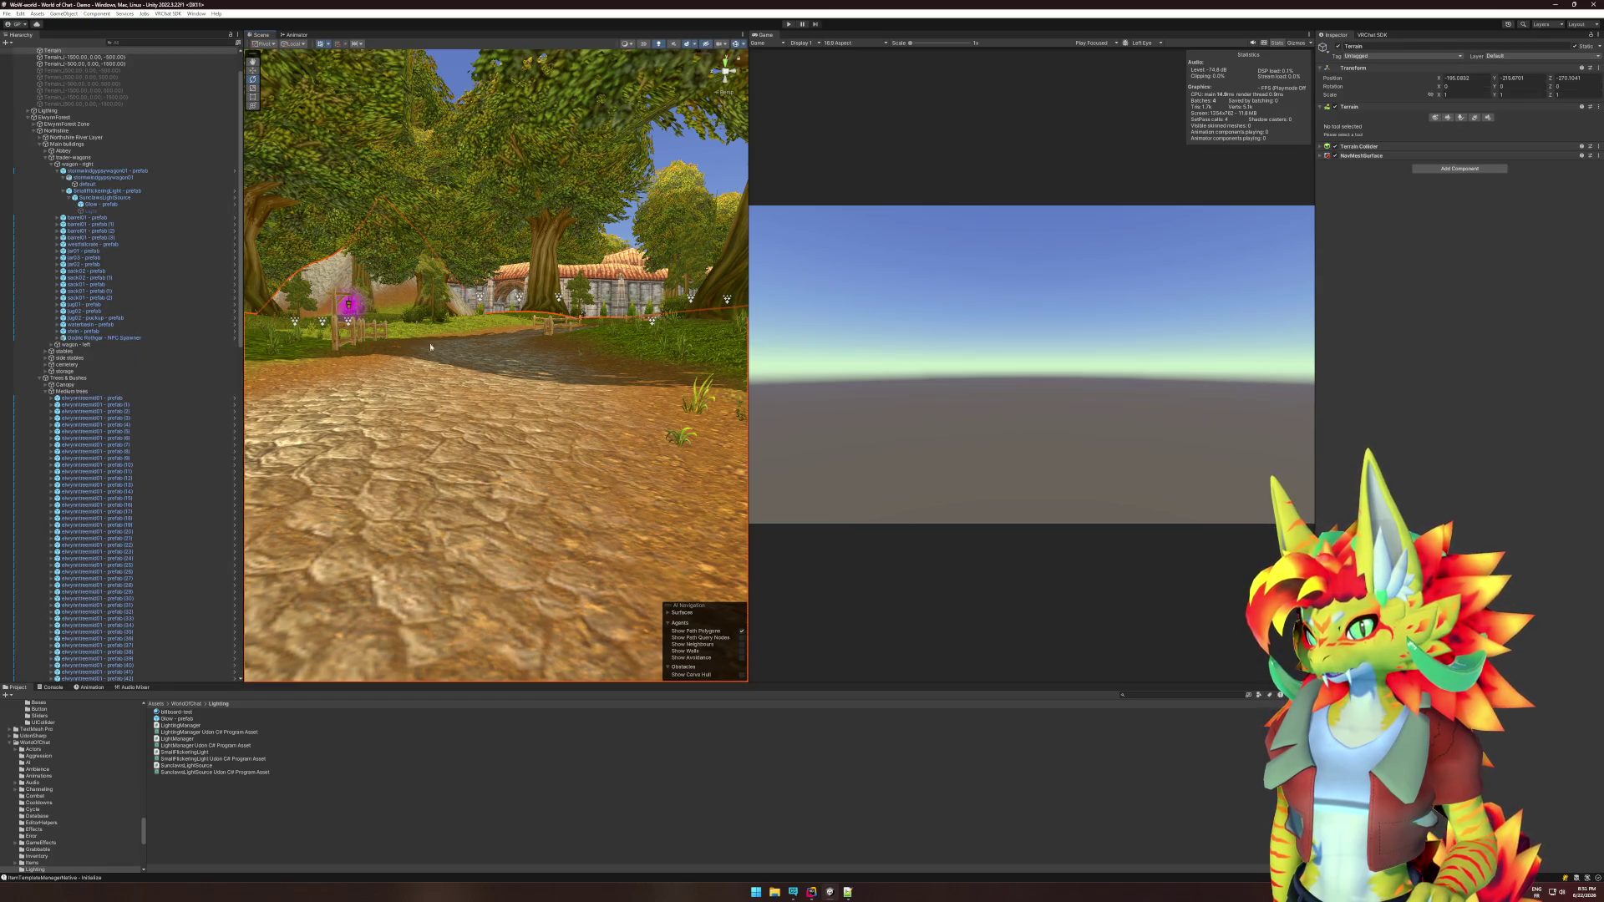
click(347, 305)
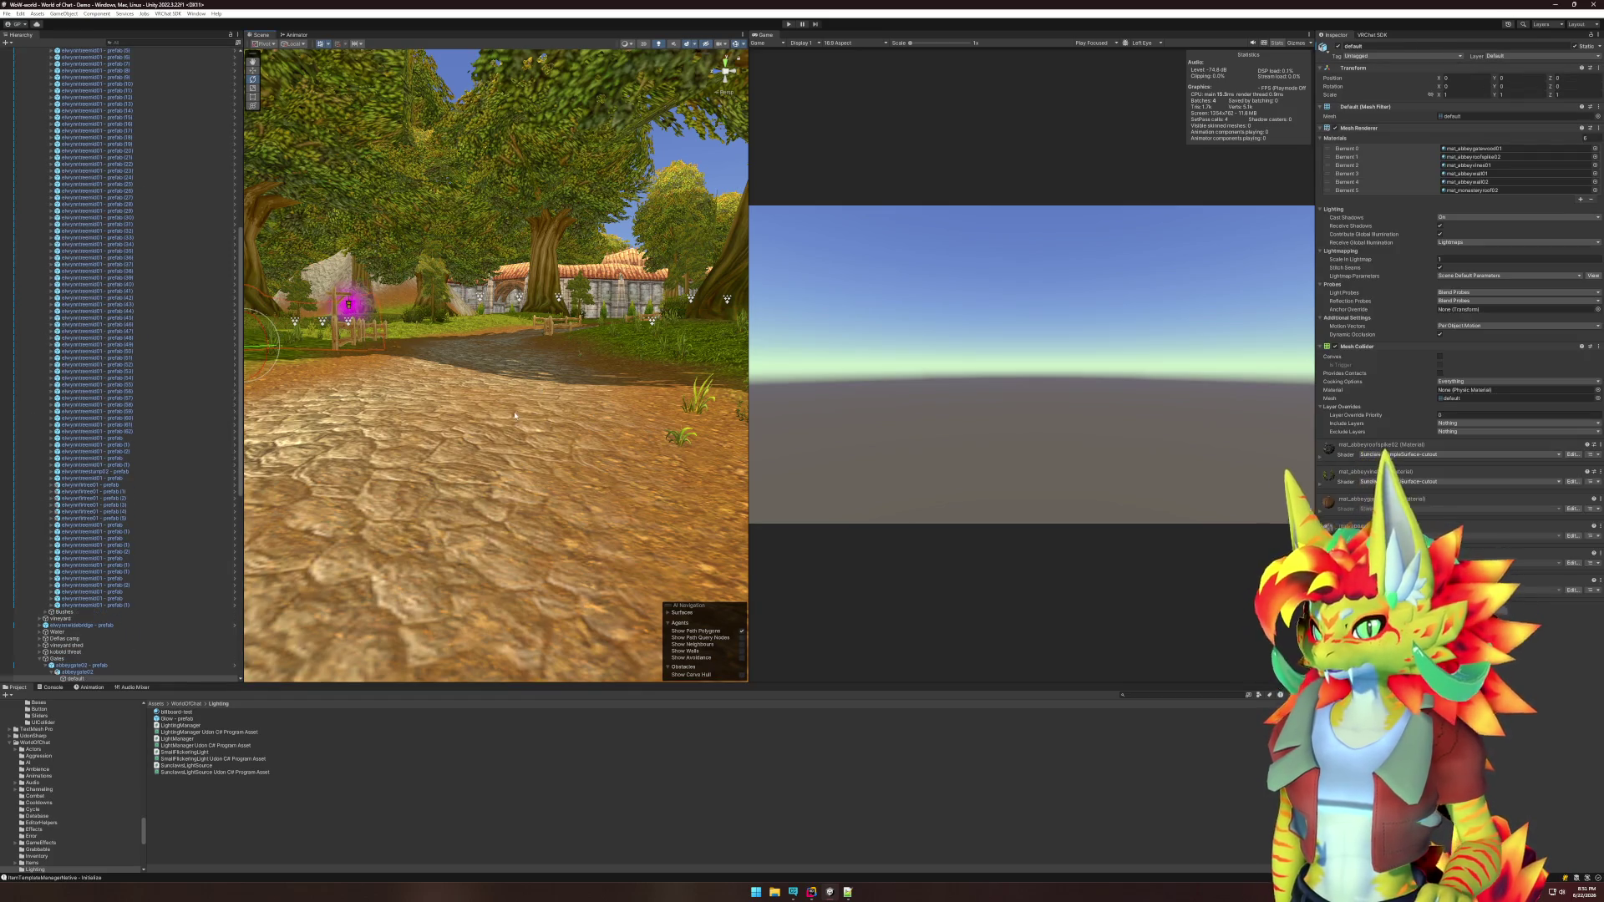
Frame the market stalls, select the glowing orb, and open its BillboardGlow shader.
key(f)
click(621, 215)
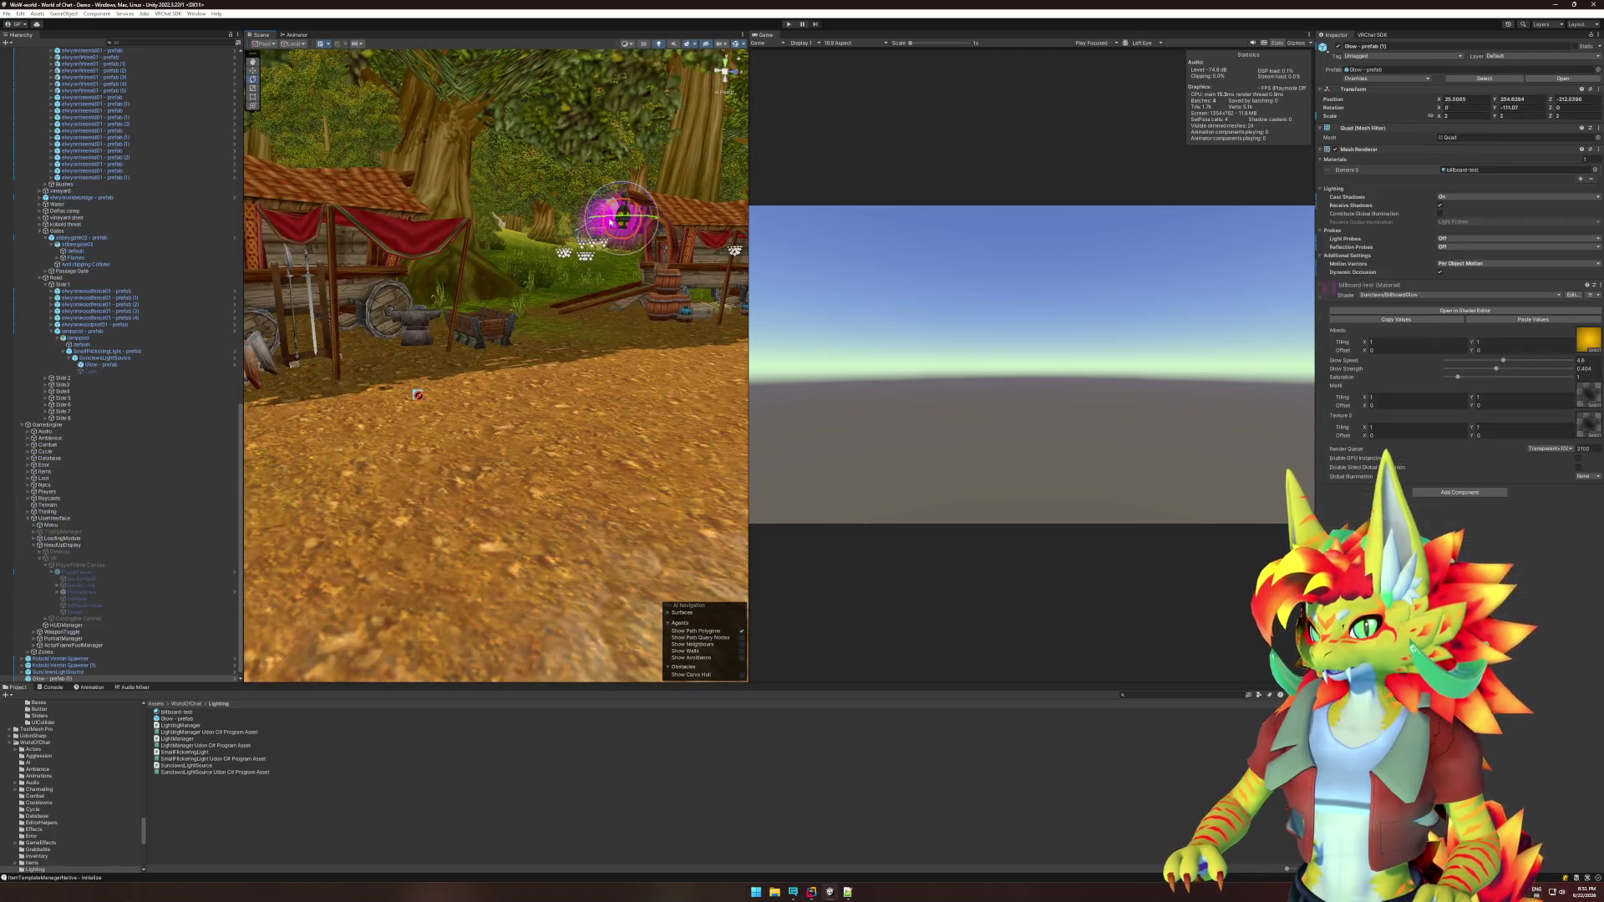
click(1465, 310)
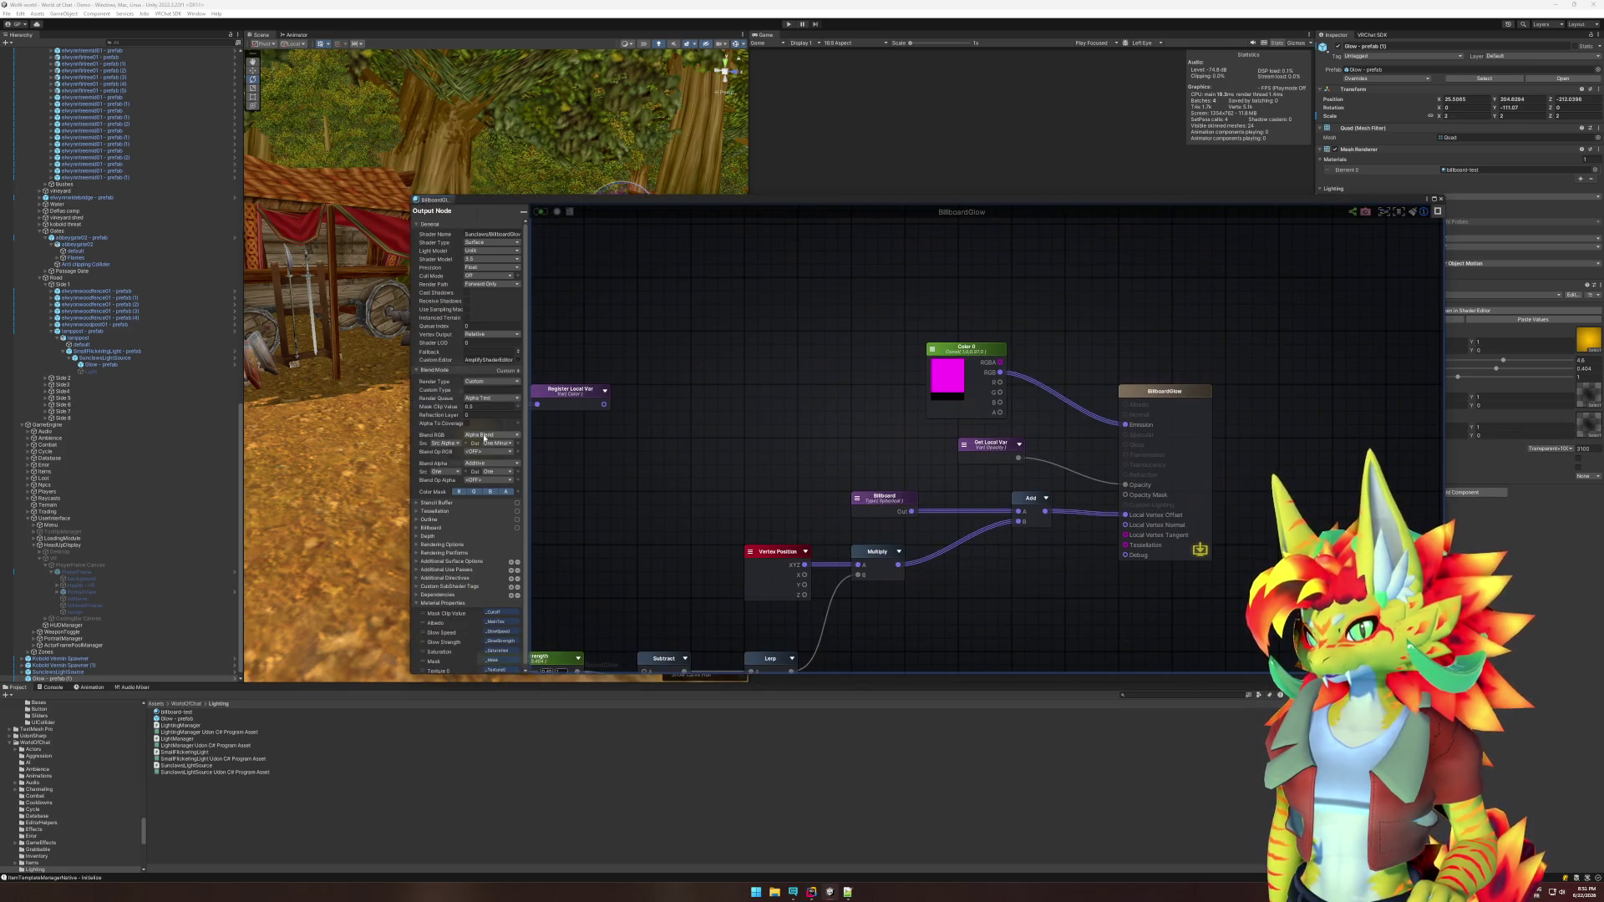
Leave Blend RGB unchanged and set the glow material's Render Queue to AlphaTest (2450).
click(487, 435)
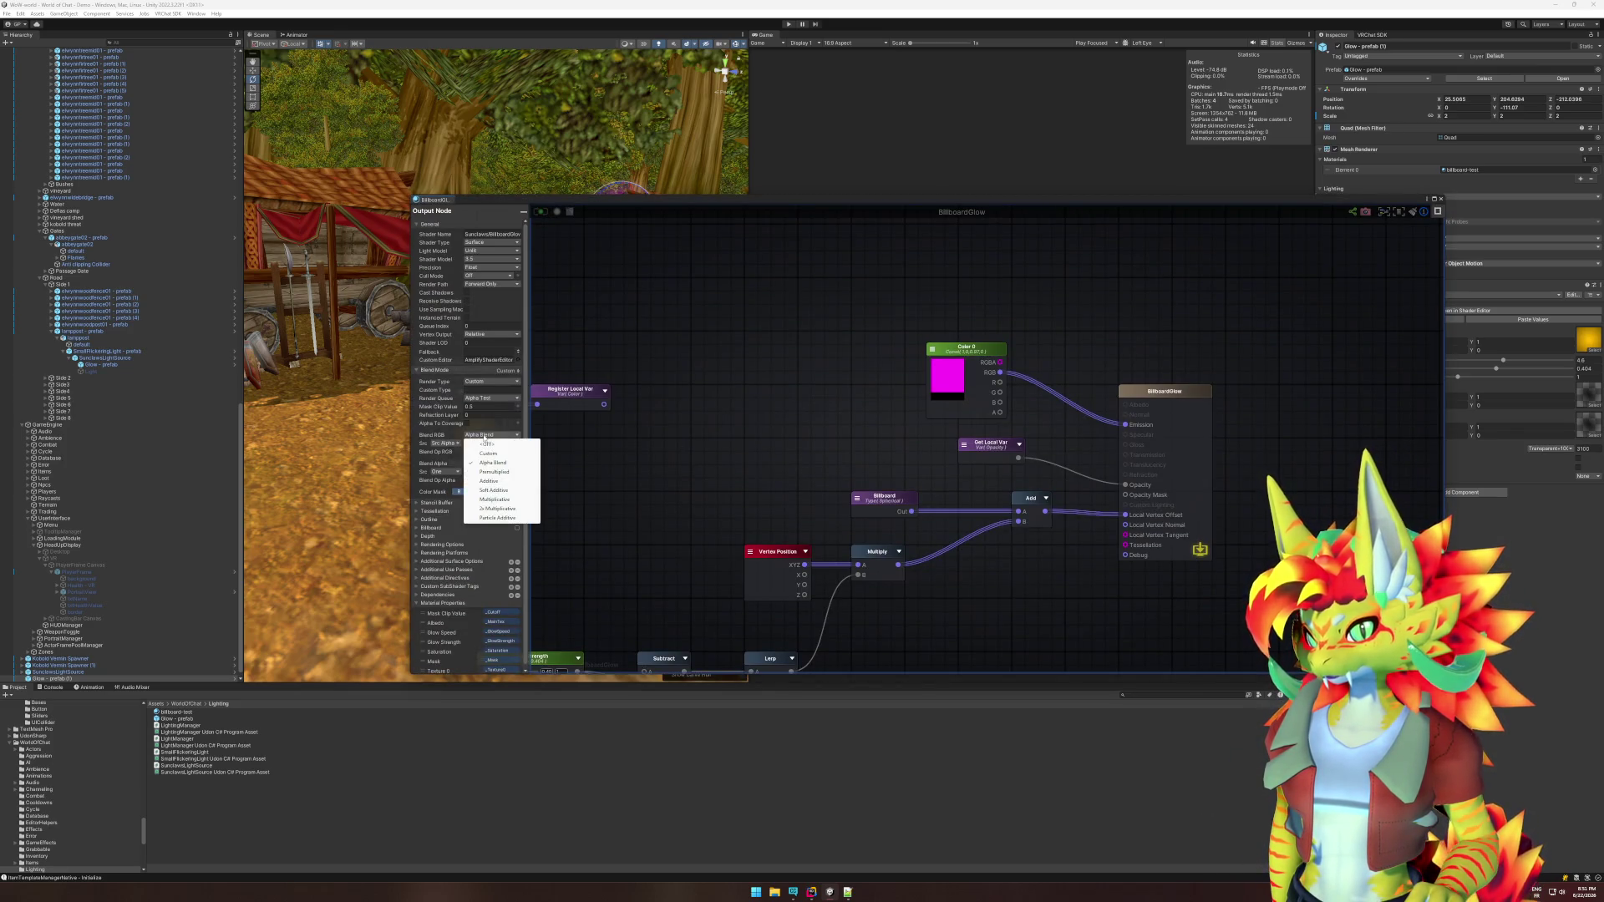
click(658, 455)
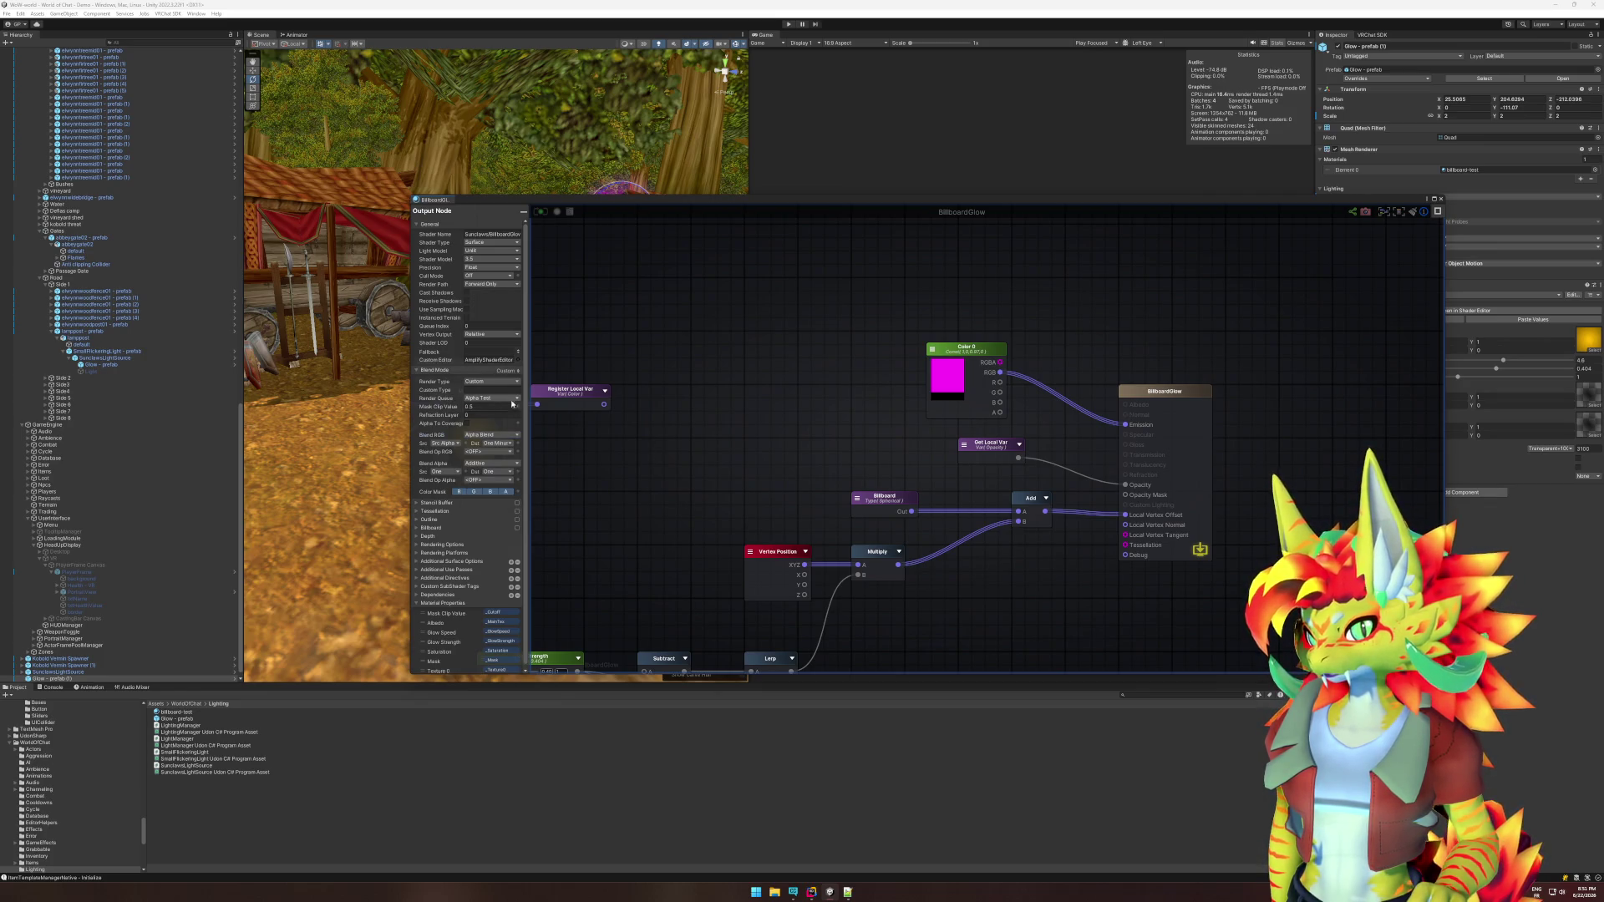
click(1555, 450)
click(1559, 481)
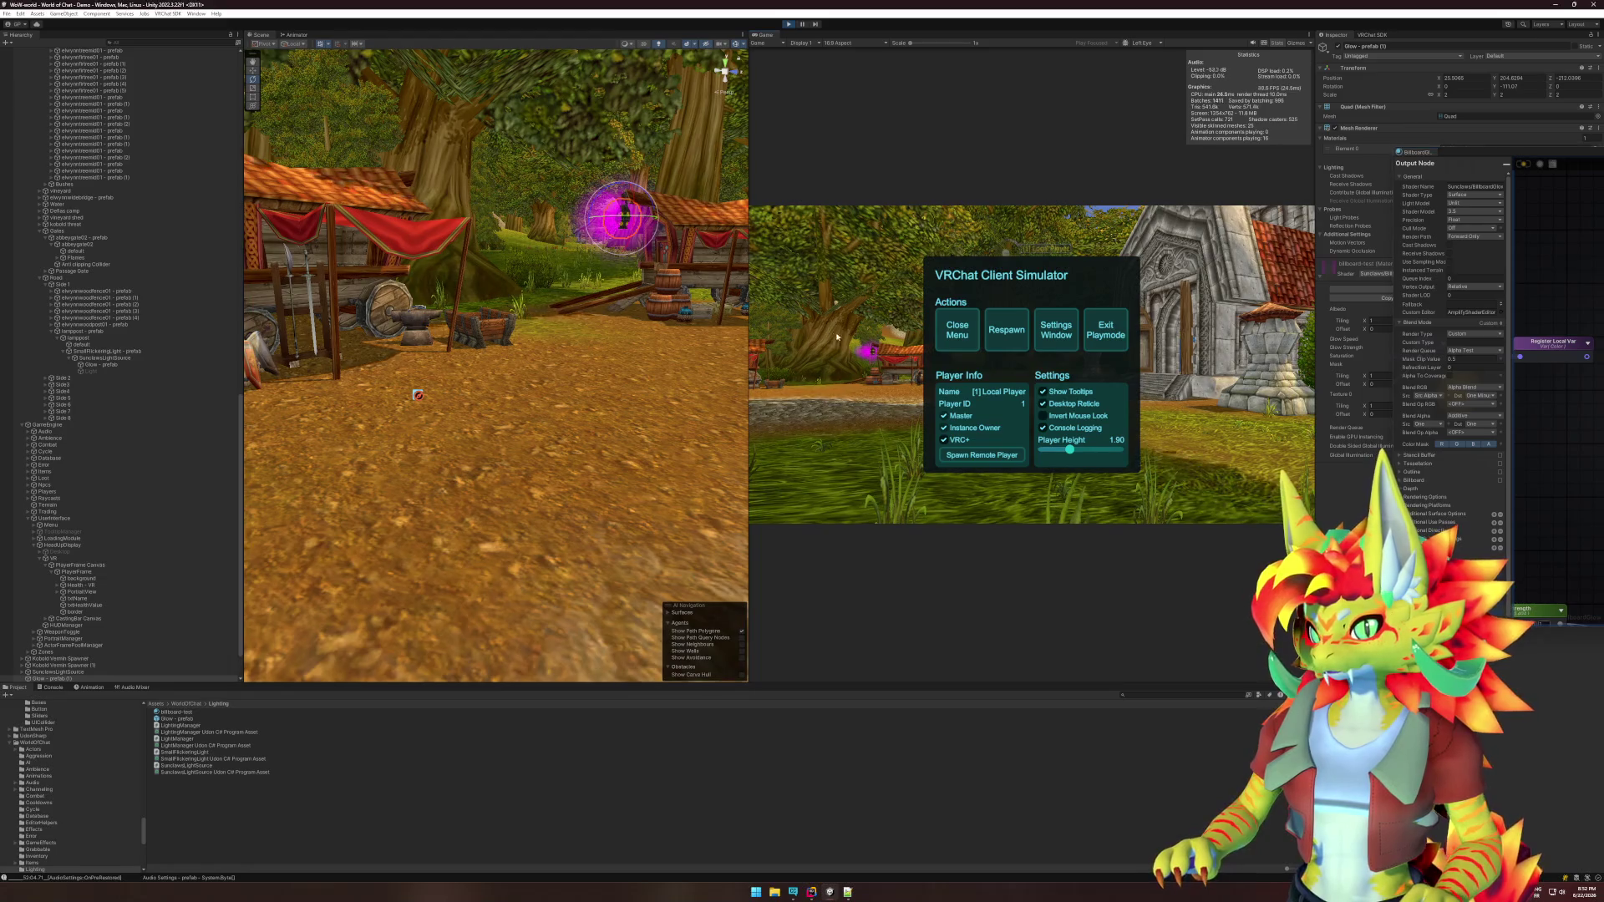
Close the VRChat simulator menu and walk the player to the glowing lamppost.
click(957, 330)
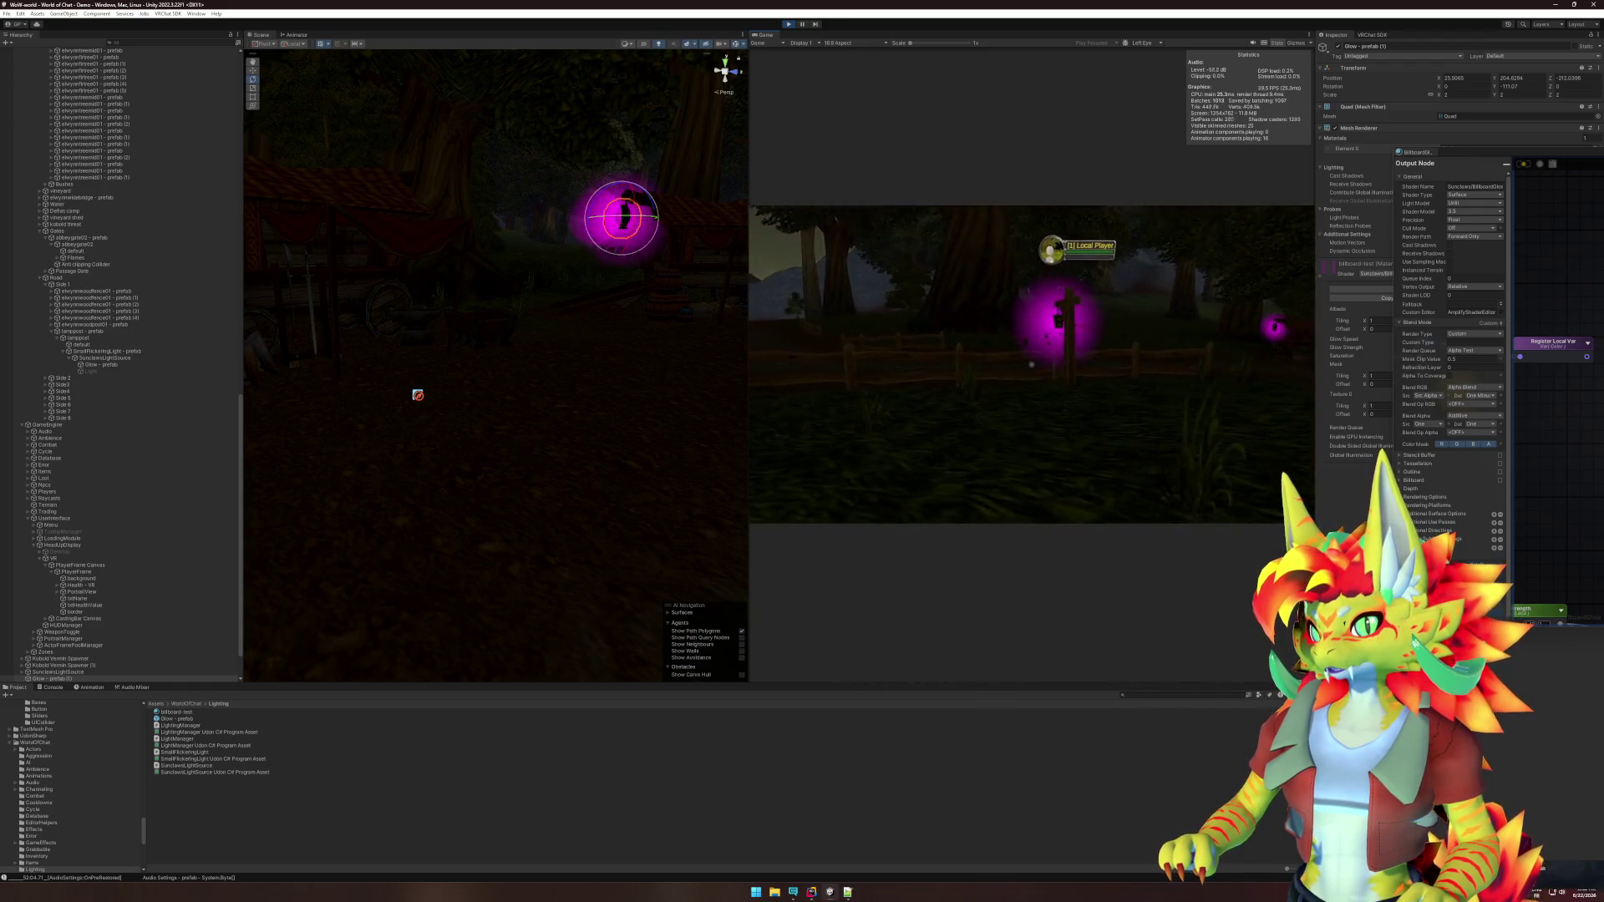
key(w)
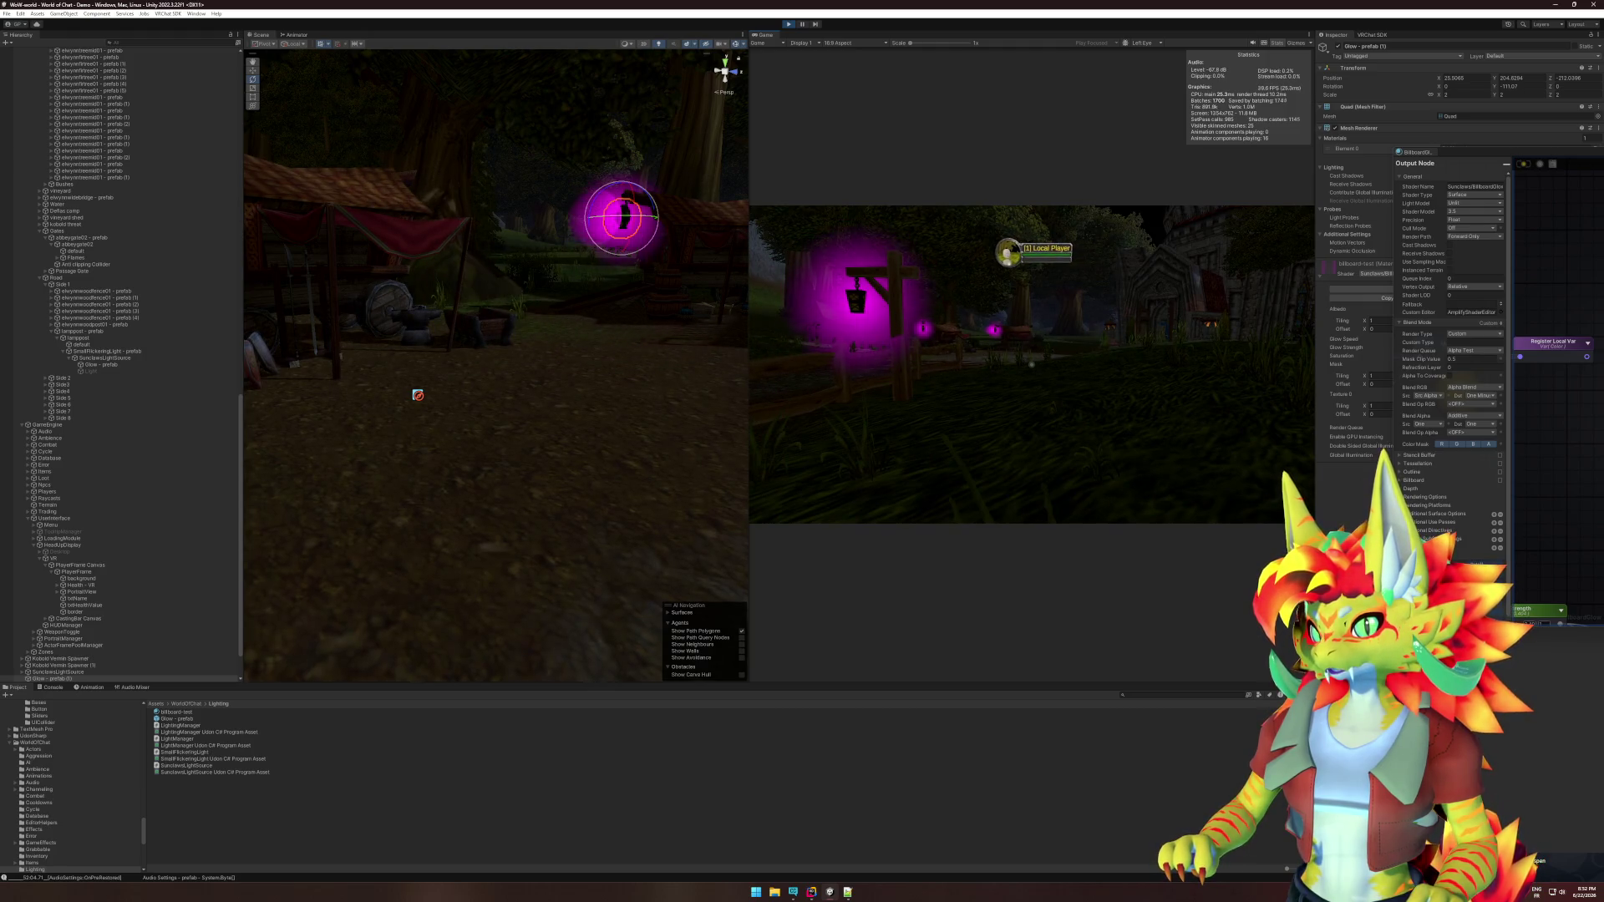
key(a)
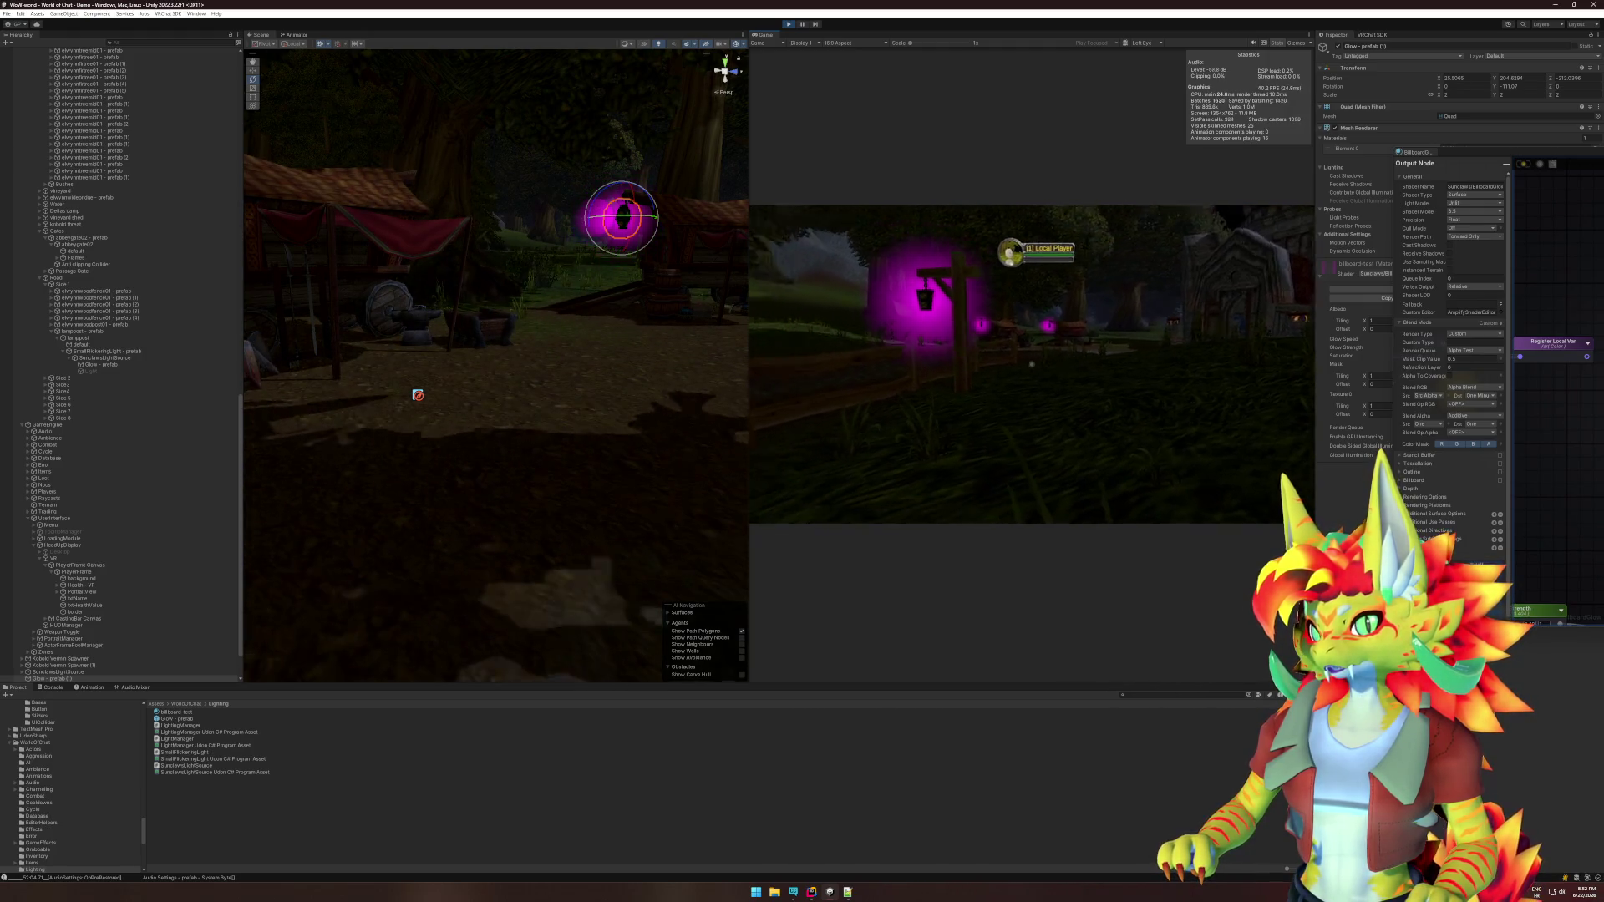
key(s)
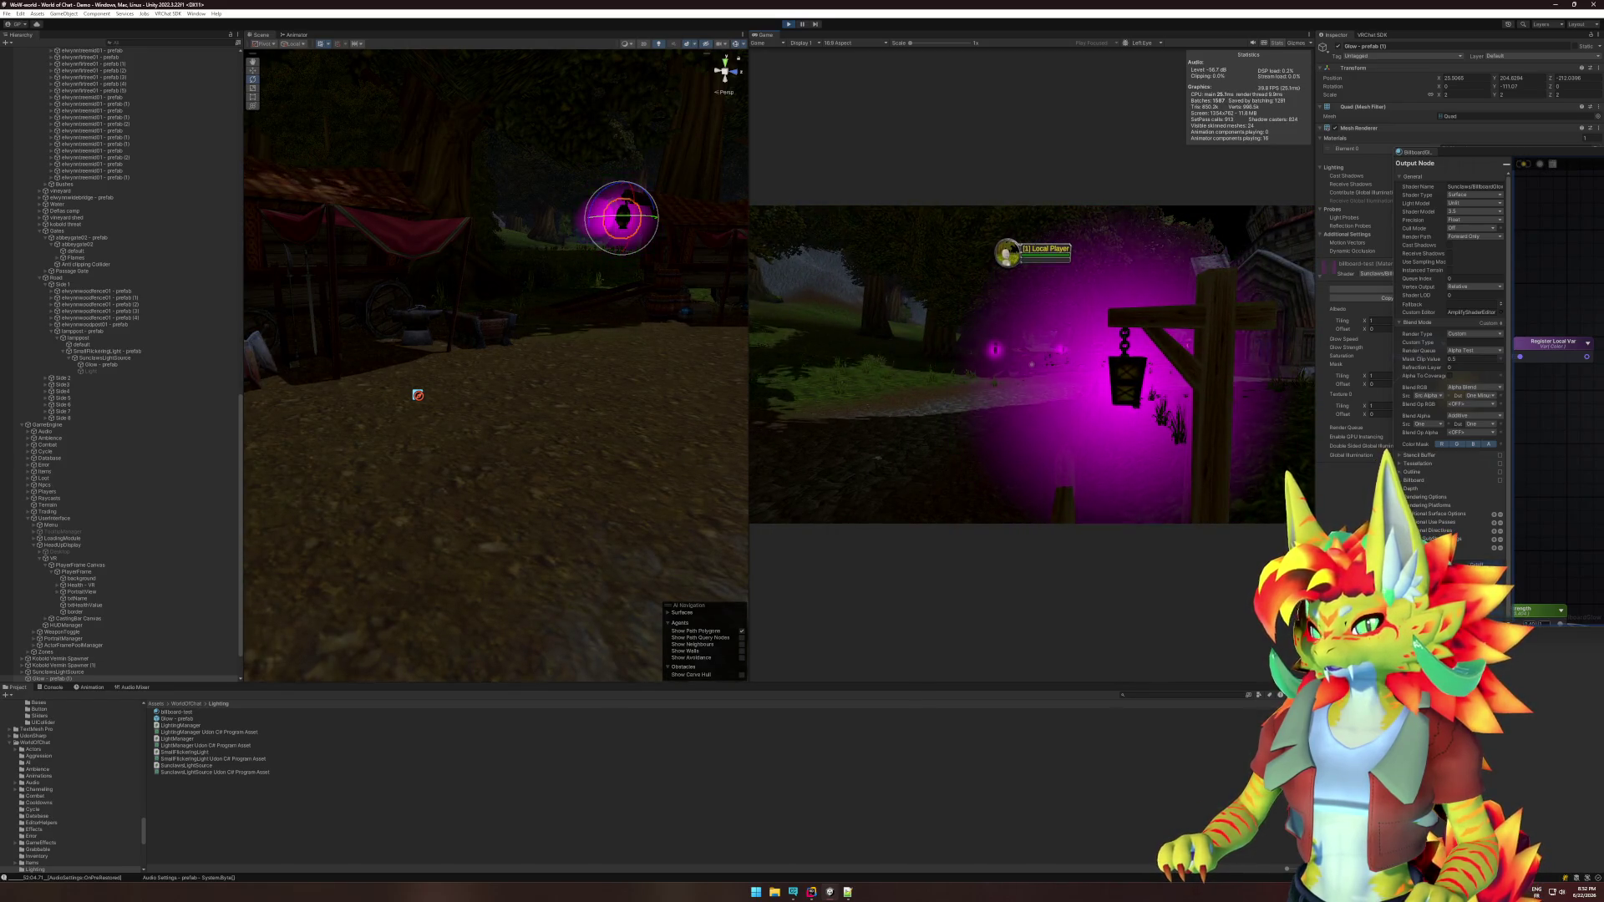
key(super)
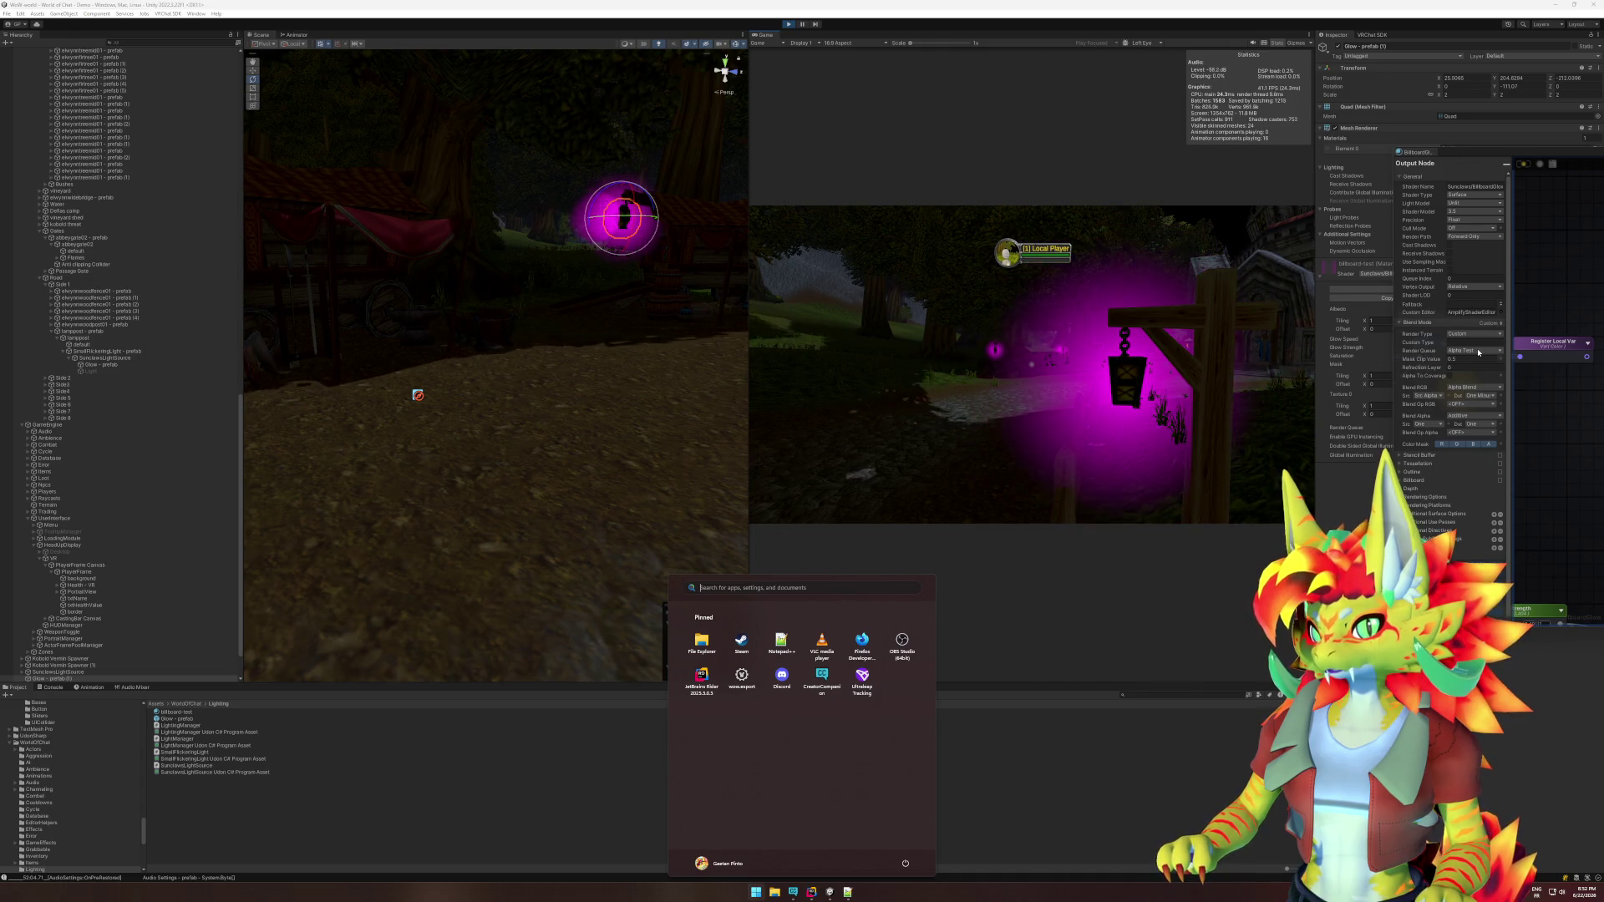
Set BillboardGlow's Render Type to Transparent and center the shader graph in view.
click(1474, 335)
click(1477, 353)
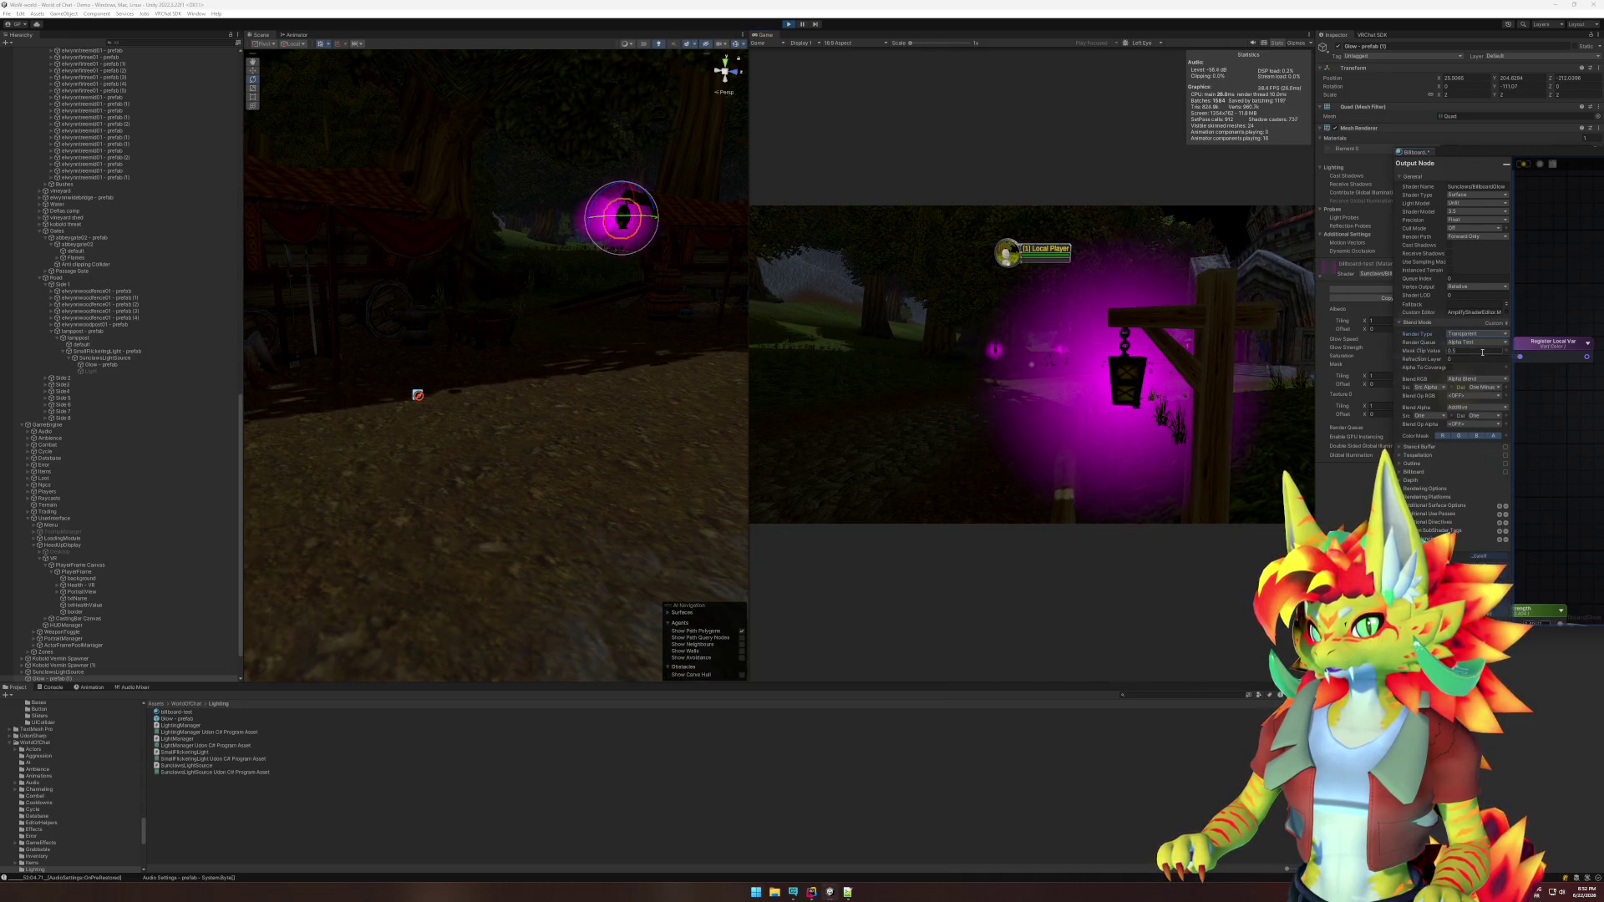
mouse_move(1470, 156)
mouse_down()
mouse_move(668, 227)
mouse_move(502, 223)
mouse_up()
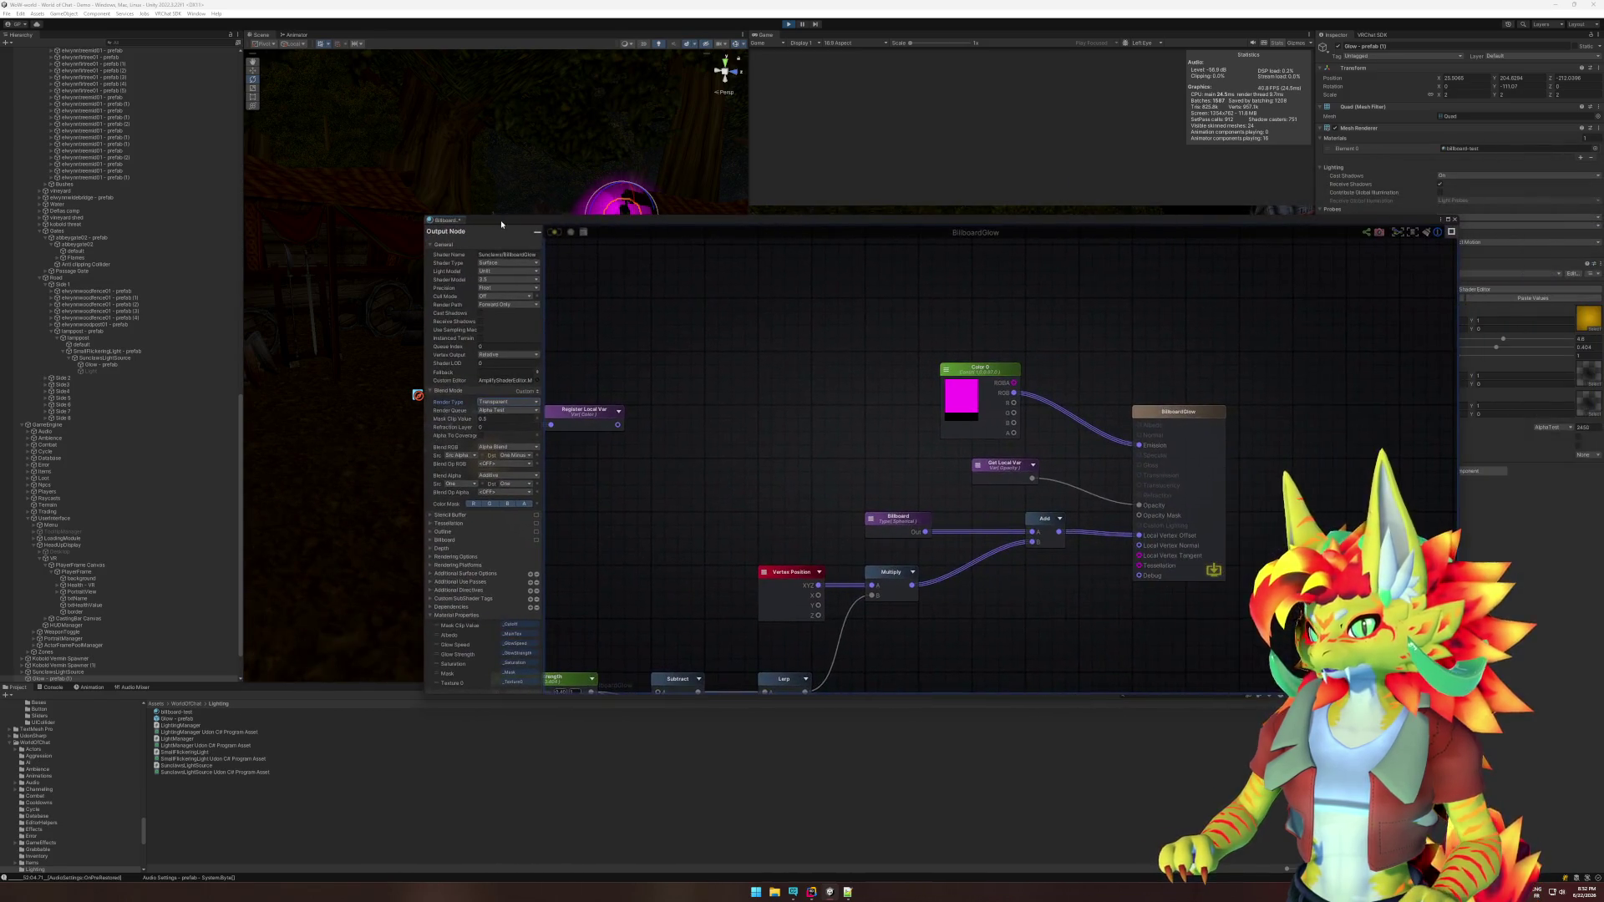
Check Blend RGB without changes and drag the shader editor down to uncover the Game view.
click(497, 449)
click(458, 450)
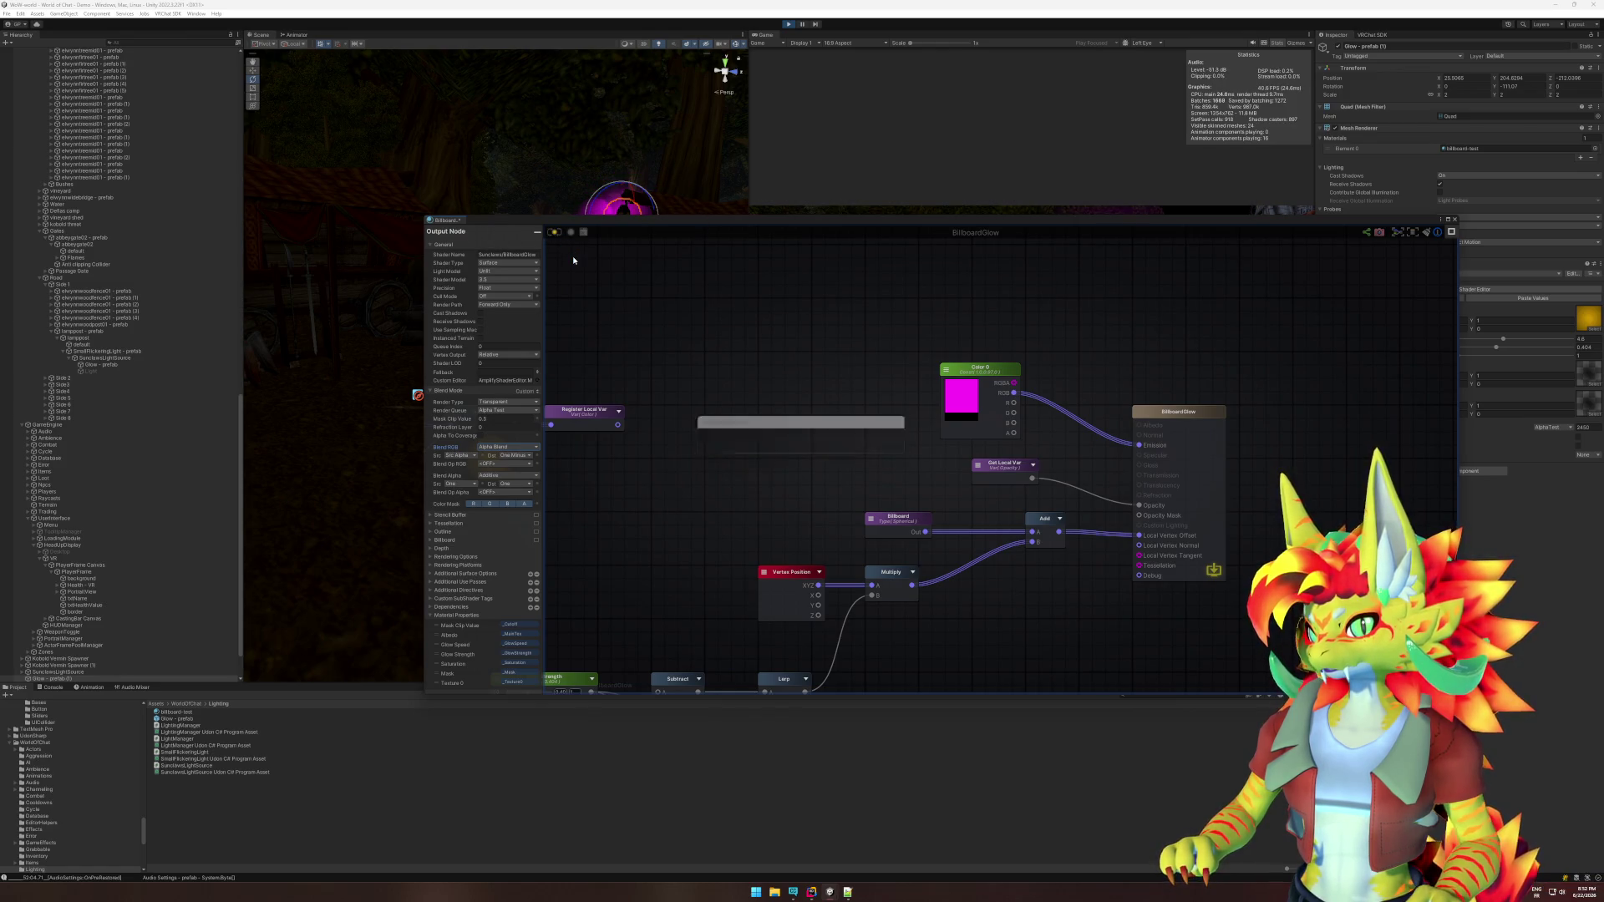
mouse_move(594, 220)
mouse_down()
mouse_move(694, 395)
mouse_move(683, 432)
mouse_up()
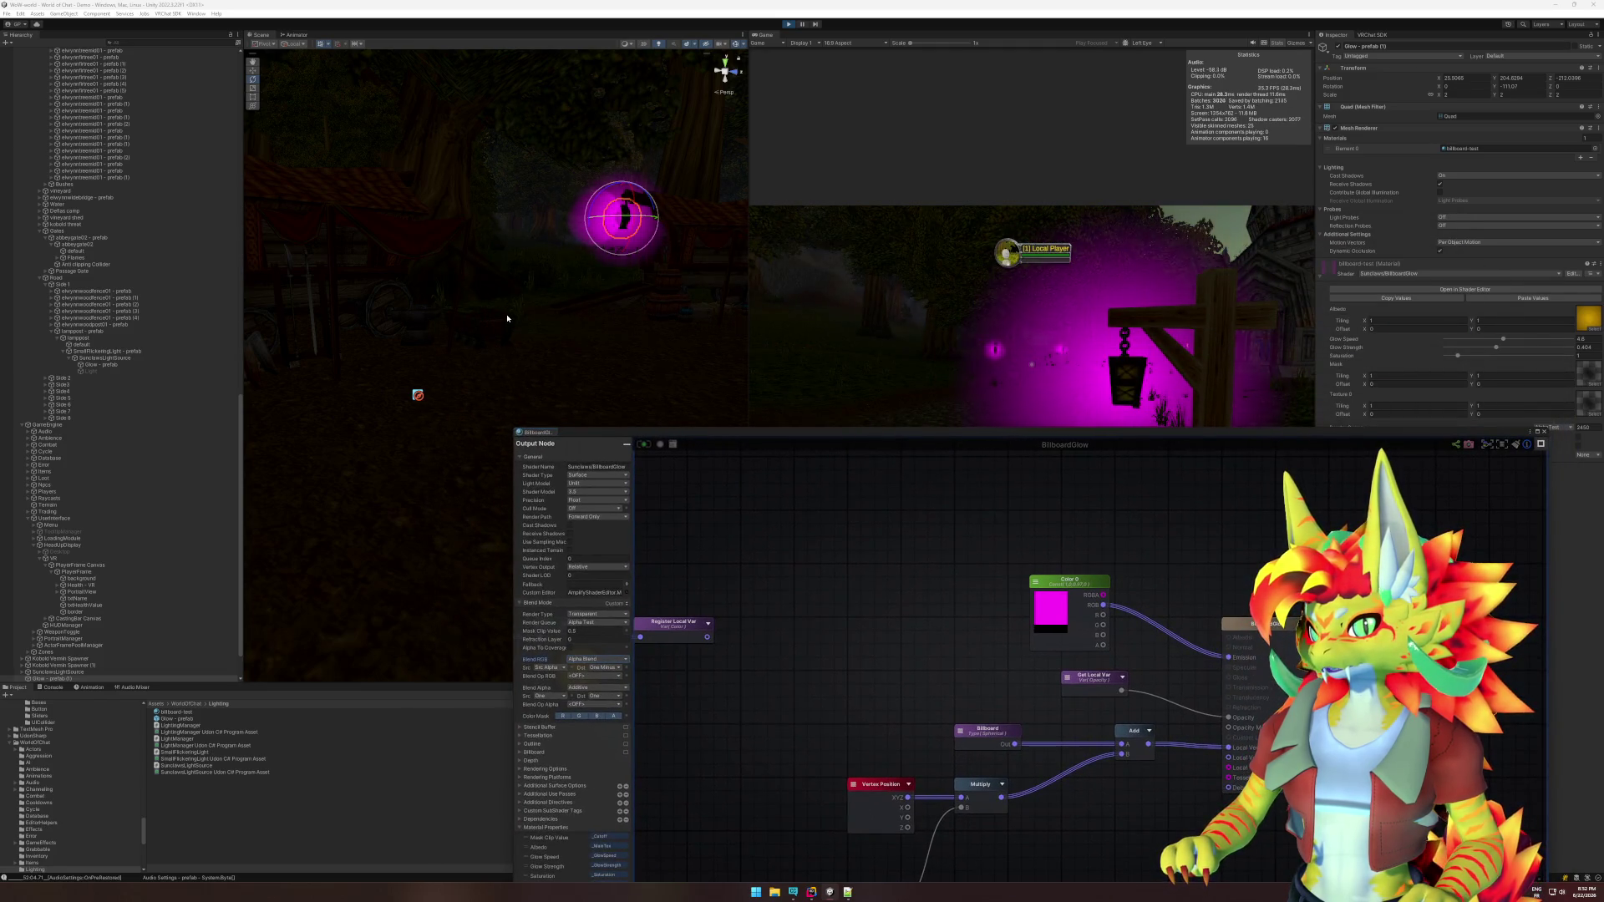
click(788, 358)
key(w)
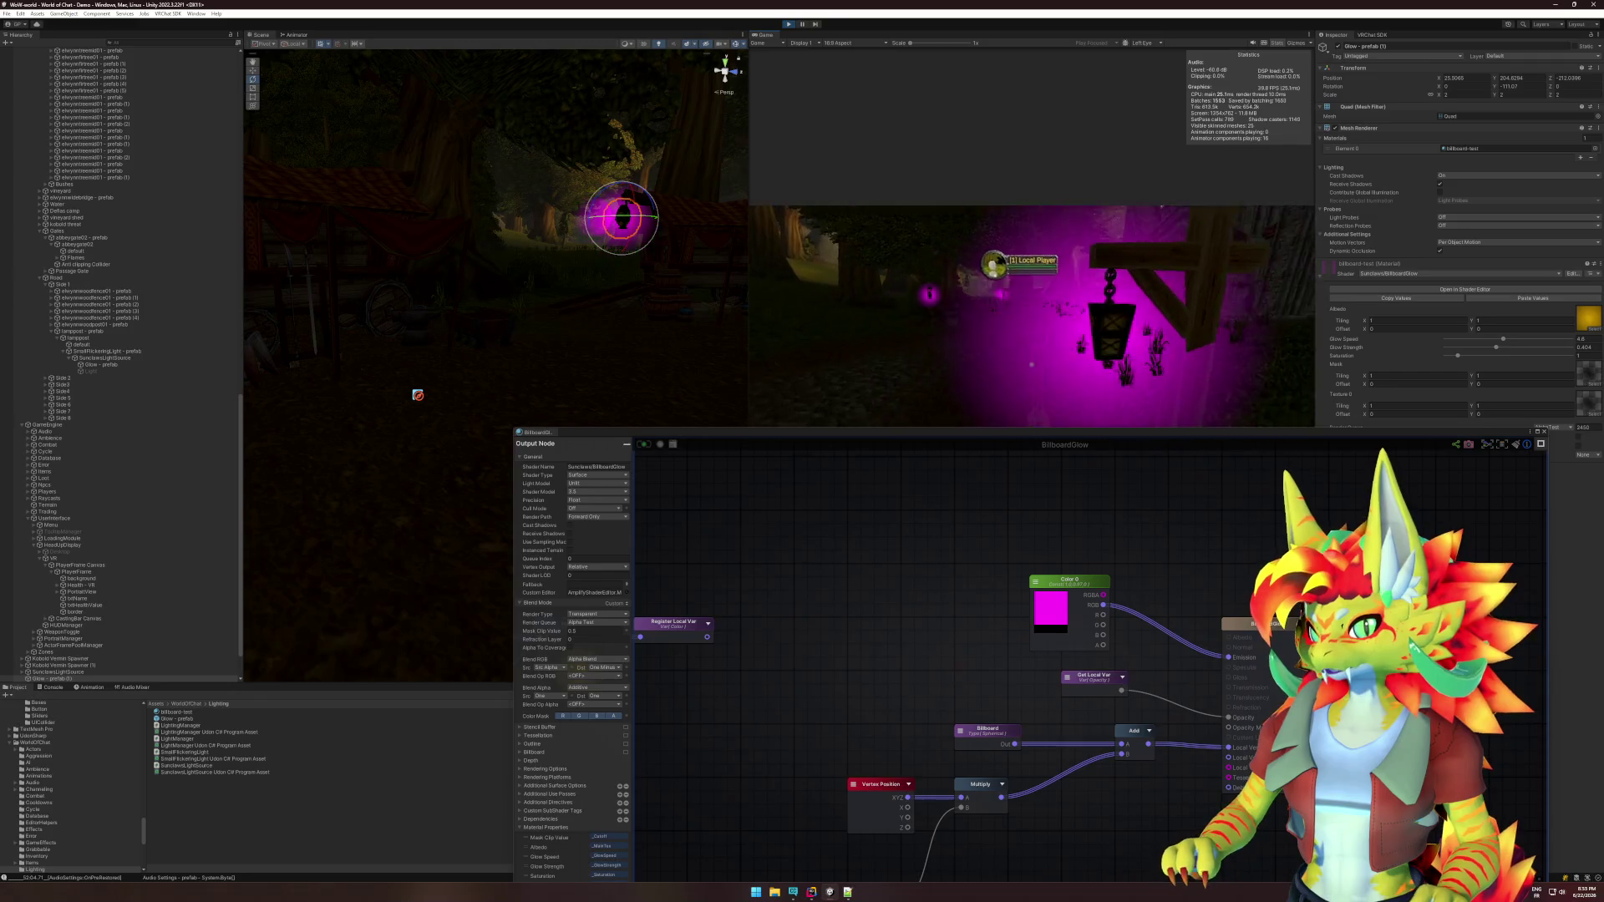
key(w)
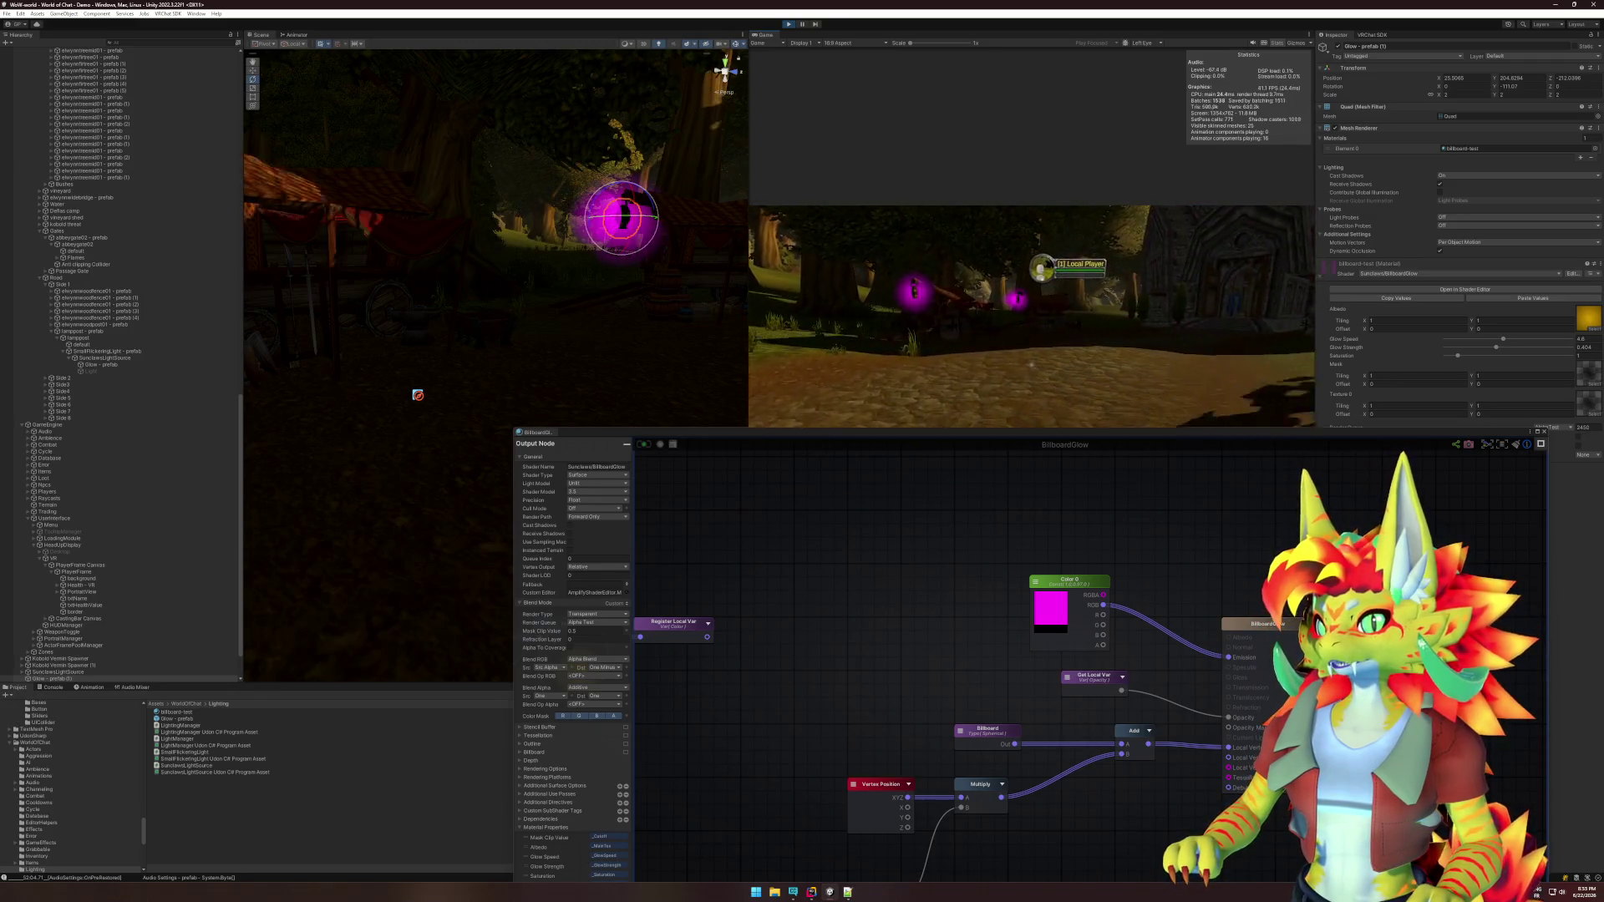
key(w)
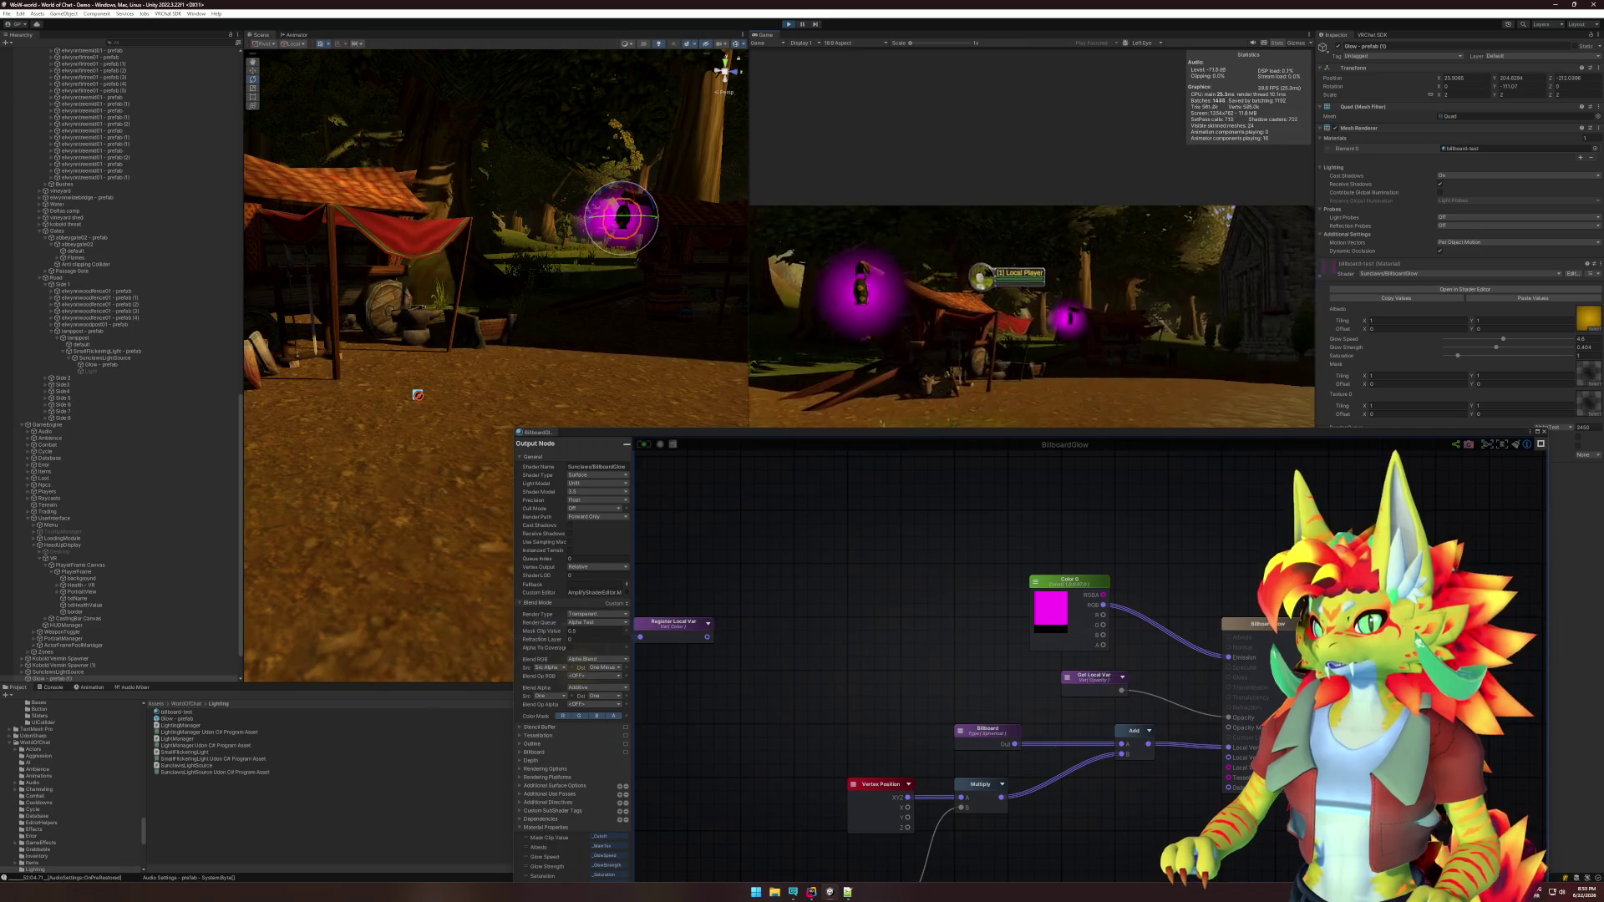
key(w)
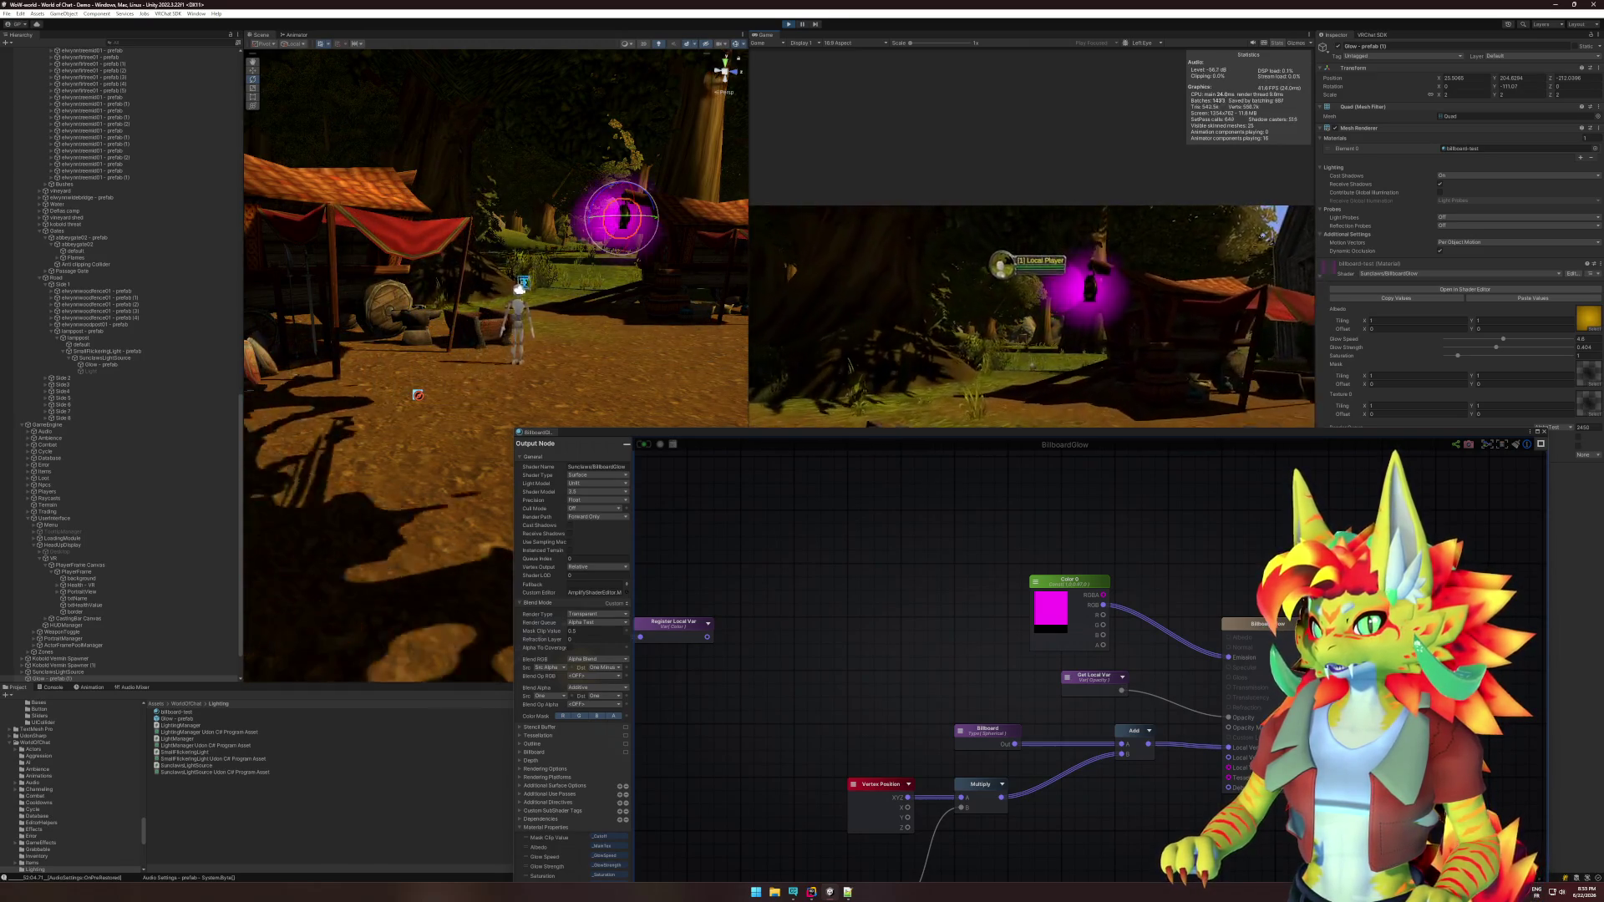
key(w)
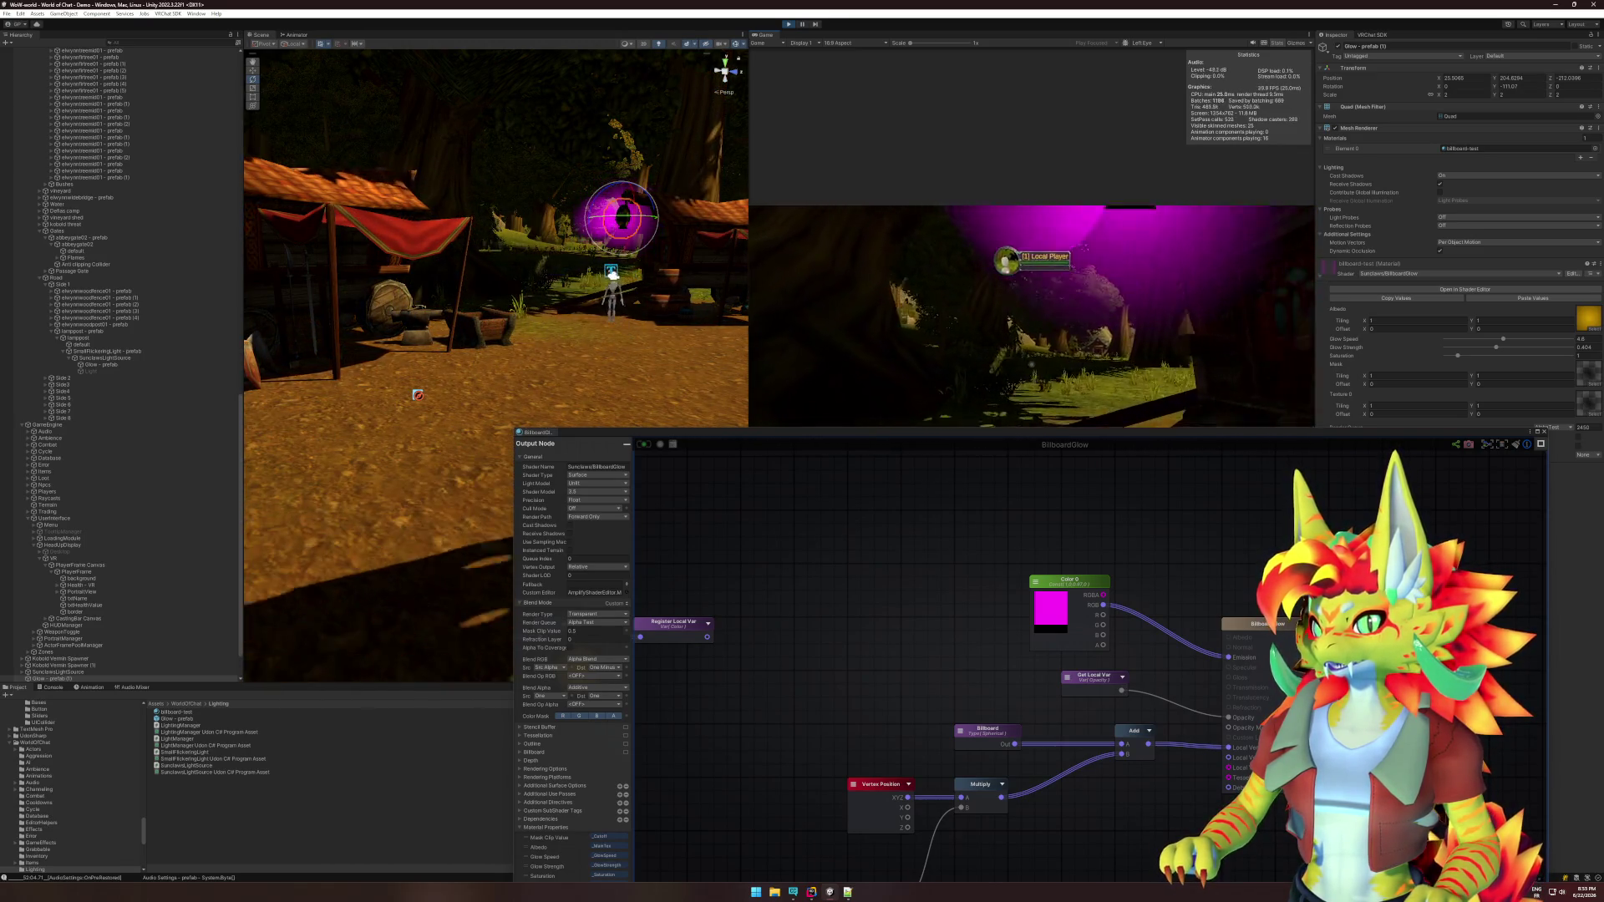
key(w)
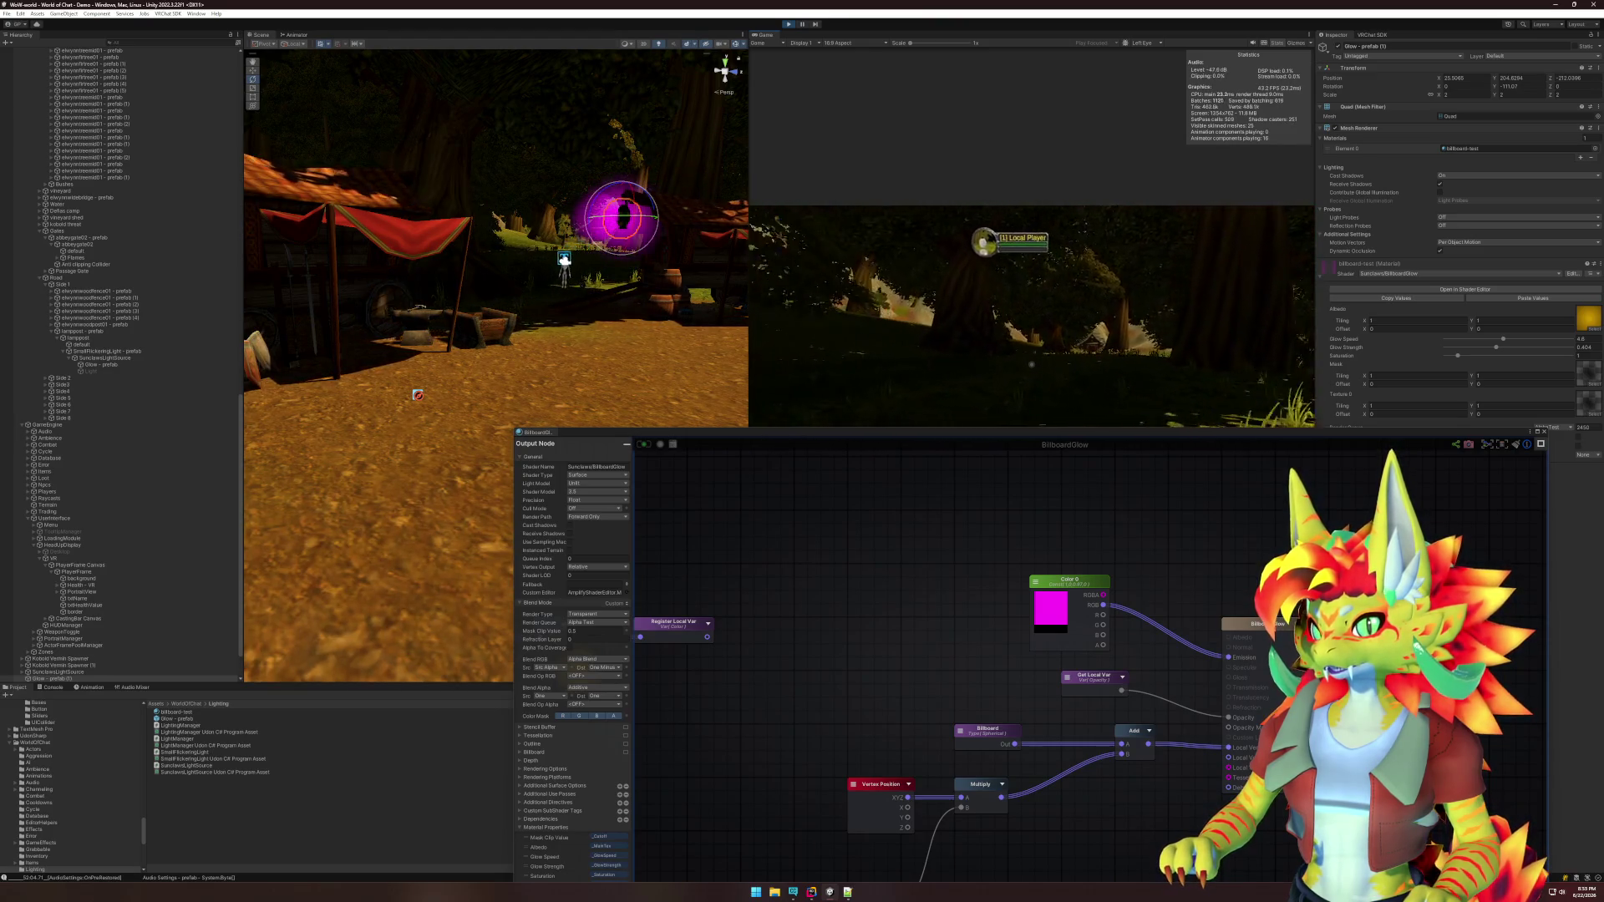
key(w)
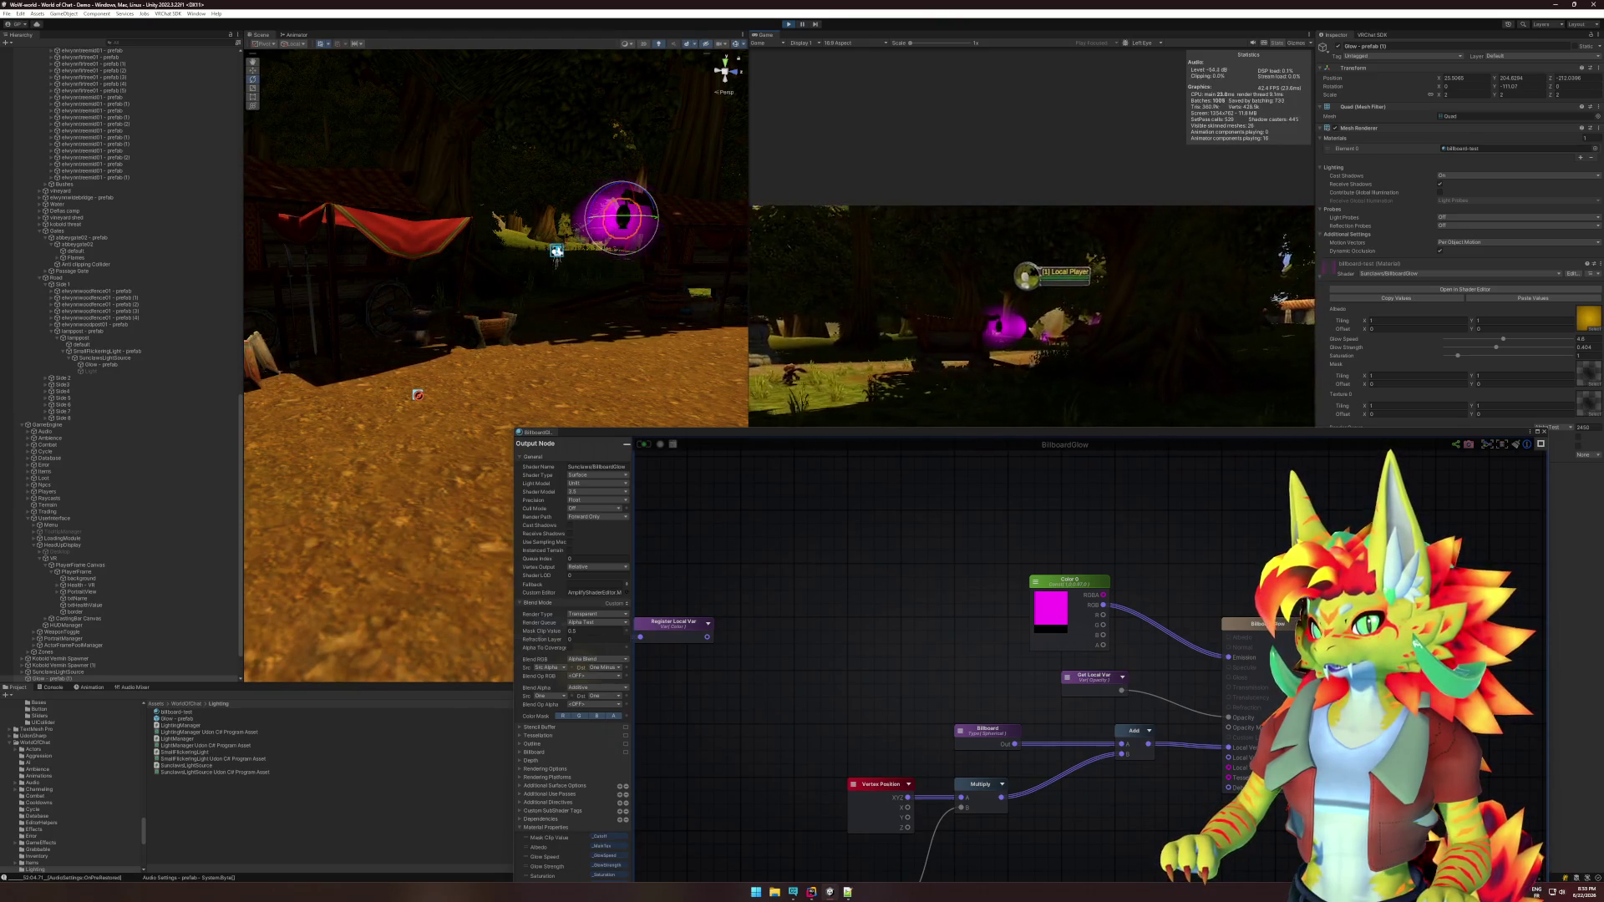
key(w)
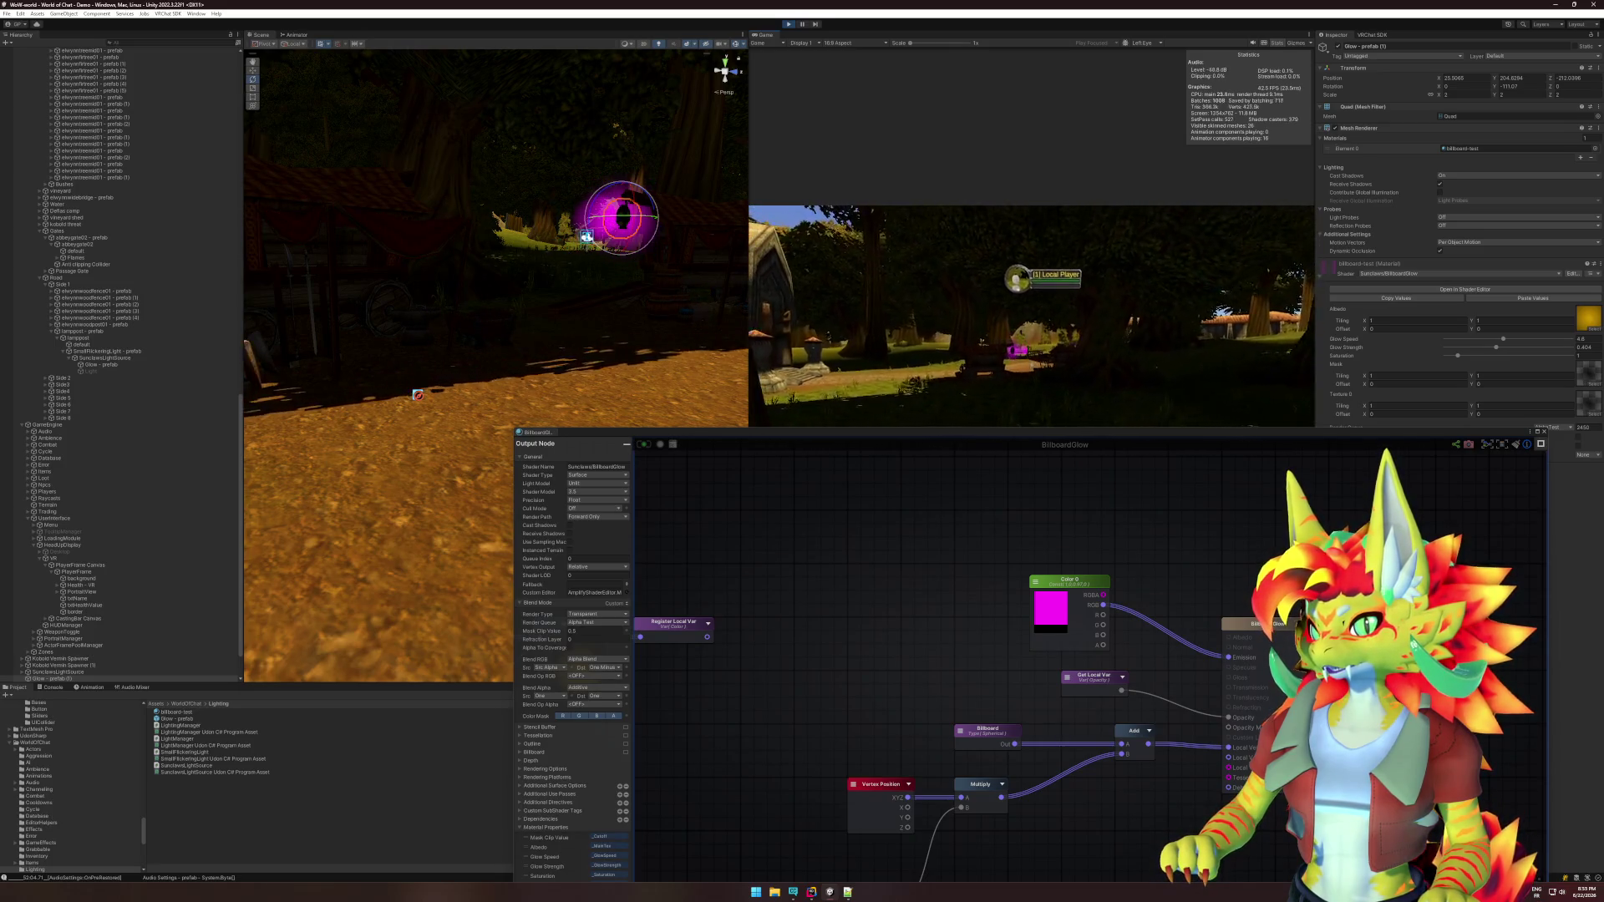
key(w)
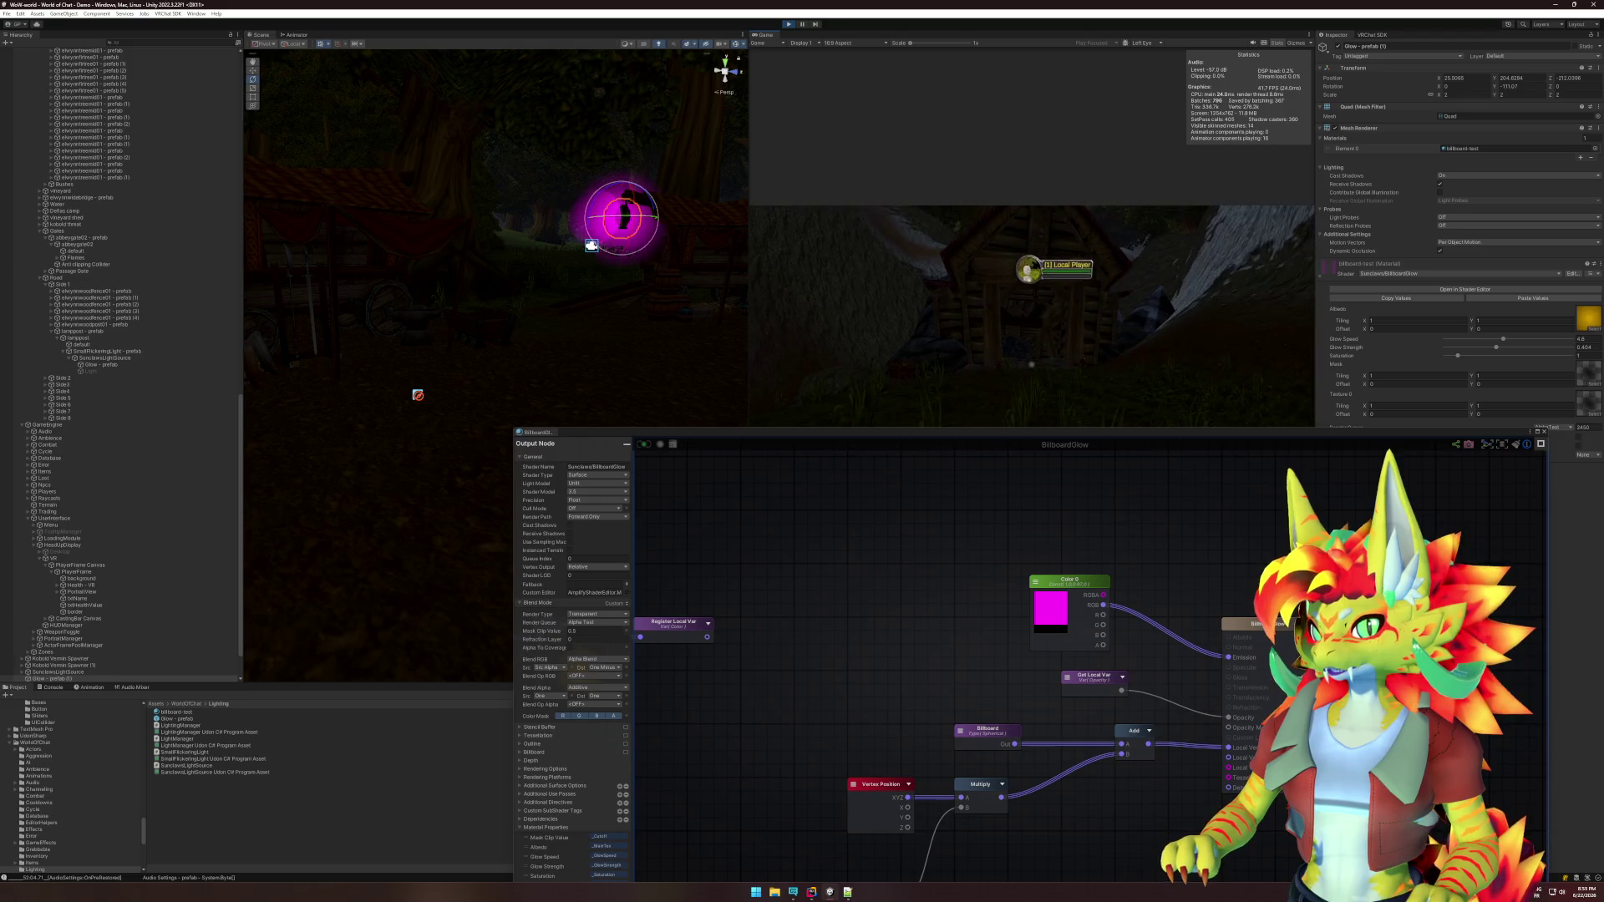
key(super)
Close Amplify Shader Editor with Escape and exit Play Mode.
click(1583, 428)
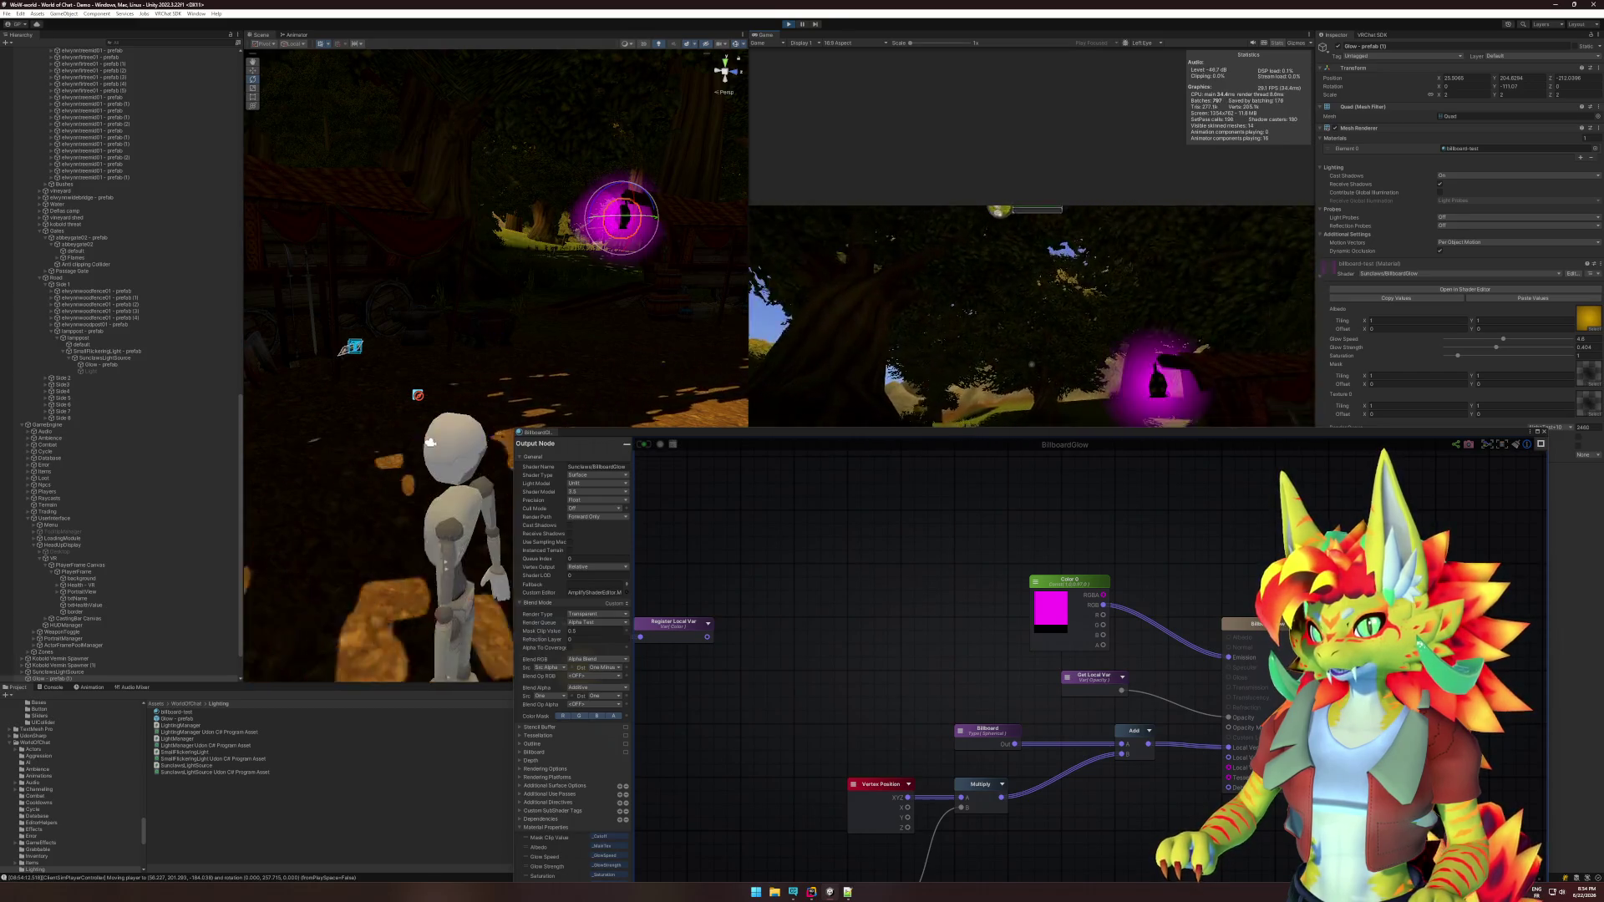
key(super)
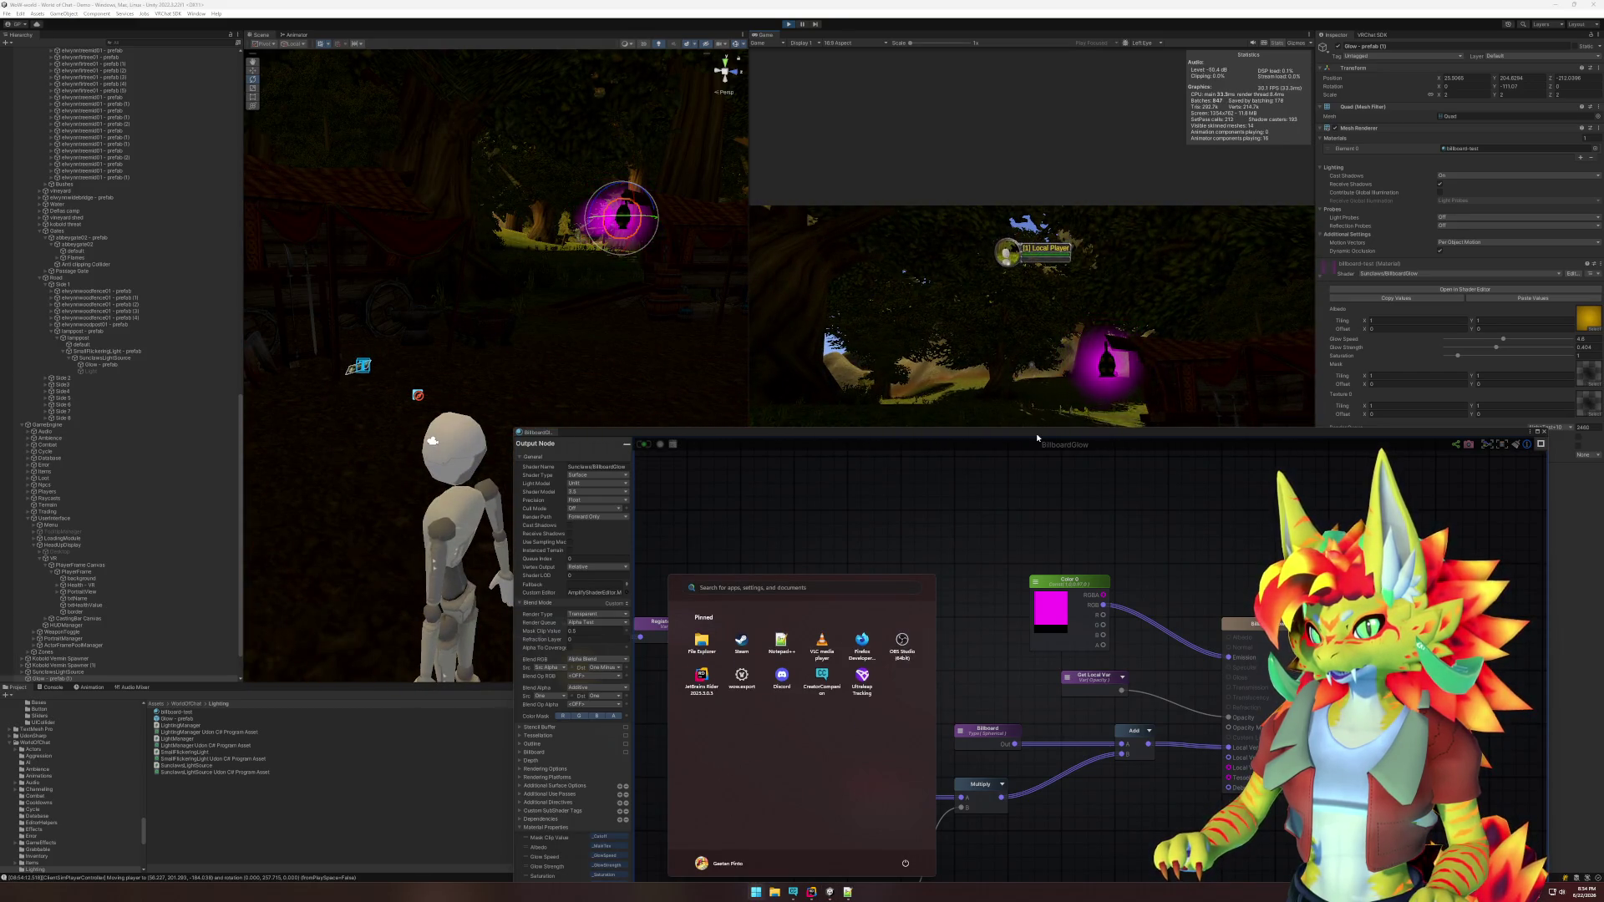
key(Escape)
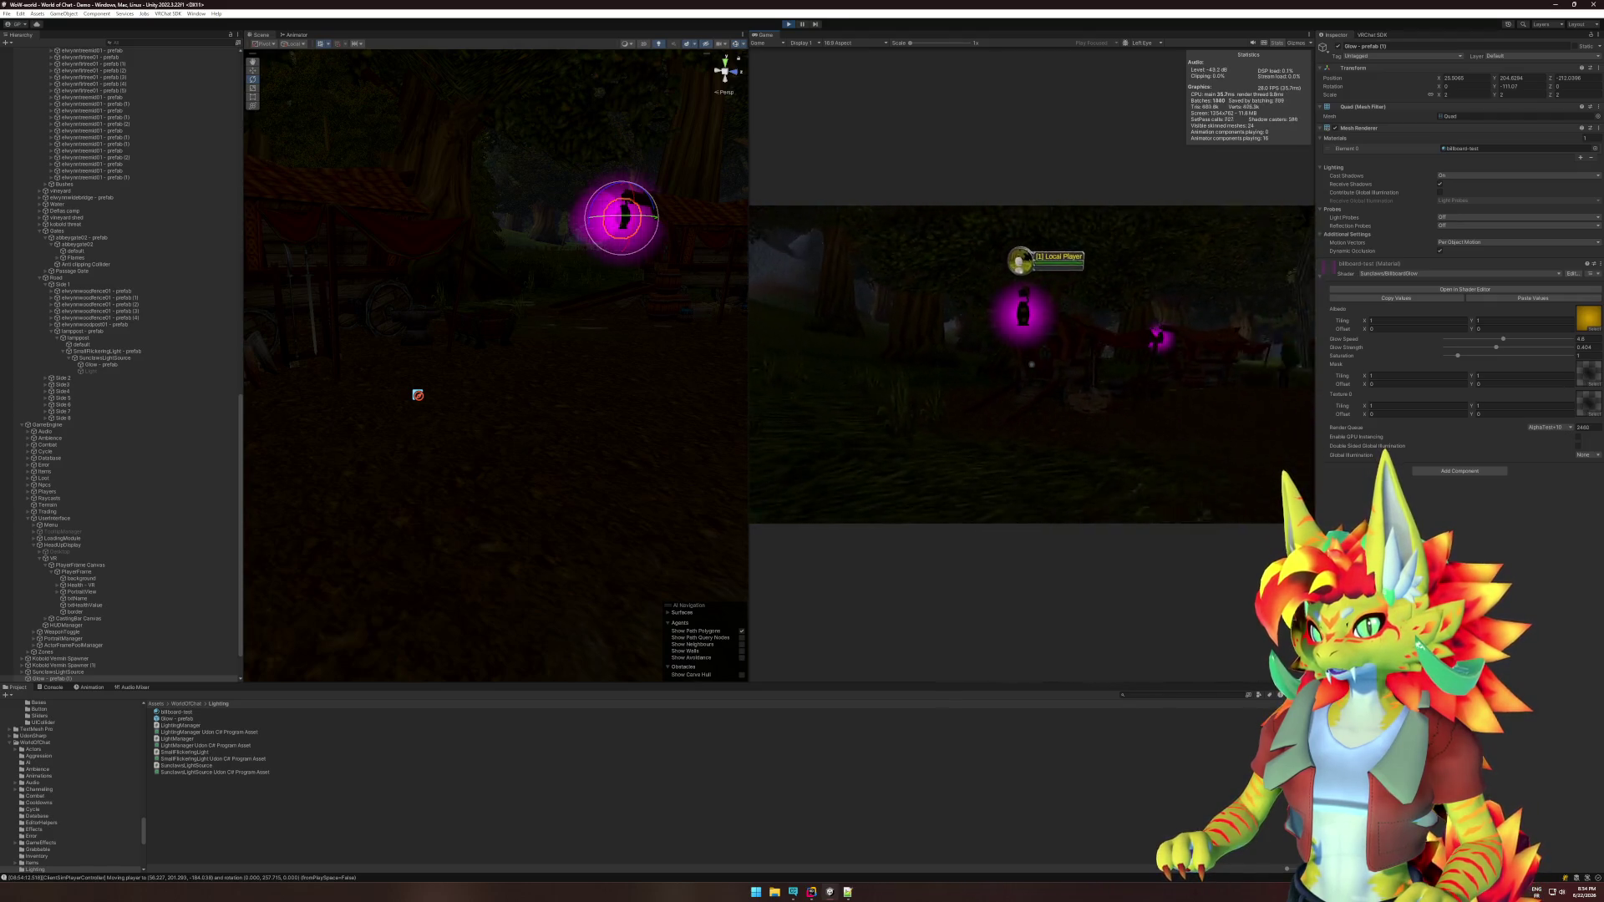
key(super)
click(788, 25)
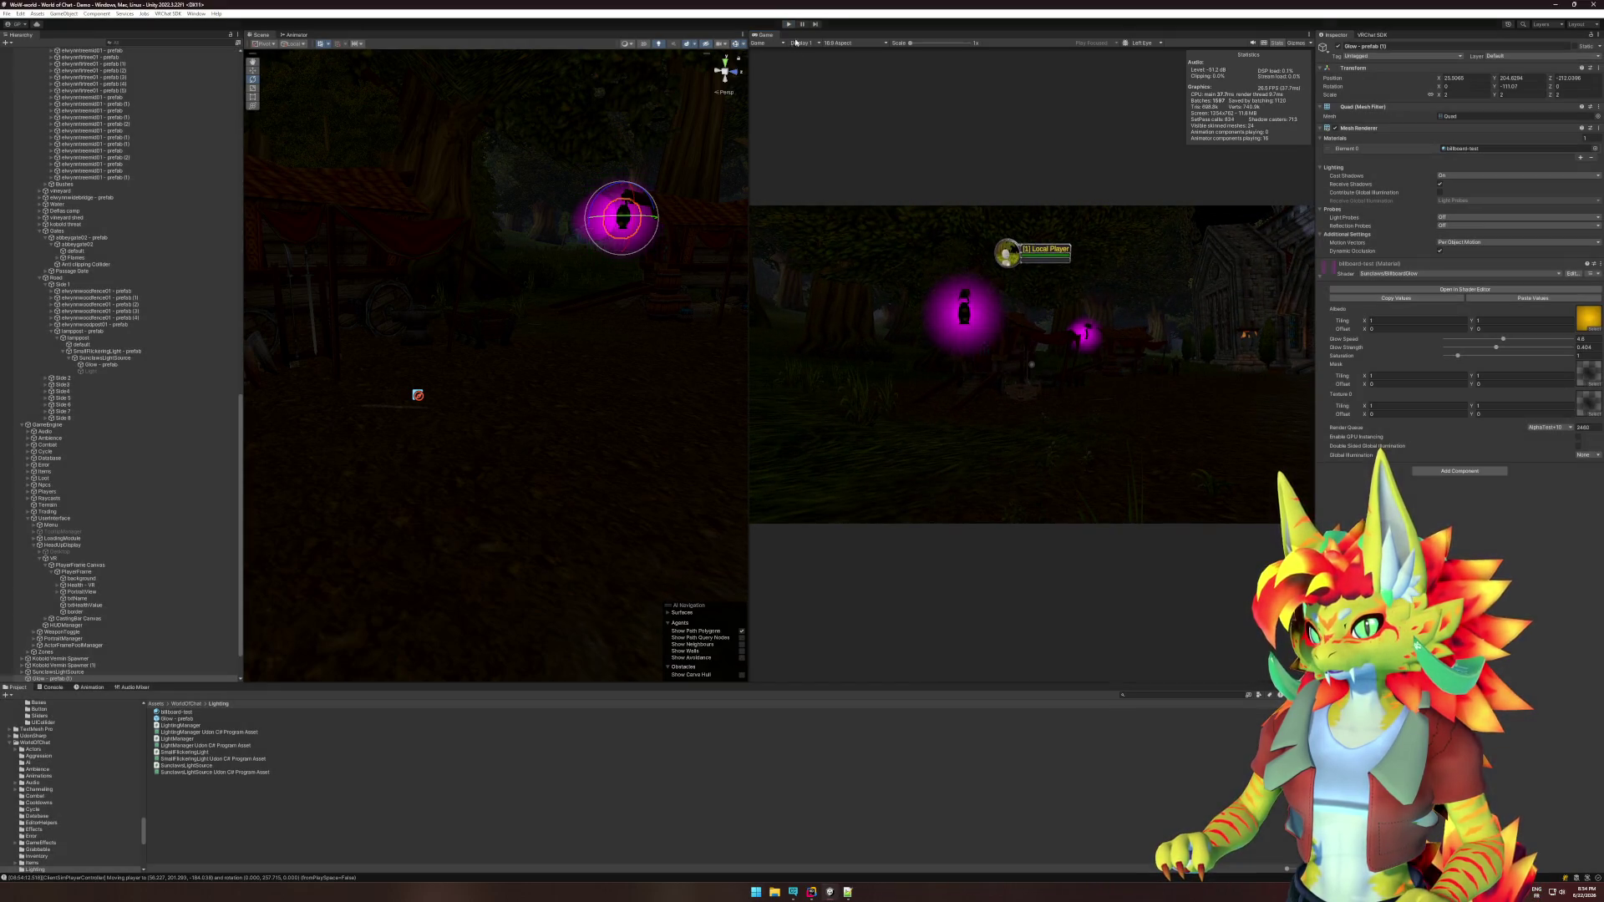